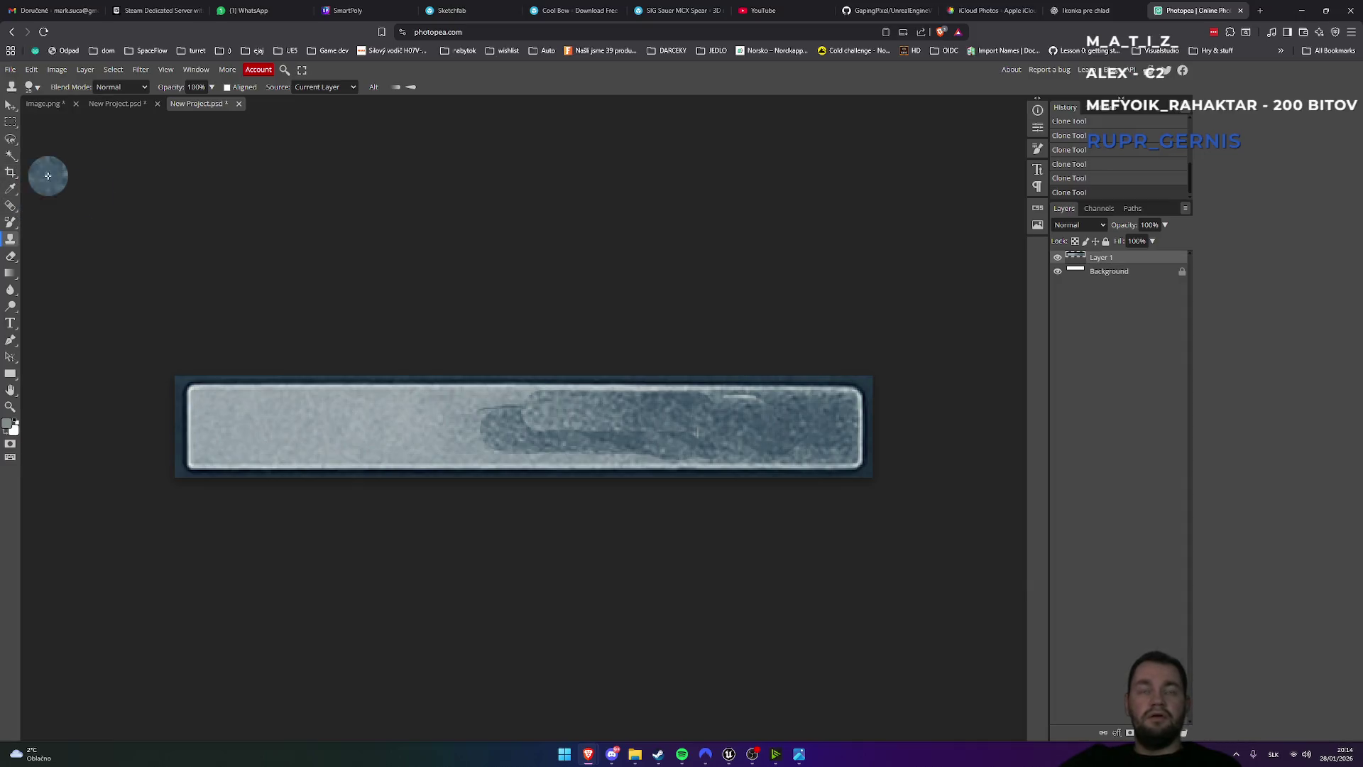
- Undo the last two clone-stamp strokes to clear the dark smudge from the bar
key(ctrl+z)
key(ctrl+z)
key(ctrl+z)
key(ctrl+z)
key(ctrl+z)
key(ctrl+z)
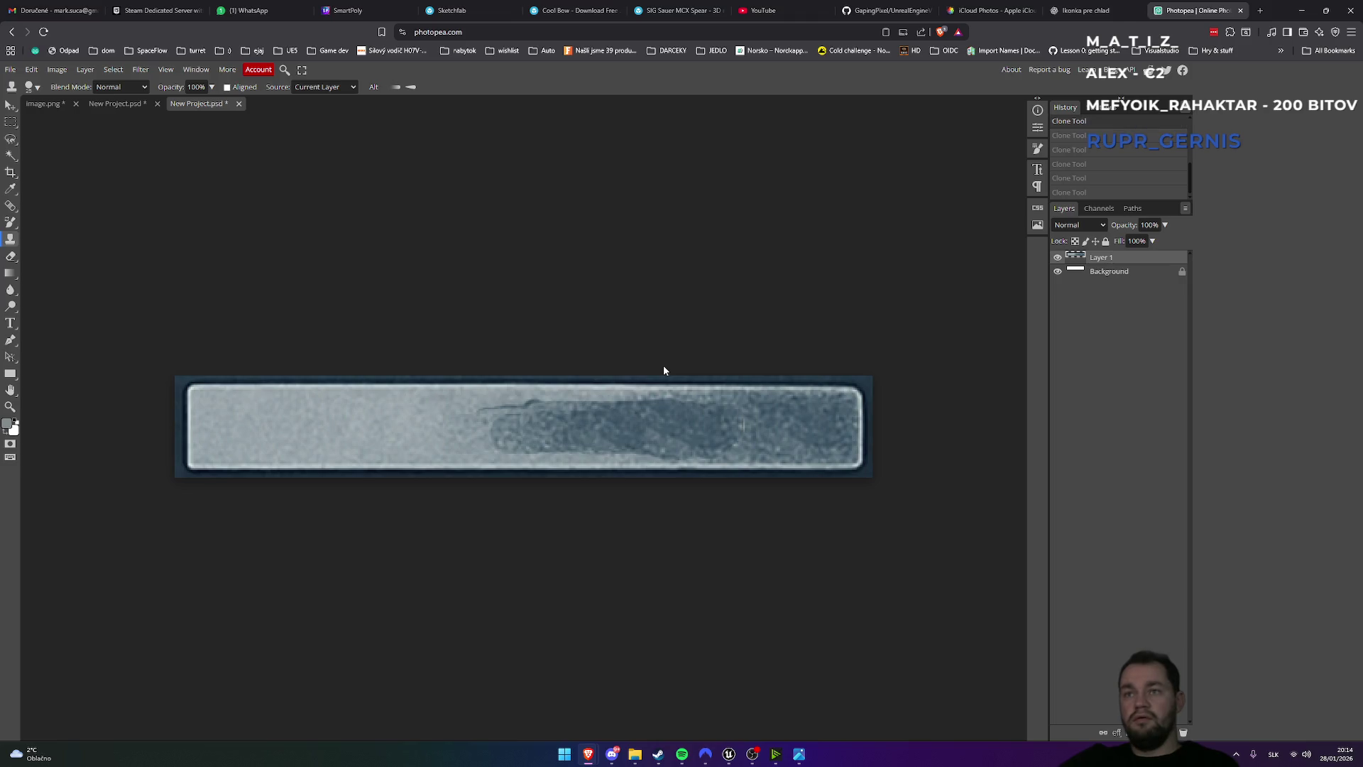
key(ctrl+z)
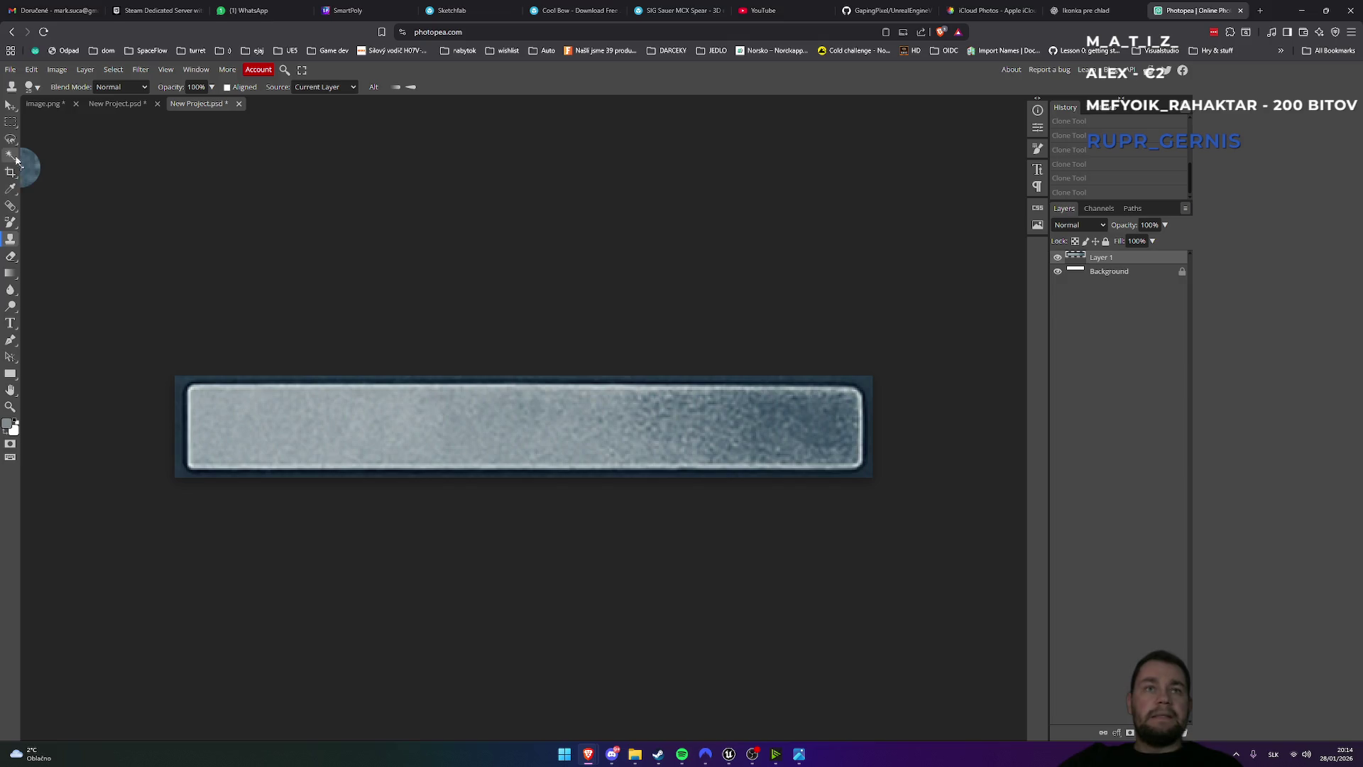
click(10, 121)
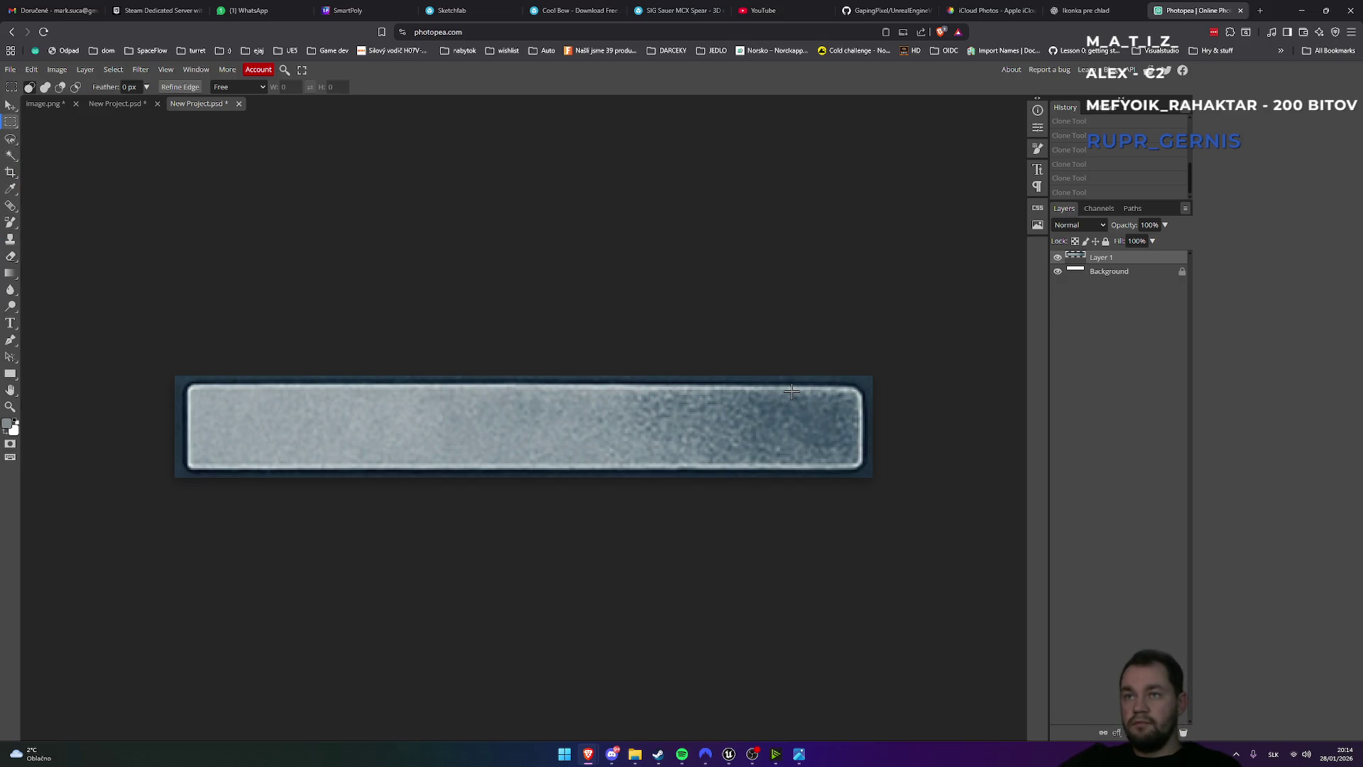
- Marquee-select and copy a narrow strip of dark texture at the bar's right end, undoing a stray paste
mouse_move(798, 390)
mouse_down()
mouse_move(852, 465)
mouse_move(803, 429)
mouse_move(710, 436)
mouse_up()
key(ctrl+c)
key(ctrl+v)
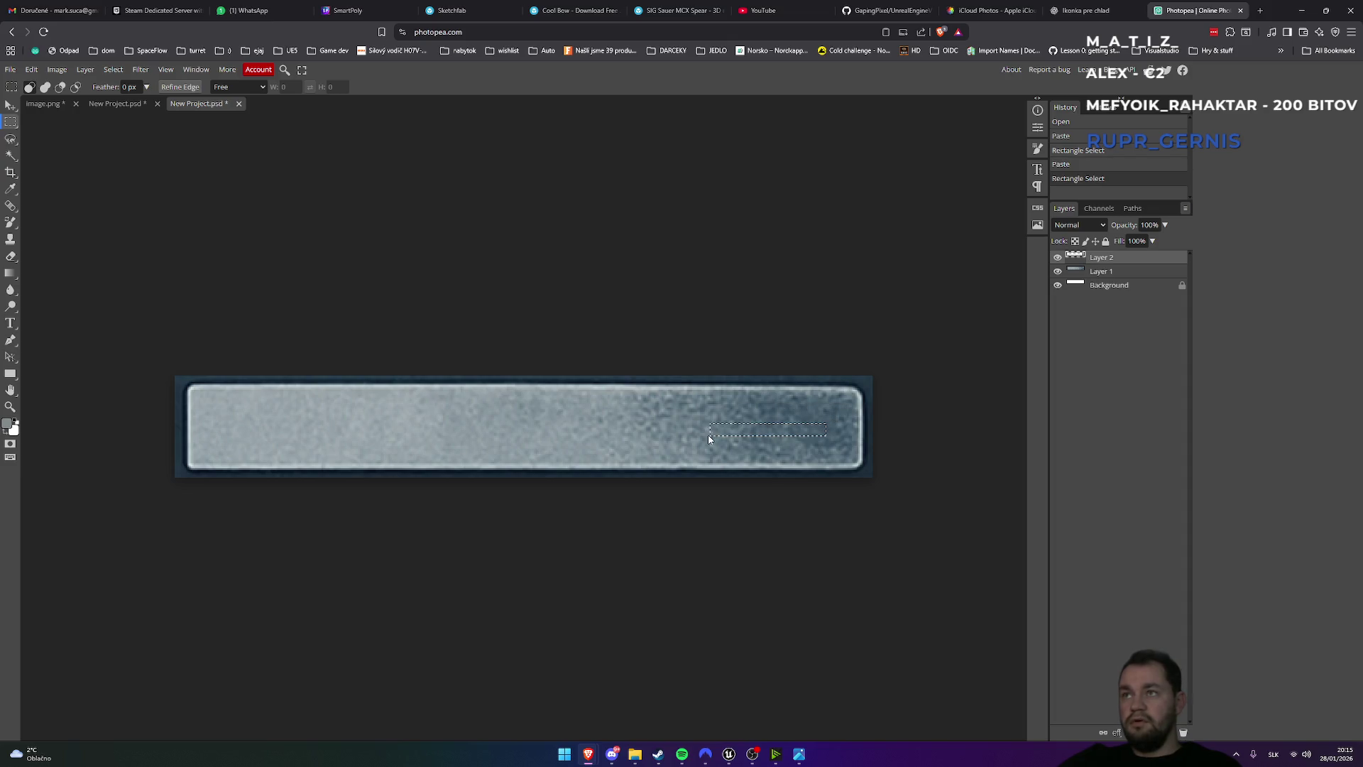
key(ctrl+t)
click(1181, 5)
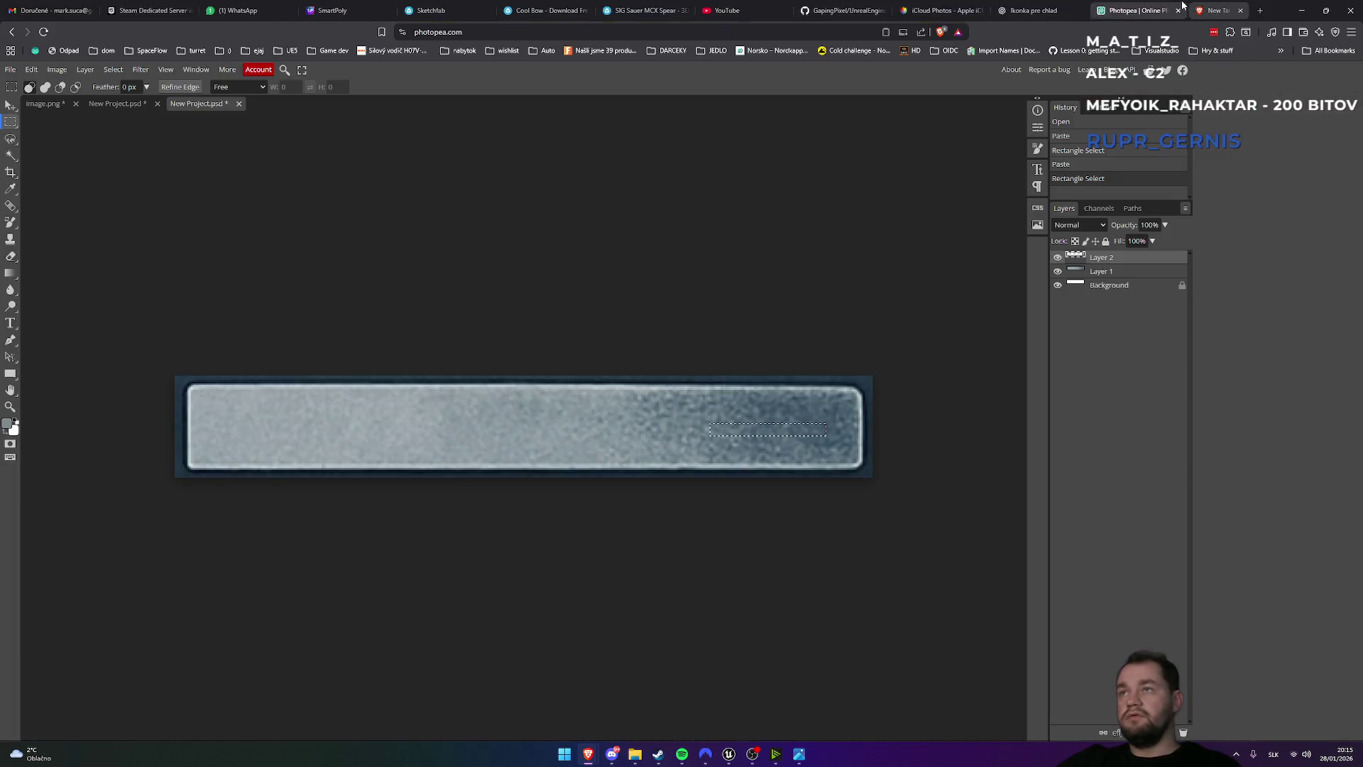
click(1241, 10)
key(ctrl+z)
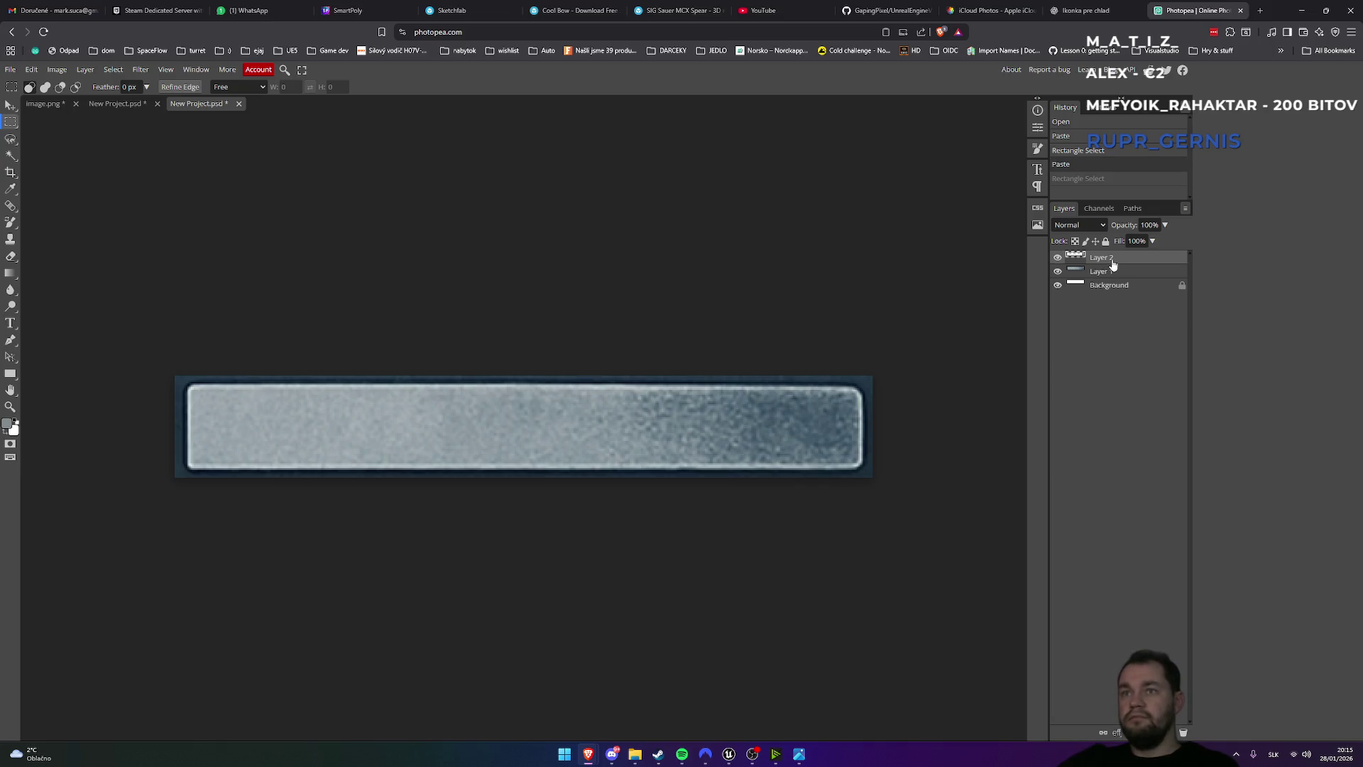
key(ctrl+z)
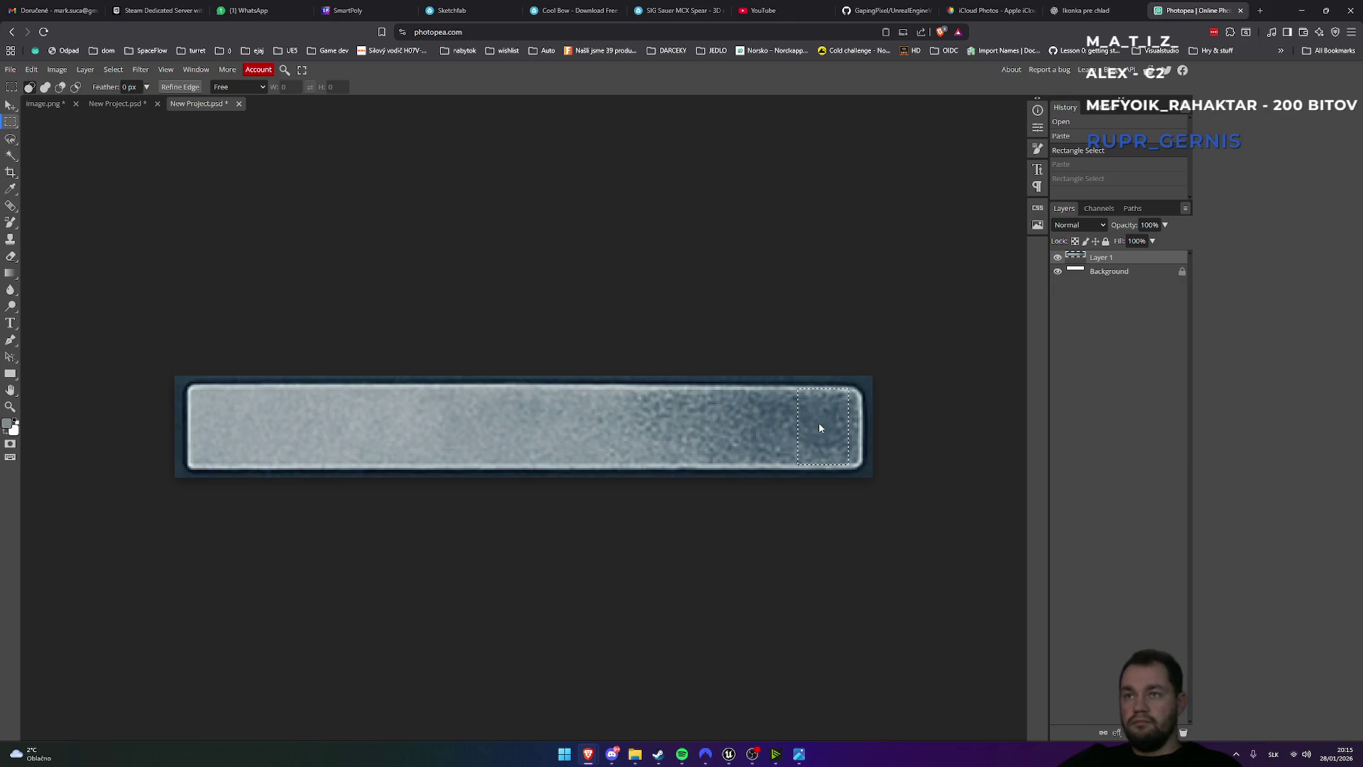
- Paste the copied texture as Layer 2, then revert a trial select-all and clear
key(ctrl+v)
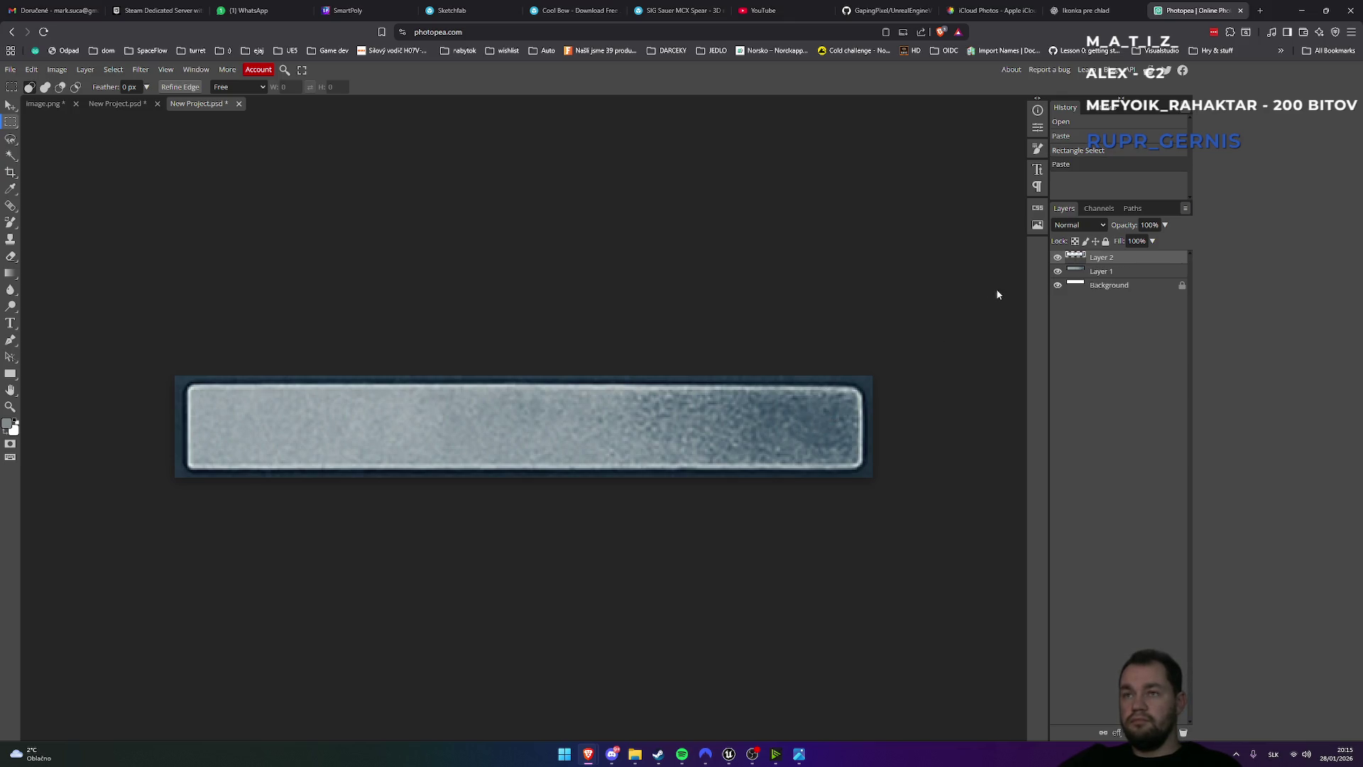
key(ctrl+a)
mouse_move(746, 426)
mouse_down()
mouse_move(668, 424)
mouse_move(681, 418)
mouse_move(654, 356)
mouse_move(757, 429)
mouse_move(747, 424)
mouse_up()
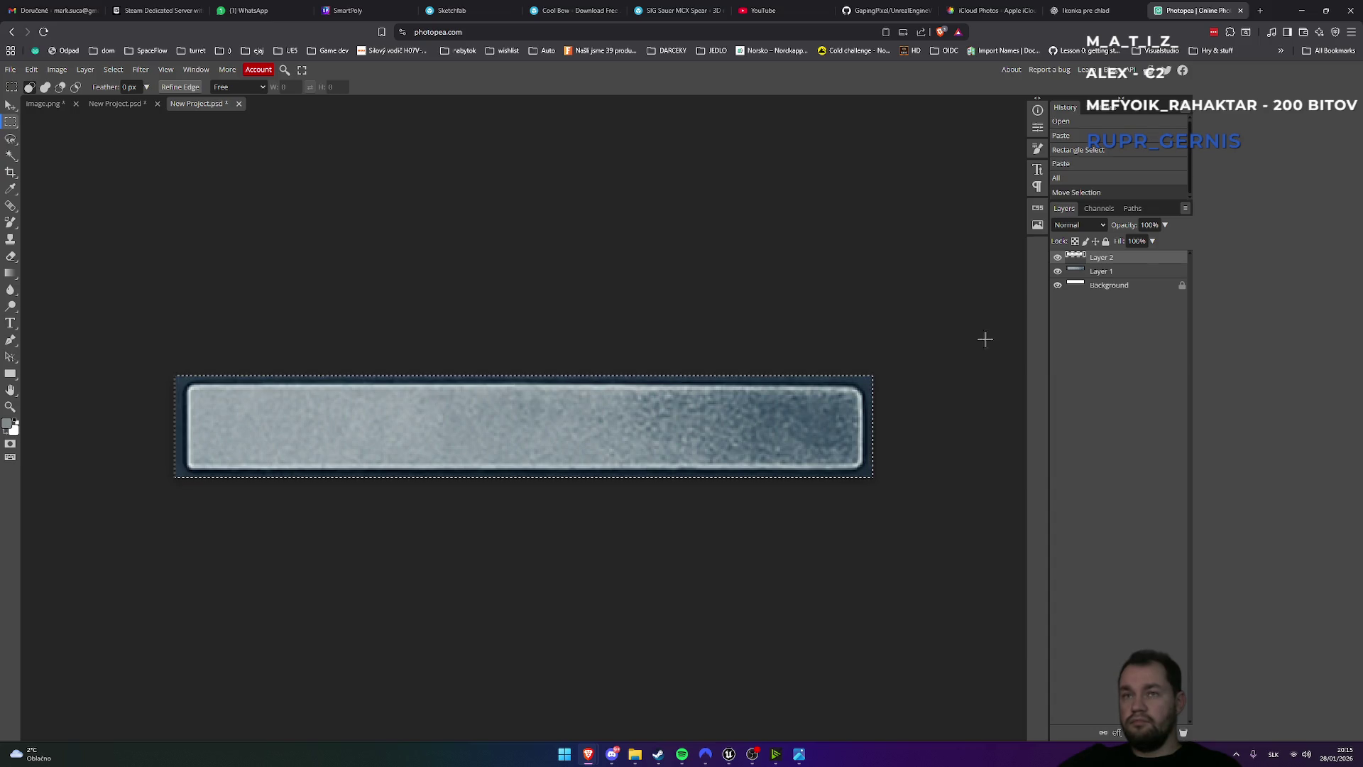
key(Delete)
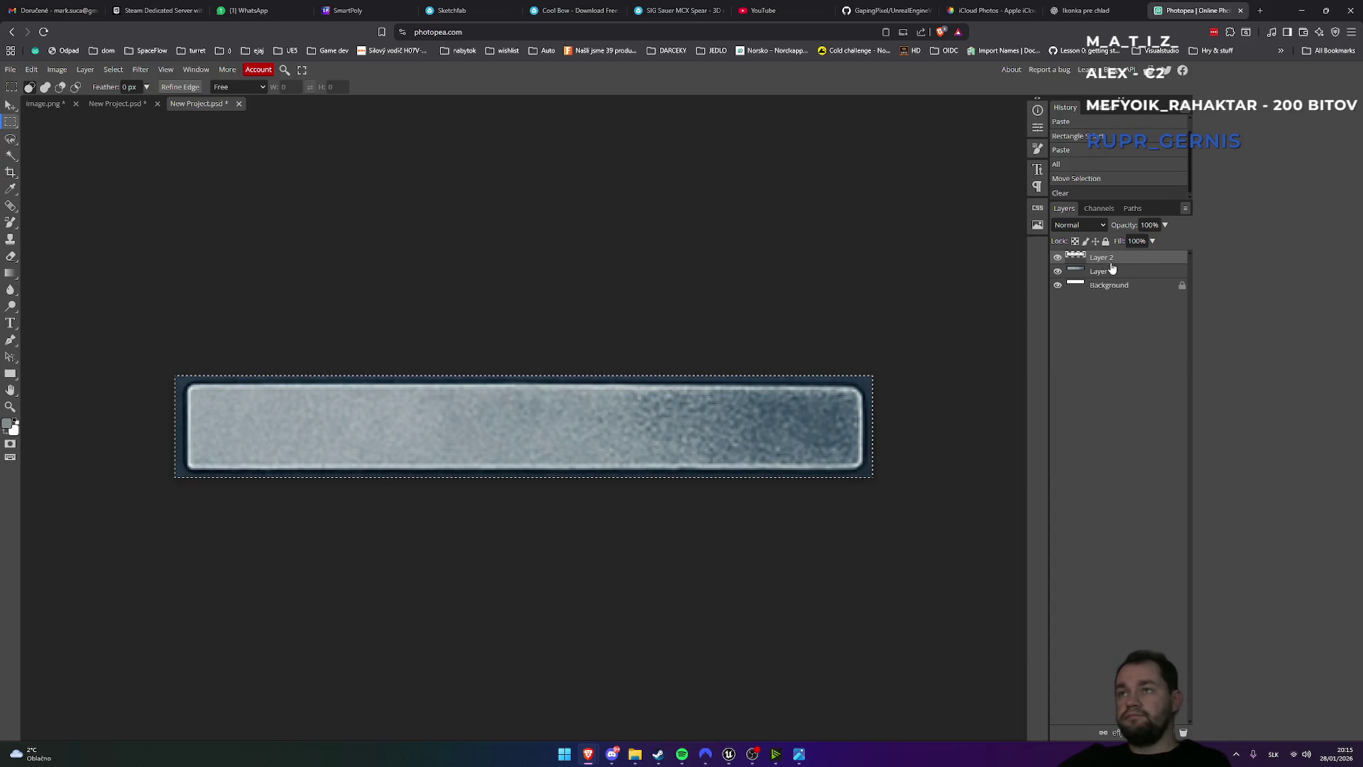
click(1117, 276)
click(1124, 260)
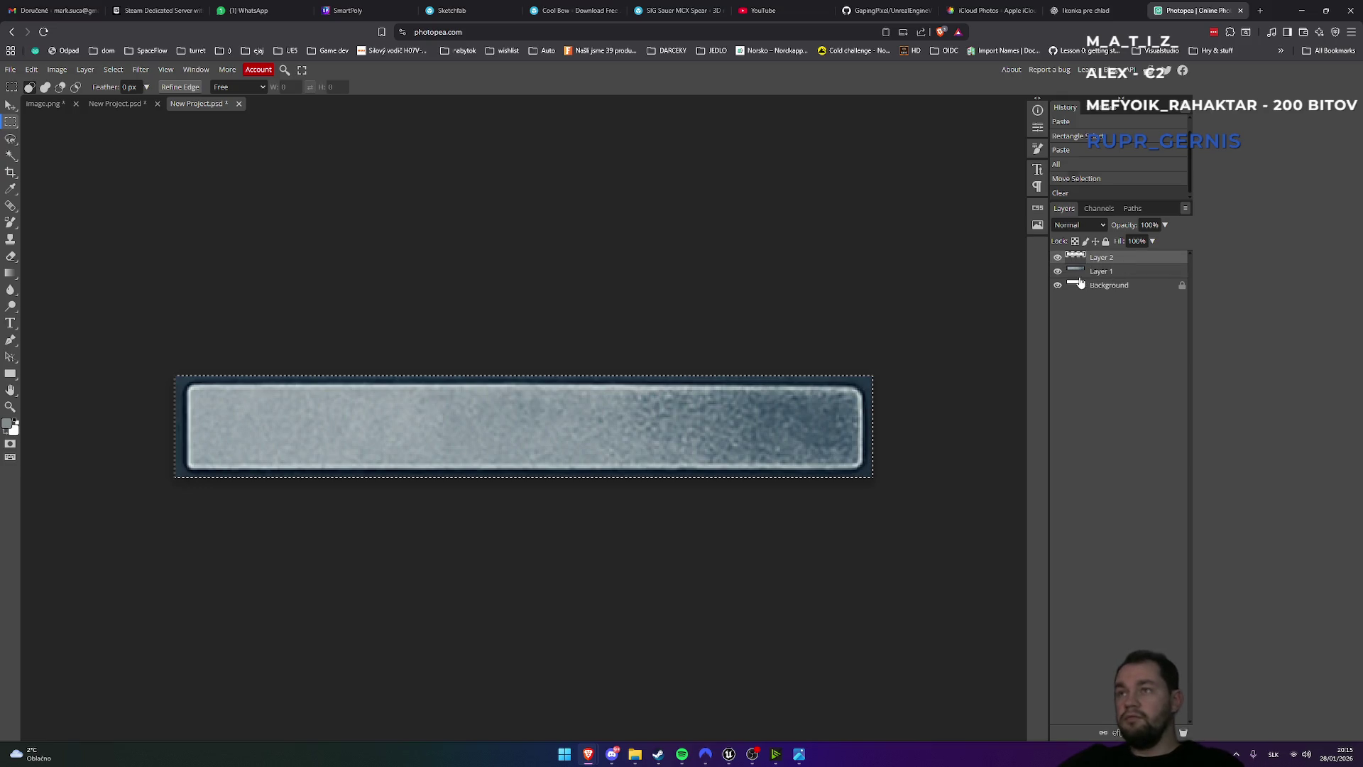
key(ctrl+z)
key(ctrl+z)
key(ctrl+z)
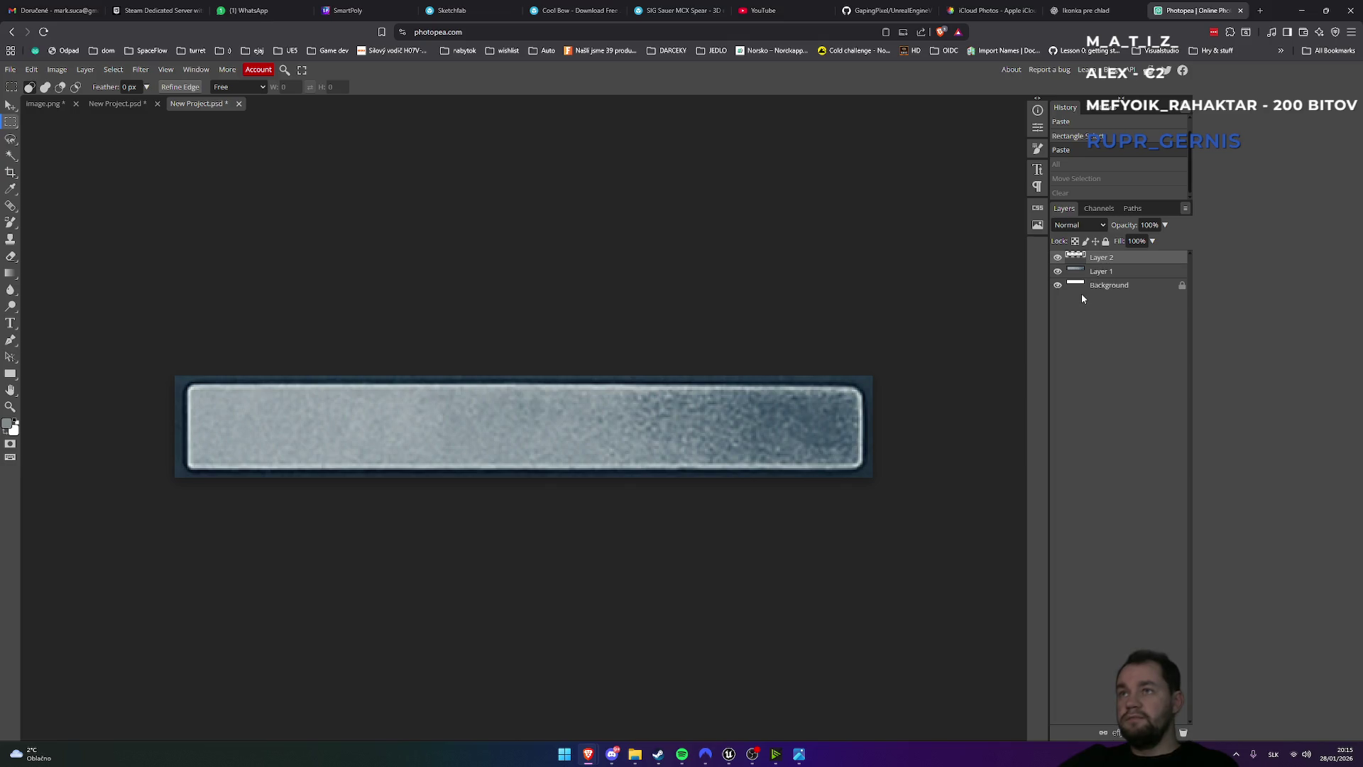
key(ctrl+z)
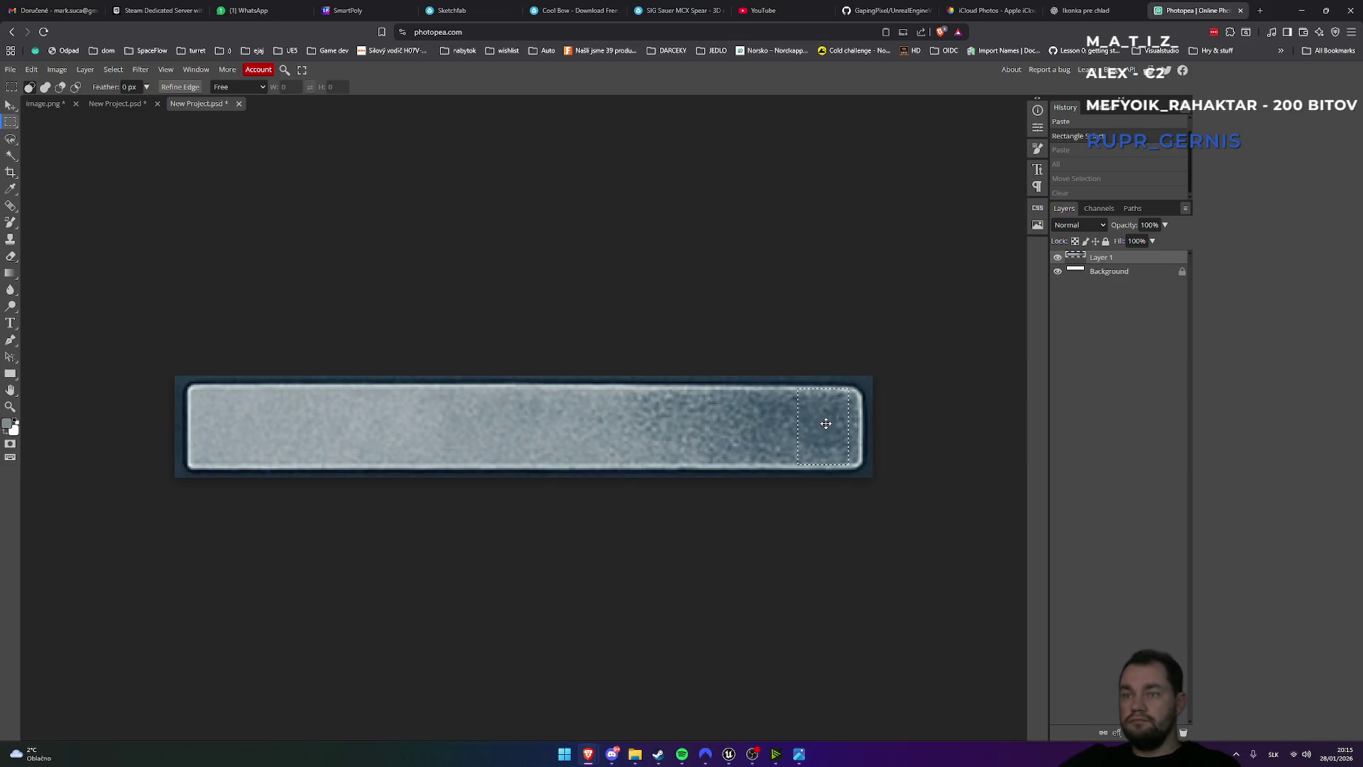
- Copy the selected dark strip to a new layer with Layer Via Copy and hide Layer 1
right_click(826, 424)
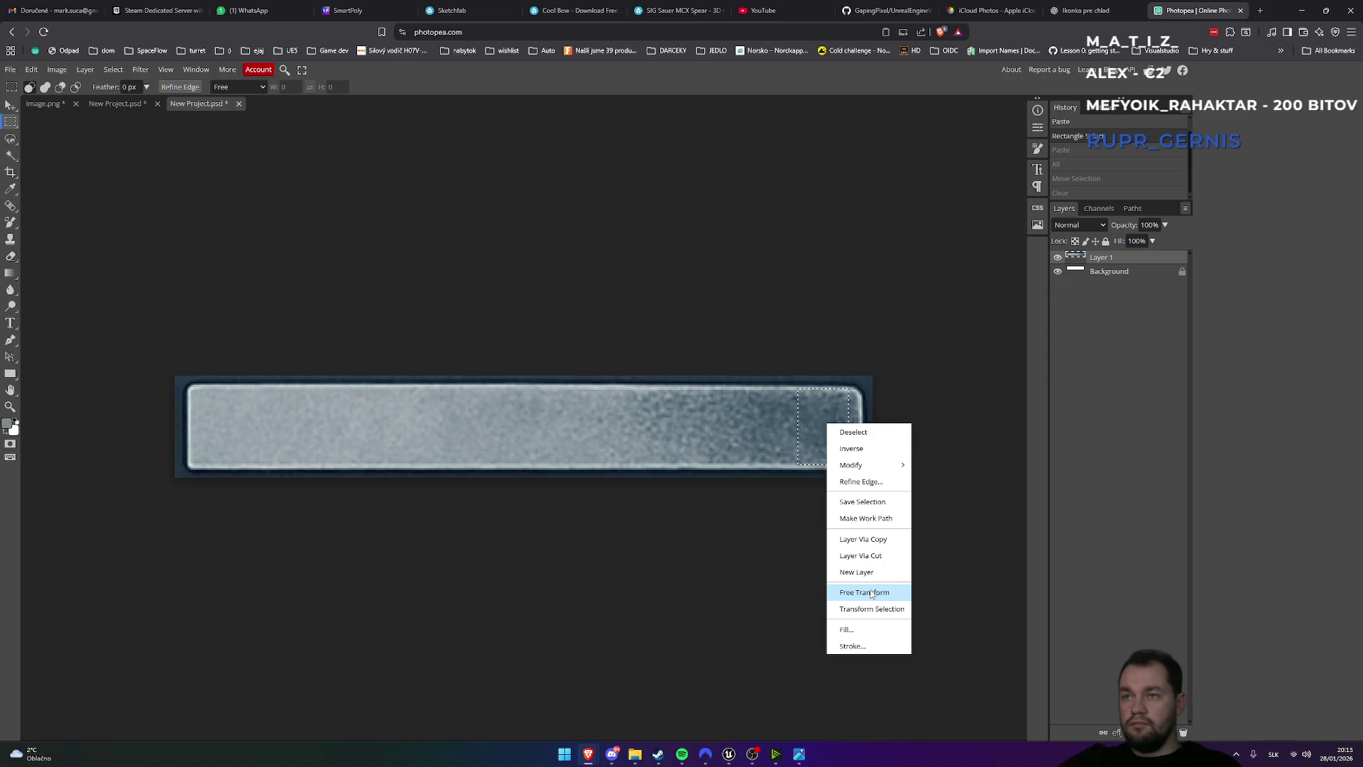
mouse_move(863, 473)
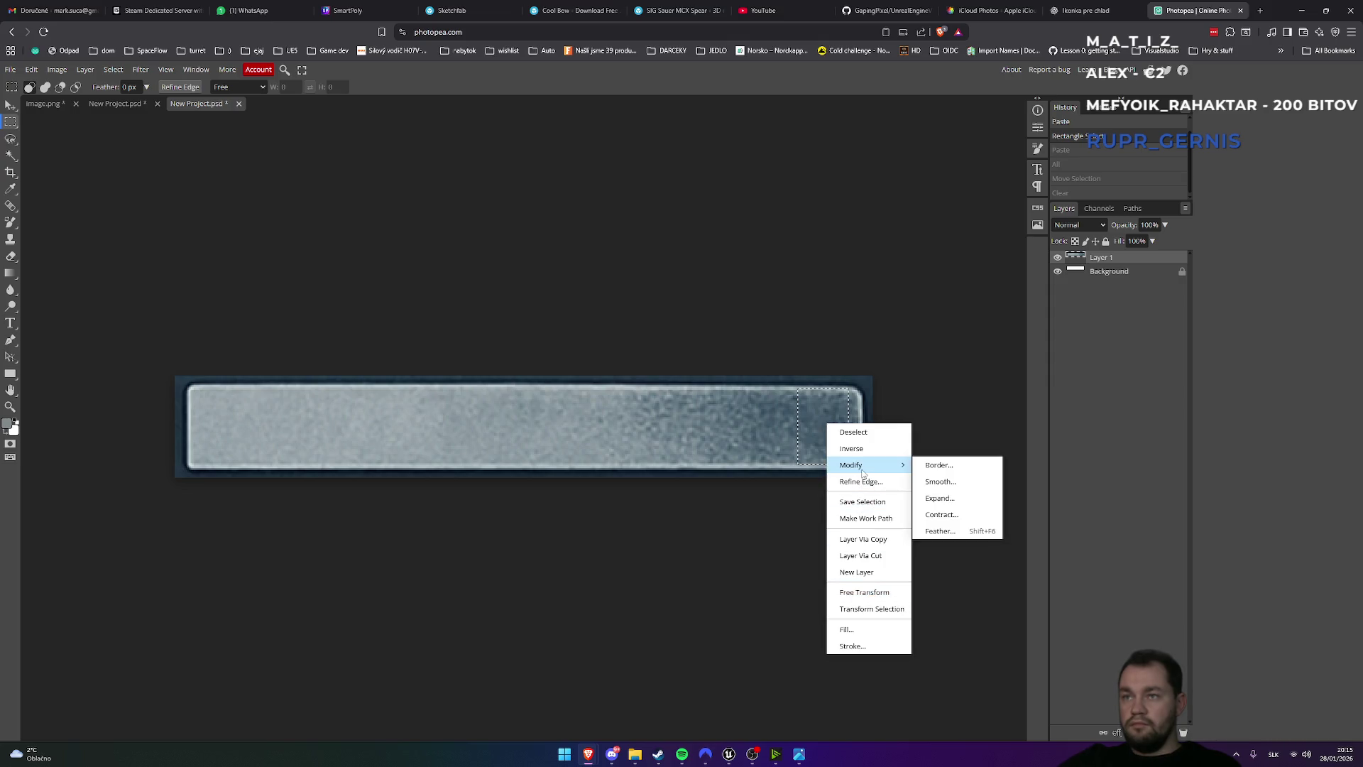
click(886, 547)
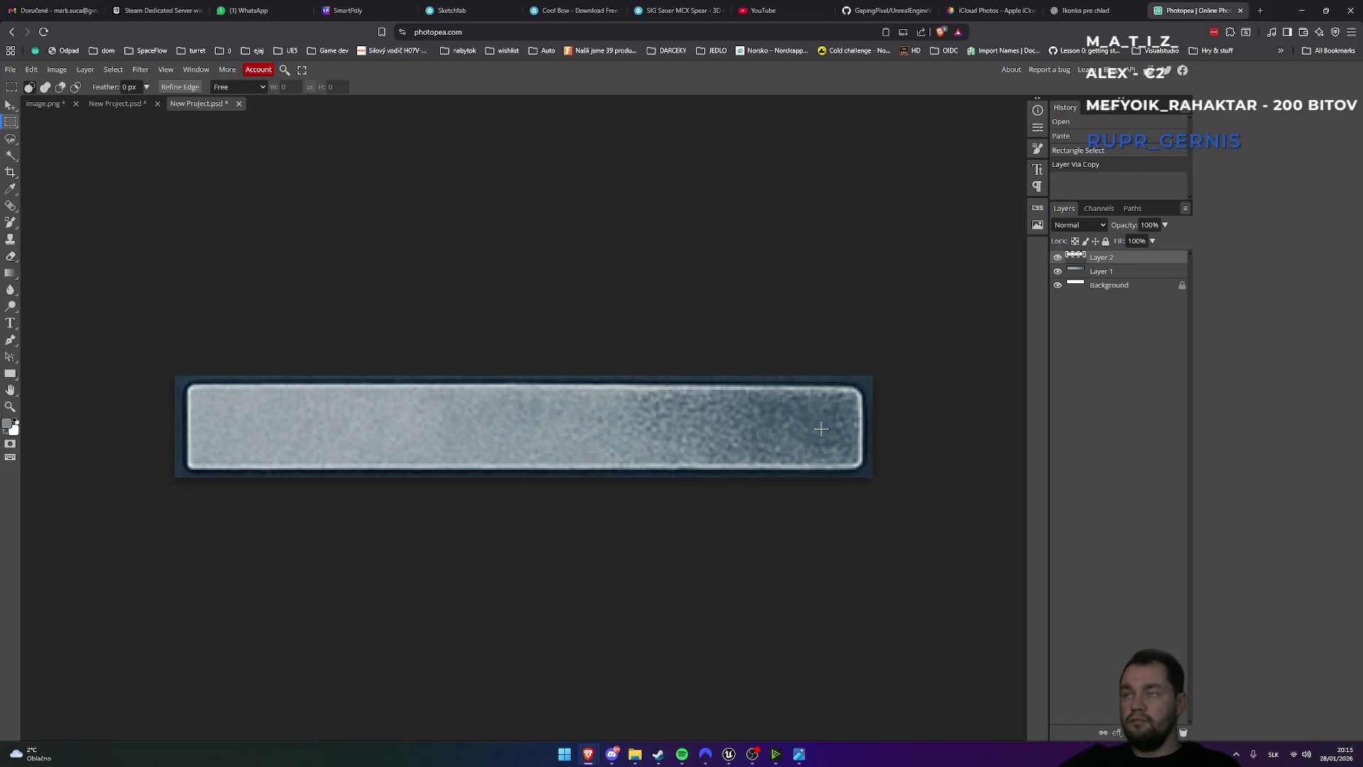
click(1058, 271)
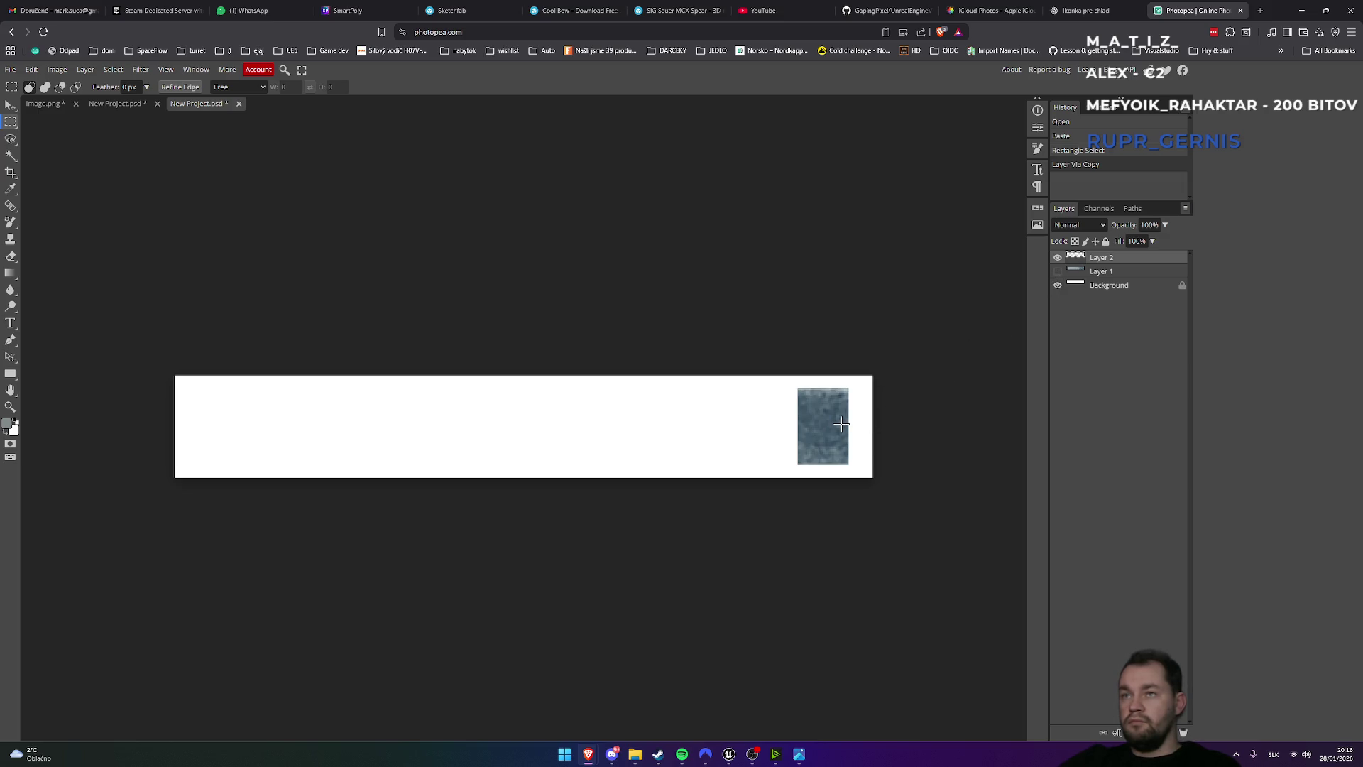
- Duplicate the Layer 2 strip twice, moving each copy left beside the previous one
right_click(1111, 261)
click(1112, 302)
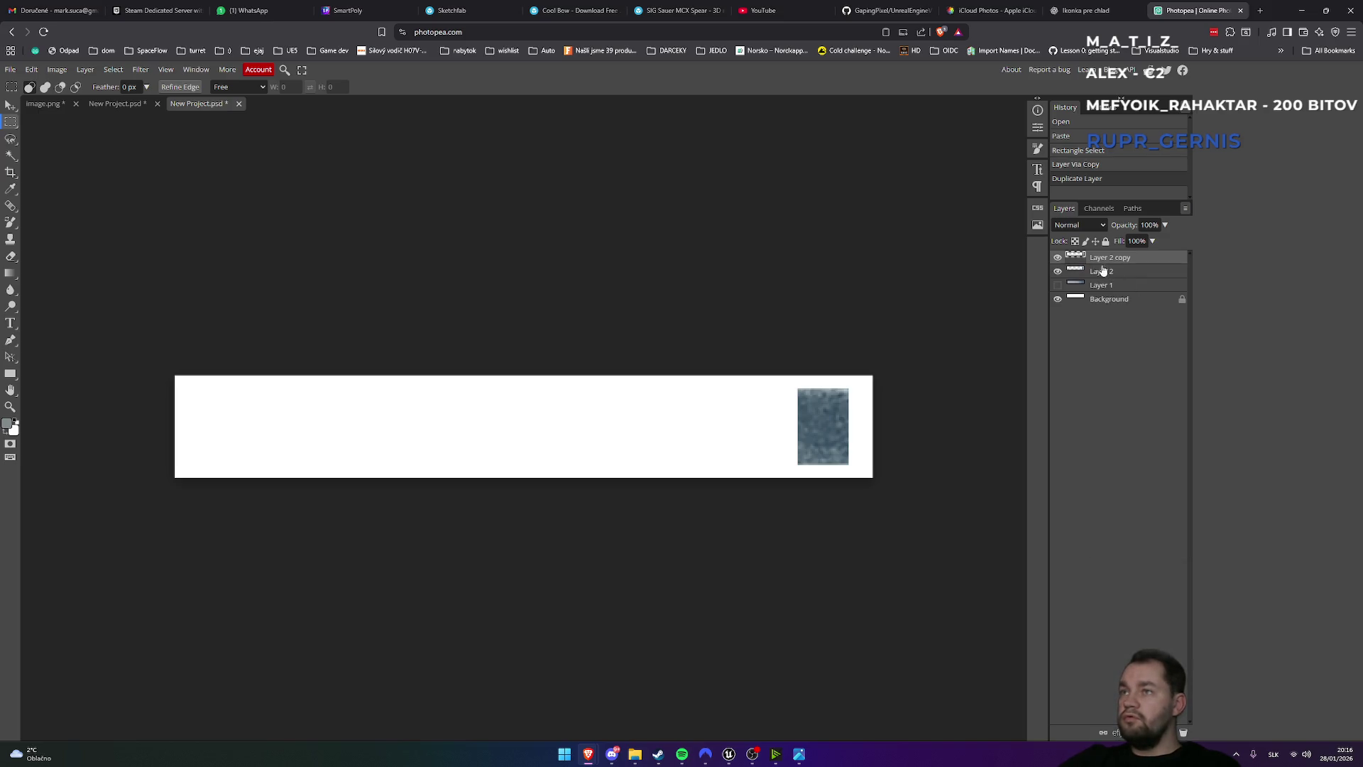
click(10, 105)
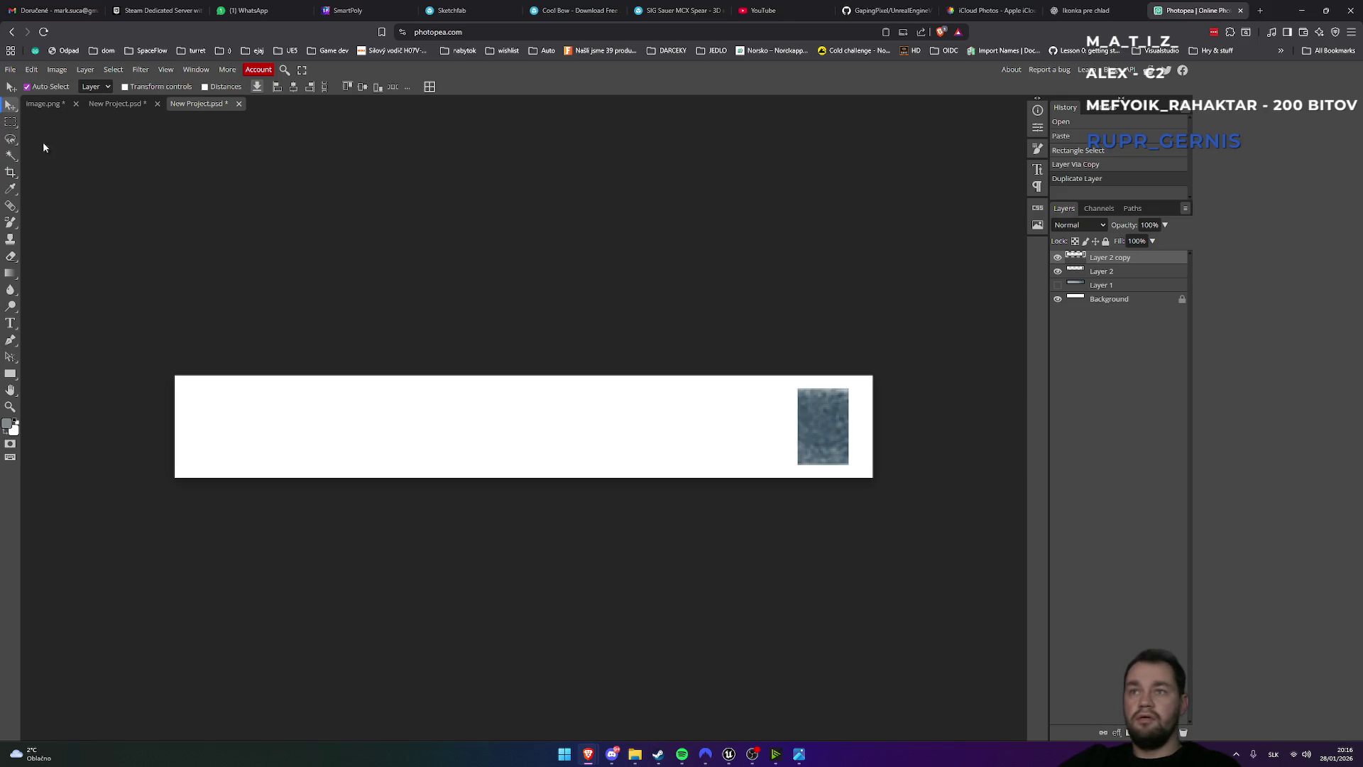
mouse_move(811, 416)
mouse_down()
mouse_move(752, 419)
mouse_move(767, 419)
mouse_up()
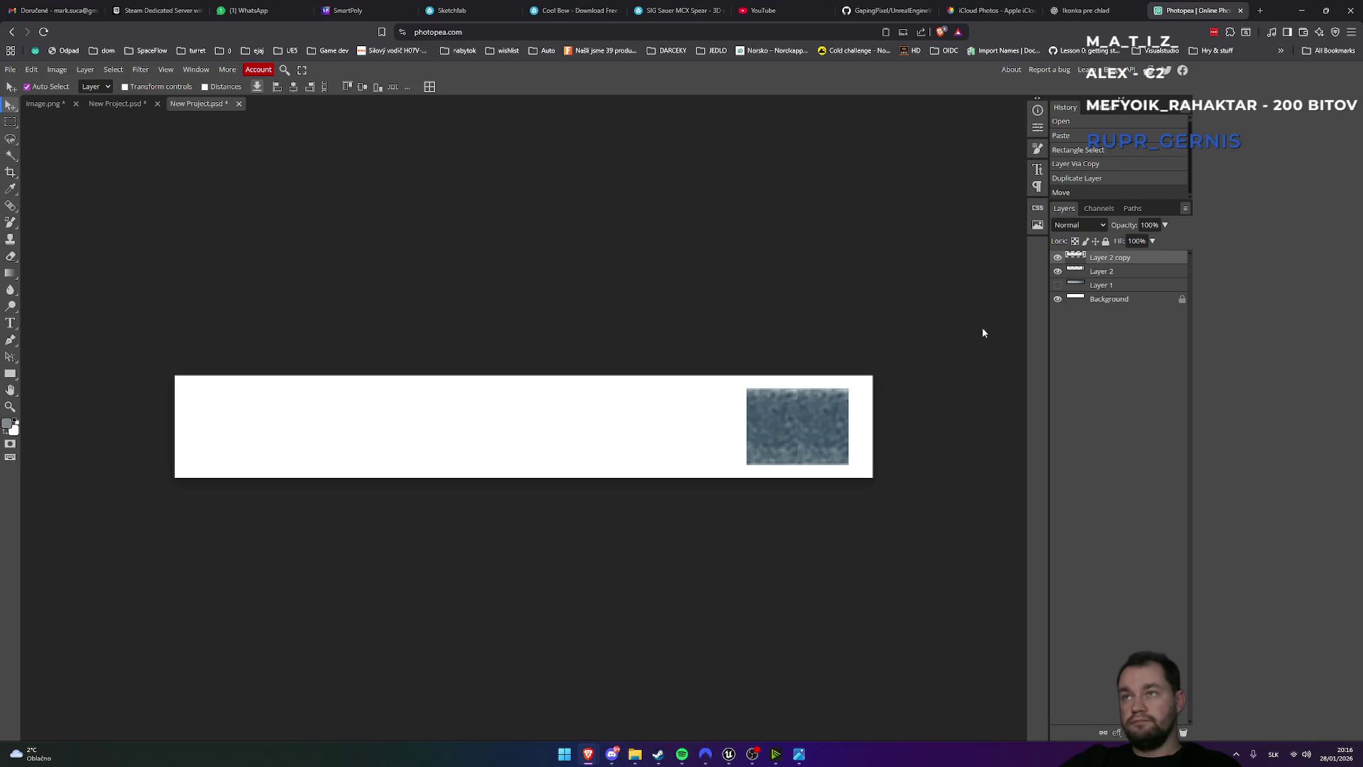
right_click(1103, 262)
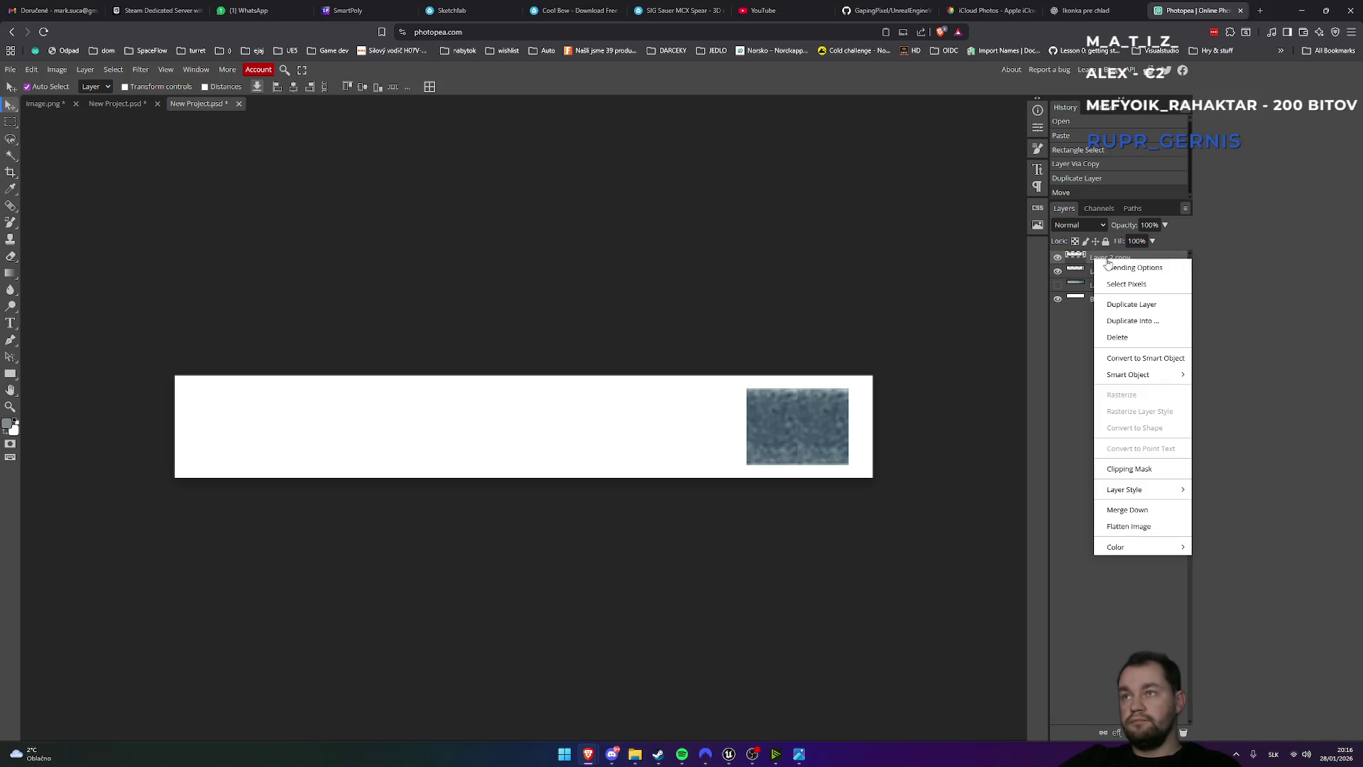
click(1133, 305)
drag(778, 432, 714, 433)
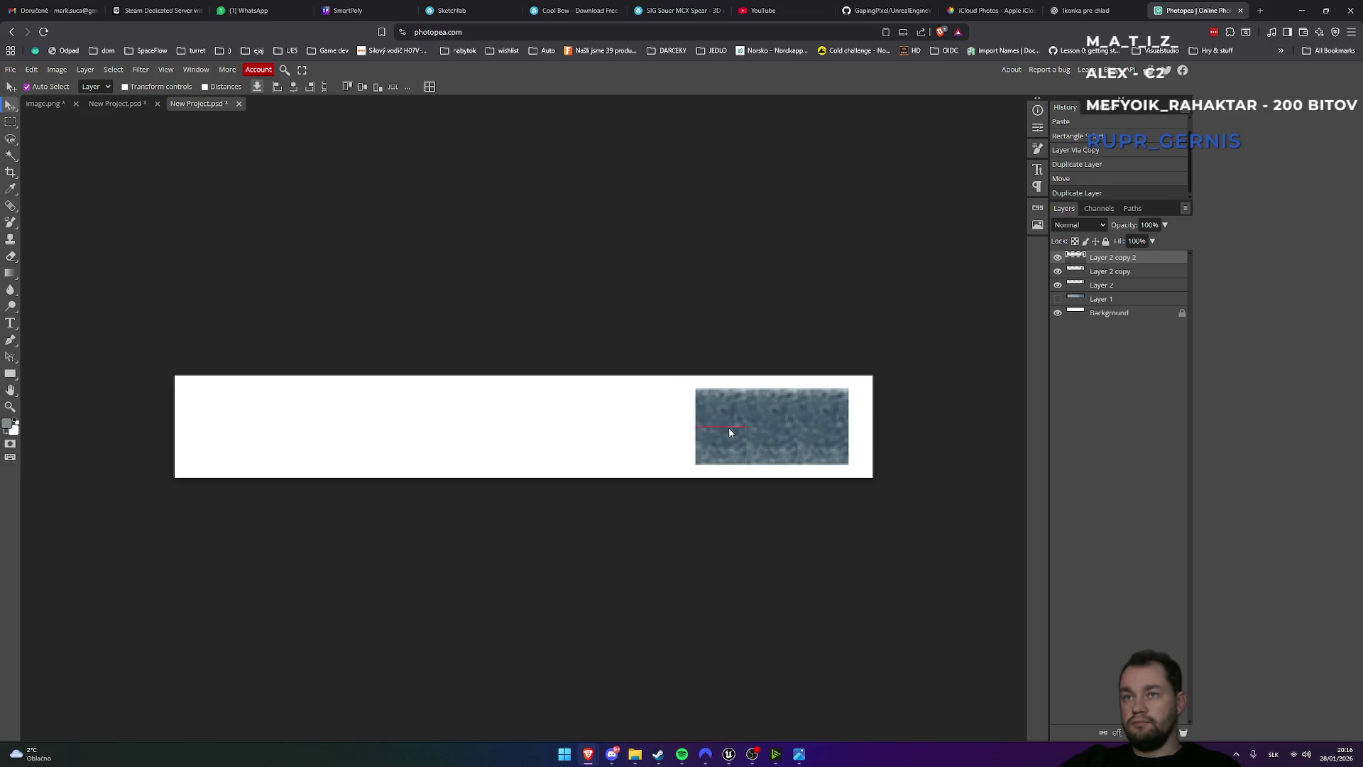
drag(729, 433, 729, 432)
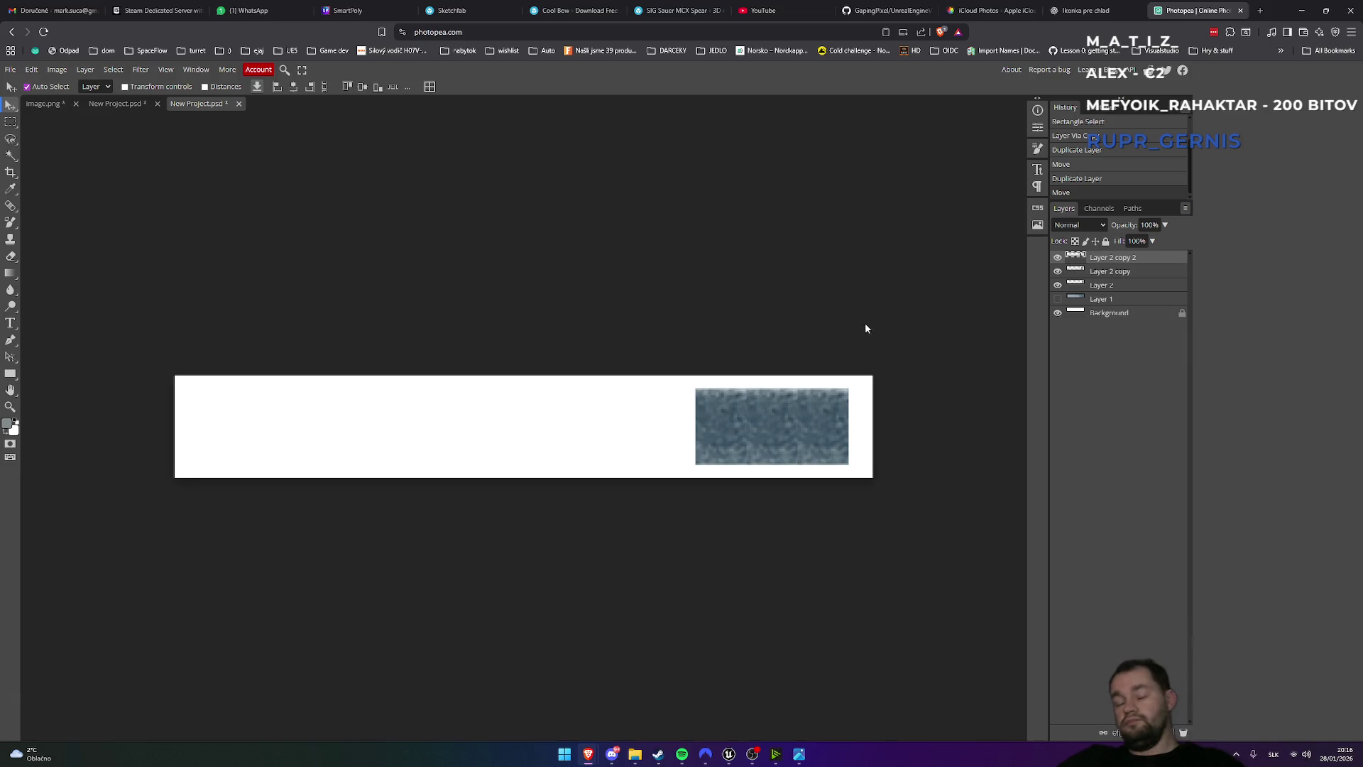
- Duplicate the top strip once more and move it left to widen the dark band
scroll(865, 323, right, 3)
scroll(821, 326, left, 2)
scroll(731, 317, left, 1)
key(ctrl+minus)
key(ctrl+minus)
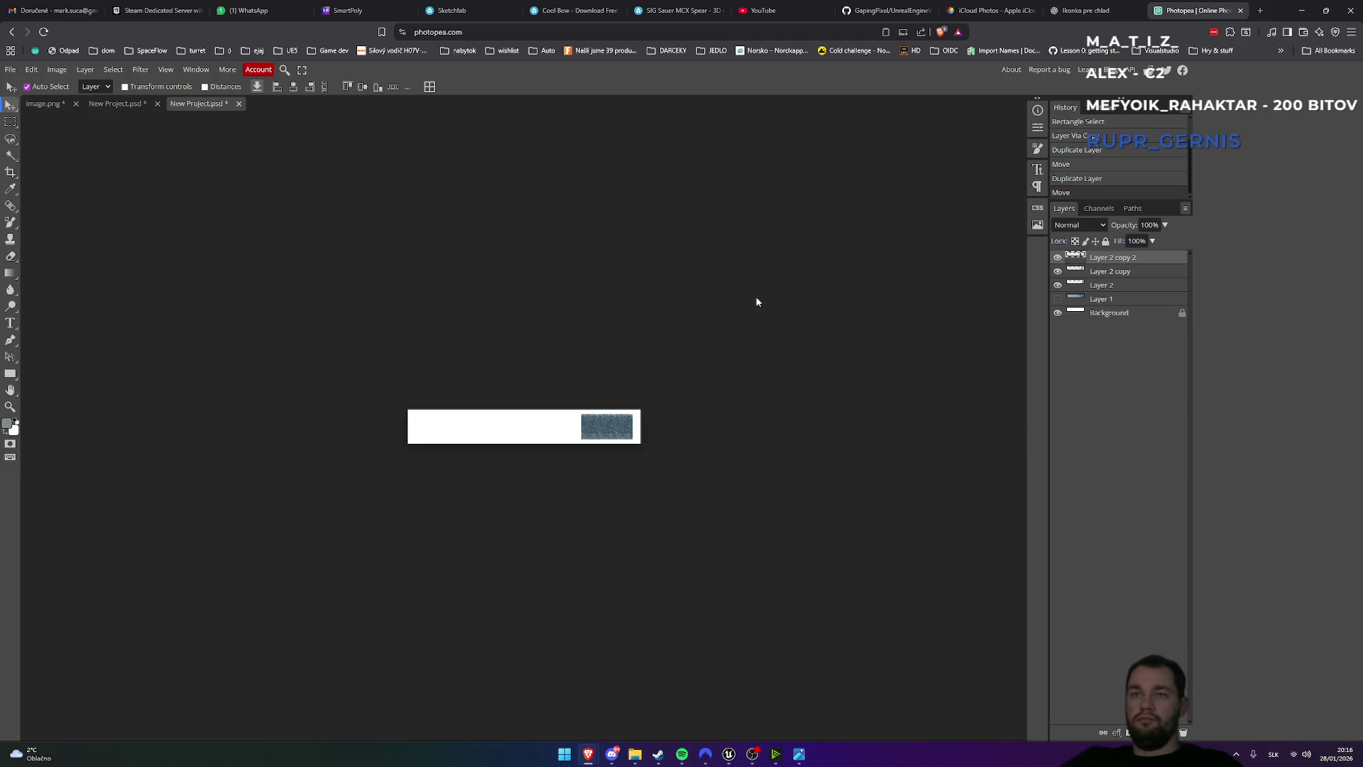
key(ctrl+plus)
key(ctrl+plus)
key(ctrl+plus)
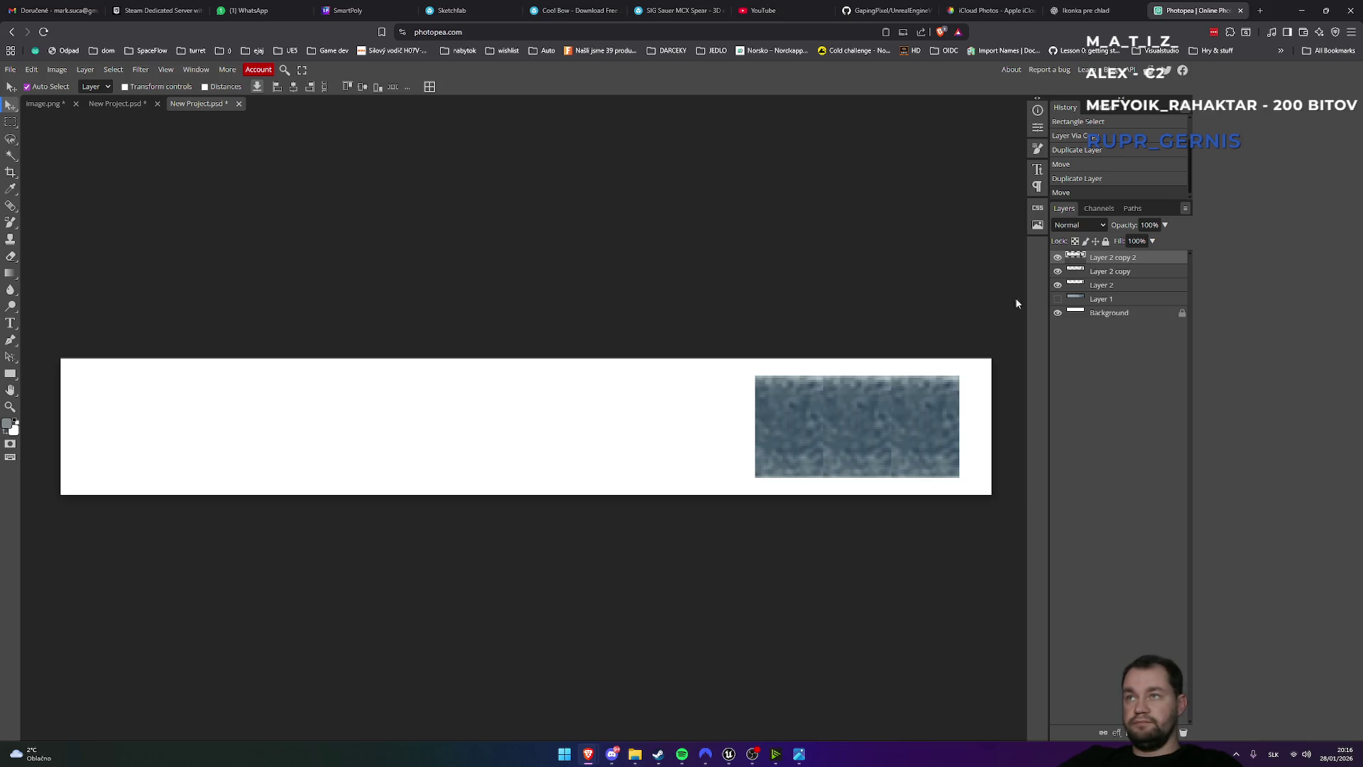
right_click(1112, 263)
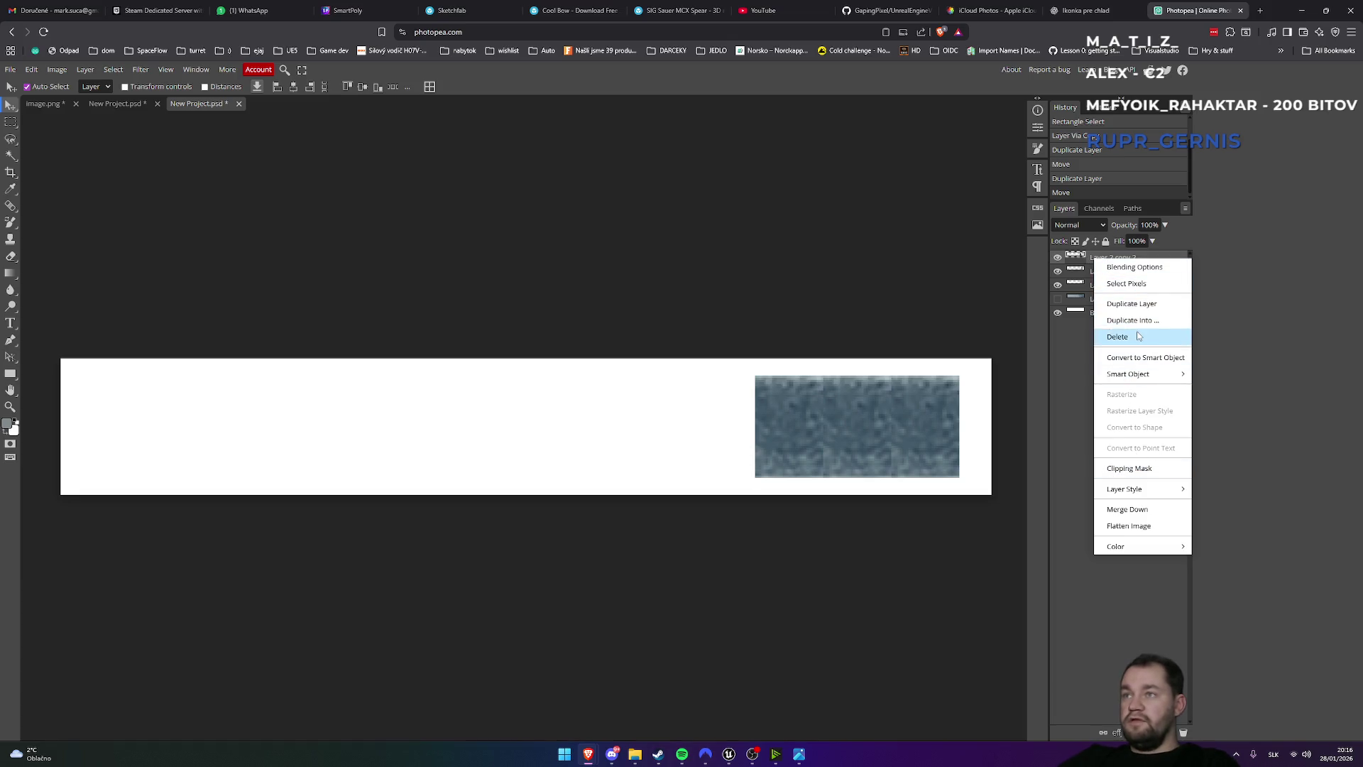
click(1136, 307)
mouse_move(803, 451)
mouse_down()
mouse_move(710, 450)
mouse_move(734, 455)
mouse_up()
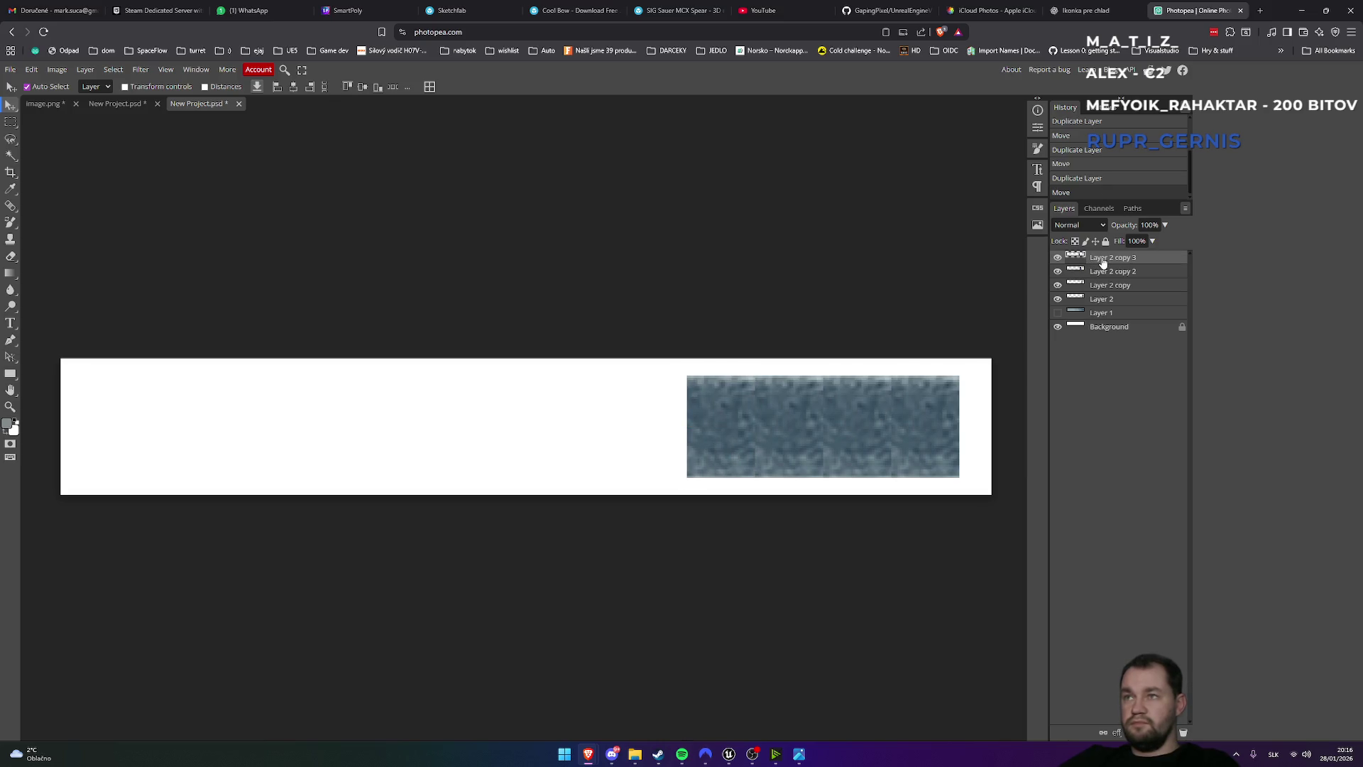
- Show Layer 1 again and add two more tile copies, up to Layer 2 copy 5, moved further left
click(1058, 313)
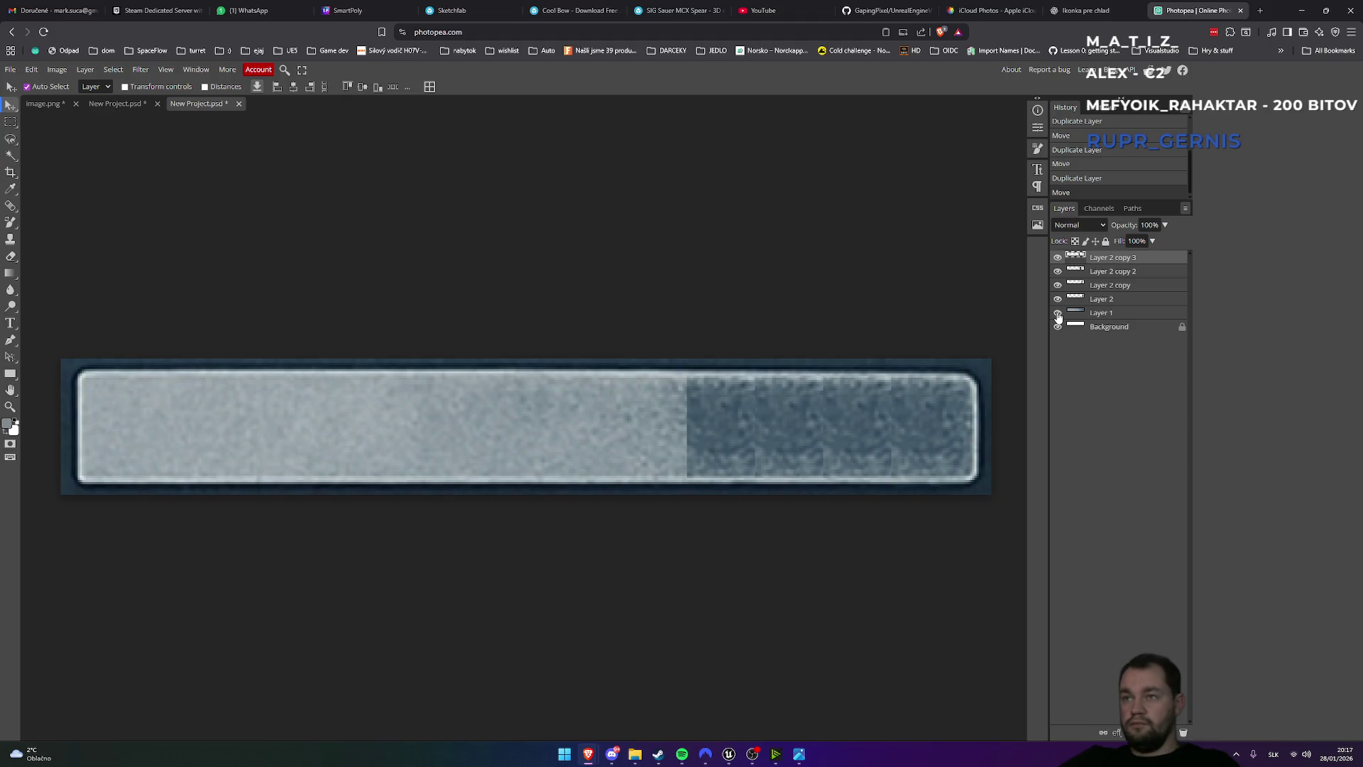
right_click(1097, 257)
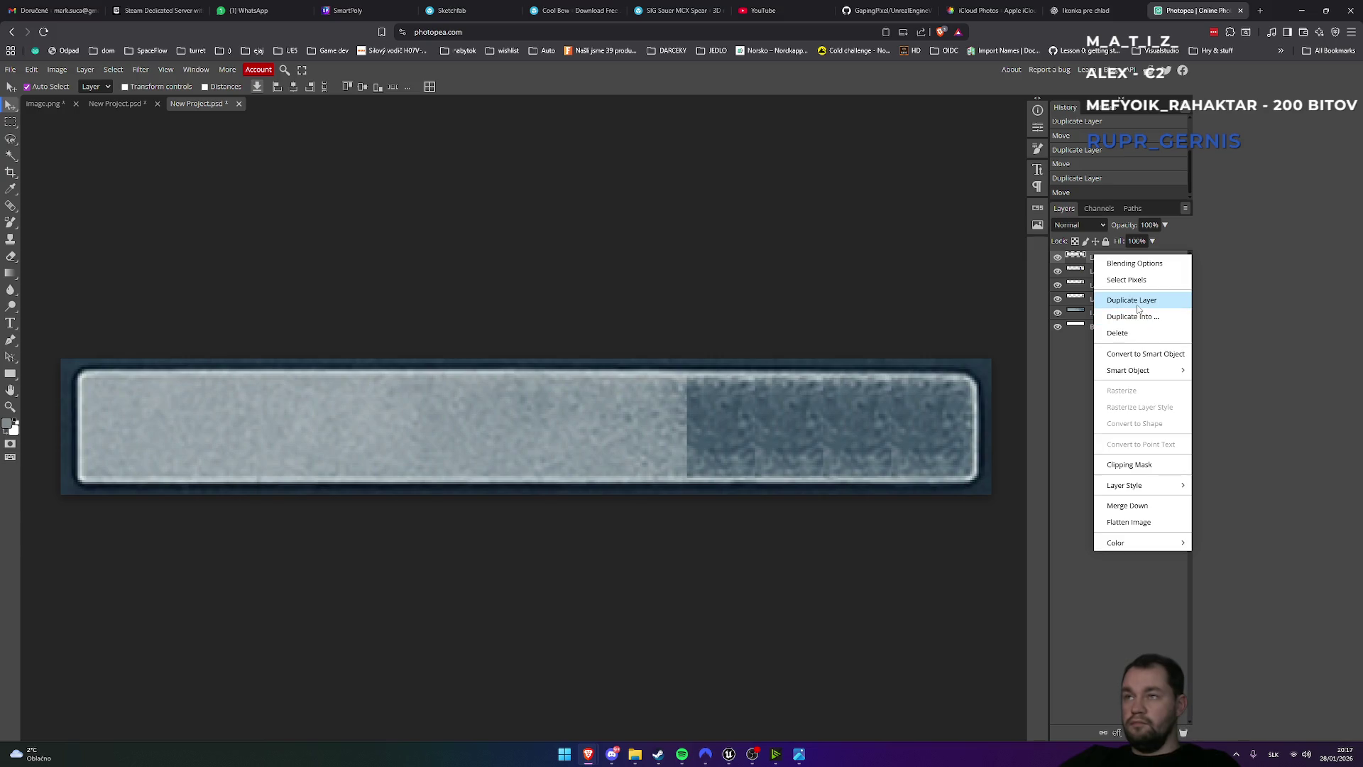
click(1138, 300)
drag(715, 441, 657, 438)
right_click(1105, 260)
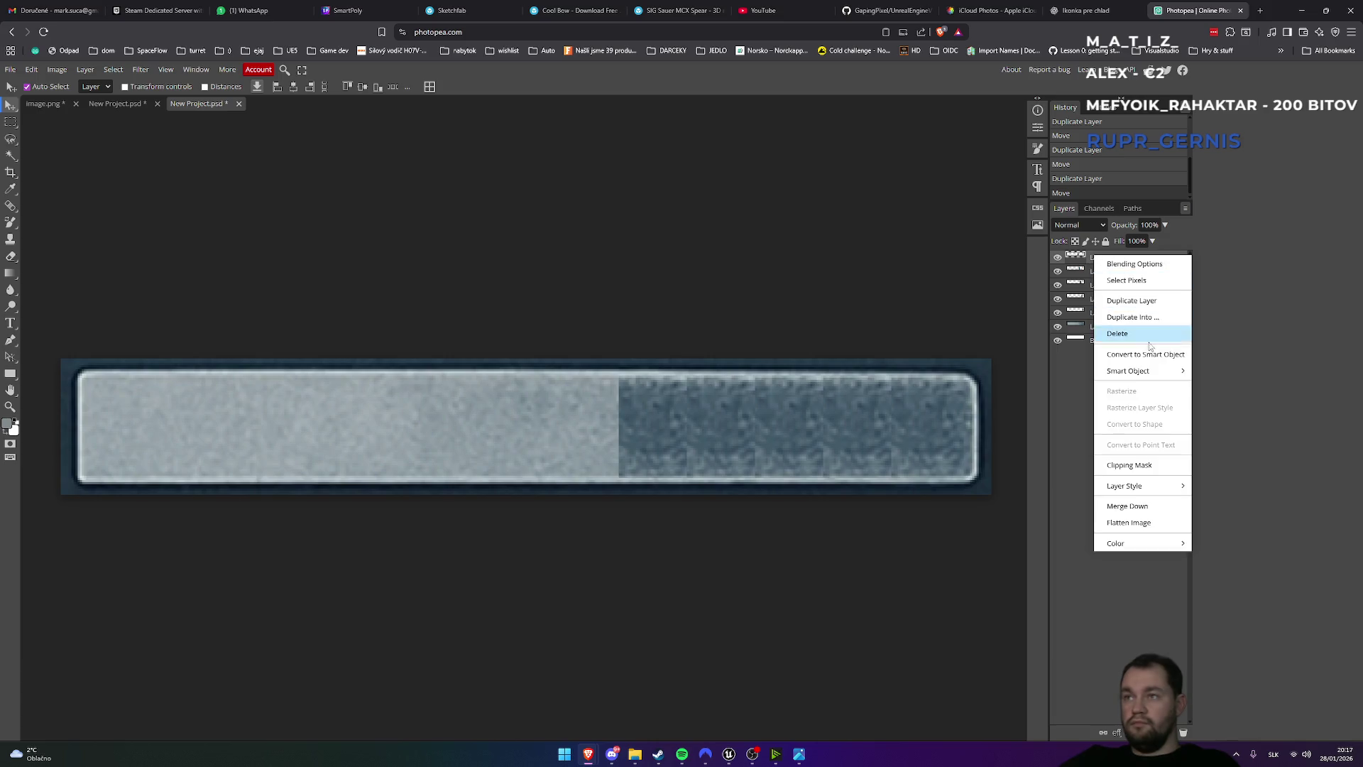
click(1138, 300)
drag(663, 424, 595, 425)
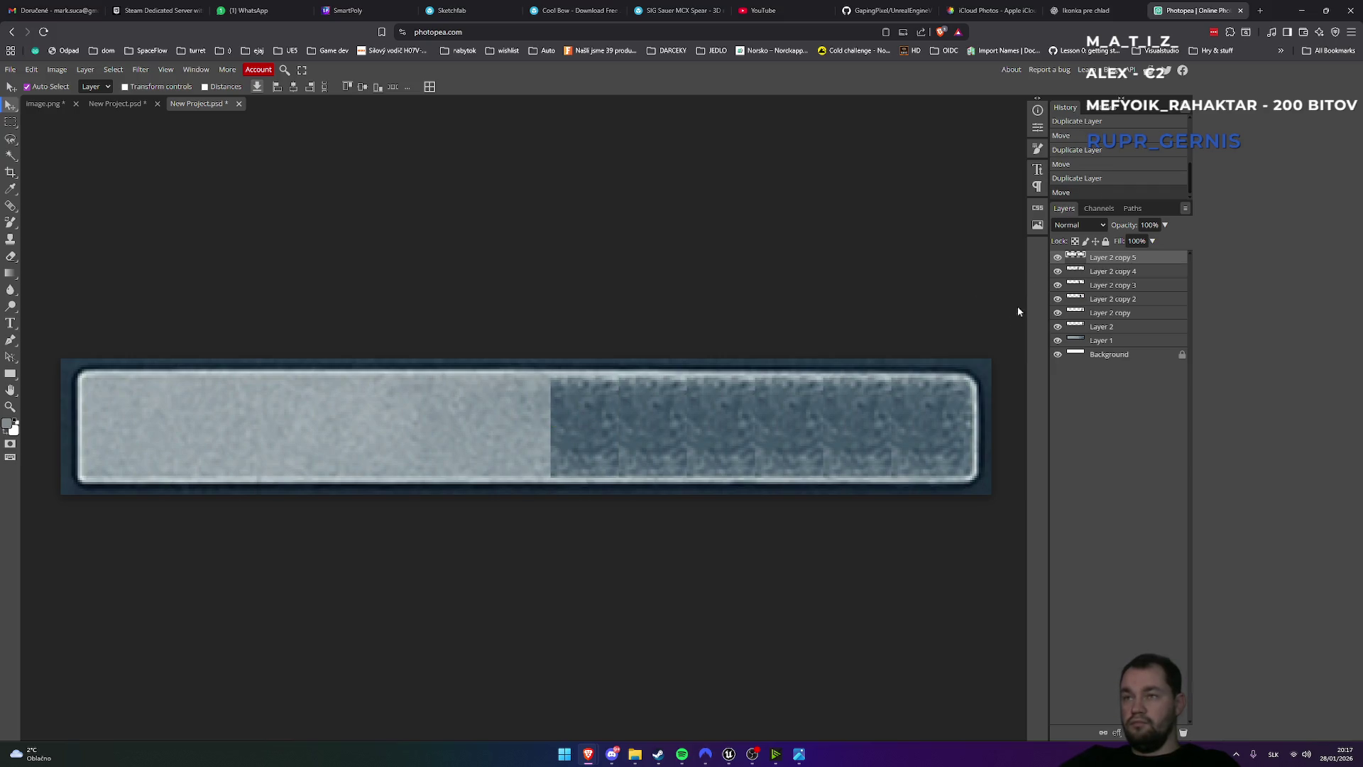
scroll(781, 521, down, 5)
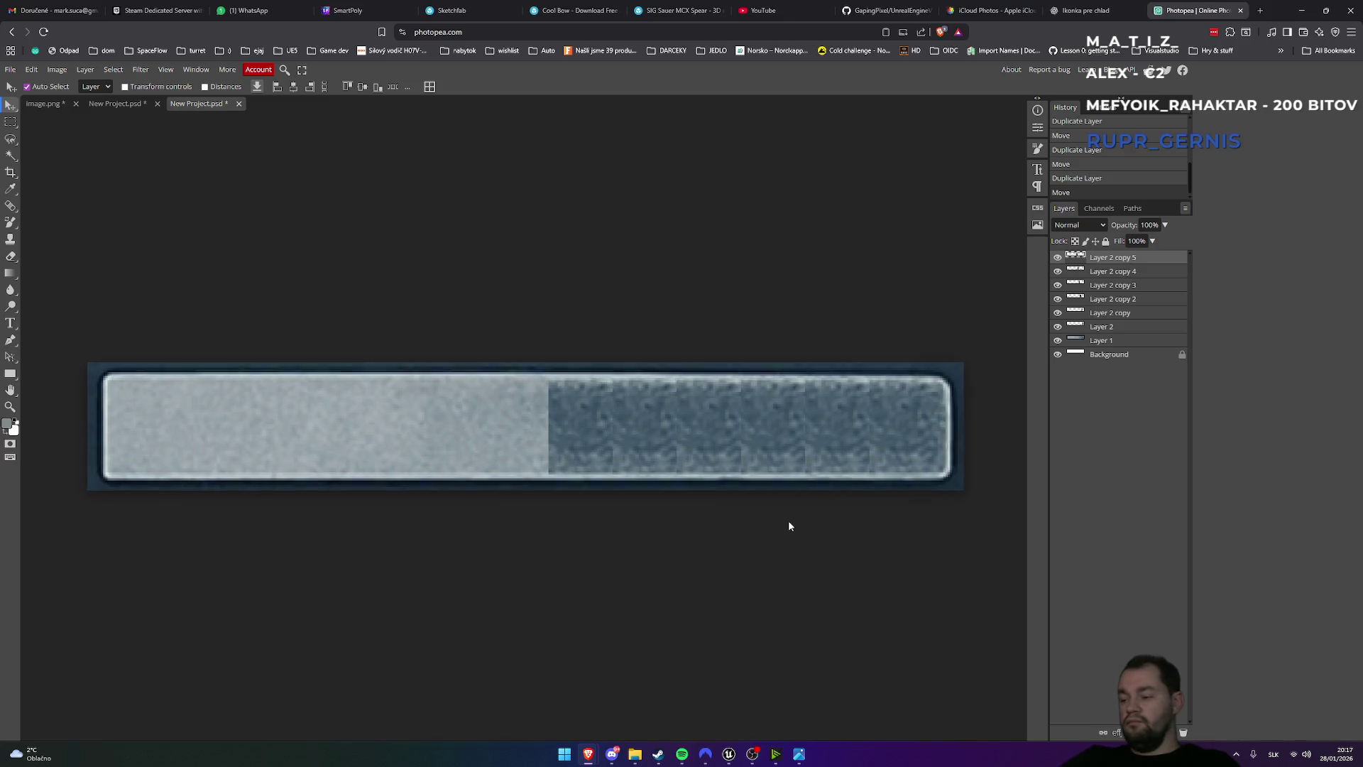
scroll(789, 526, down, 1)
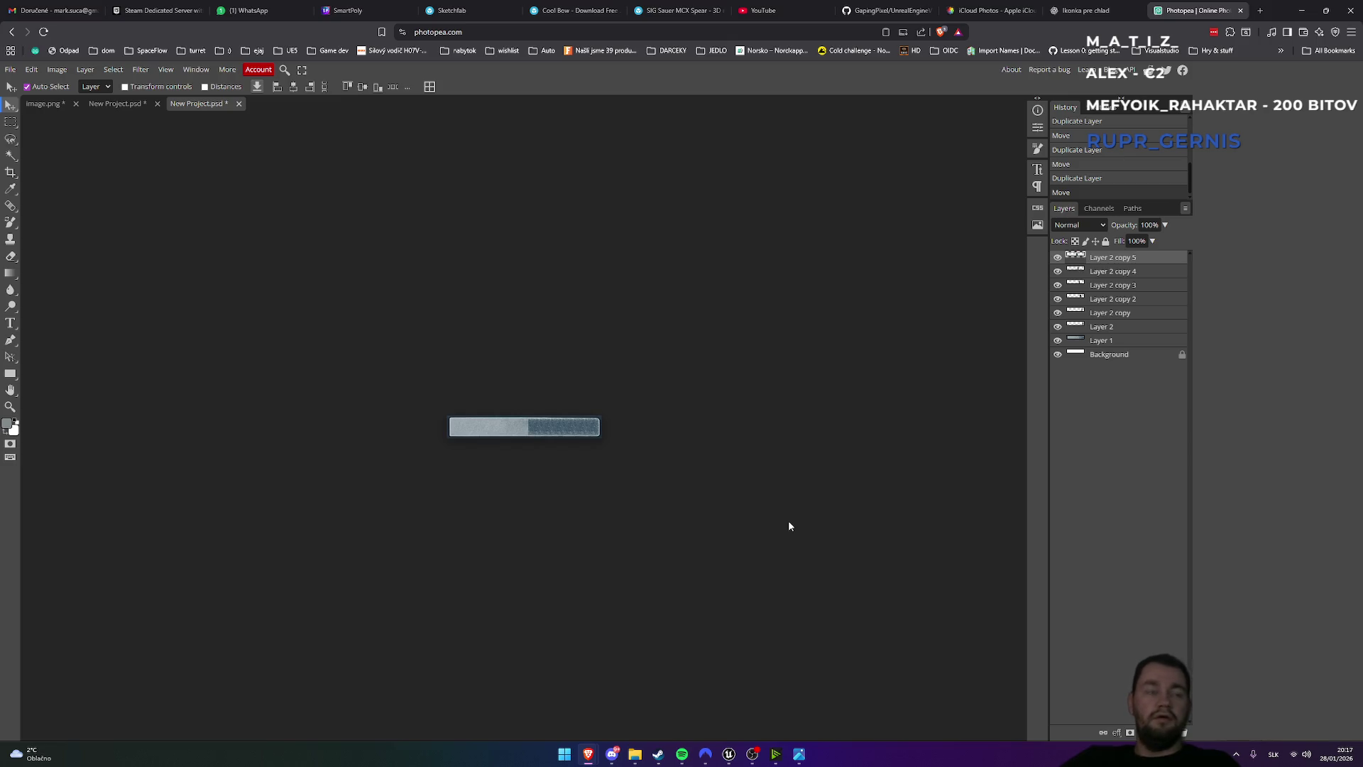
scroll(789, 526, up, 6)
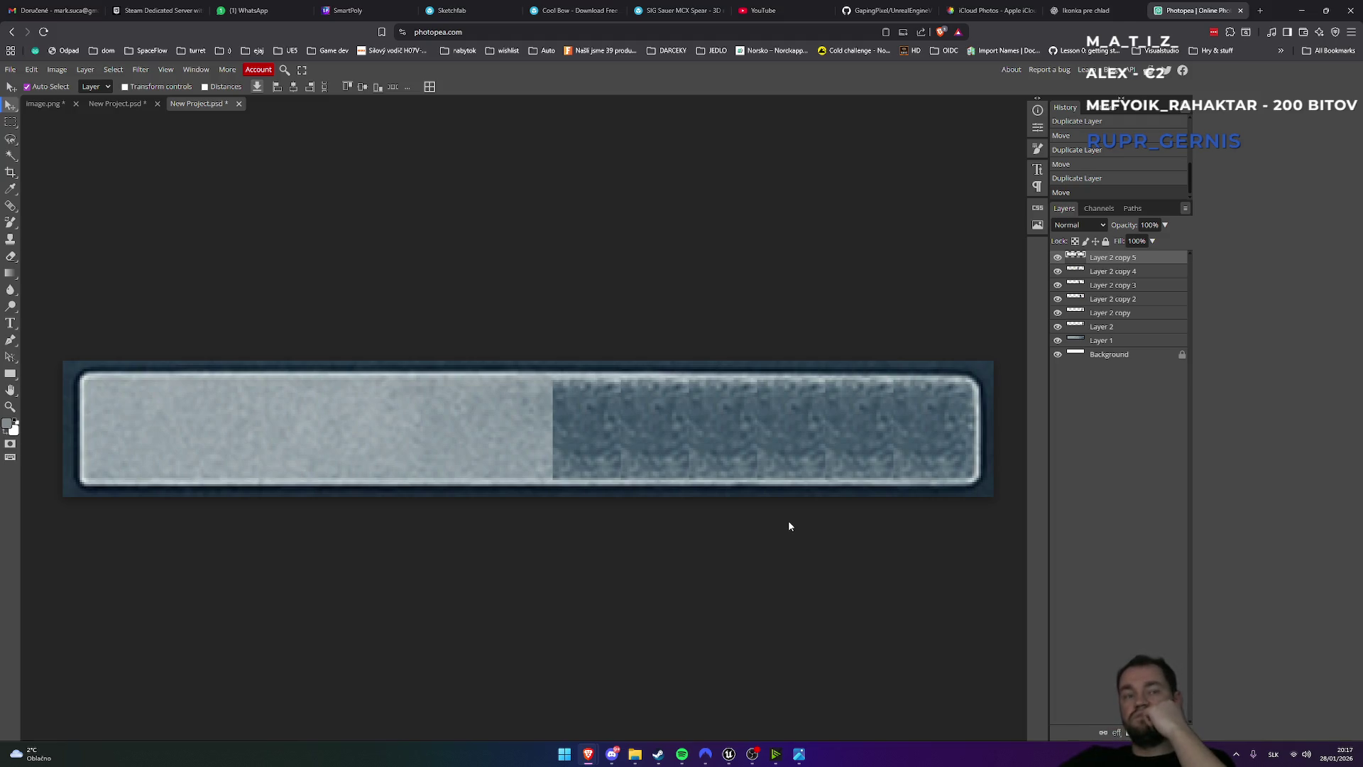
- Add tile copies 6 through 9, sliding each one further left along the bar
right_click(1109, 260)
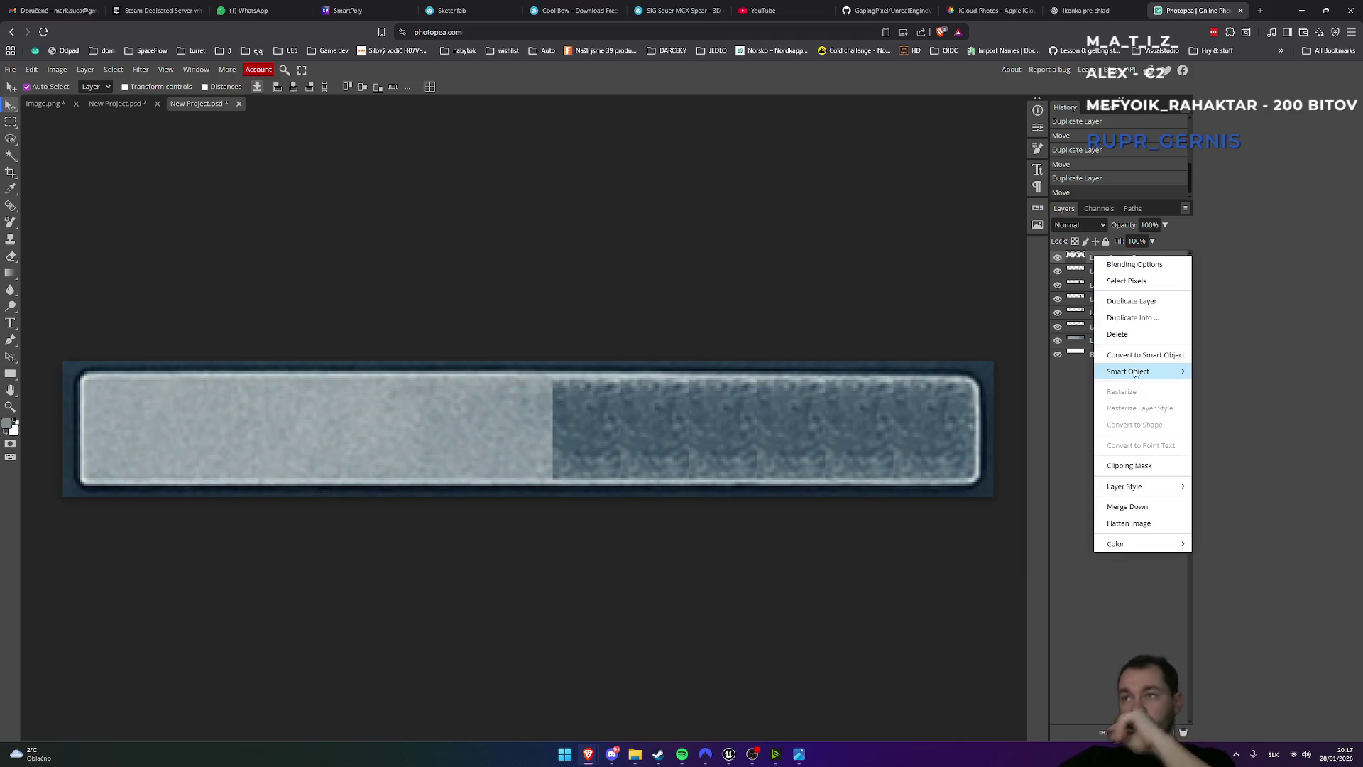
click(1132, 301)
mouse_move(602, 427)
mouse_down()
mouse_move(496, 416)
mouse_move(517, 426)
mouse_up()
right_click(1097, 260)
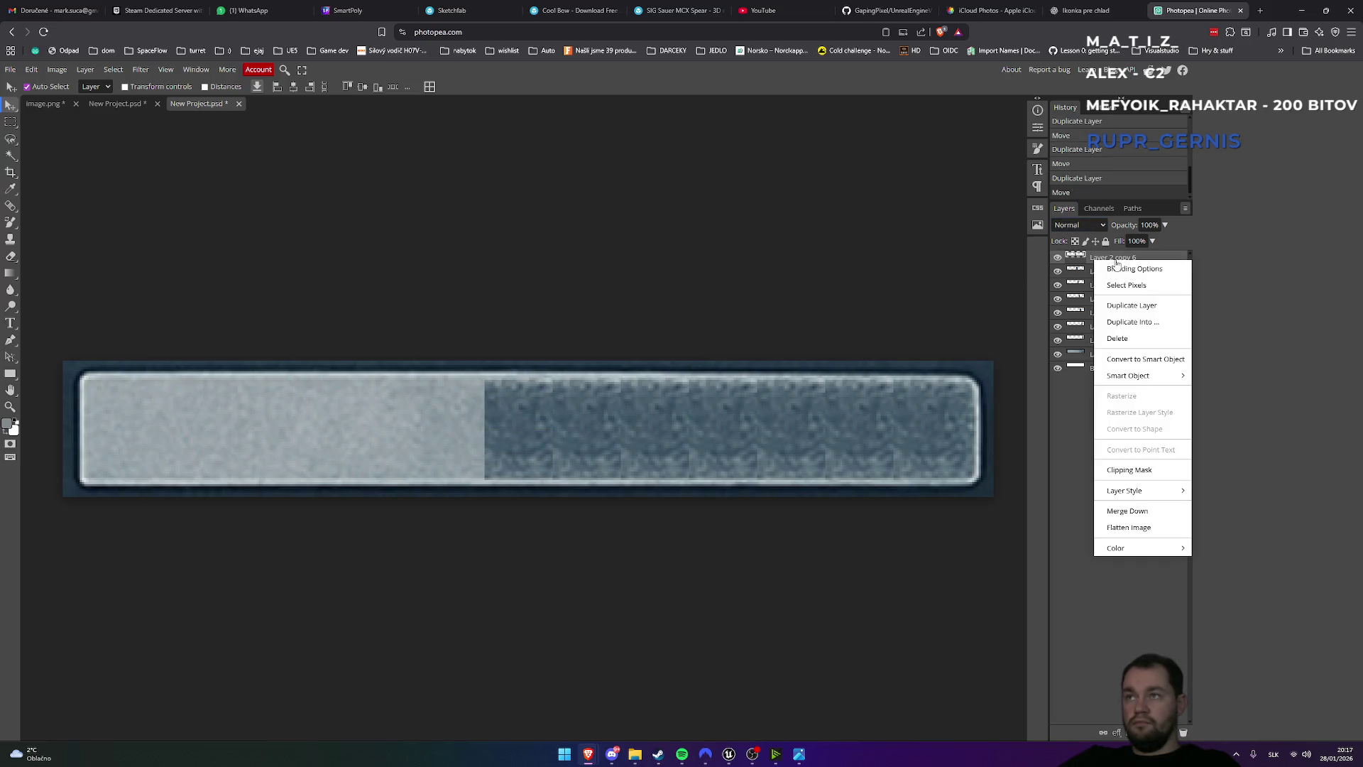
click(1131, 305)
mouse_move(511, 423)
mouse_down()
mouse_move(435, 425)
mouse_move(466, 419)
mouse_up()
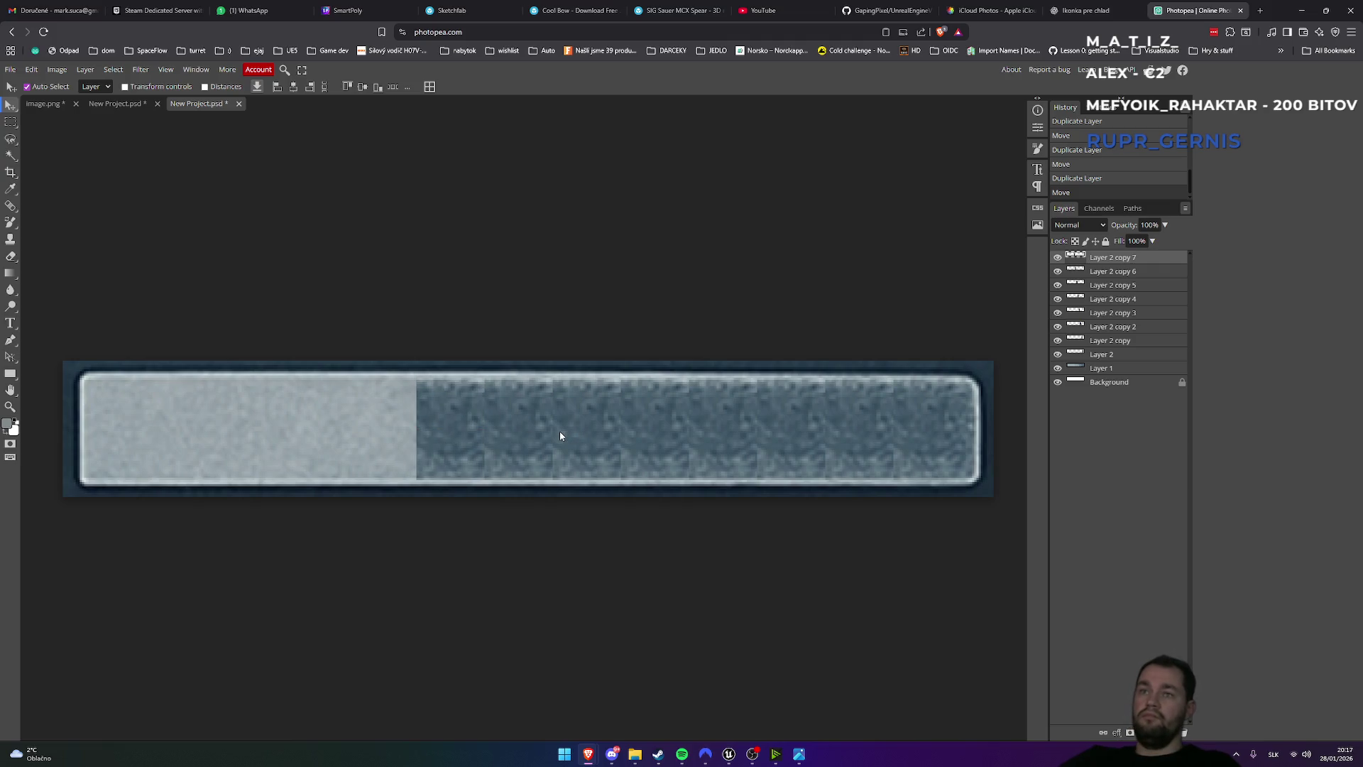
right_click(1094, 257)
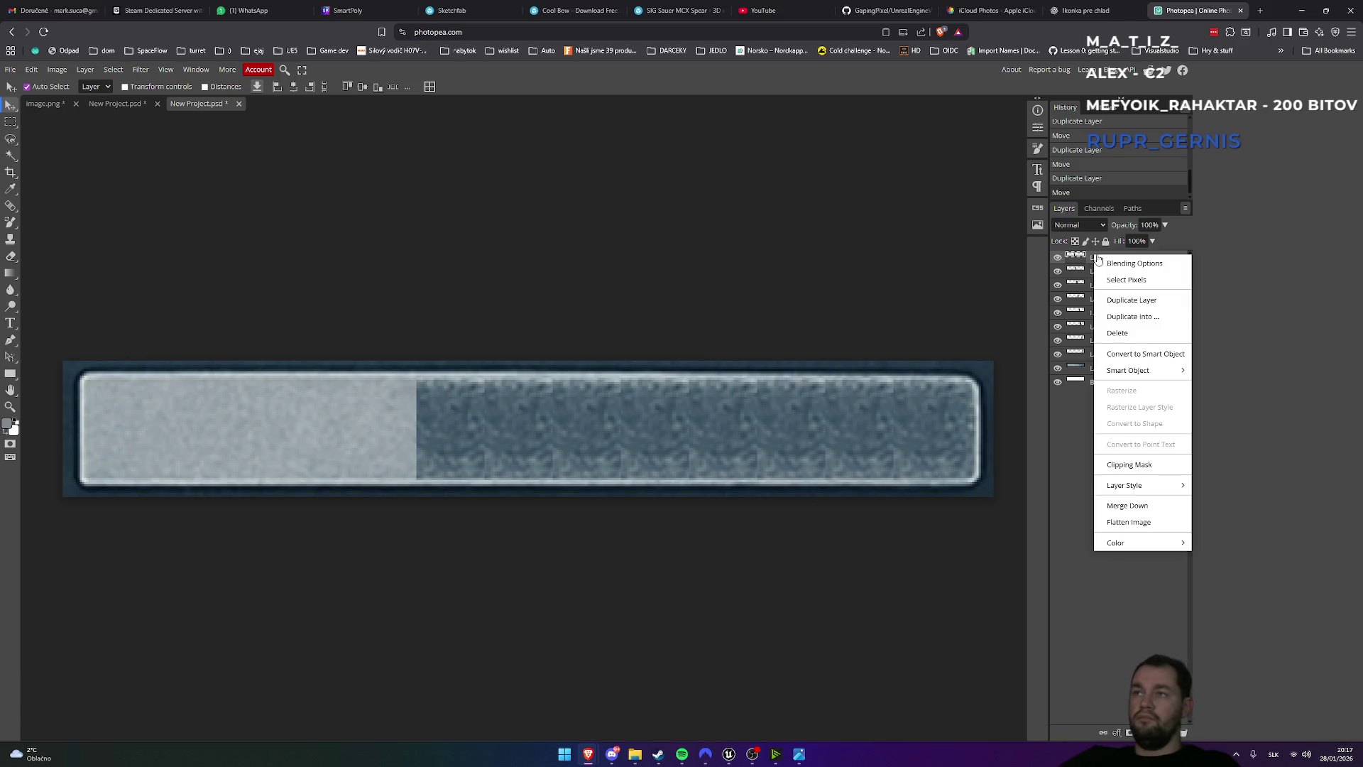
click(1144, 307)
drag(466, 429, 397, 428)
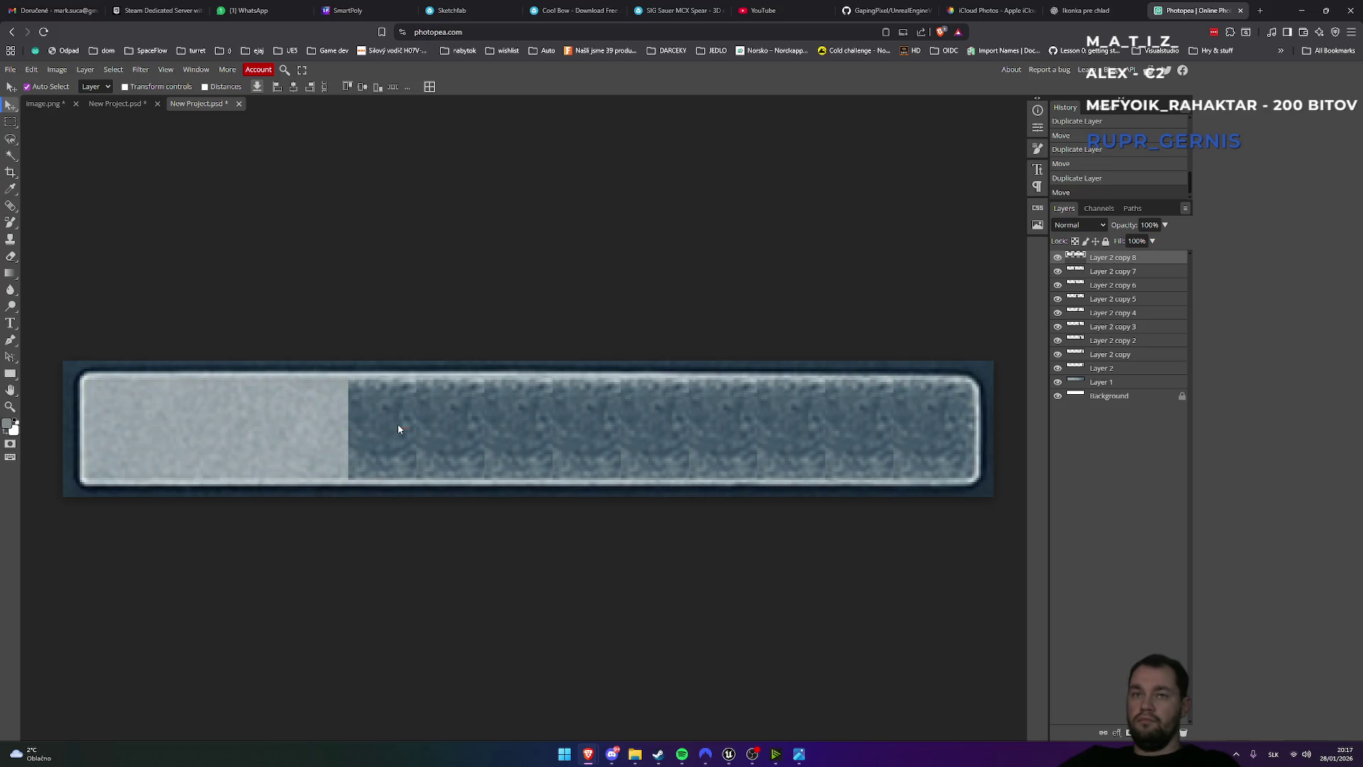
right_click(1113, 260)
click(1142, 309)
drag(378, 426, 313, 429)
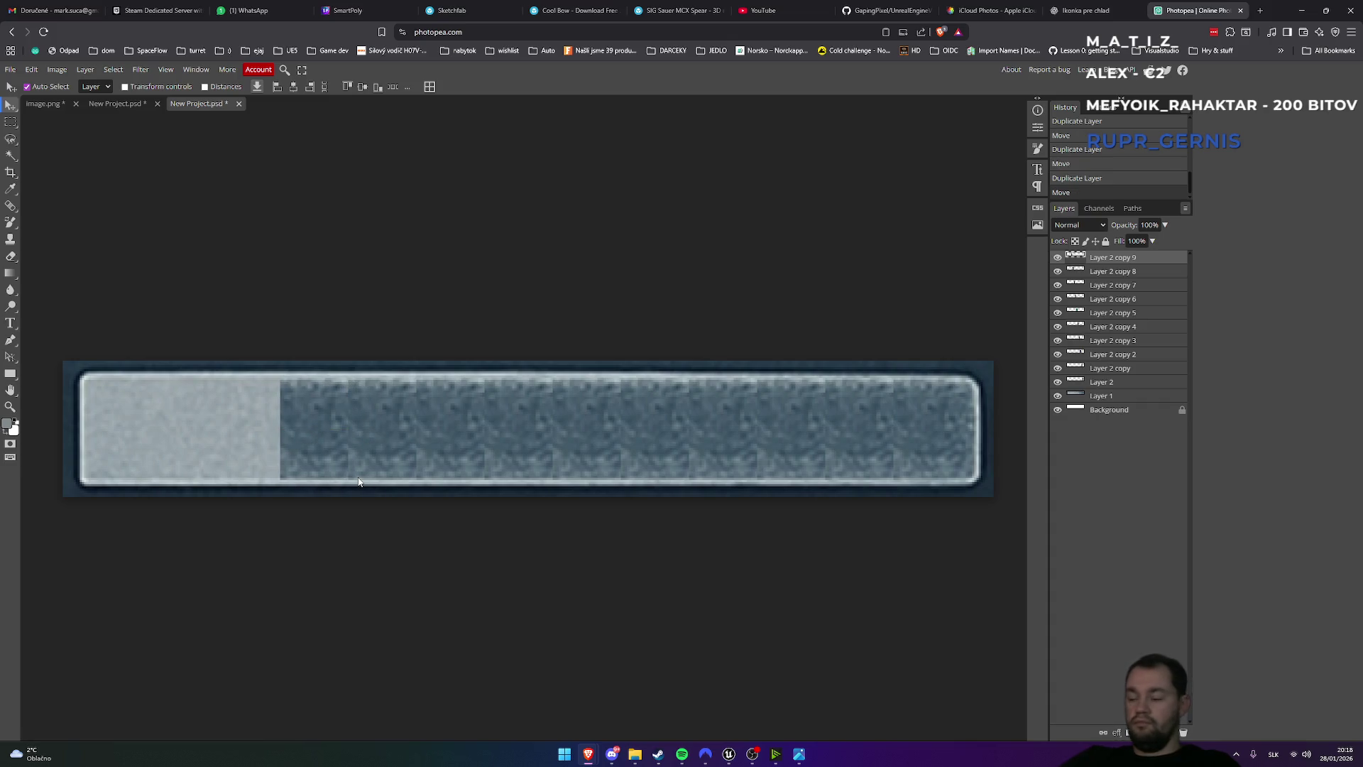
key(ctrl+minus)
key(ctrl+minus)
key(ctrl+minus)
key(ctrl+minus)
key(ctrl+minus)
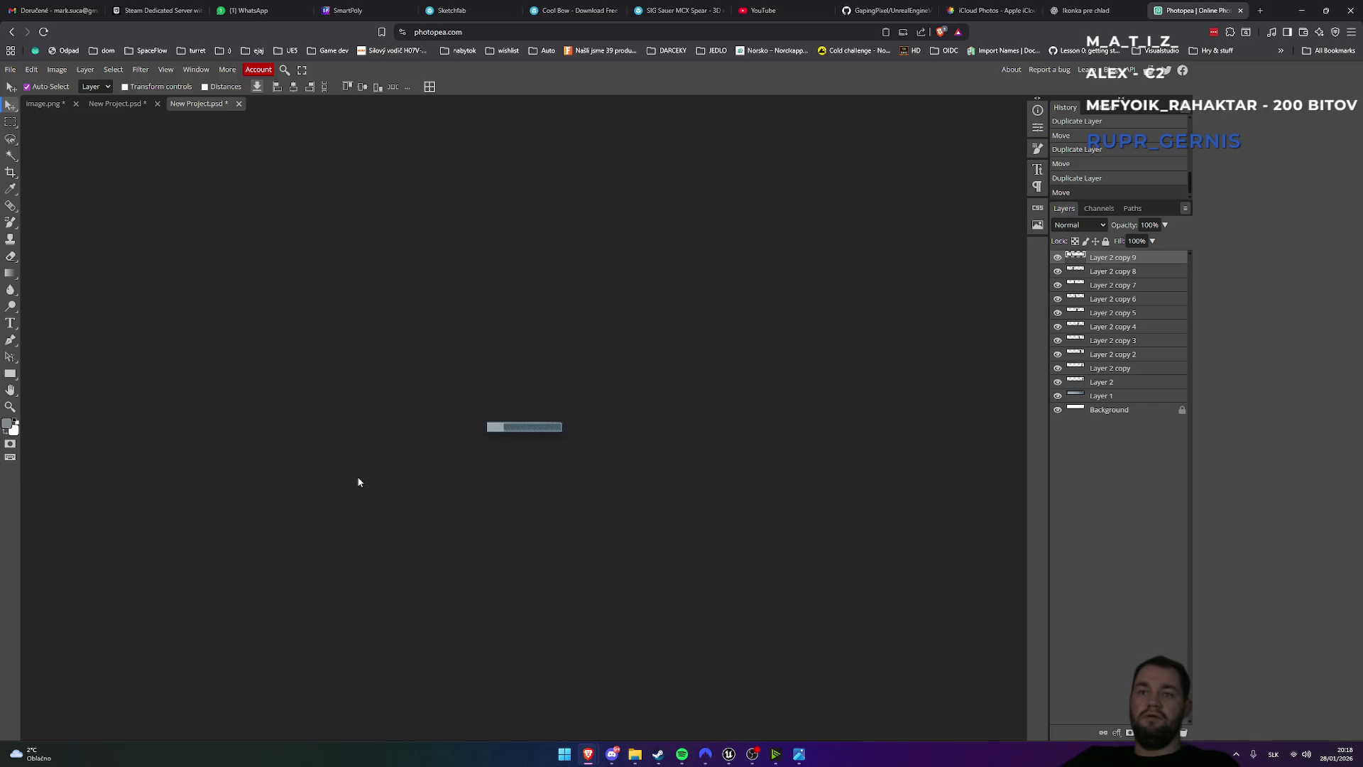
key(ctrl+plus)
key(ctrl+plus)
key(ctrl+plus)
key(ctrl+plus)
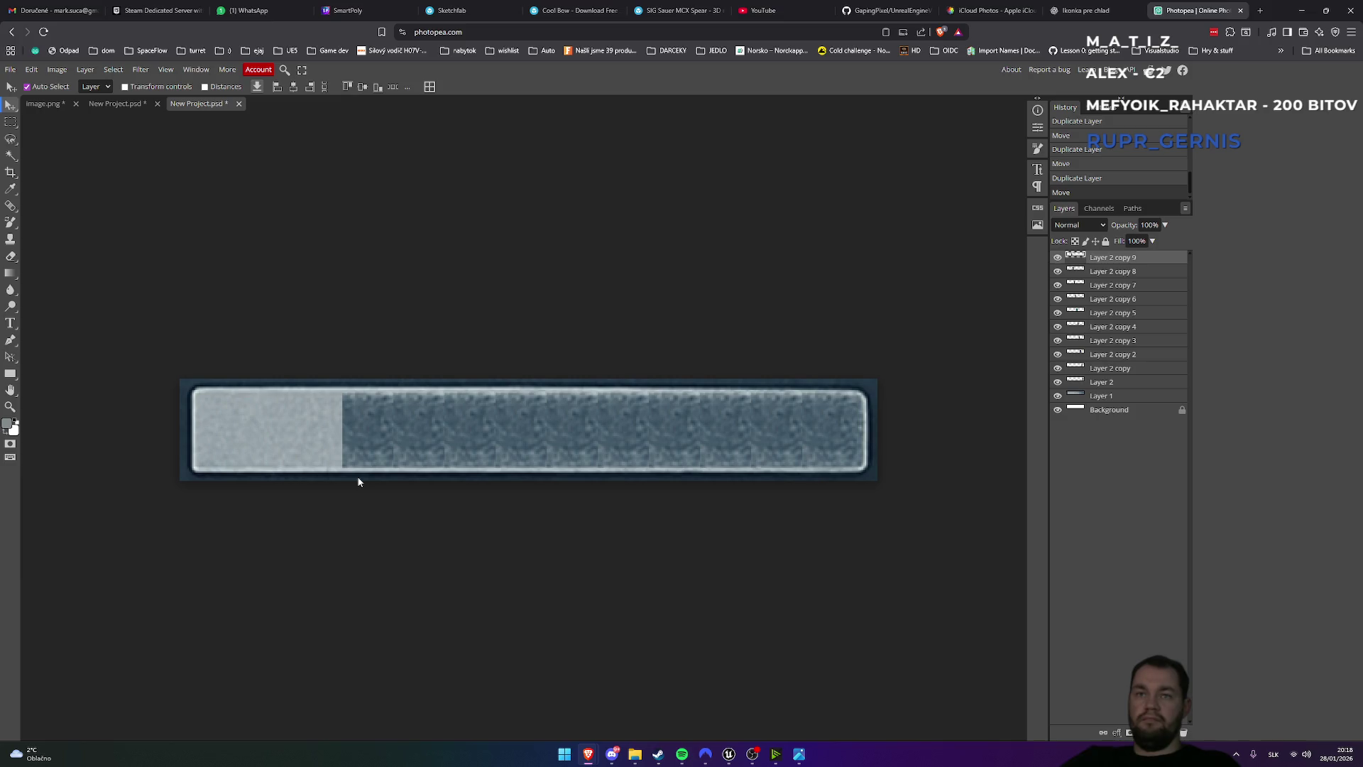
- Add copies 10 through 12 until the texture reaches the bar's left end, then check the result
right_click(1108, 262)
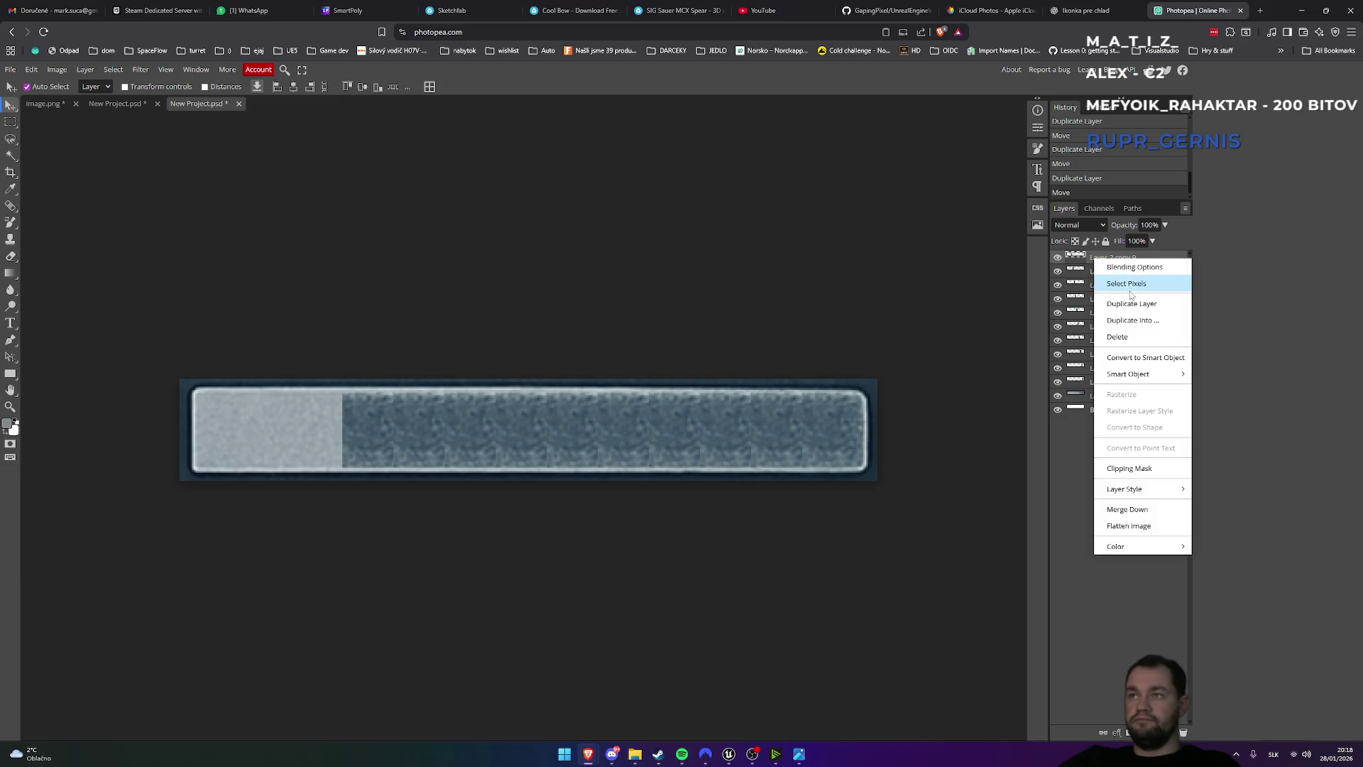
click(1130, 310)
drag(316, 424, 314, 426)
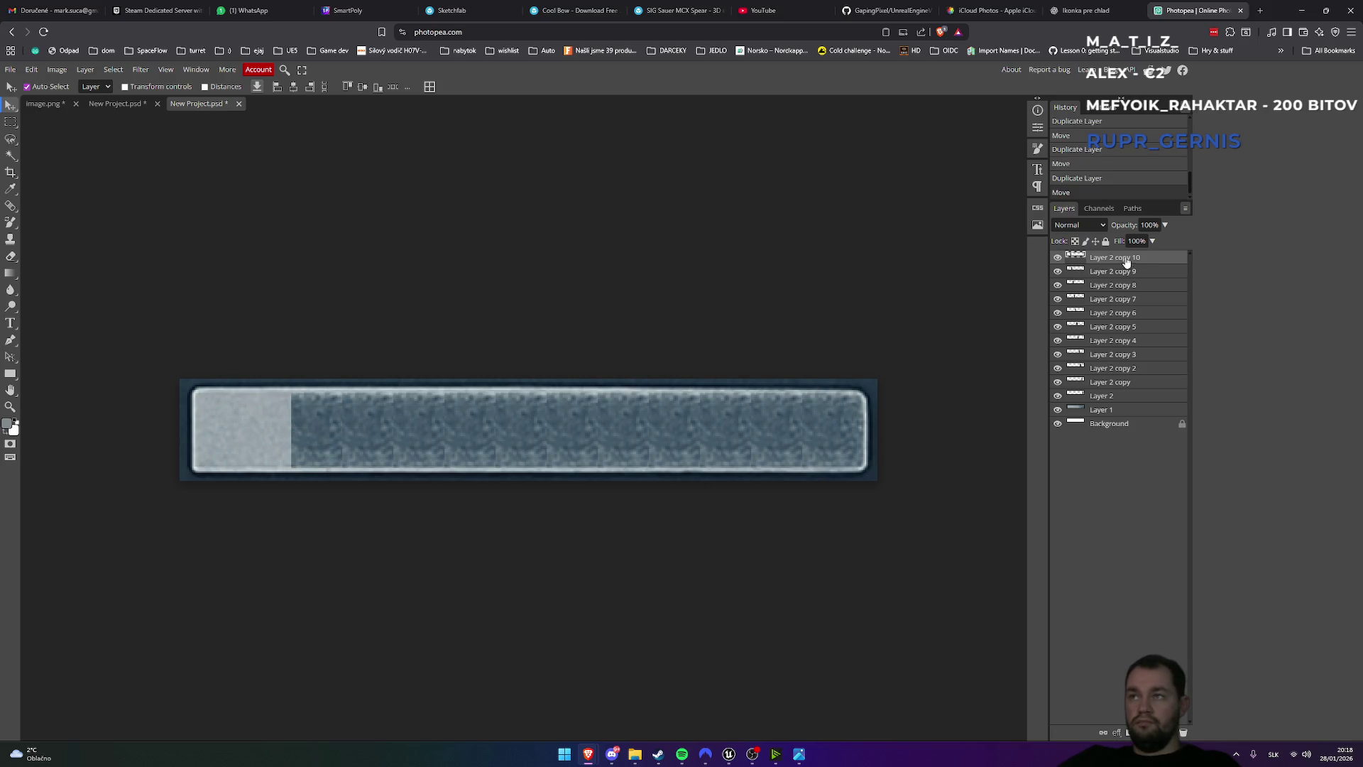
right_click(1126, 261)
click(1124, 304)
drag(297, 428, 258, 425)
right_click(1119, 262)
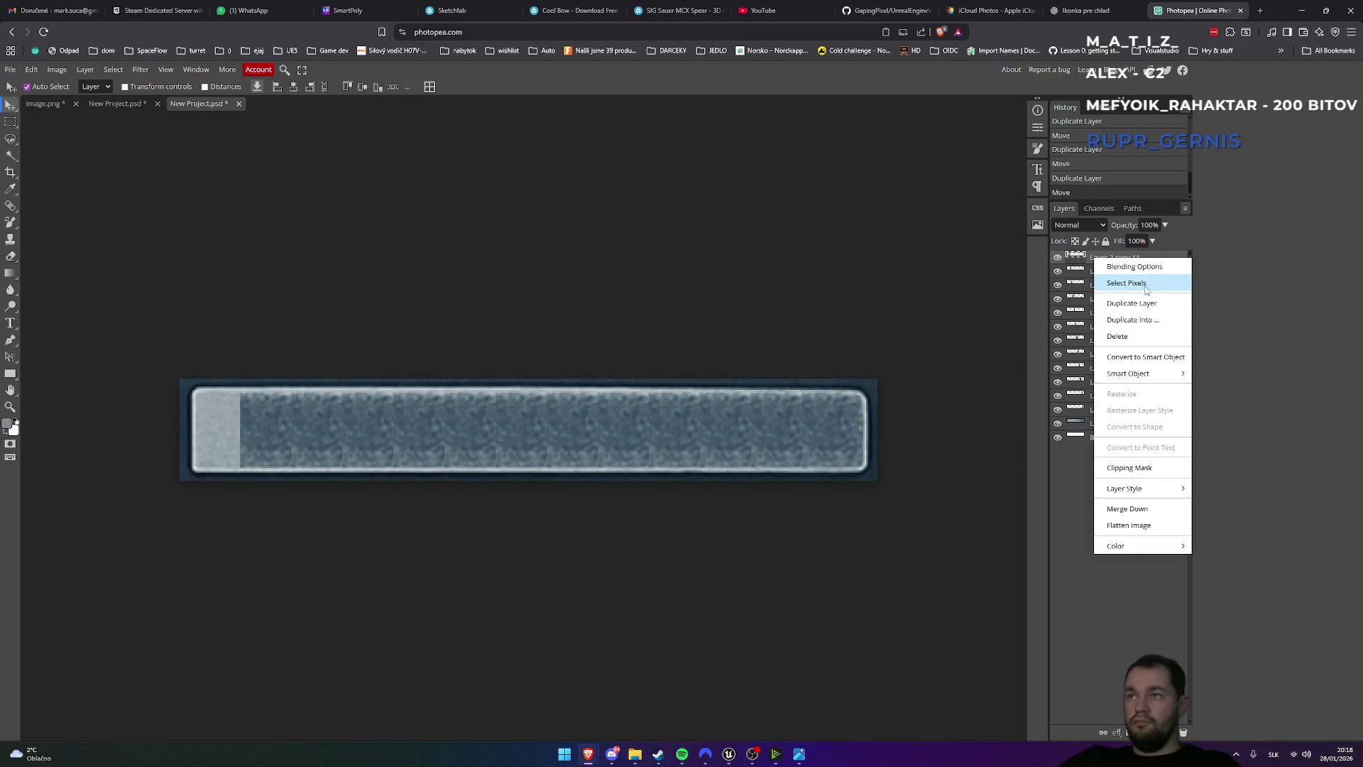
click(1129, 303)
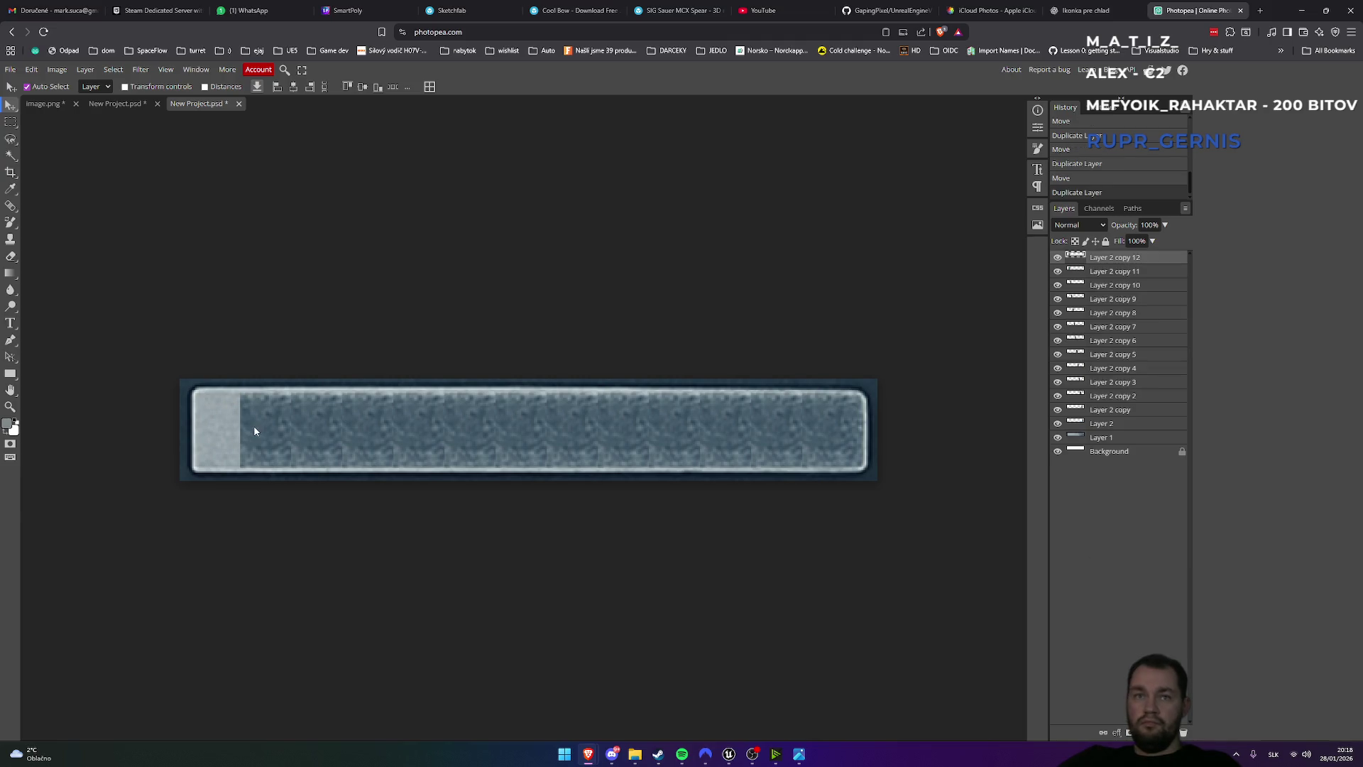
drag(222, 430, 222, 430)
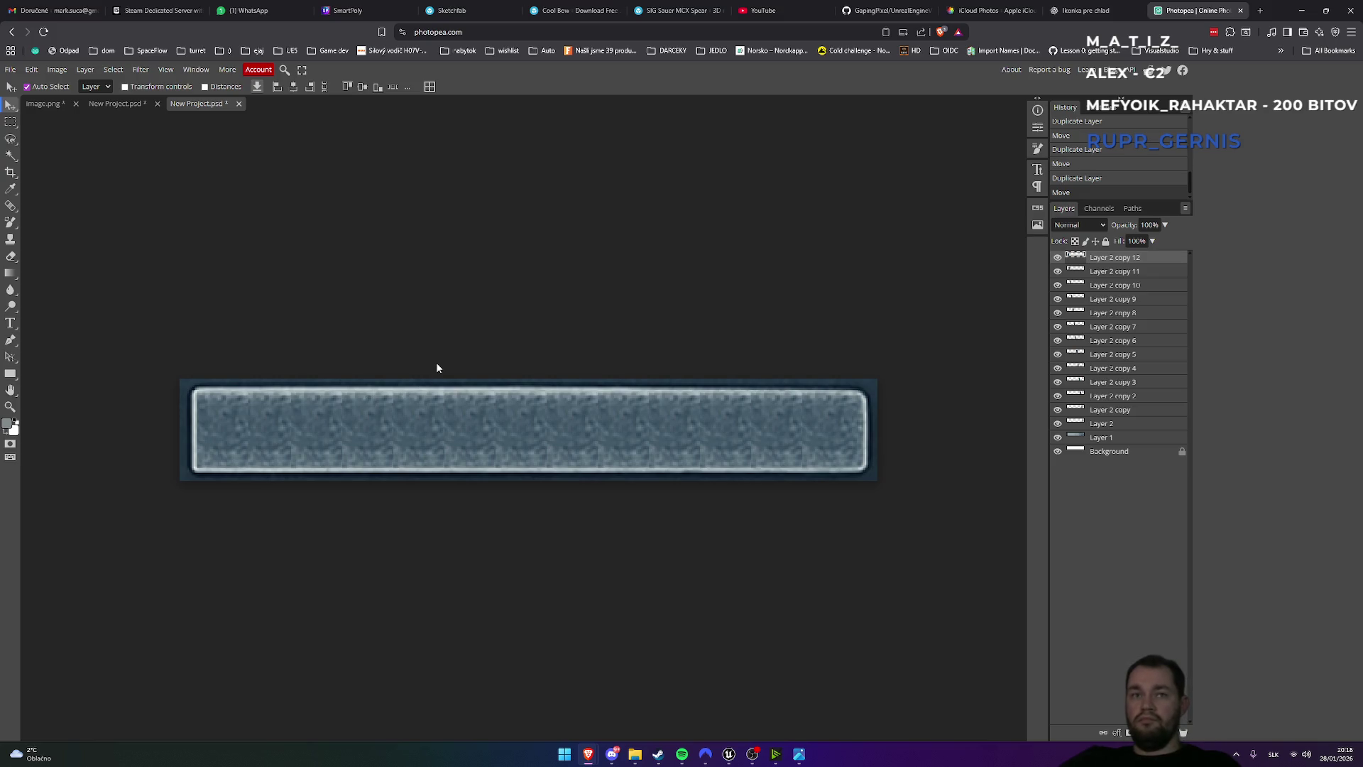
key(ctrl+minus)
key(ctrl+minus)
key(ctrl+minus)
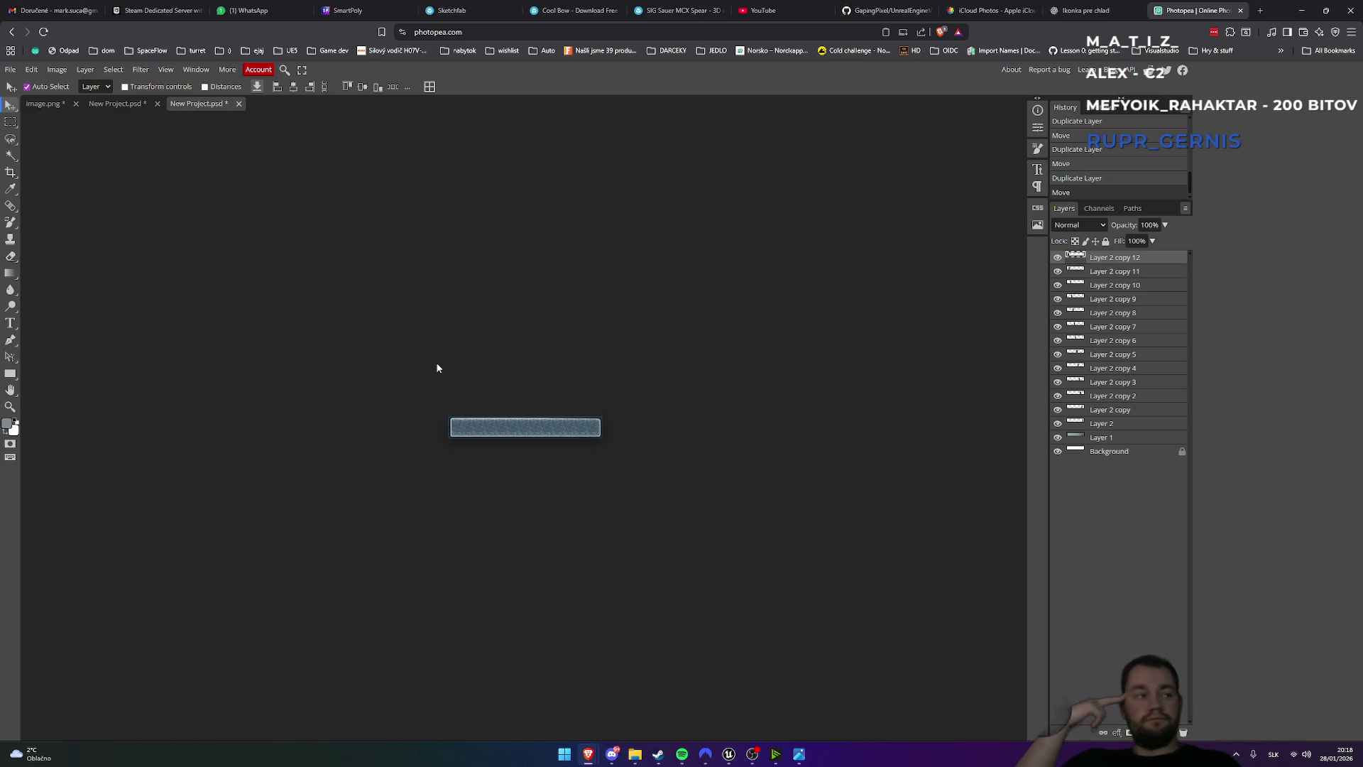
key(ctrl+plus)
key(ctrl+plus)
key(ctrl+plus)
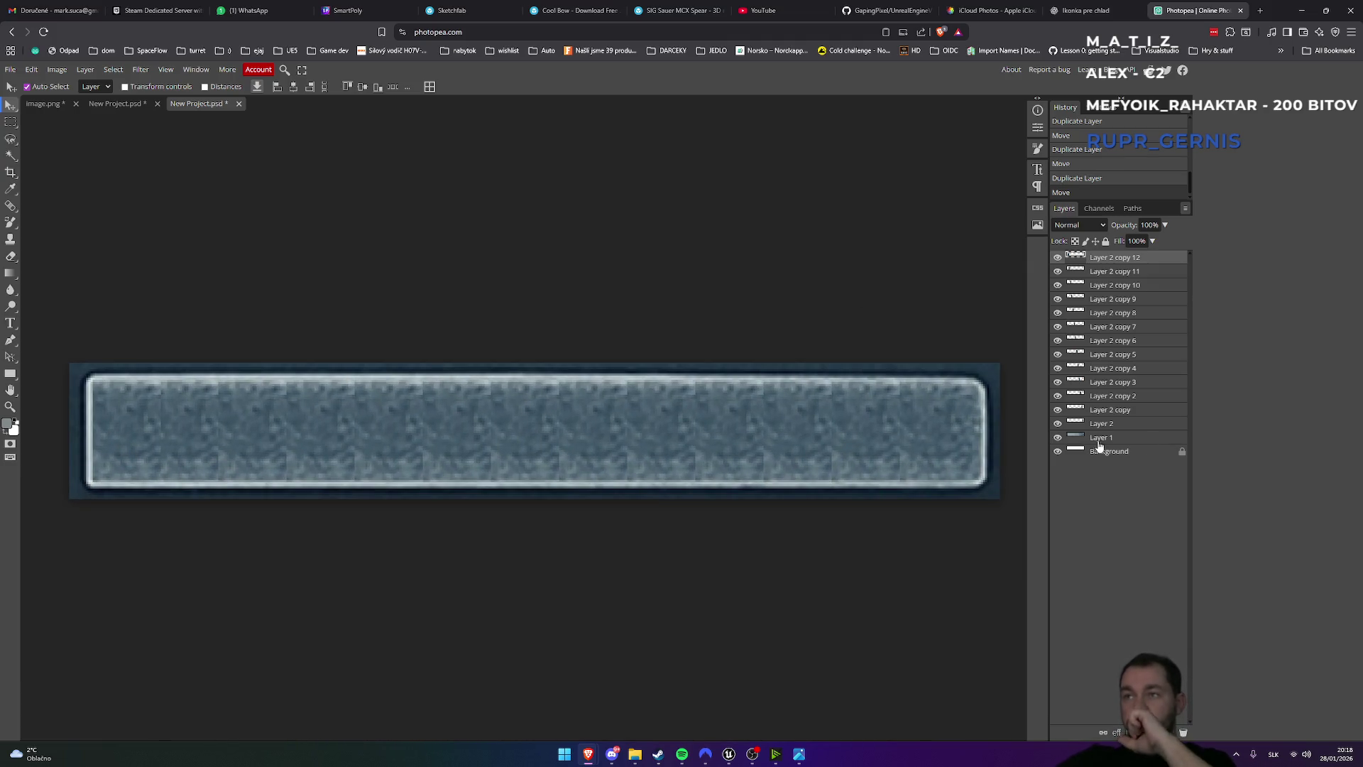
click(1058, 438)
click(1058, 438)
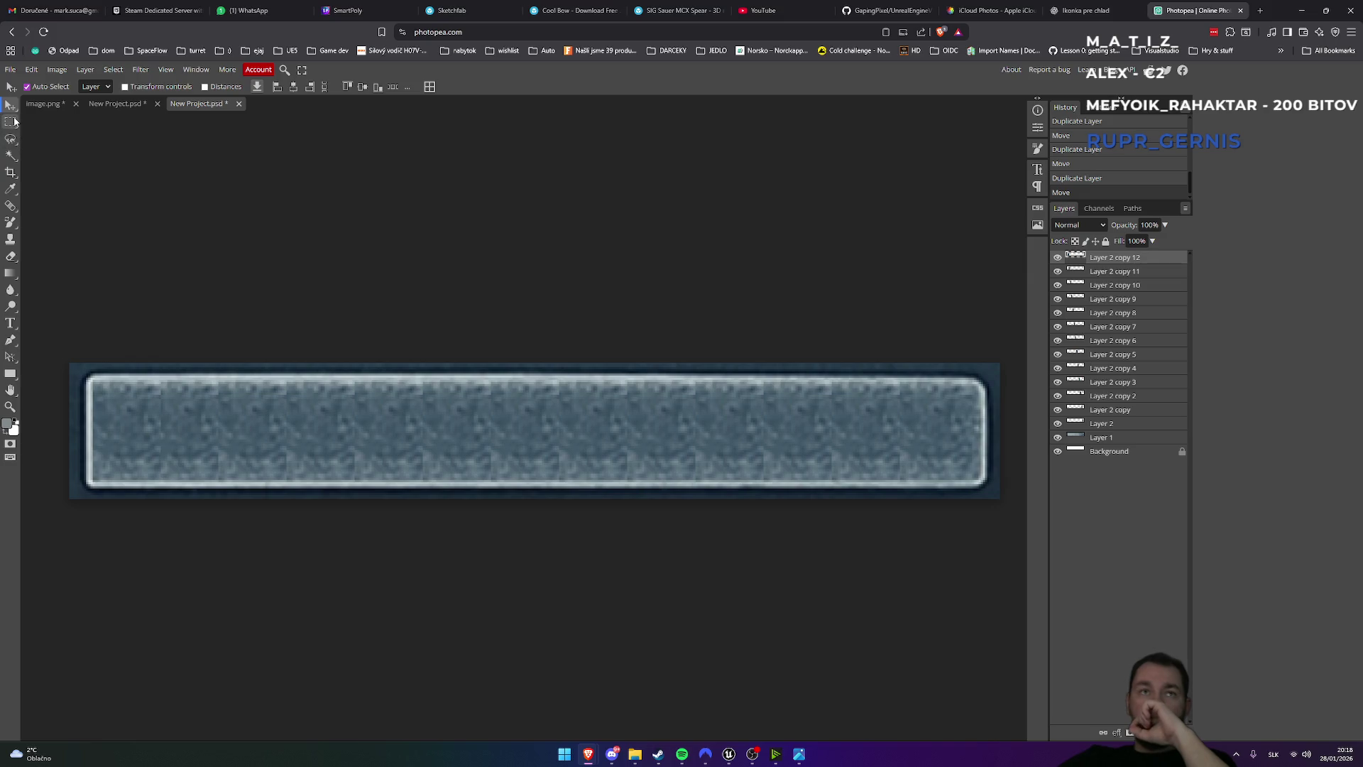
click(11, 155)
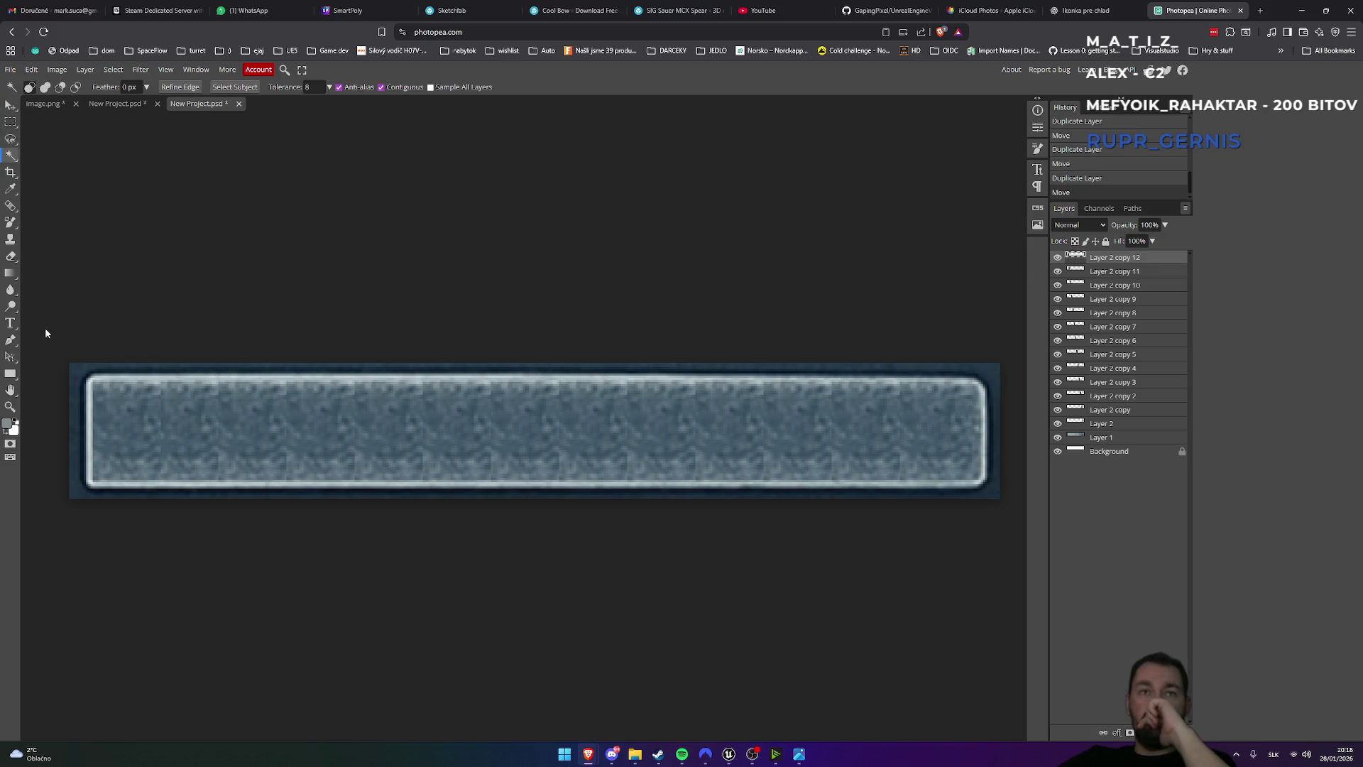
- Magic-wand select the dark border on Layer 1, trying Tolerance 15 and then 25
click(76, 367)
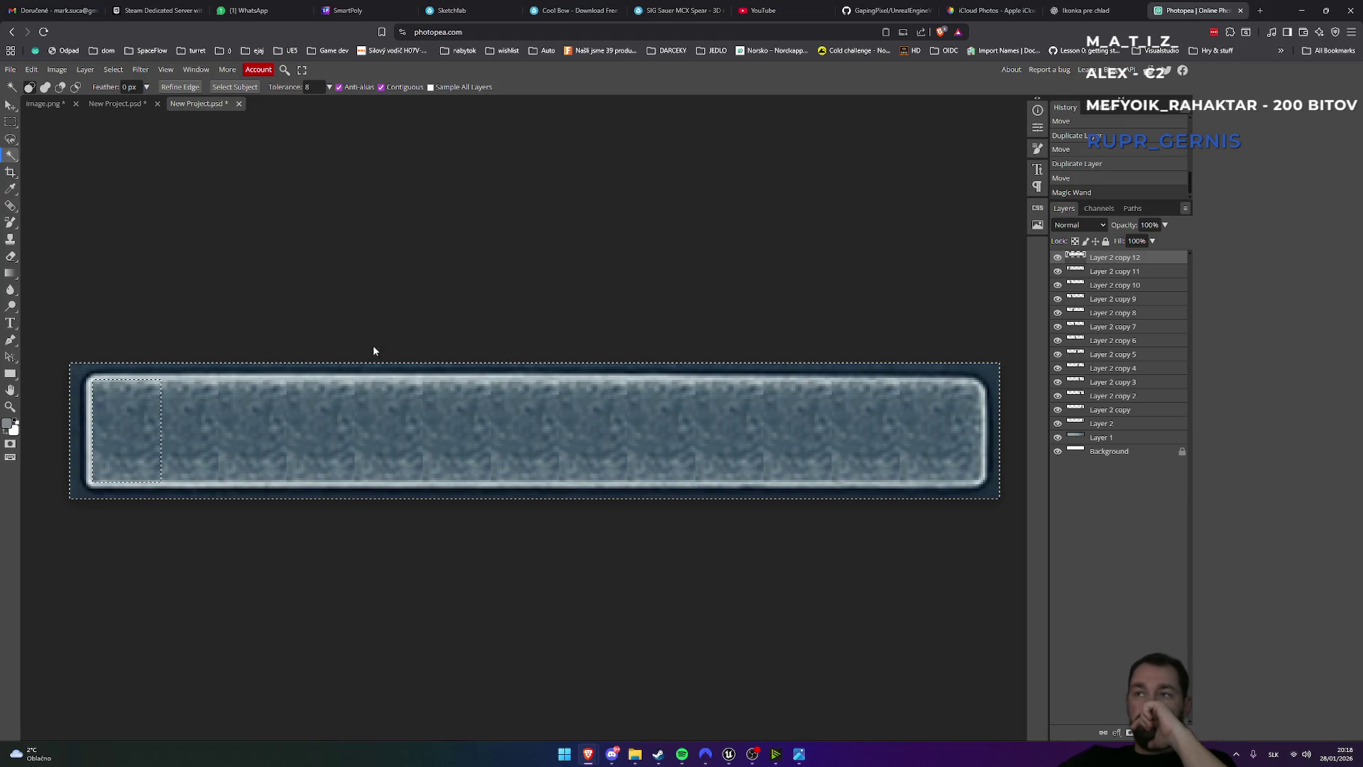
click(1105, 438)
key(ctrl+d)
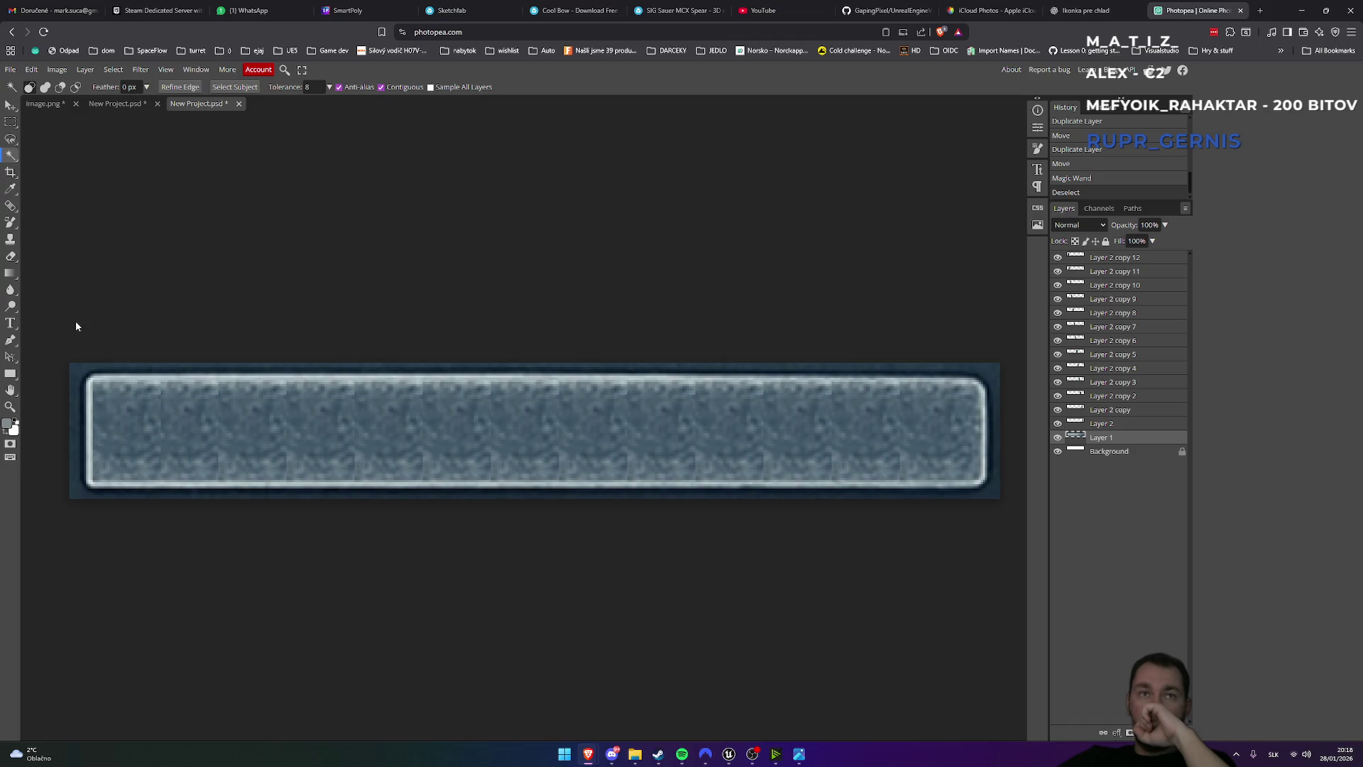
click(79, 368)
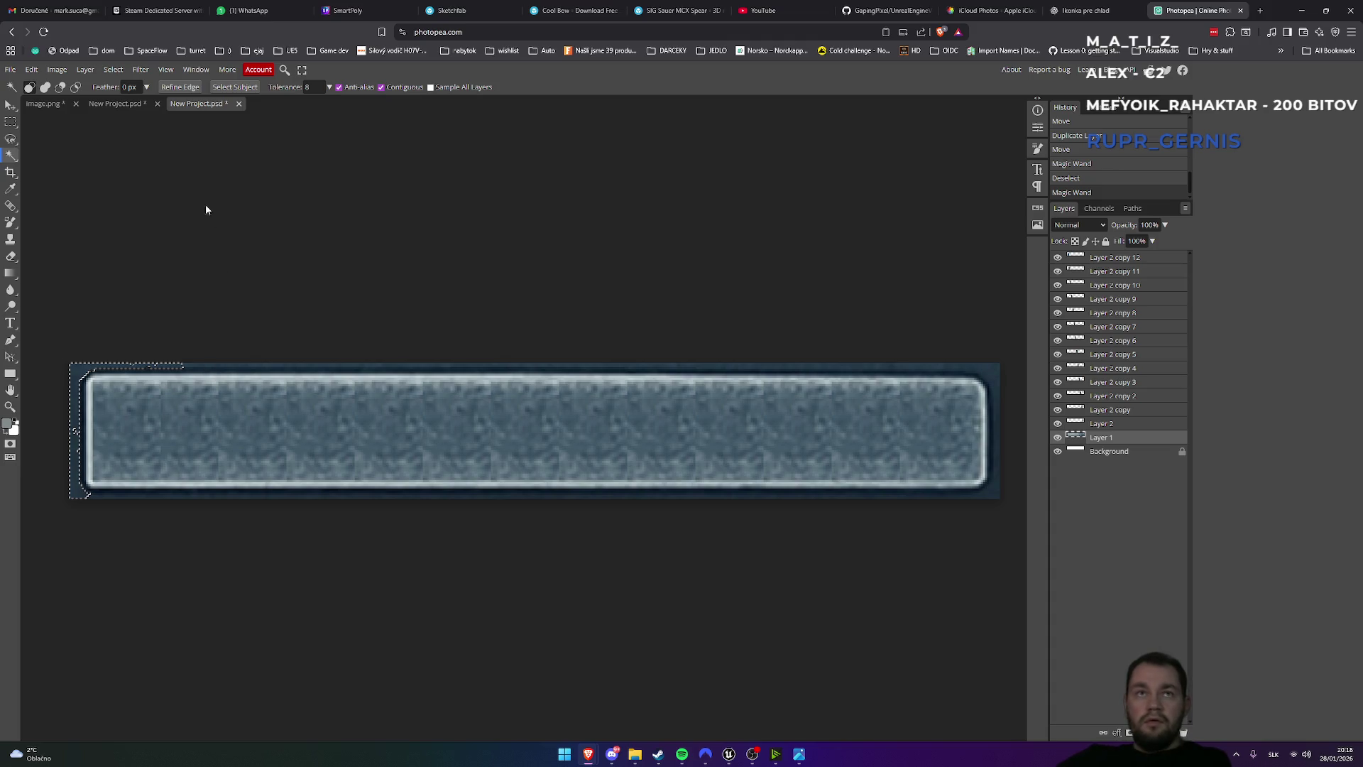
double_click(310, 87)
text(0)
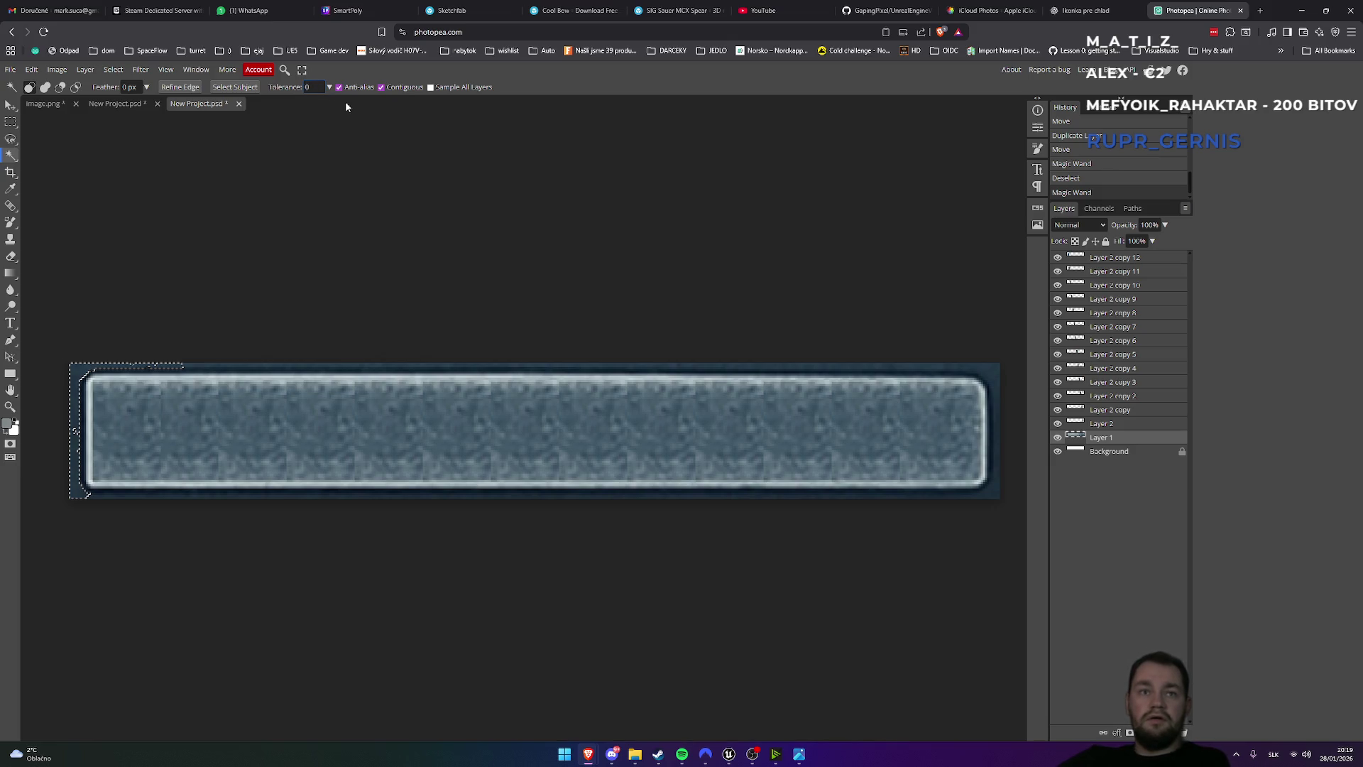
click(267, 366)
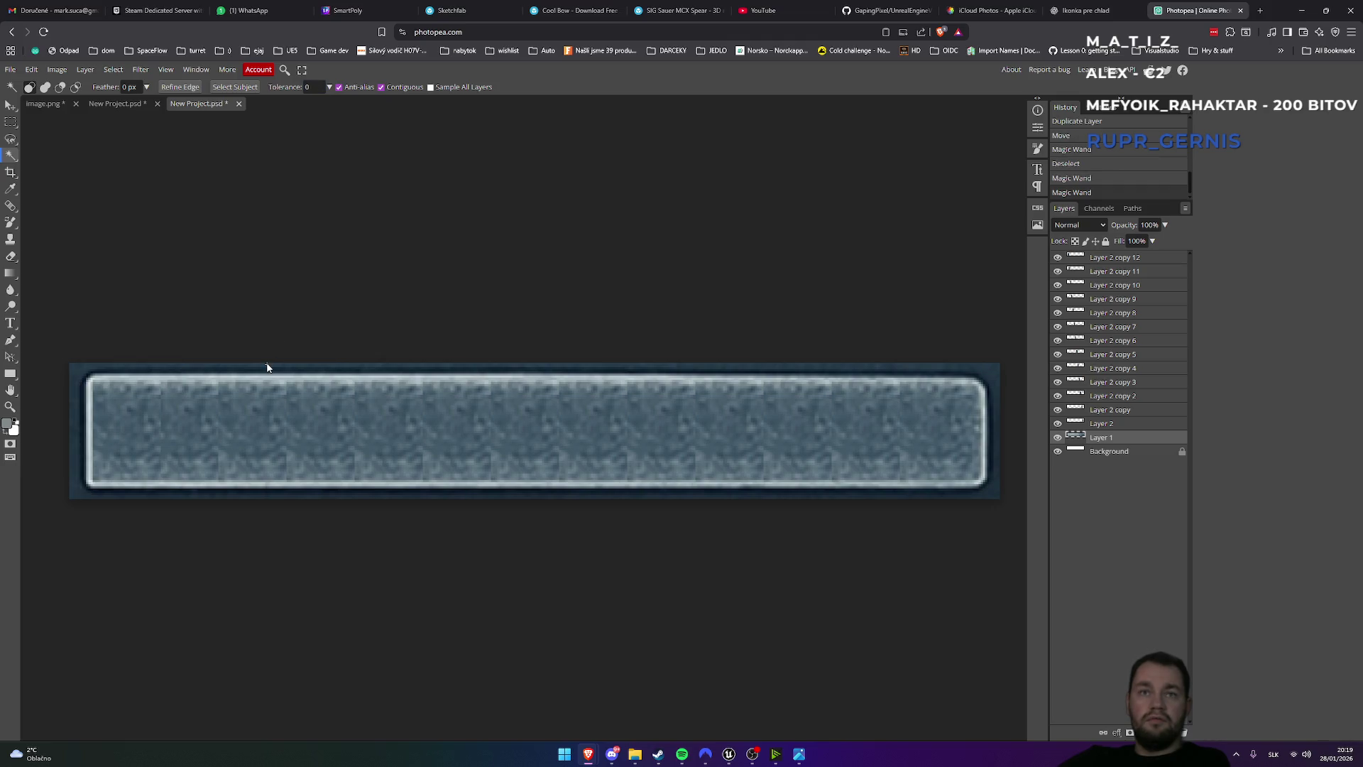
click(244, 367)
click(75, 377)
click(310, 86)
text(15)
click(85, 371)
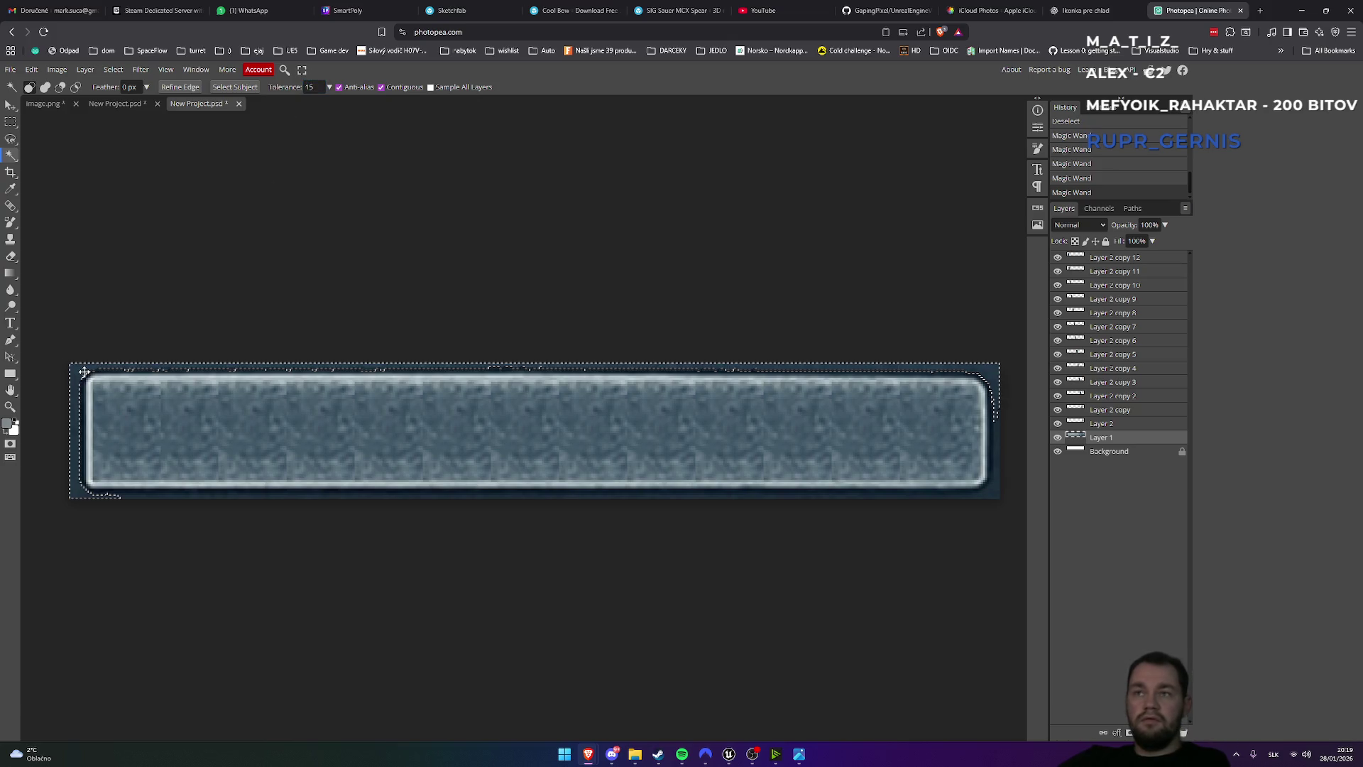
click(310, 86)
text(25)
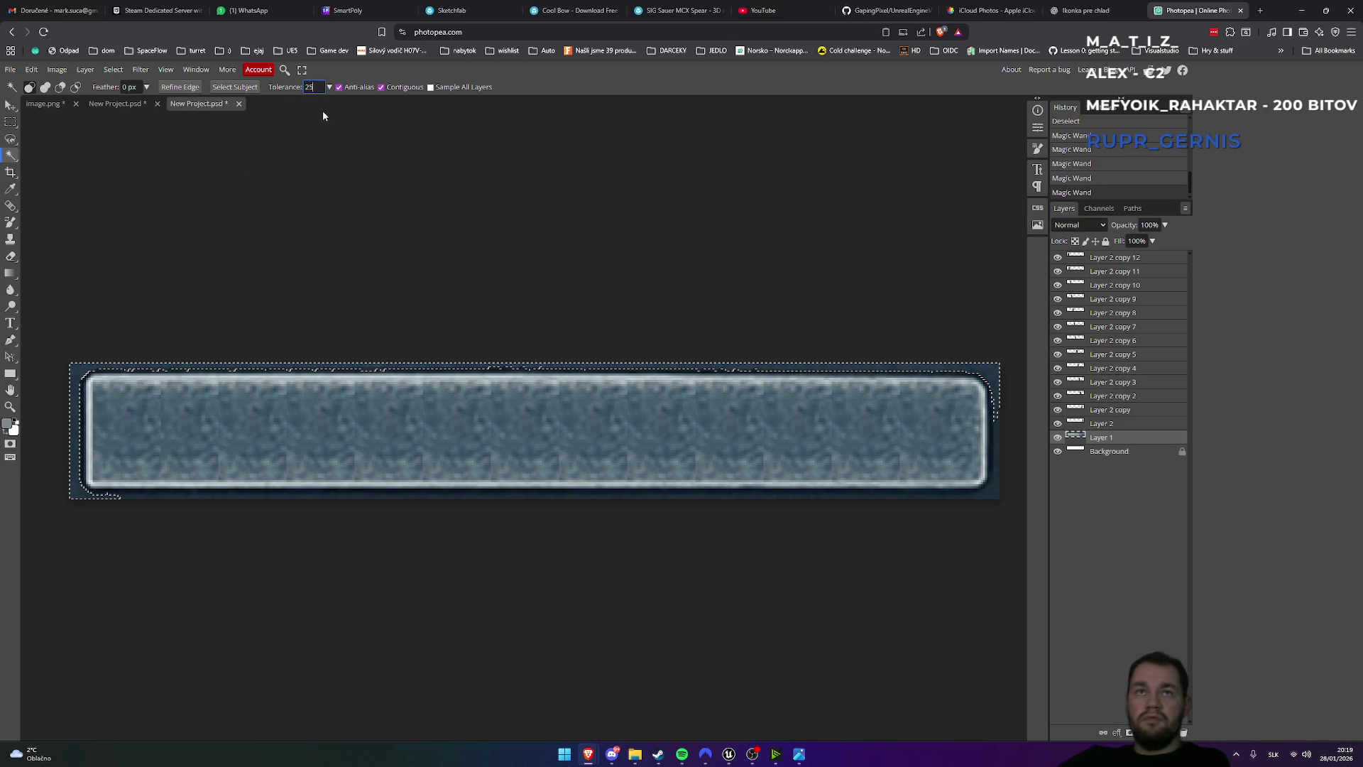
click(994, 440)
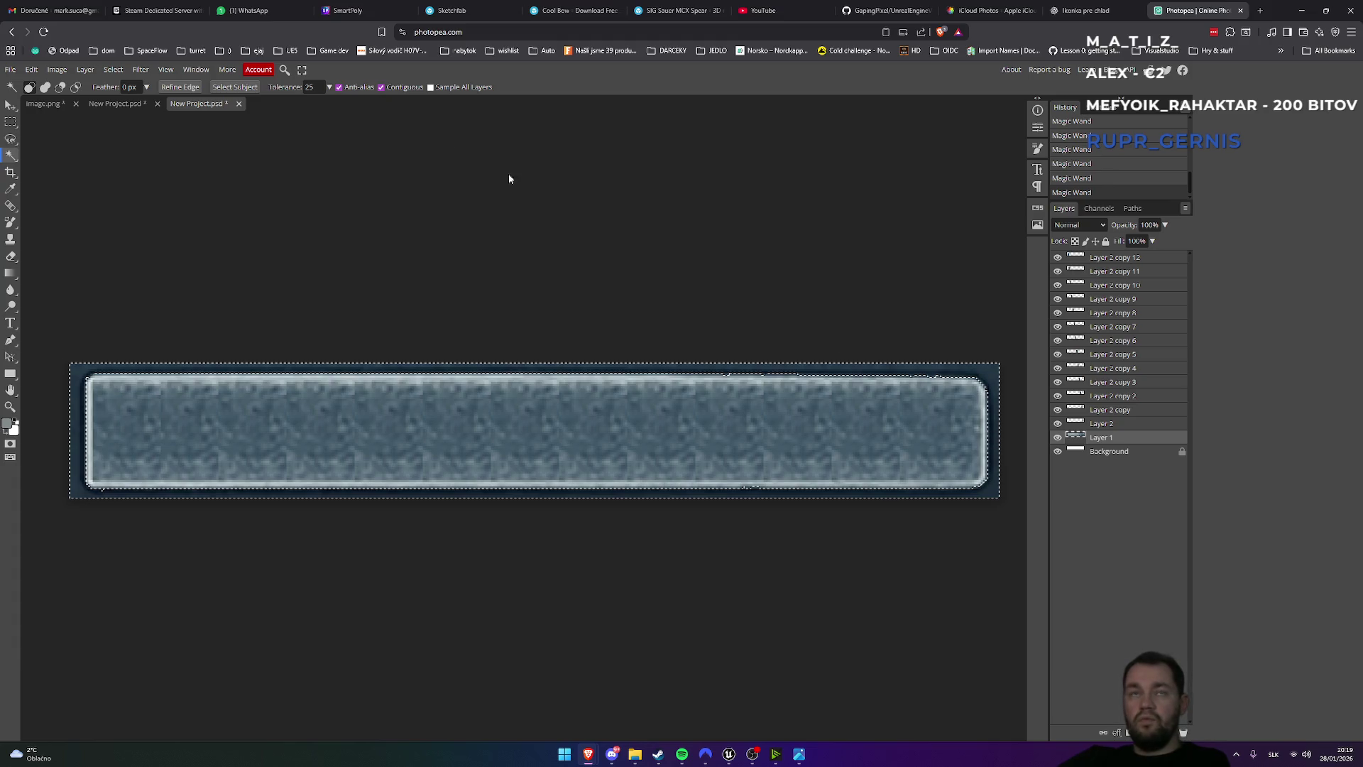
- Reselect the border frame at Tolerance 24 and delete it to clear the margin to white
click(316, 87)
key(BackSpace)
text(0)
key(Return)
click(975, 368)
click(992, 376)
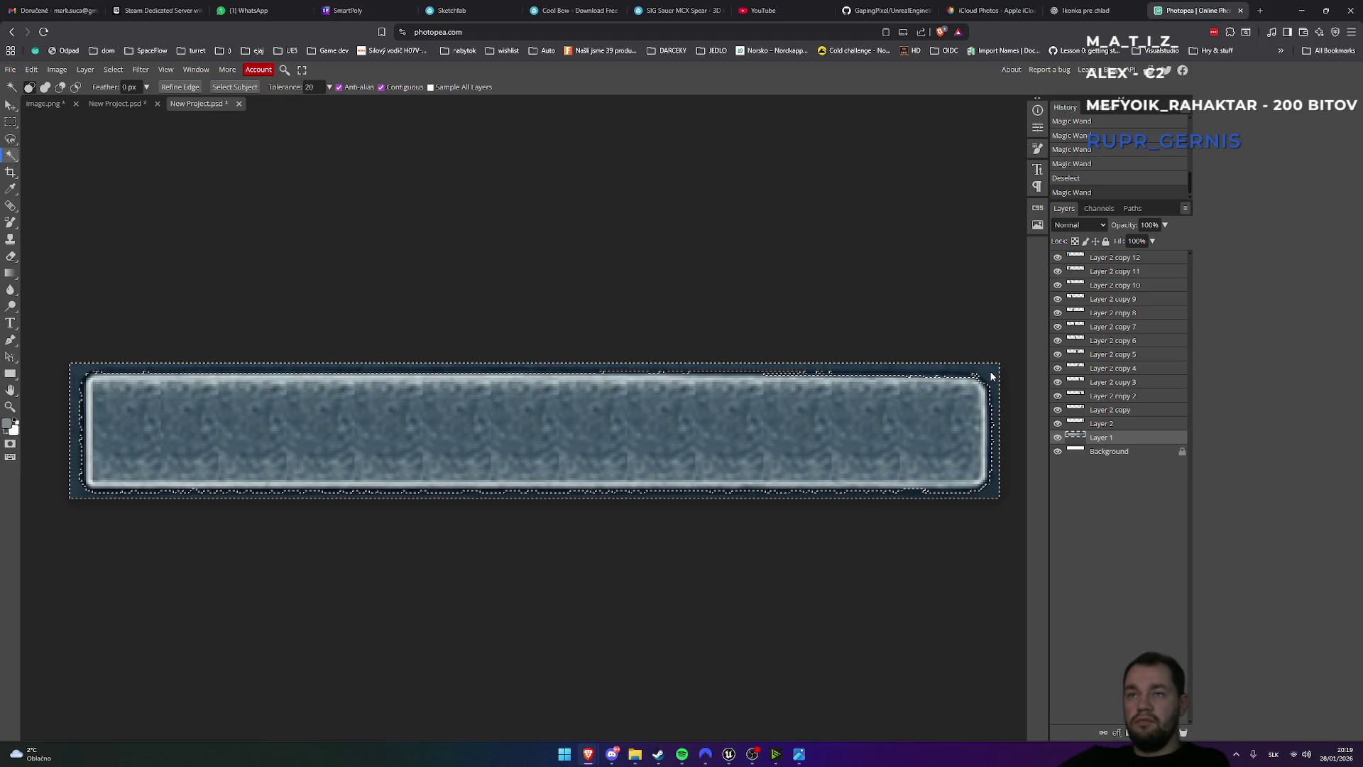
click(312, 88)
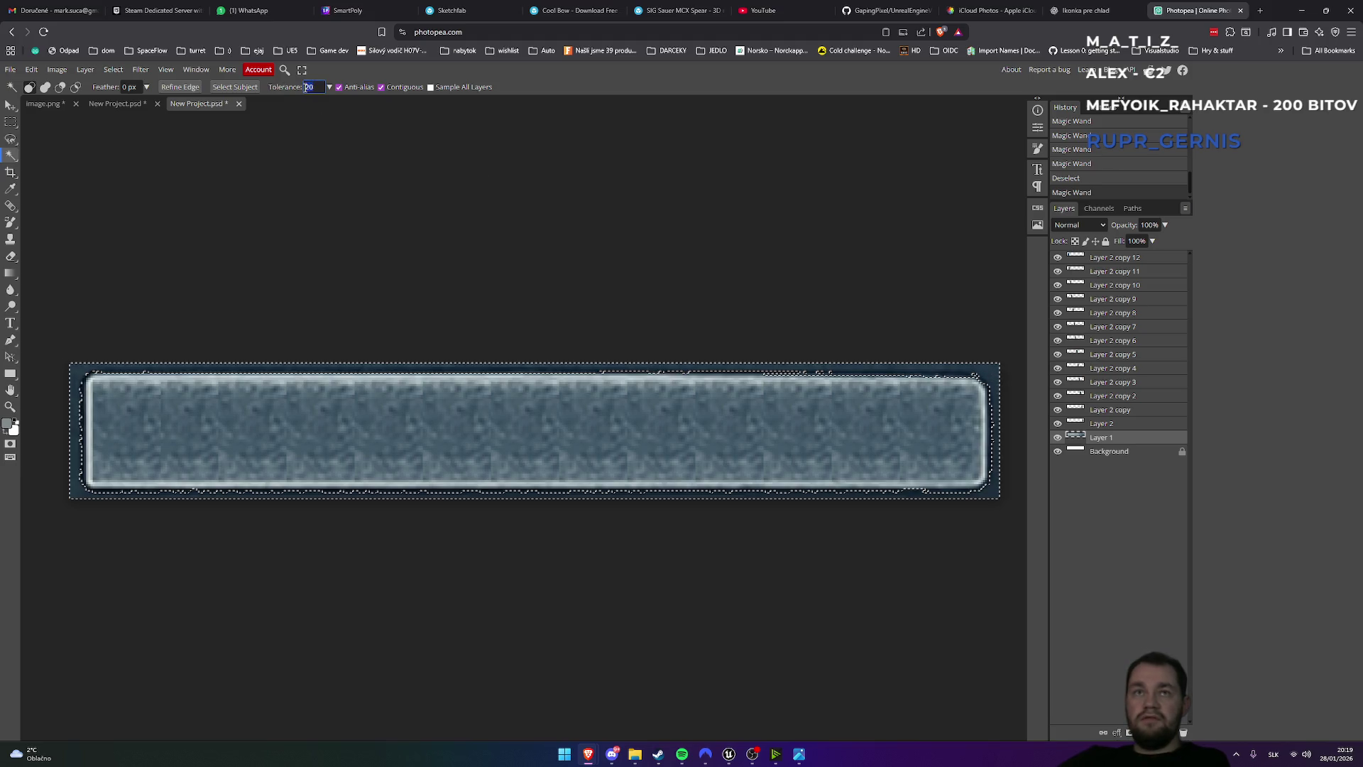
text(22)
key(ctrl+d)
click(991, 370)
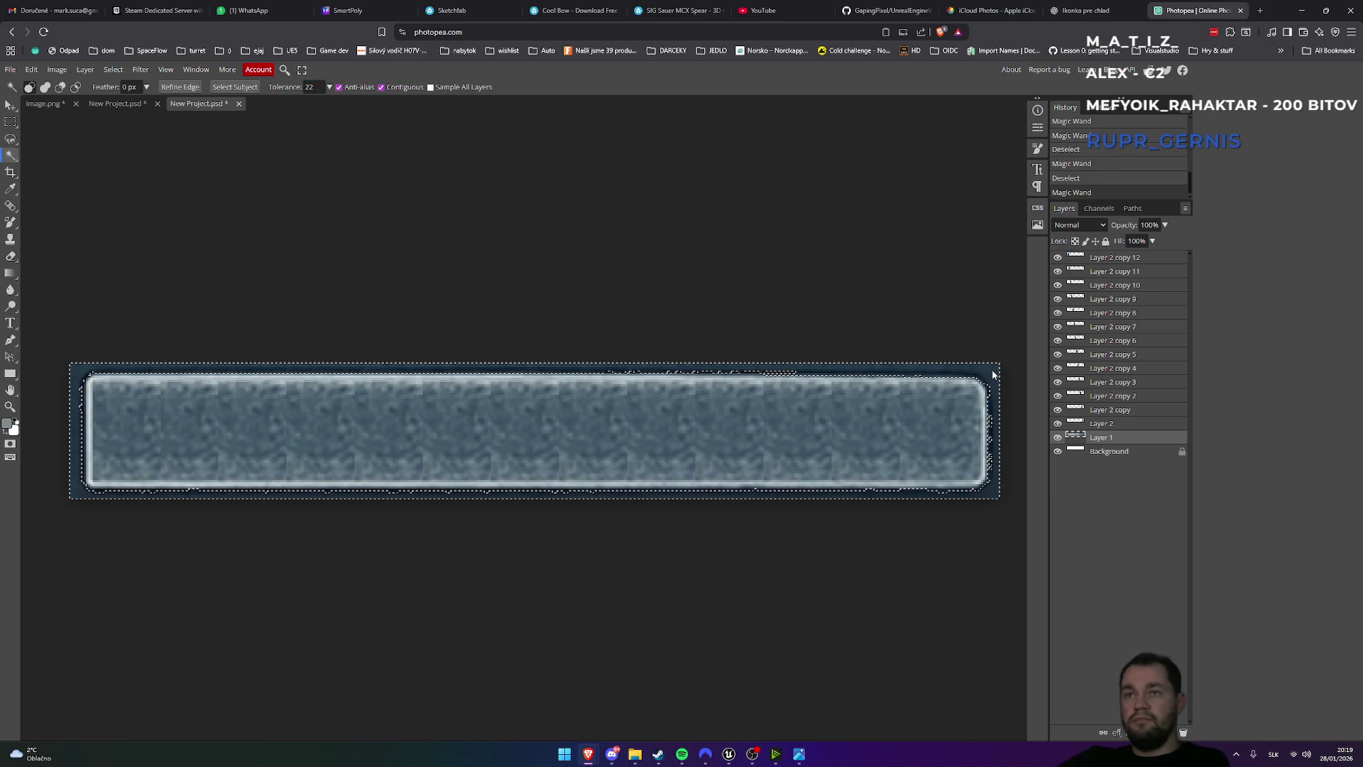
click(311, 86)
text(24)
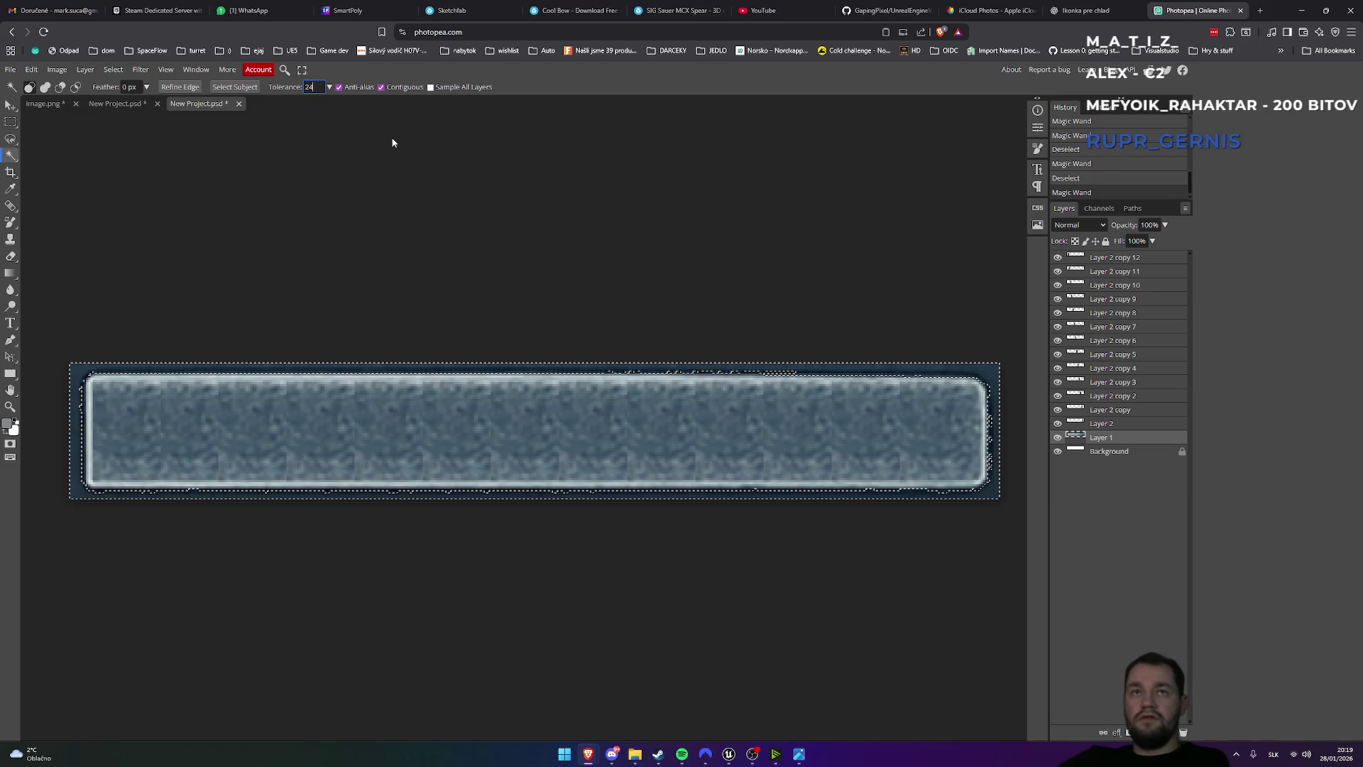
key(ctrl+d)
click(991, 375)
text(25)
key(ctrl+d)
click(989, 374)
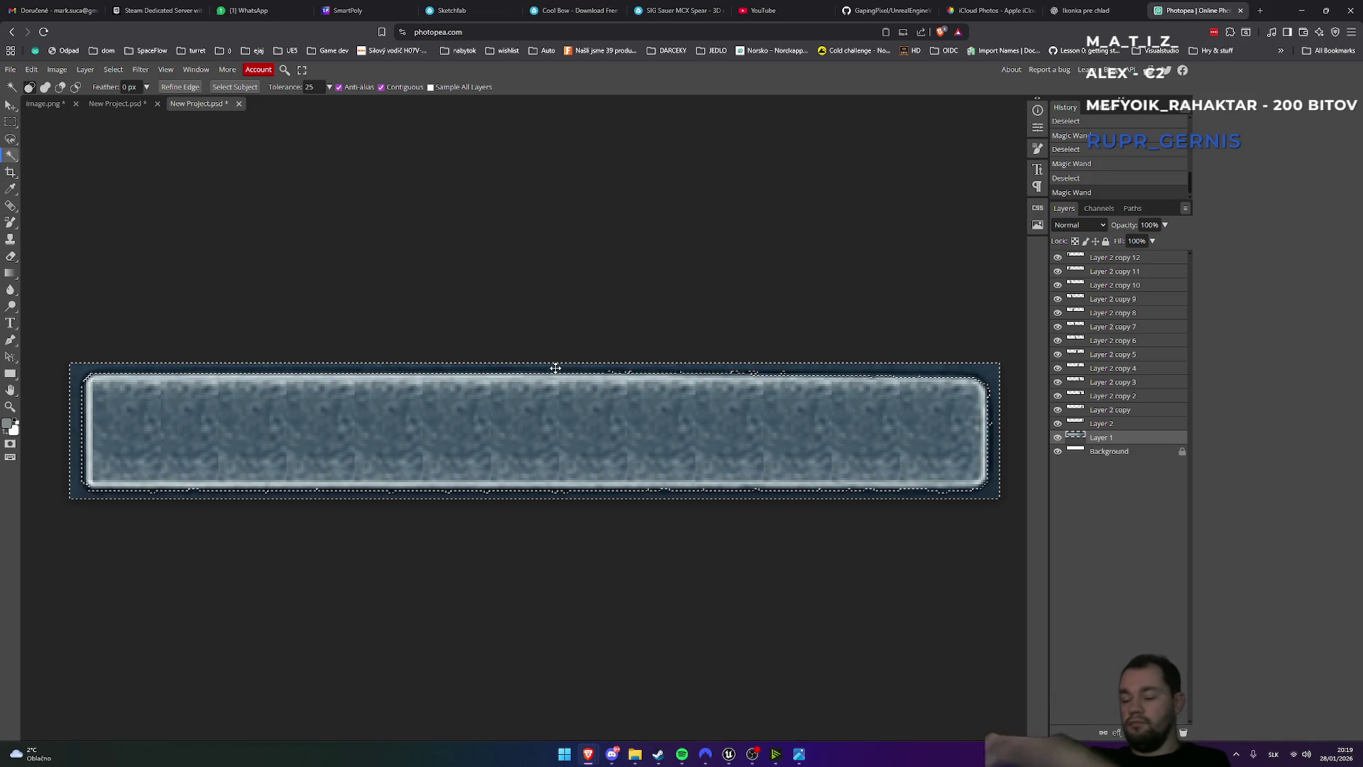
key(Delete)
click(725, 266)
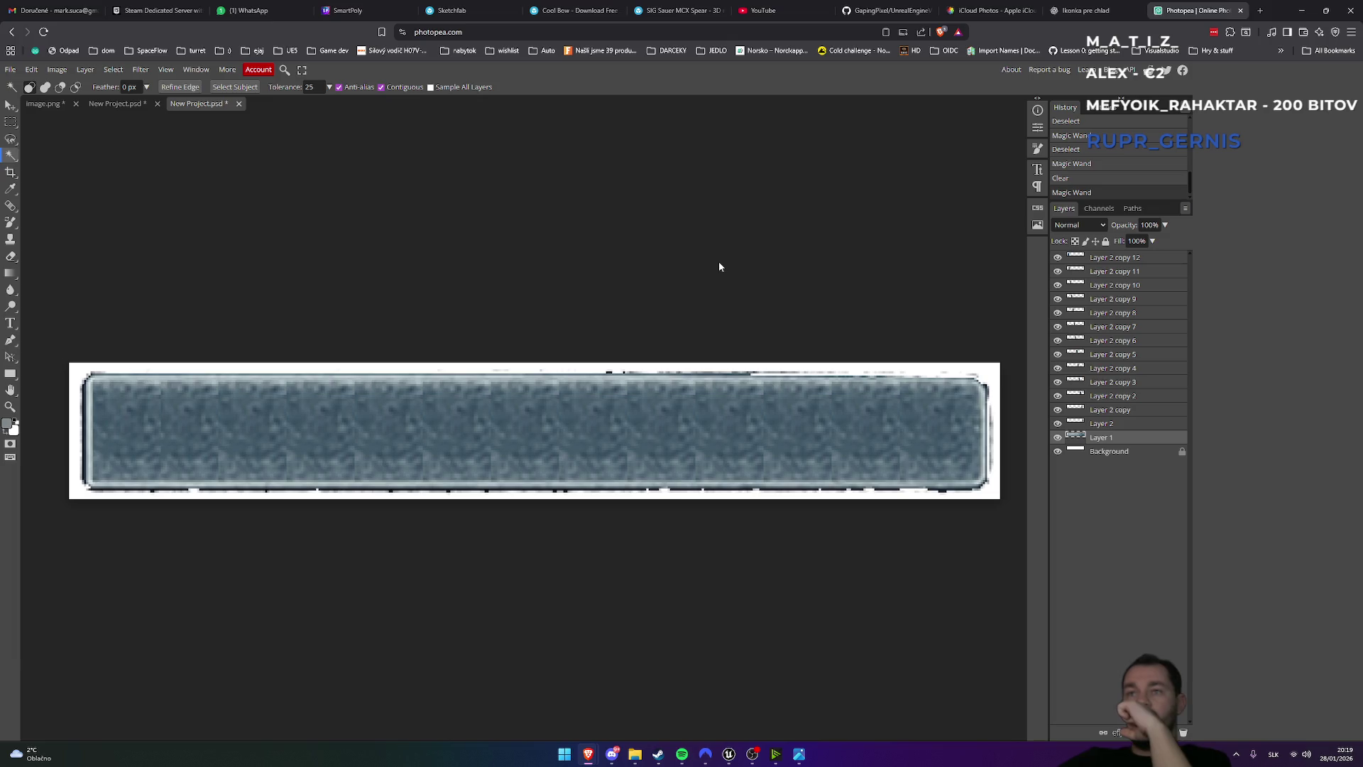
- Retry the border selection at Tolerance 20 and clear it
key(ctrl+z)
key(ctrl+z)
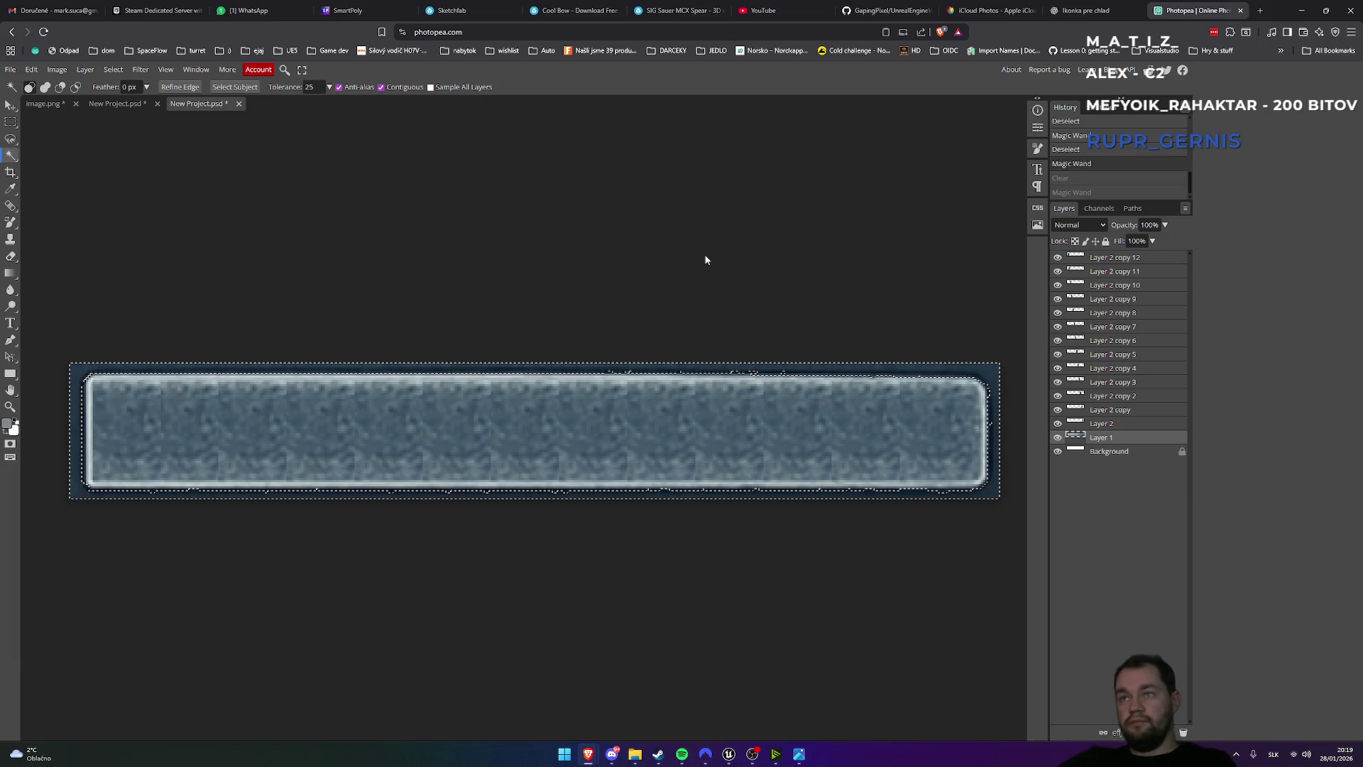
double_click(310, 86)
text(20)
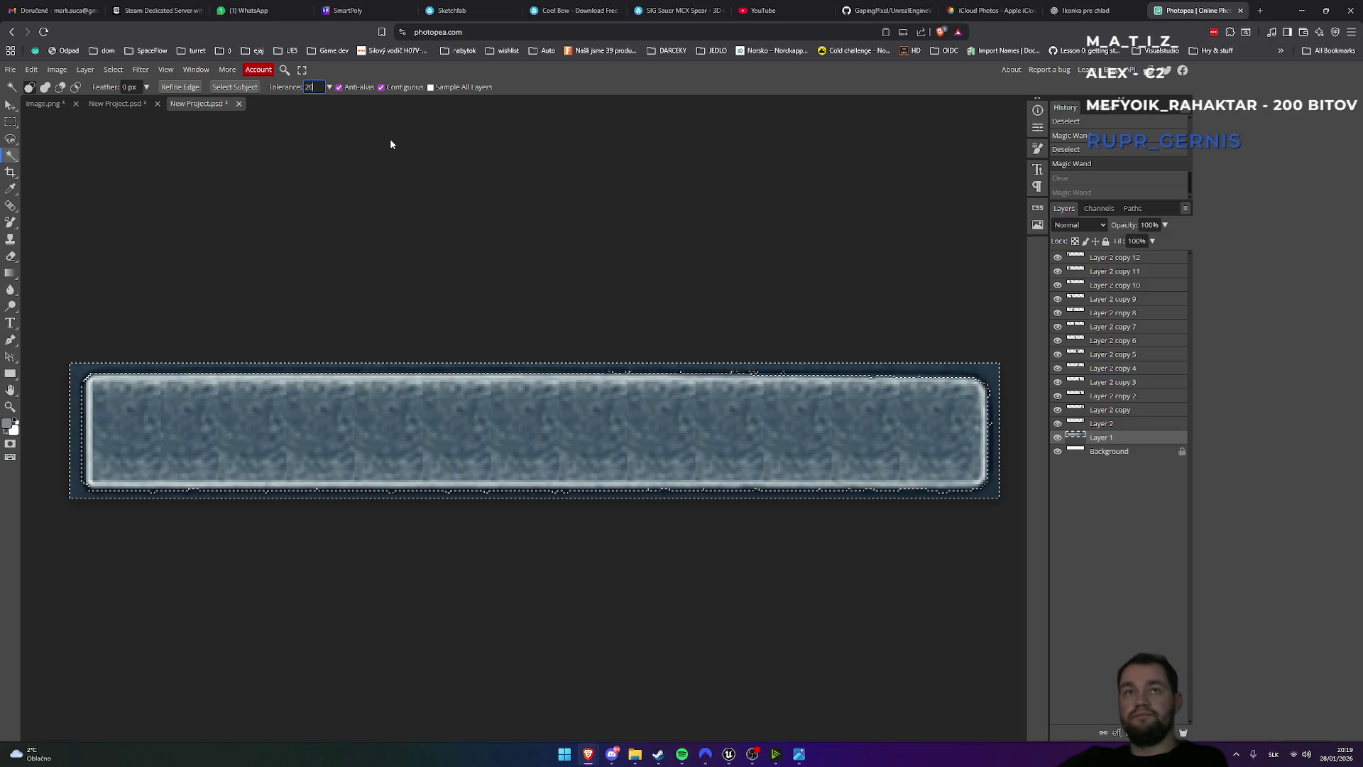
click(982, 371)
click(992, 377)
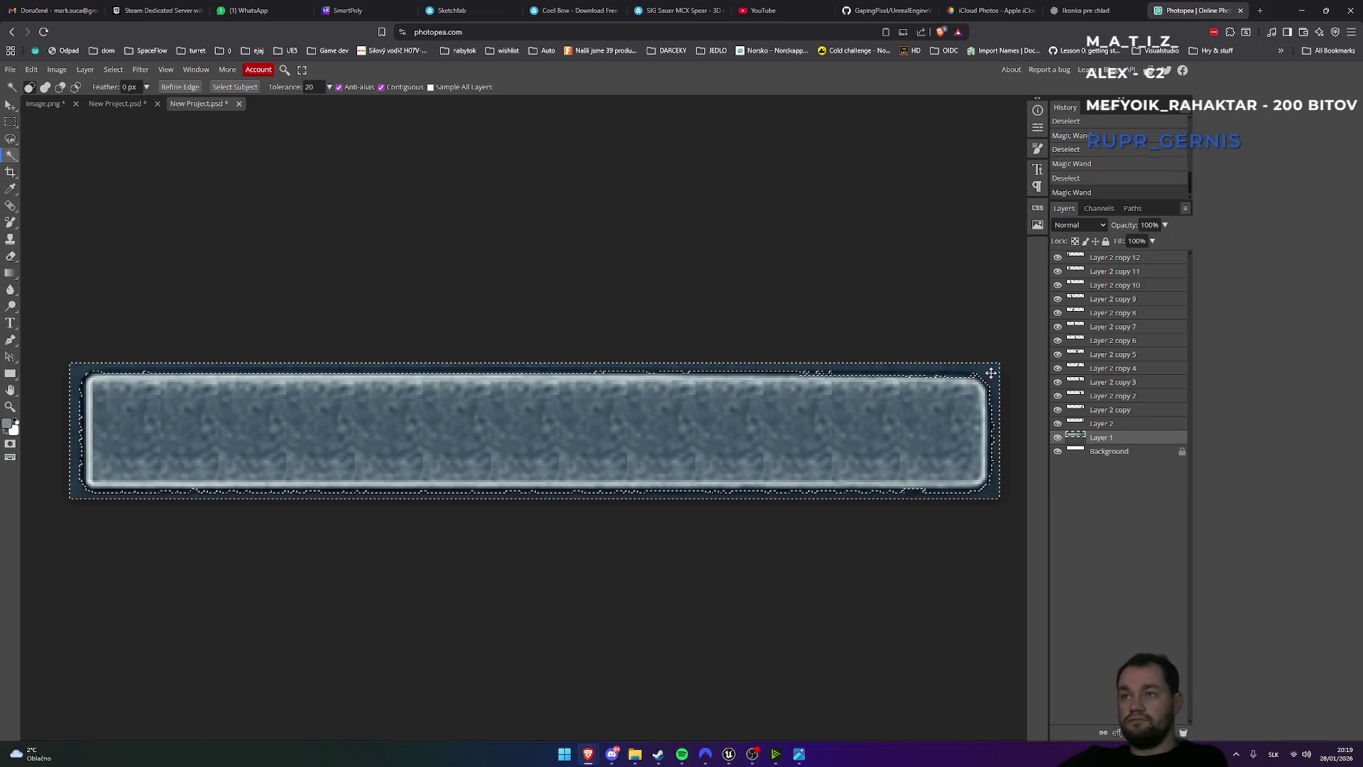
key(Delete)
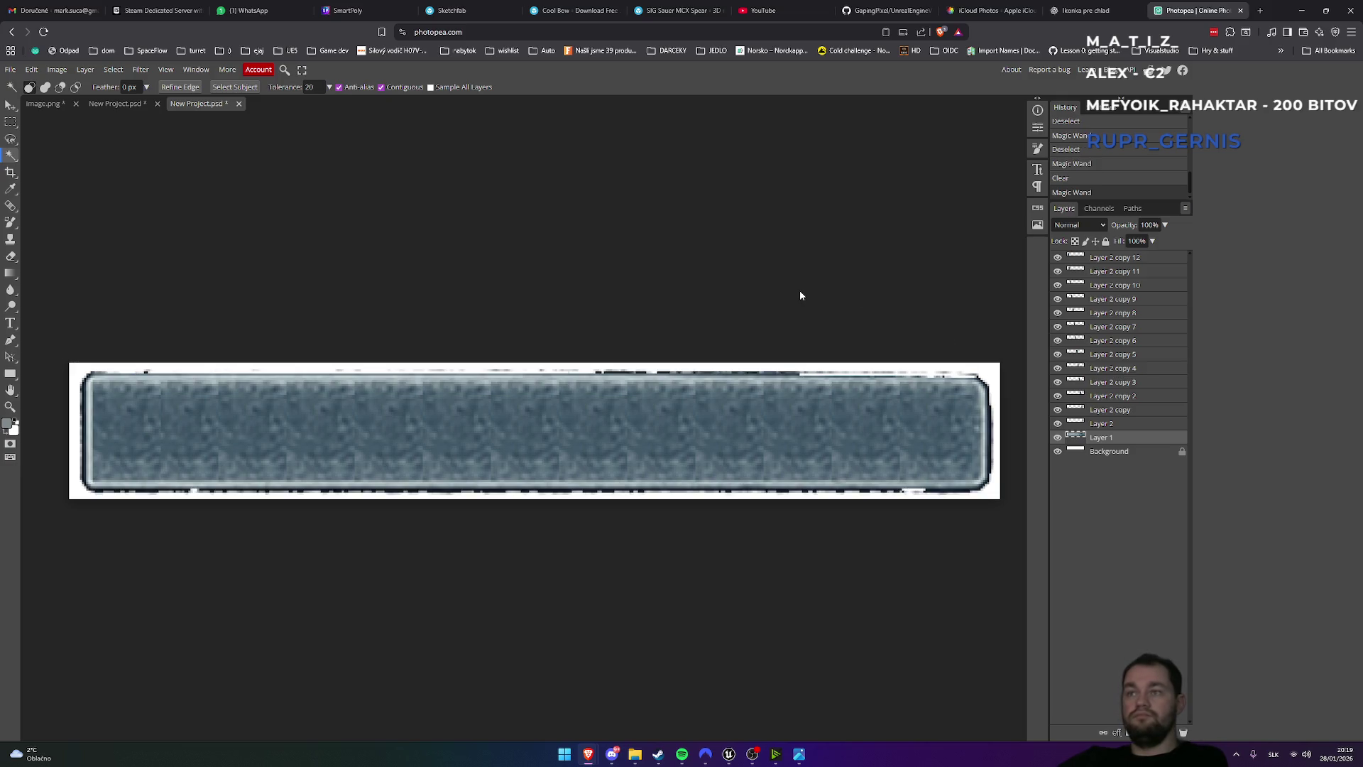
- Compare the result by toggling Layer 1, then revert through History to restore the dark frame
scroll(783, 278, right, 5)
scroll(778, 275, left, 5)
key(ctrl+minus)
key(ctrl+minus)
key(ctrl+minus)
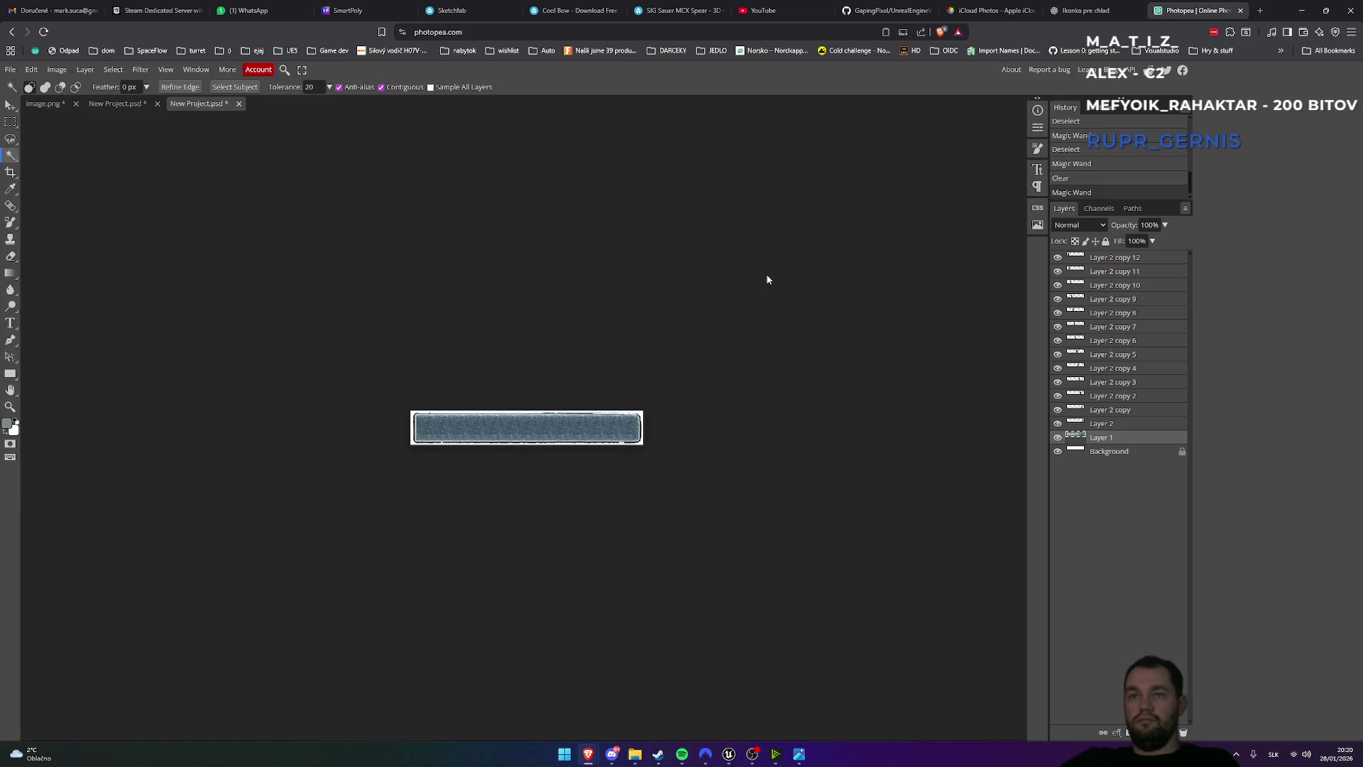
key(ctrl+plus)
key(ctrl+plus)
key(ctrl+plus)
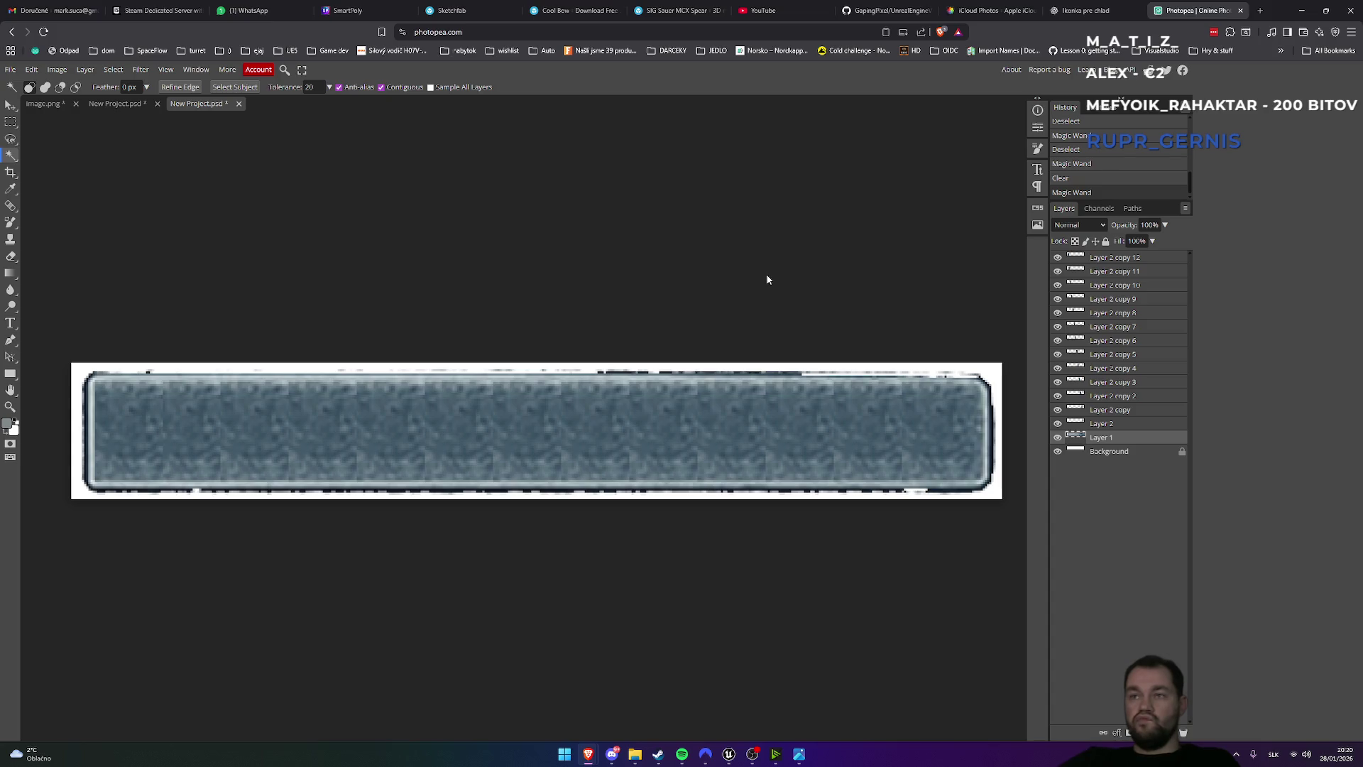
click(1058, 438)
click(1058, 438)
click(1058, 438)
click(1058, 438)
click(1058, 438)
click(1058, 438)
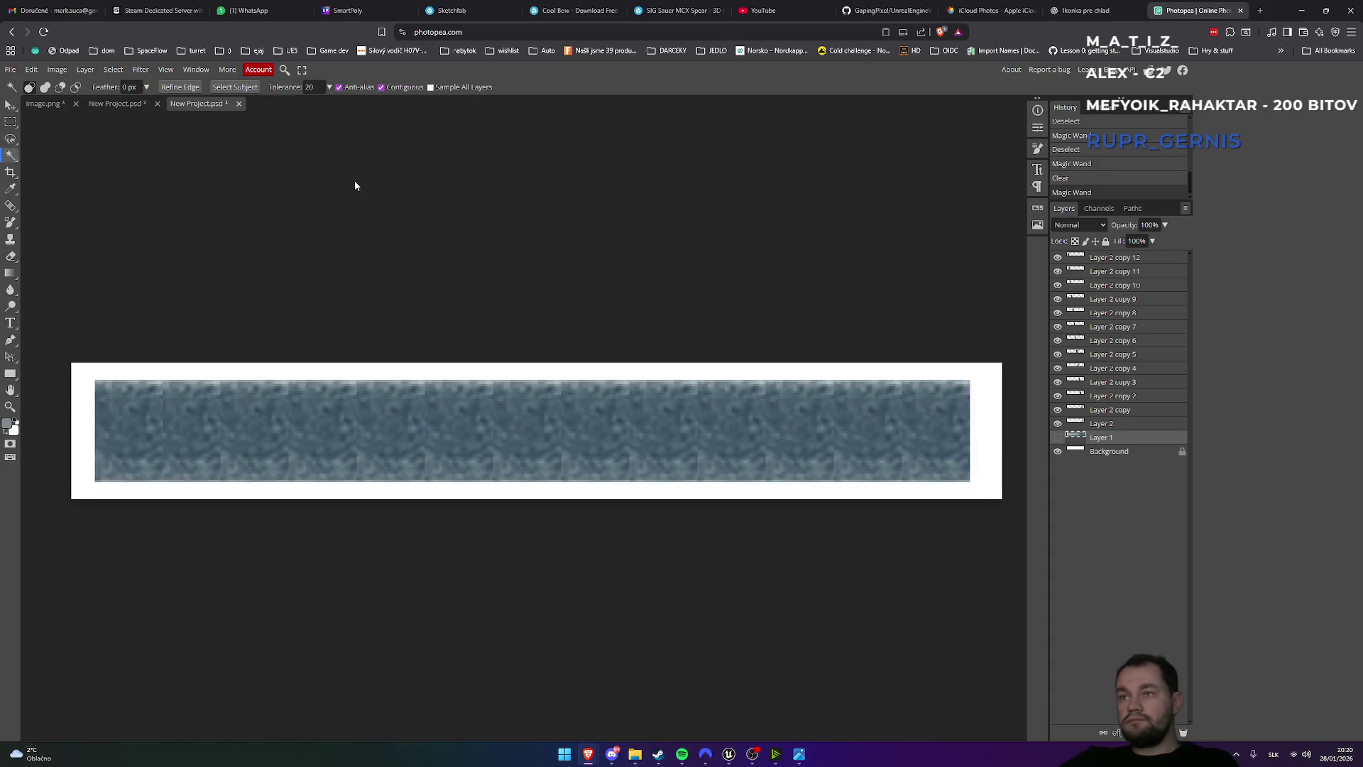
key(ctrl+comma)
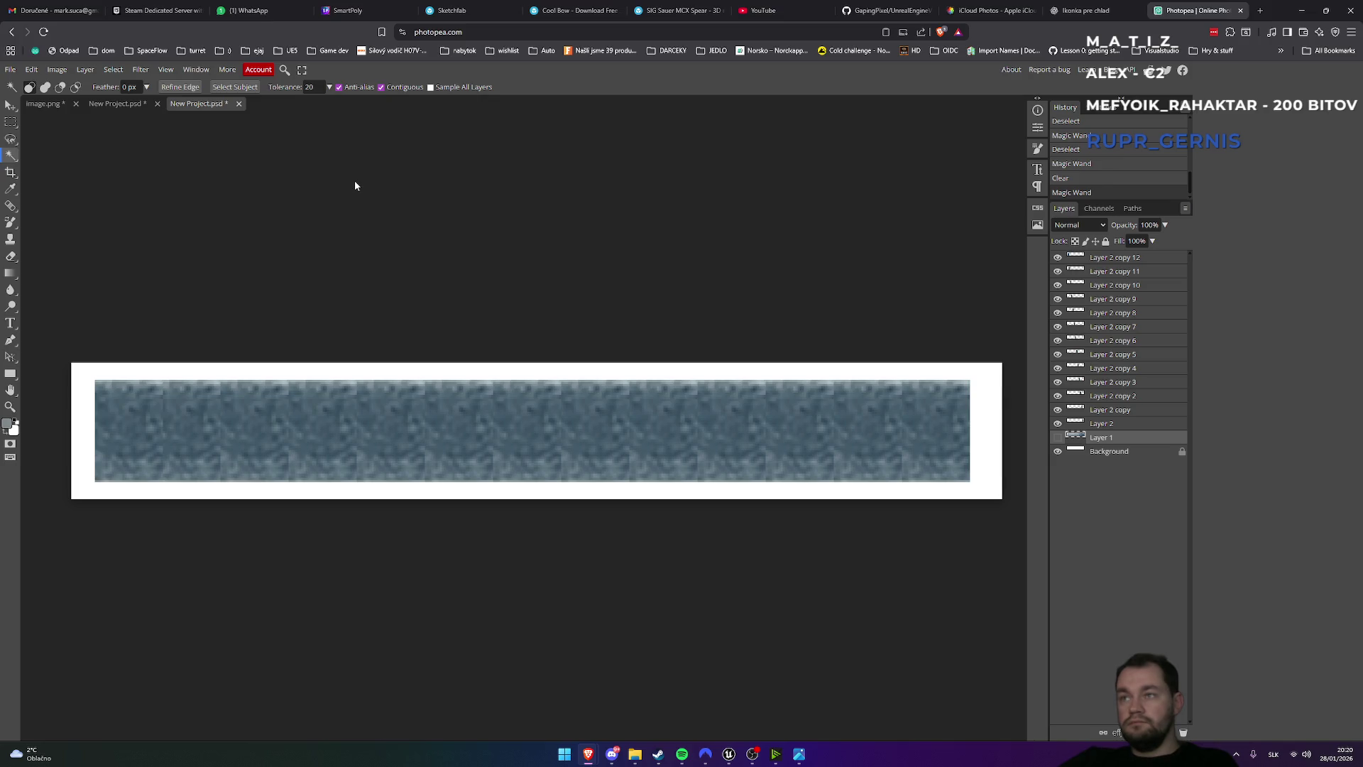
key(ctrl+comma)
key(ctrl+comma)
key(ctrl+comma)
key(ctrl+z)
key(ctrl+z)
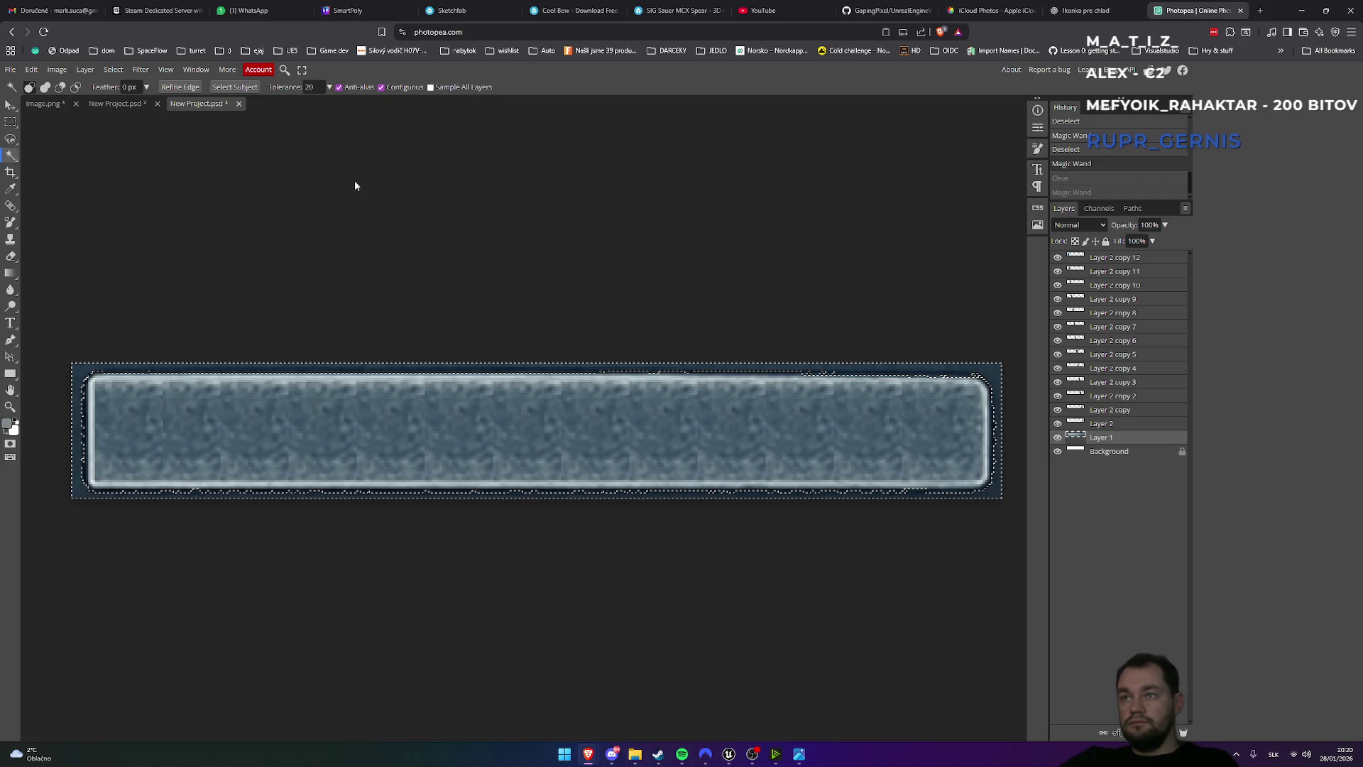
click(588, 219)
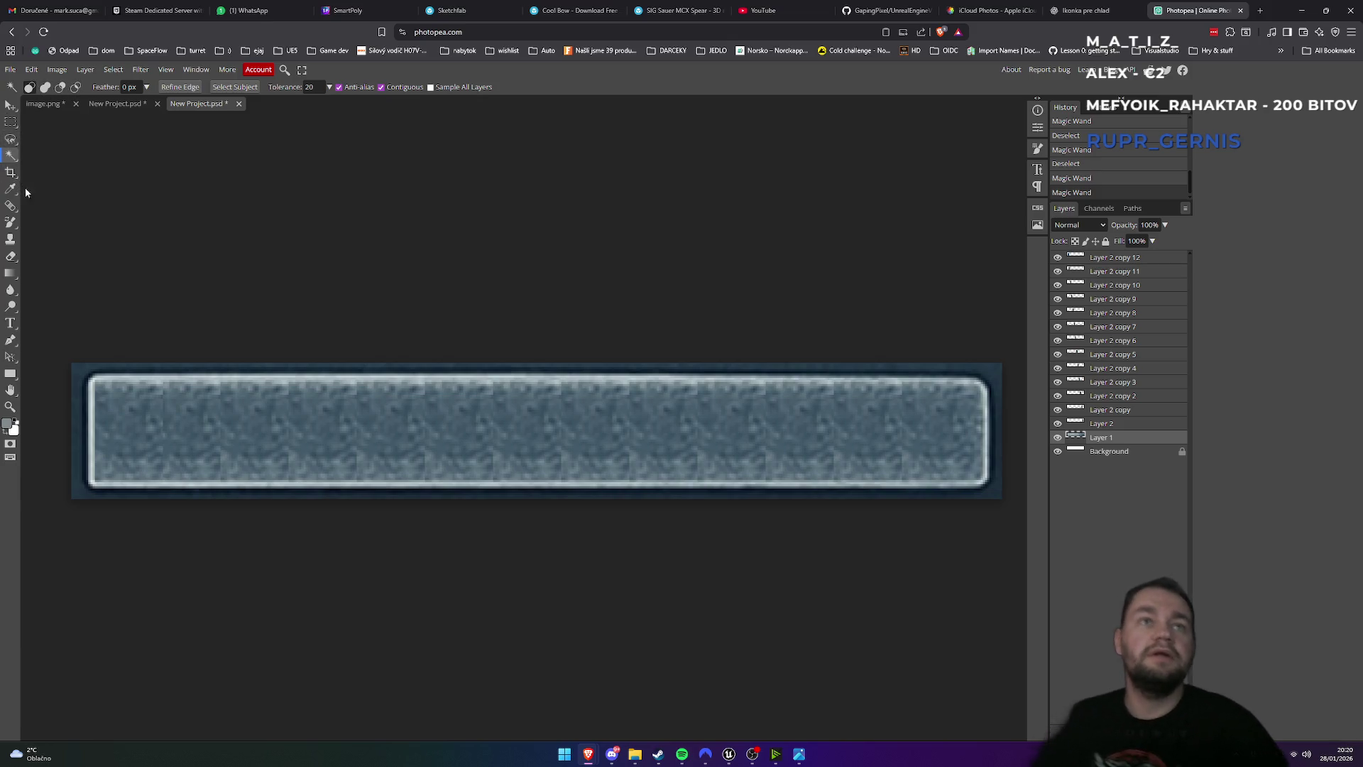
- Set the Eraser tool's Mode to Pencil
click(11, 259)
click(95, 86)
click(99, 110)
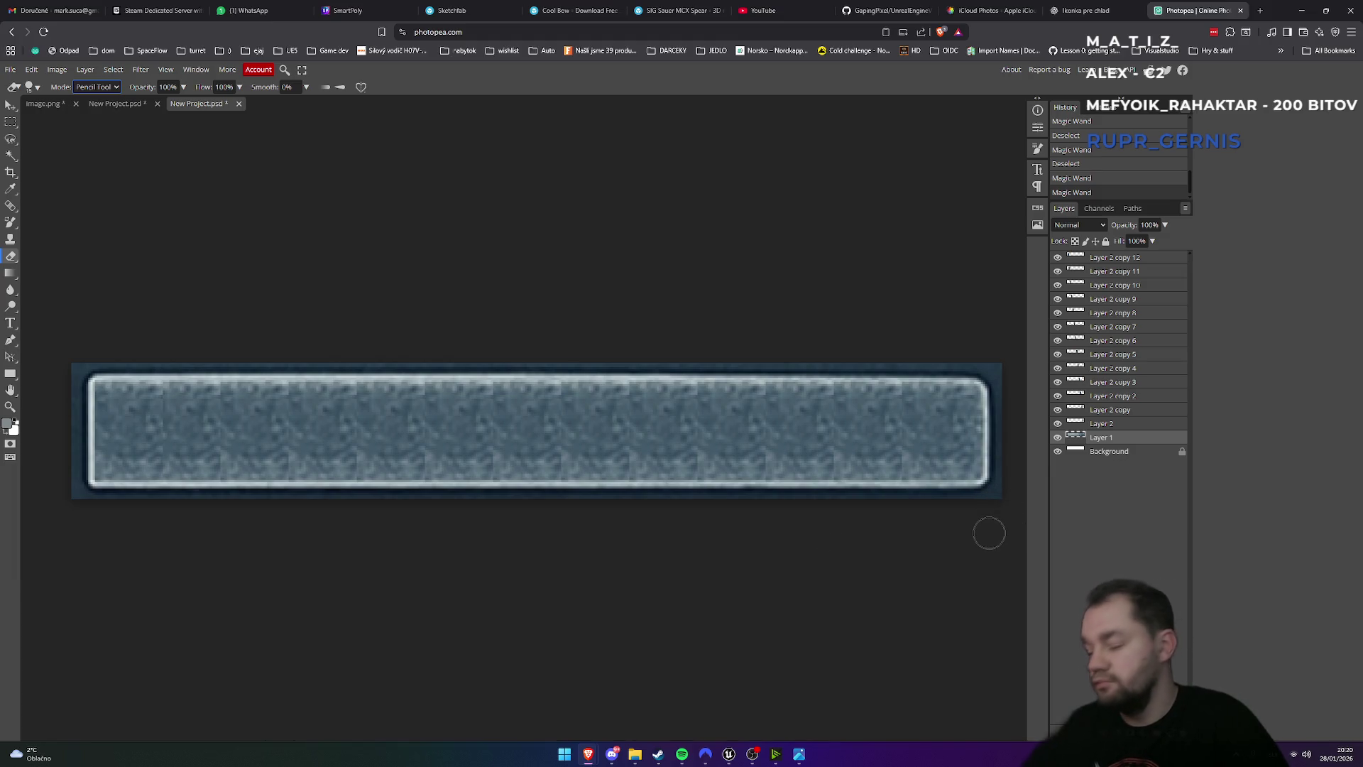
- Zoom in and erase the dark frame at the bar's top-right corner and down its right edge
key(ctrl+plus)
scroll(560, 621, up, 4)
scroll(539, 612, down, 2)
scroll(538, 612, down, 2)
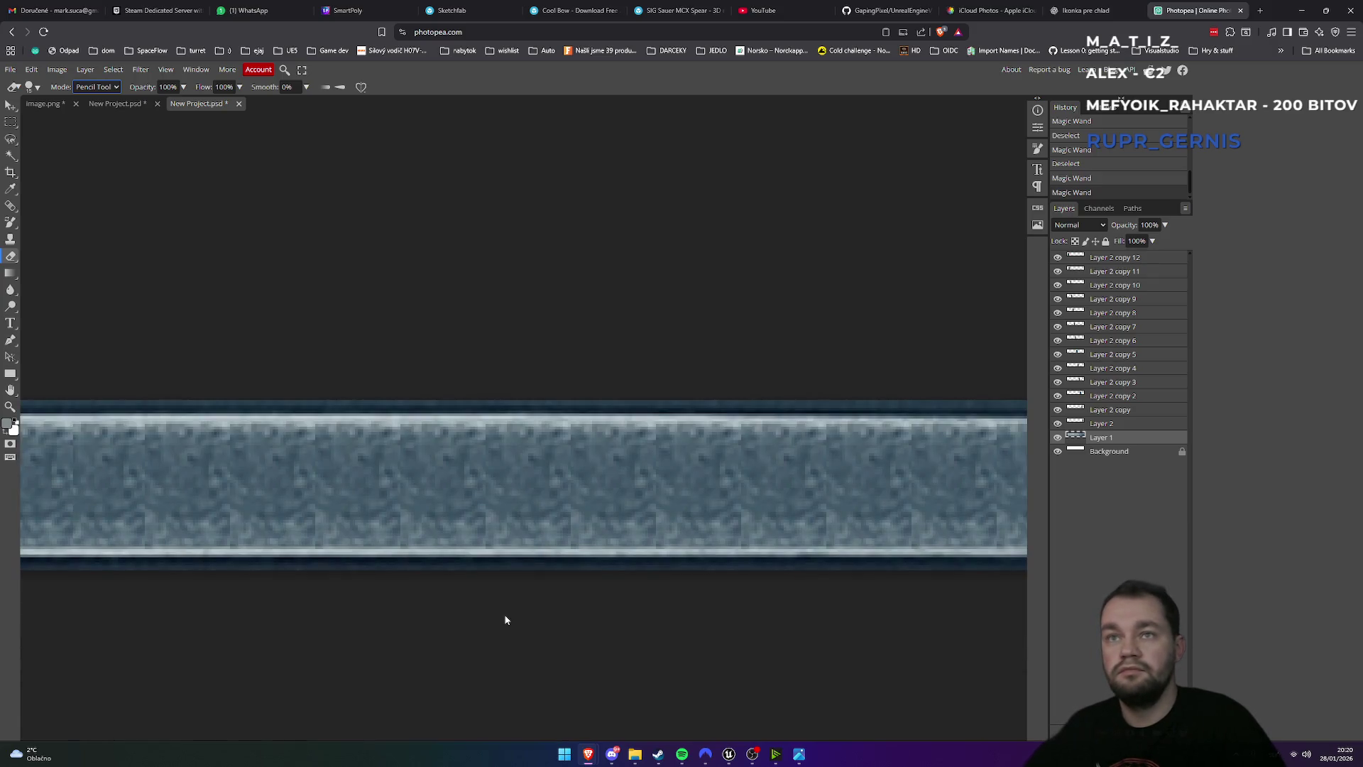
scroll(506, 619, right, 2)
scroll(506, 619, right, 3)
click(852, 400)
click(839, 411)
click(849, 417)
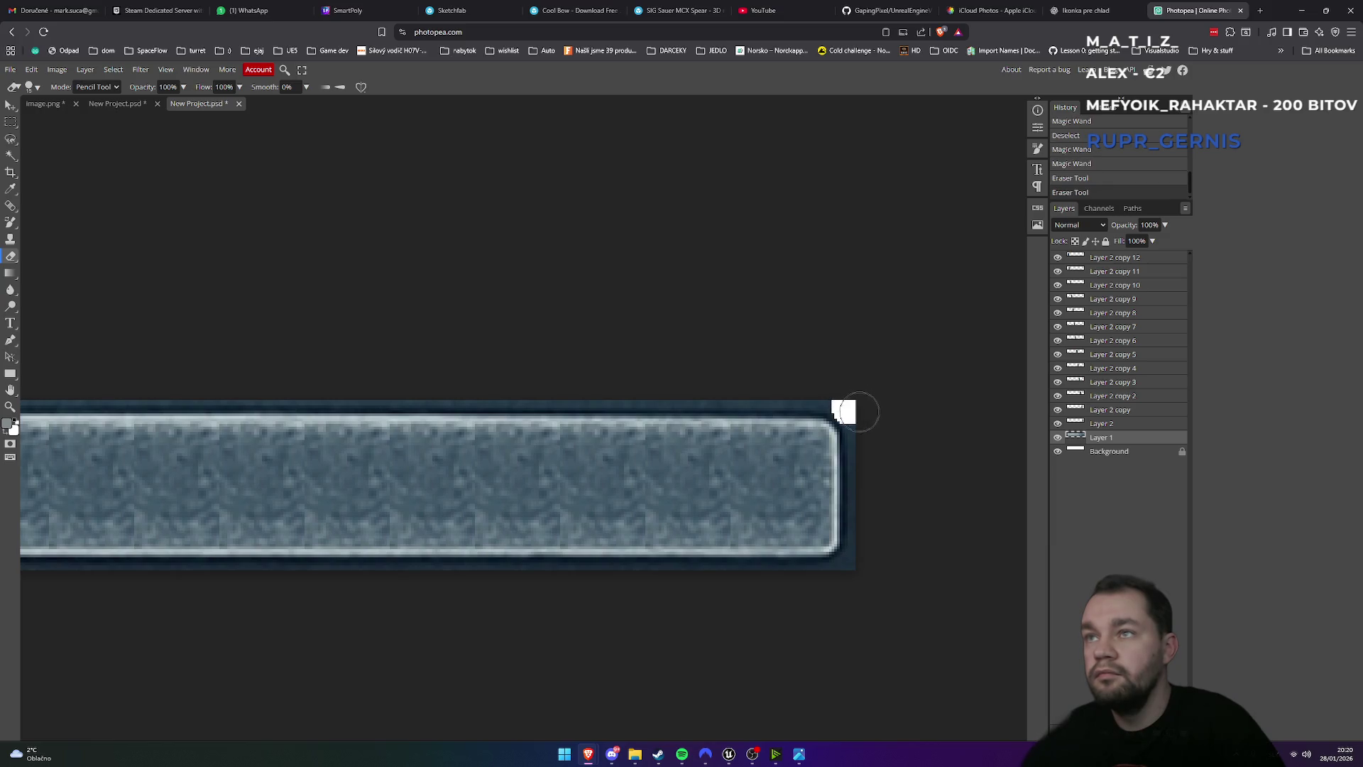
click(866, 426)
click(871, 433)
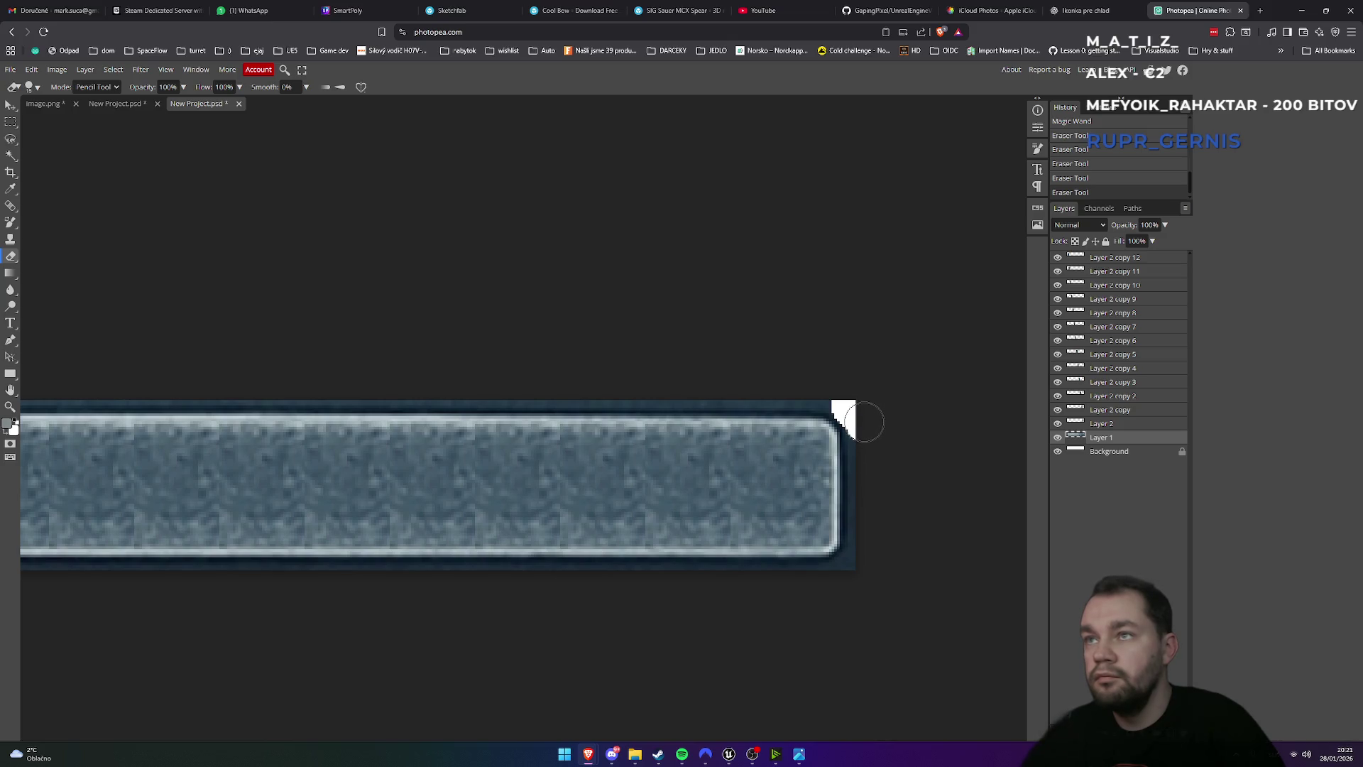
click(867, 429)
drag(869, 430, 875, 508)
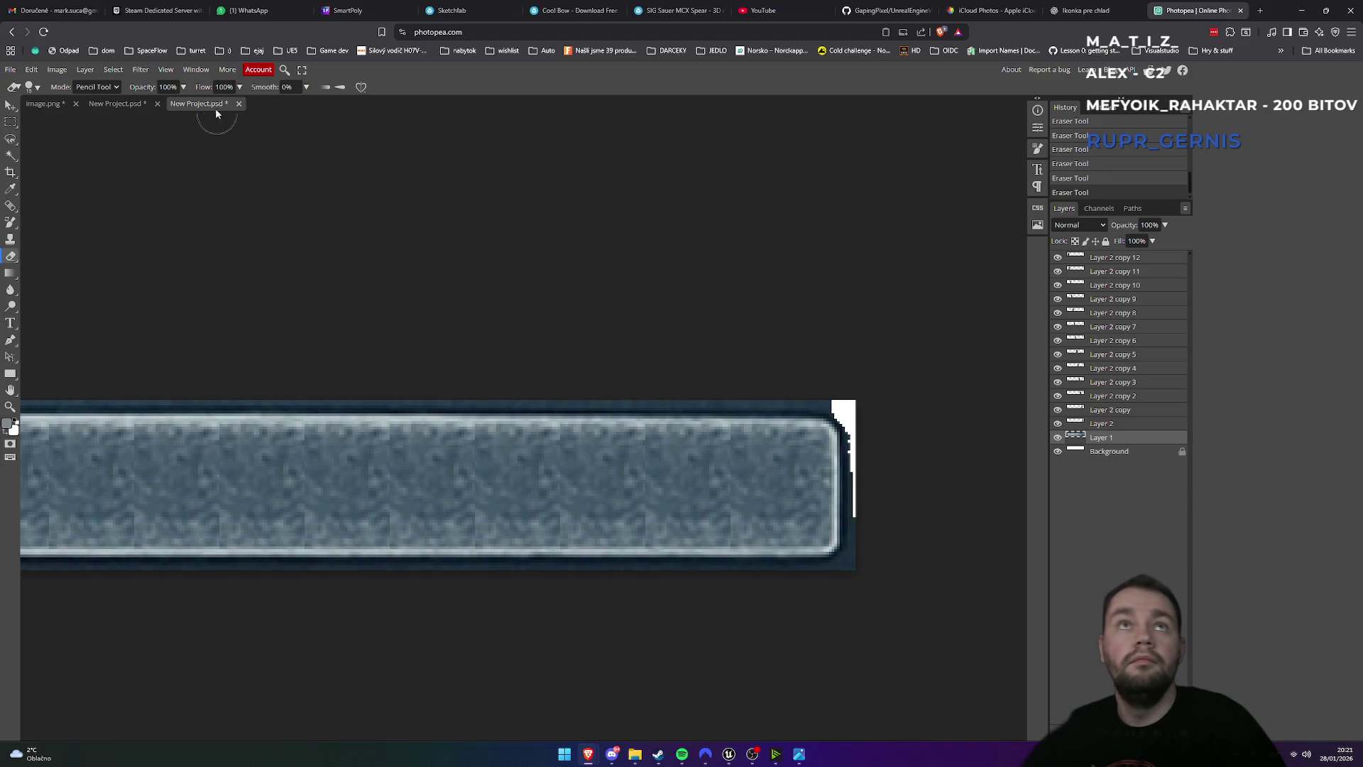
- Shrink the eraser brush to 6 px and erase the stepped dark edge at the bar's right end
click(34, 88)
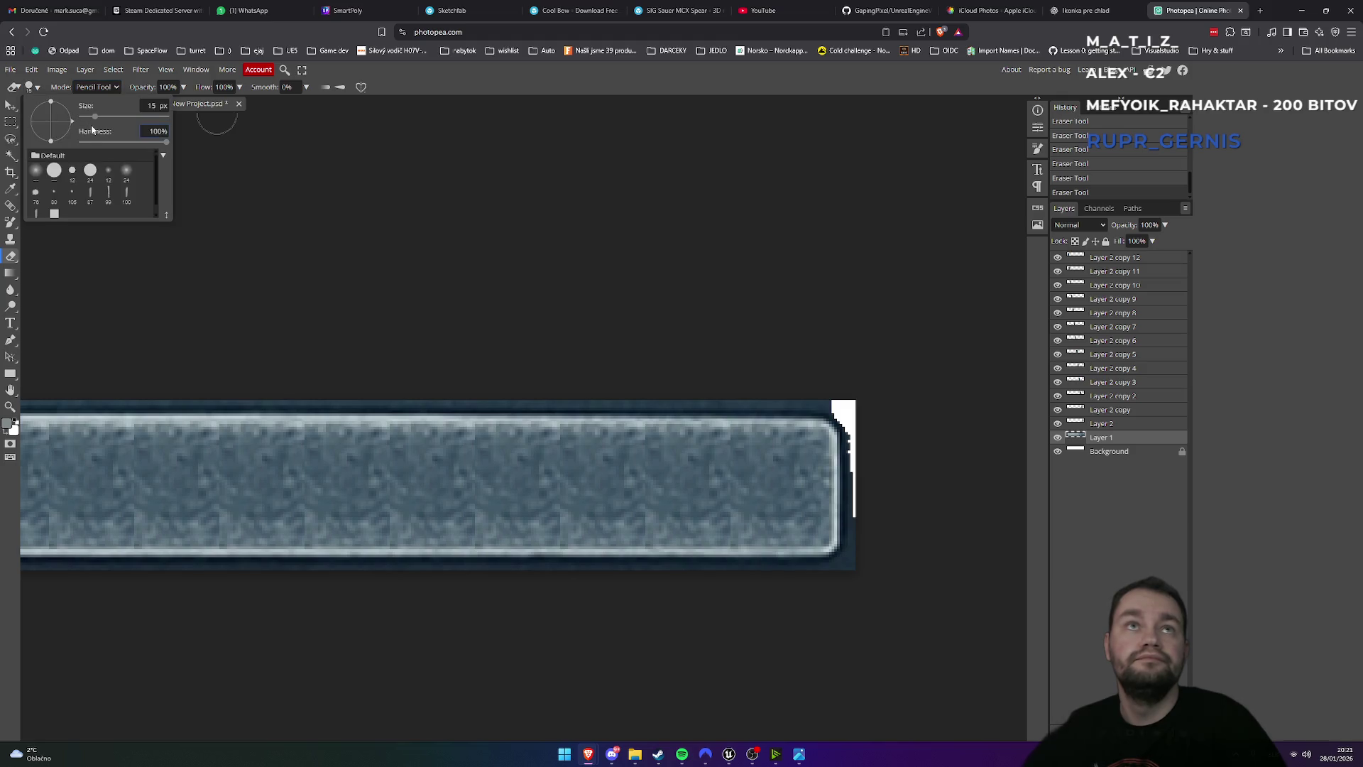
drag(94, 116, 90, 116)
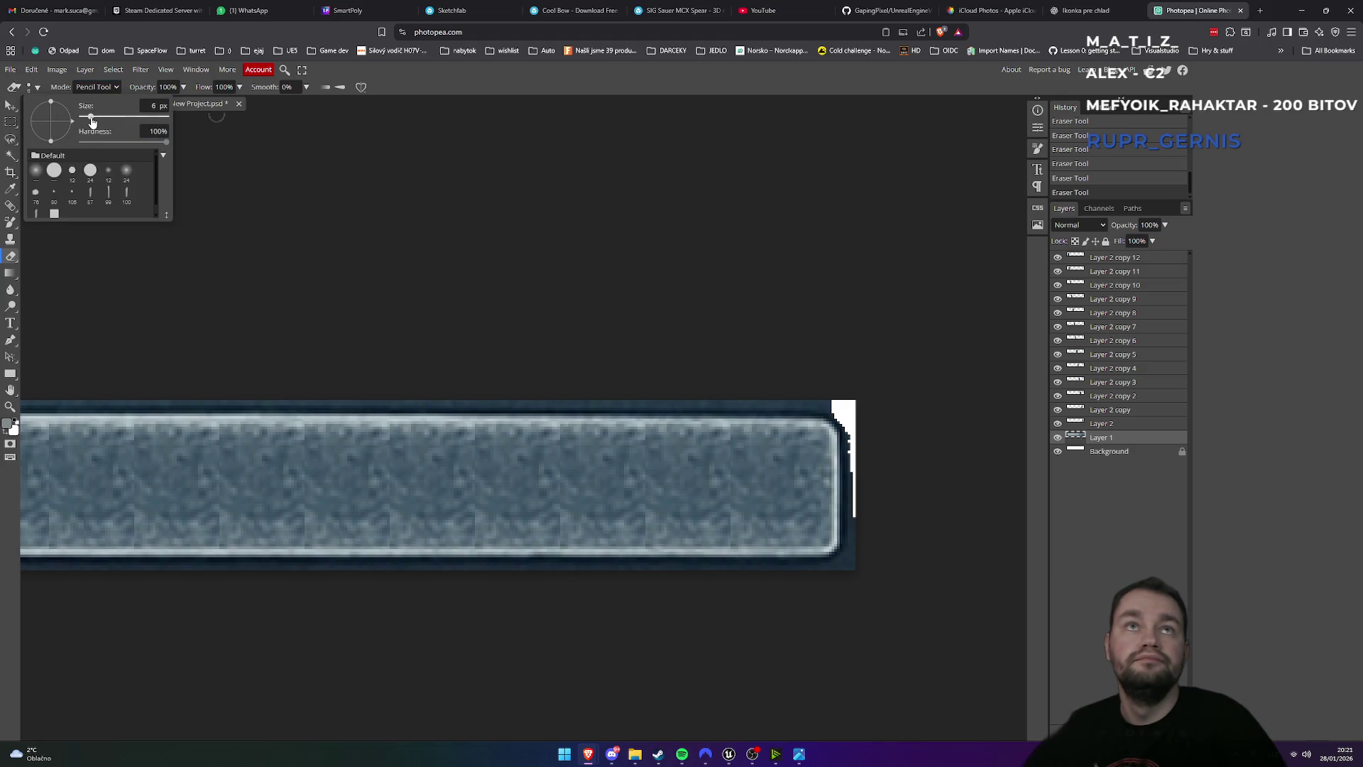
click(875, 440)
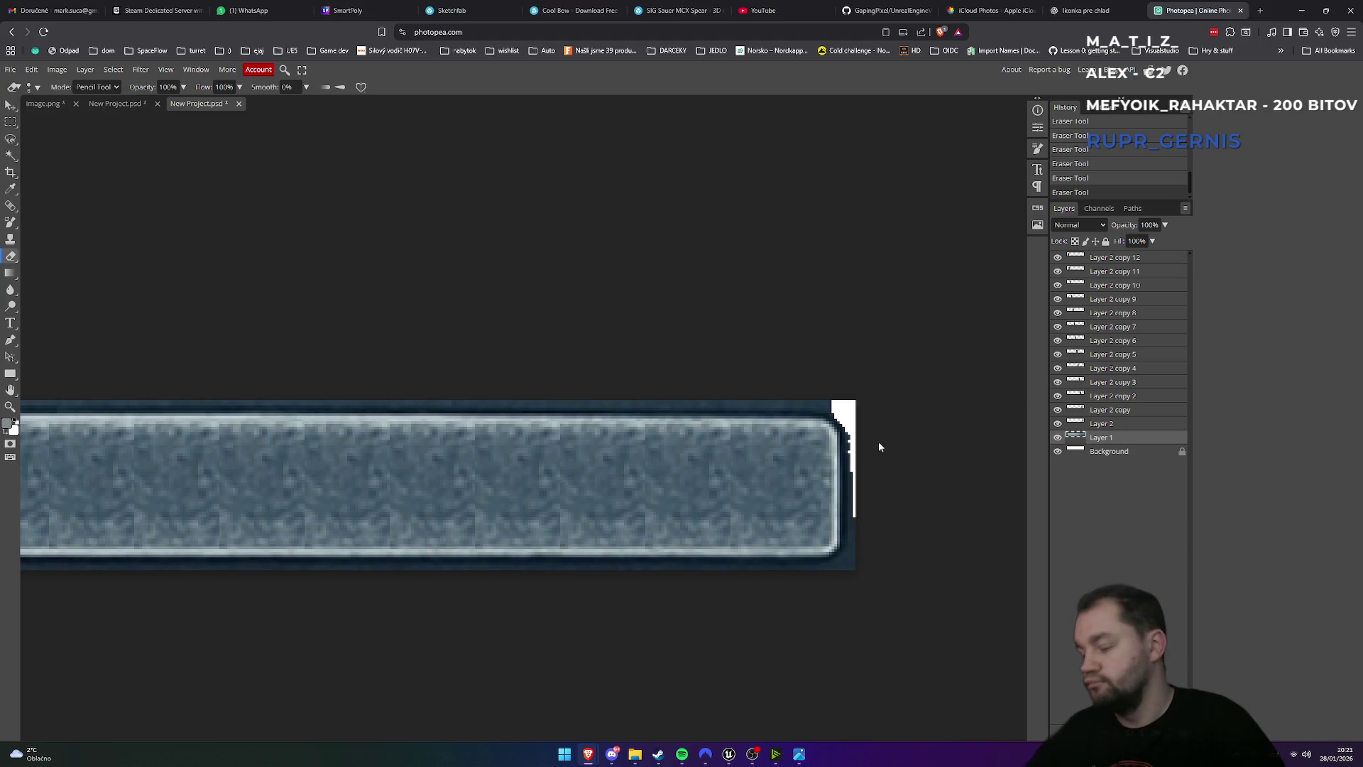
scroll(879, 441, up, 2)
scroll(832, 466, down, 3)
scroll(832, 466, up, 2)
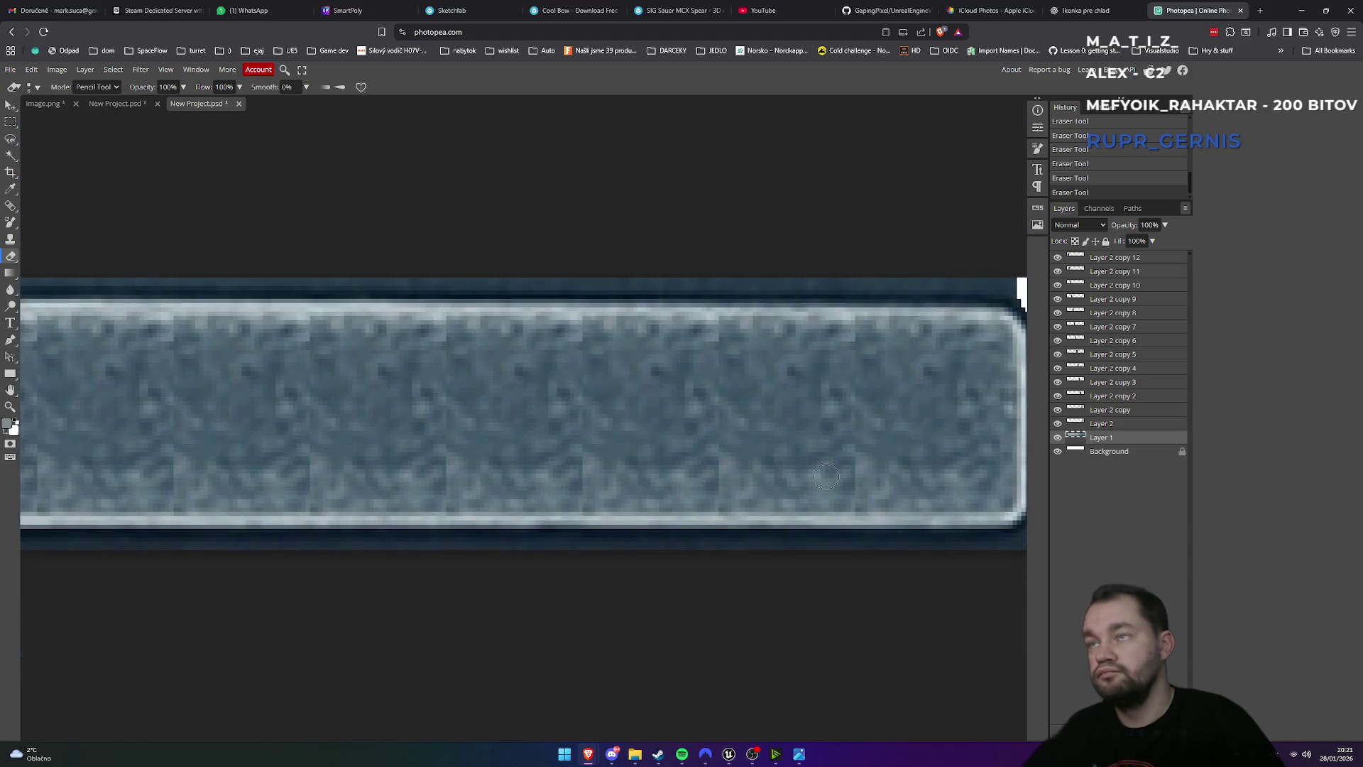
scroll(829, 477, right, 5)
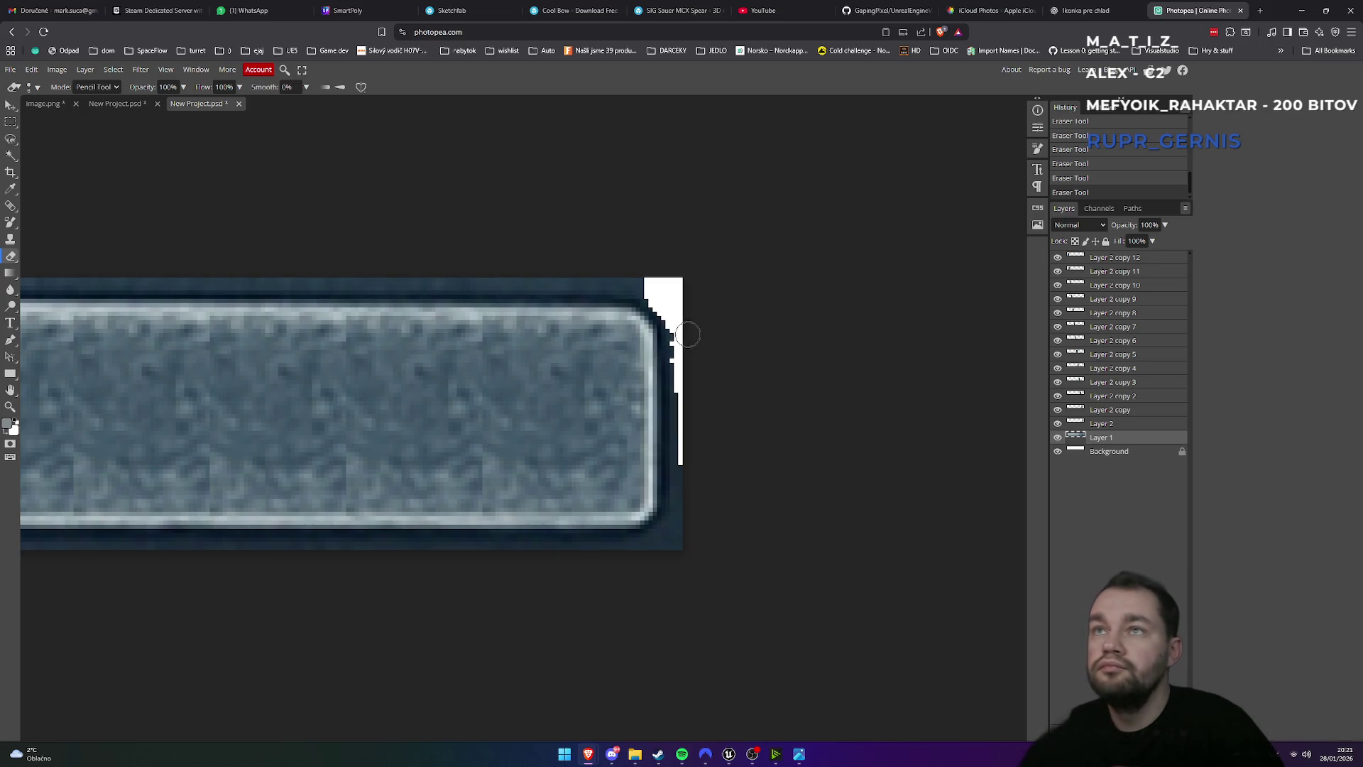
mouse_move(679, 333)
mouse_down()
mouse_move(683, 502)
mouse_move(675, 556)
mouse_move(664, 537)
mouse_move(657, 555)
mouse_up()
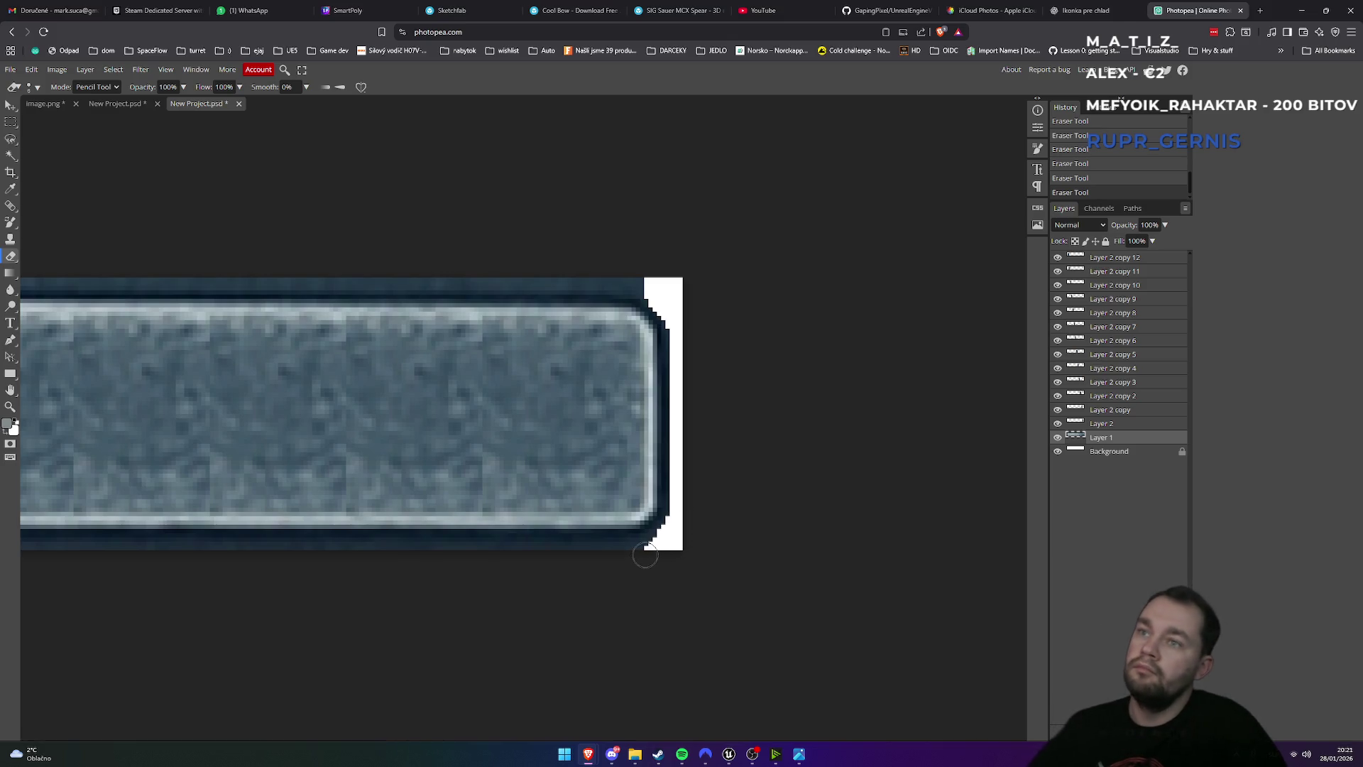
- Erase the dark strips along the top and bottom edges, undoing stray strokes
drag(600, 558, 625, 558)
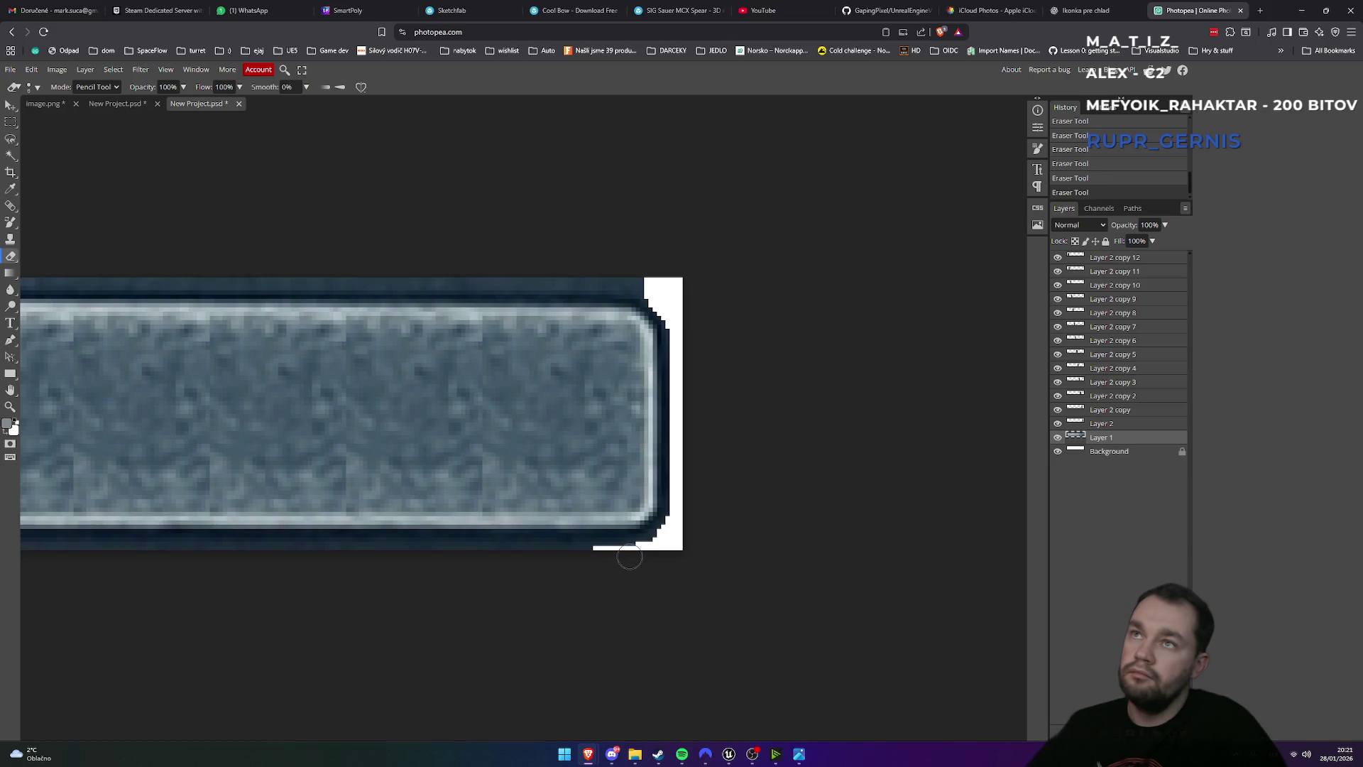
drag(644, 274, 572, 274)
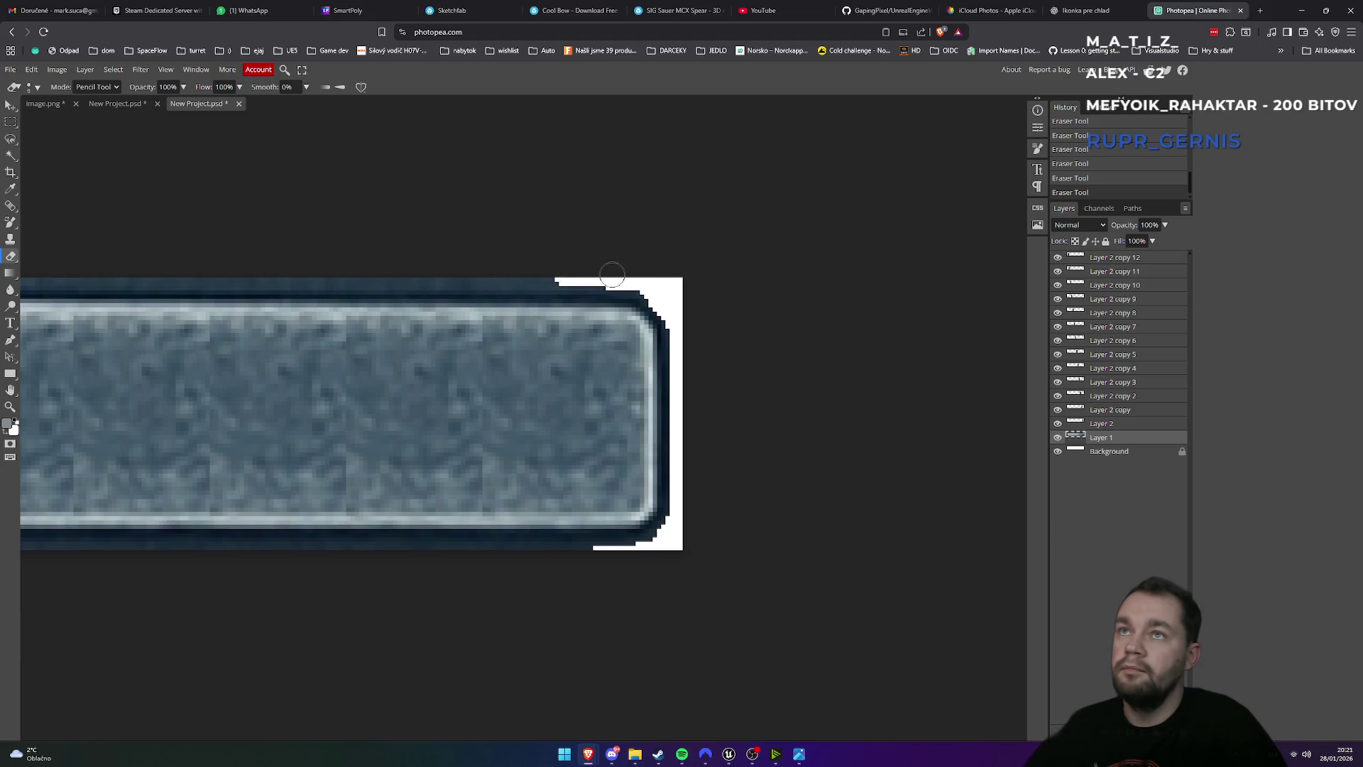
drag(566, 278, 241, 281)
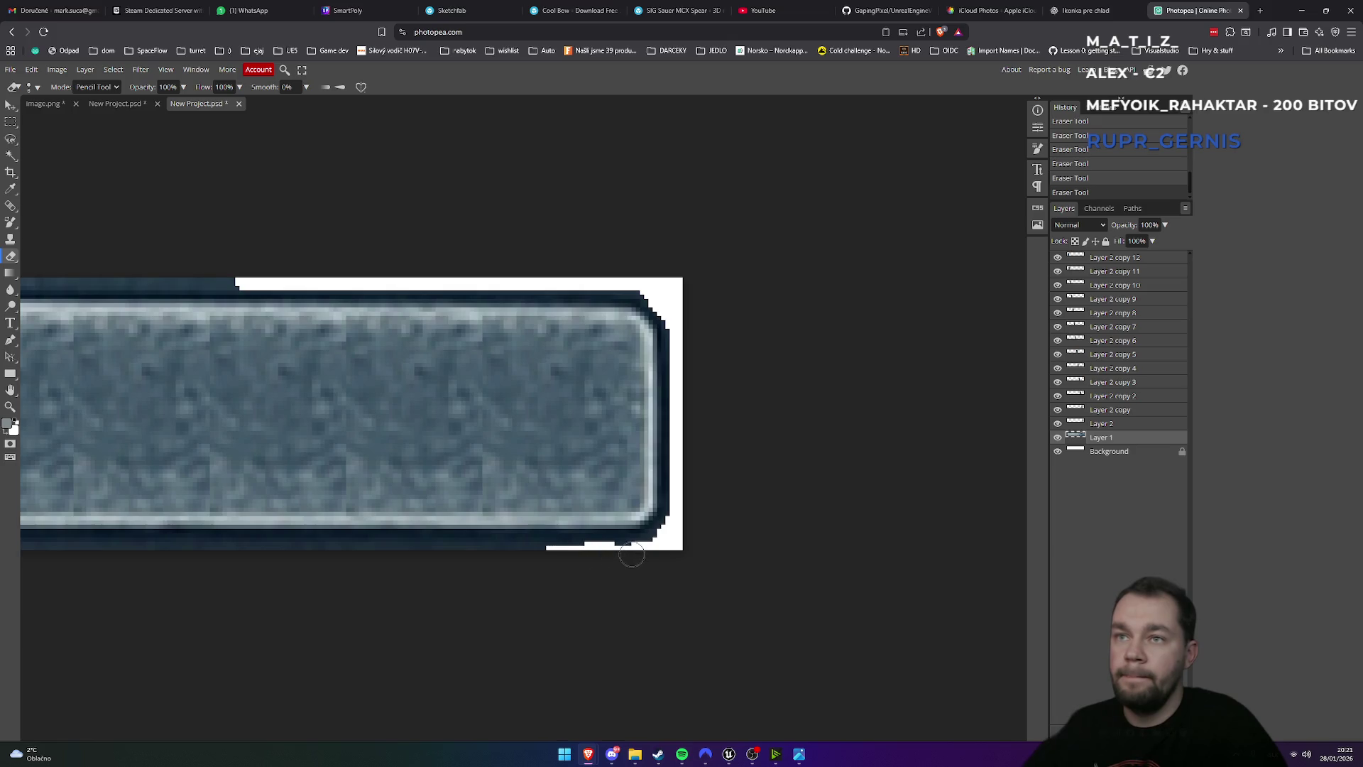
drag(573, 555, 356, 552)
key(ctrl+z)
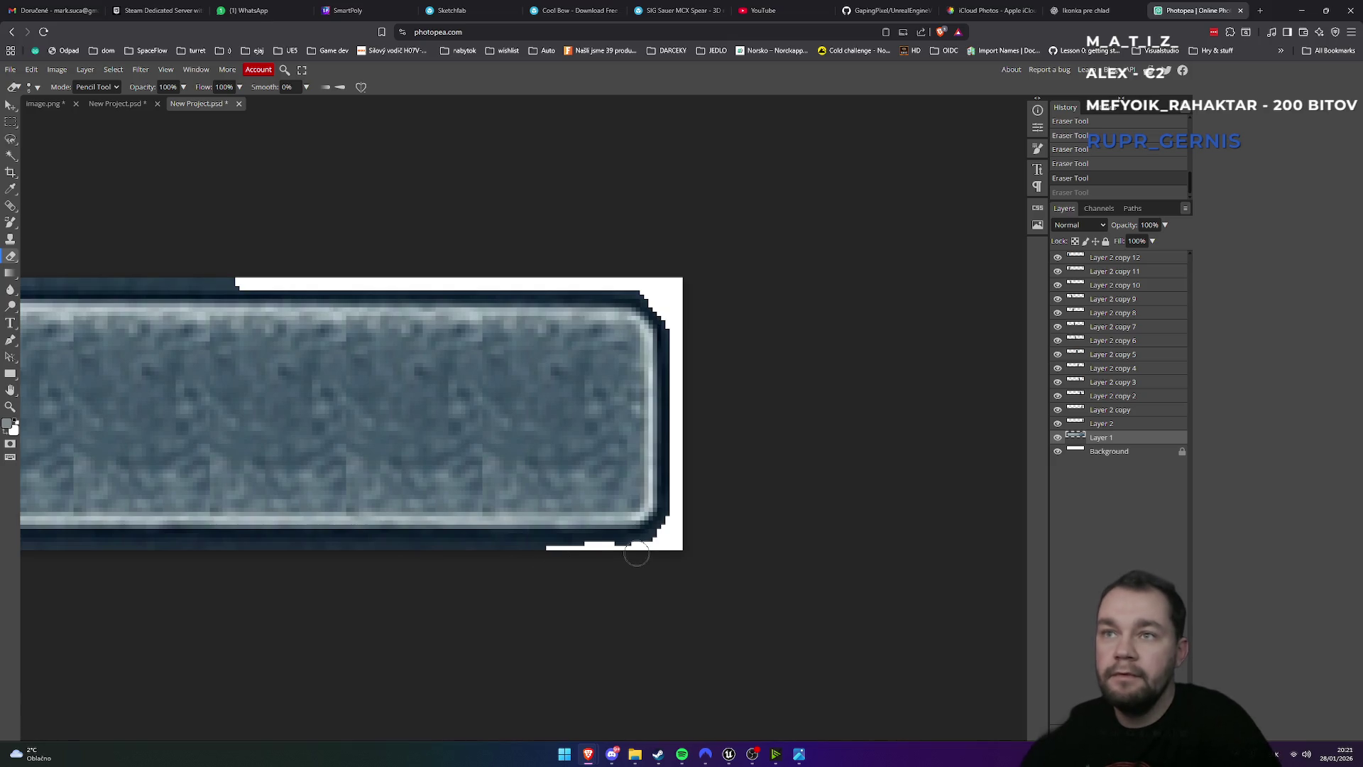
click(630, 557)
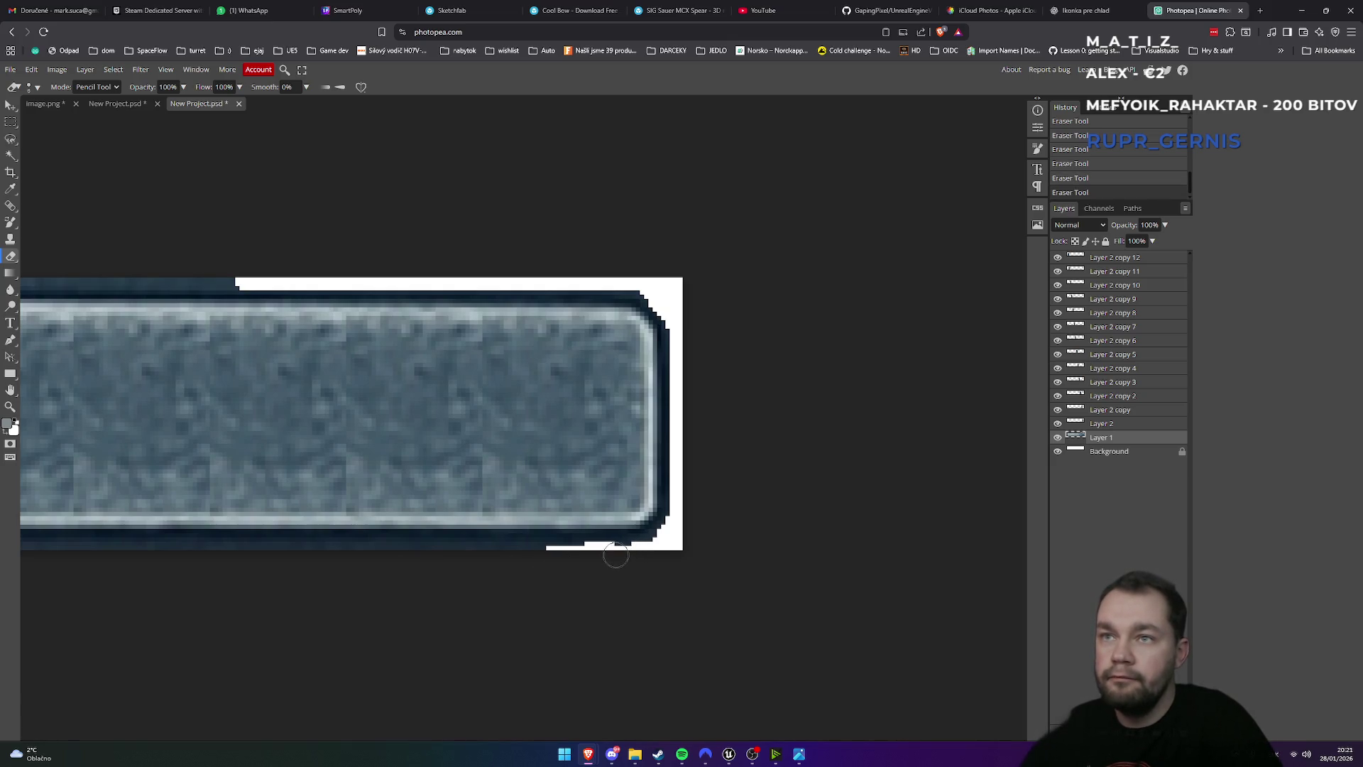
mouse_move(586, 556)
mouse_down()
mouse_move(390, 566)
mouse_move(331, 559)
mouse_move(344, 551)
mouse_move(129, 553)
mouse_up()
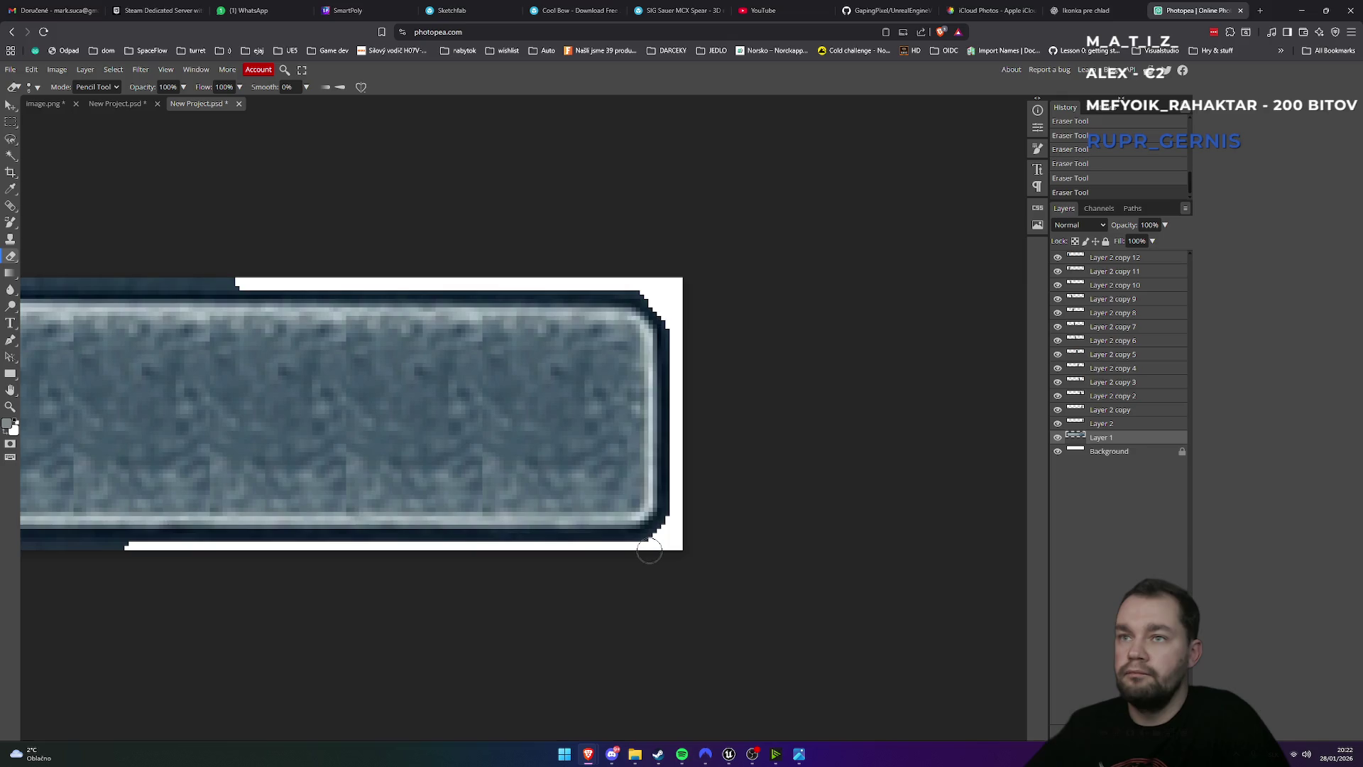
key(ctrl+z)
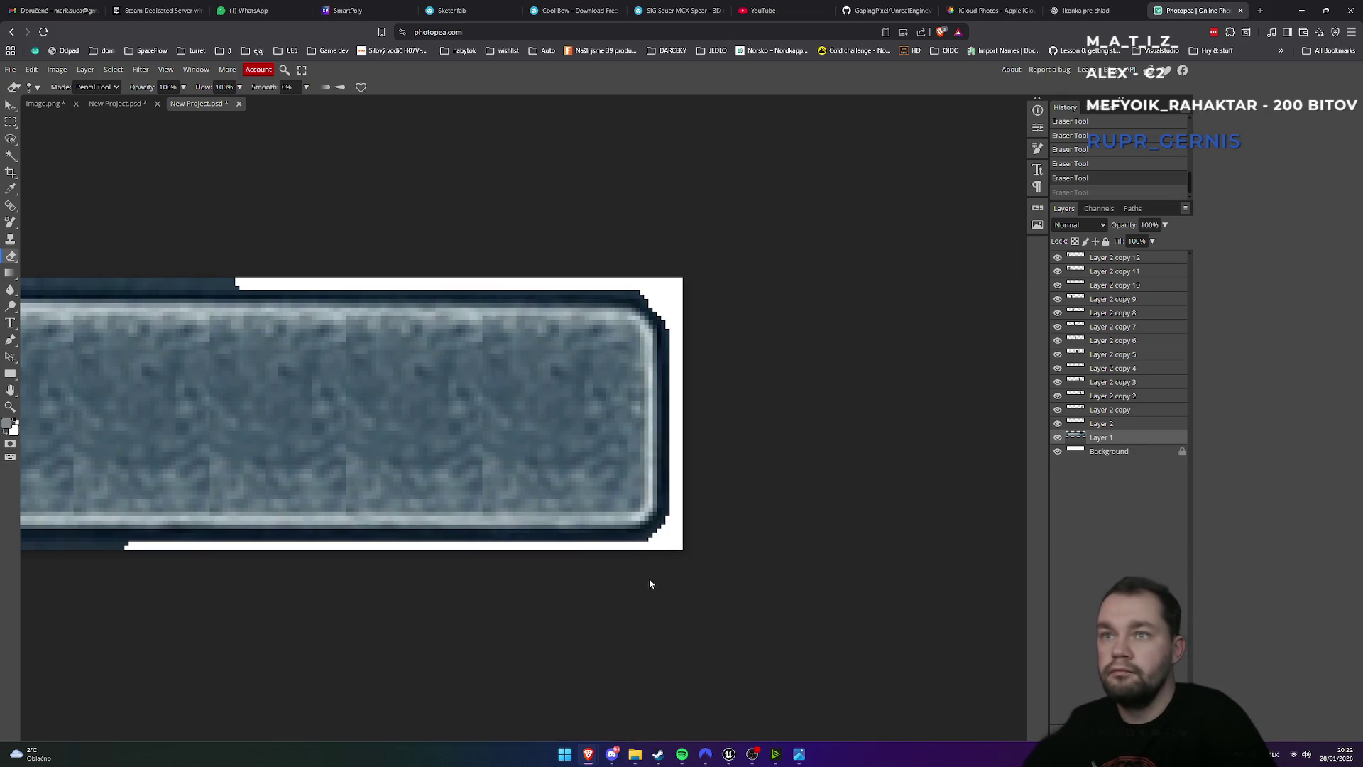
- Zoom in close and erase the leftover dark border pixels at the canvas's top-right corner
key(ctrl+plus)
key(ctrl+minus)
key(ctrl+minus)
key(ctrl+minus)
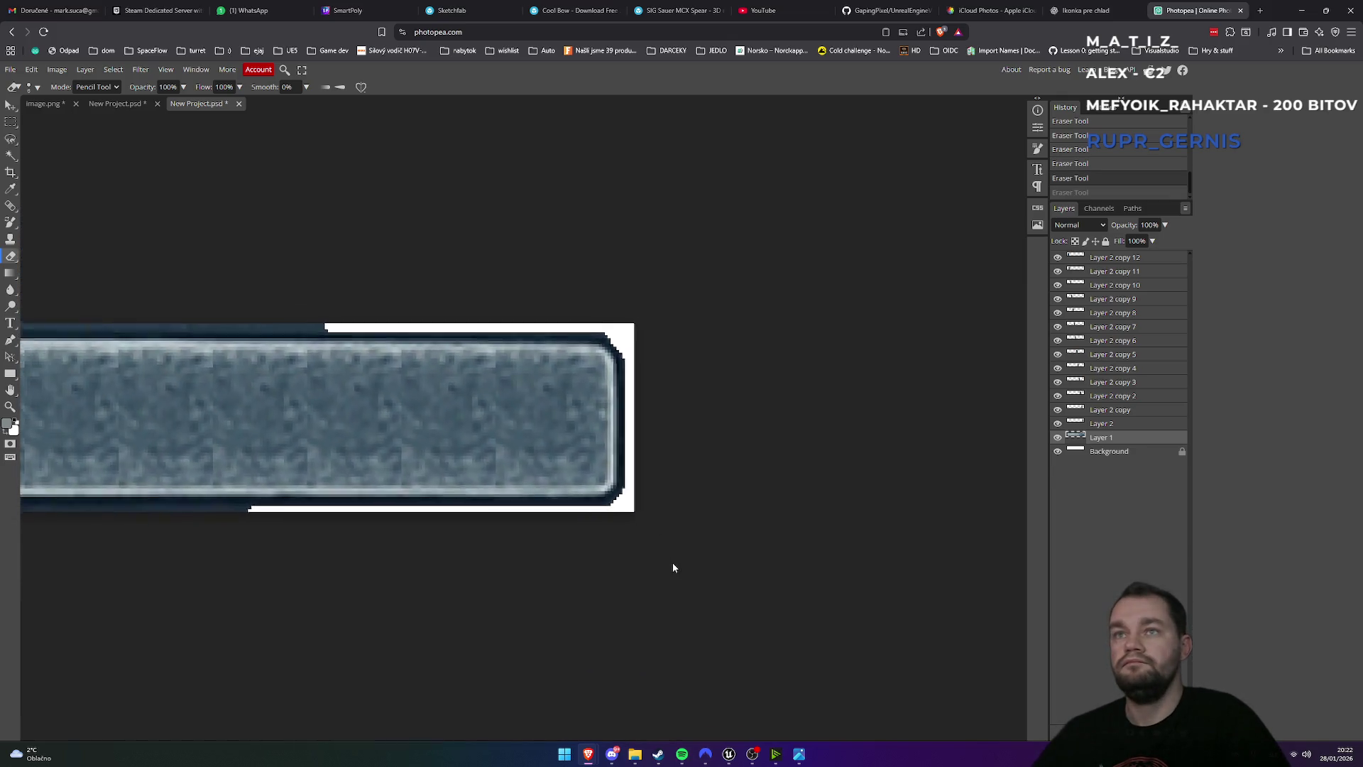
key(ctrl+minus)
key(ctrl+minus)
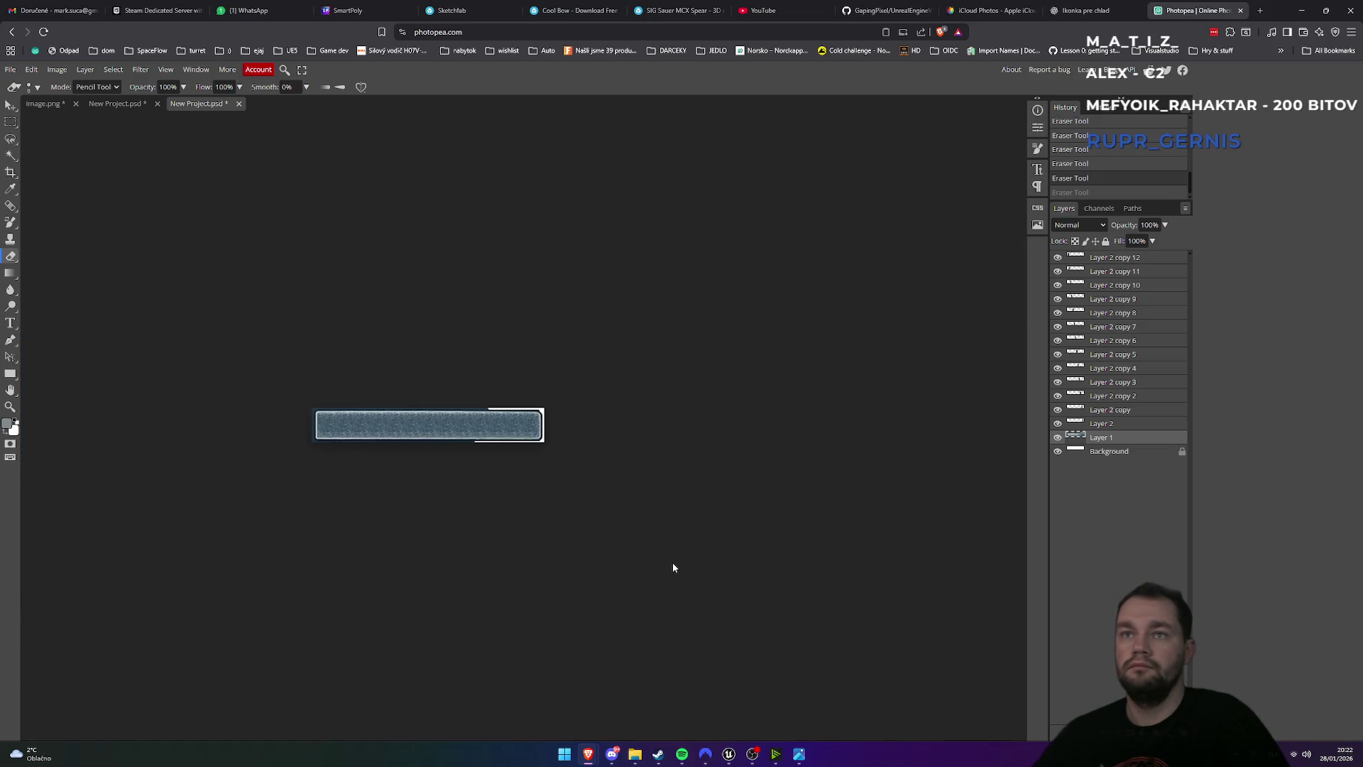
key(ctrl+minus)
key(ctrl+plus)
key(ctrl+plus)
key(ctrl+plus)
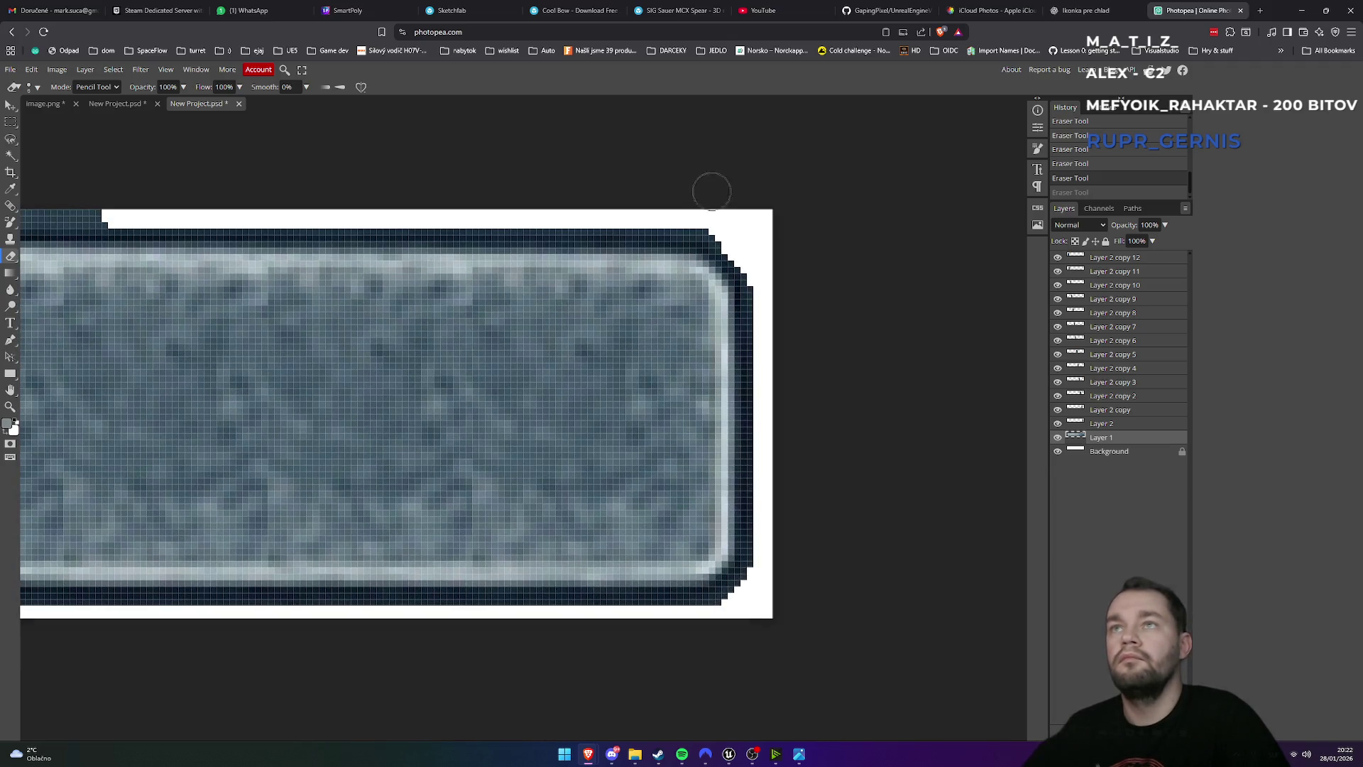
click(703, 213)
drag(704, 213, 699, 212)
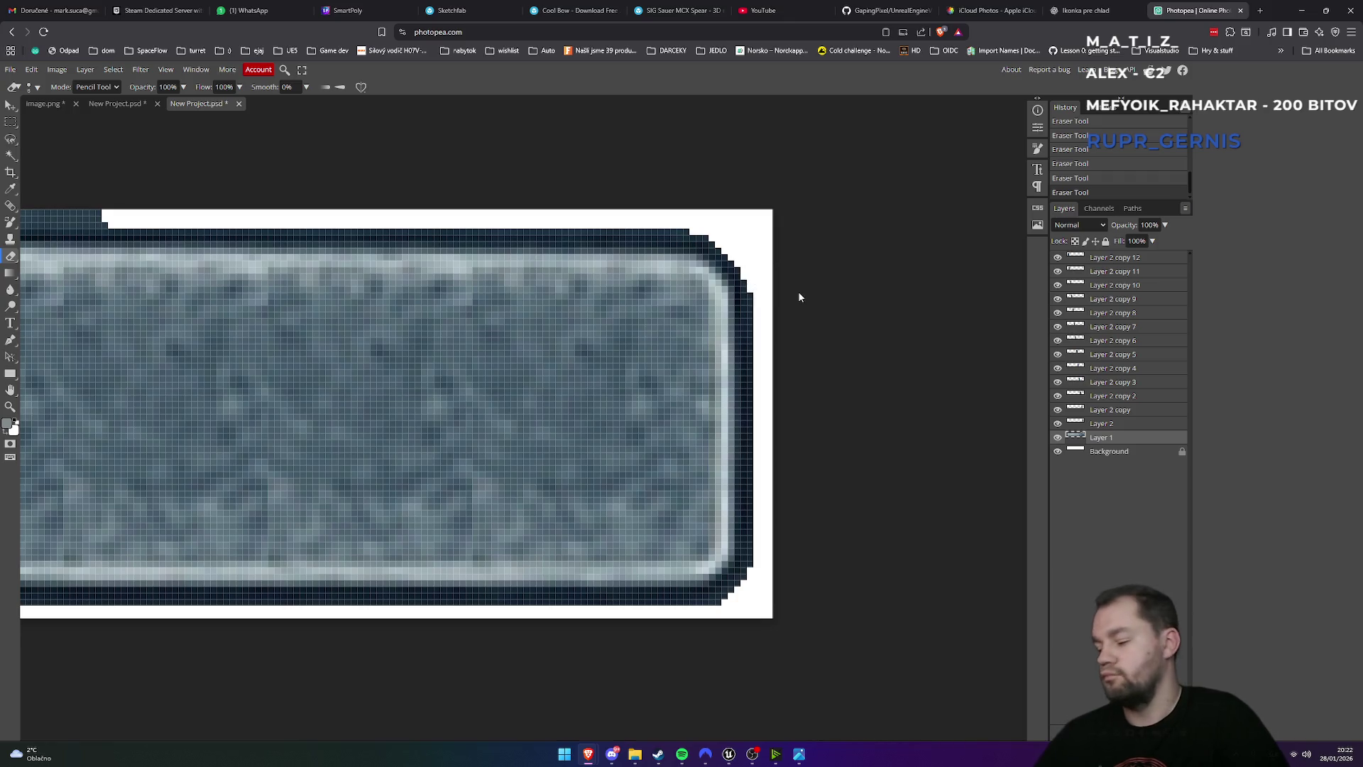
- Pan the view over to the bar's lower-left corner
scroll(798, 297, down, 5)
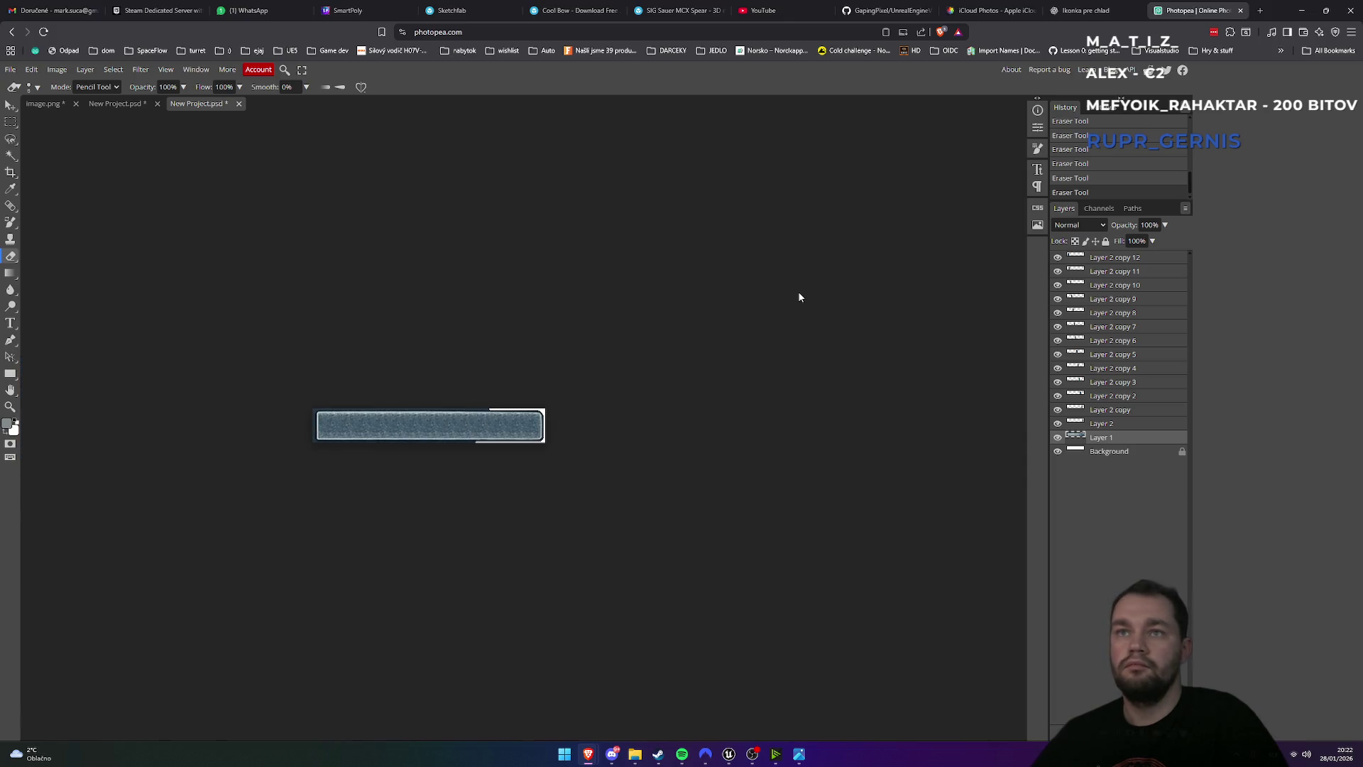
scroll(798, 297, up, 5)
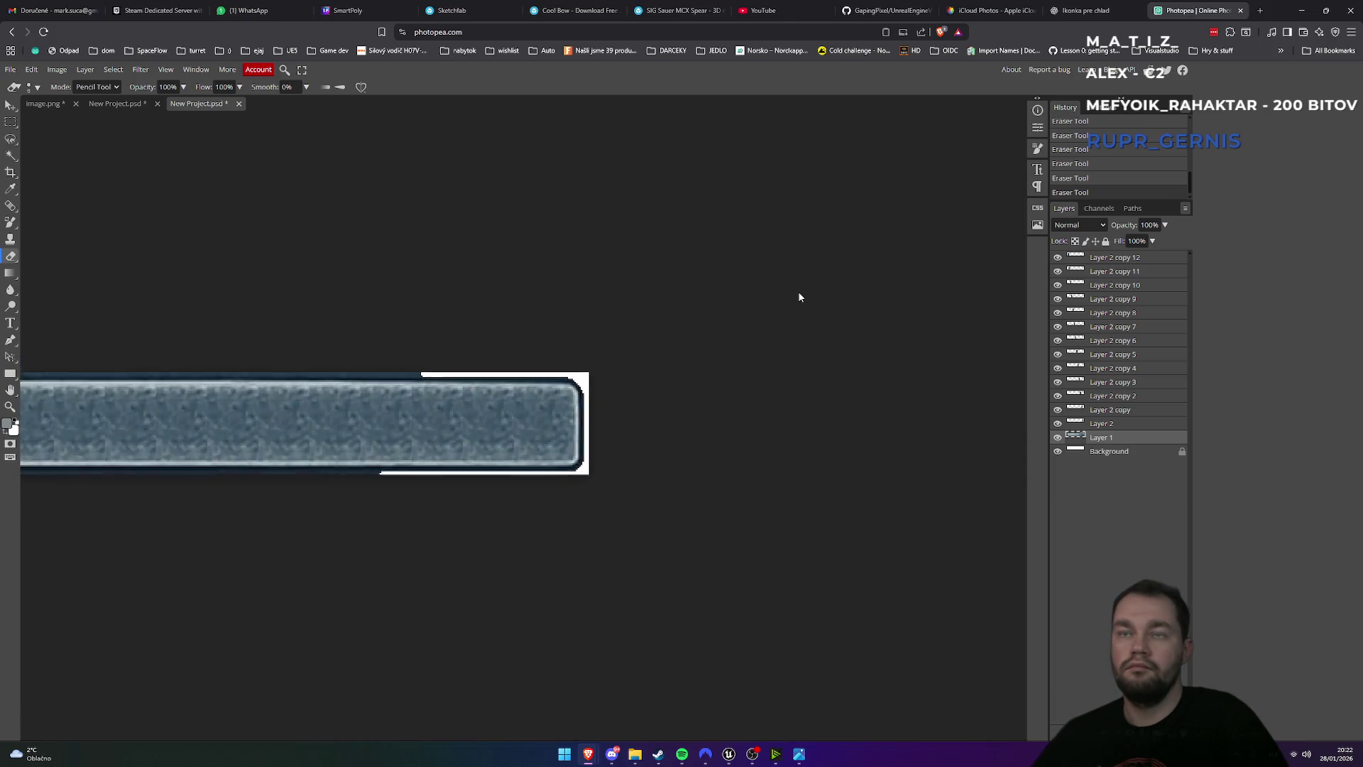
scroll(544, 307, down, 1)
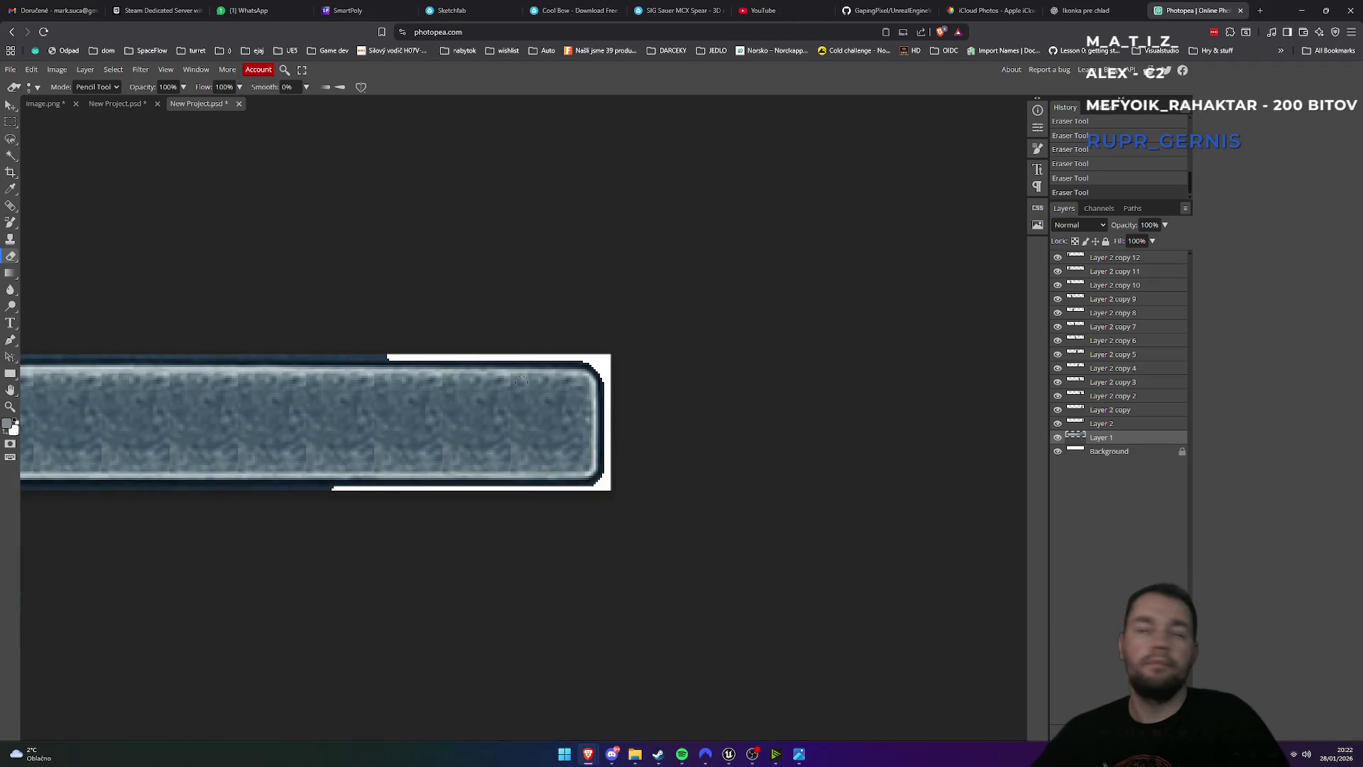
scroll(511, 399, left, 8)
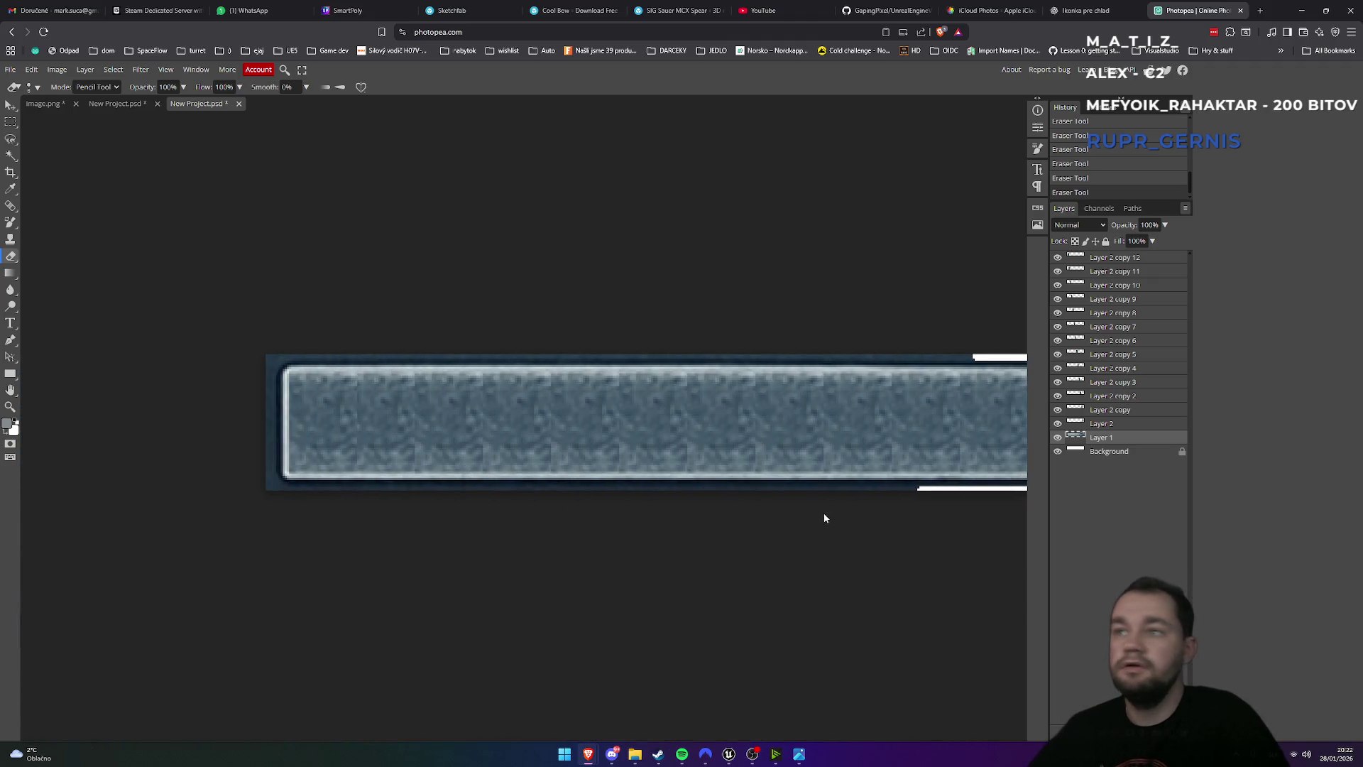
scroll(201, 526, left, 2)
scroll(424, 495, up, 3)
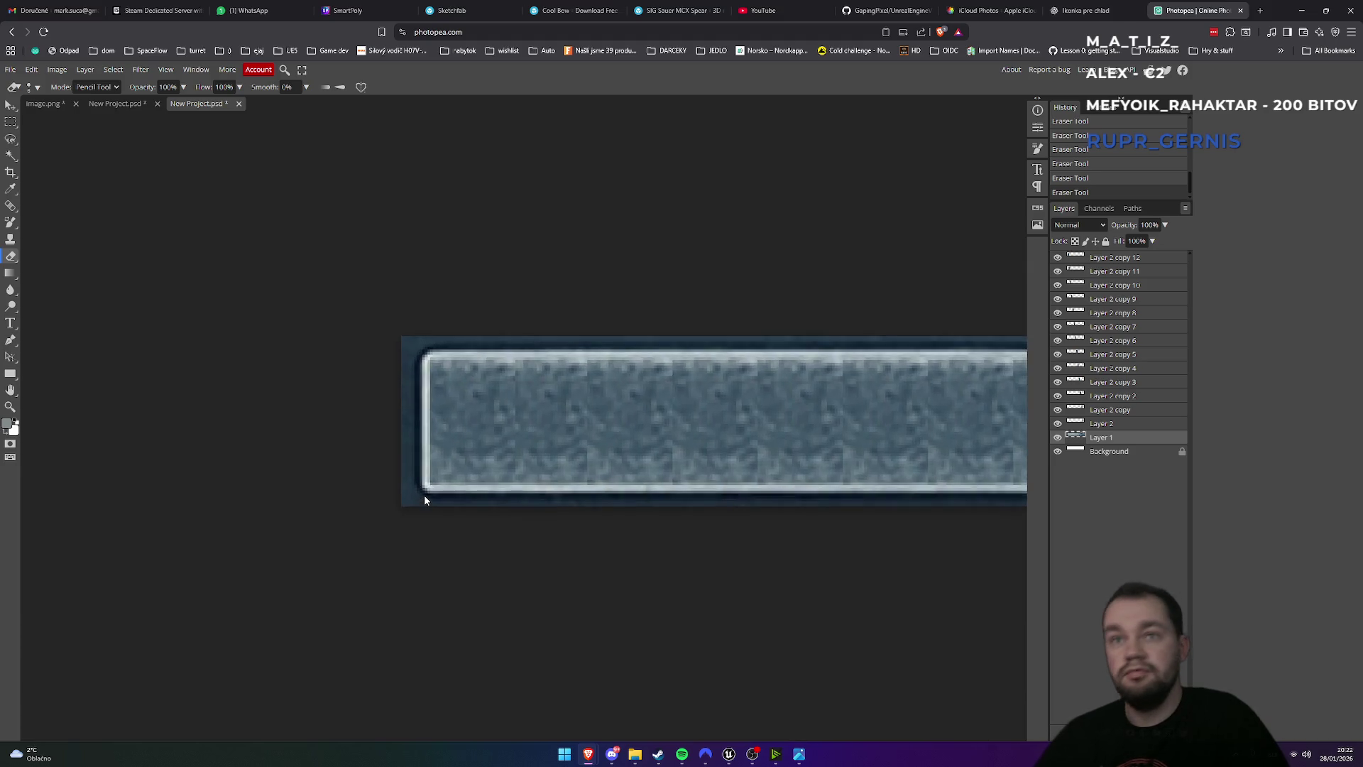
- Erase the dark border at the bar's lower-left corner, down its left edge and partly along the bottom
mouse_move(333, 537)
mouse_down()
mouse_move(344, 545)
mouse_move(335, 309)
mouse_move(335, 284)
mouse_move(346, 287)
mouse_up()
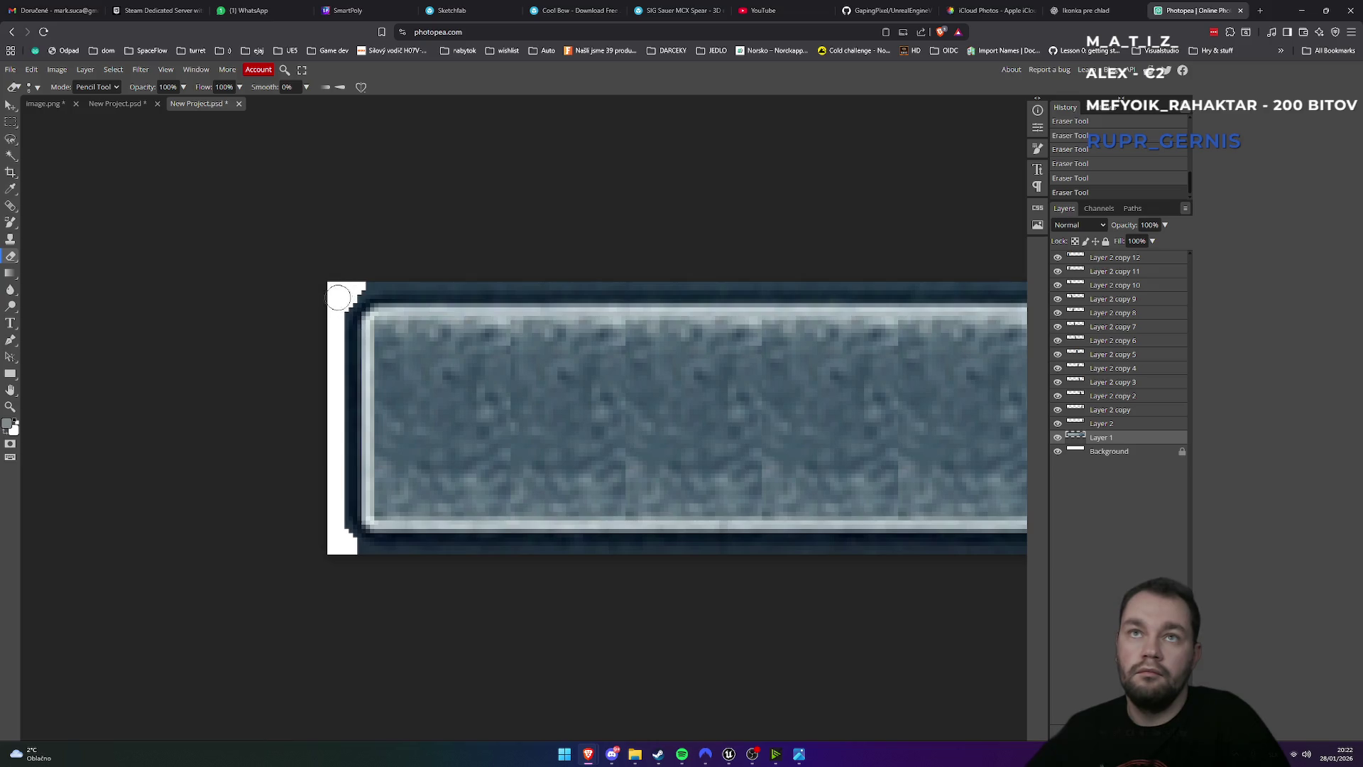
drag(375, 277, 827, 277)
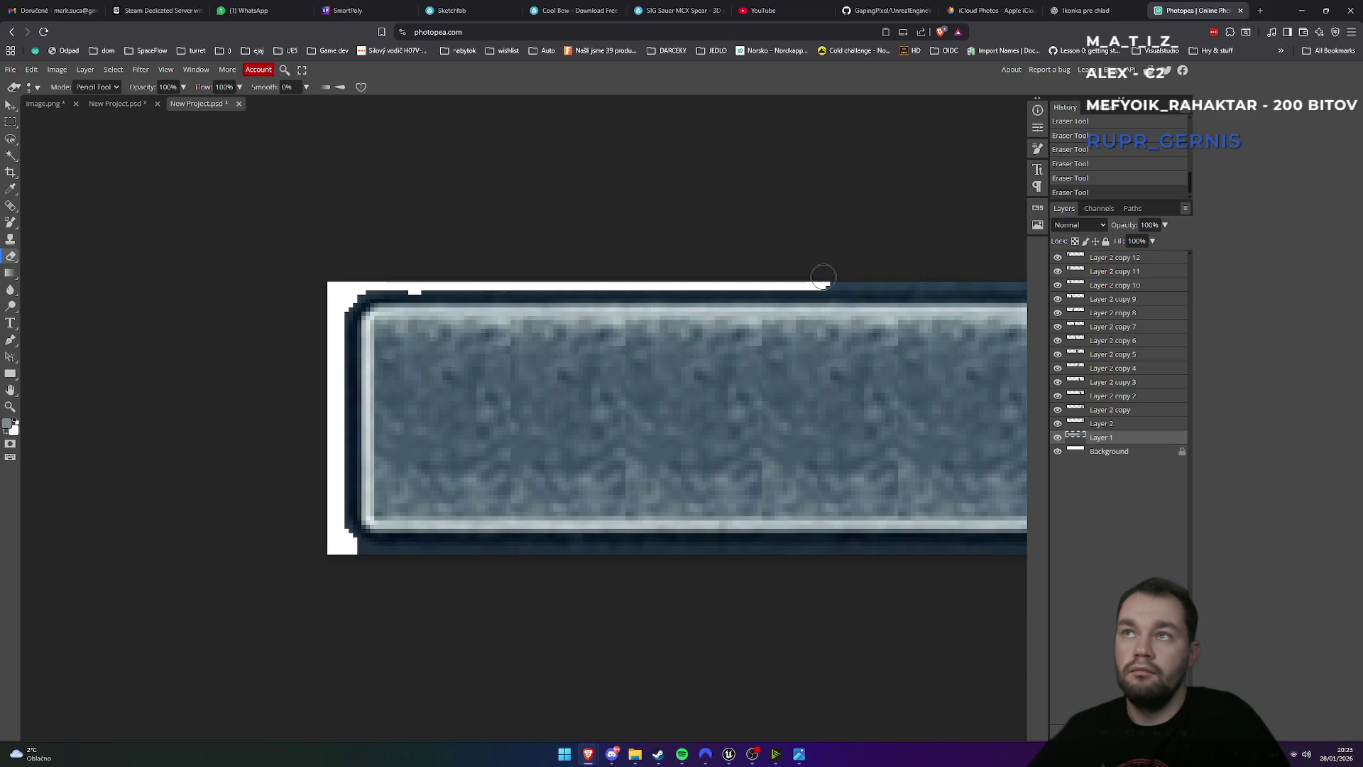
key(ctrl+z)
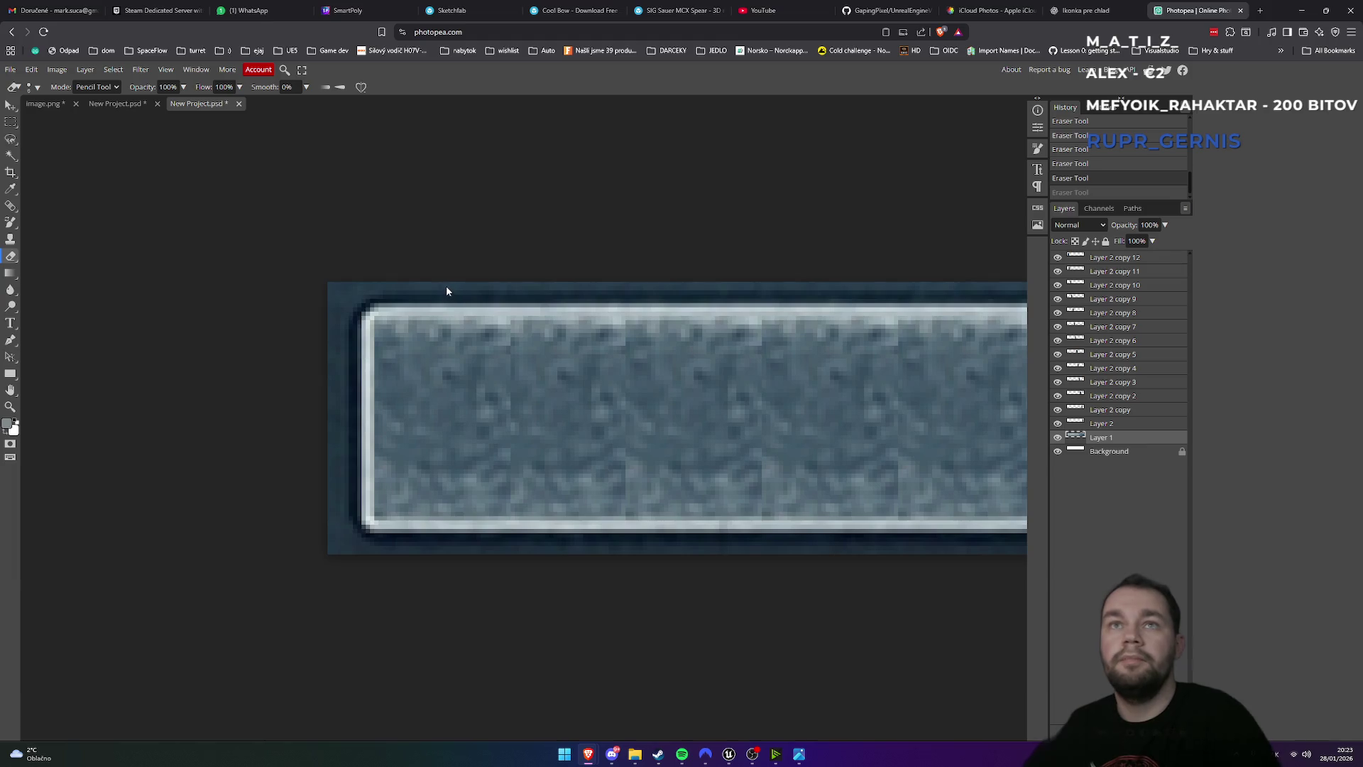
mouse_move(322, 434)
mouse_down()
mouse_move(330, 532)
mouse_move(371, 560)
mouse_up()
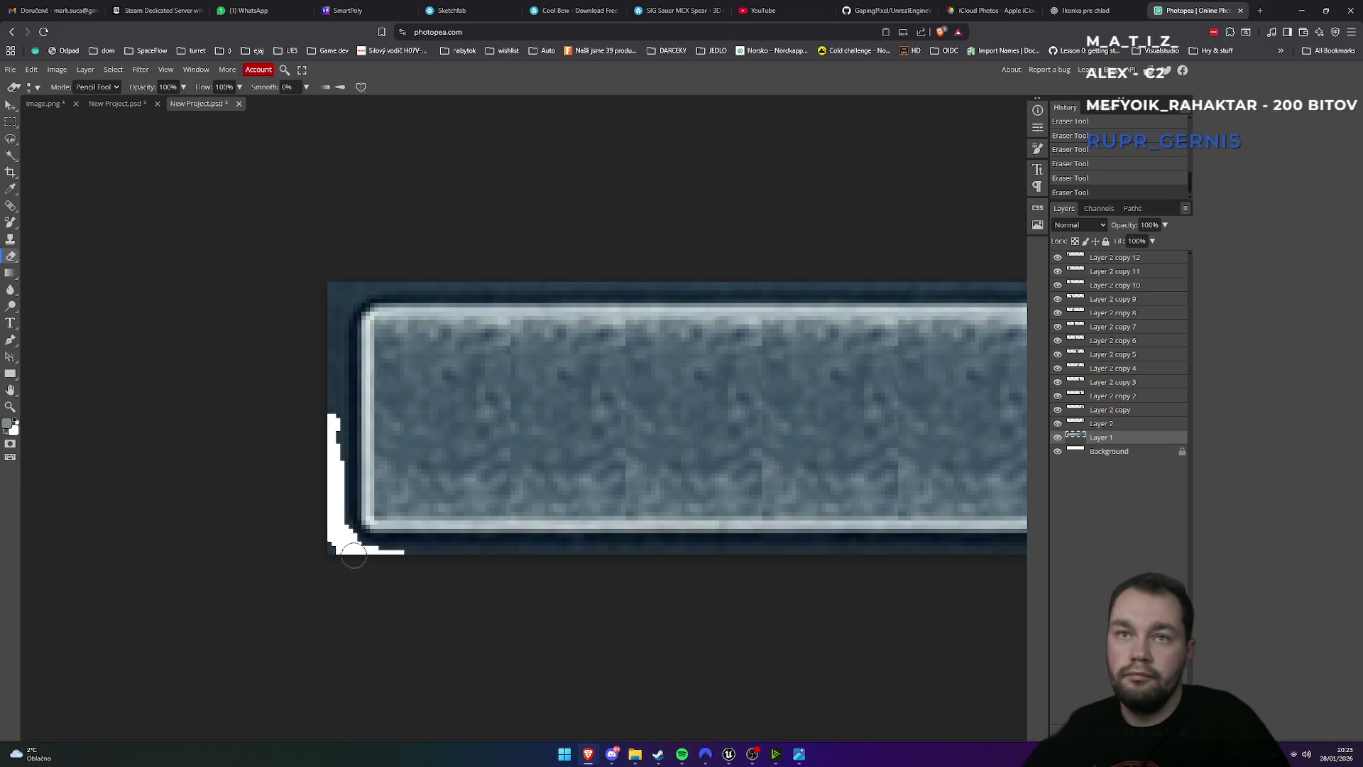
drag(382, 557, 516, 561)
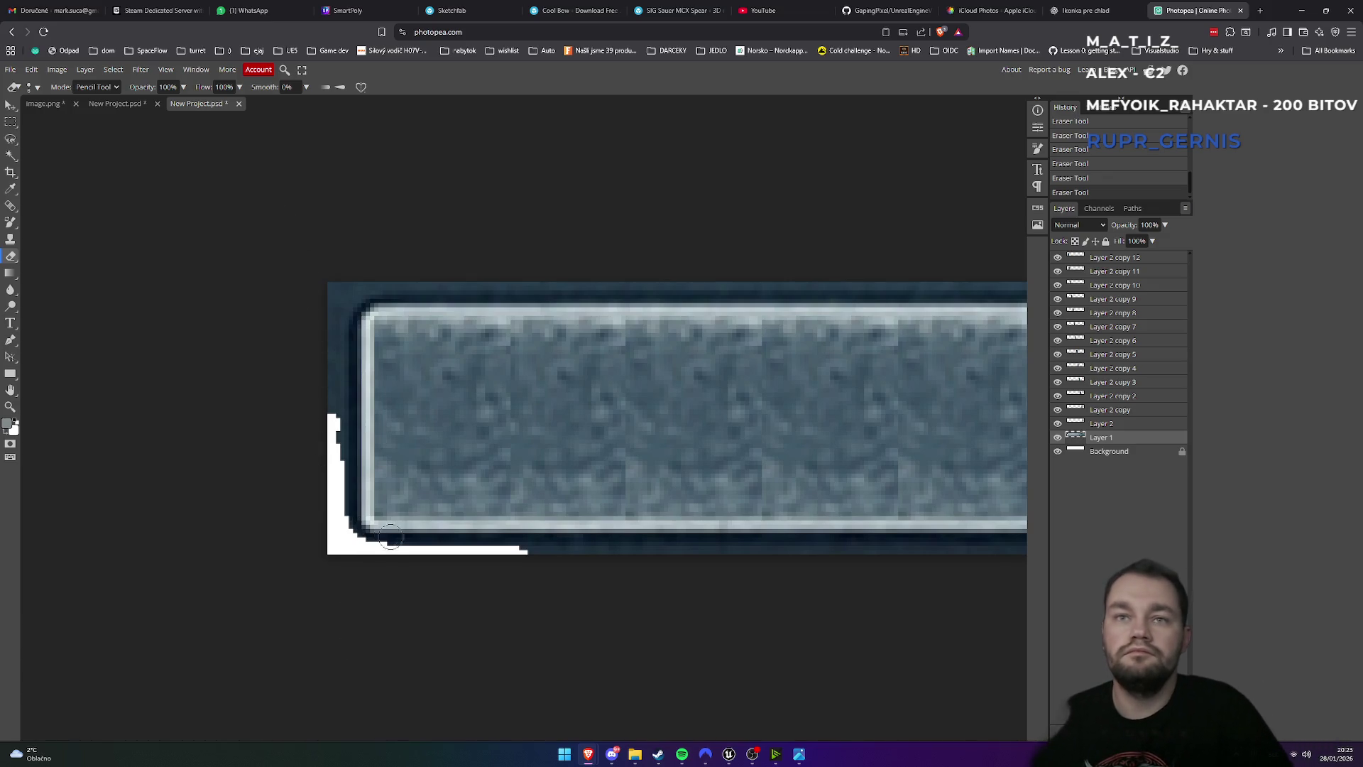
- Extend the erasure up the left edge, along the top band and further along the bottom edge
drag(330, 454, 332, 287)
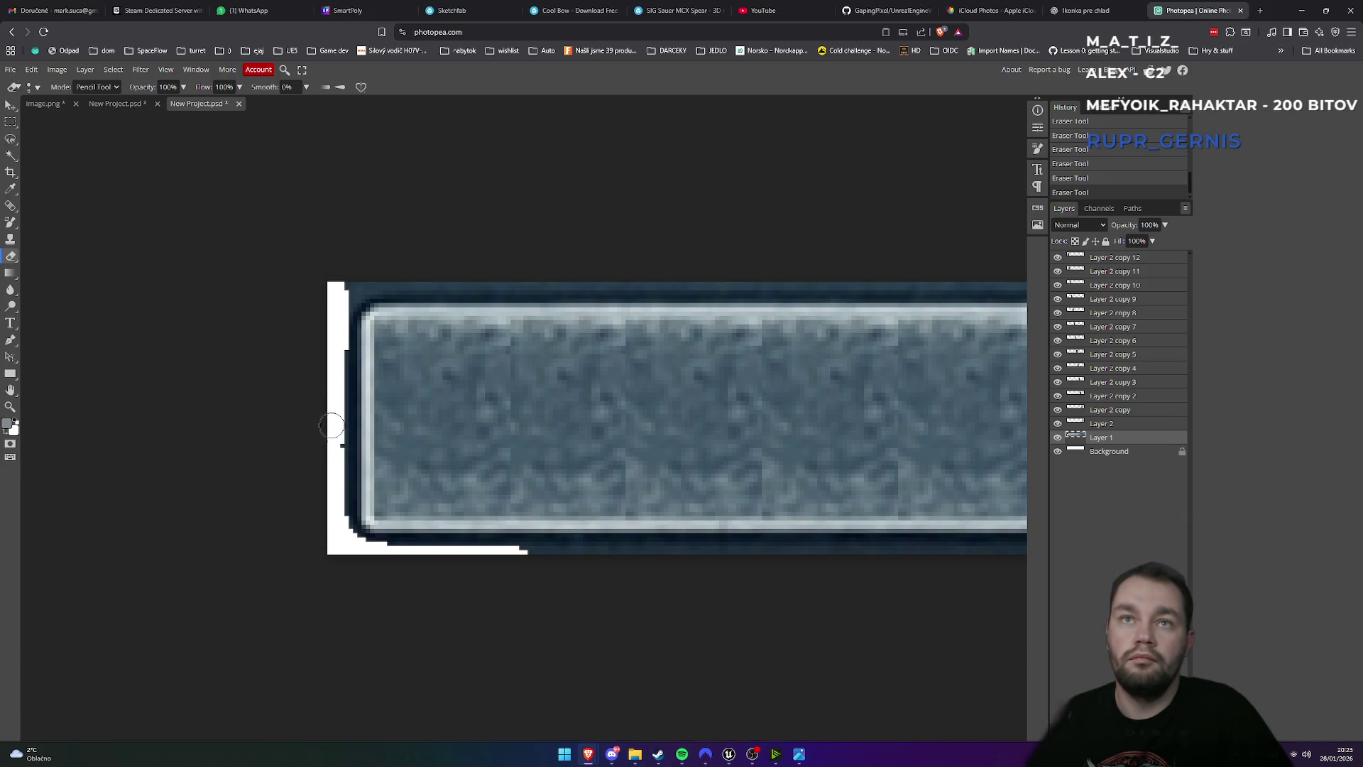
drag(333, 284, 891, 275)
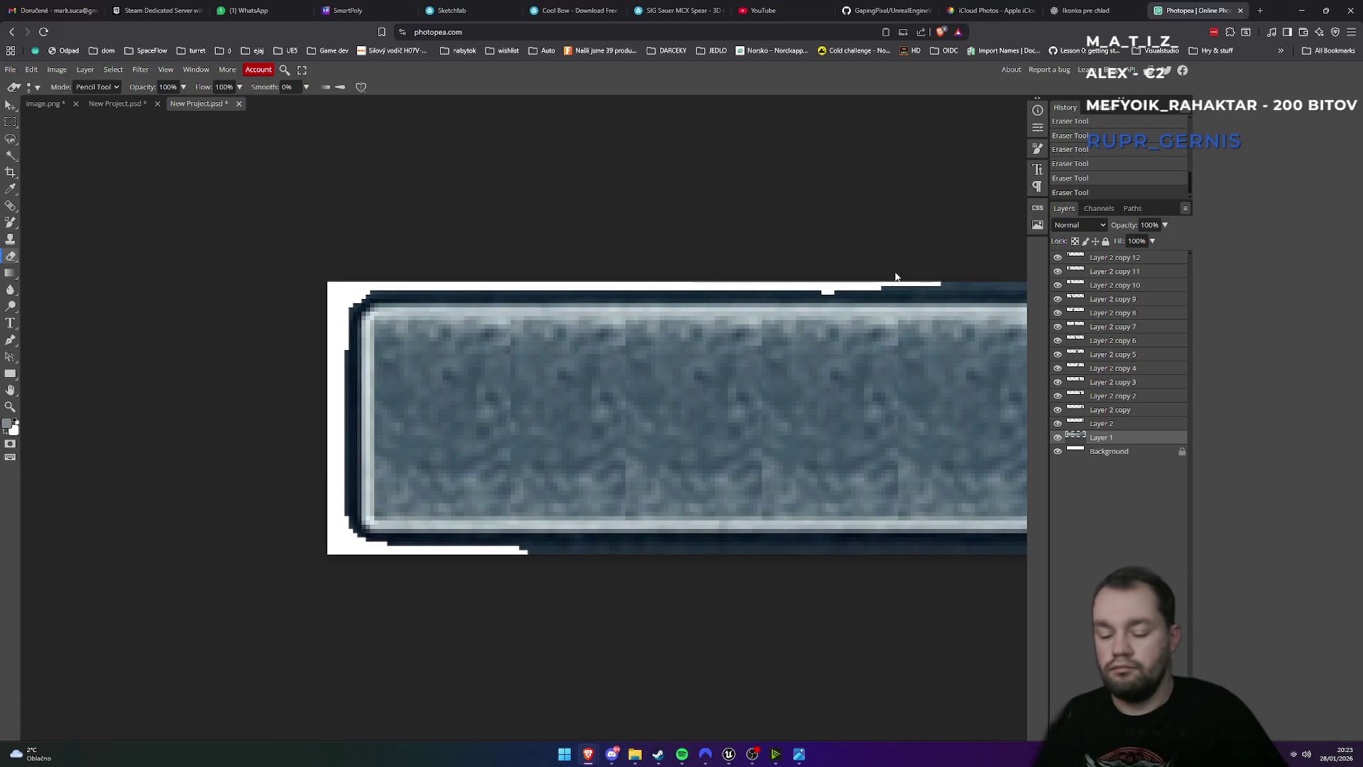
key(ctrl+z)
mouse_move(853, 274)
mouse_down()
mouse_move(880, 275)
mouse_move(841, 277)
mouse_move(975, 279)
mouse_move(926, 280)
mouse_up()
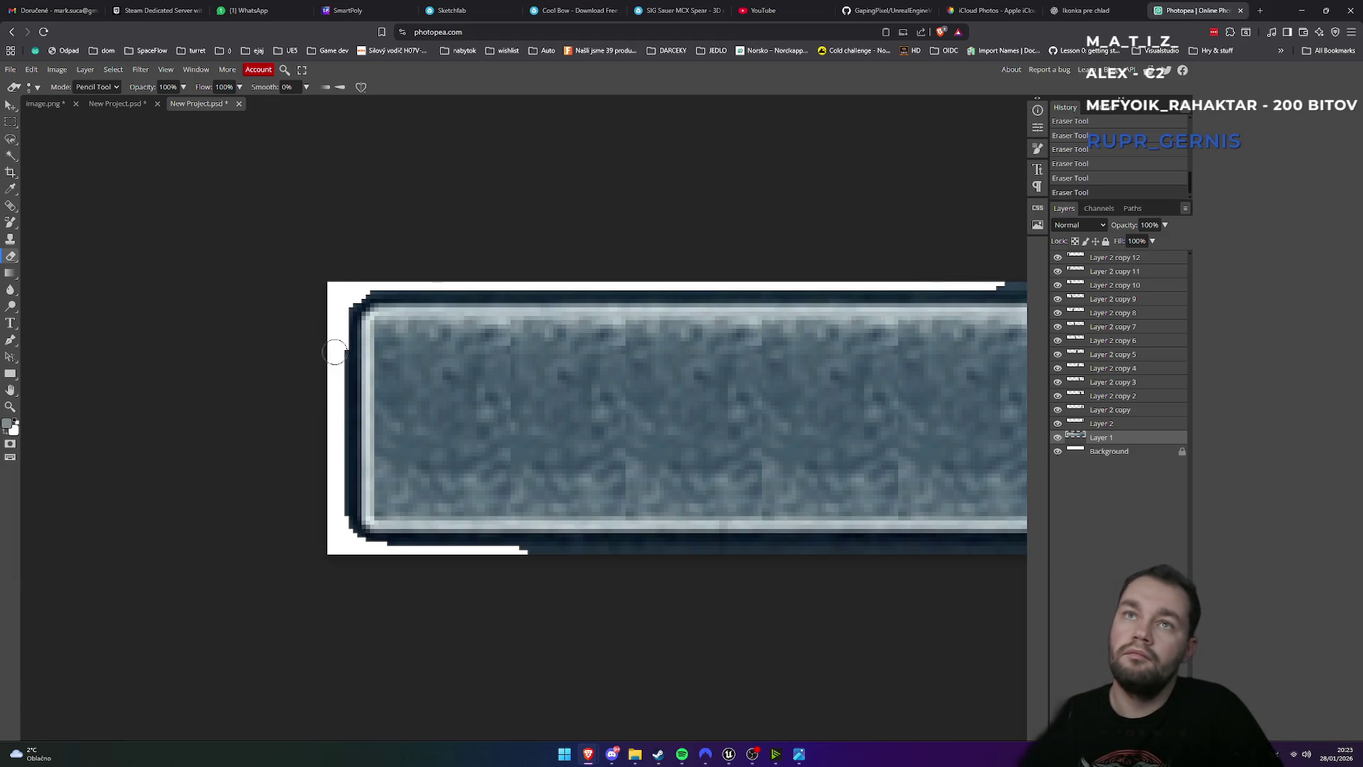
drag(337, 406, 337, 491)
key(ctrl+z)
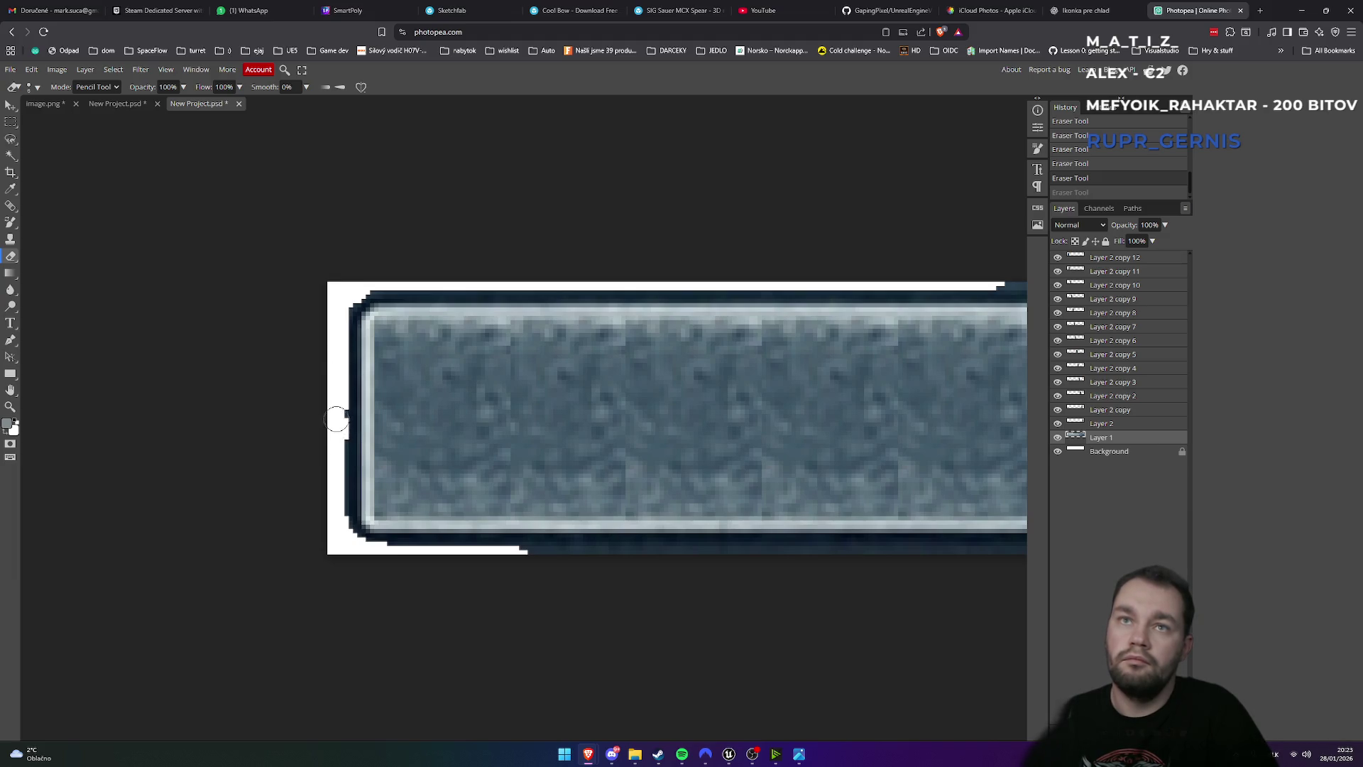
drag(338, 465, 339, 536)
drag(523, 561, 622, 560)
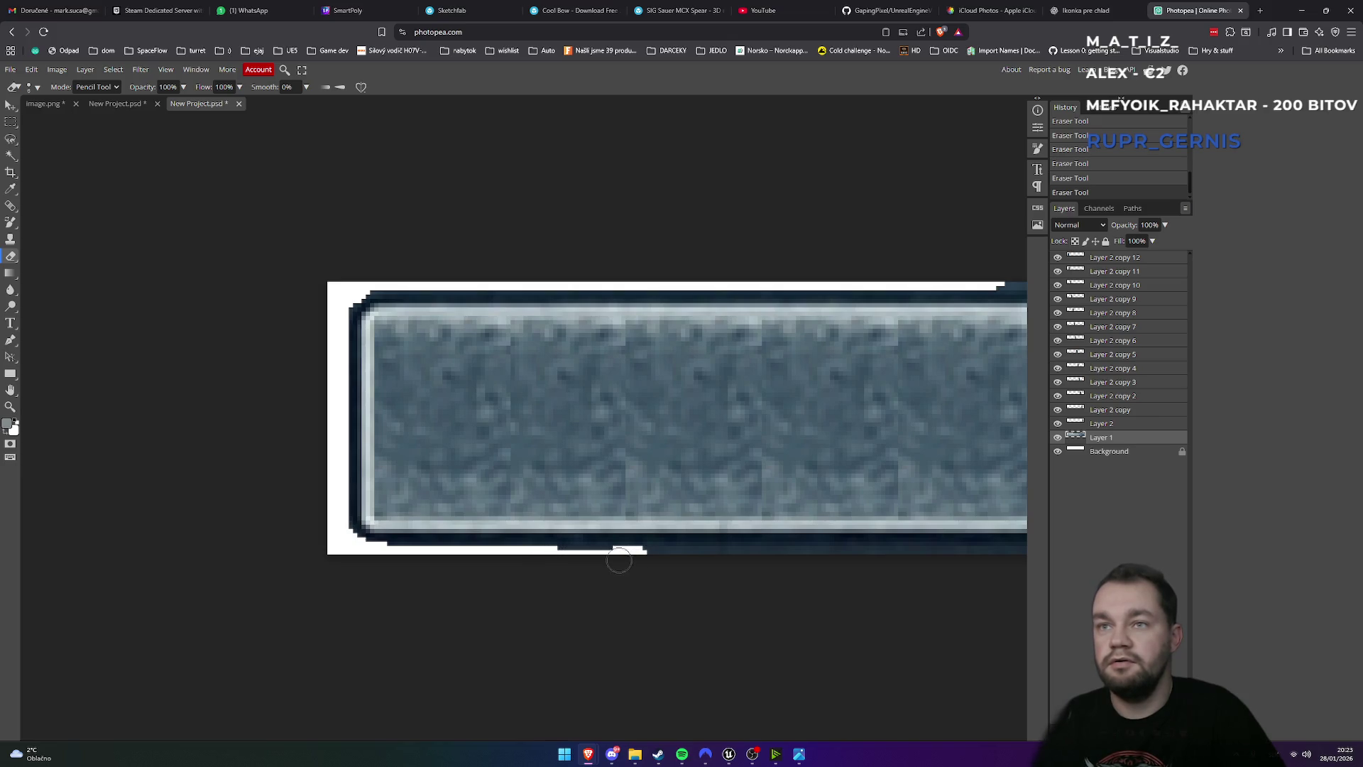
- Erase the dark band along the bar's full bottom edge, filling the remaining gap
scroll(580, 598, down, 2)
scroll(581, 598, up, 2)
scroll(530, 590, right, 5)
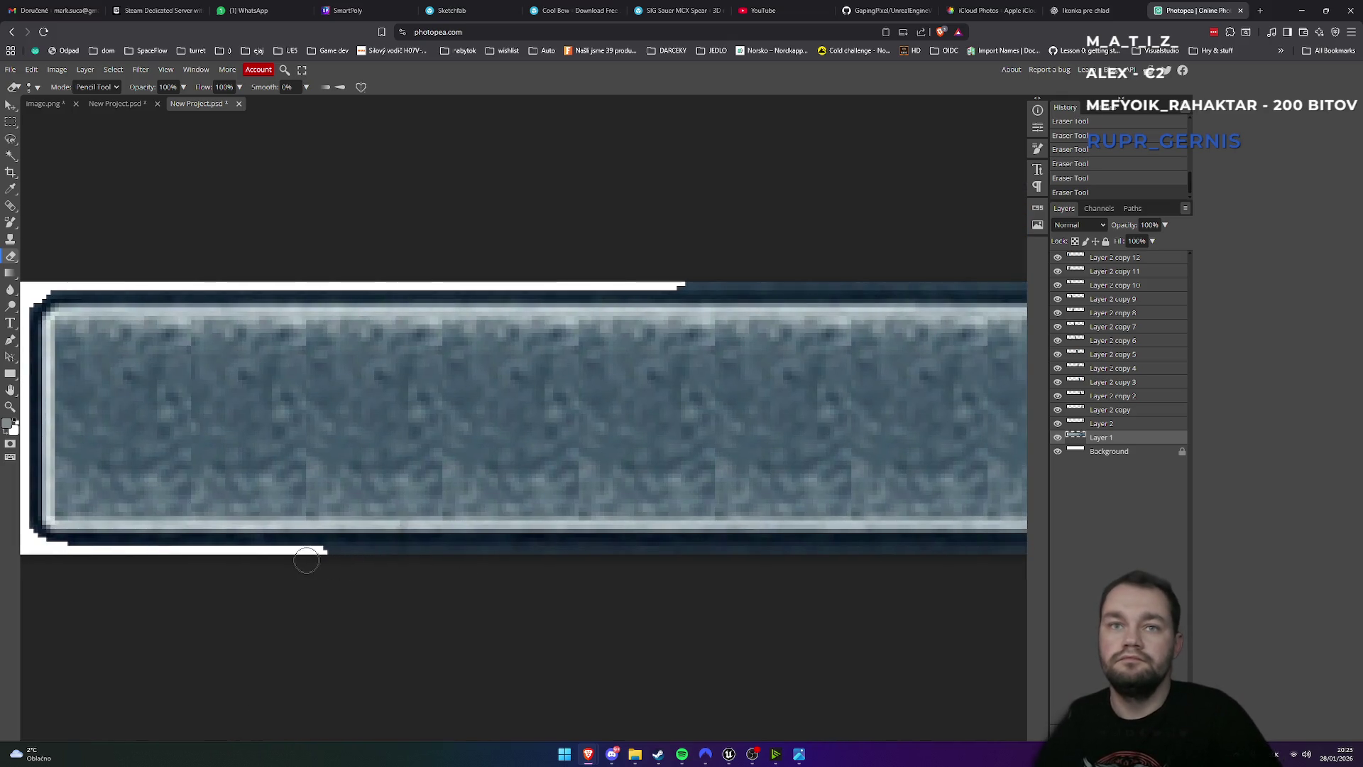
drag(331, 559, 893, 563)
scroll(767, 603, down, 2)
scroll(770, 610, up, 1)
scroll(771, 609, right, 6)
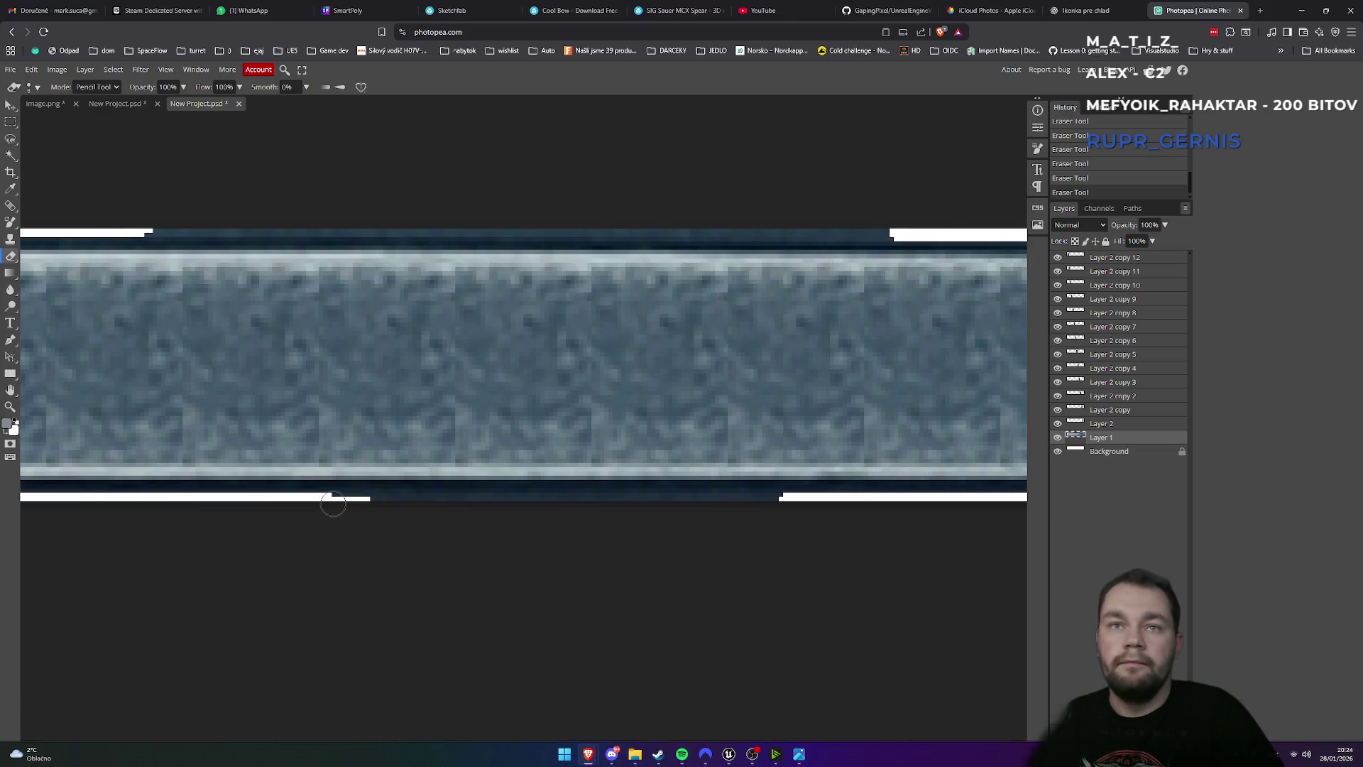
drag(333, 508, 798, 504)
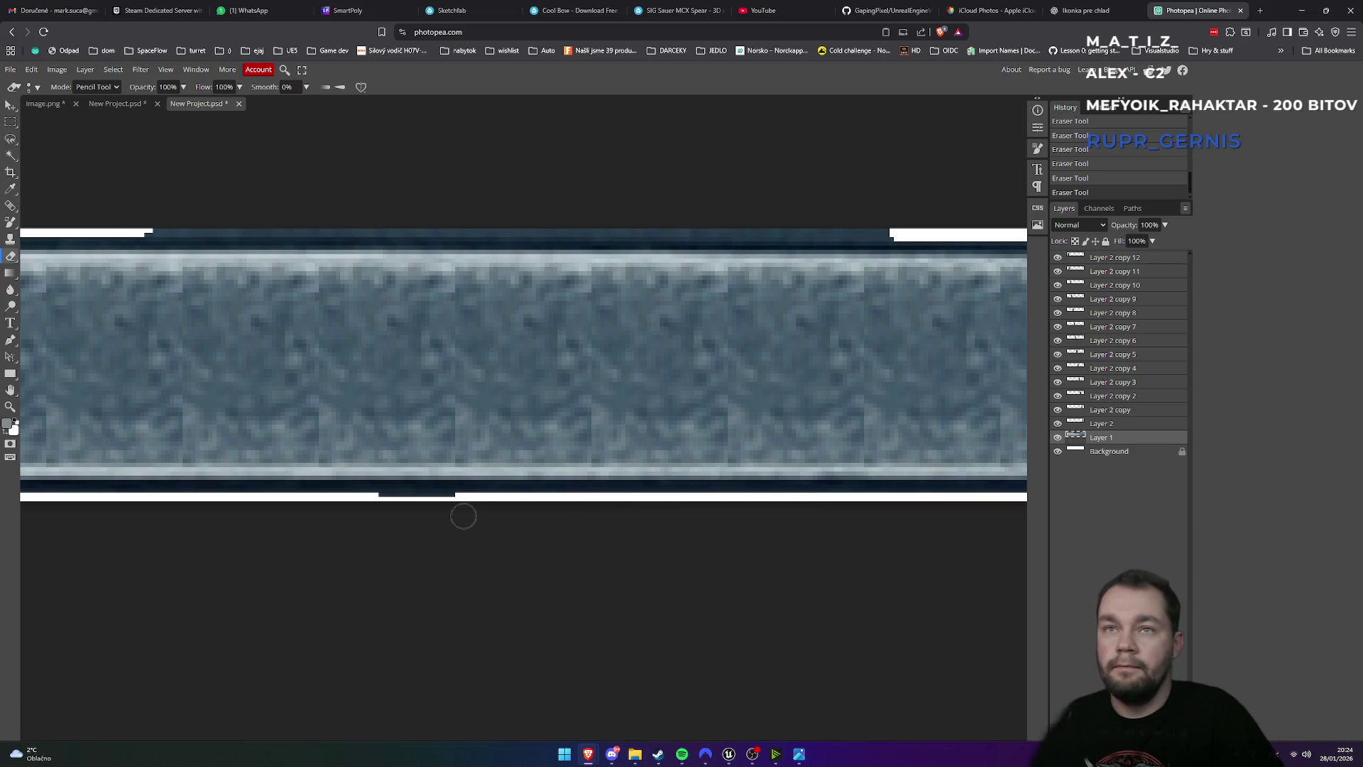
drag(440, 504, 371, 504)
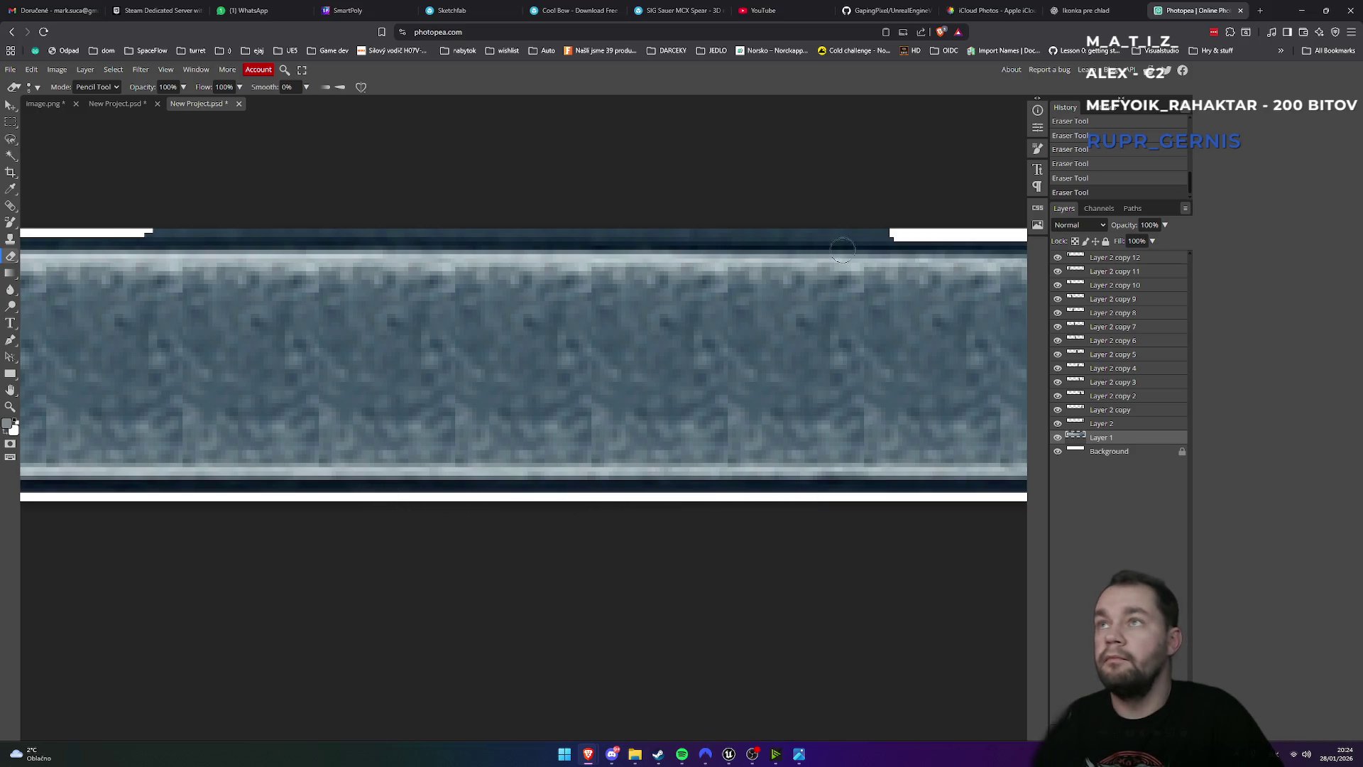
- Erase the top edge's dark band right to left, redoing misplaced strokes, and touch up the top-left corner
mouse_move(900, 228)
mouse_down()
mouse_move(154, 220)
mouse_move(800, 222)
mouse_move(399, 232)
mouse_up()
key(ctrl+z)
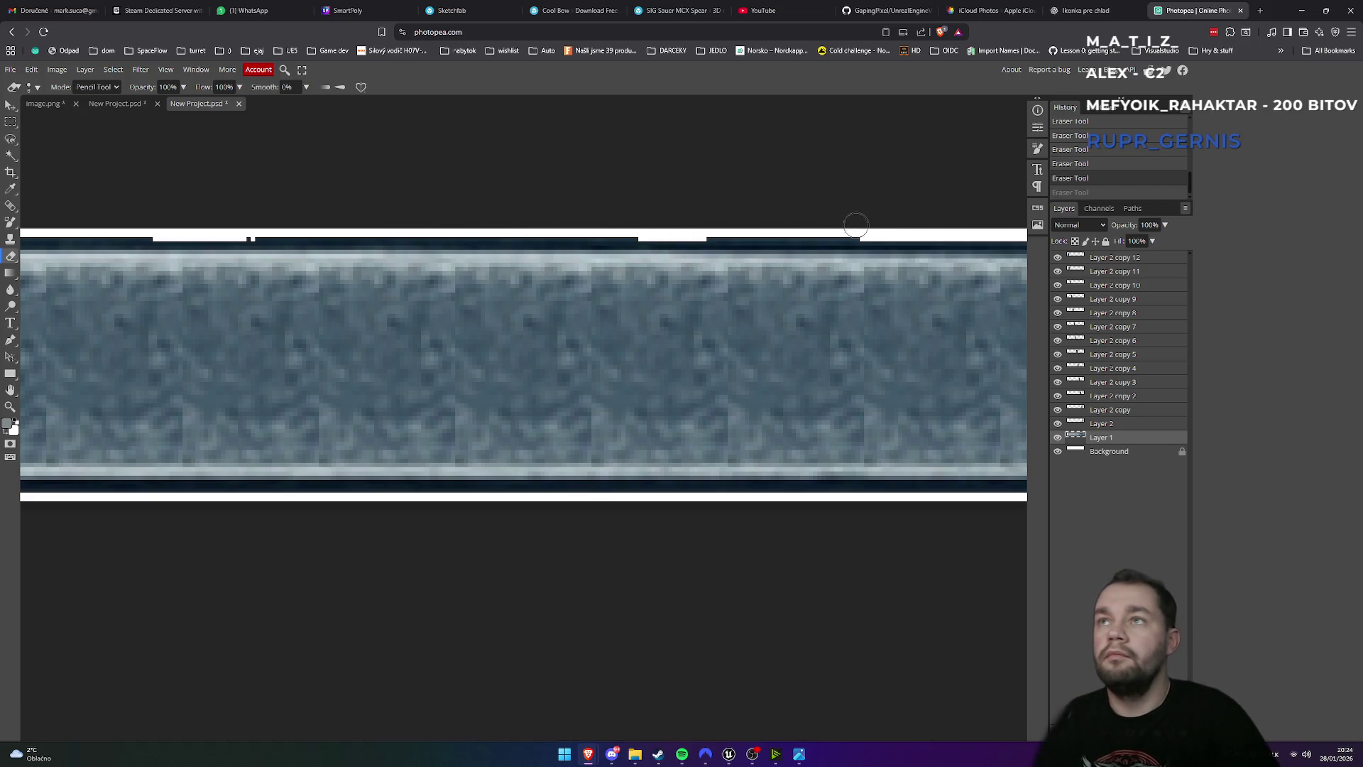
drag(862, 227, 518, 231)
key(ctrl+z)
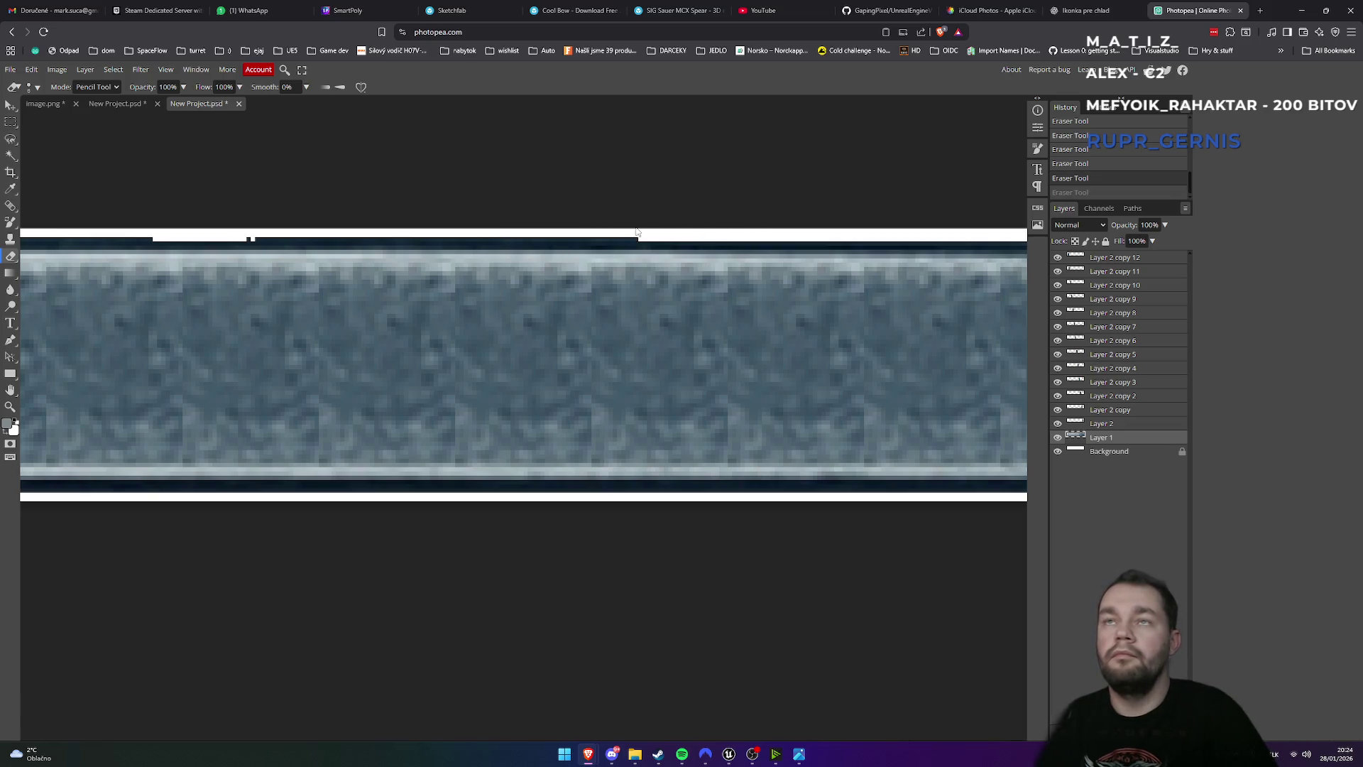
drag(644, 231, 255, 229)
key(ctrl+z)
scroll(261, 240, left, 2)
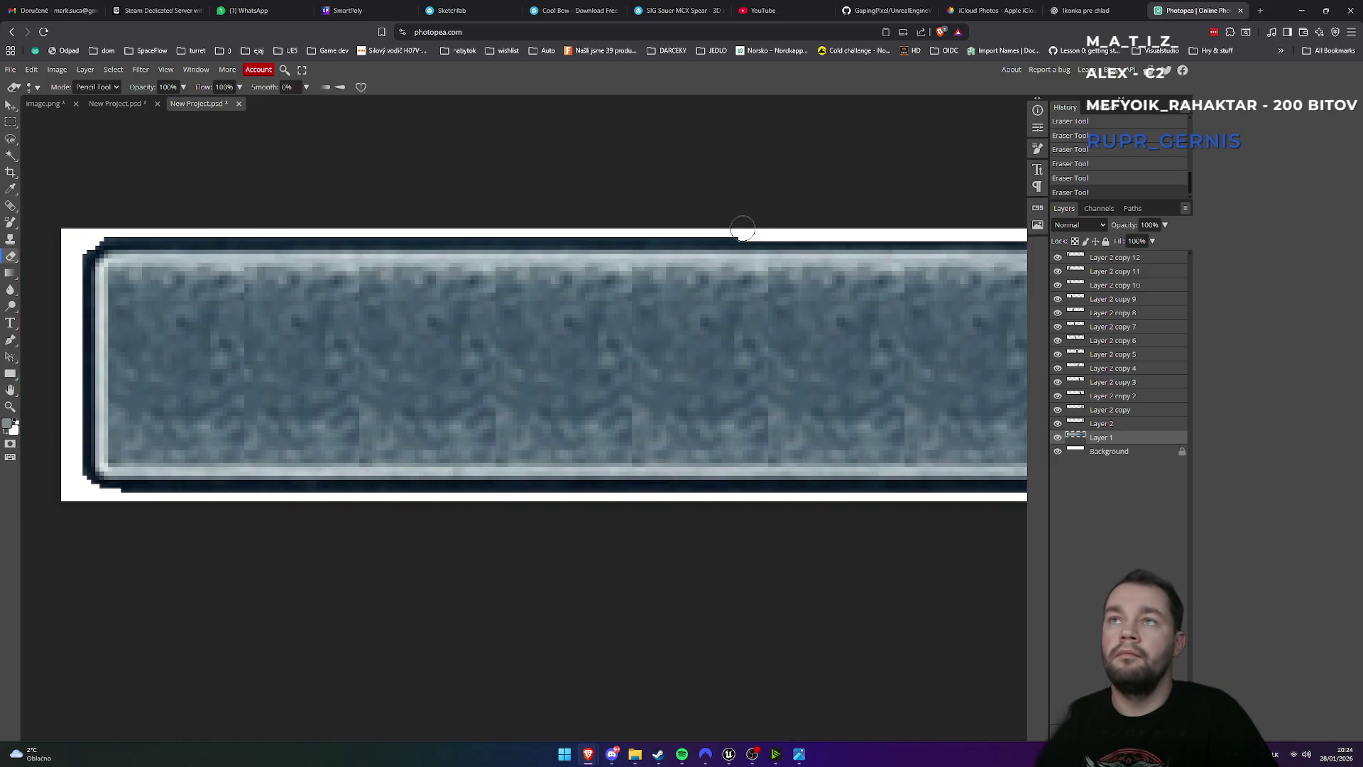
drag(722, 228, 539, 229)
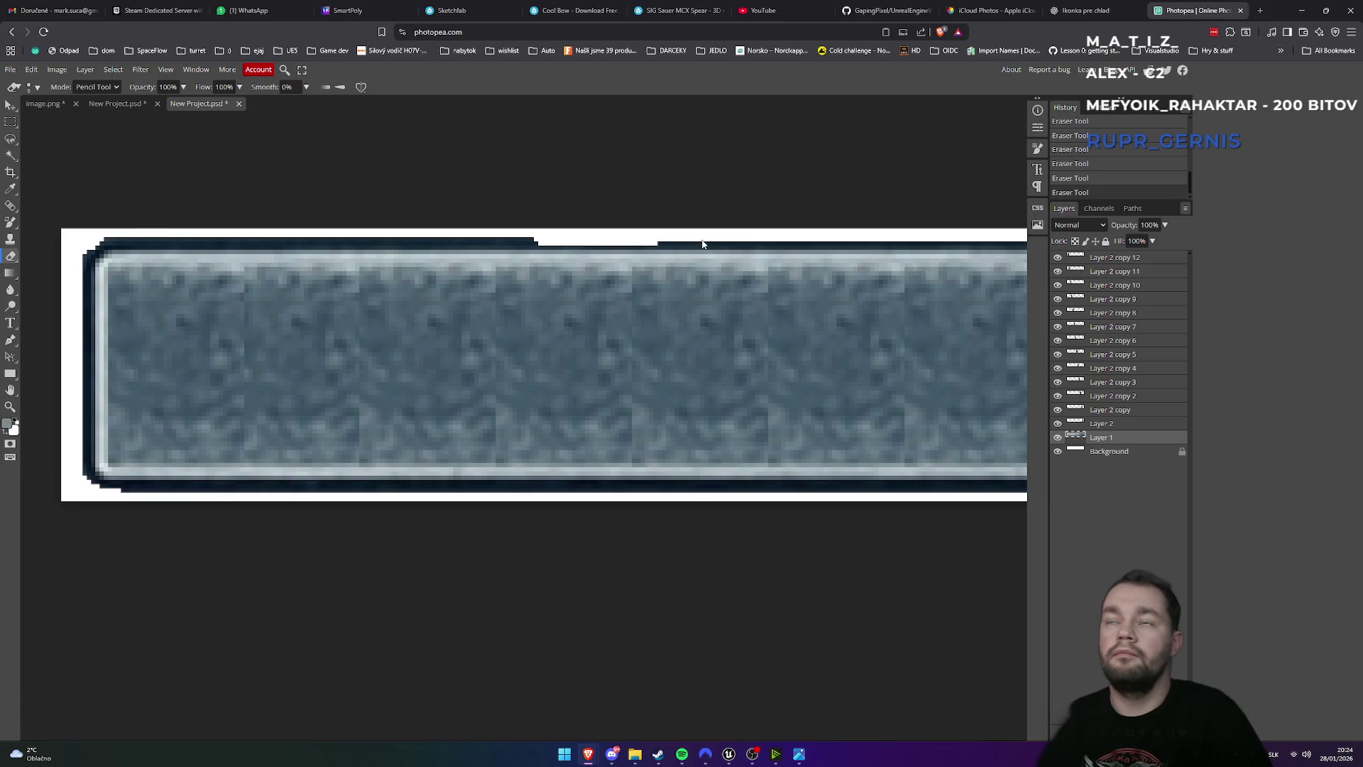
key(ctrl+z)
drag(727, 229, 176, 229)
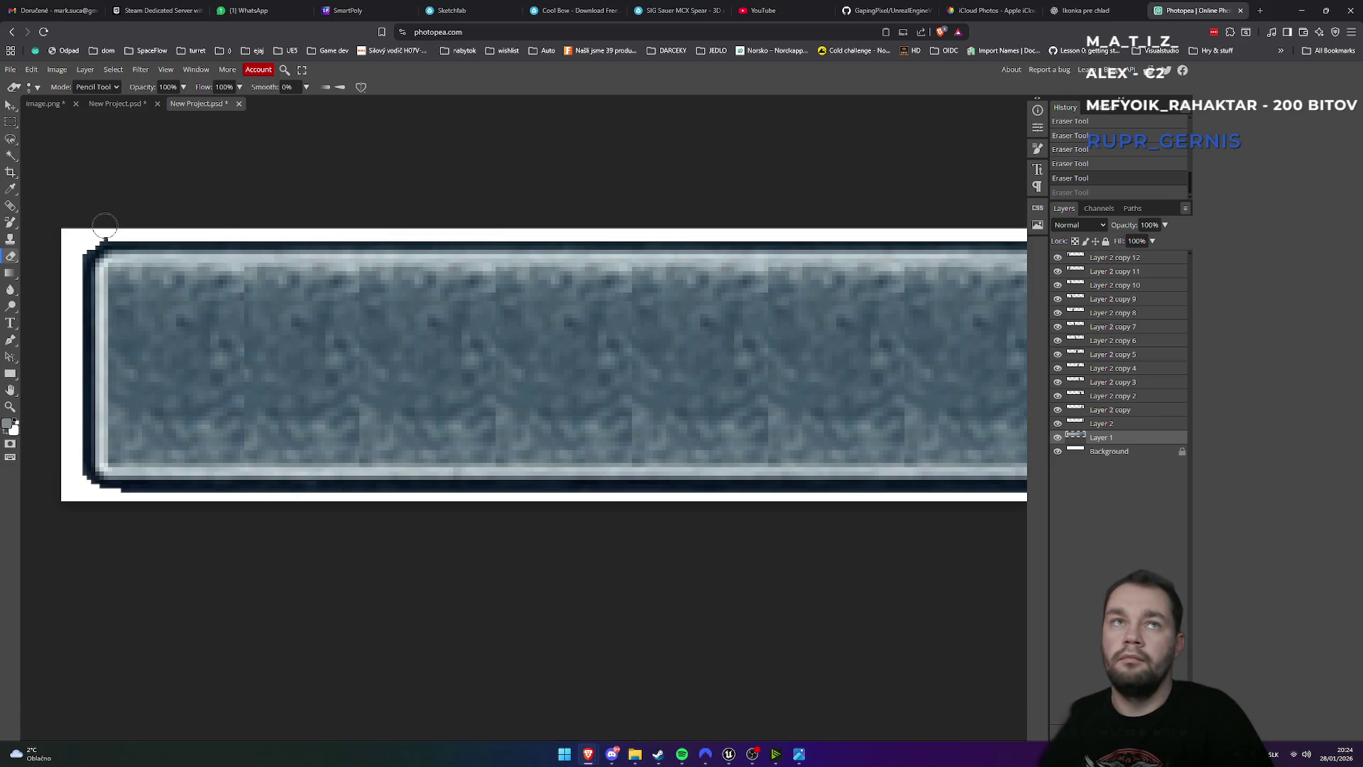
click(91, 240)
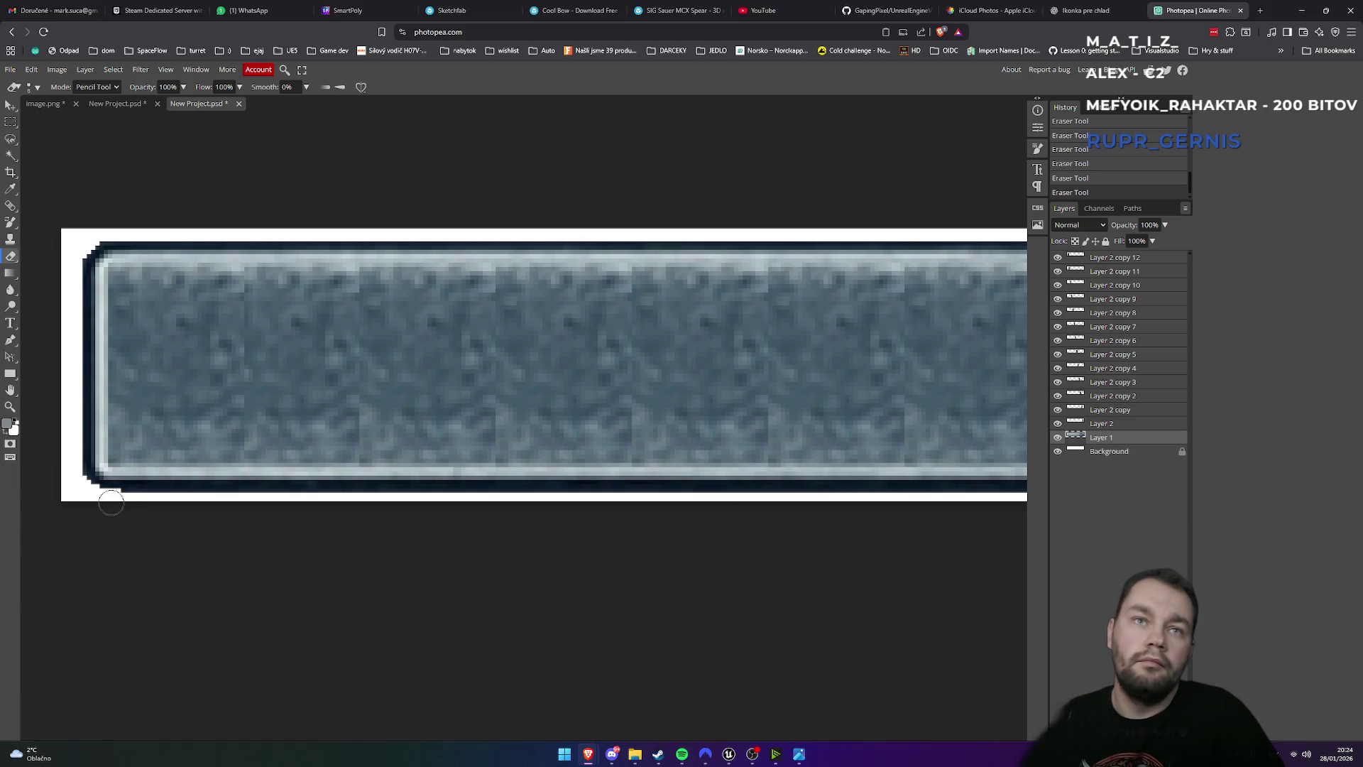
scroll(246, 561, down, 2)
scroll(284, 561, up, 2)
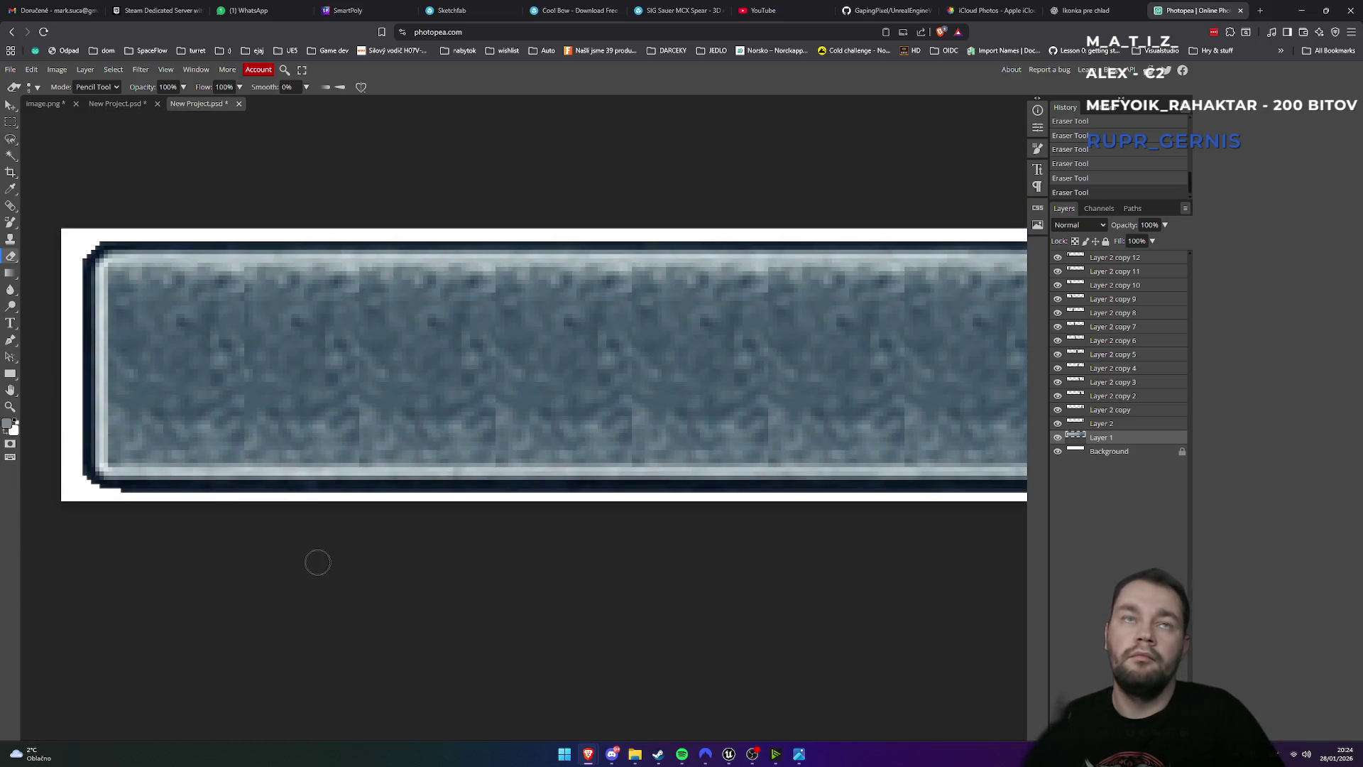
key(ctrl+minus)
key(ctrl+minus)
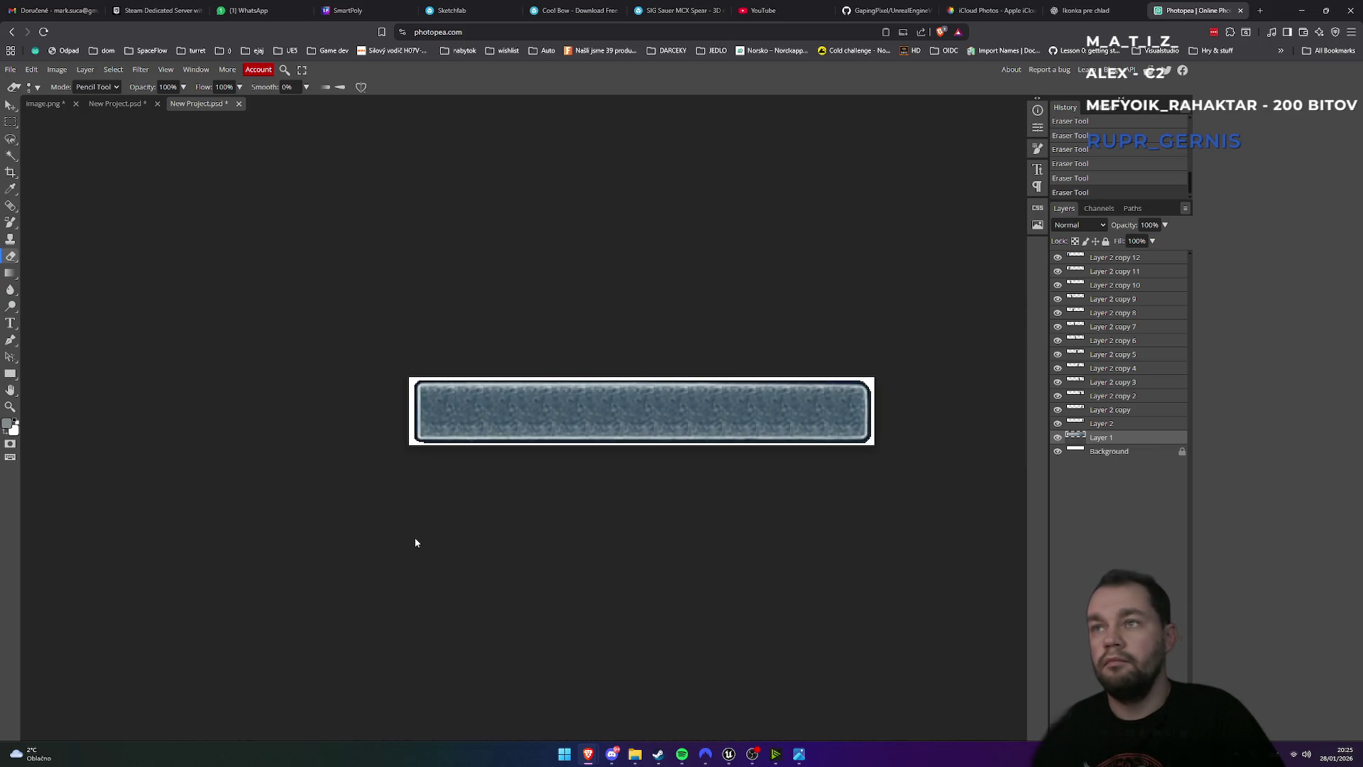
- Zoom out to frame the whole bar and hide the white Background layer to show transparency
key(ctrl+minus)
key(ctrl+minus)
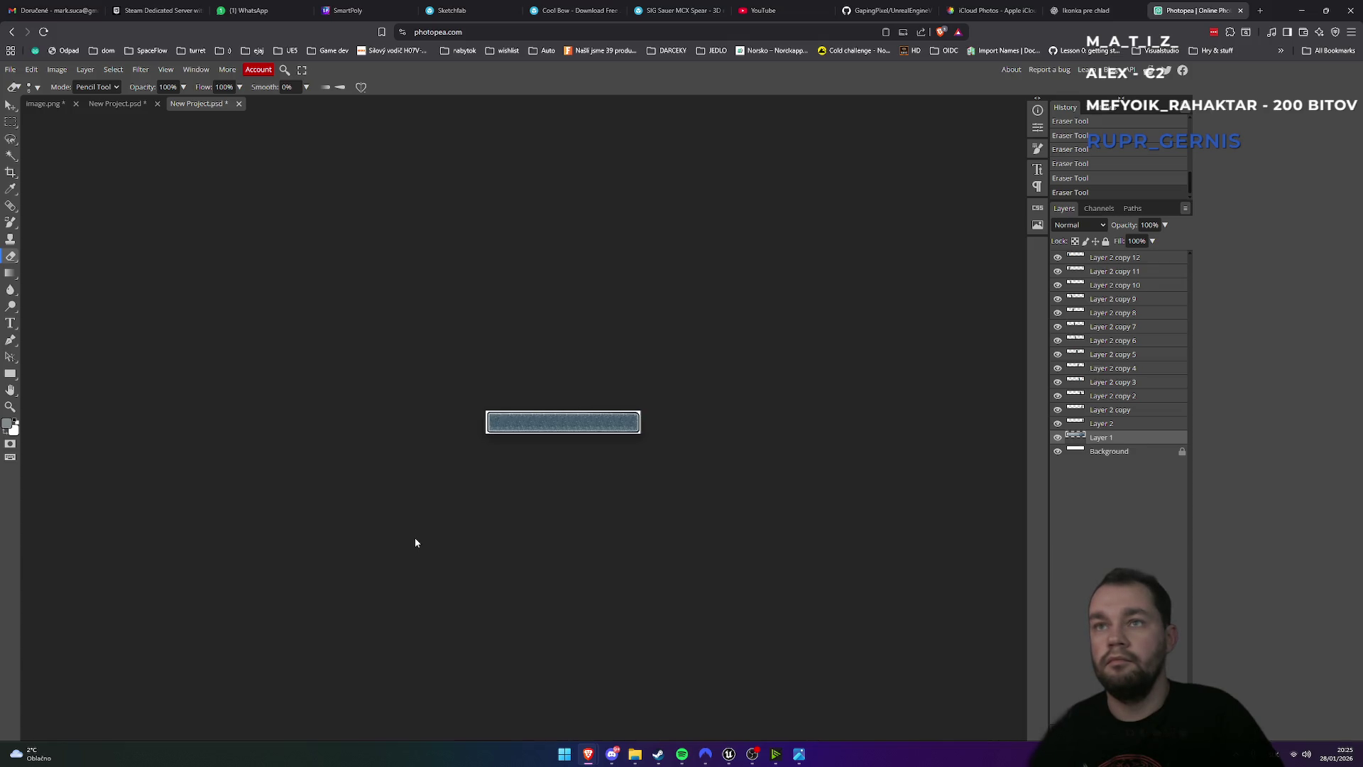
key(ctrl+minus)
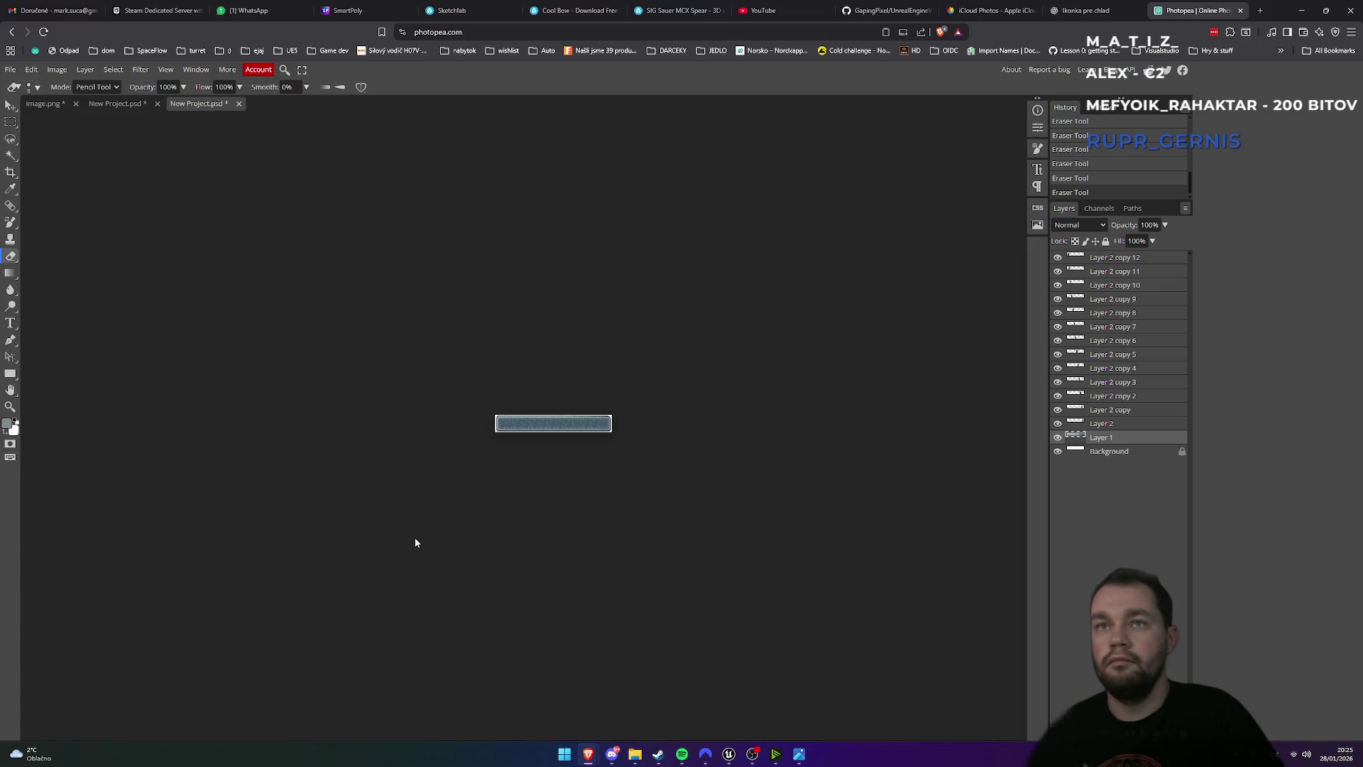
key(ctrl+plus)
key(ctrl+plus)
key(ctrl+plus)
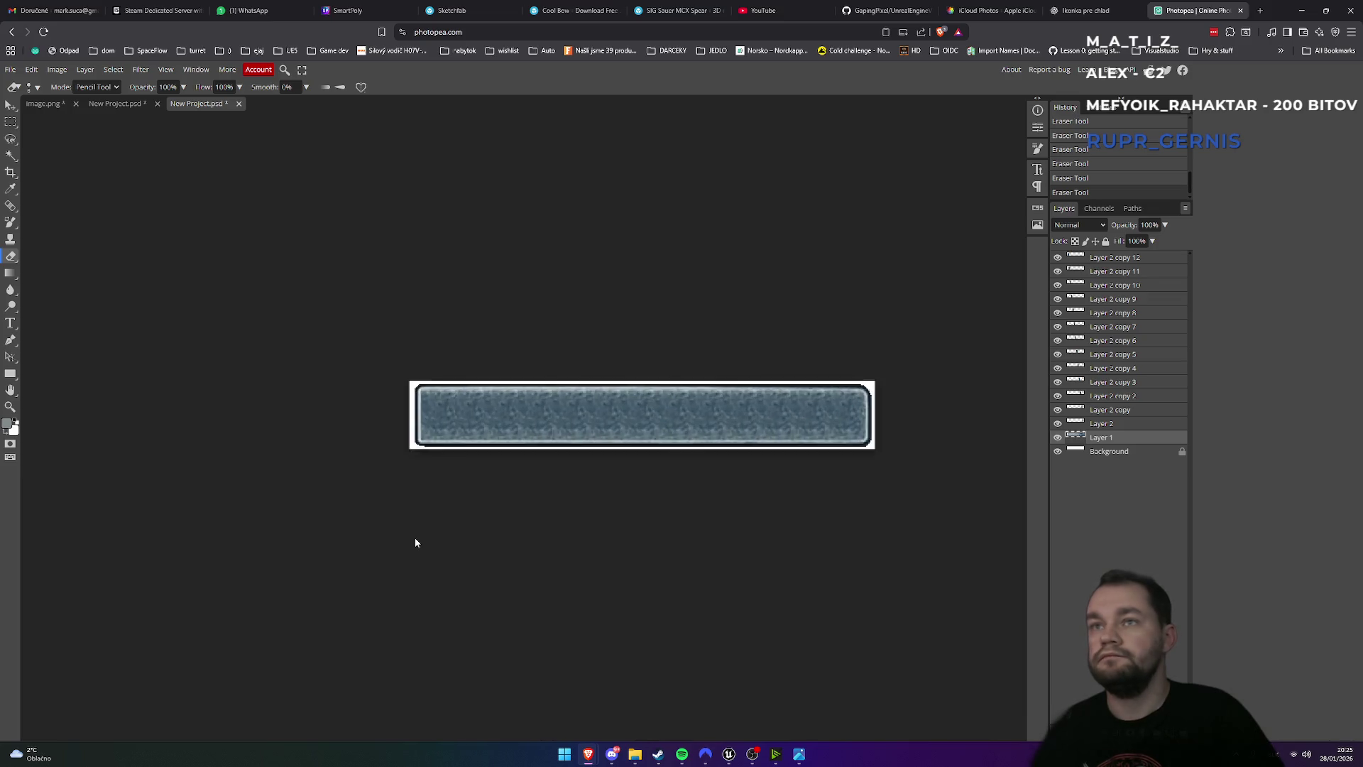
scroll(642, 524, down, 2)
scroll(643, 524, up, 2)
click(1057, 452)
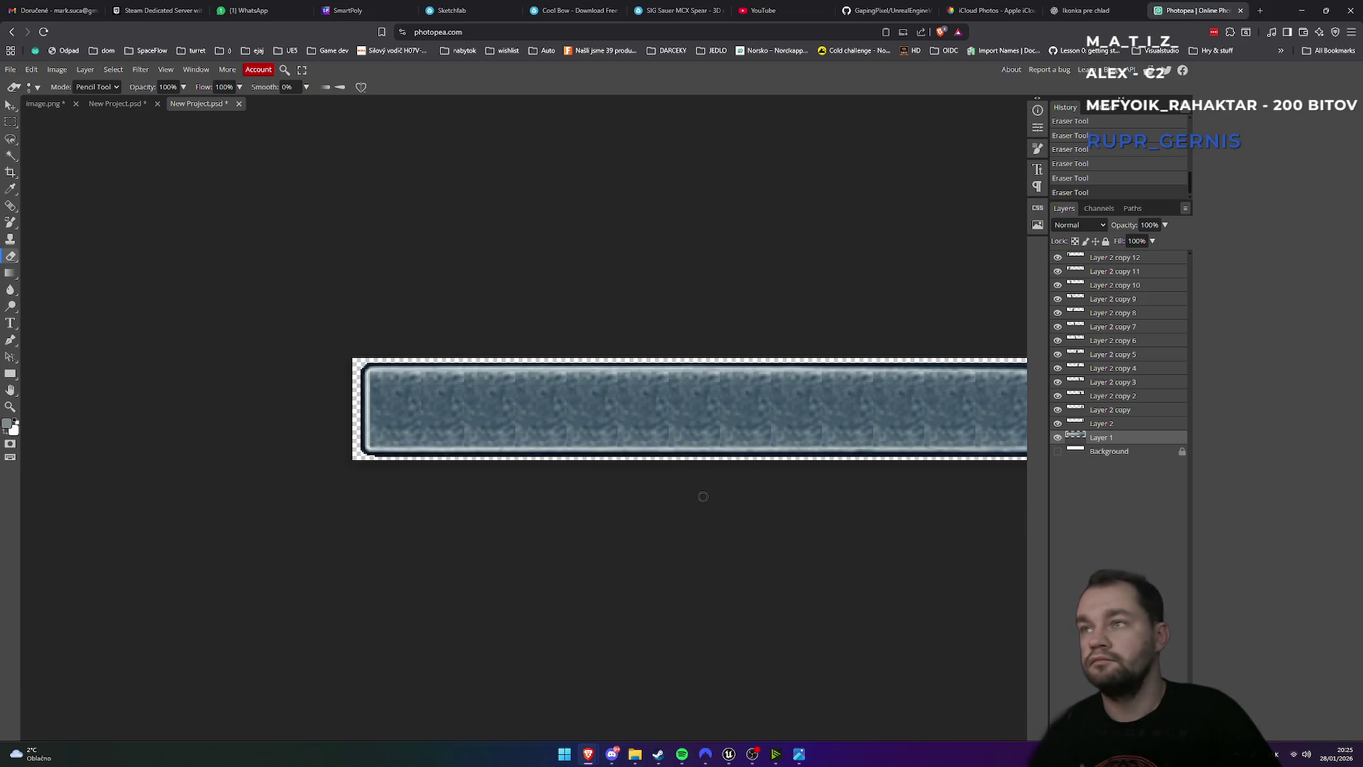
scroll(703, 496, right, 3)
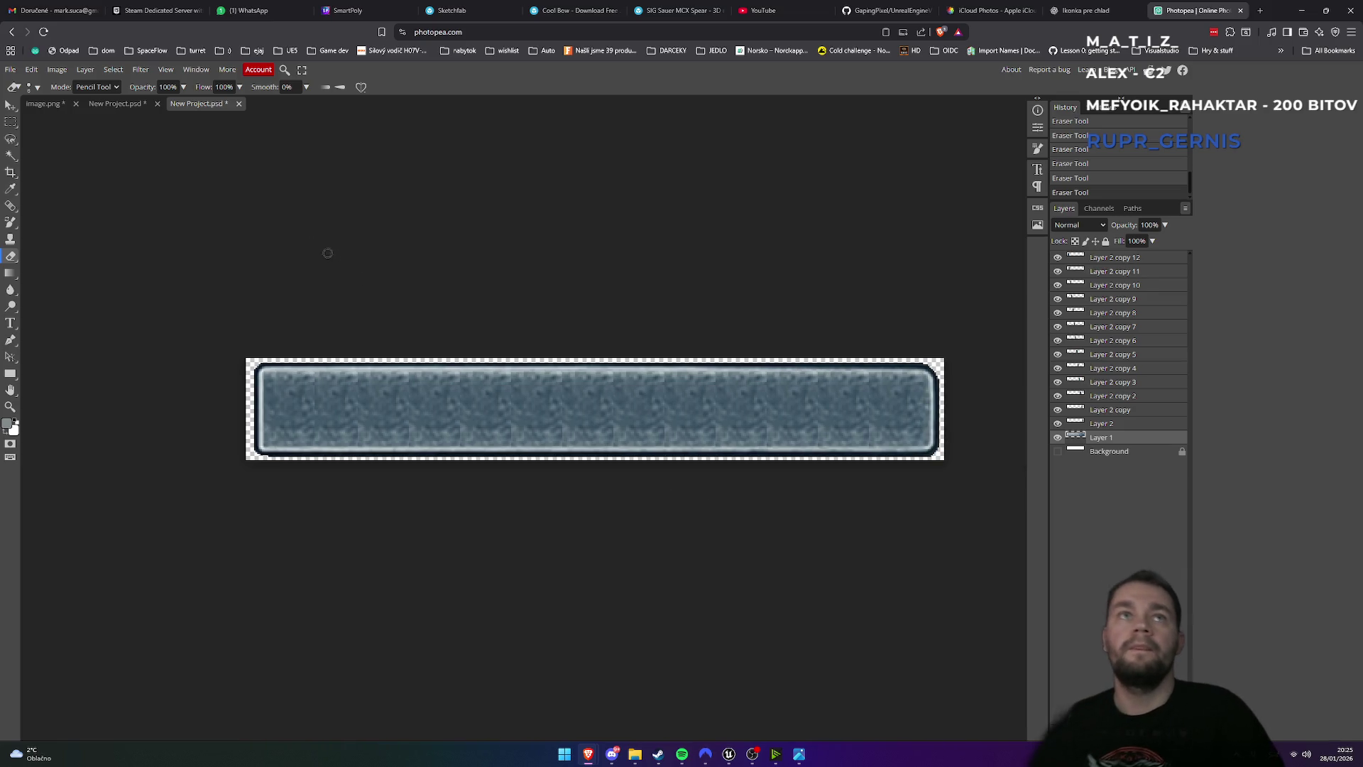
- Export the image as a PNG named progressbar.png, saving it to the Desktop
click(10, 70)
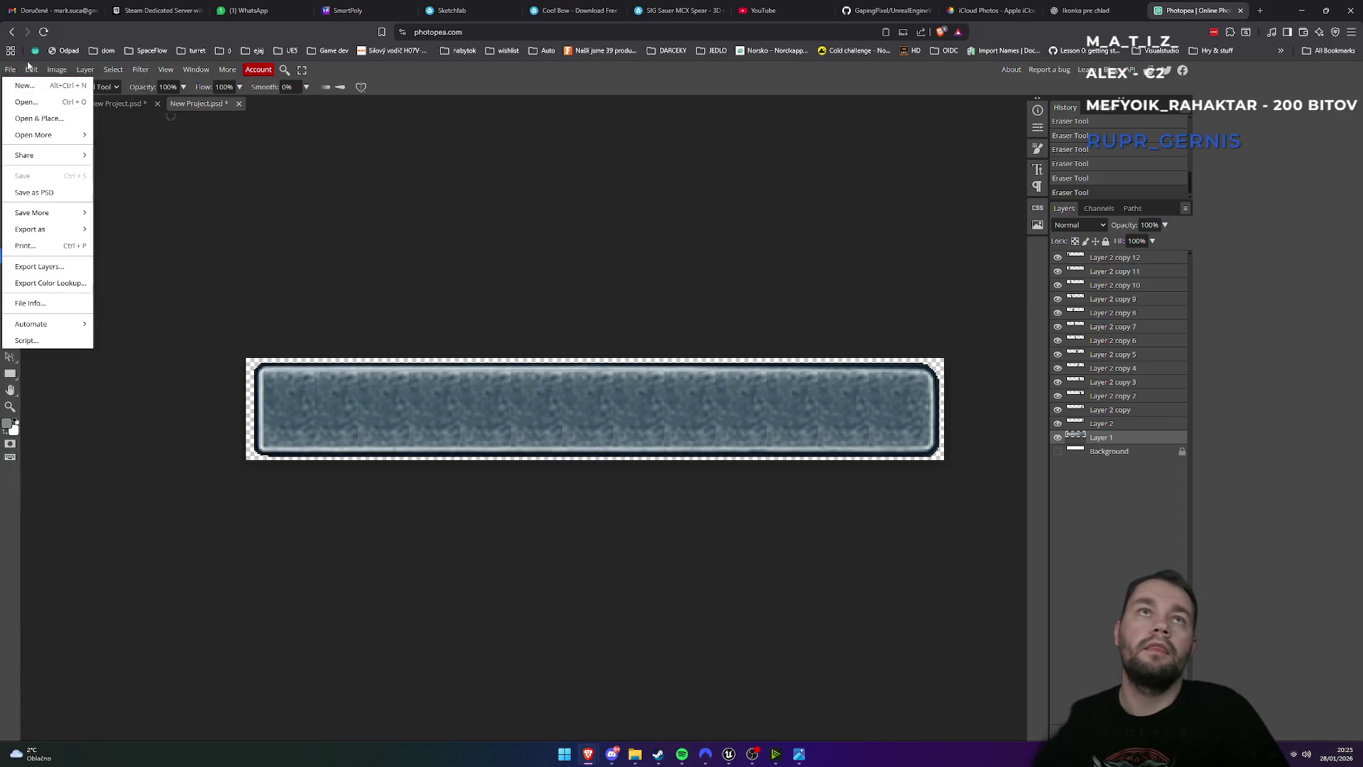
mouse_move(60, 234)
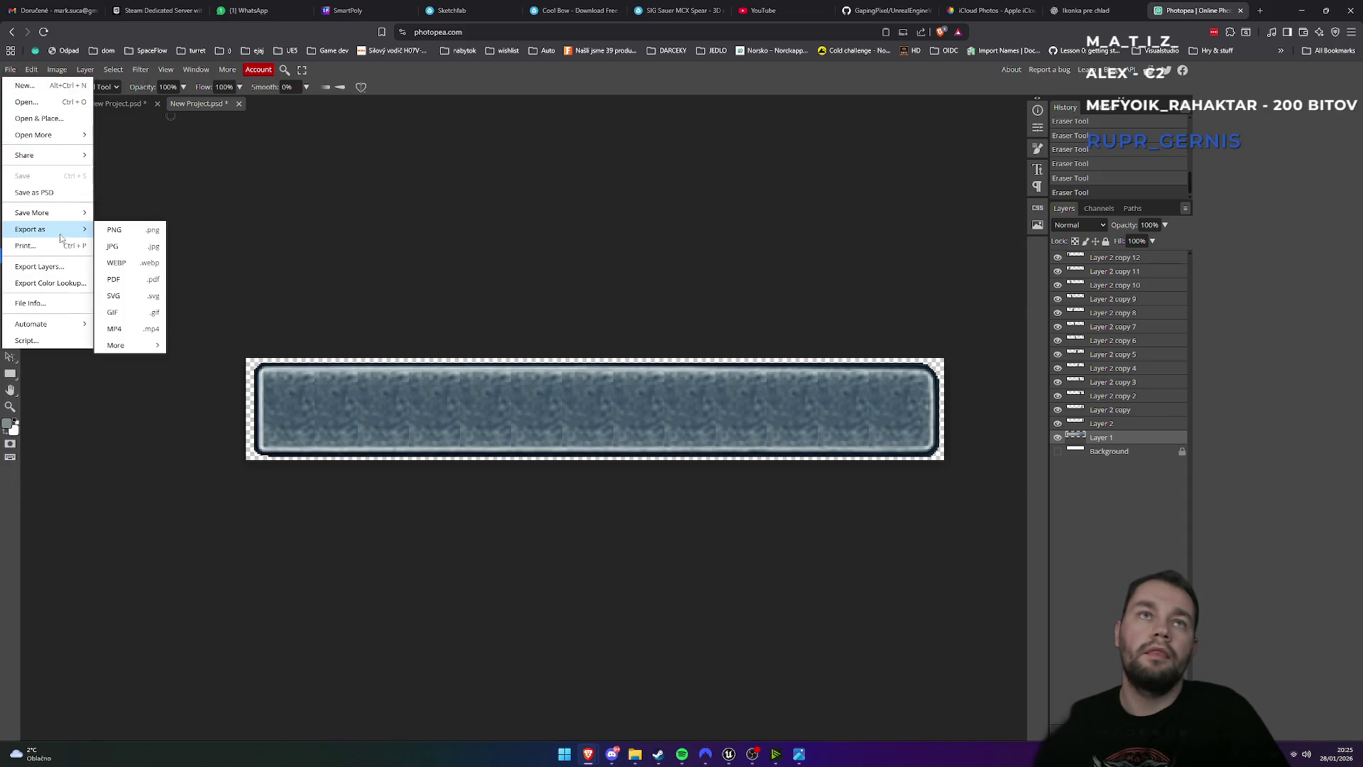
click(129, 240)
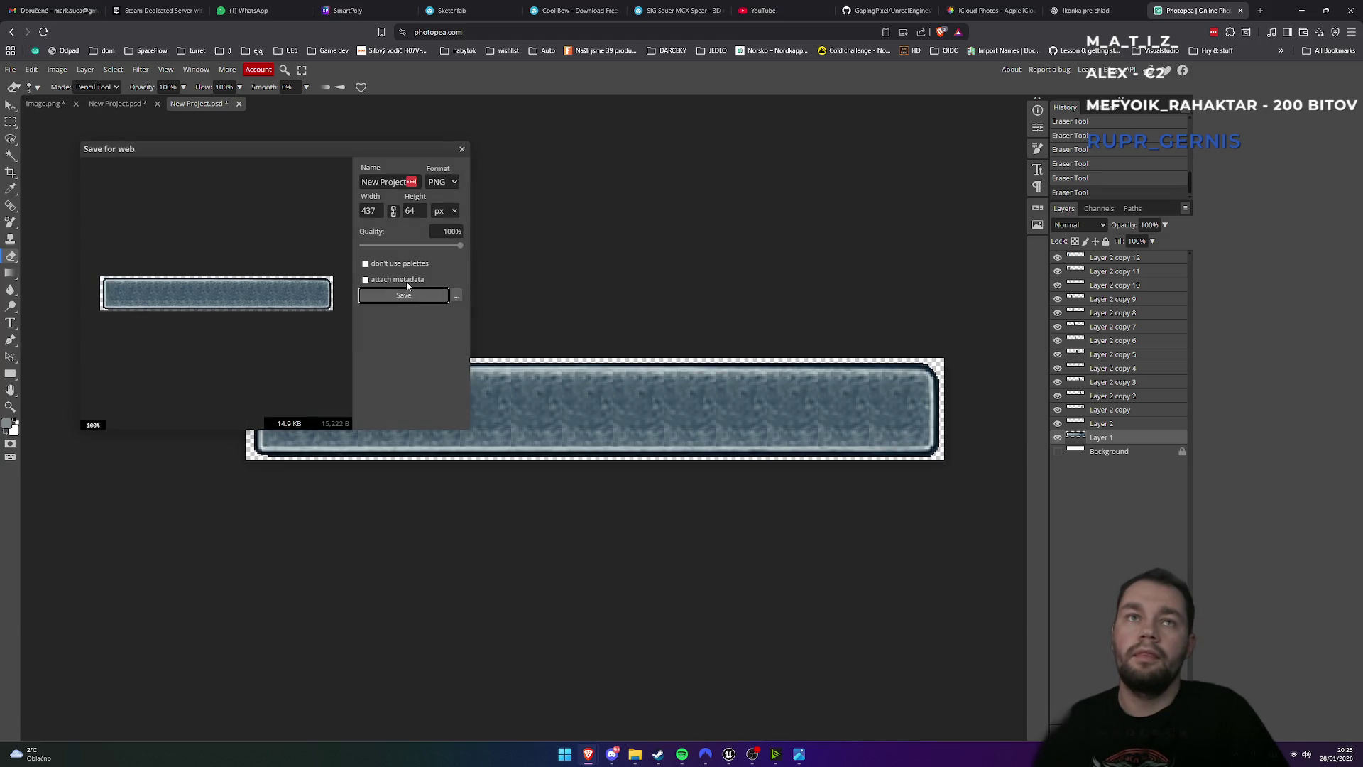
triple_click(390, 183)
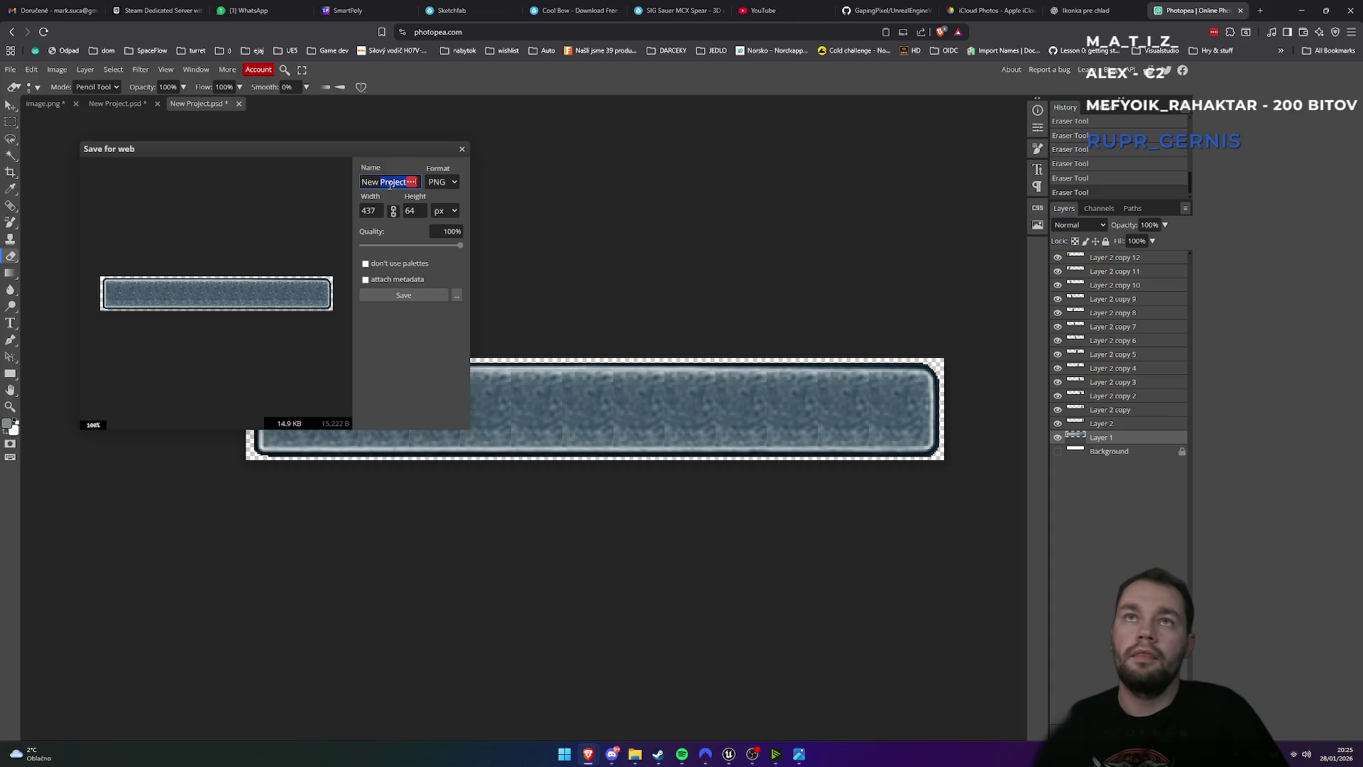
text(progre)
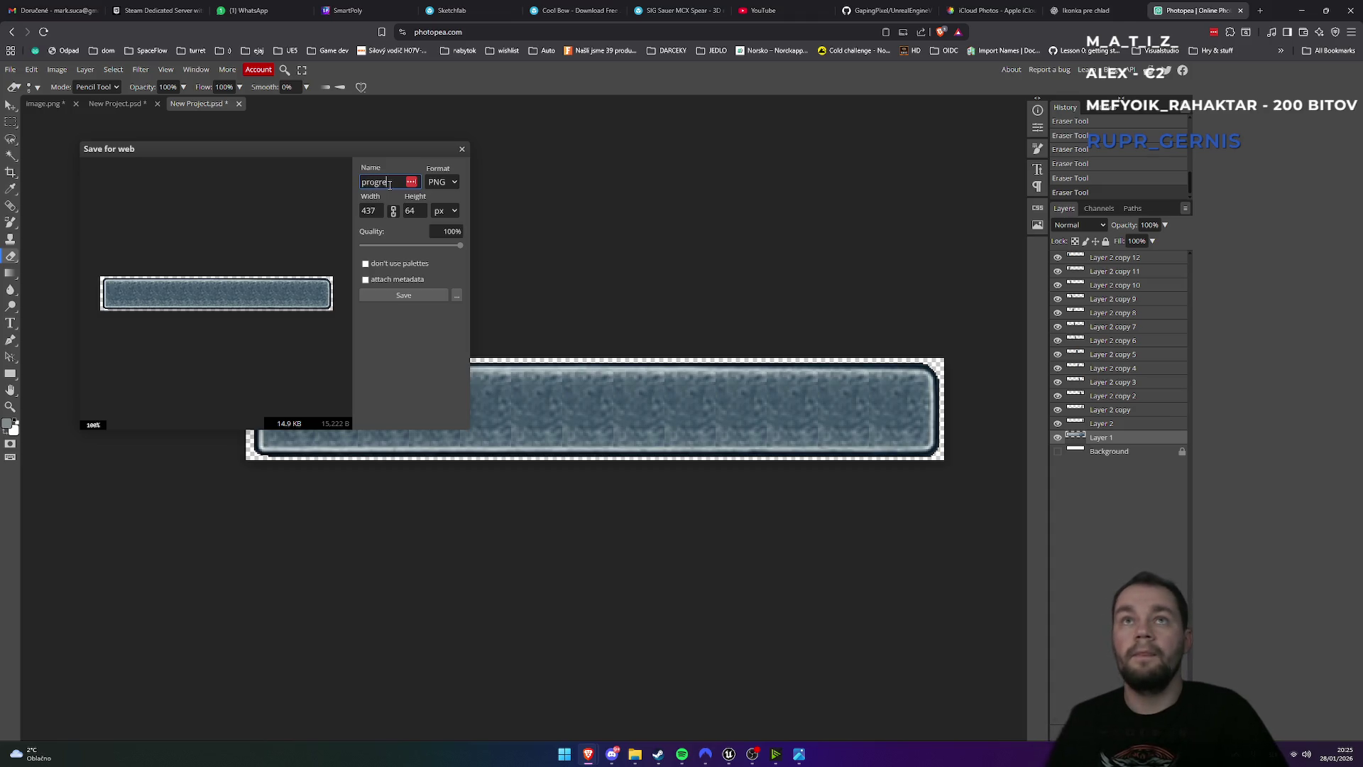
text(ssbar)
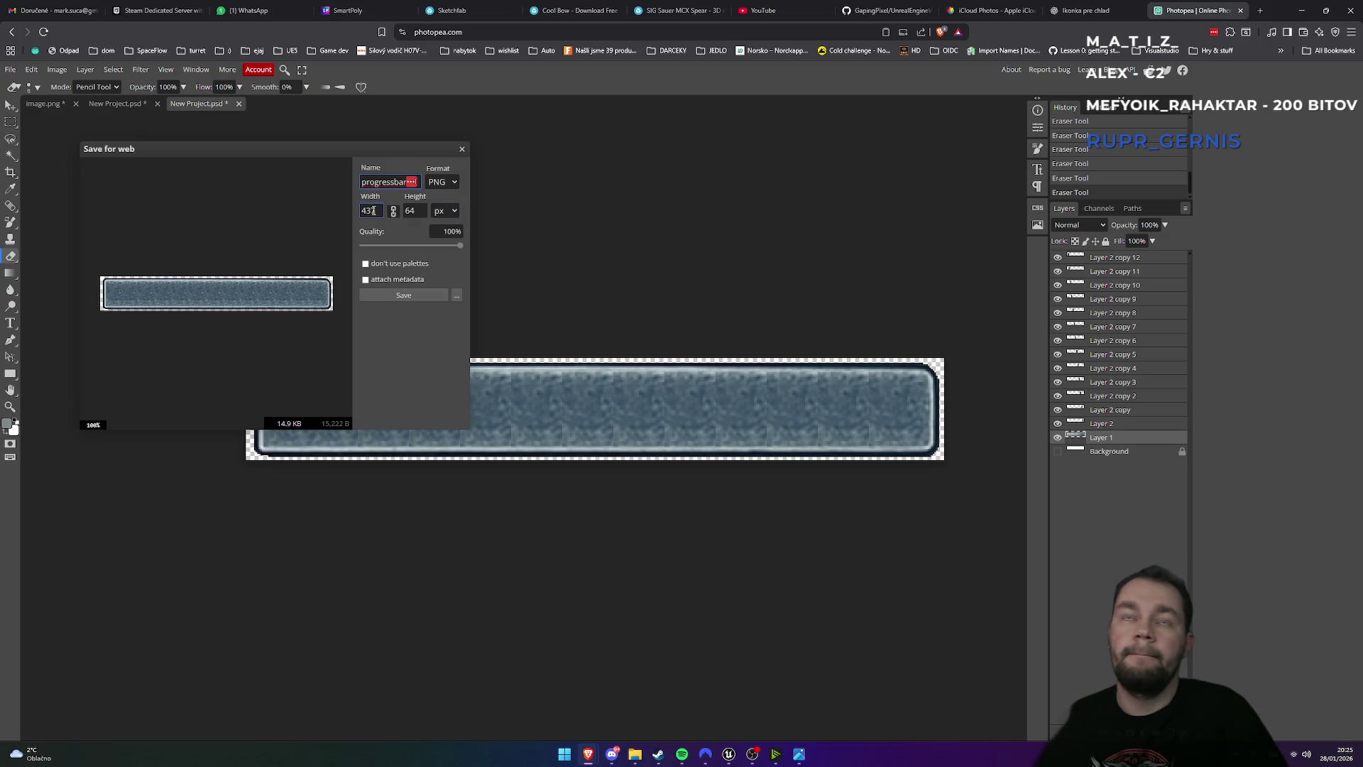
click(401, 296)
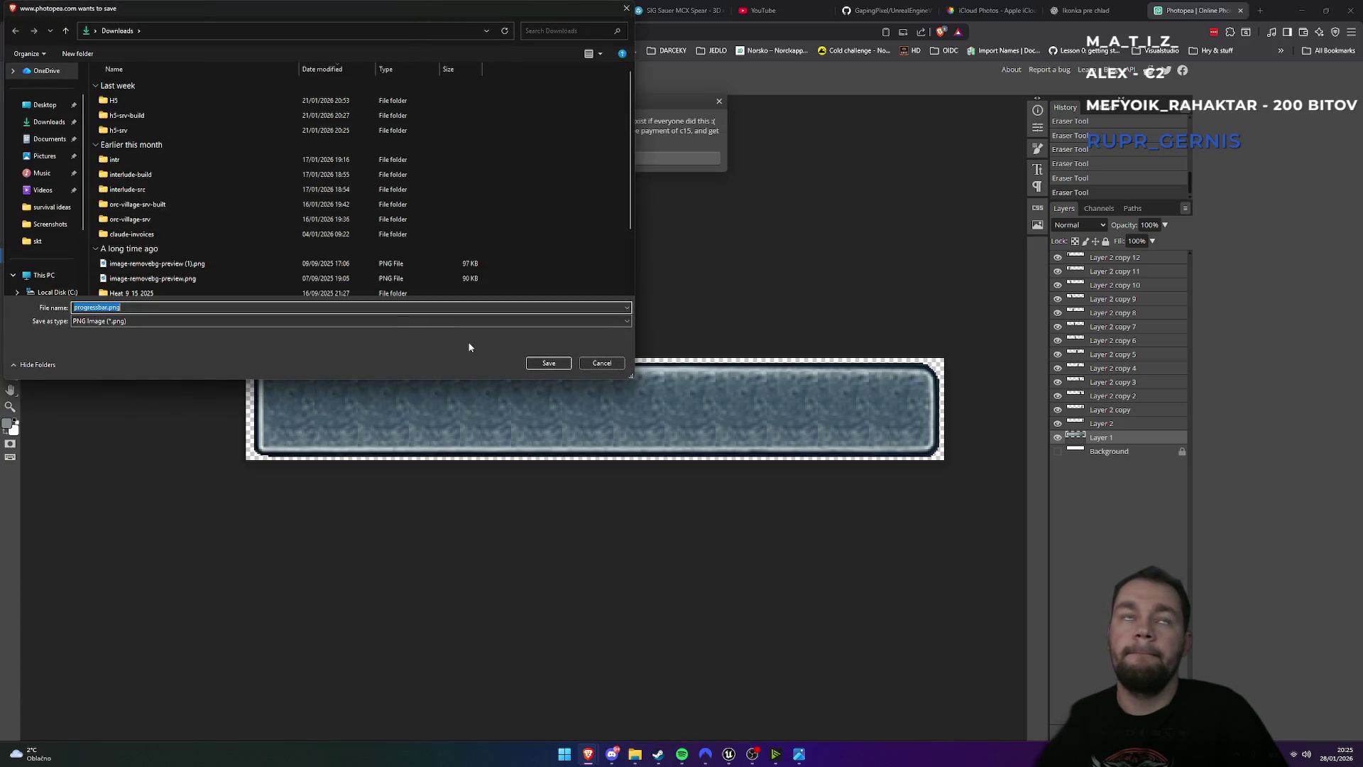
click(43, 104)
click(561, 363)
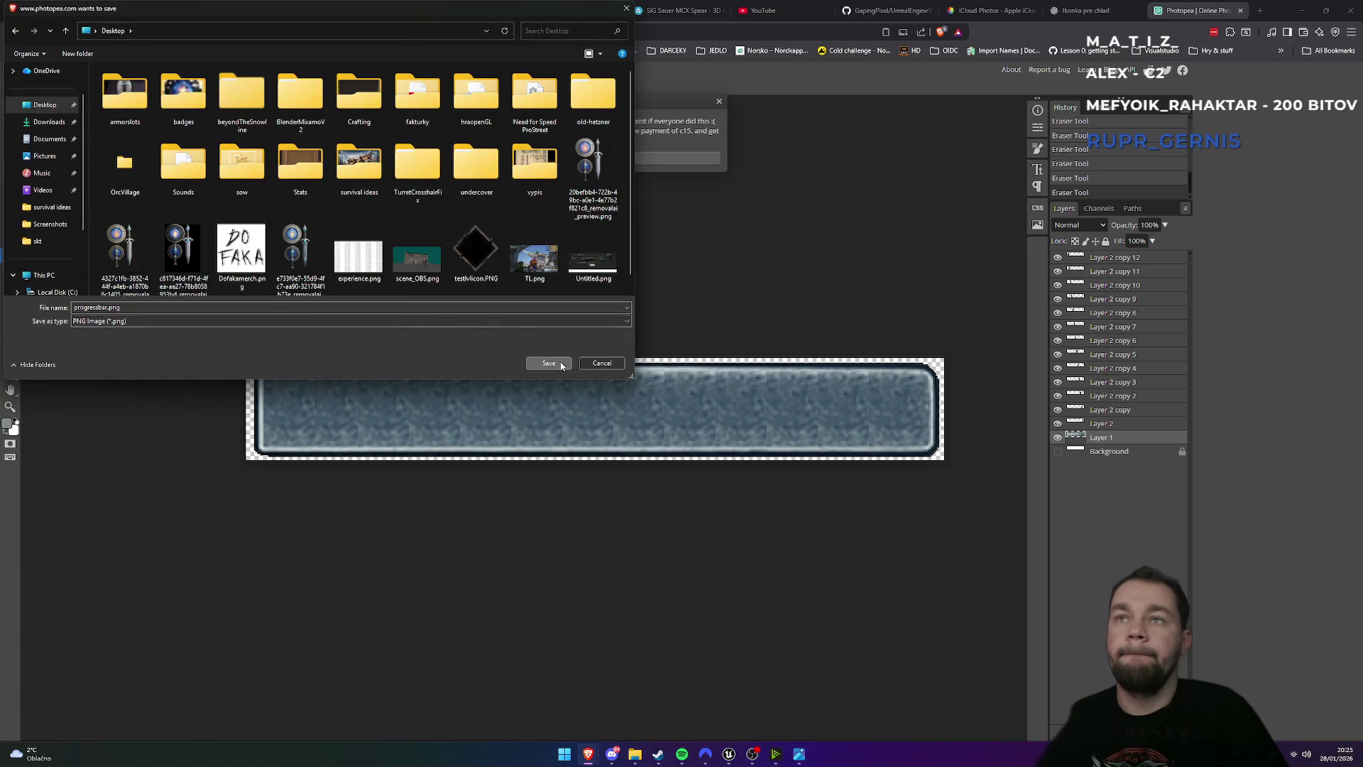
- Select Layer 2, check Layer 1's dark frame, and duplicate Layer 2 as a new tile
right_click(1061, 424)
click(1058, 424)
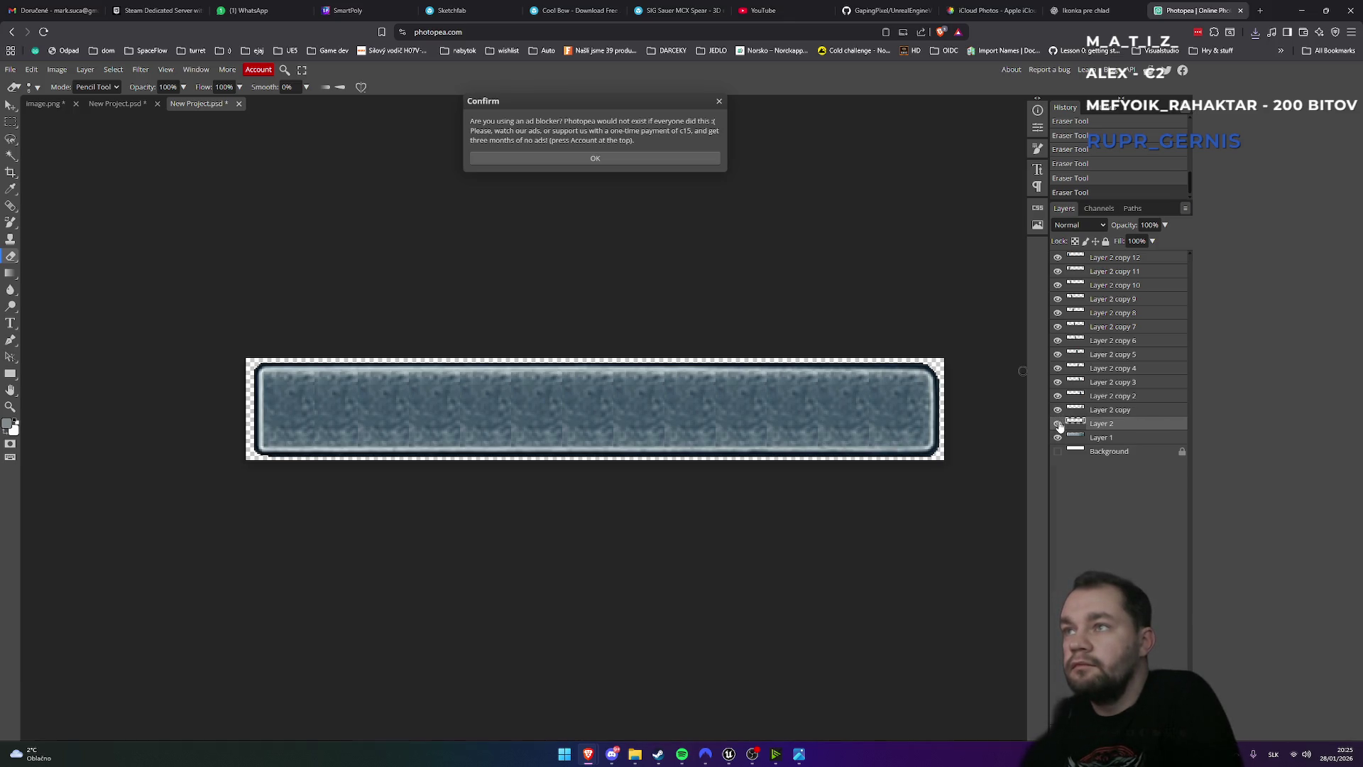
click(1059, 438)
click(1058, 438)
click(1059, 438)
click(1059, 438)
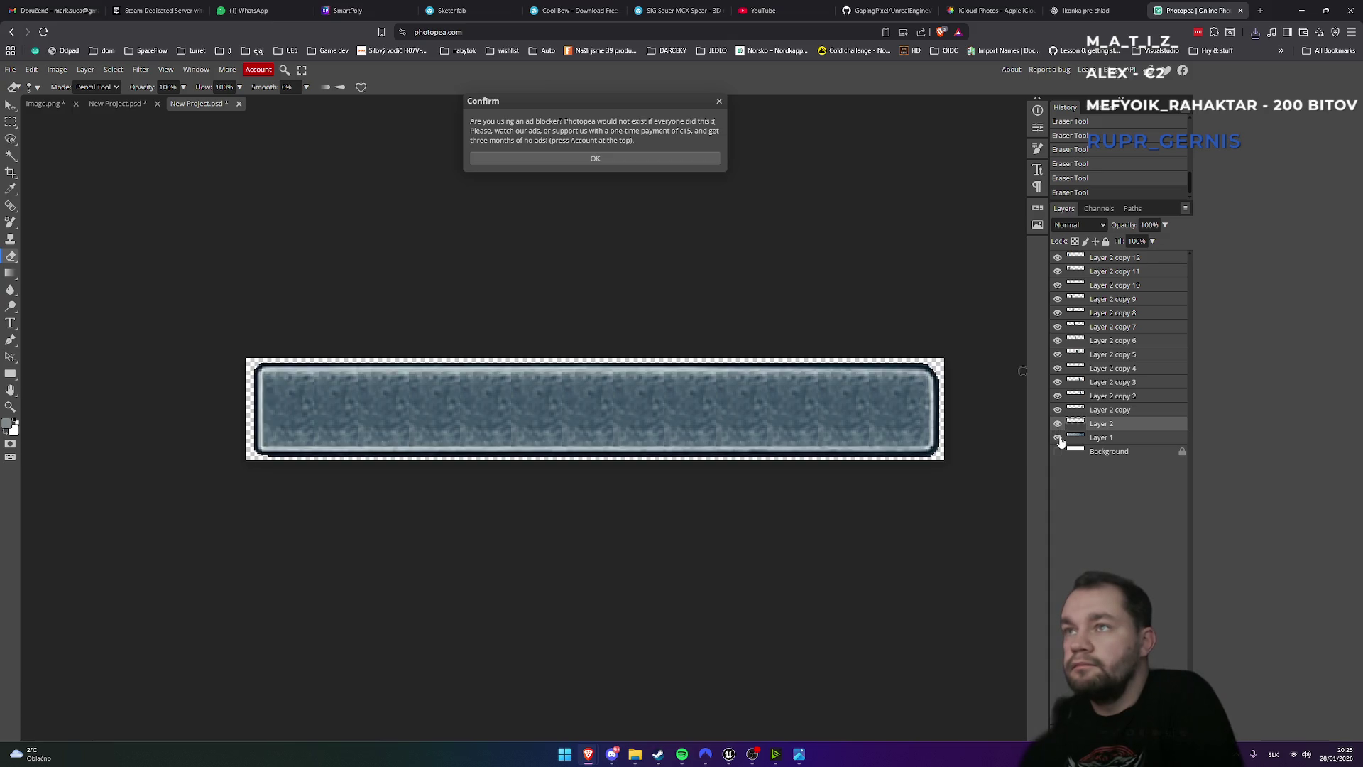
right_click(1095, 424)
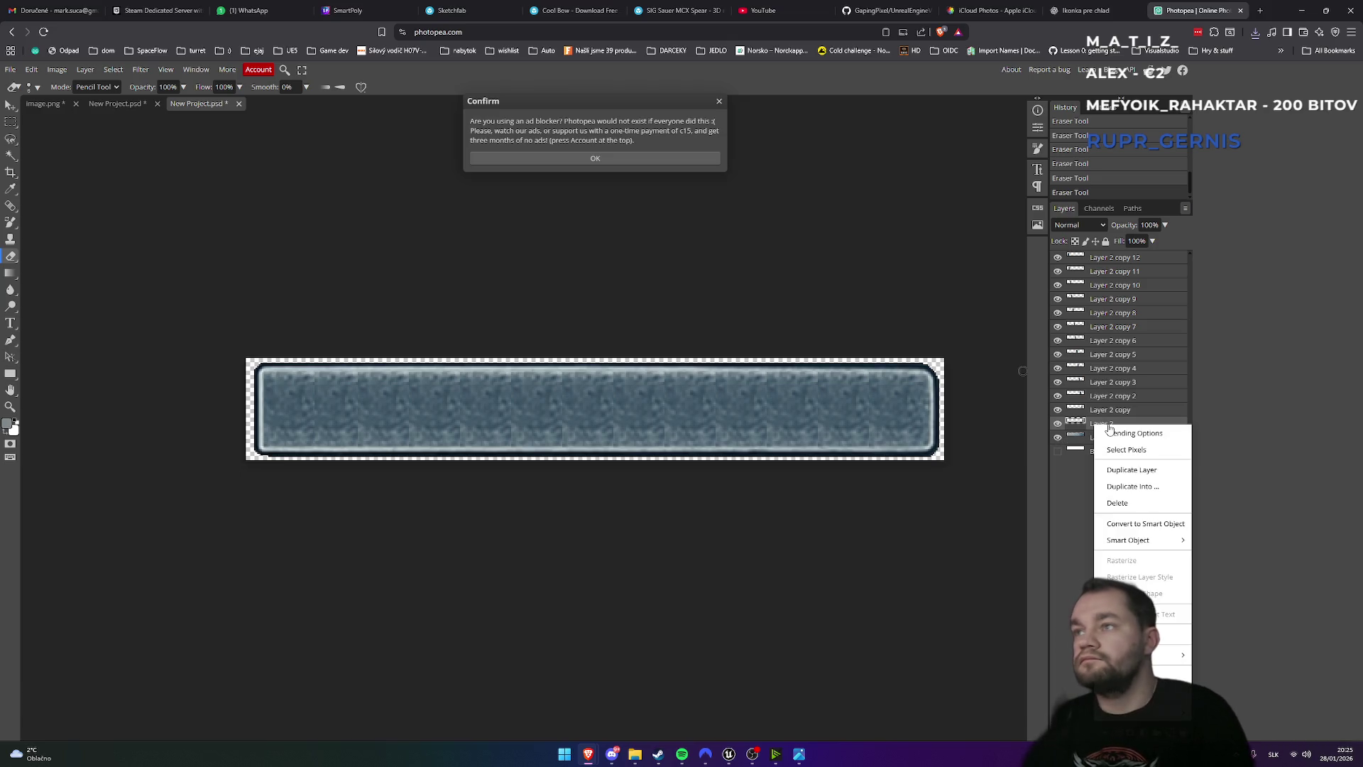
click(1132, 470)
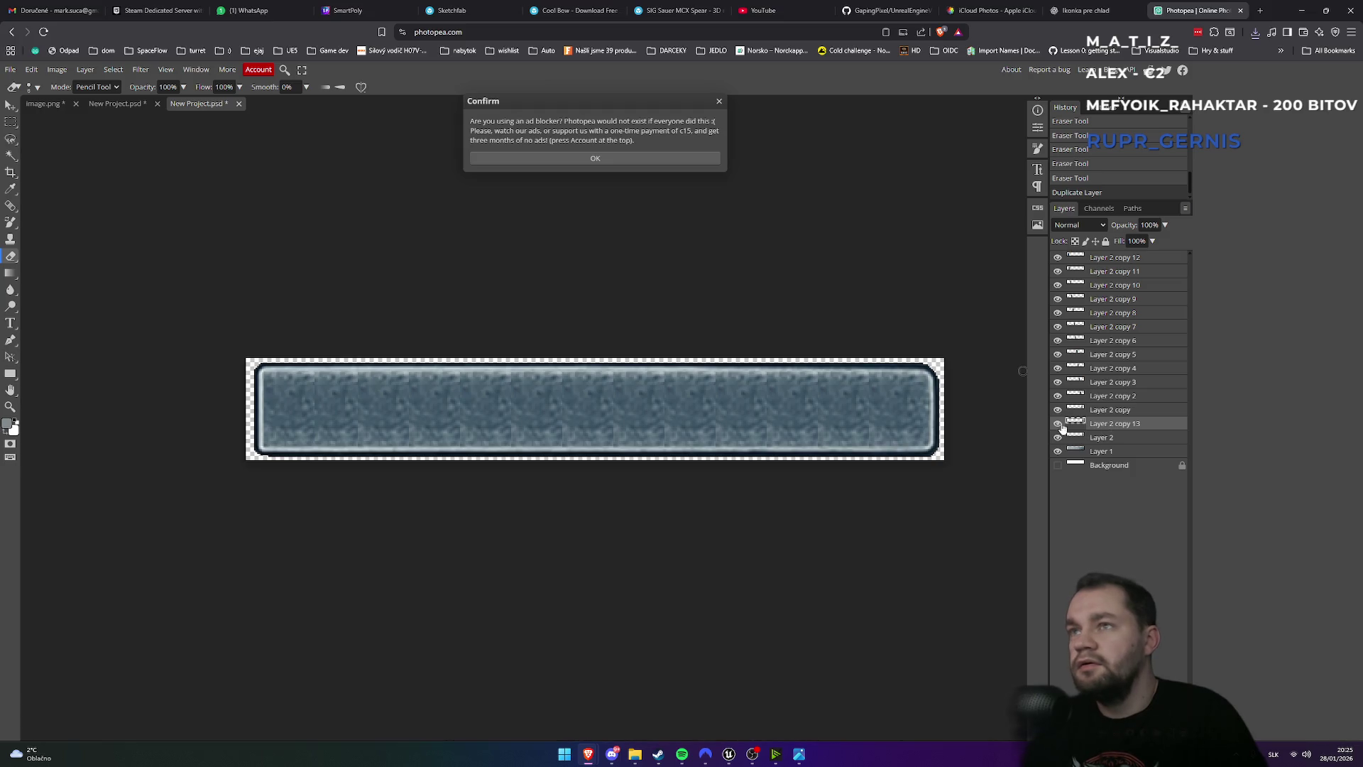
- With the Move tool, reposition the copied tile, toggling layer visibility to locate it
key(v)
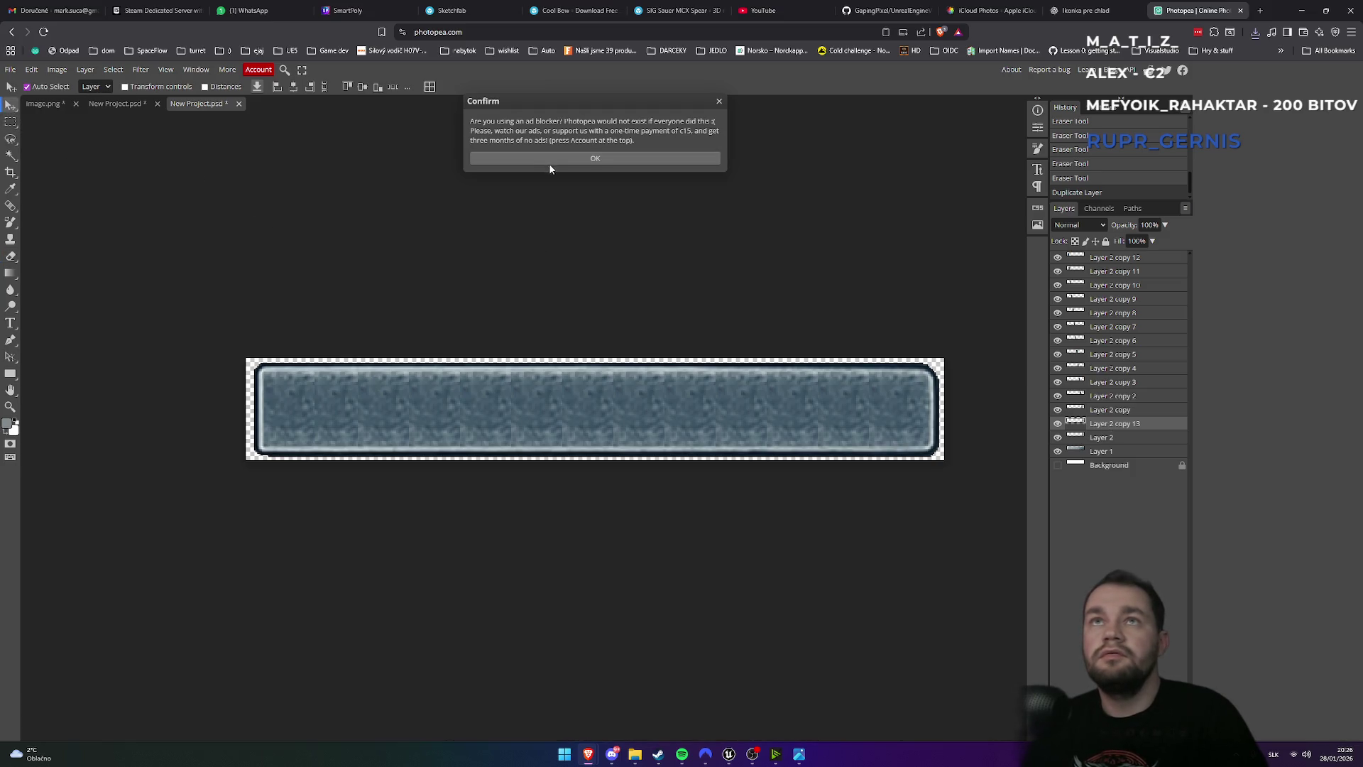
click(618, 159)
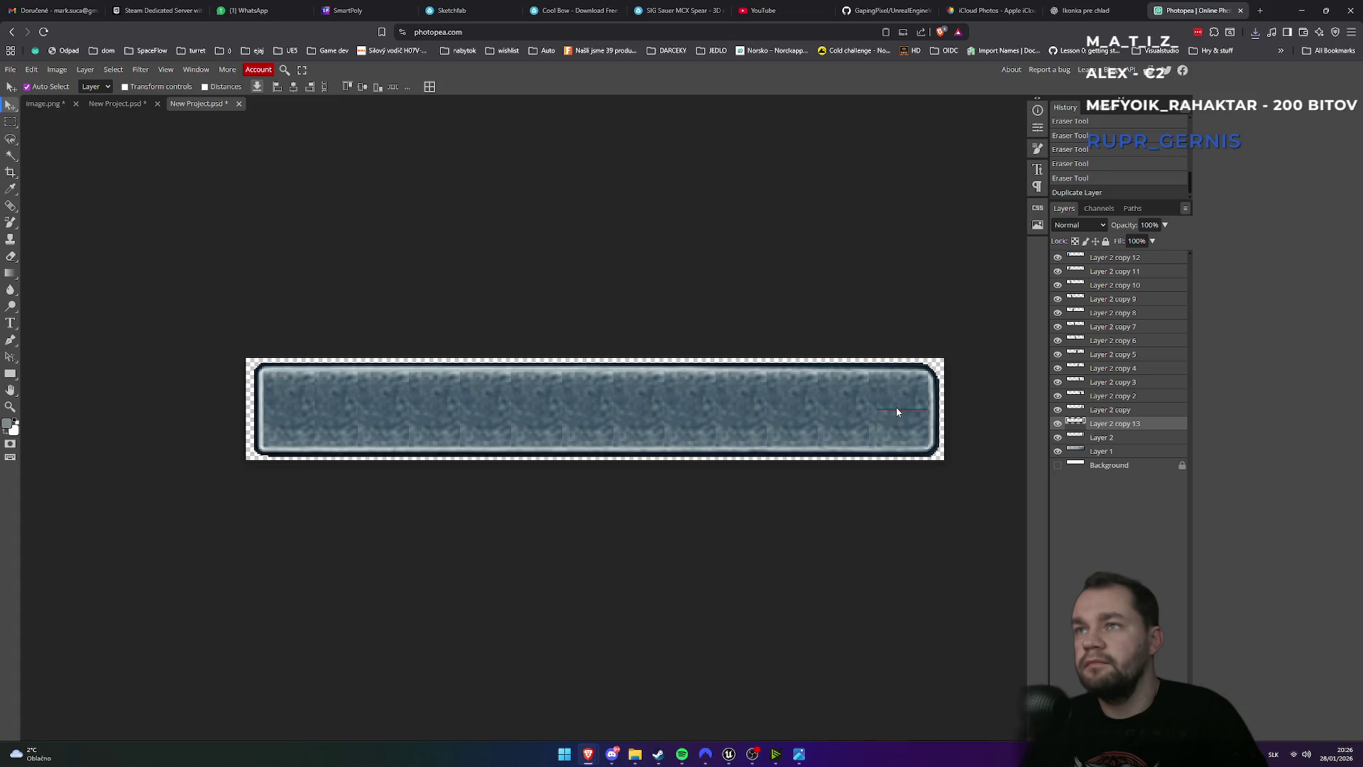
drag(896, 410, 875, 406)
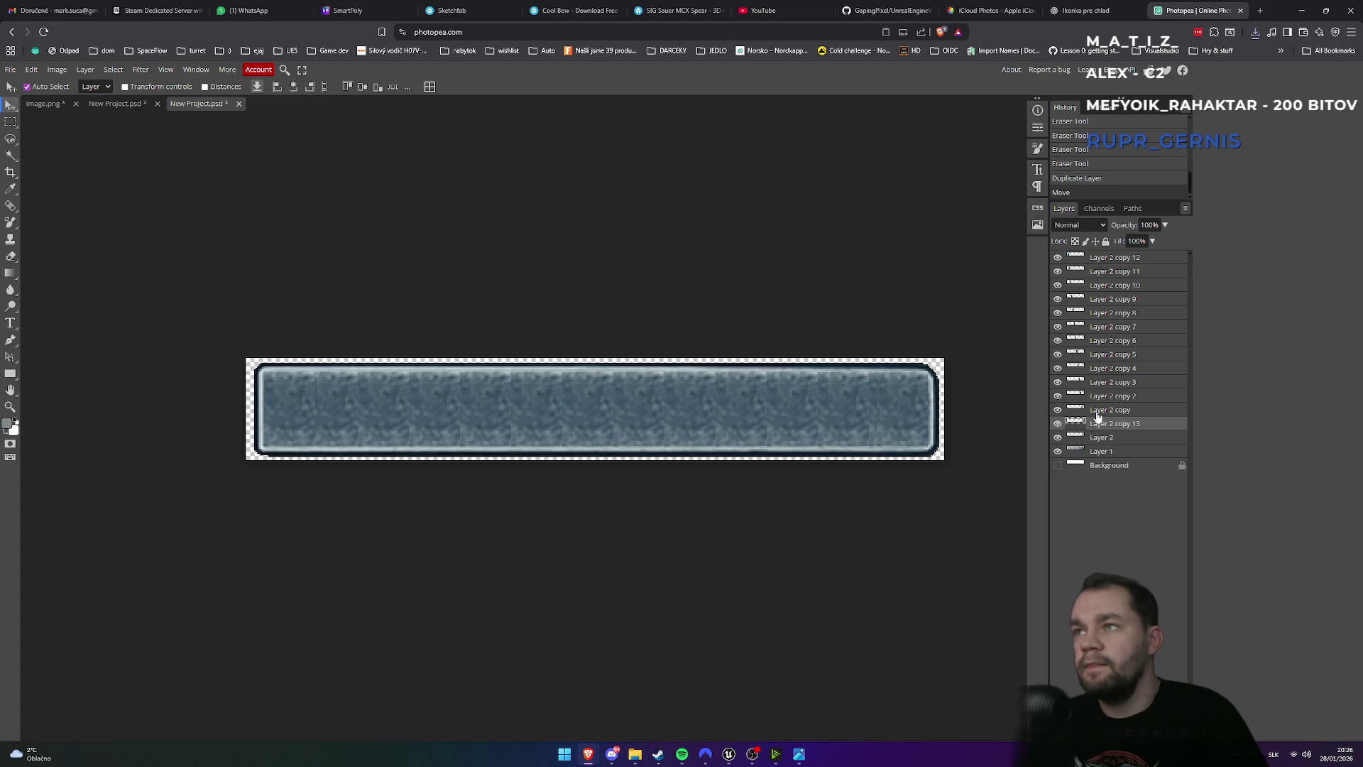
click(1058, 409)
click(1058, 410)
click(1058, 451)
click(1058, 451)
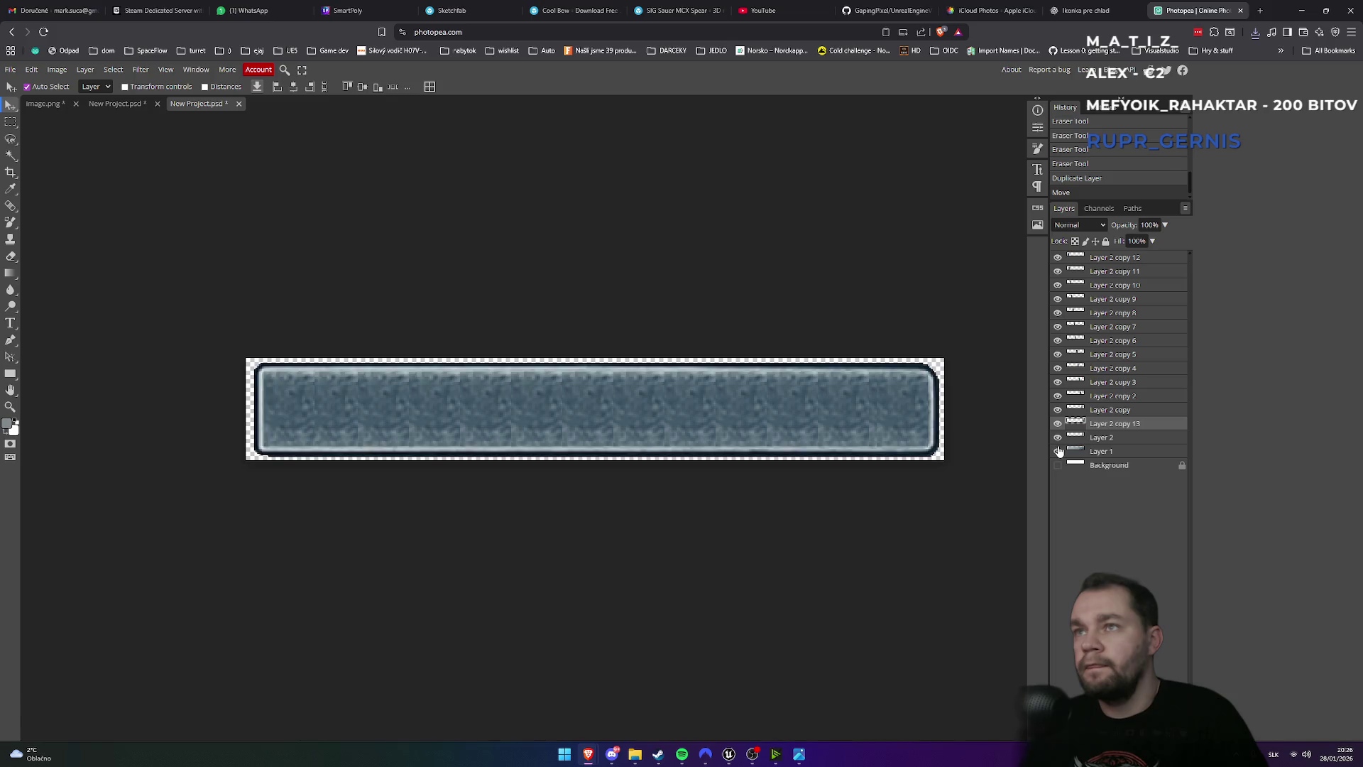
click(1058, 411)
click(1058, 411)
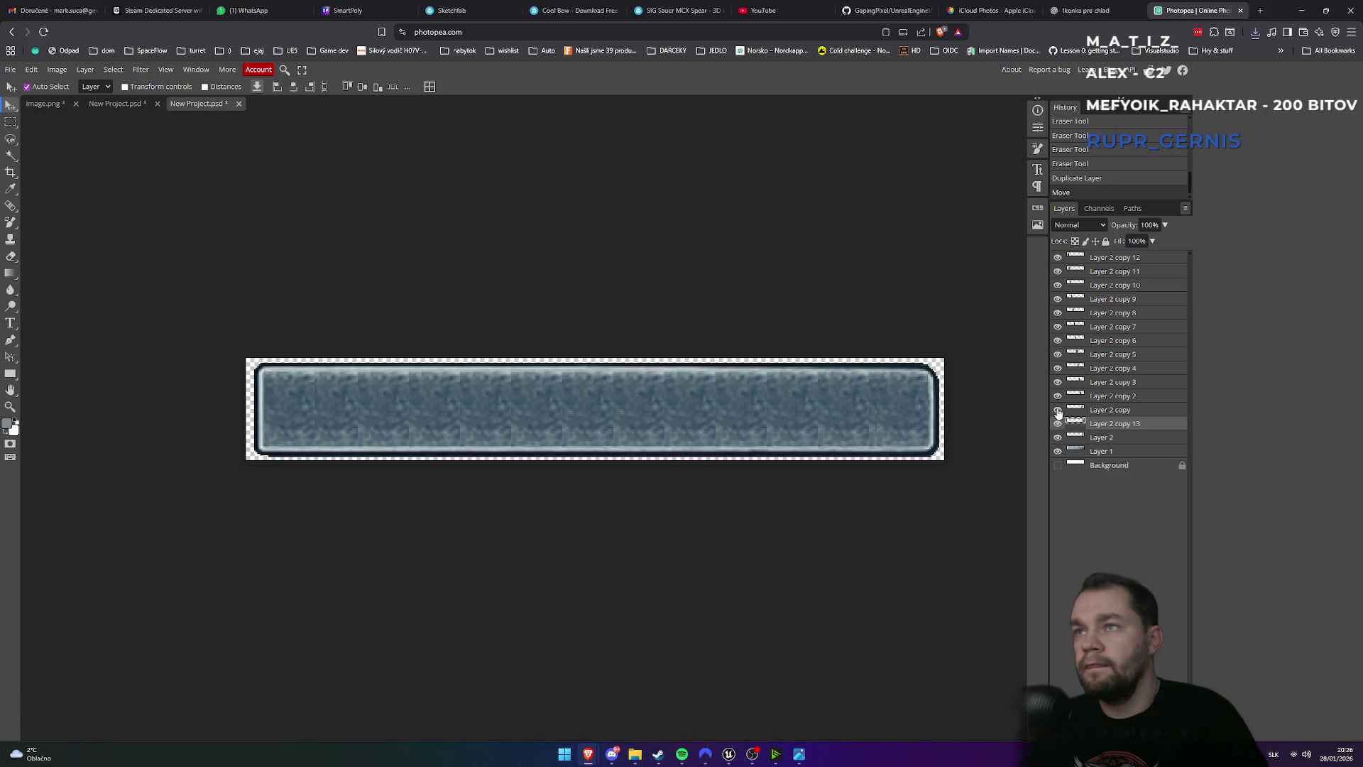
- Place the copied tile at the bar's right end, checking it against Layer 2 and the dark frame
click(1058, 451)
click(1058, 438)
click(1058, 438)
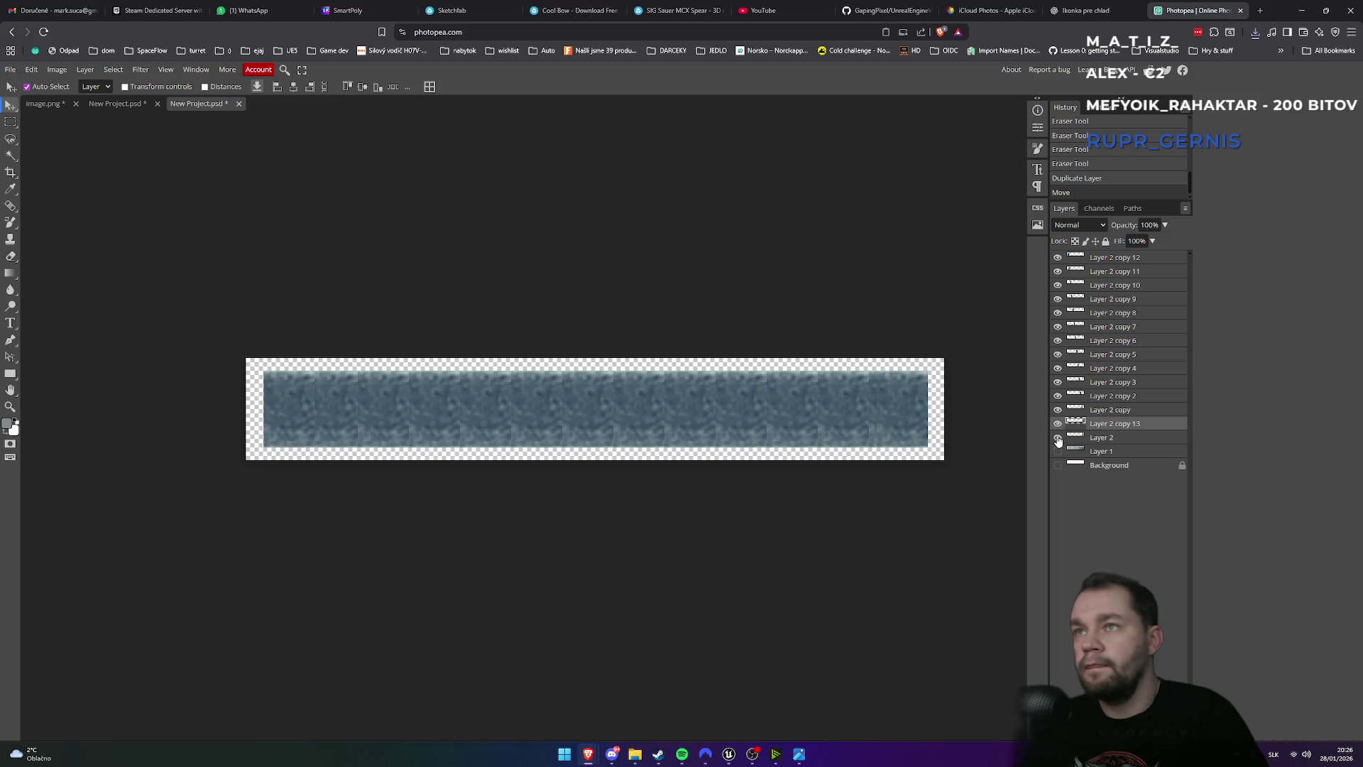
click(1058, 438)
click(1057, 438)
click(1058, 451)
click(1058, 452)
click(1058, 452)
click(1057, 451)
click(1058, 451)
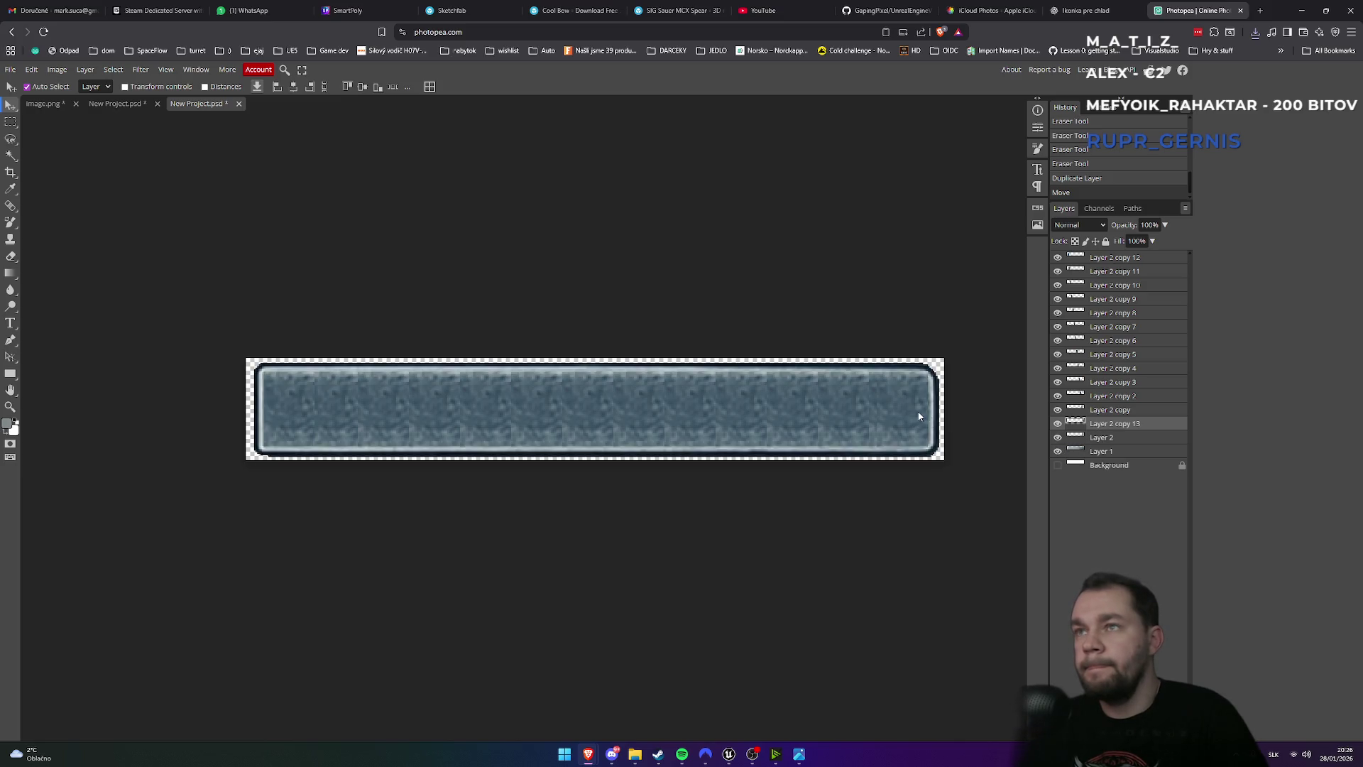
drag(915, 416, 917, 415)
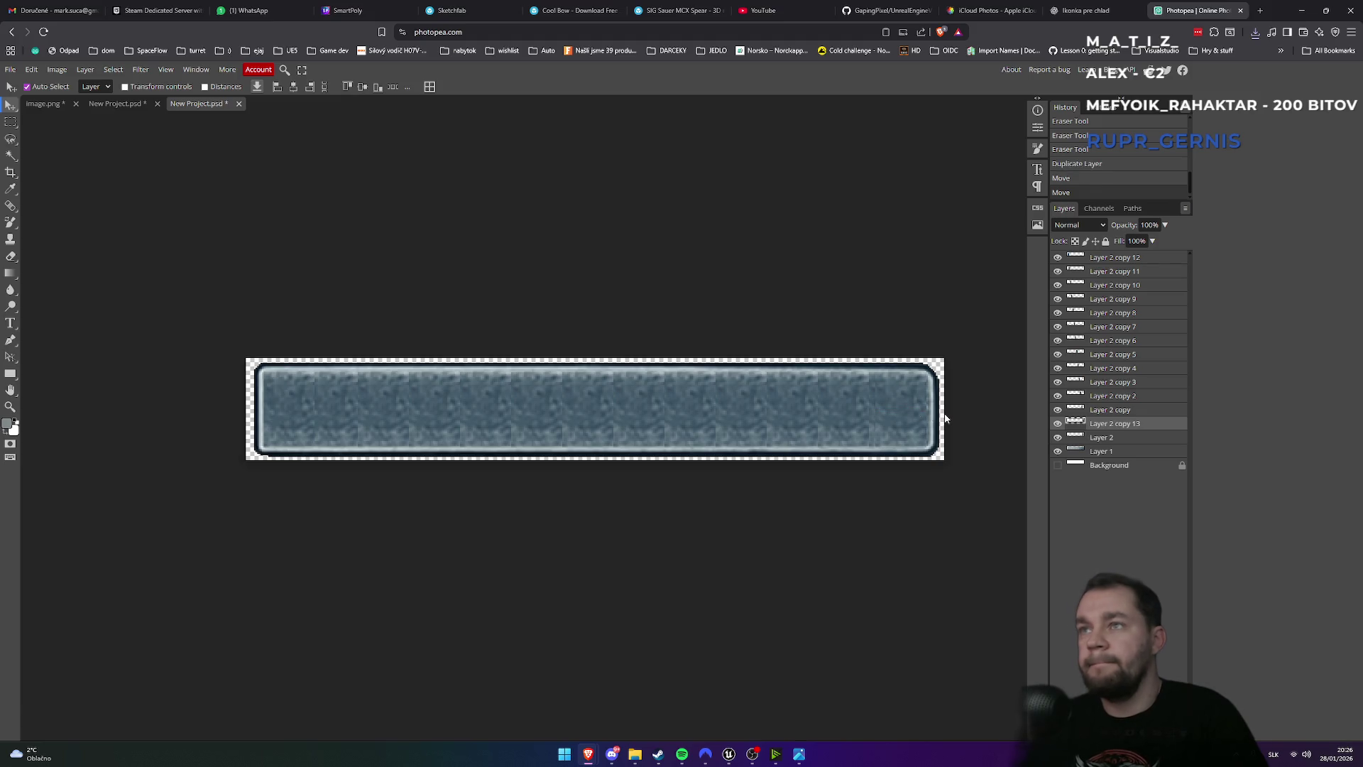
drag(914, 424, 910, 427)
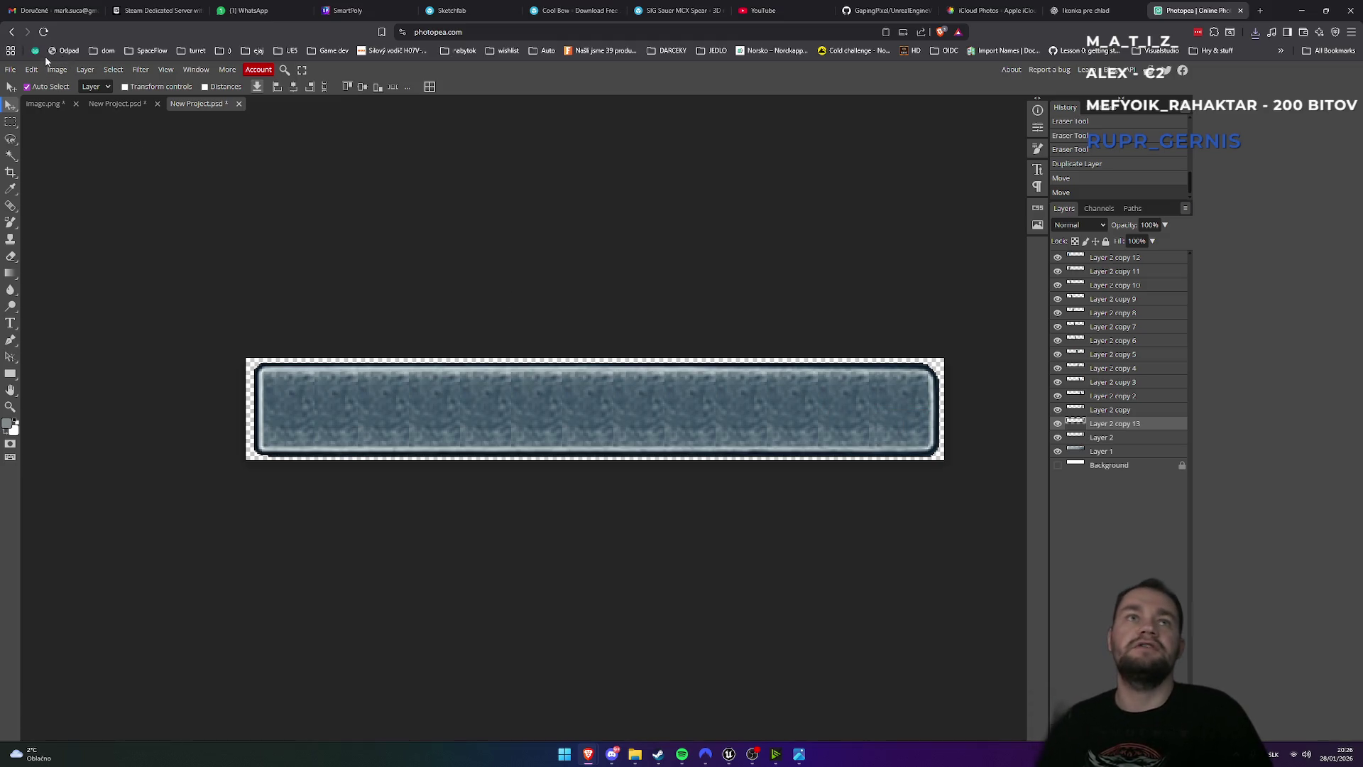
click(10, 69)
- Export the updated bar as a PNG, saved as progressbar (1).png
mouse_move(45, 229)
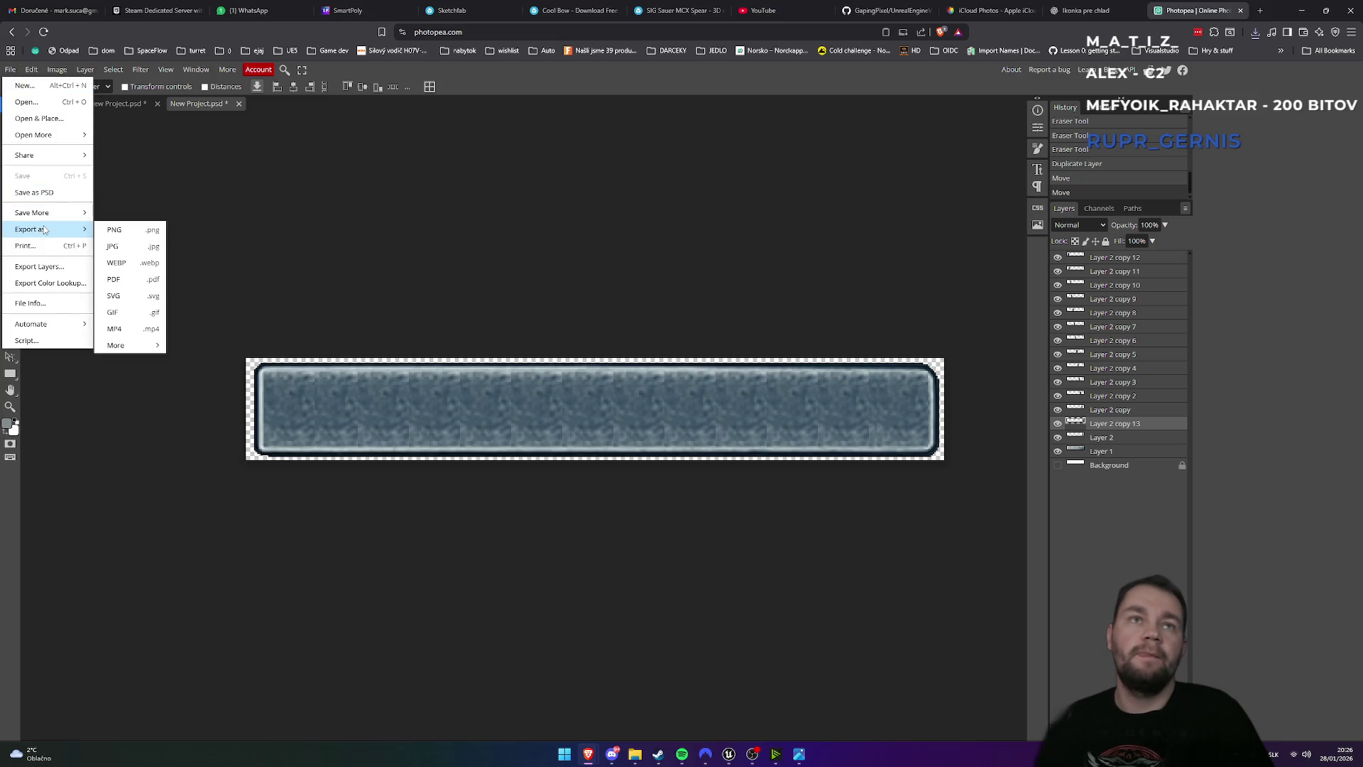
click(130, 229)
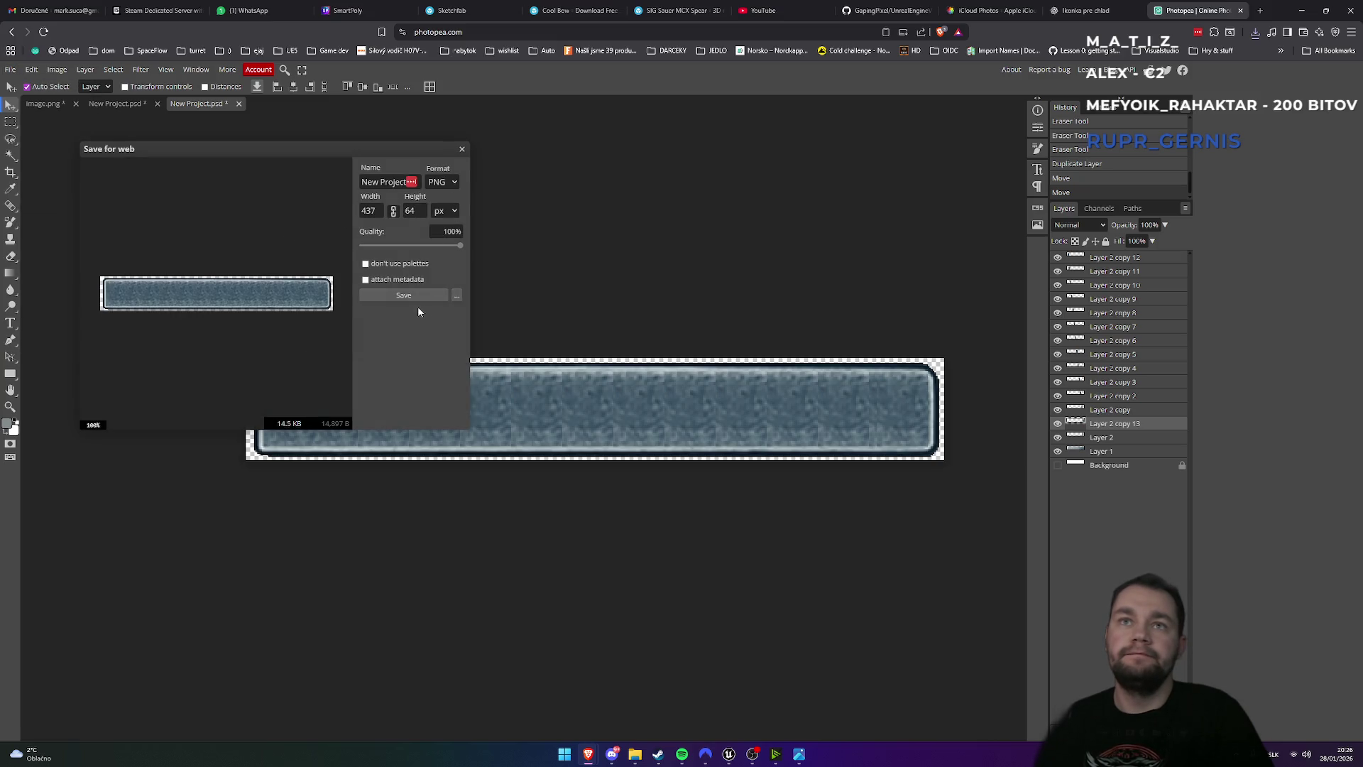
click(397, 182)
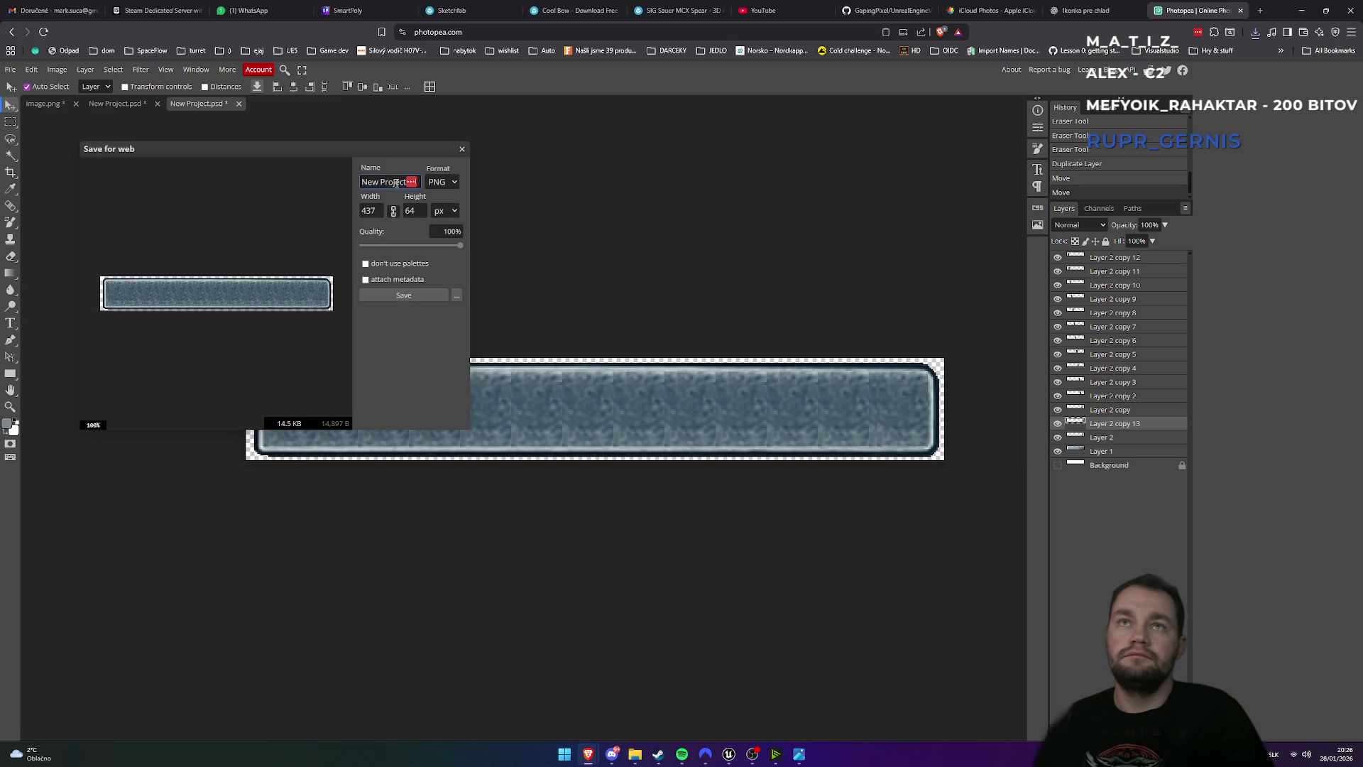
key(ctrl+a)
text(pro)
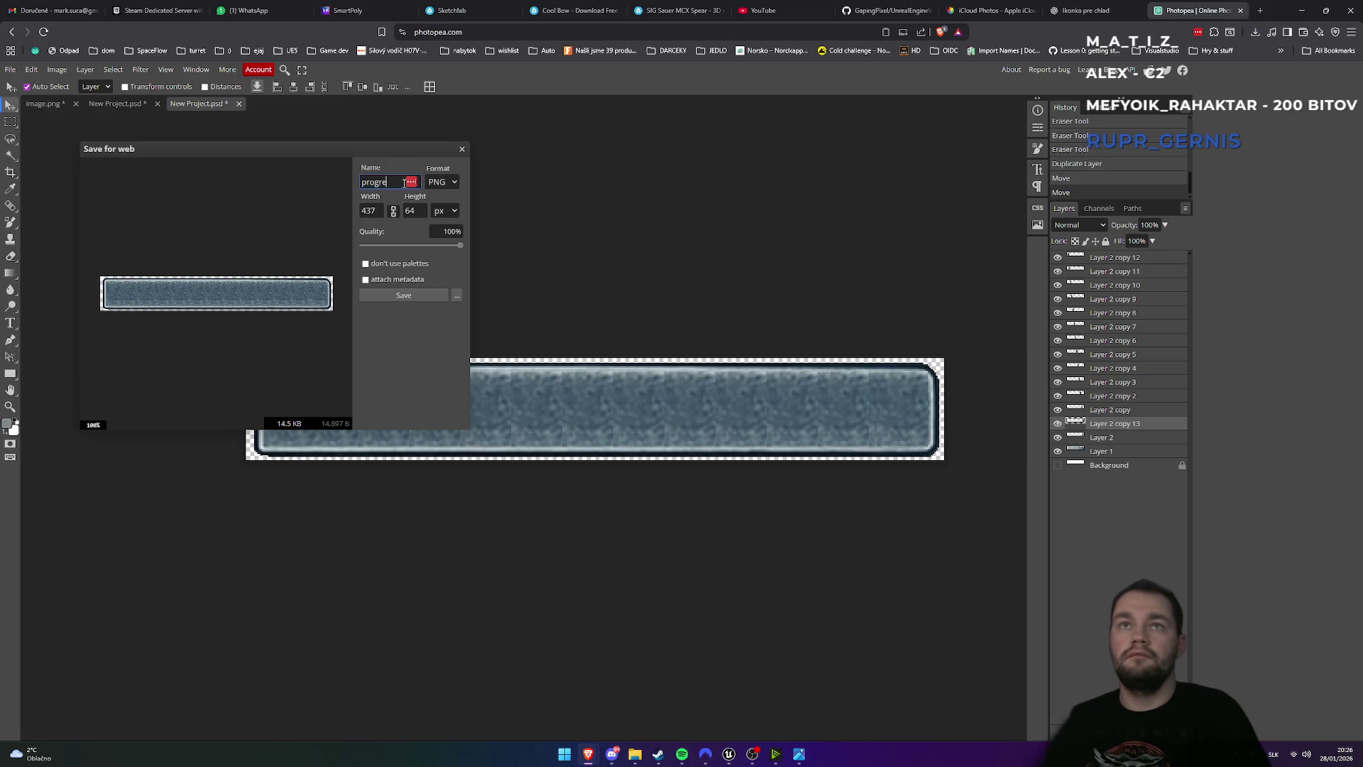
click(409, 295)
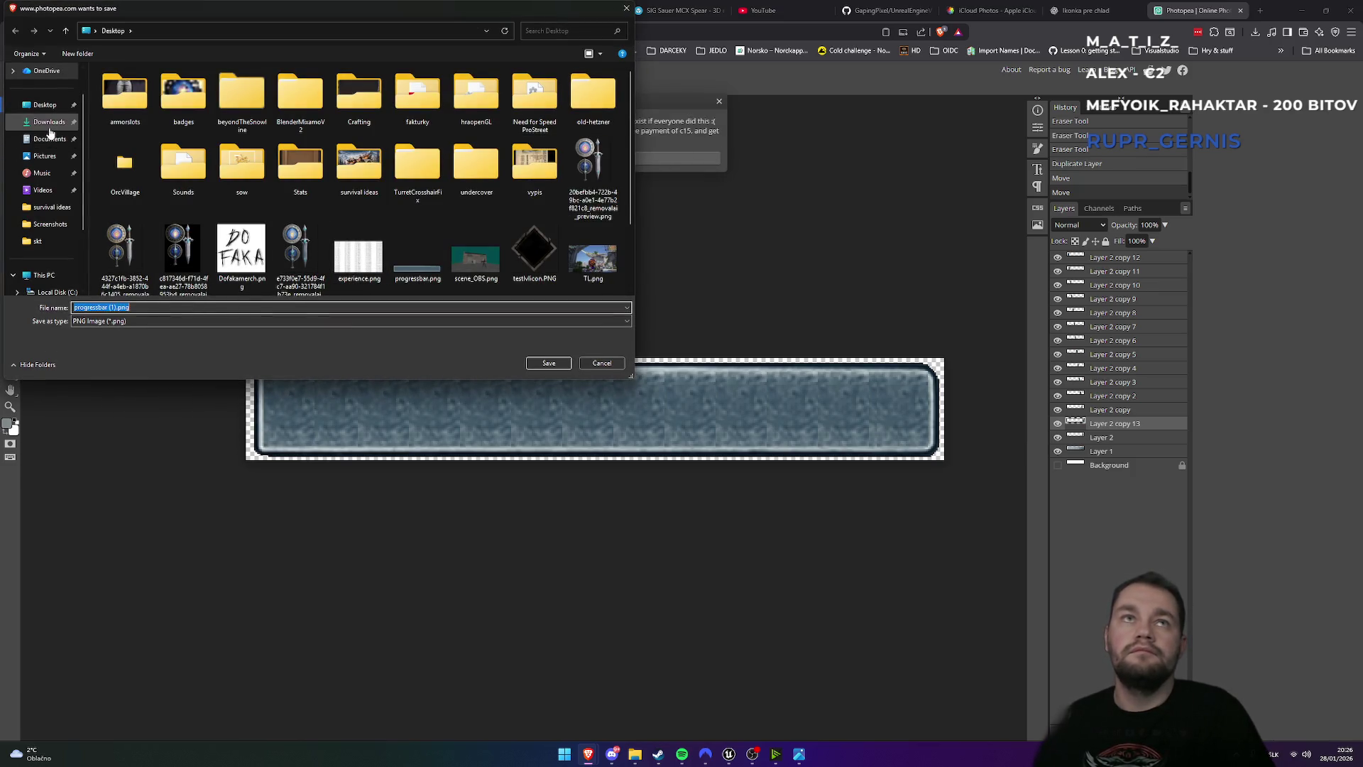
click(549, 362)
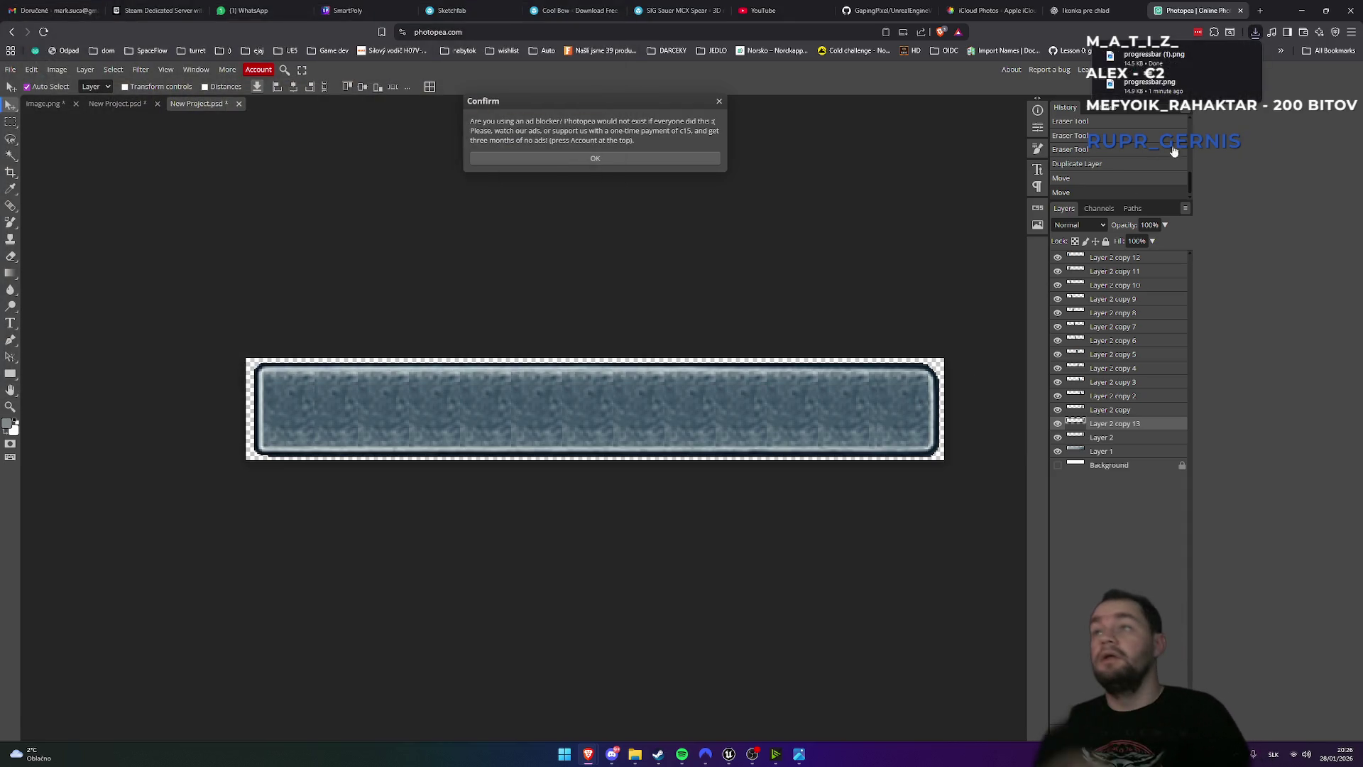
- Compare Layer 2 and Layer 2 copy 13, then select the tile layers from Layer 2 to Layer 2 copy 12
click(1058, 438)
click(1061, 438)
click(1057, 425)
click(1057, 424)
click(1057, 424)
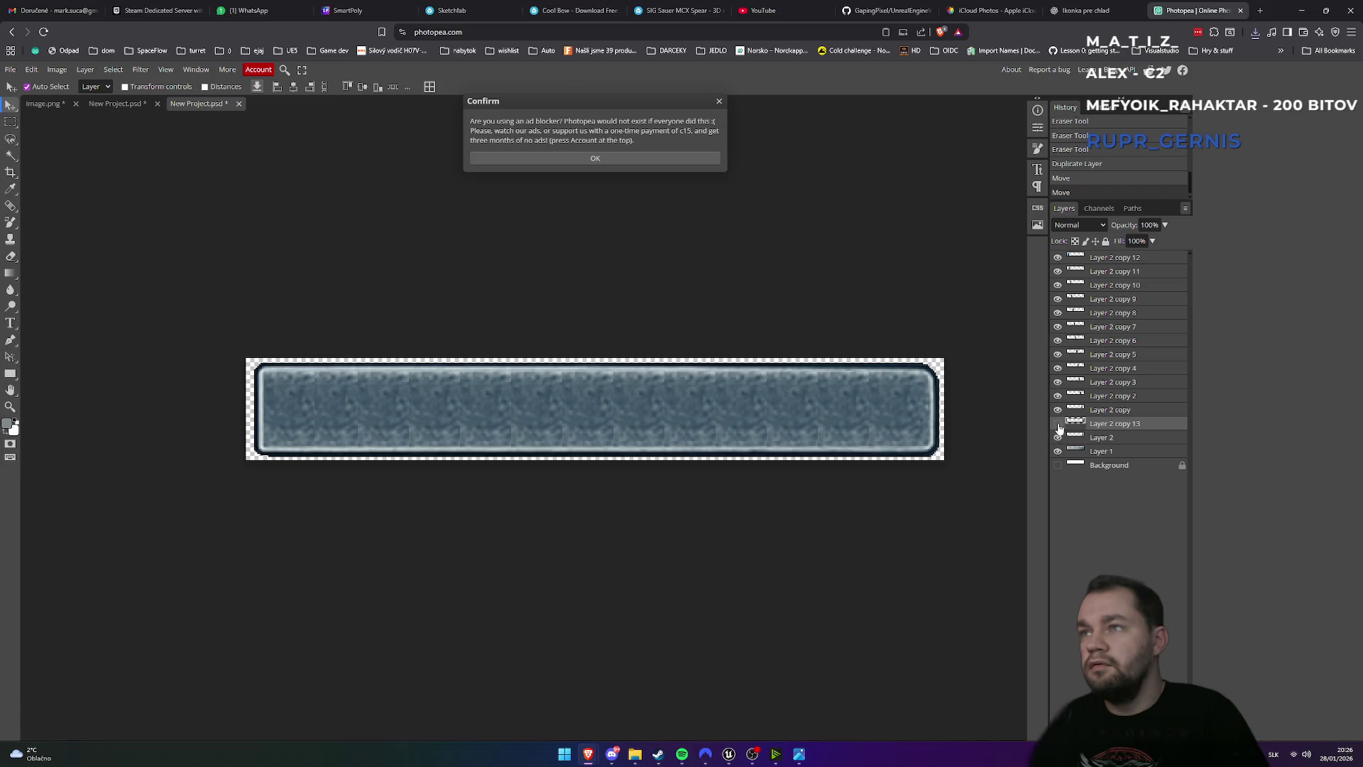
click(1058, 424)
click(1099, 439)
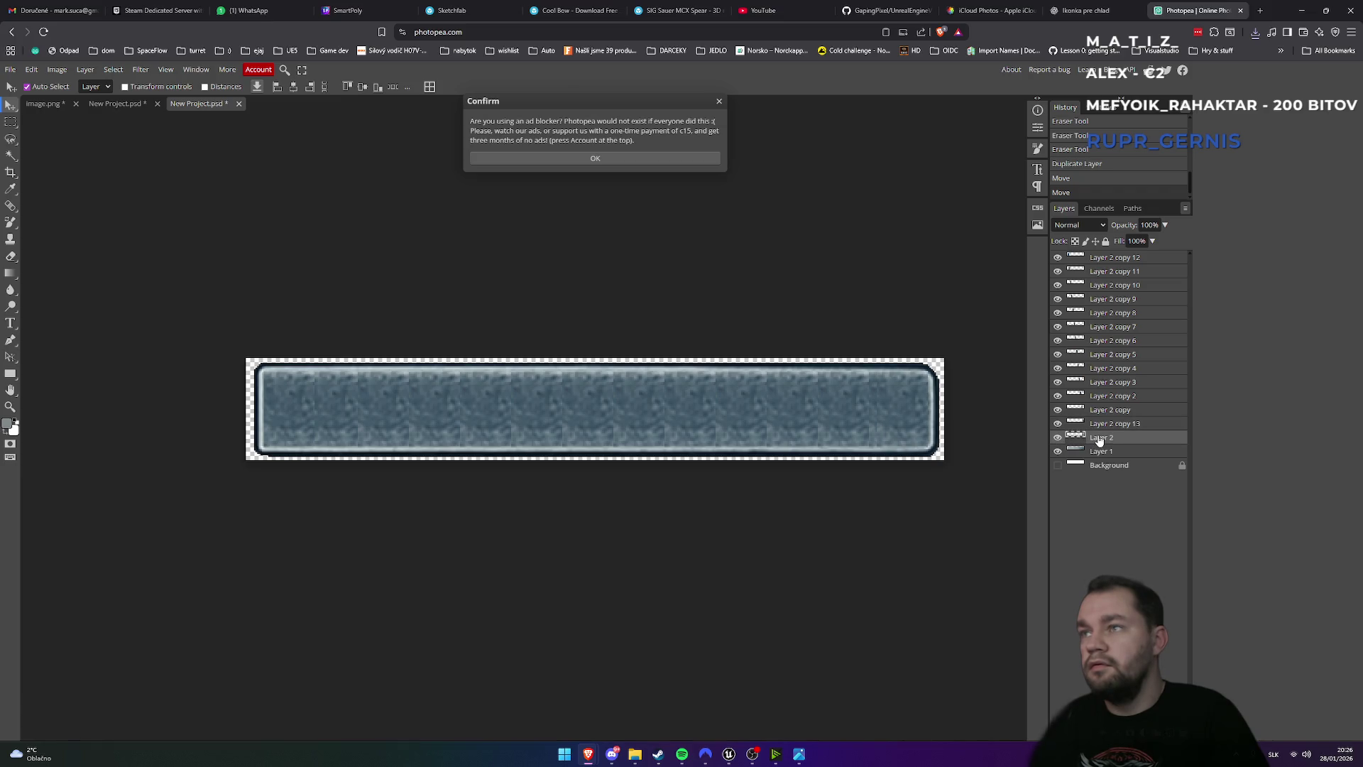
shift+click(1114, 263)
key(Escape)
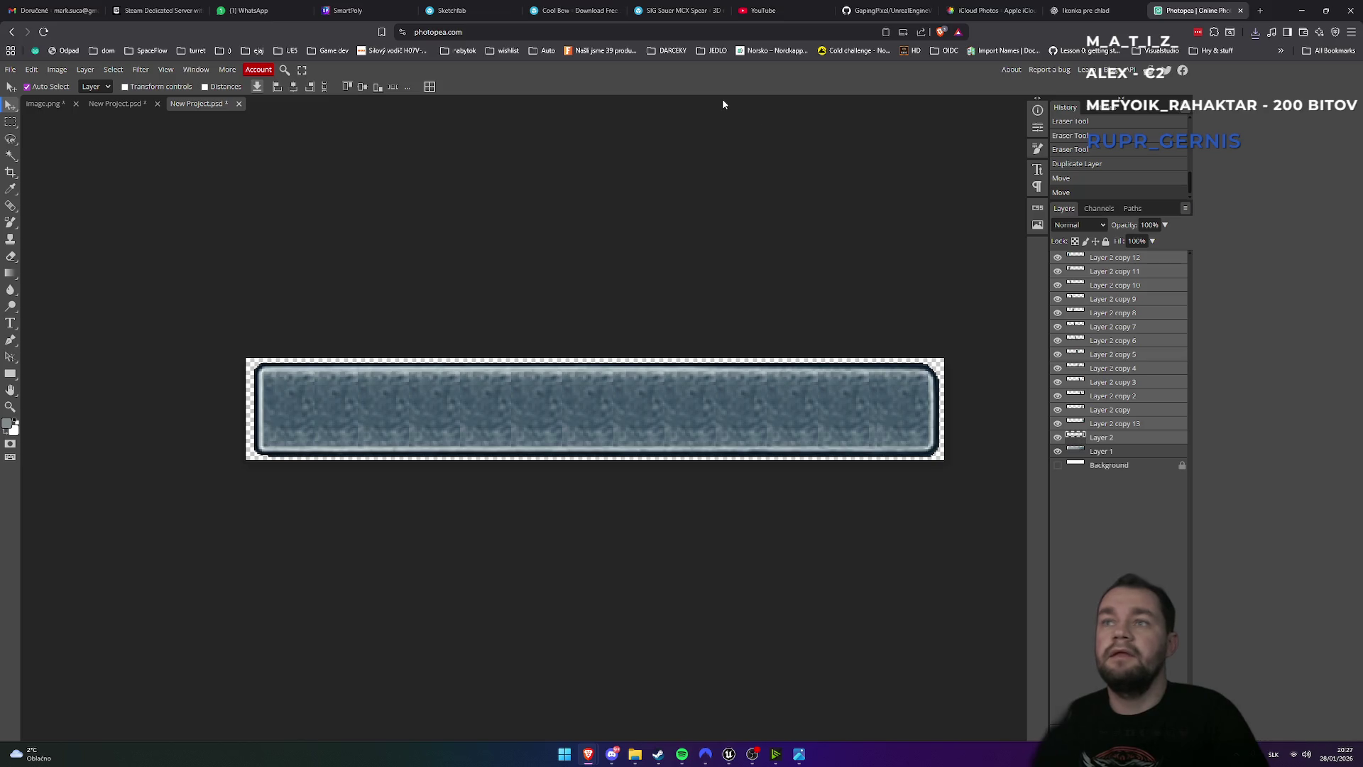
right_click(1107, 261)
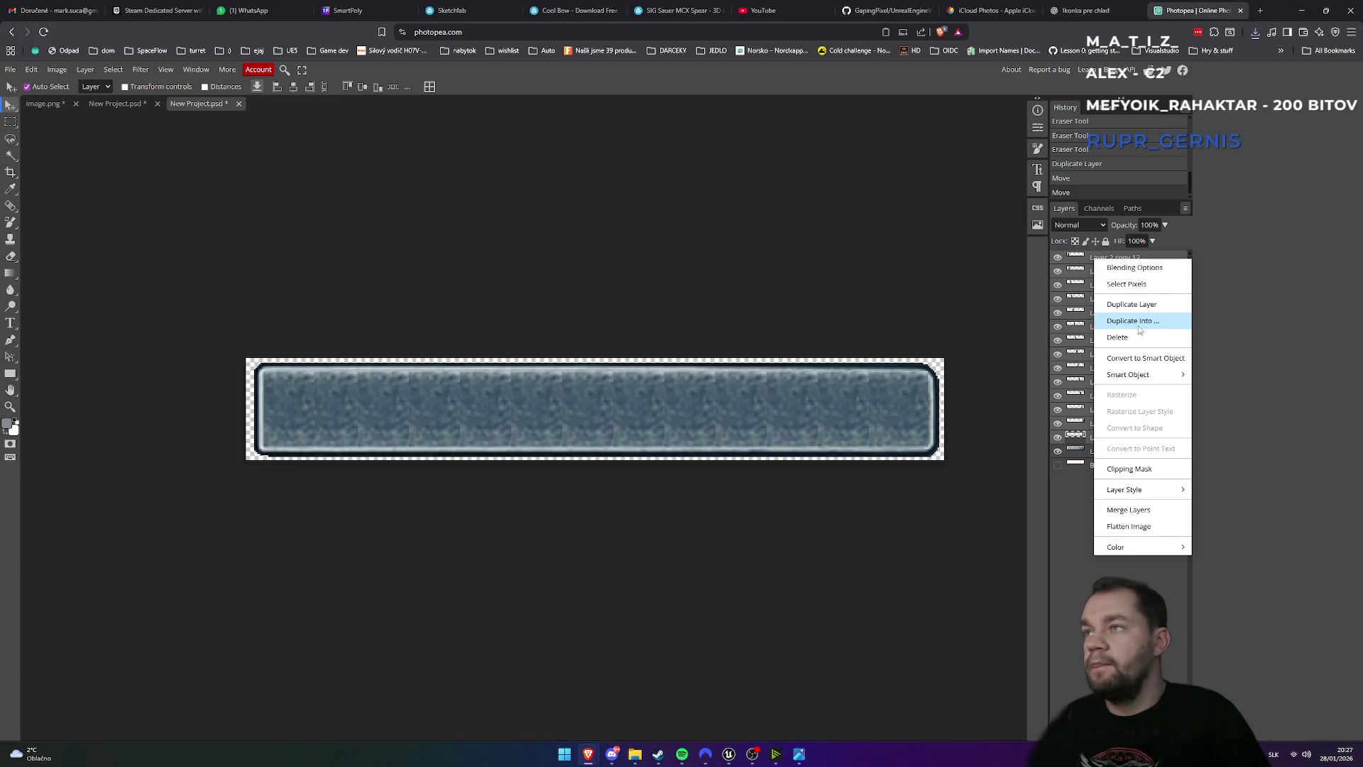
mouse_move(1141, 378)
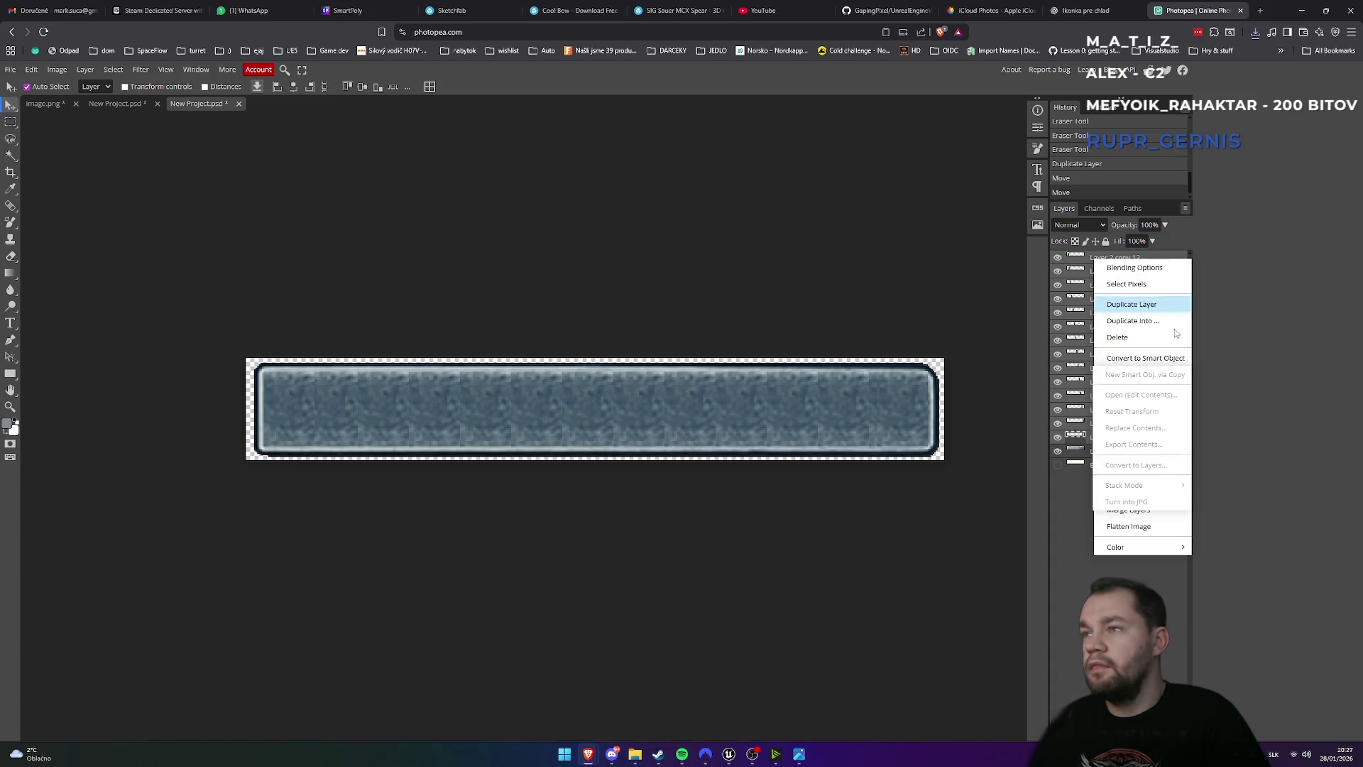
click(1118, 444)
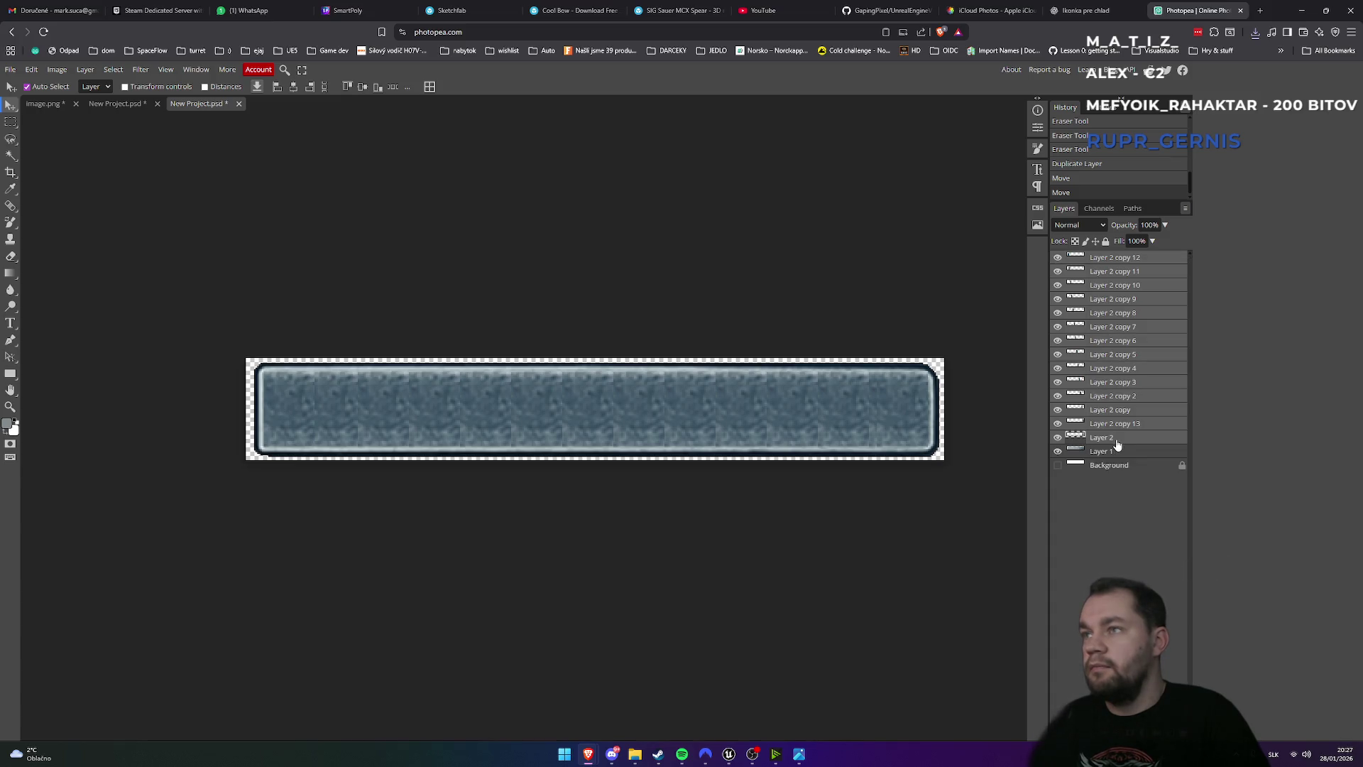
click(1123, 440)
shift+click(1111, 259)
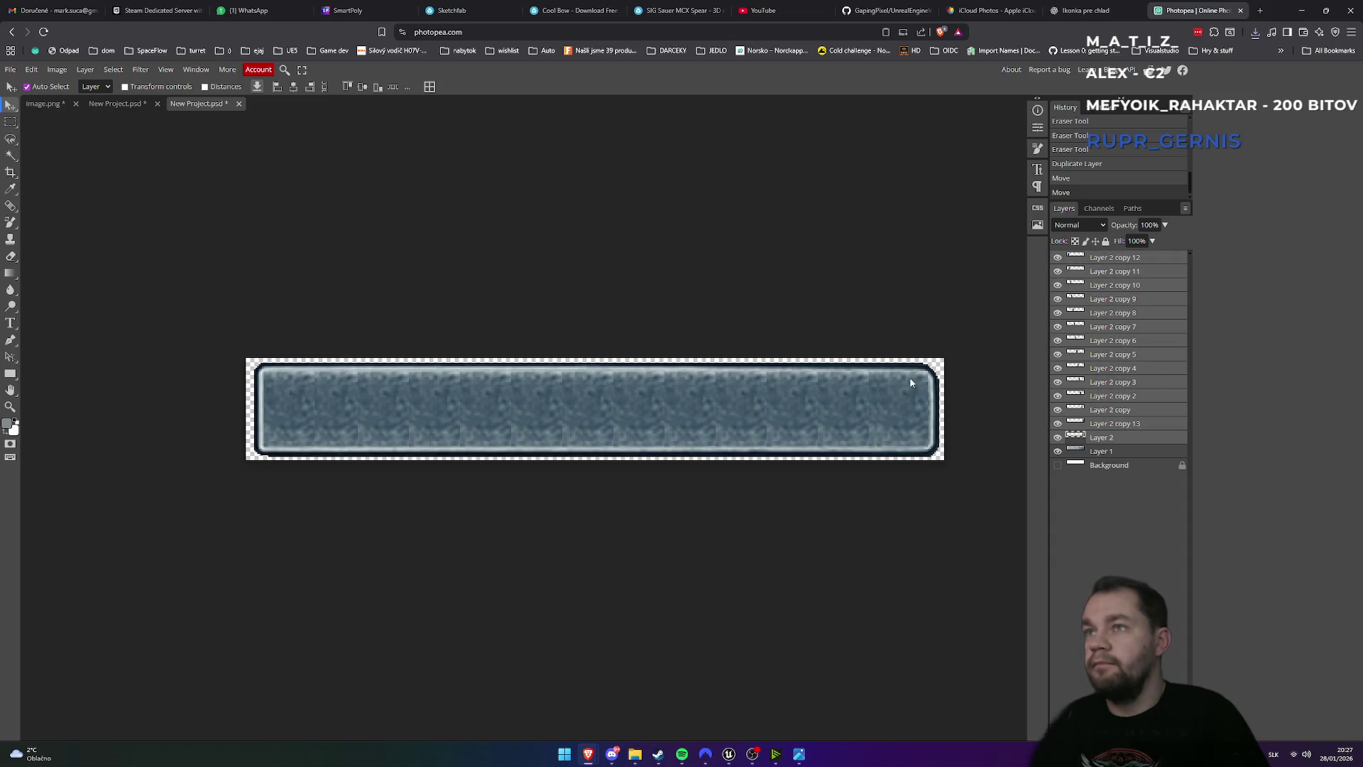
right_click(907, 391)
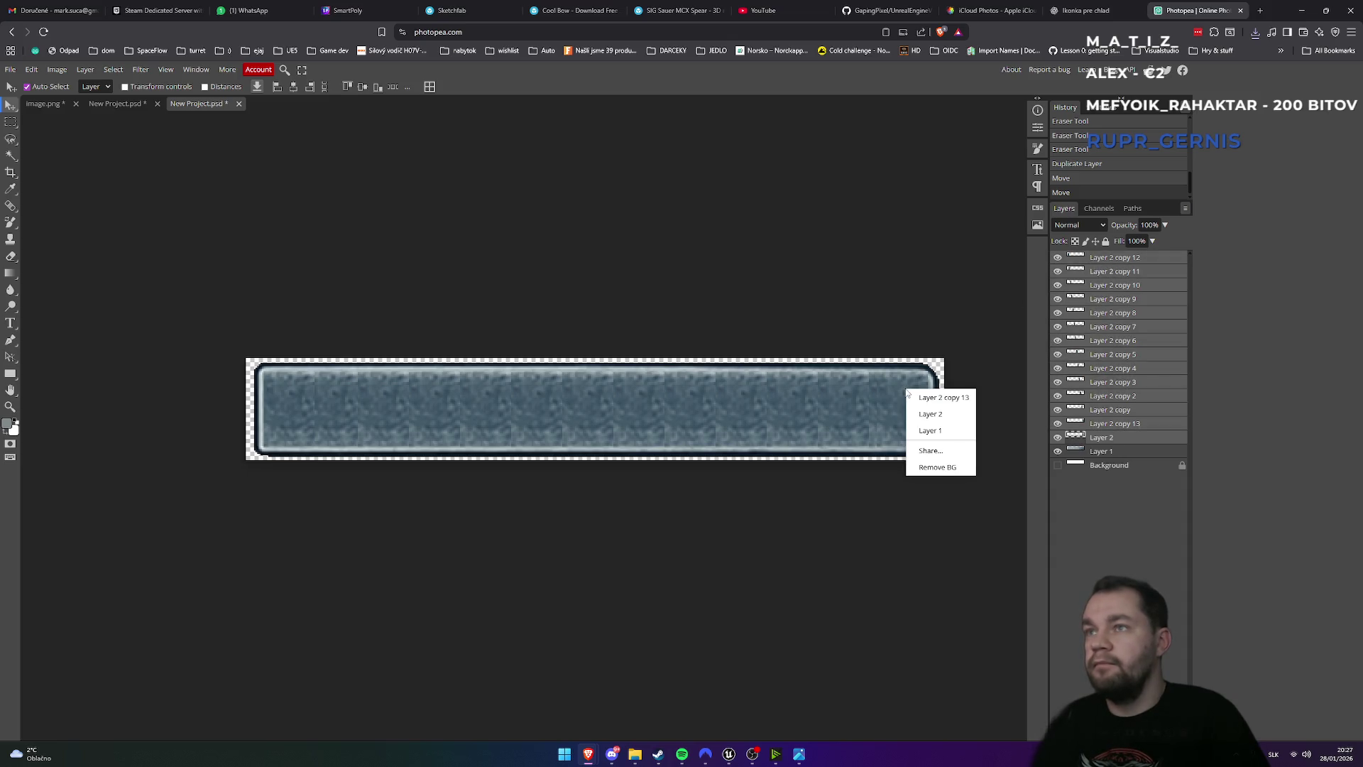
click(1116, 438)
shift+click(1112, 261)
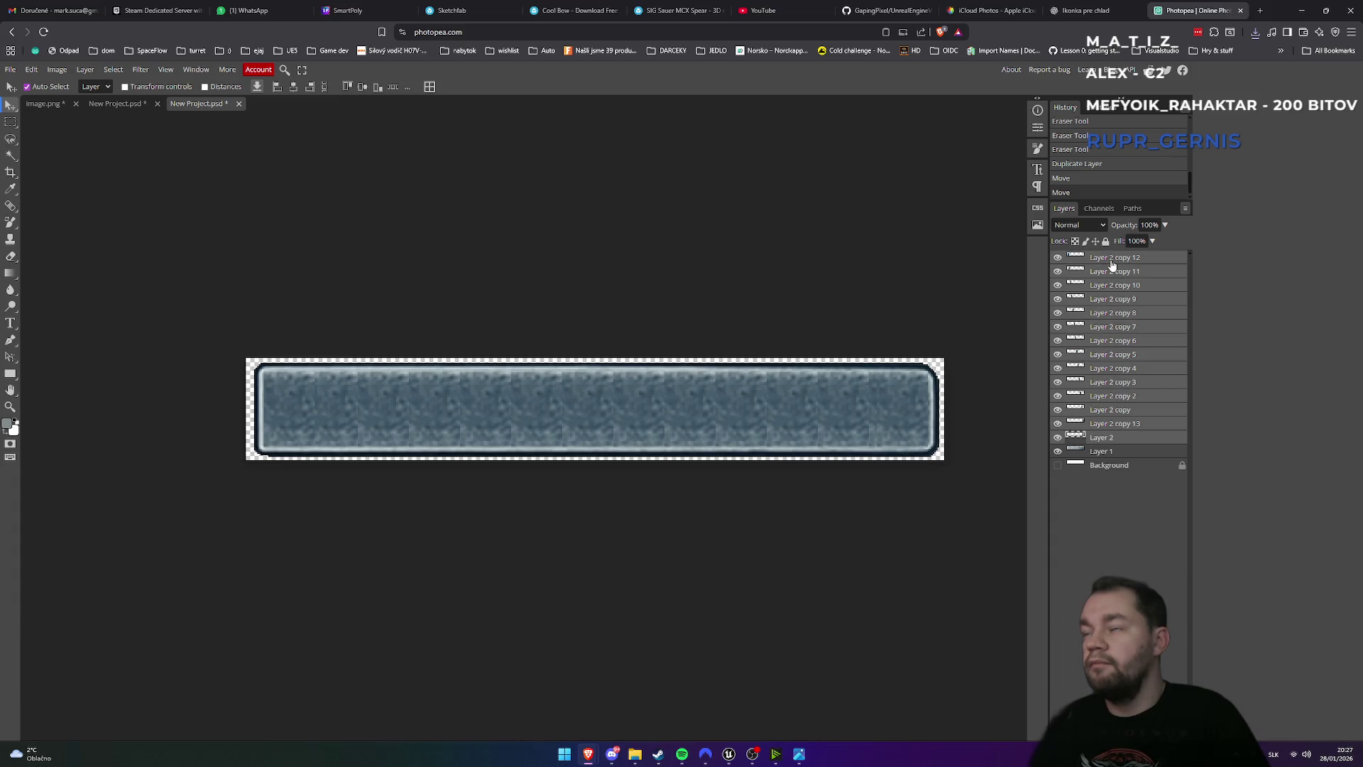
right_click(1112, 262)
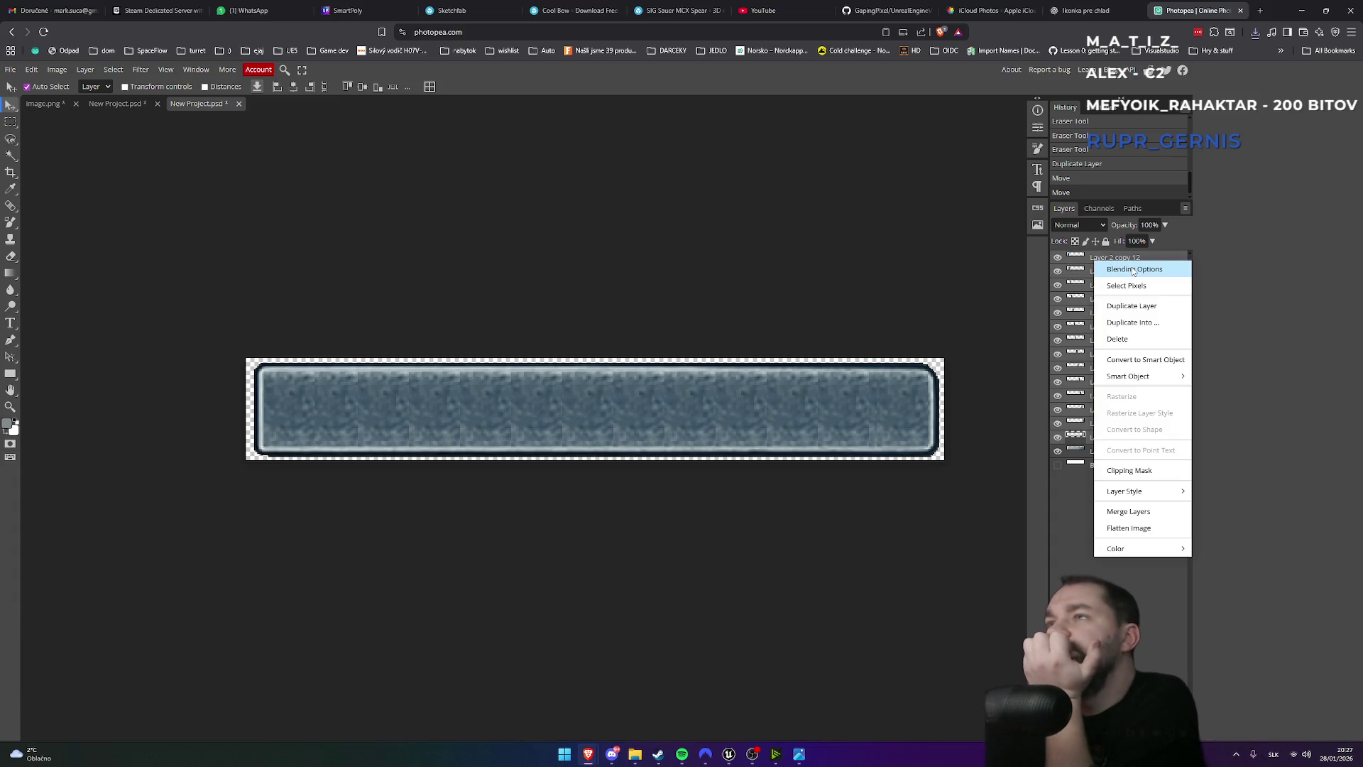
click(1132, 268)
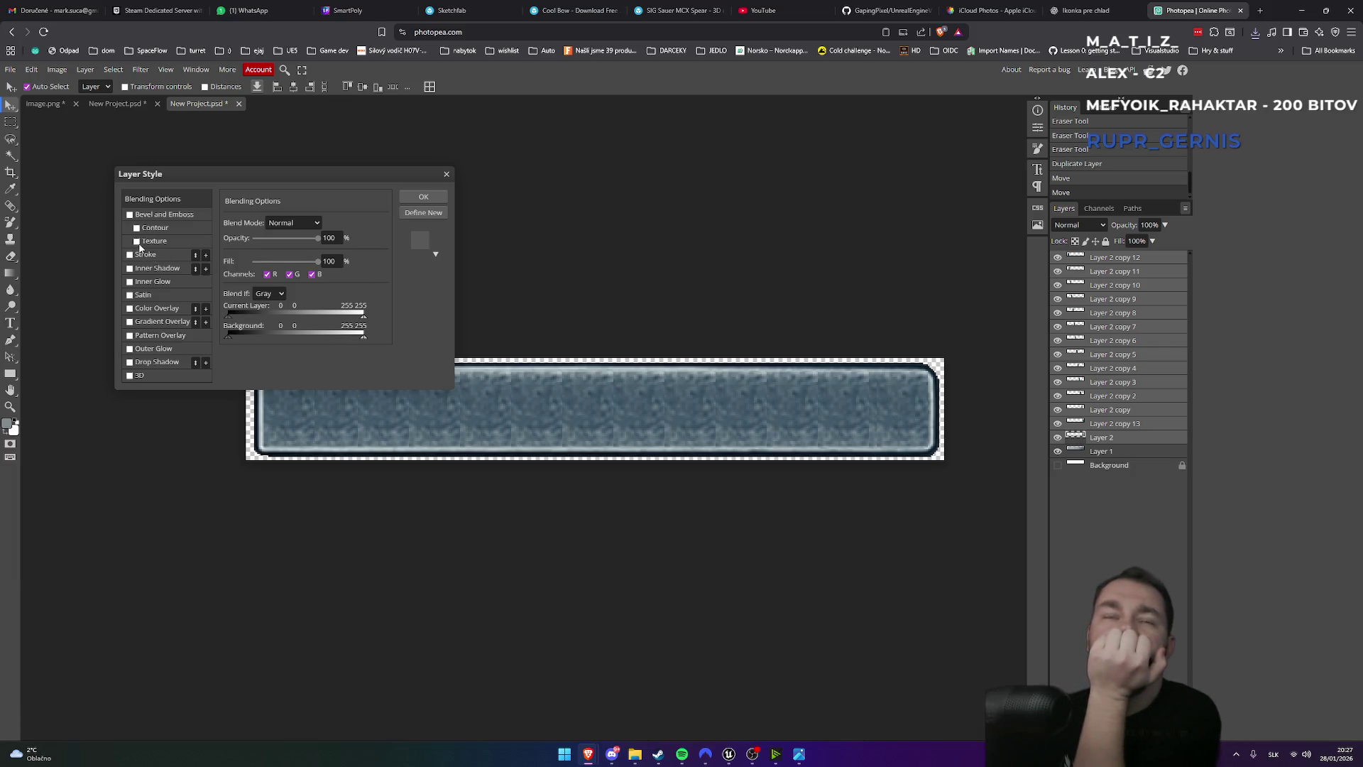
mouse_move(295, 240)
mouse_down()
mouse_move(252, 234)
mouse_move(324, 240)
mouse_up()
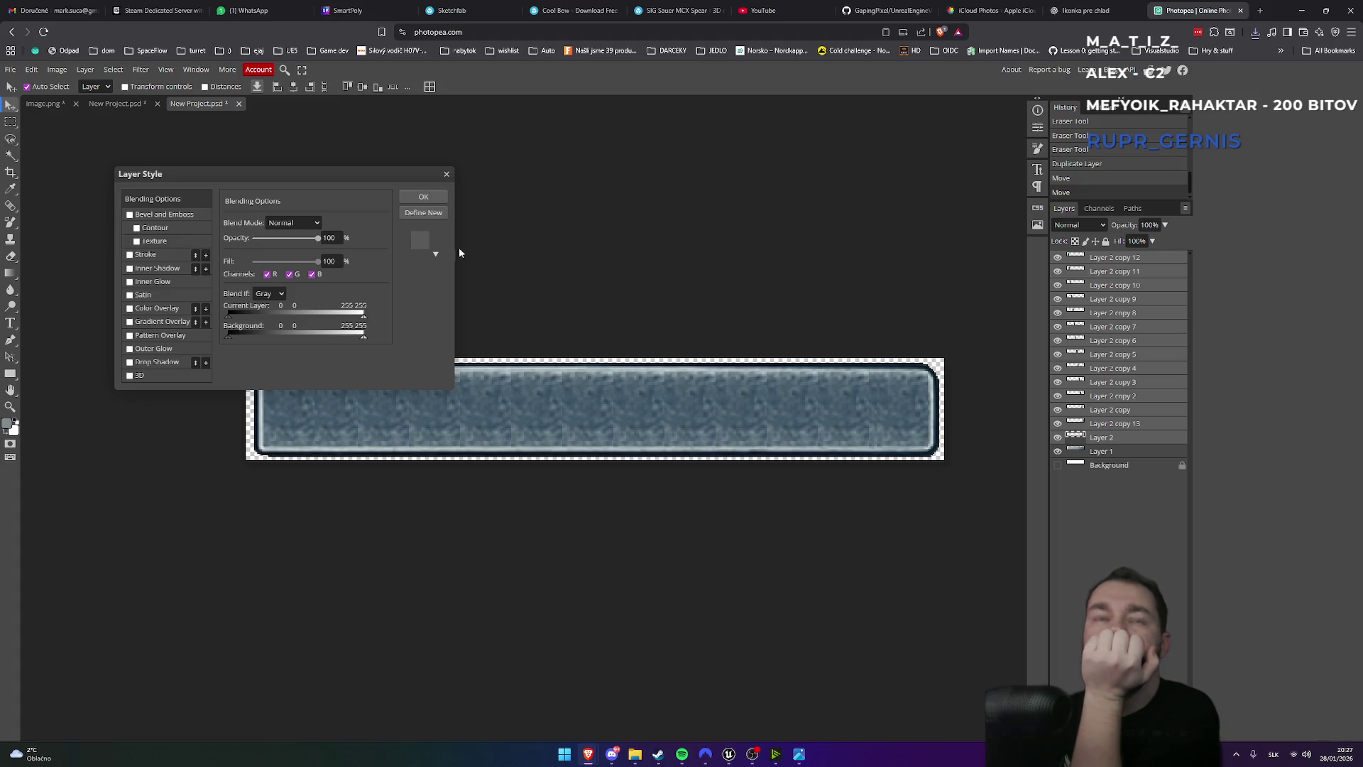
mouse_move(314, 265)
mouse_down()
mouse_move(249, 266)
mouse_move(350, 268)
mouse_up()
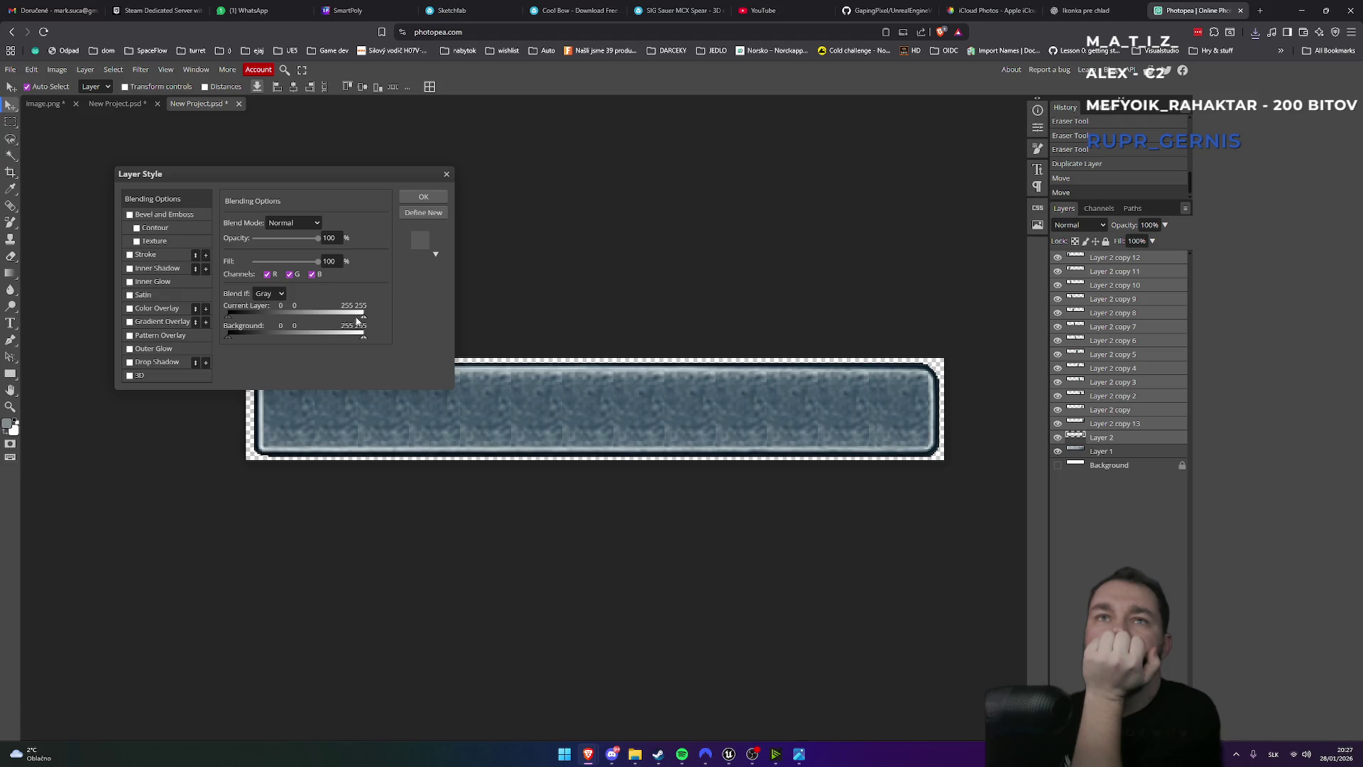
click(129, 255)
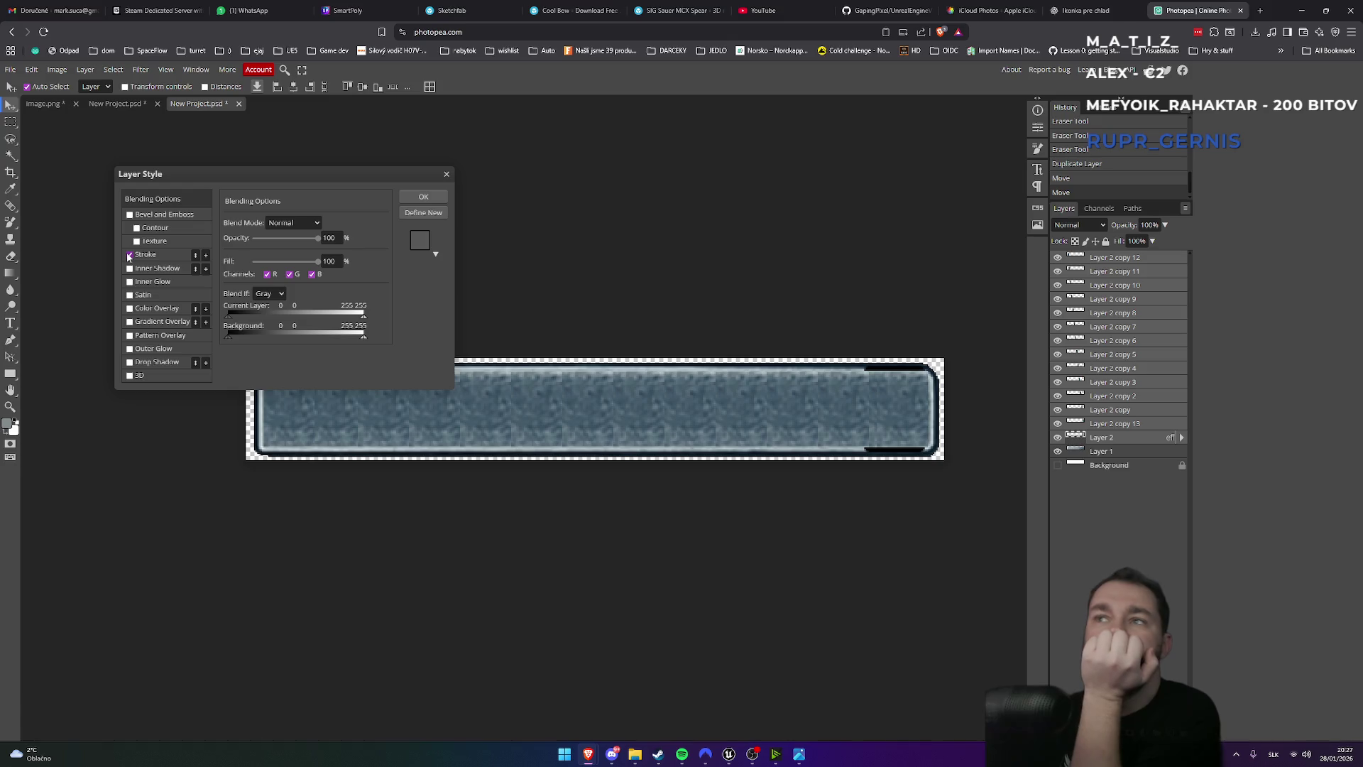
click(129, 255)
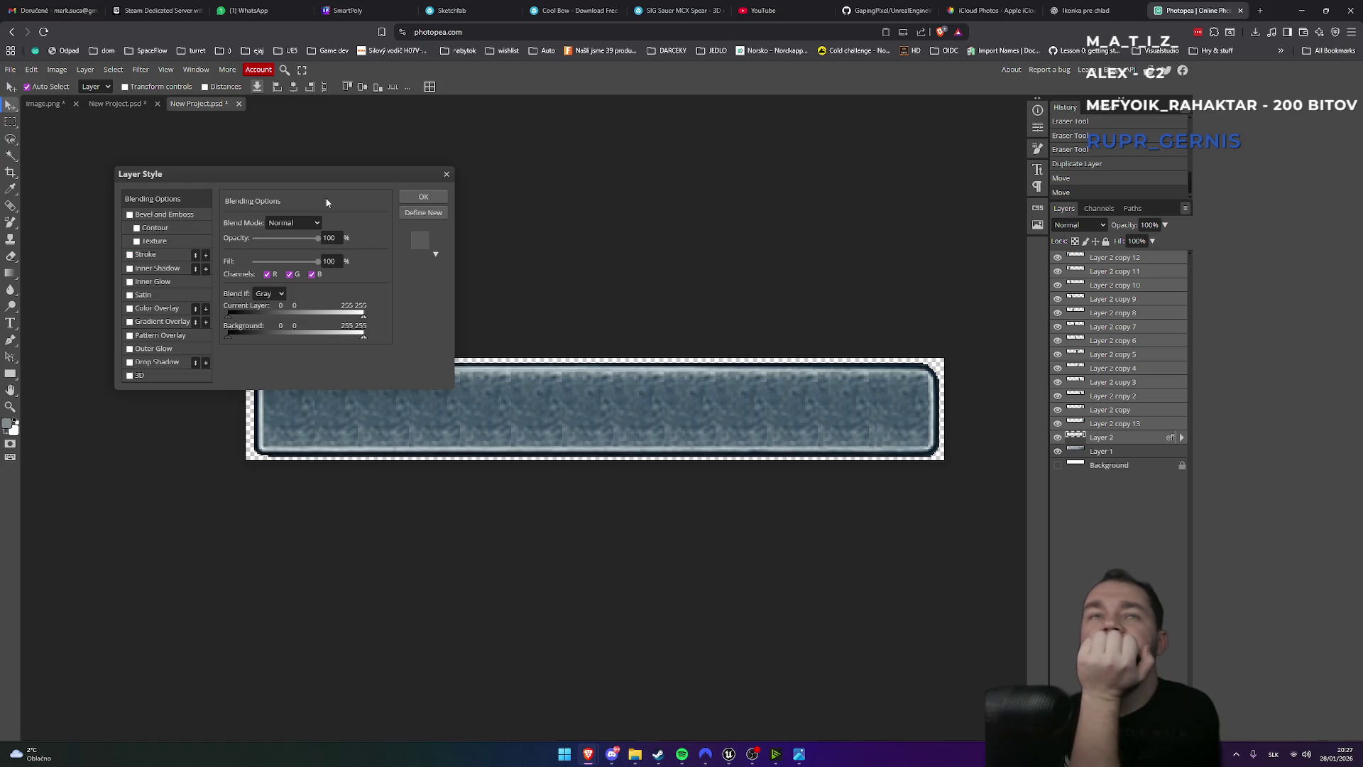
click(446, 173)
click(1103, 437)
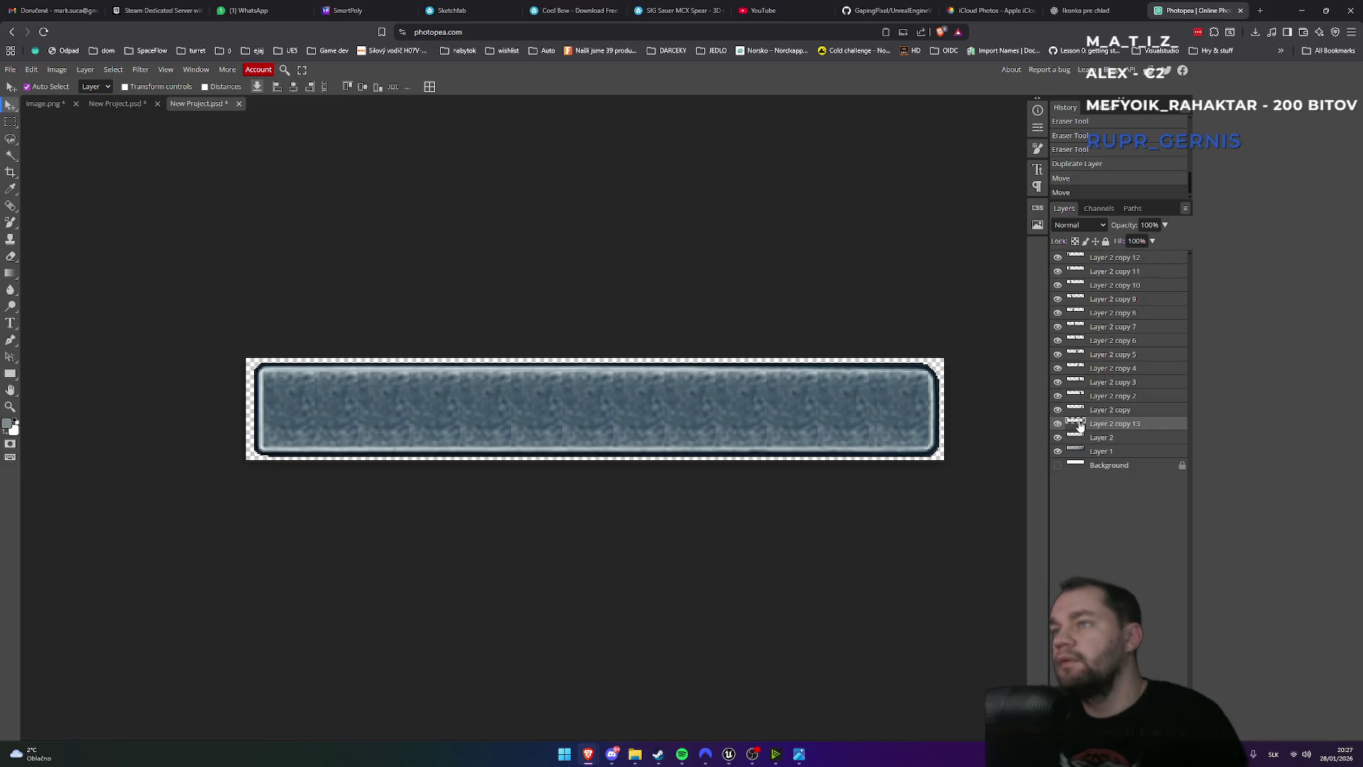
shift+click(1076, 260)
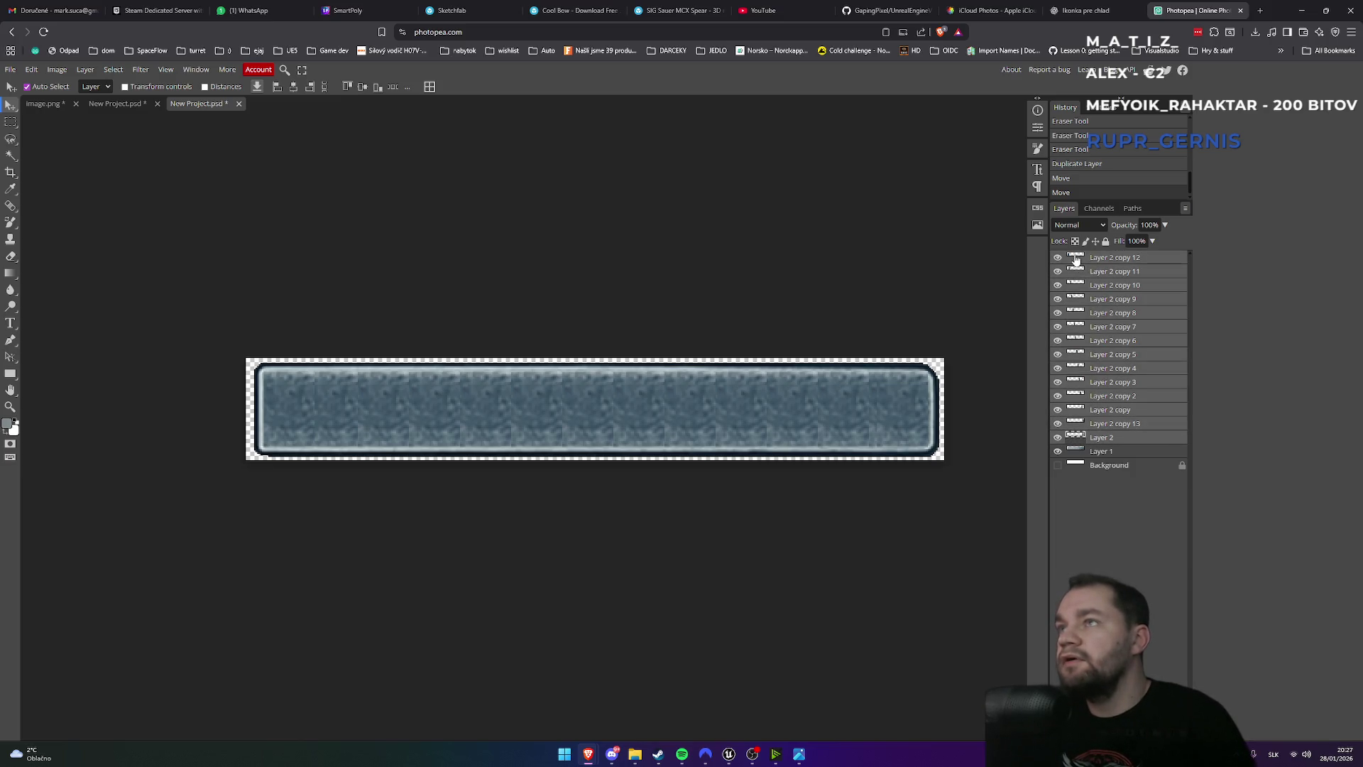
click(1075, 425)
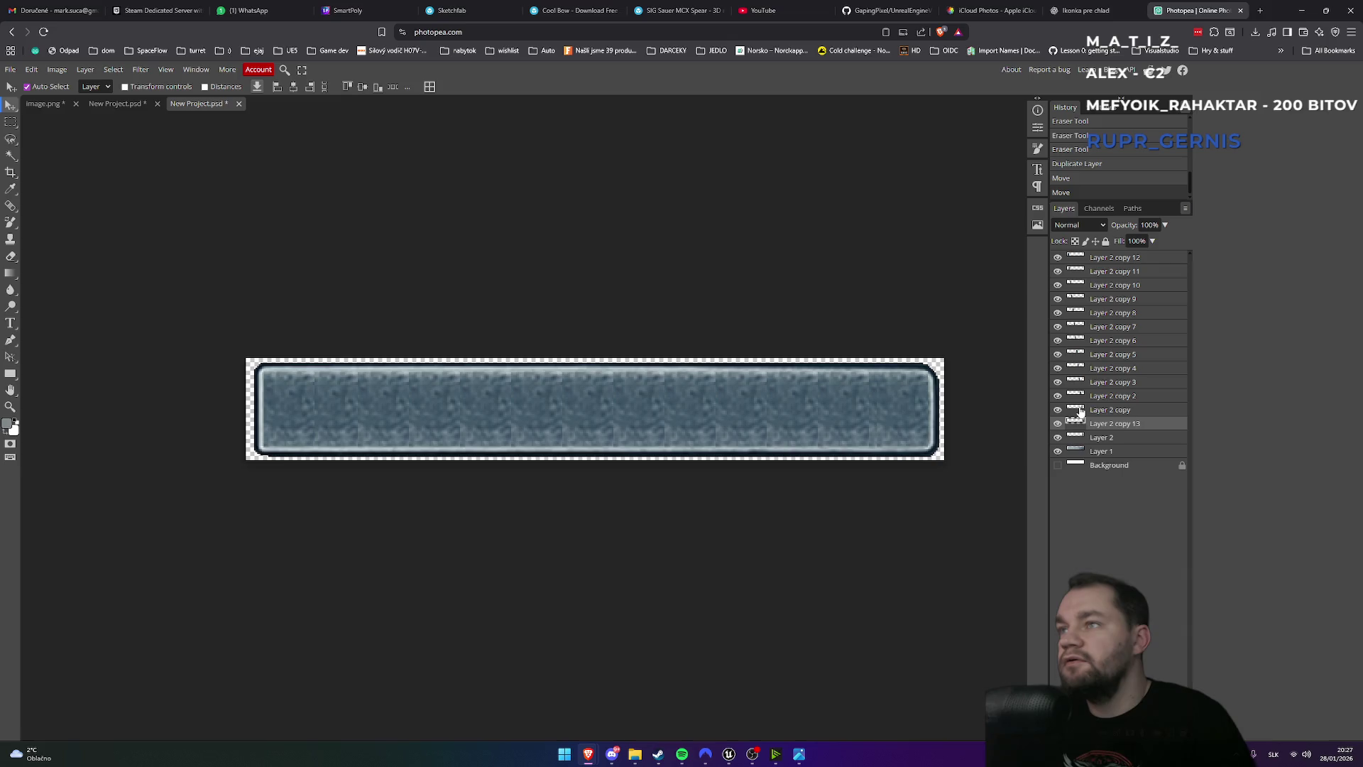
click(1080, 411)
click(1088, 438)
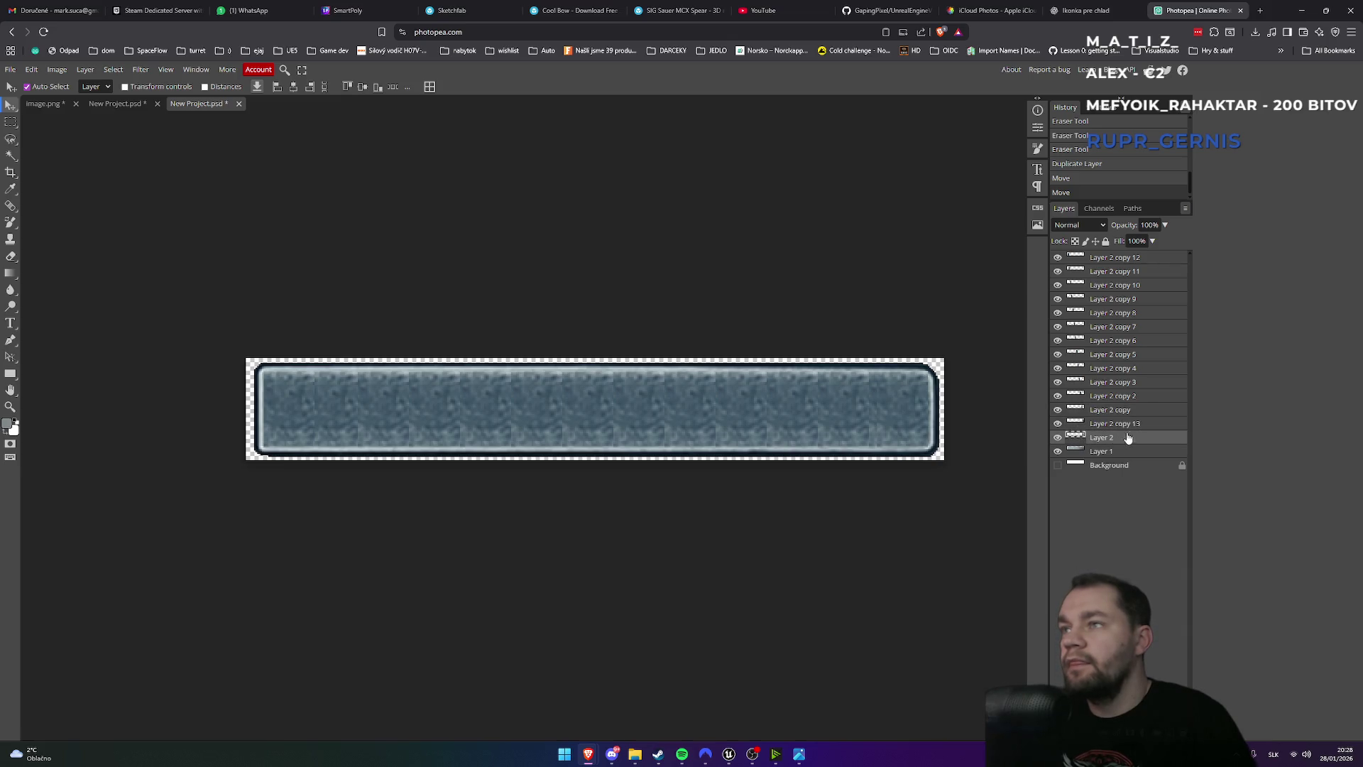
right_click(1147, 260)
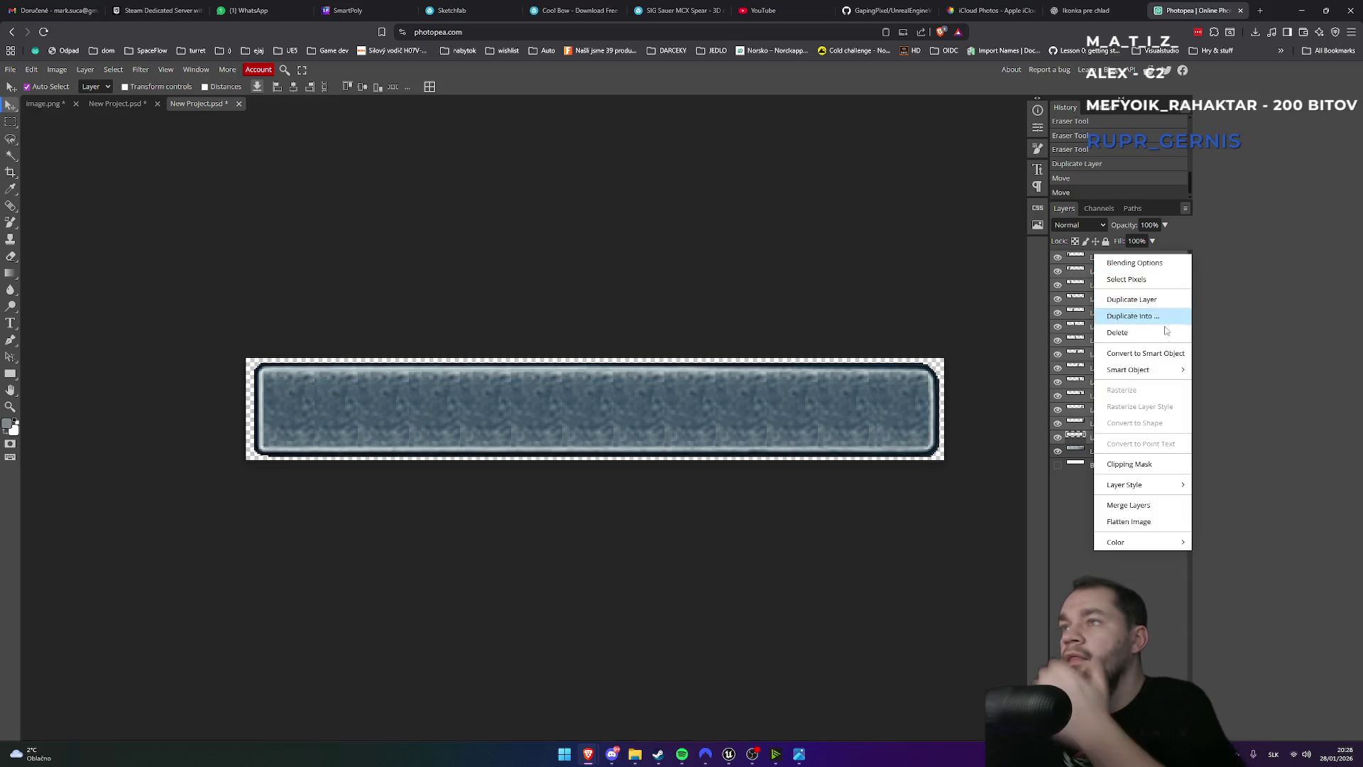
- Convert the Layer 2 copies into one smart object and open its layer style settings
mouse_move(1151, 371)
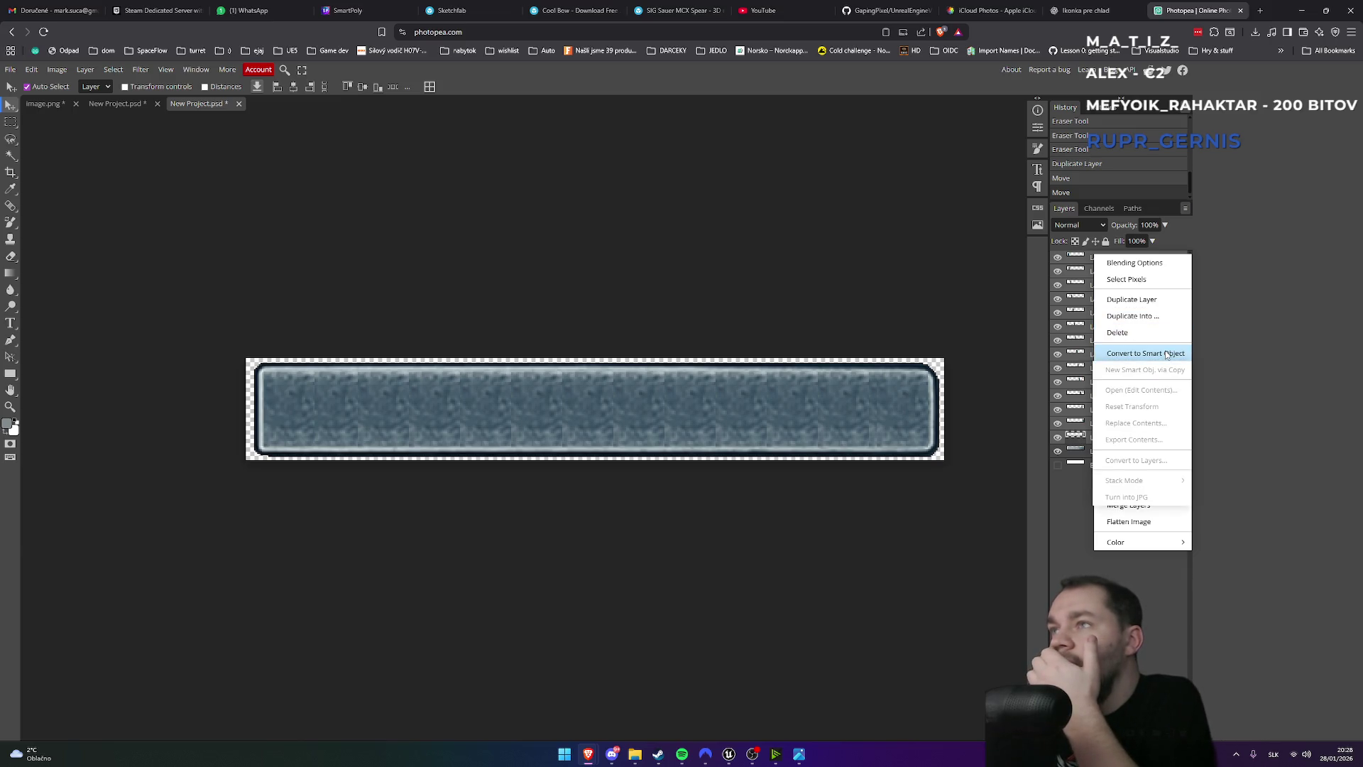
click(1162, 358)
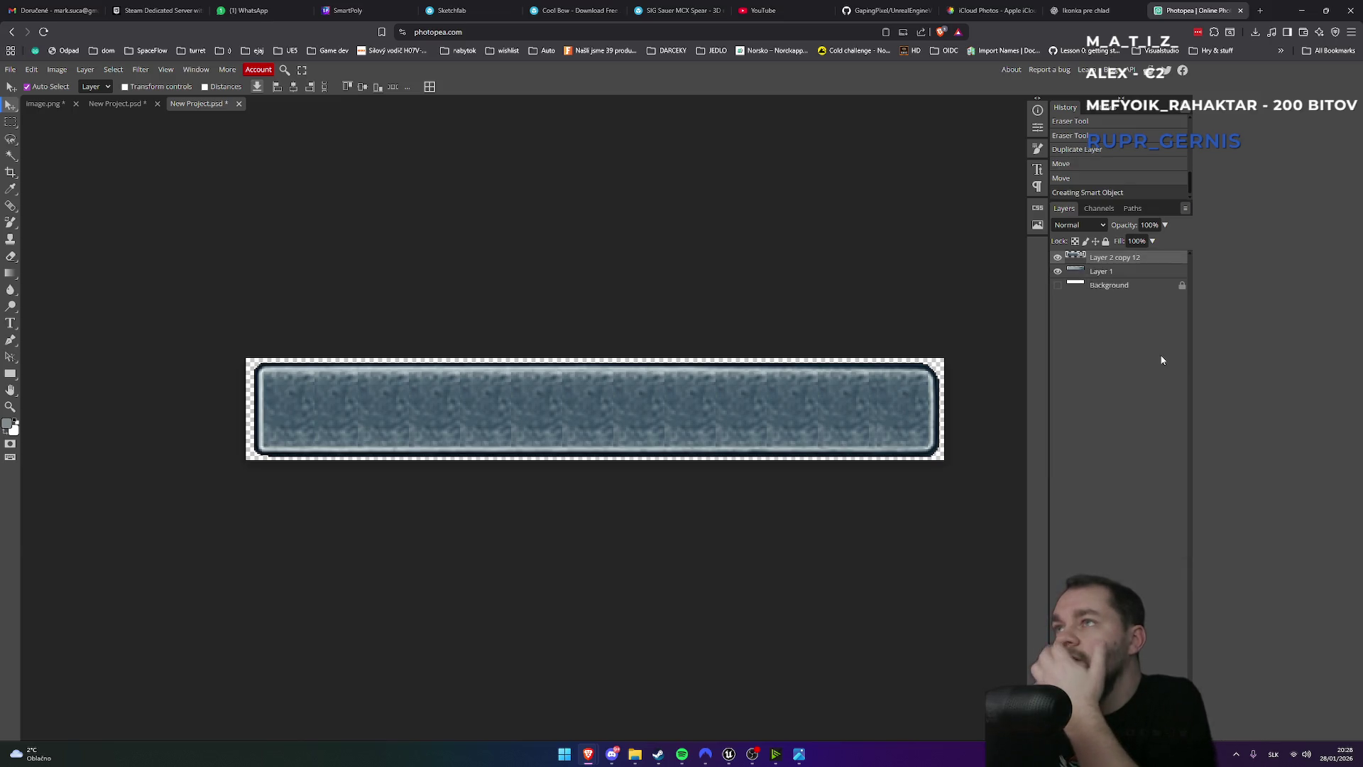
right_click(1117, 264)
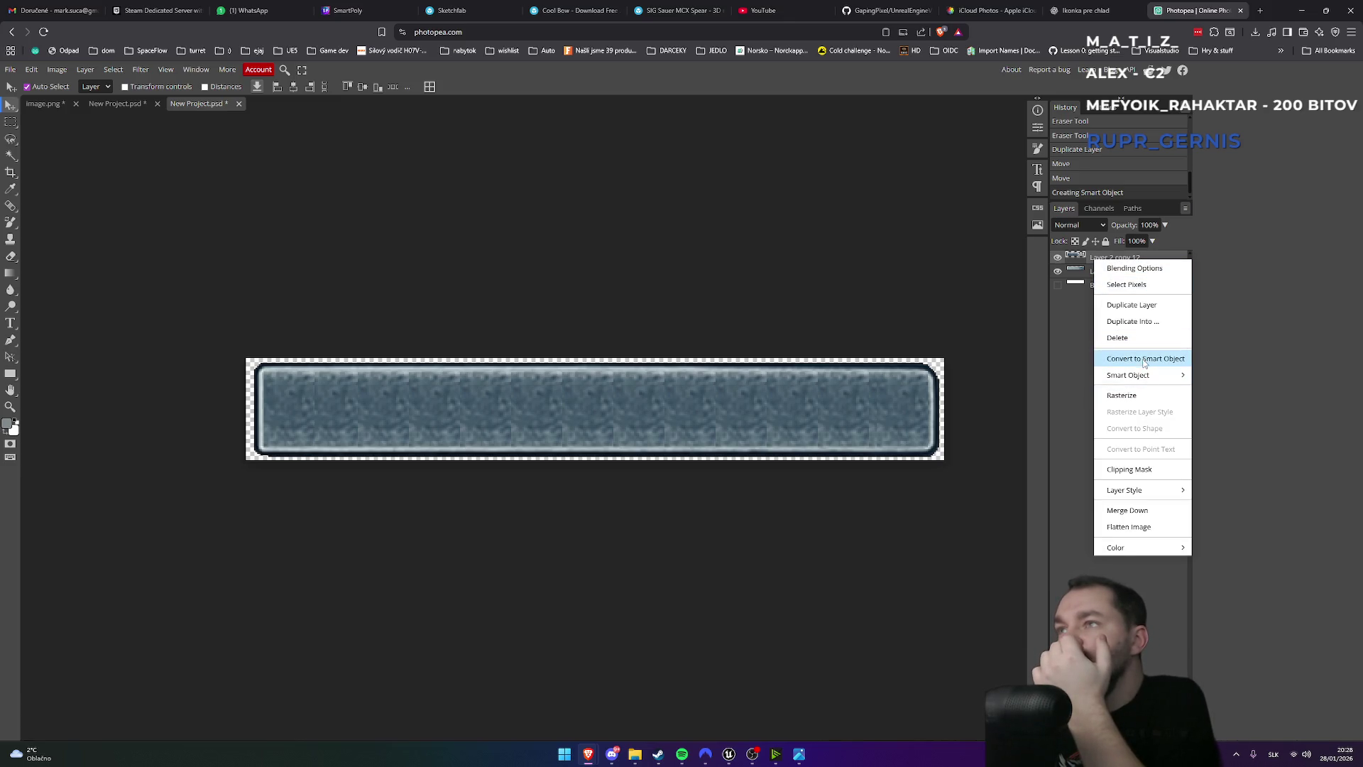
click(1129, 269)
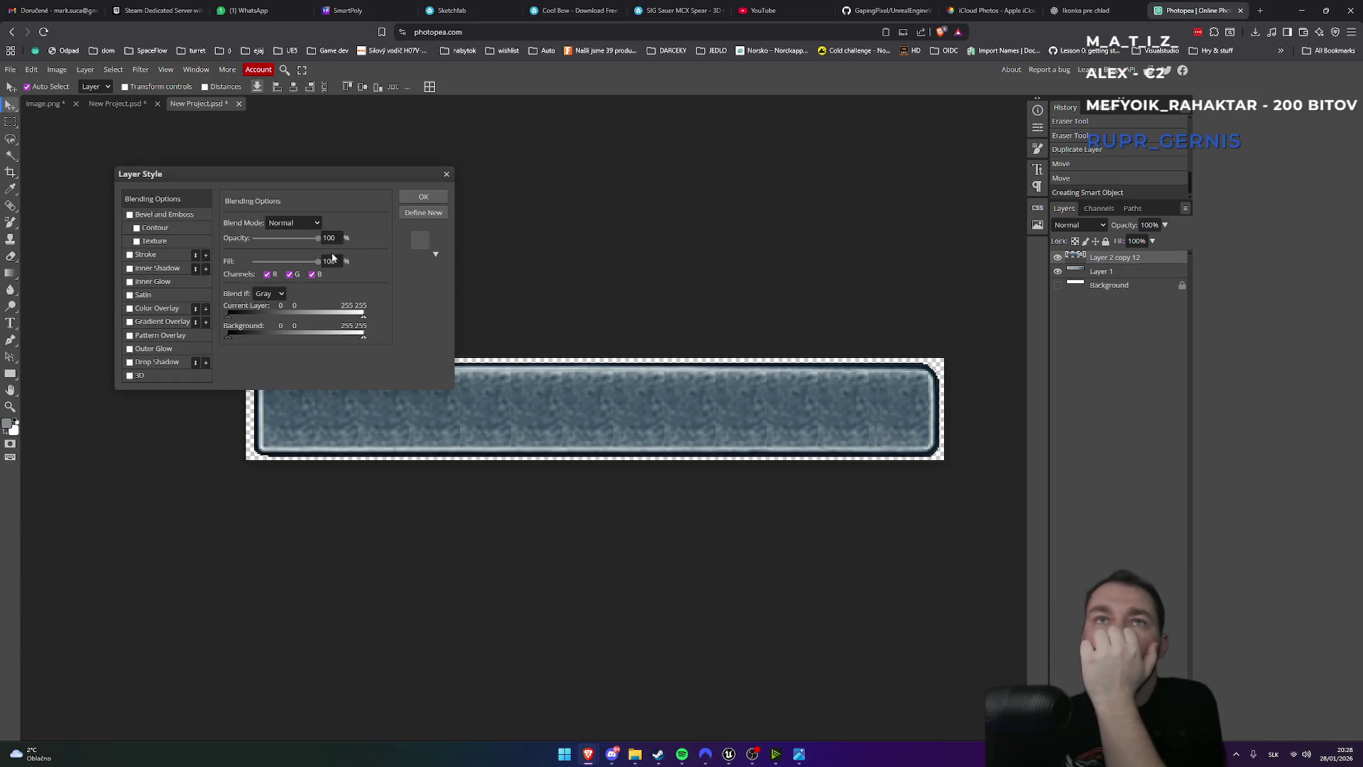
mouse_move(281, 241)
mouse_down()
mouse_move(249, 242)
mouse_move(352, 243)
mouse_move(270, 266)
mouse_move(306, 270)
mouse_move(270, 269)
mouse_move(378, 267)
mouse_up()
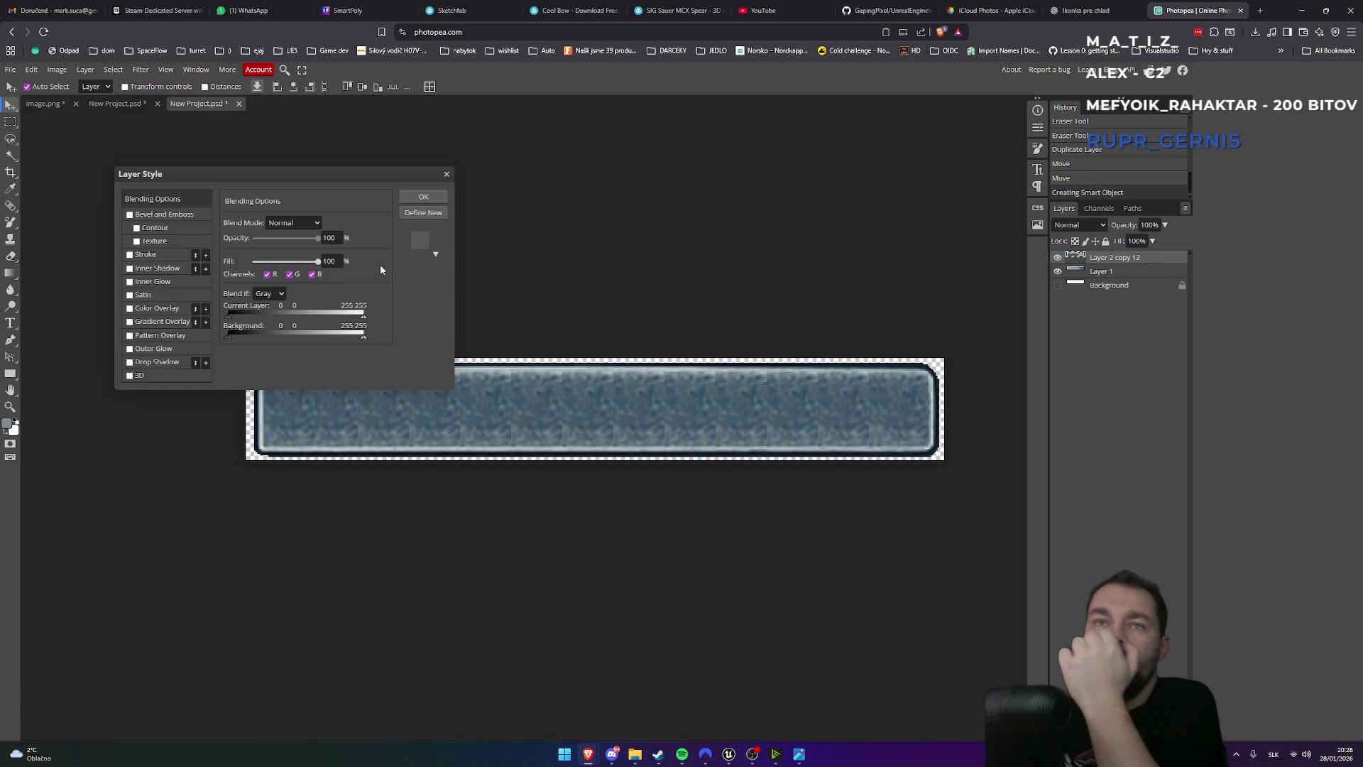
- Add a Color Overlay to the bar and set its colour to blue
click(130, 309)
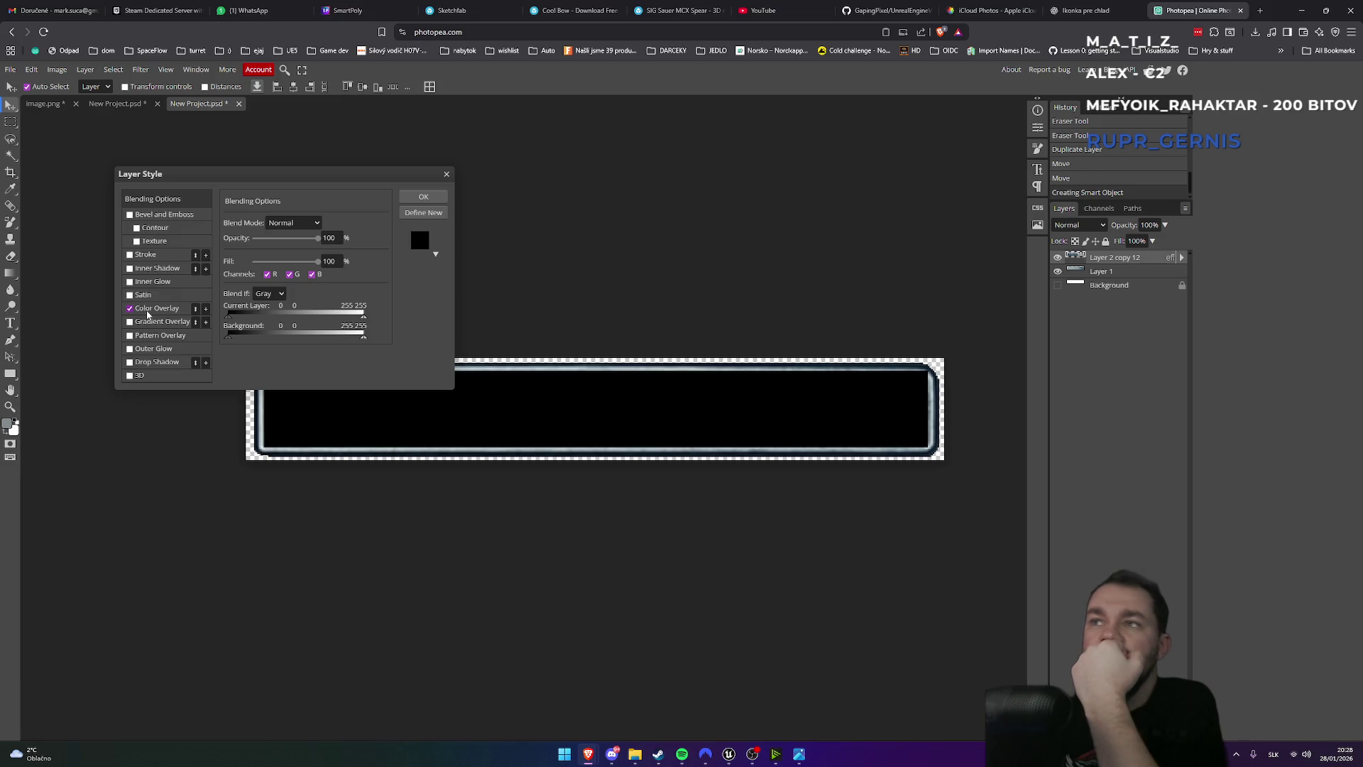
click(151, 311)
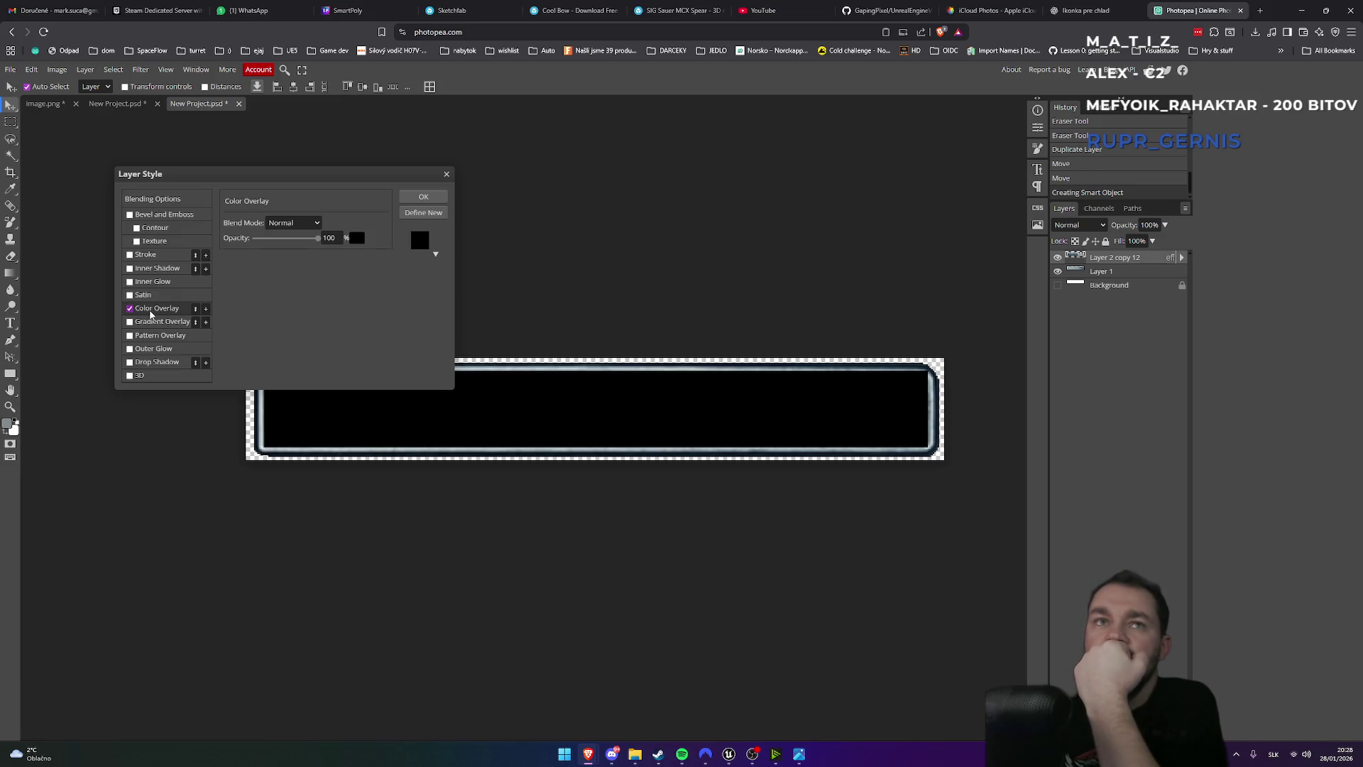
click(357, 238)
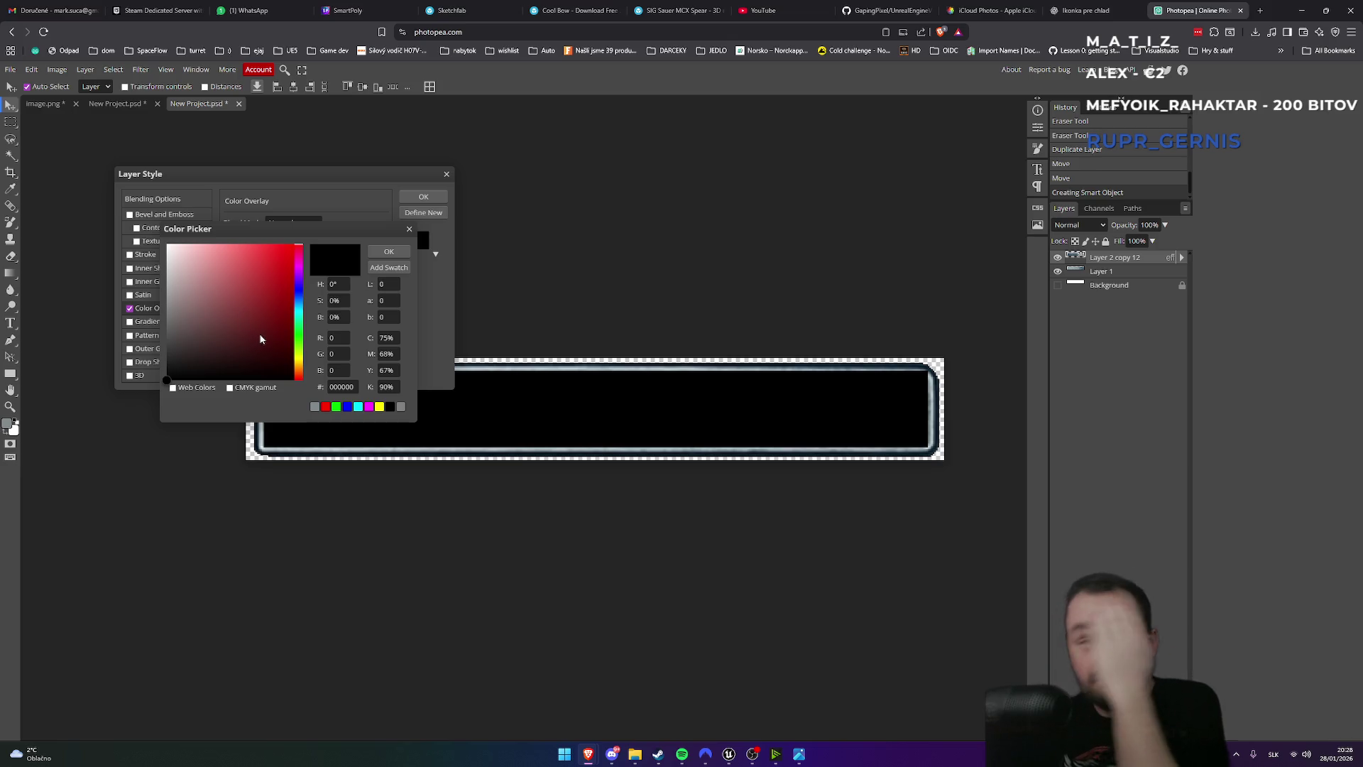
click(260, 309)
drag(299, 290, 298, 307)
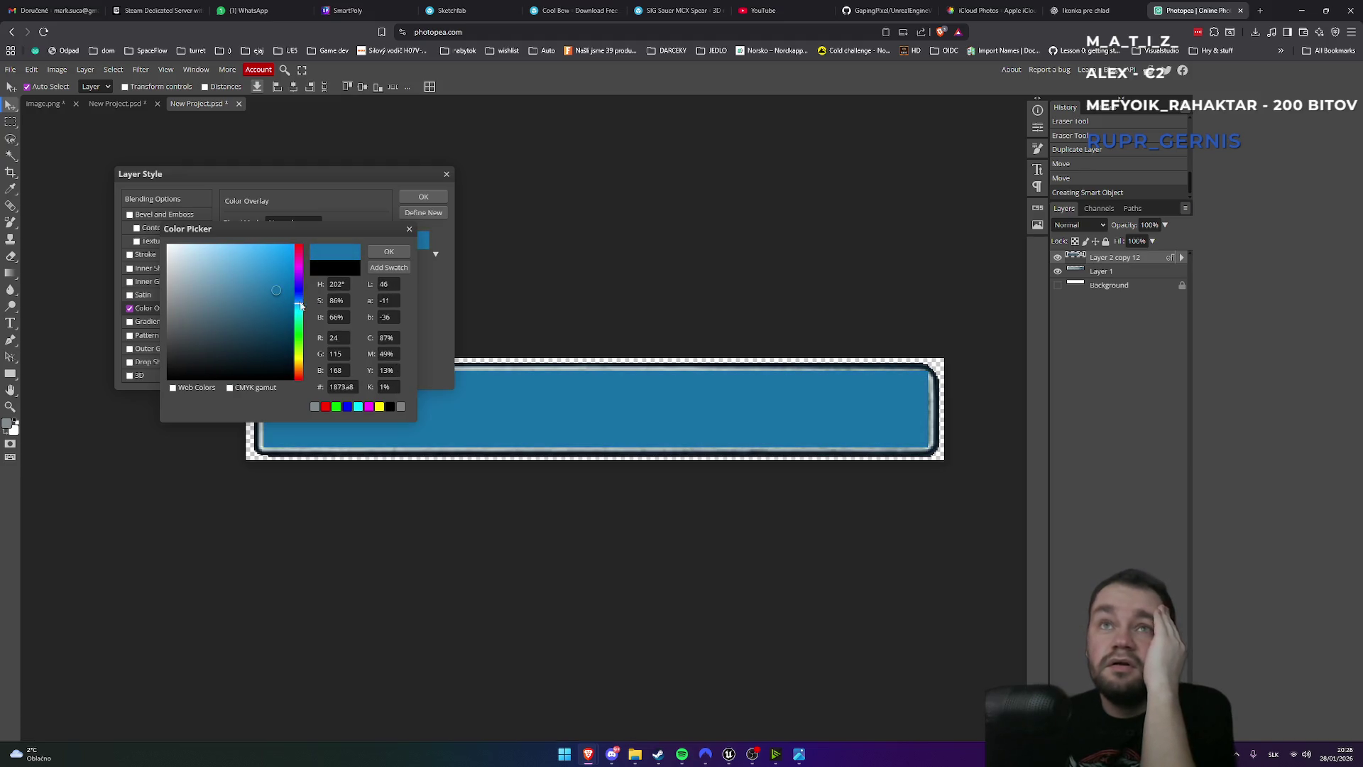
click(389, 252)
- Lower the blue overlay's opacity to about 30% and apply the style
drag(319, 242, 296, 243)
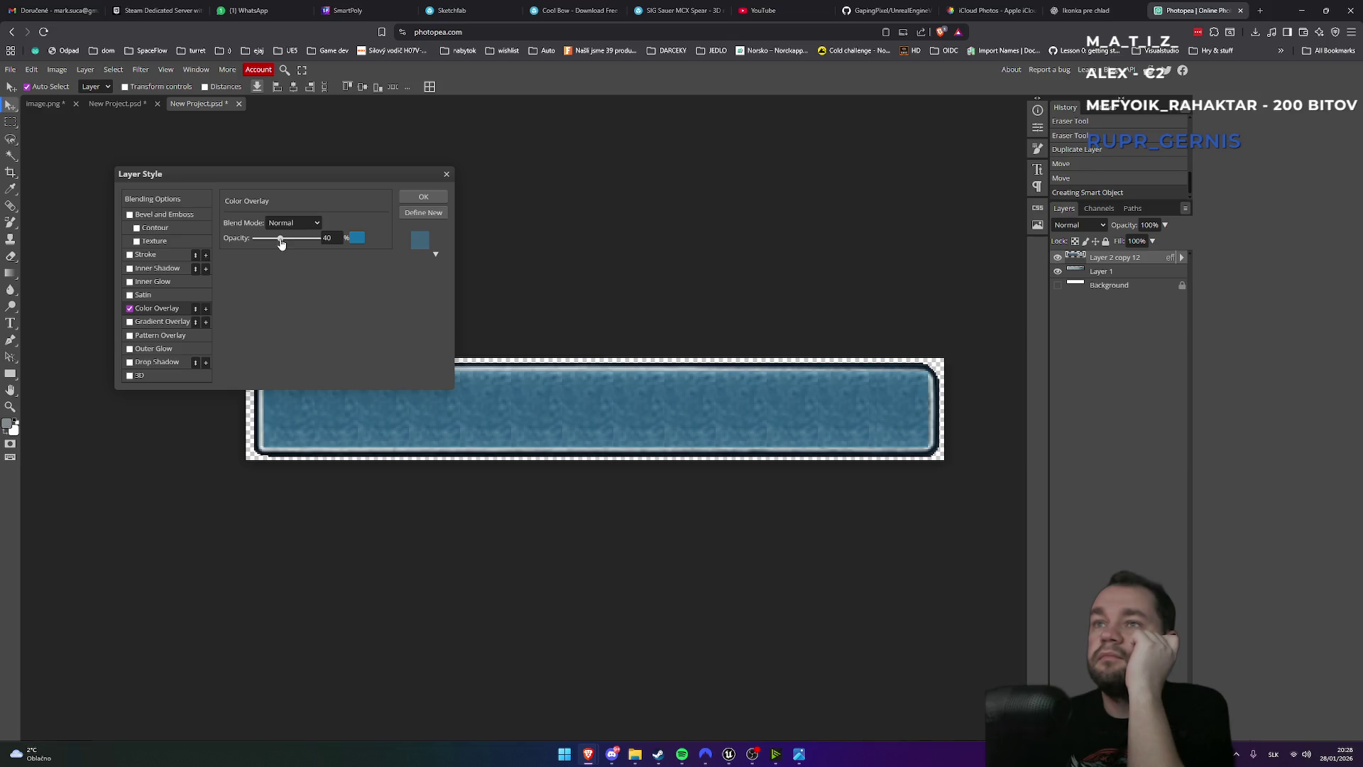
mouse_move(268, 244)
mouse_down()
mouse_move(215, 242)
mouse_move(278, 246)
mouse_up()
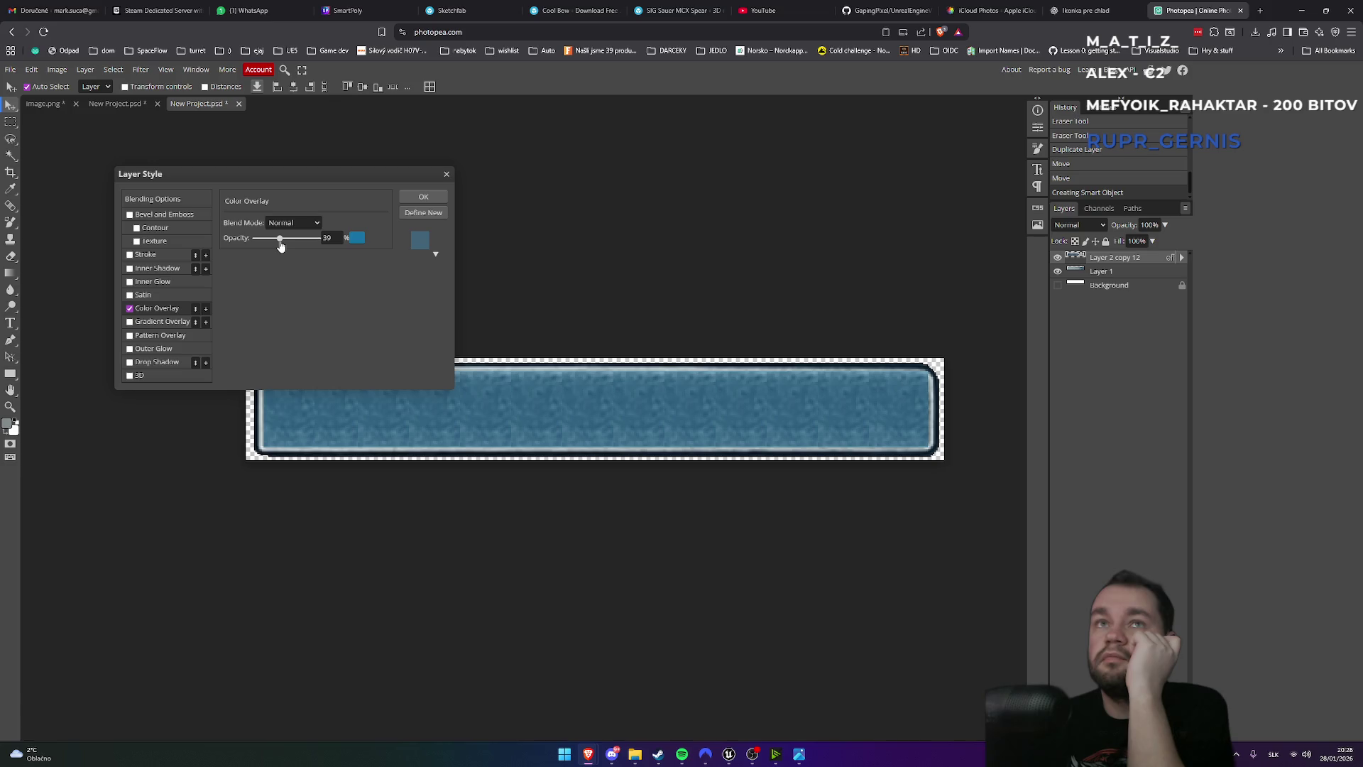
double_click(325, 239)
text(30)
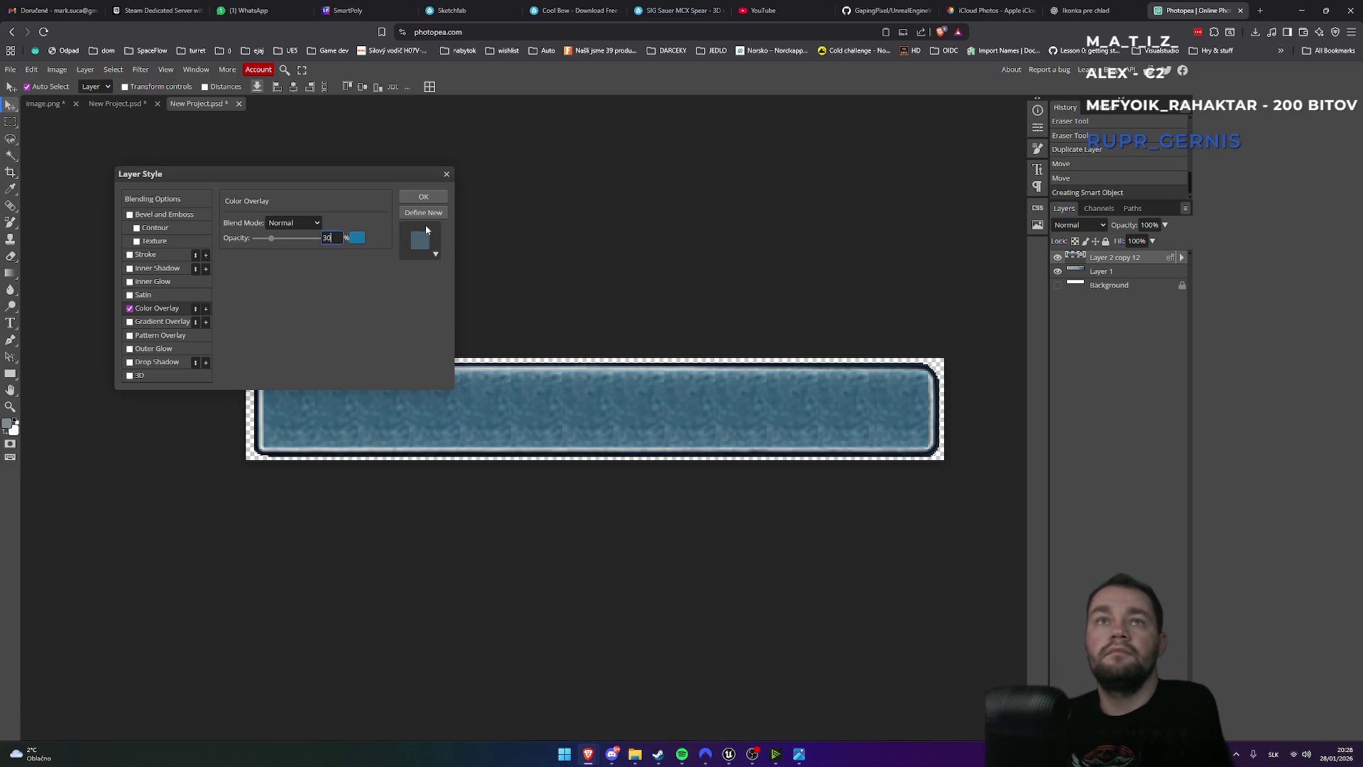
click(423, 197)
key(ctrl+minus)
key(ctrl+minus)
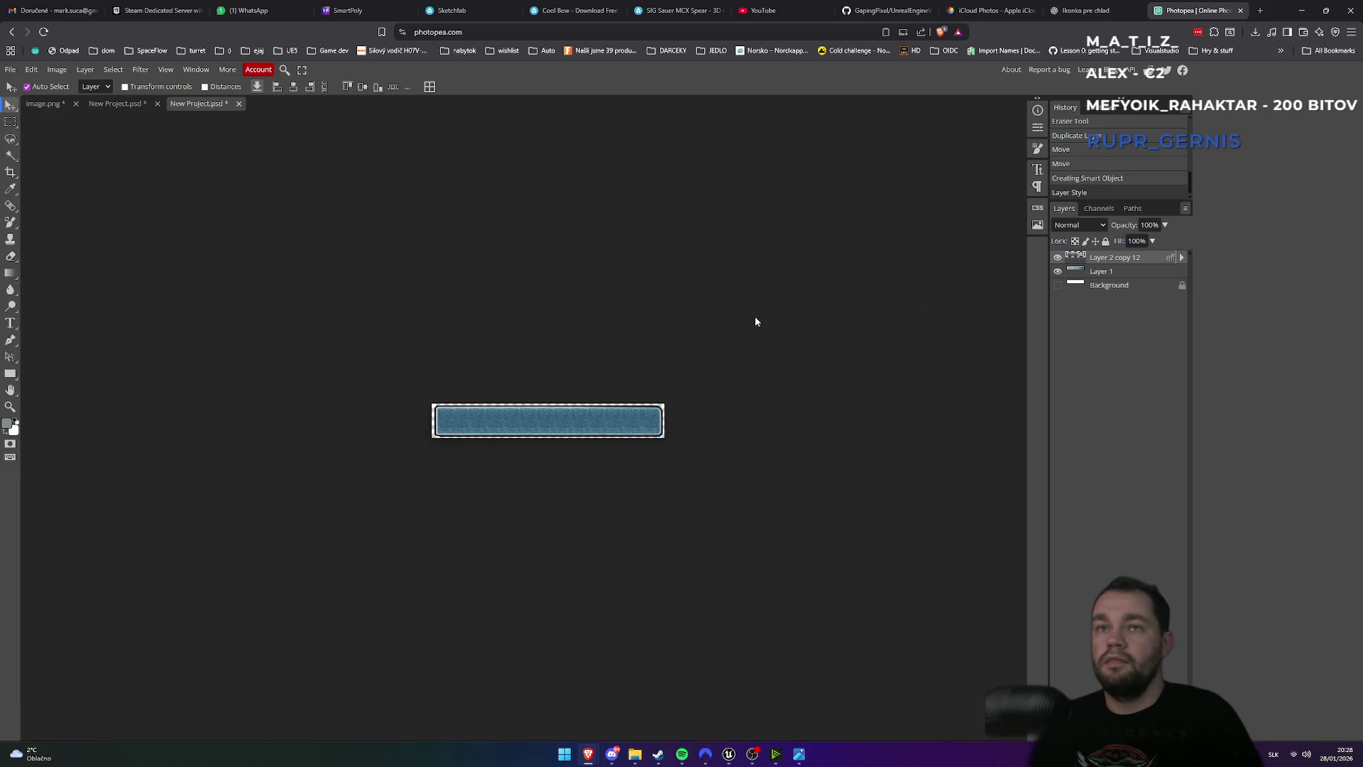
- Zoom in and back out to inspect the paler grey-white bar texture
key(ctrl+plus)
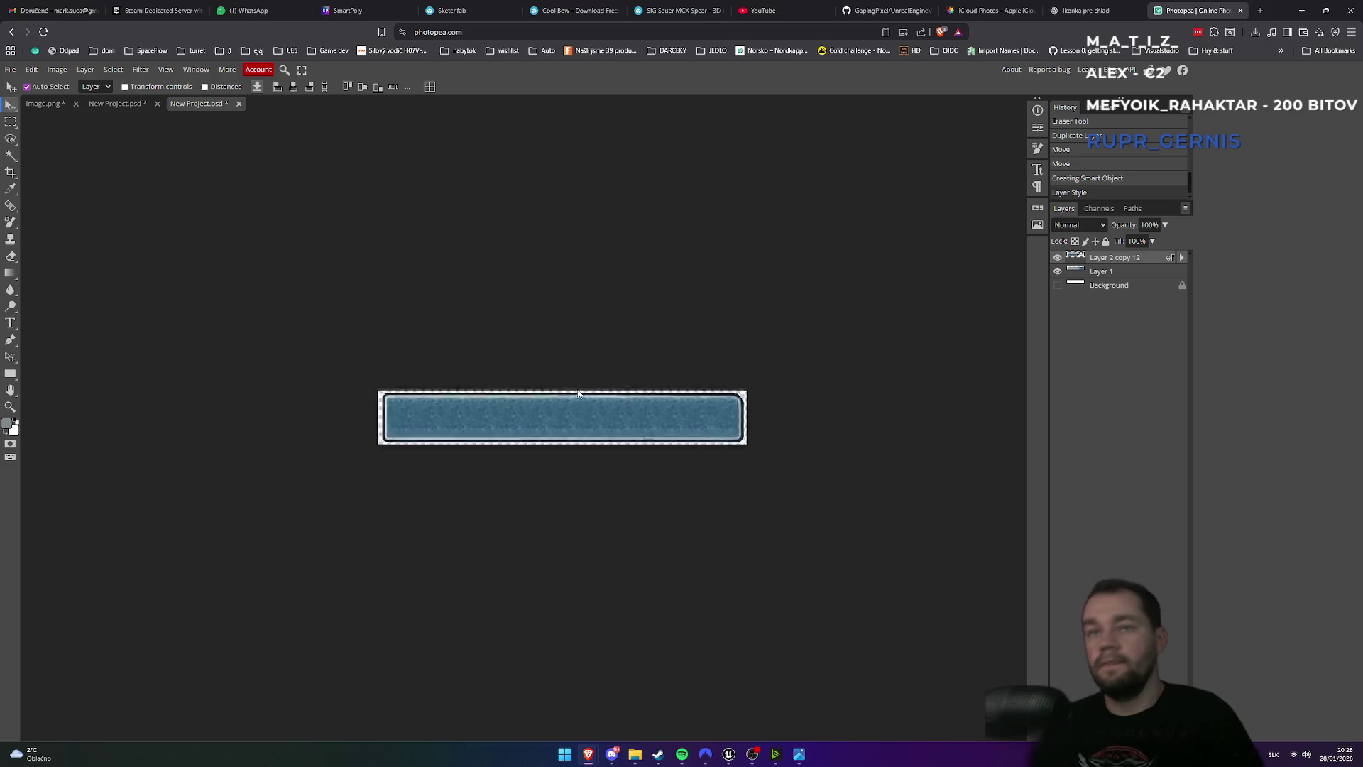
key(ctrl+plus)
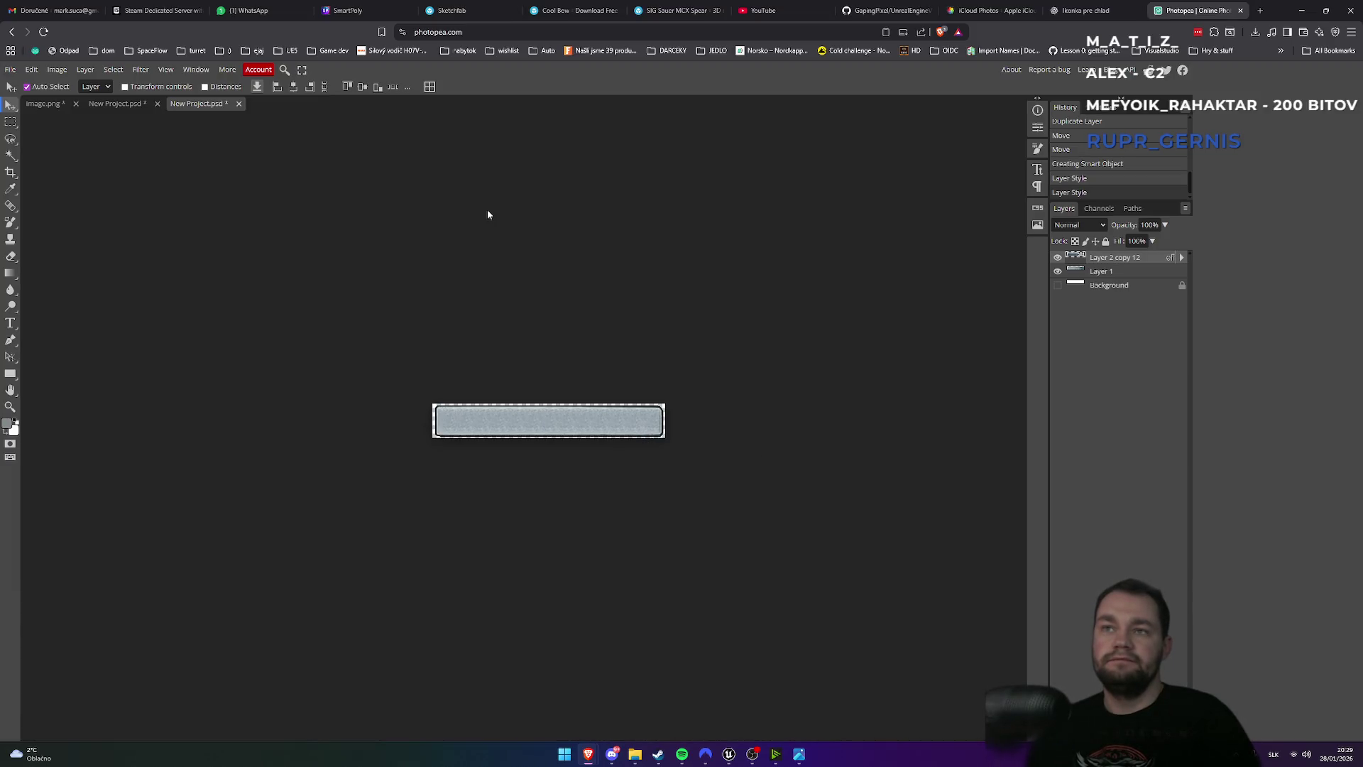
key(ctrl+minus)
key(ctrl+minus)
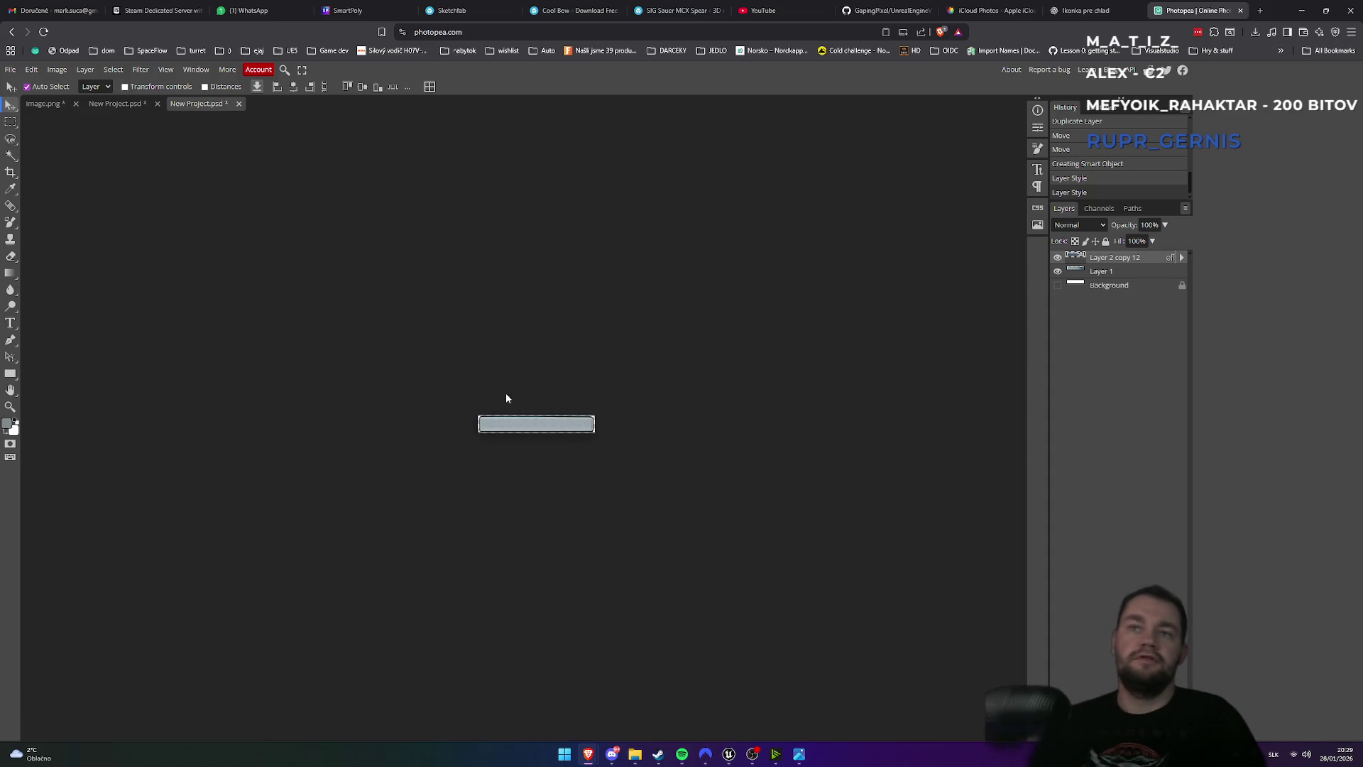
click(12, 71)
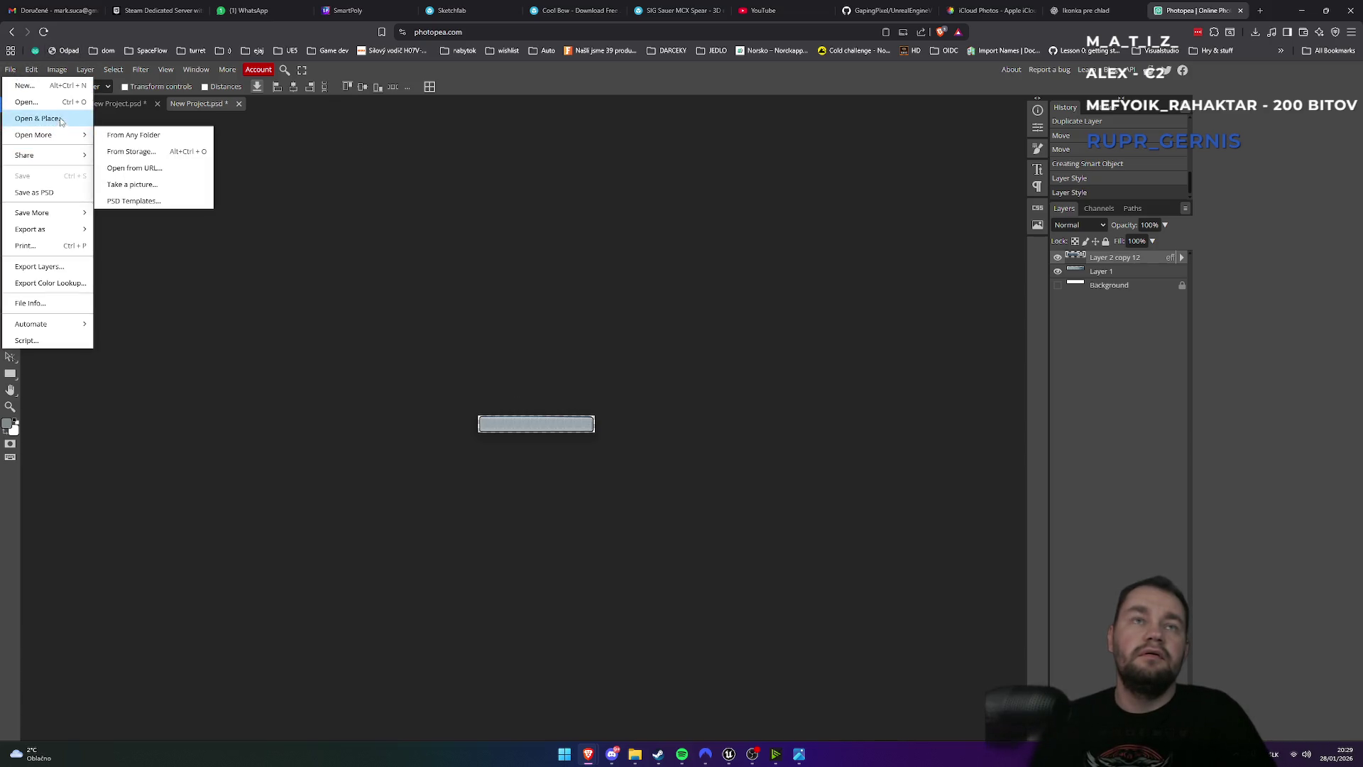
- Export the bar as progressbarwhite.png to the Desktop, then switch to Unreal Engine
mouse_move(58, 231)
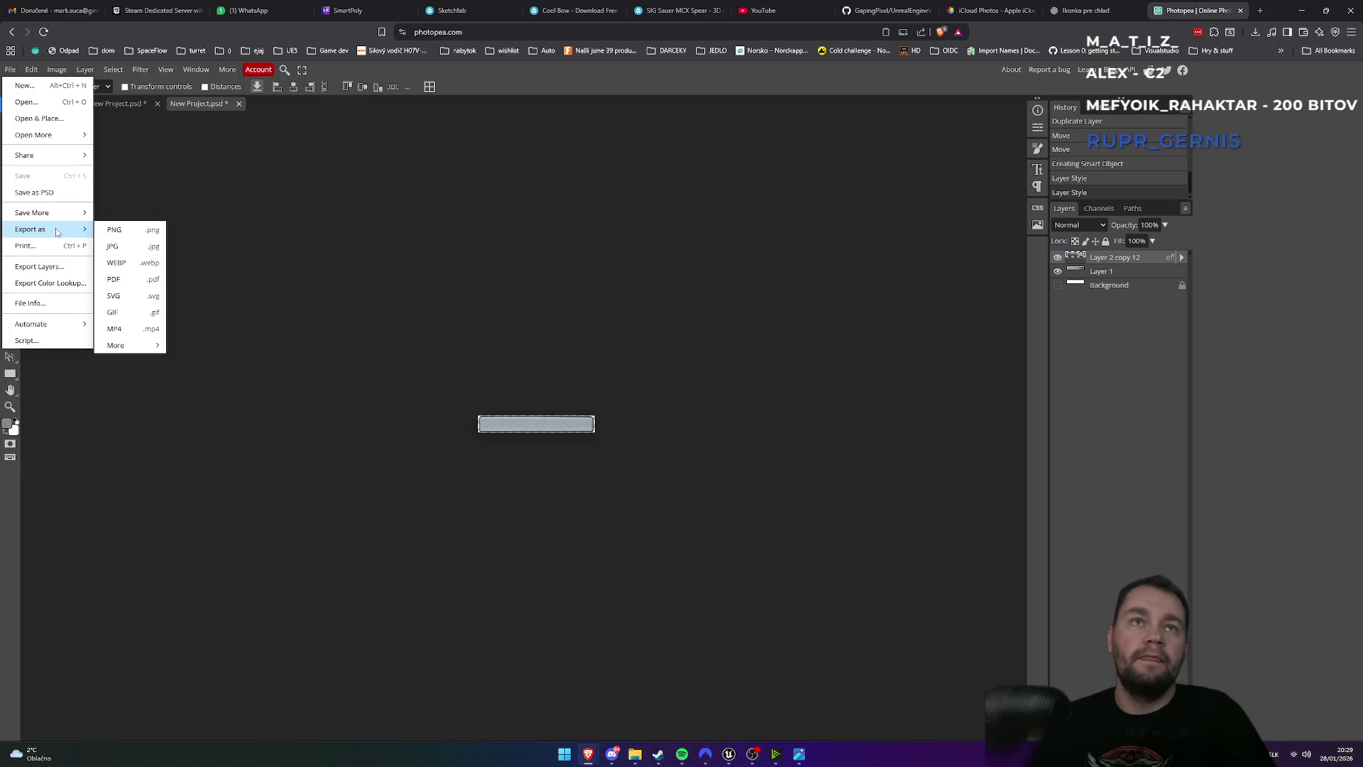
click(109, 231)
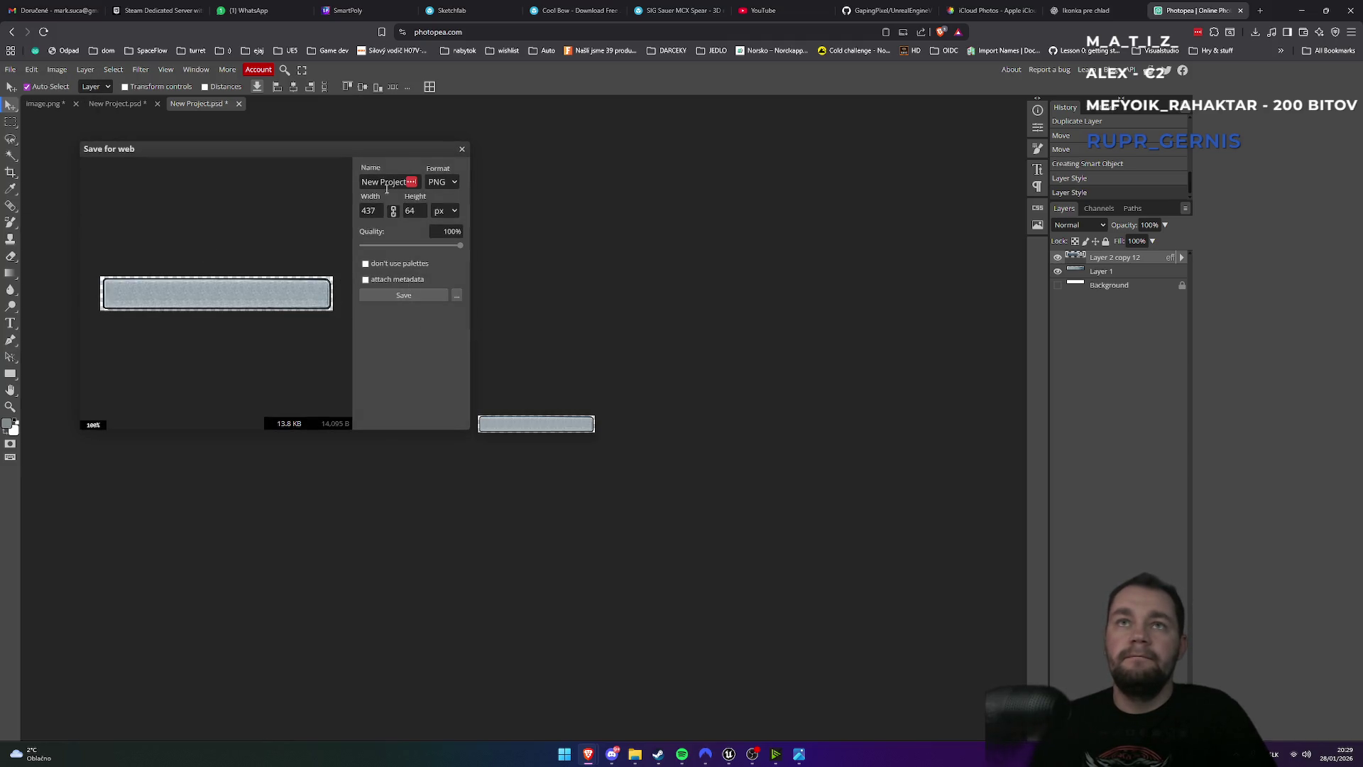
text(progressbar)
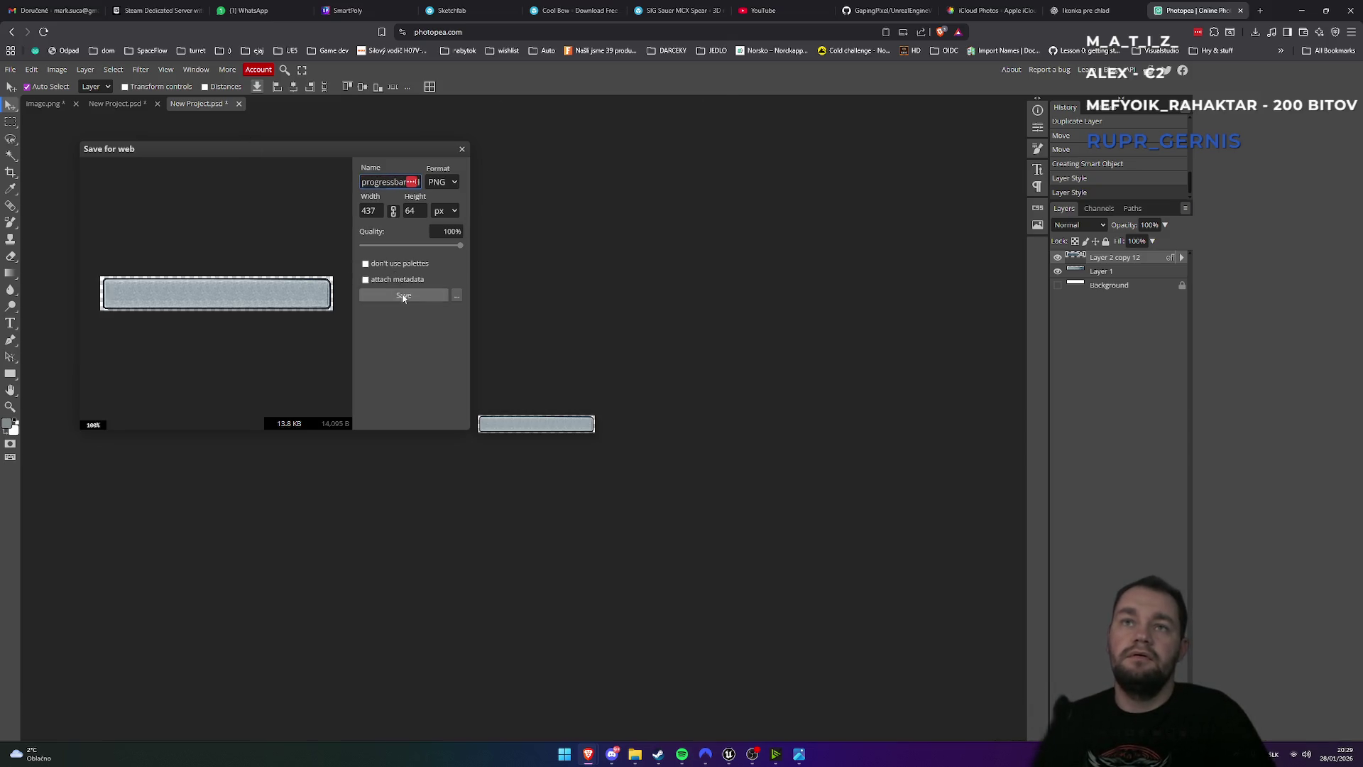
click(406, 294)
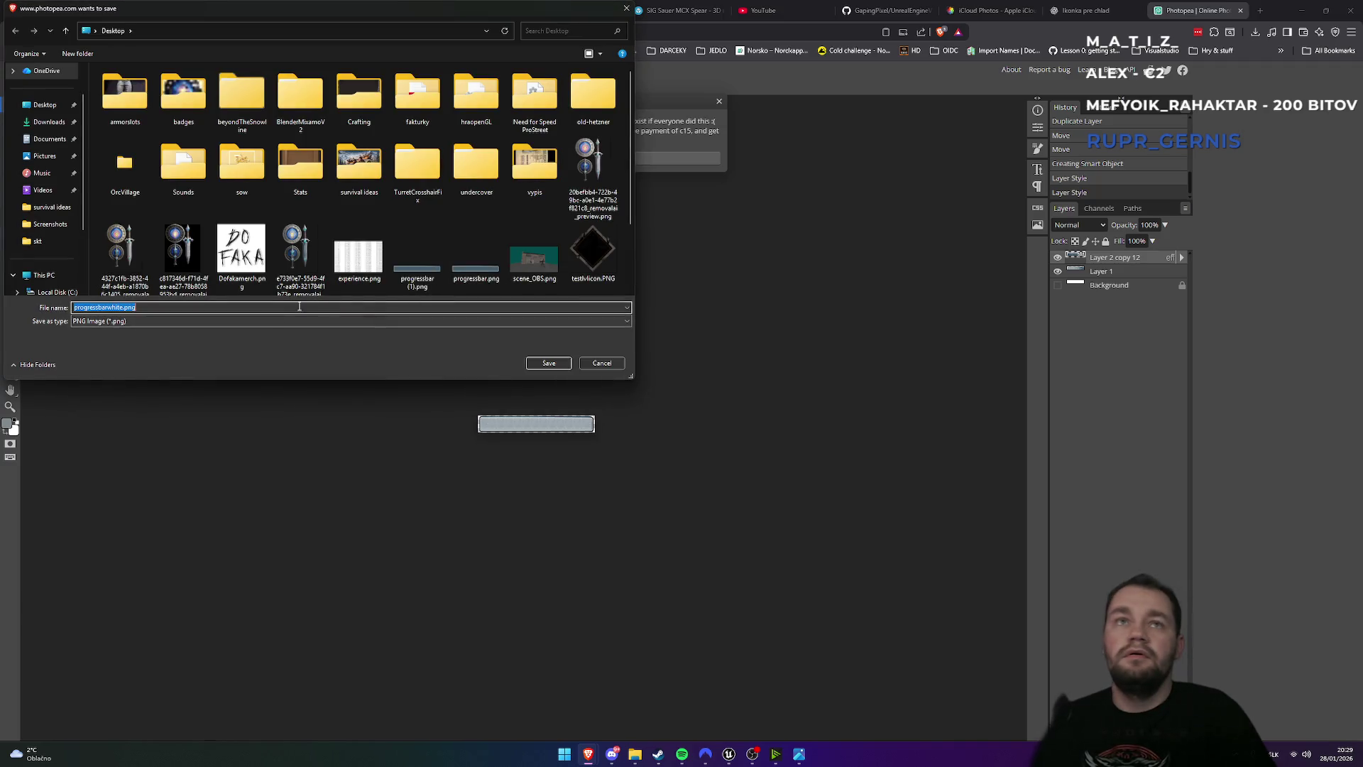
click(545, 366)
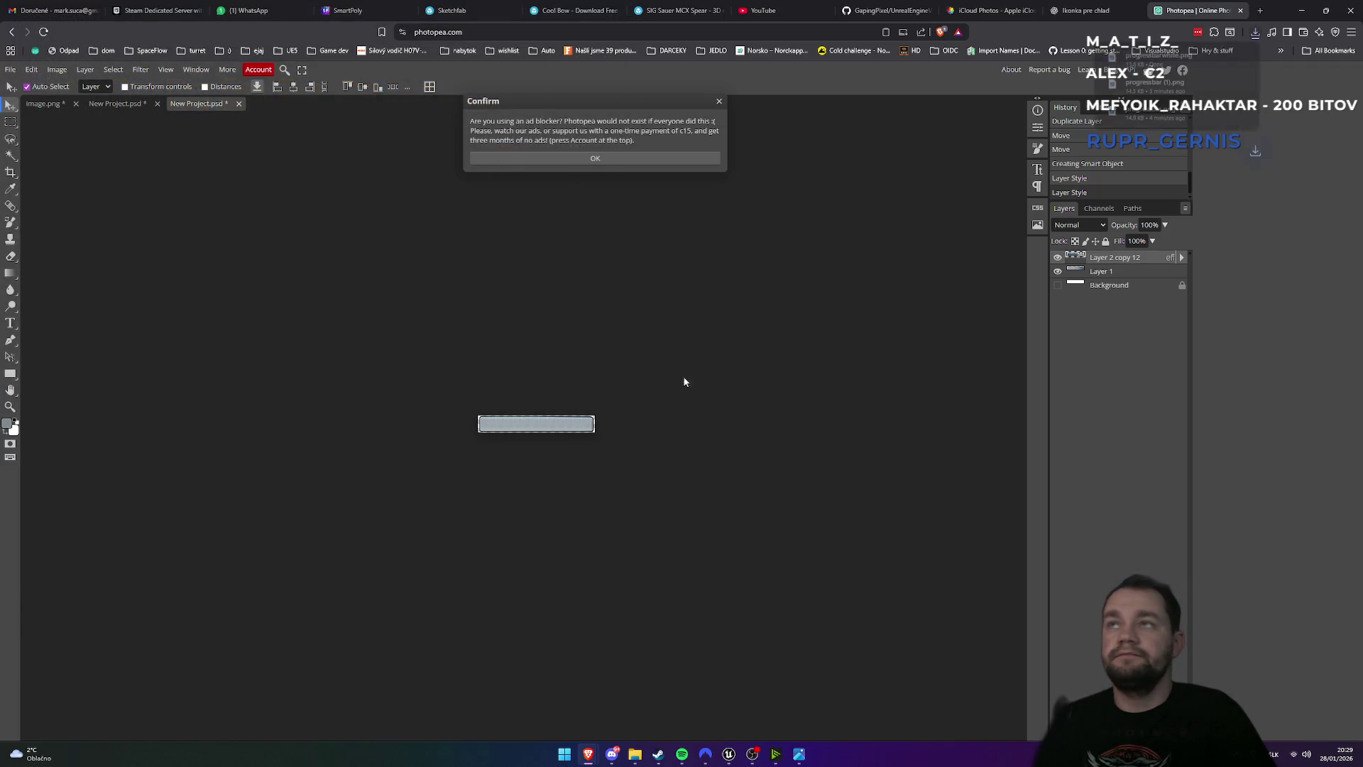
key(super)
key(super)
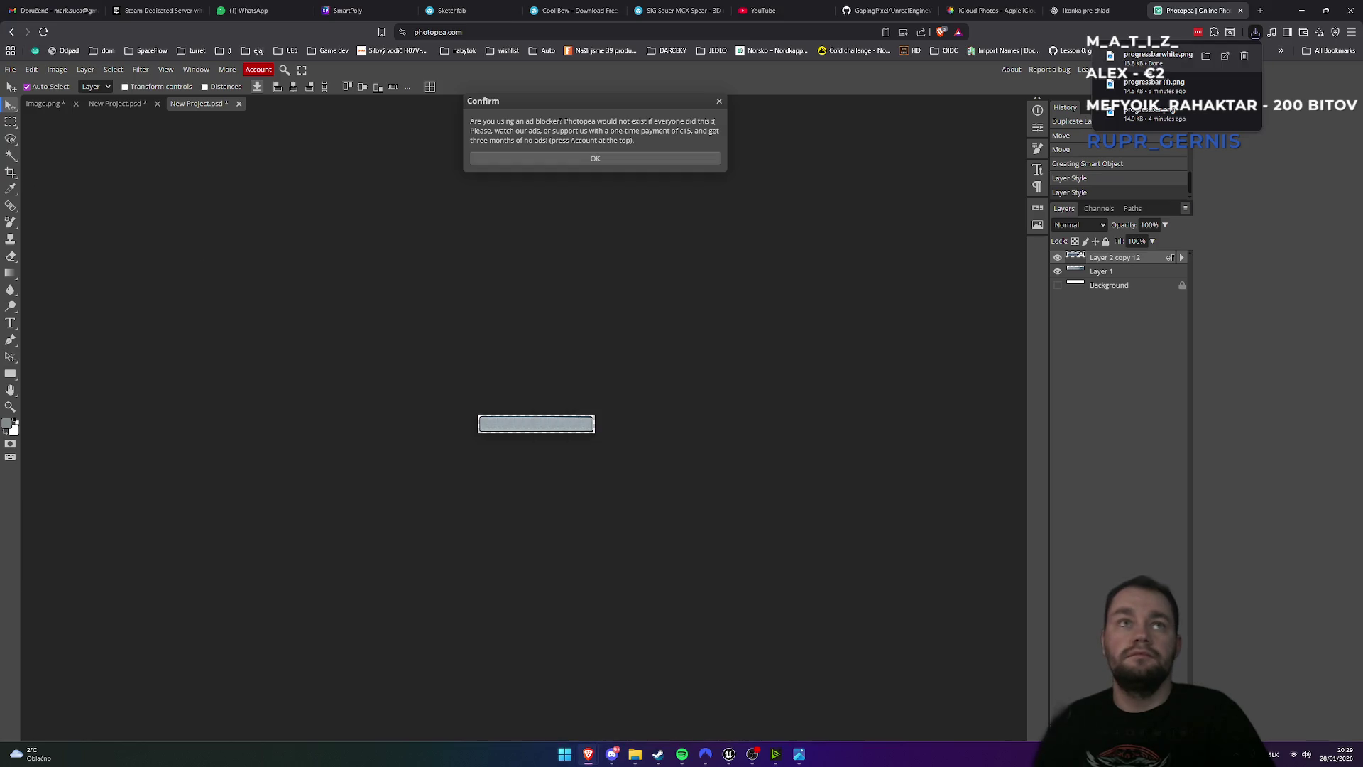
click(728, 755)
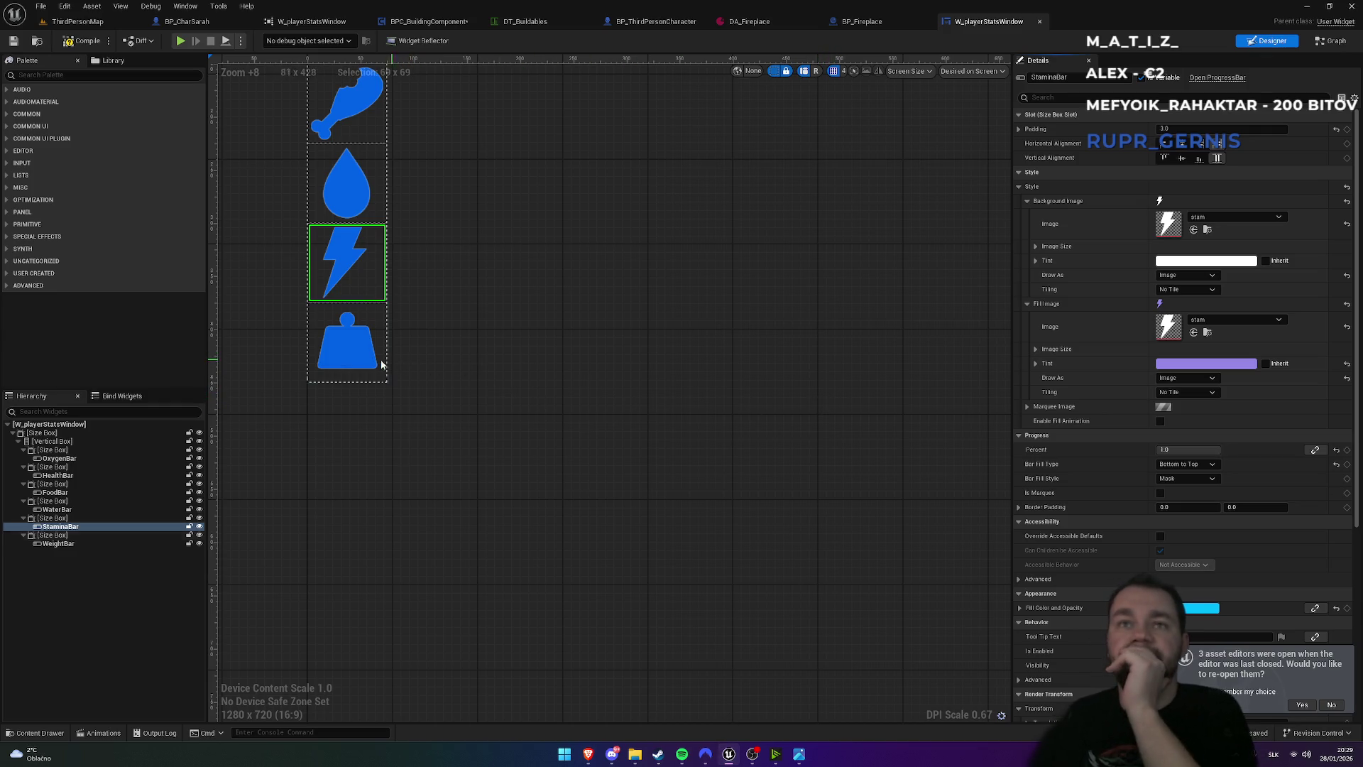
- Duplicate the WeightBar size box and rename the copy WeightBar_1 to Freeze
click(56, 535)
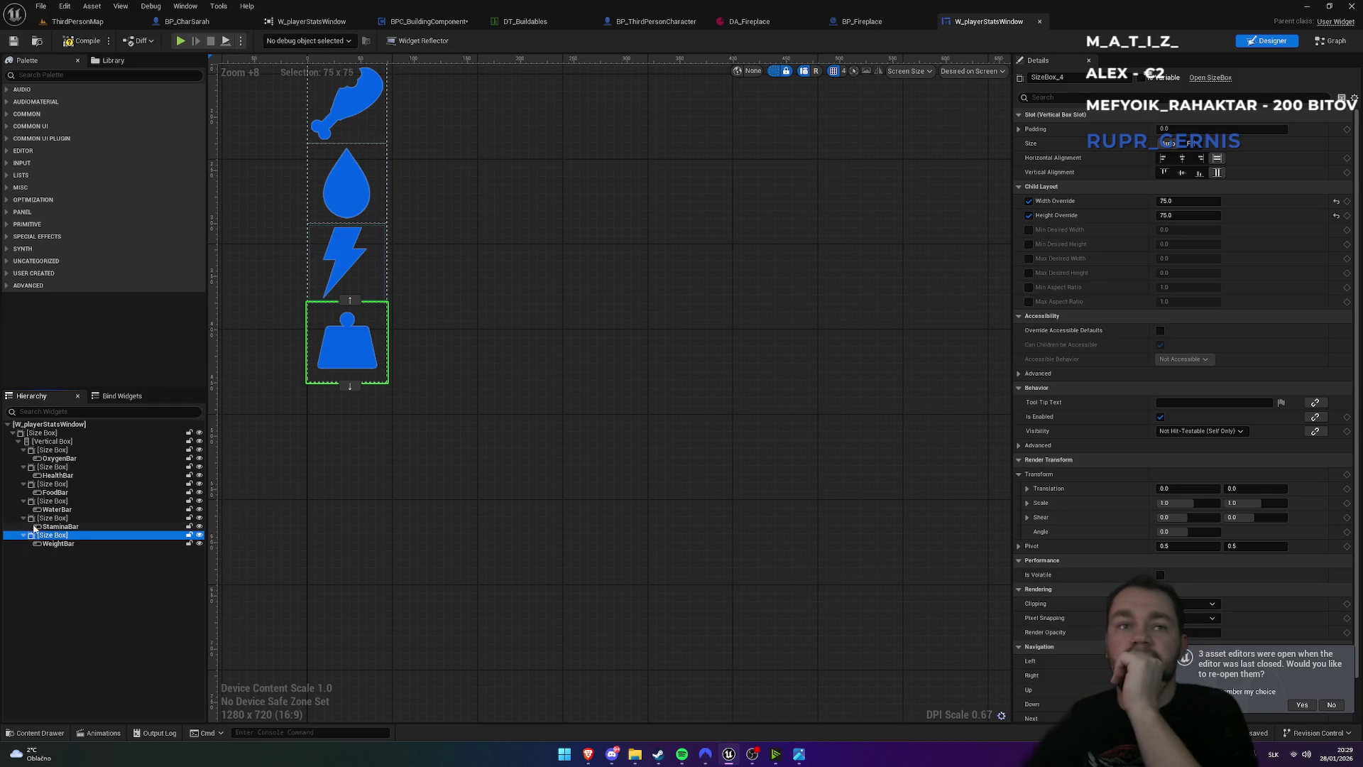
click(63, 544)
click(62, 536)
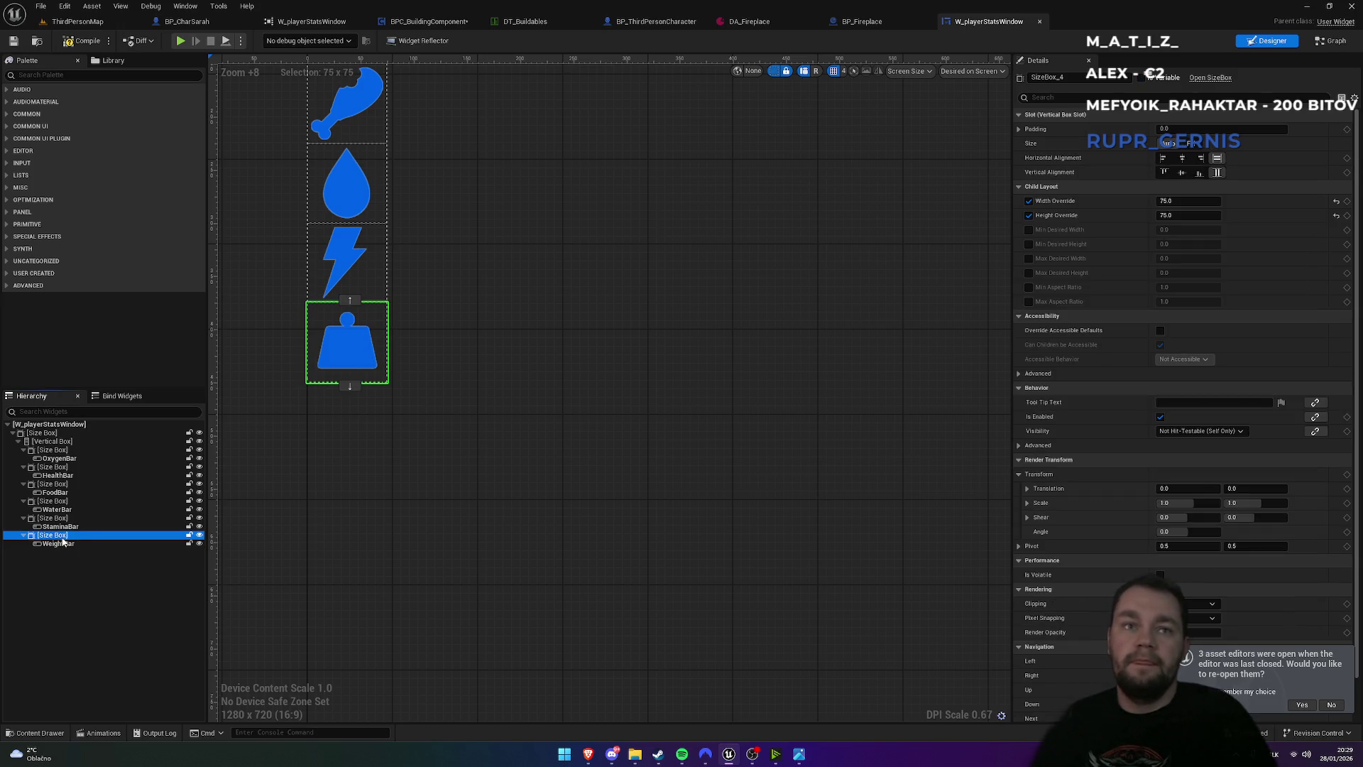
key(ctrl+d)
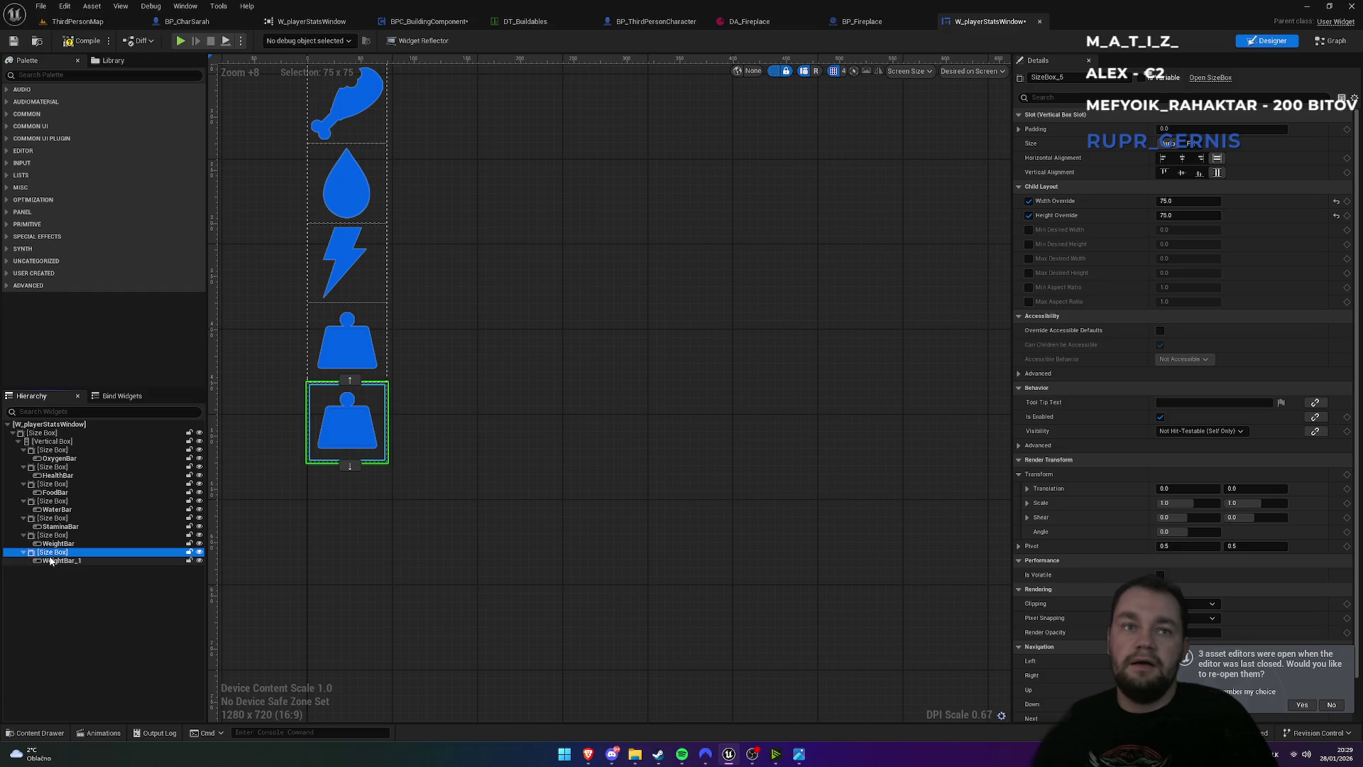
click(63, 562)
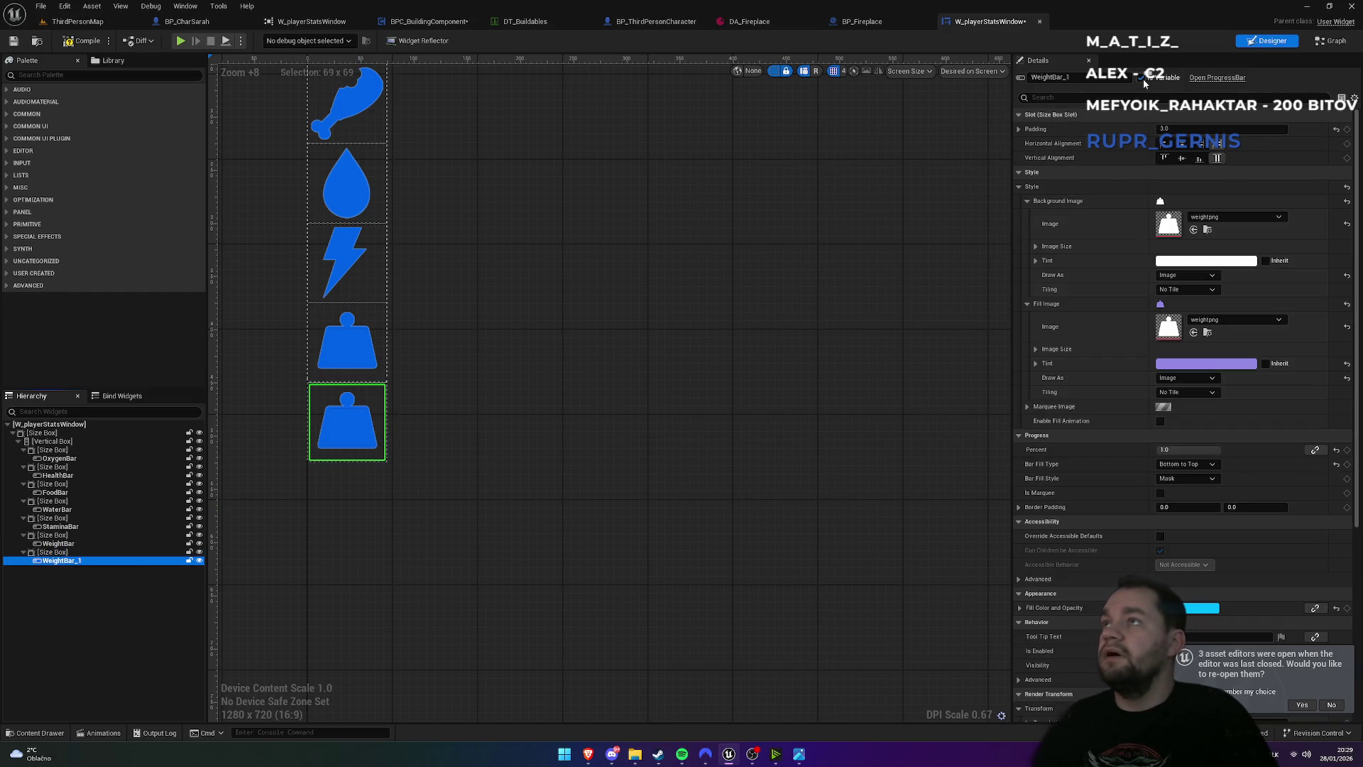
click(1065, 76)
text(Freeze)
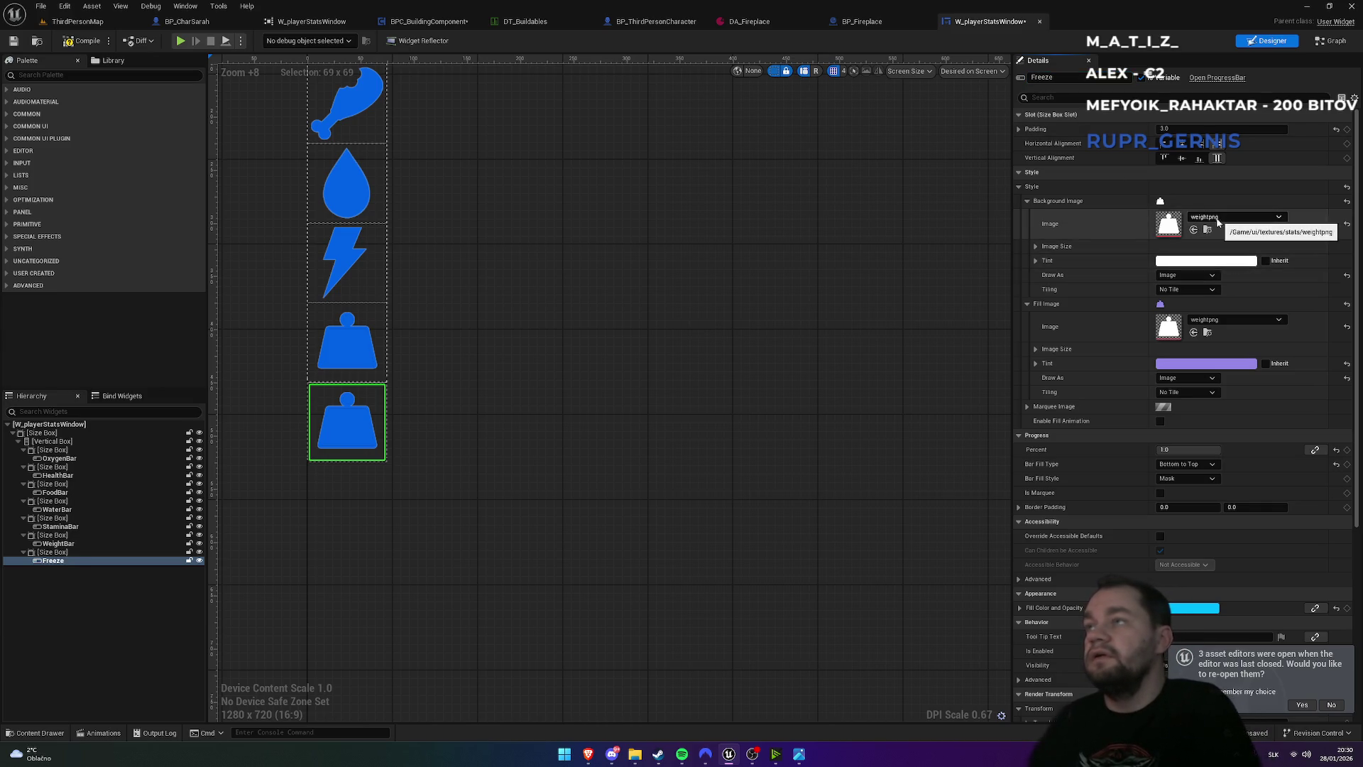
- Go to the ui/textures/stats folder in the ThirdPersonMap Content Browser
click(74, 21)
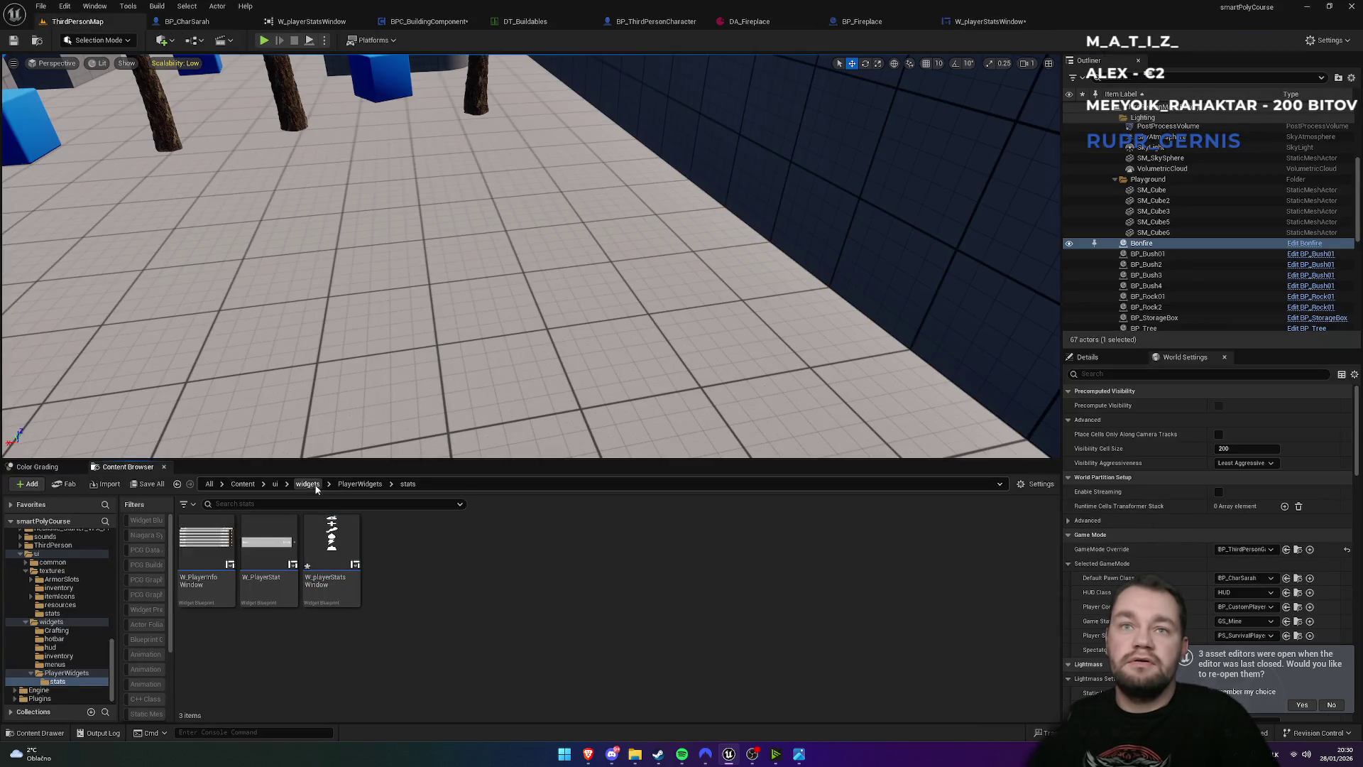
click(992, 21)
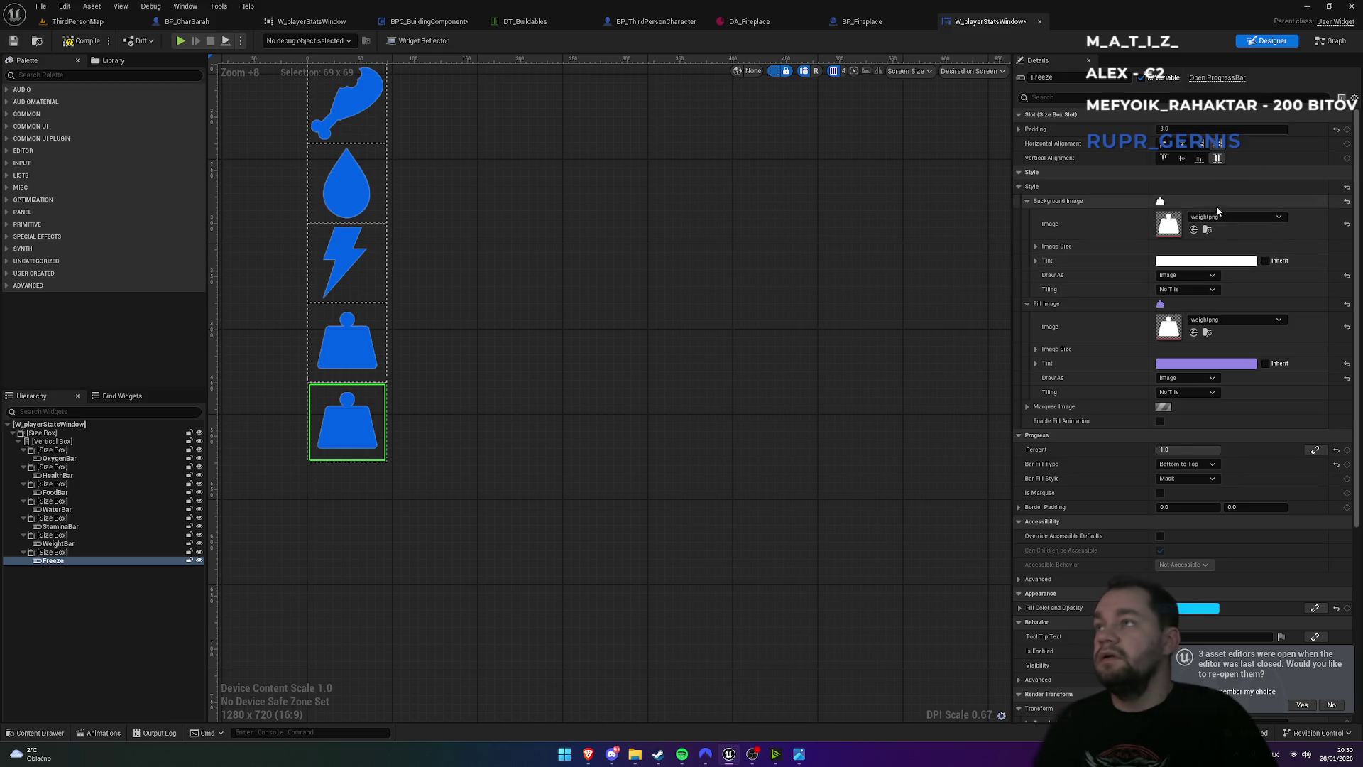
click(1207, 229)
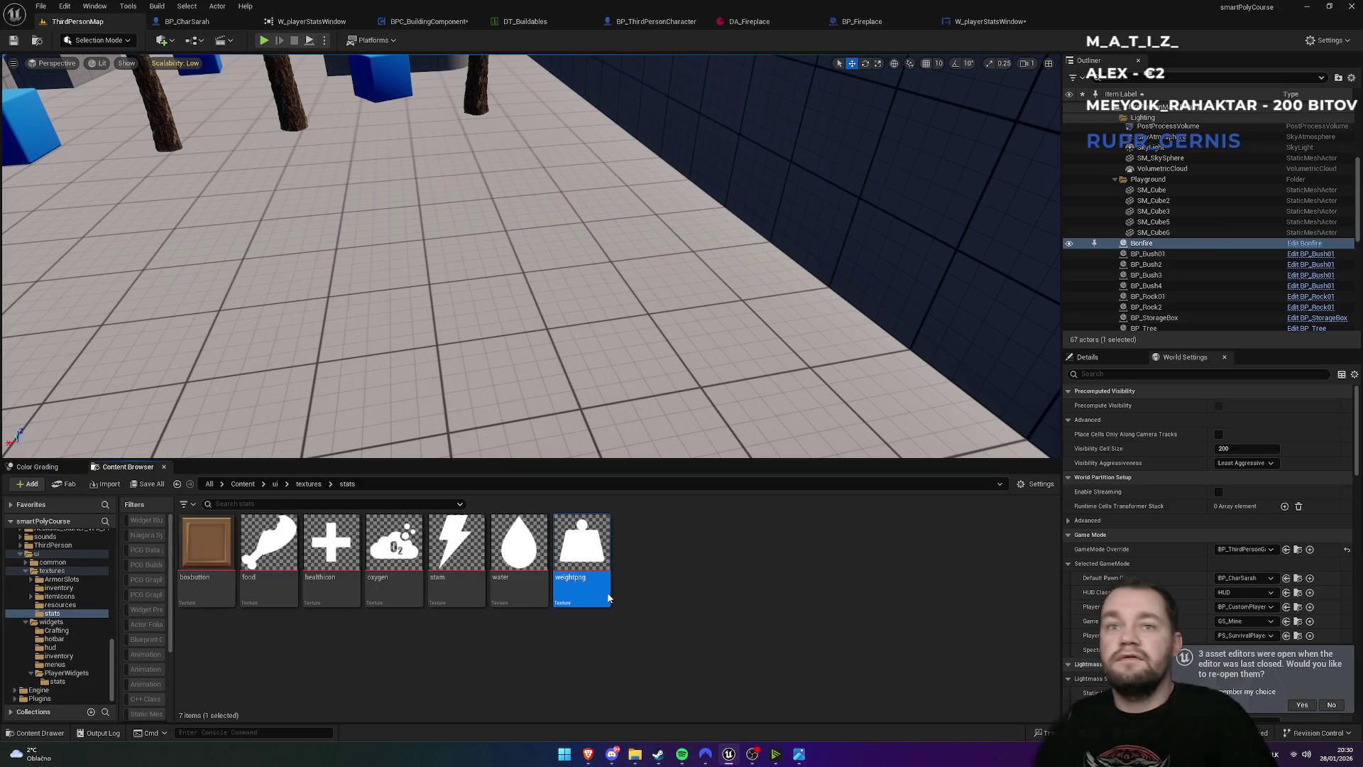
- Import progressbarwhite.png and progressbar (1).png from the Desktop, then open the progressbar_1 texture
right_click(560, 692)
click(624, 250)
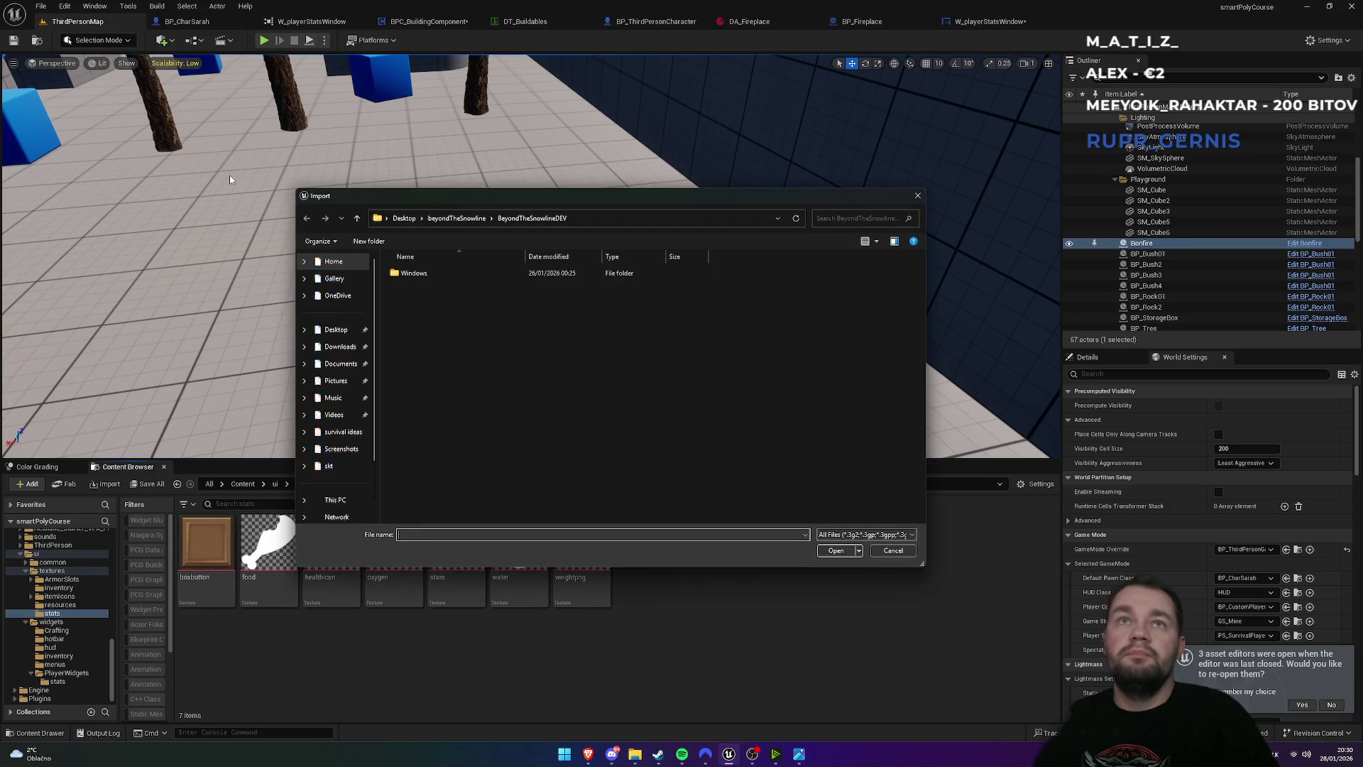
click(345, 335)
scroll(685, 485, down, 5)
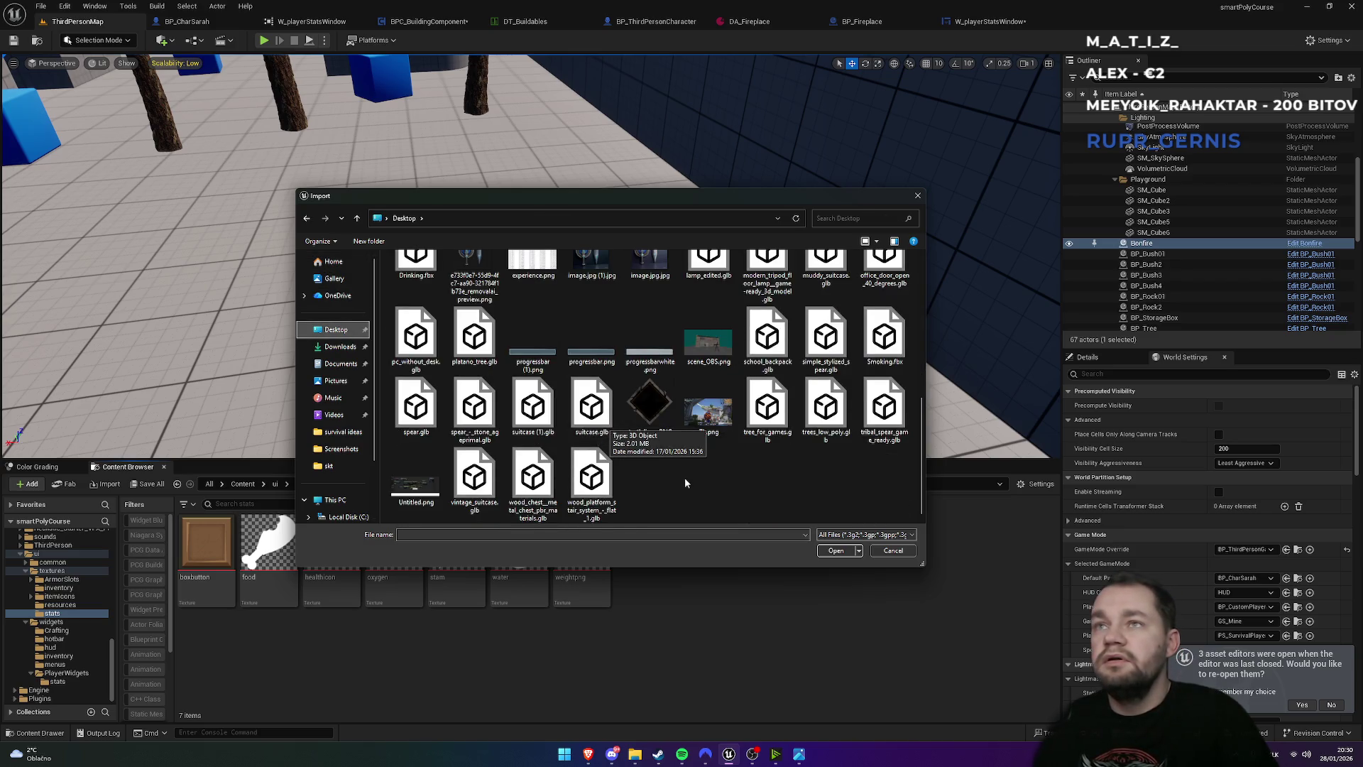
click(649, 339)
ctrl+click(512, 365)
click(835, 551)
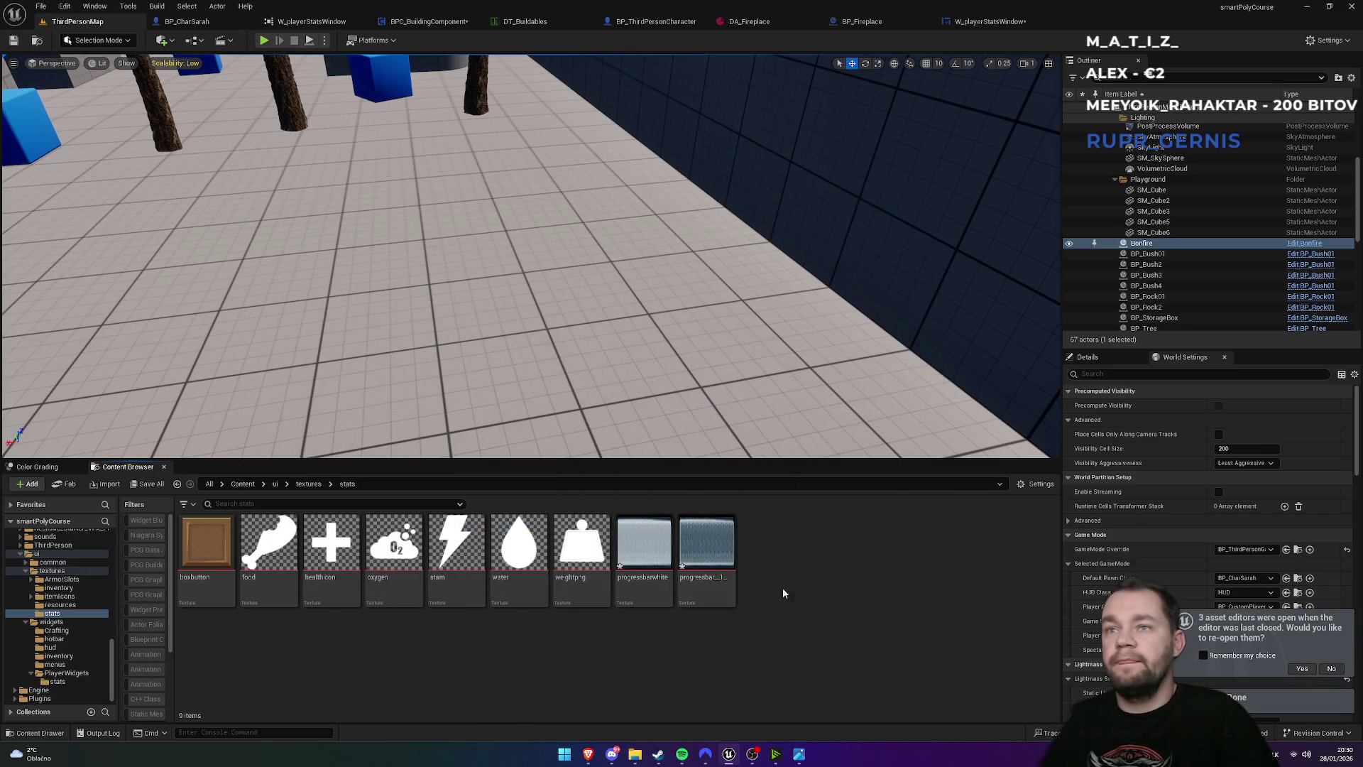
double_click(707, 558)
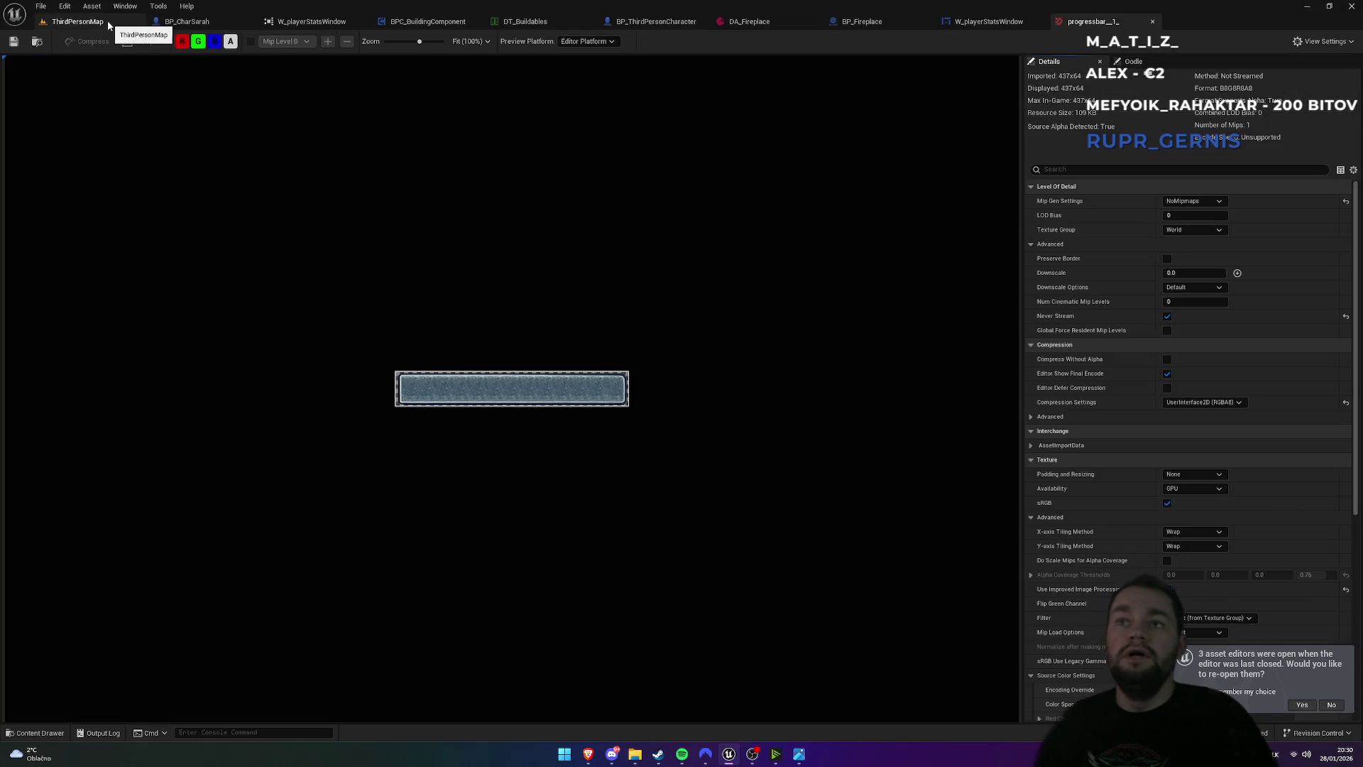
- Set the progressbarwhite texture's group to UI and save it
click(99, 23)
ctrl+click(634, 561)
right_click(639, 561)
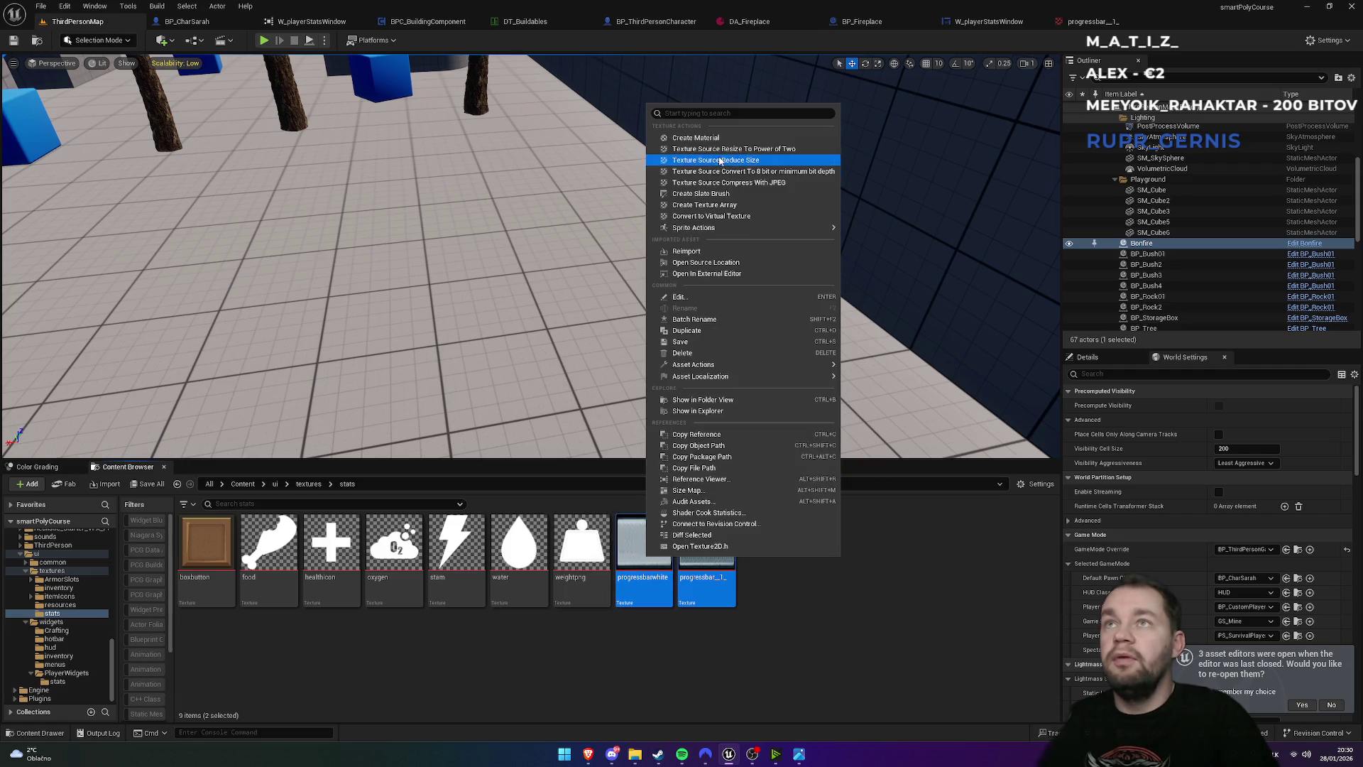
click(722, 300)
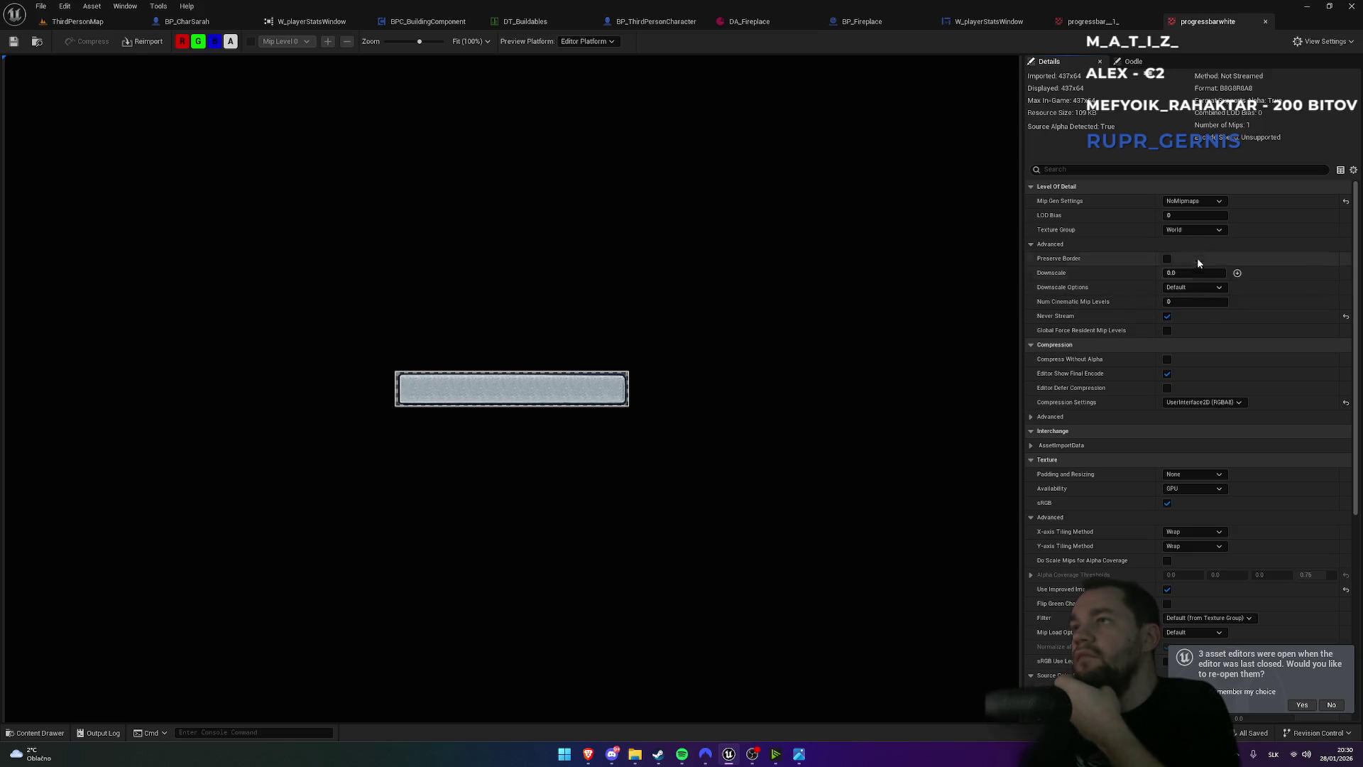
click(1193, 229)
click(1177, 414)
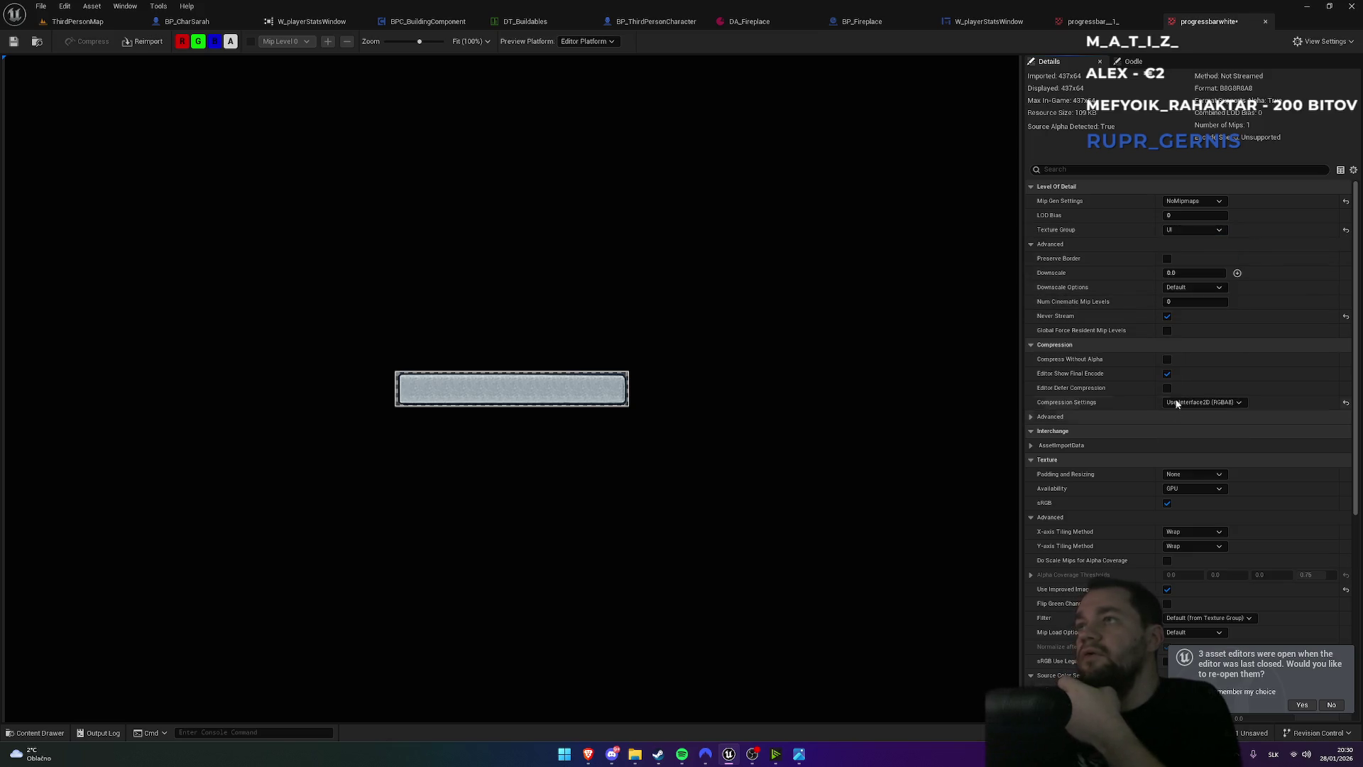
key(ctrl+s)
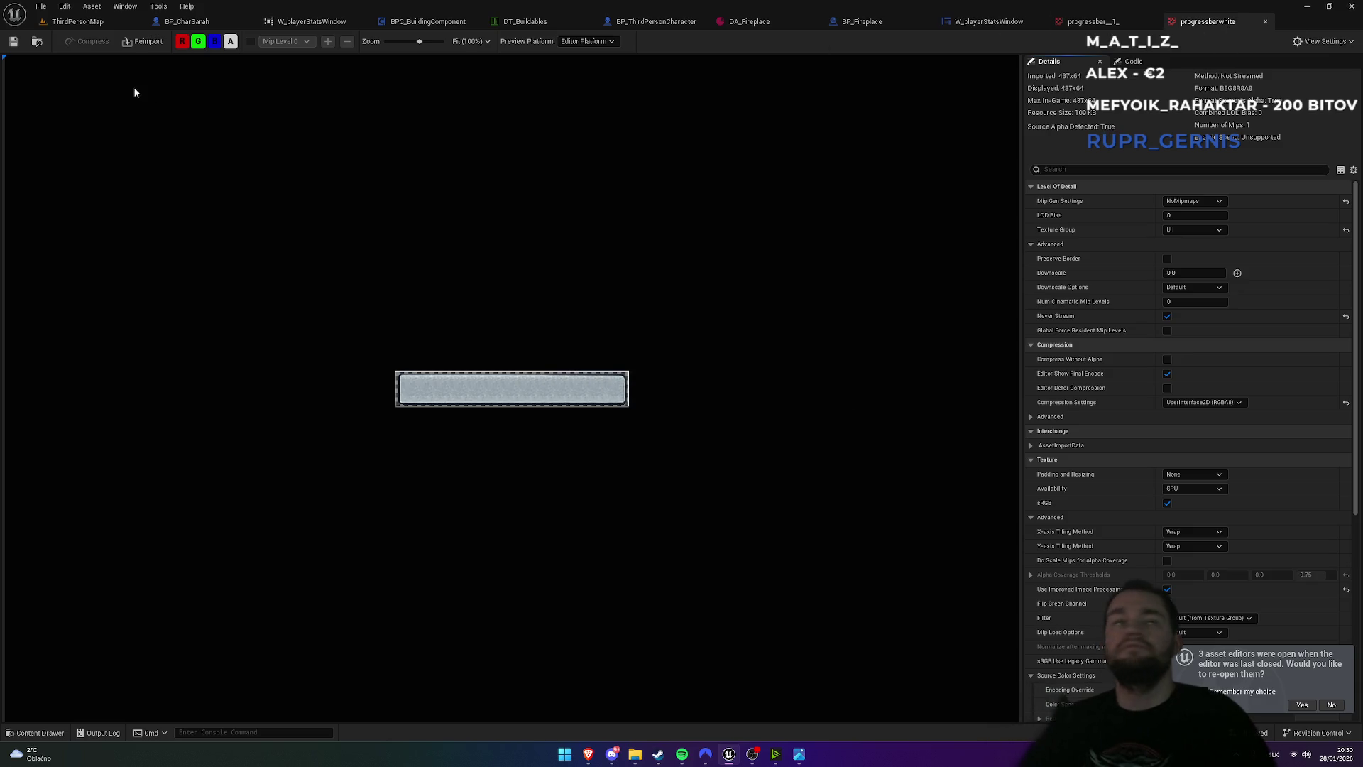
- Set the blue progressbar_1 texture's group to UI as well
click(71, 23)
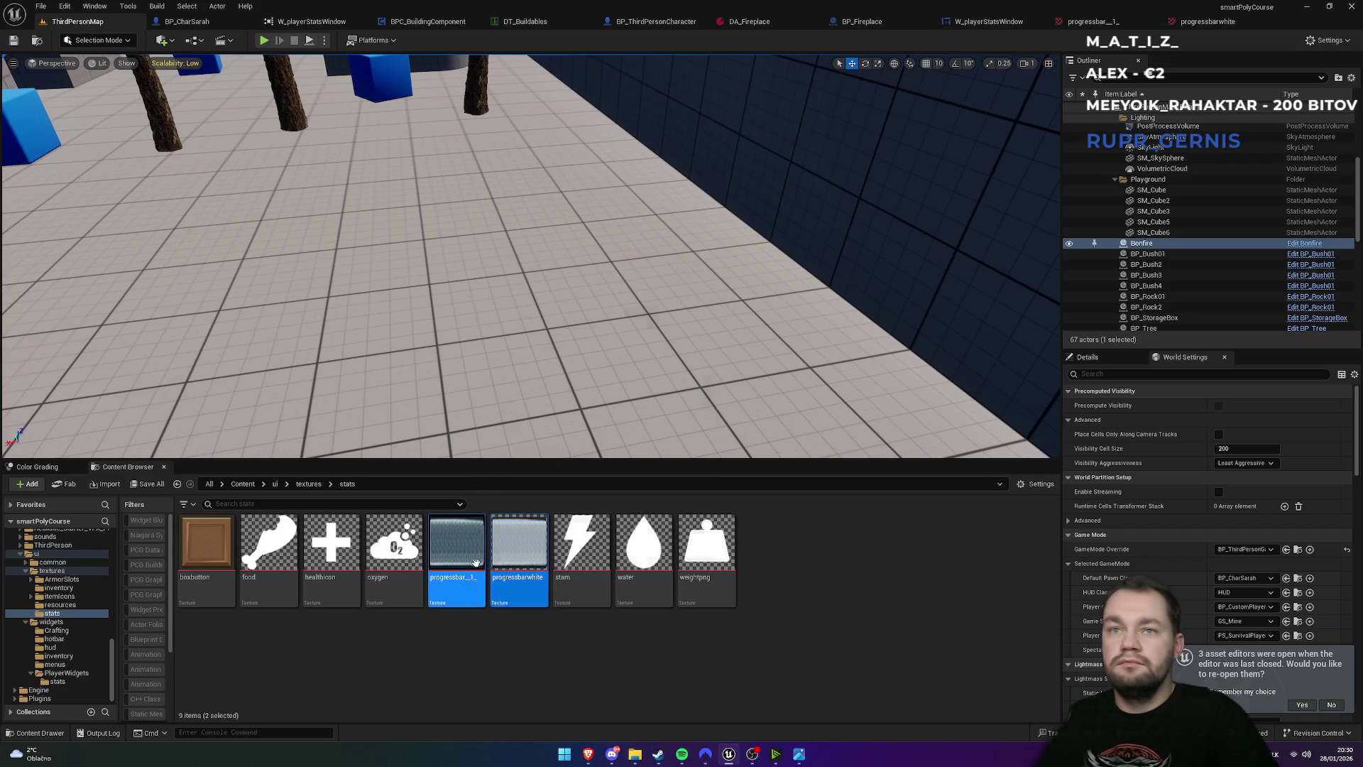
double_click(470, 557)
click(1195, 229)
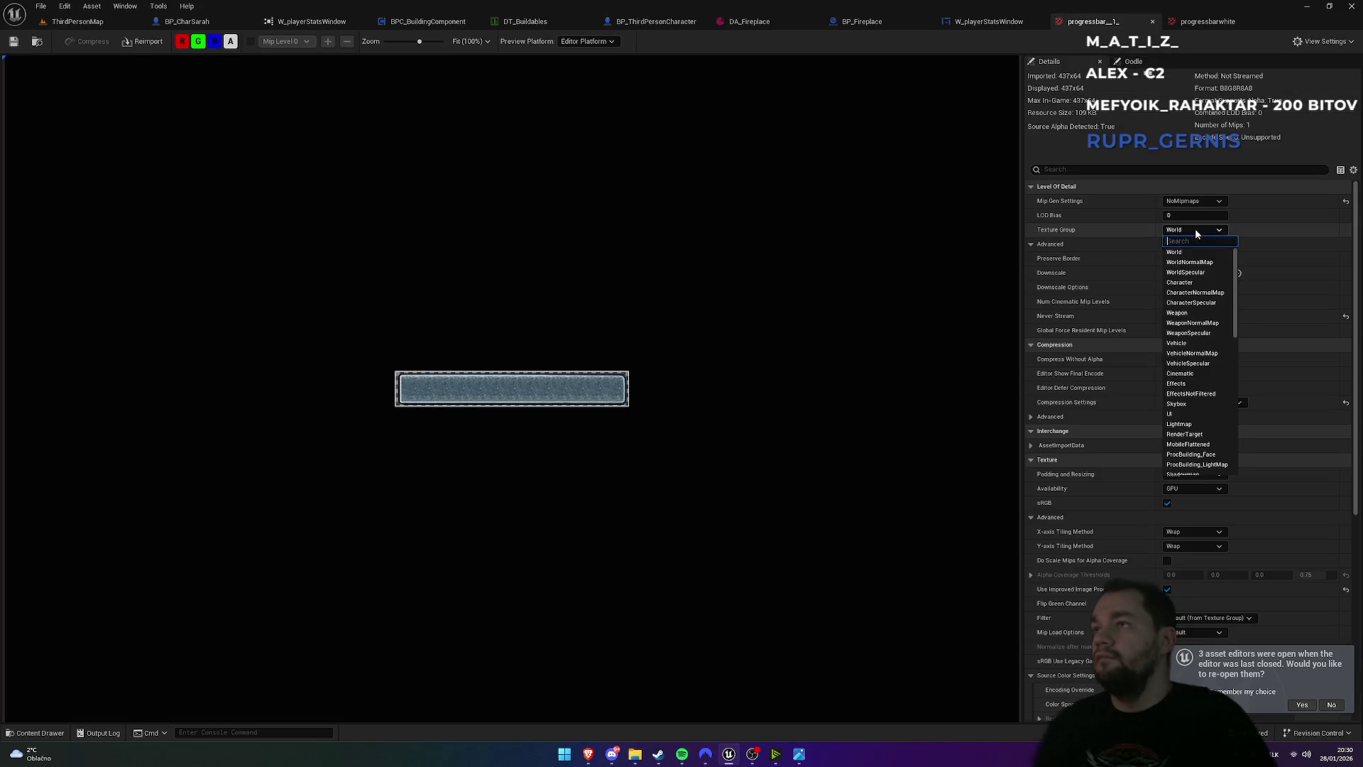
click(1187, 414)
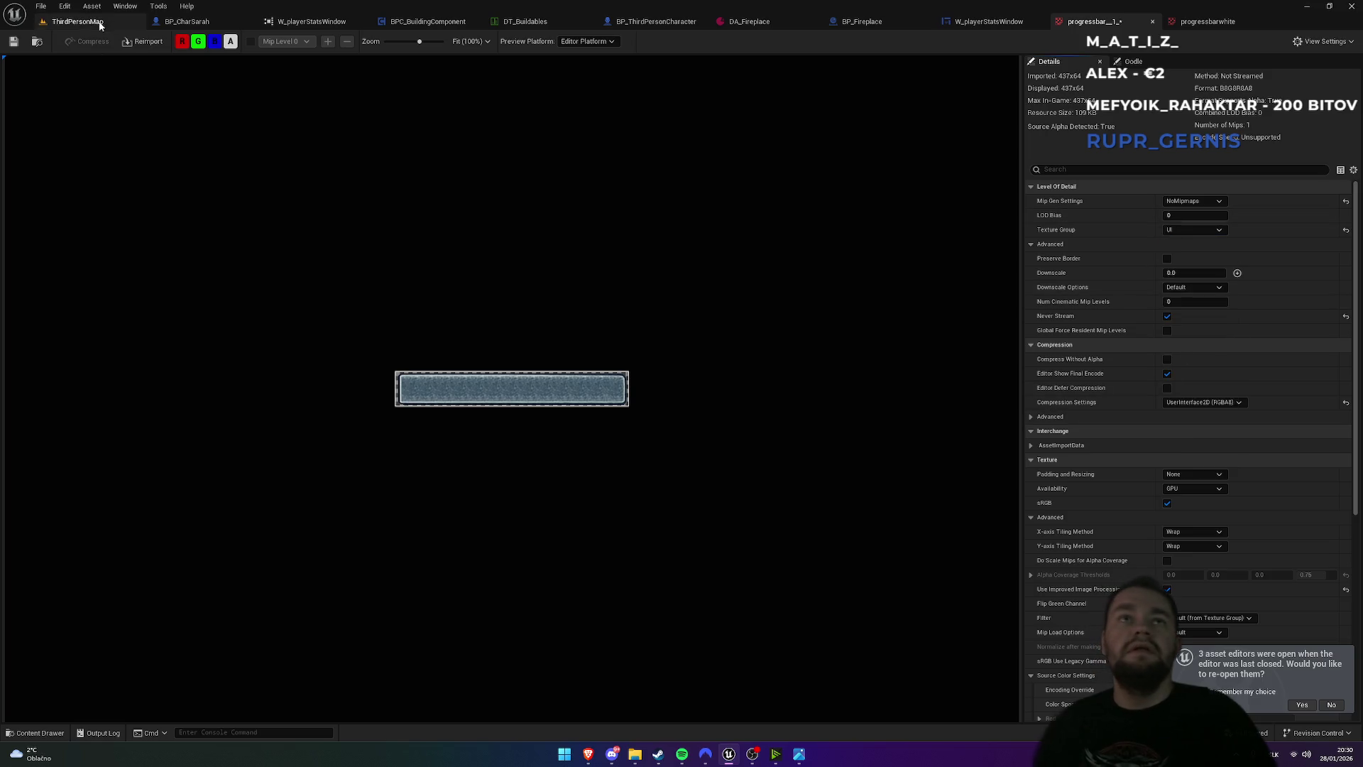
- Select both progress bar textures and bring up their Asset Actions
click(76, 23)
click(644, 557)
click(468, 567)
ctrl+click(517, 550)
right_click(508, 561)
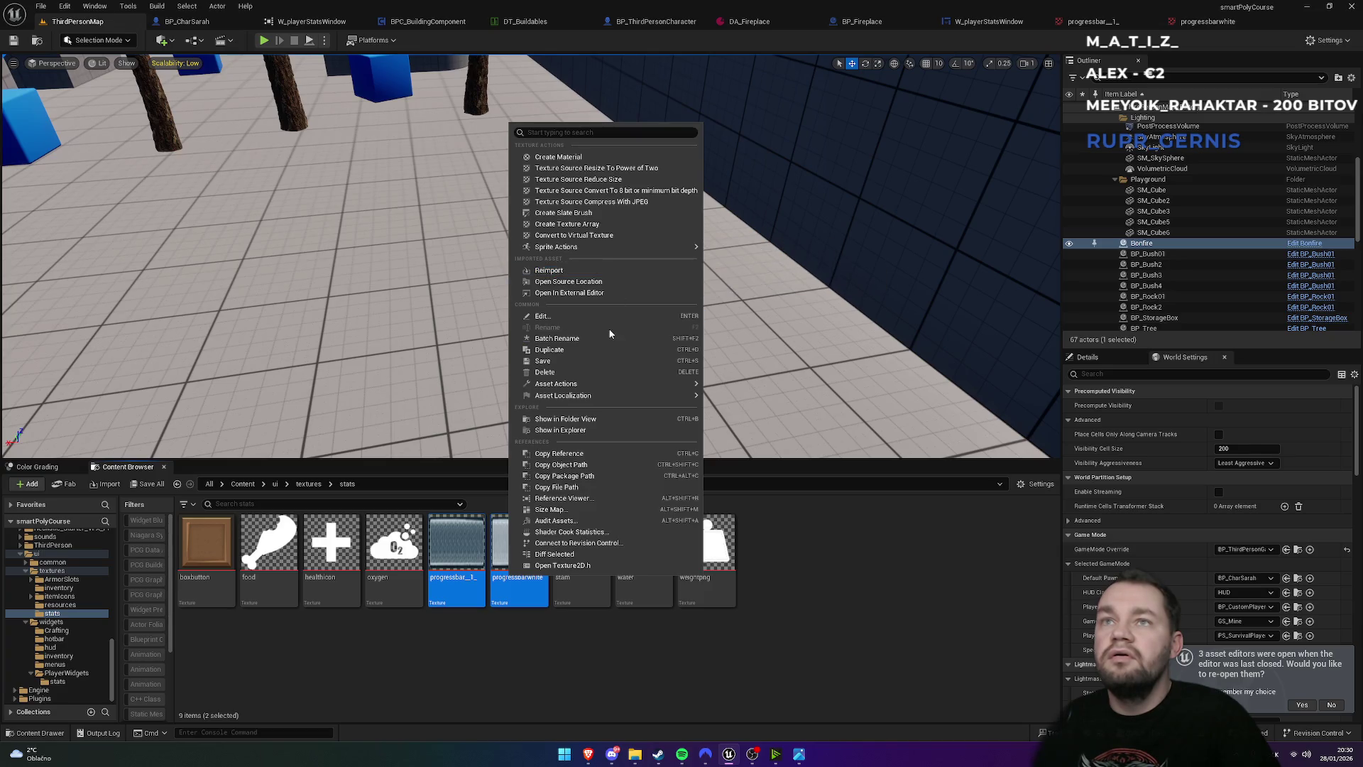
mouse_move(643, 387)
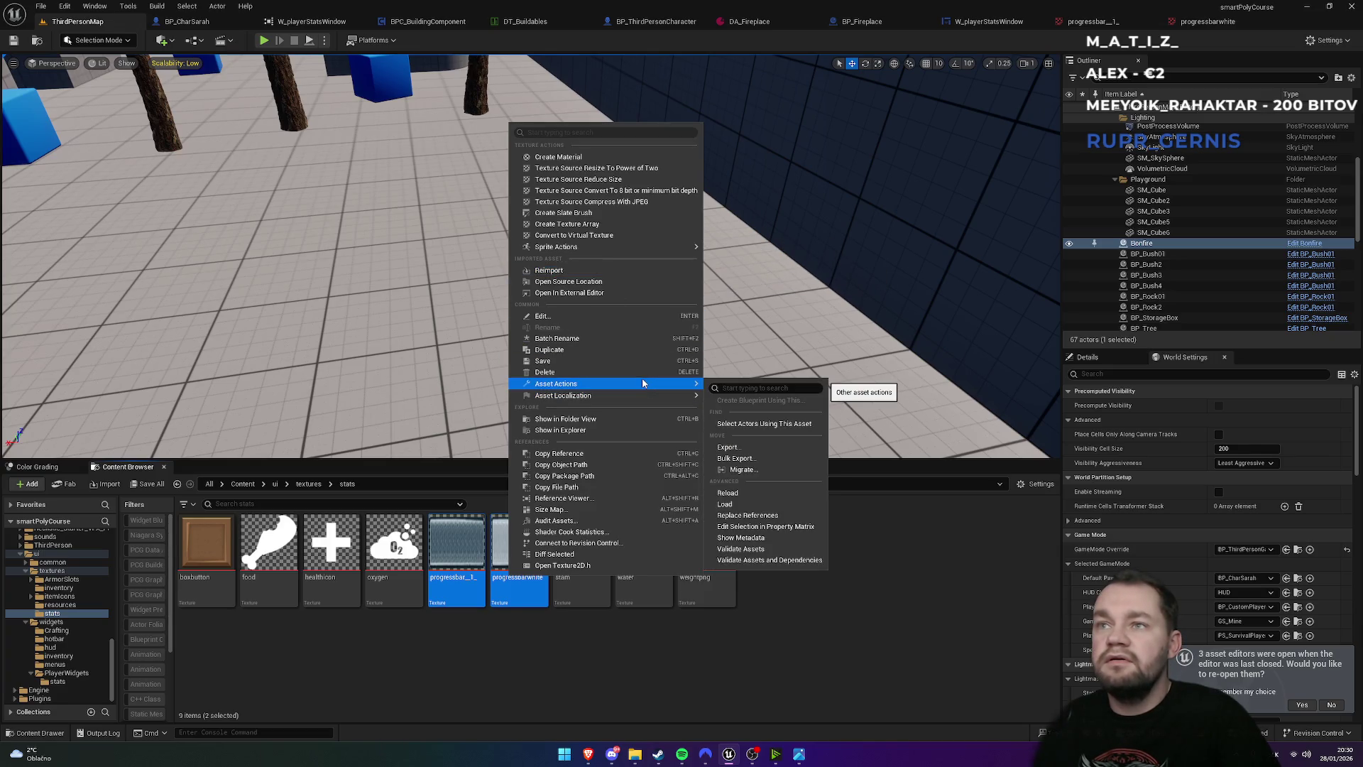
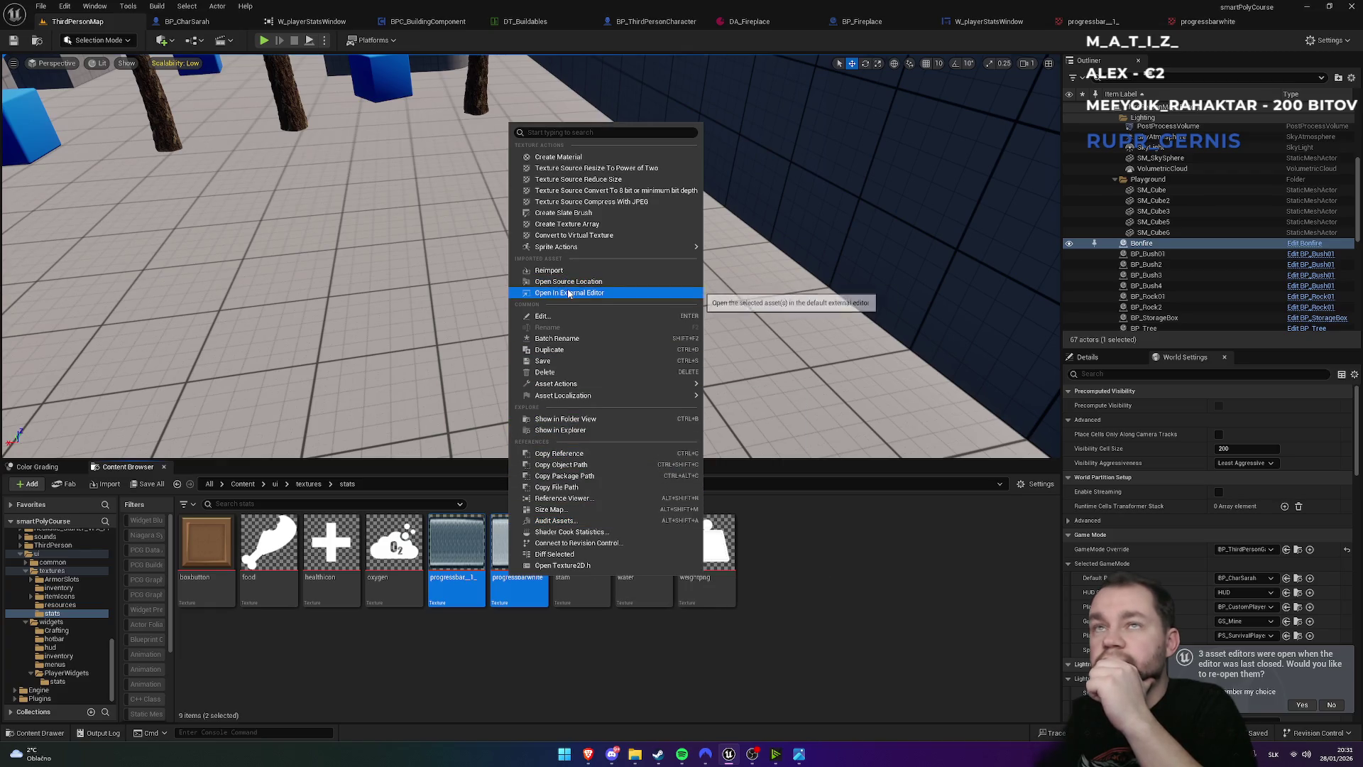
- Open progressbar_1_ and progressbarwhite together in the Property Matrix
mouse_move(566, 248)
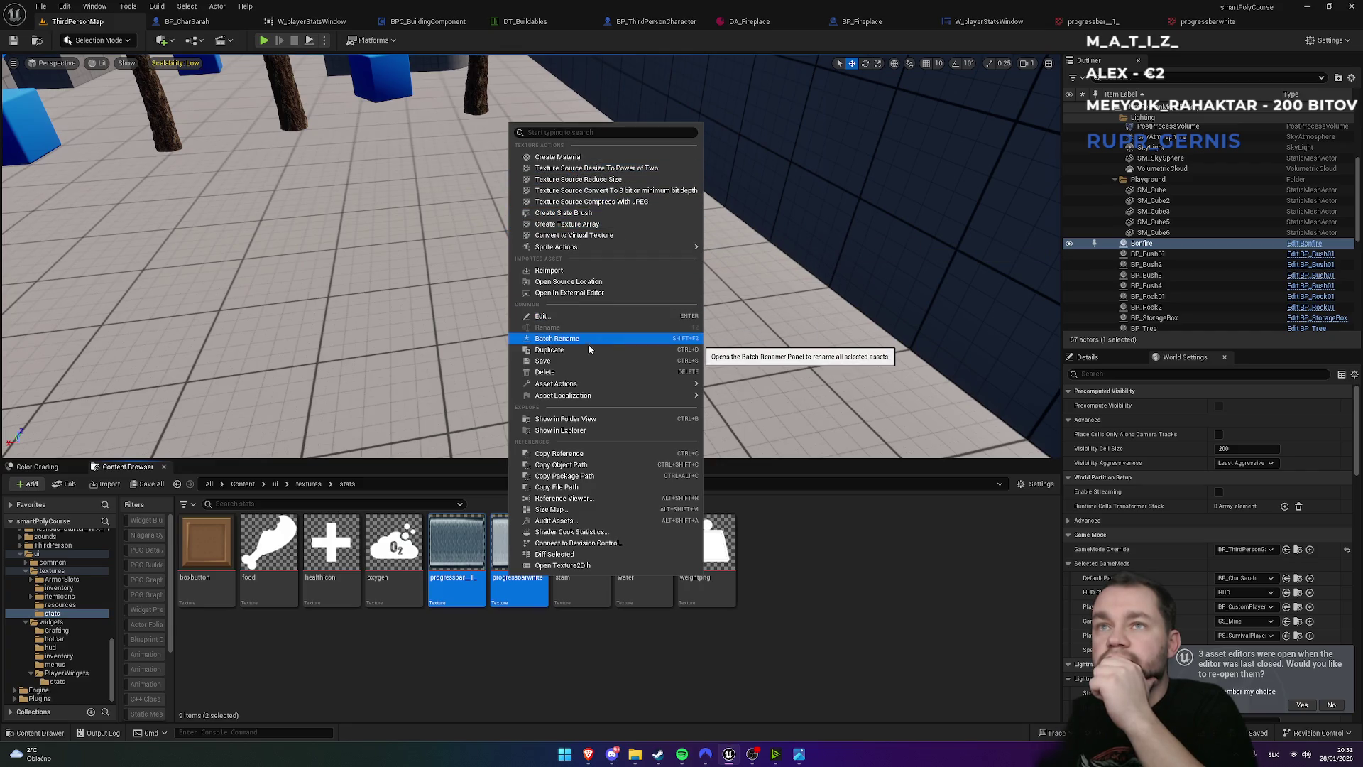
mouse_move(589, 386)
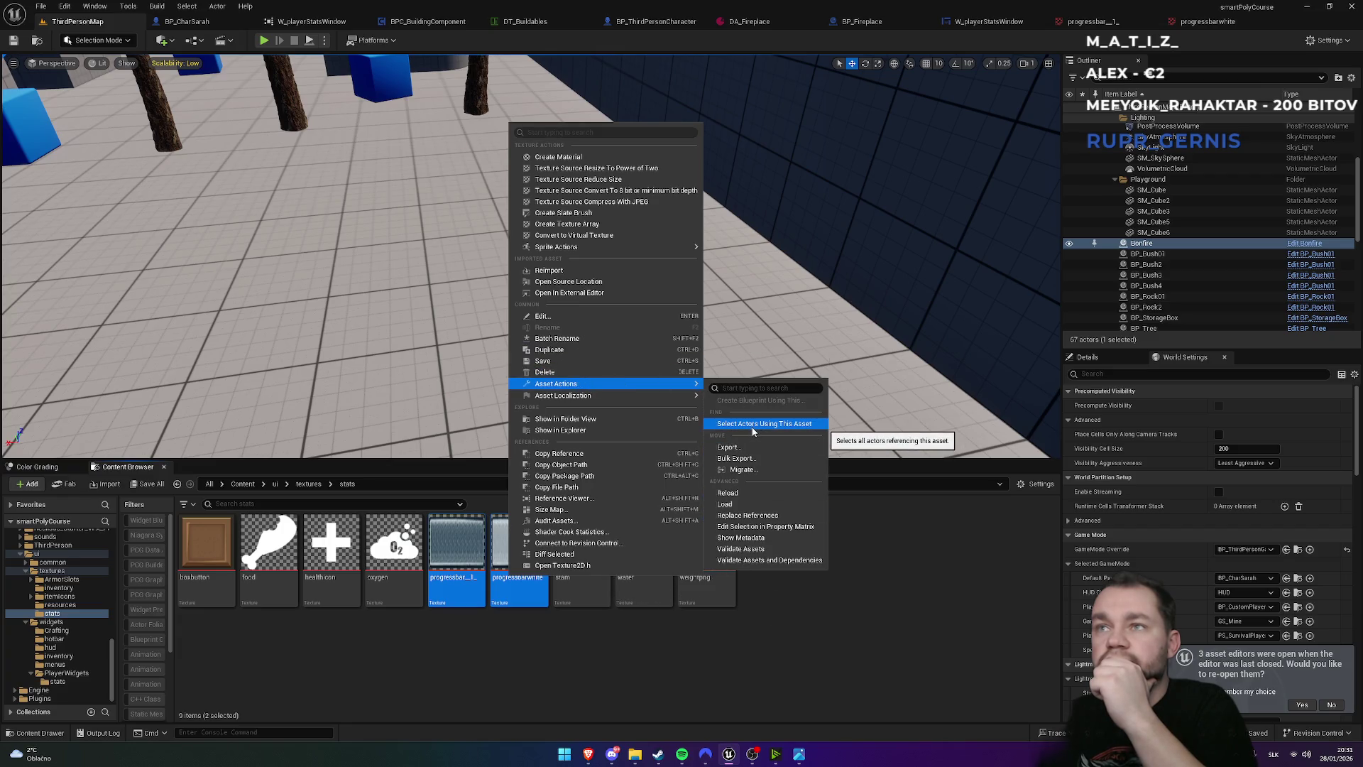
click(763, 527)
click(578, 95)
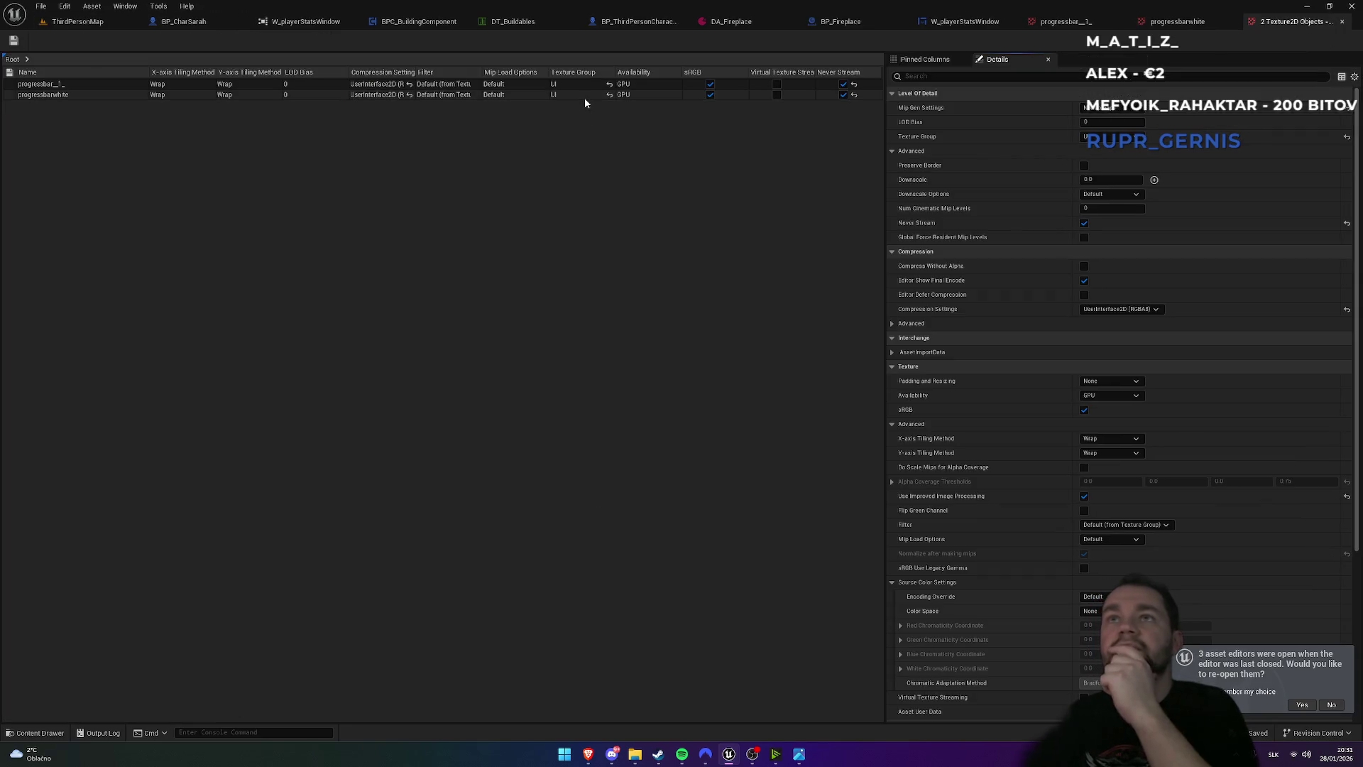
- Switch both textures' Texture Group to World, then set it back to UI
shift+click(576, 84)
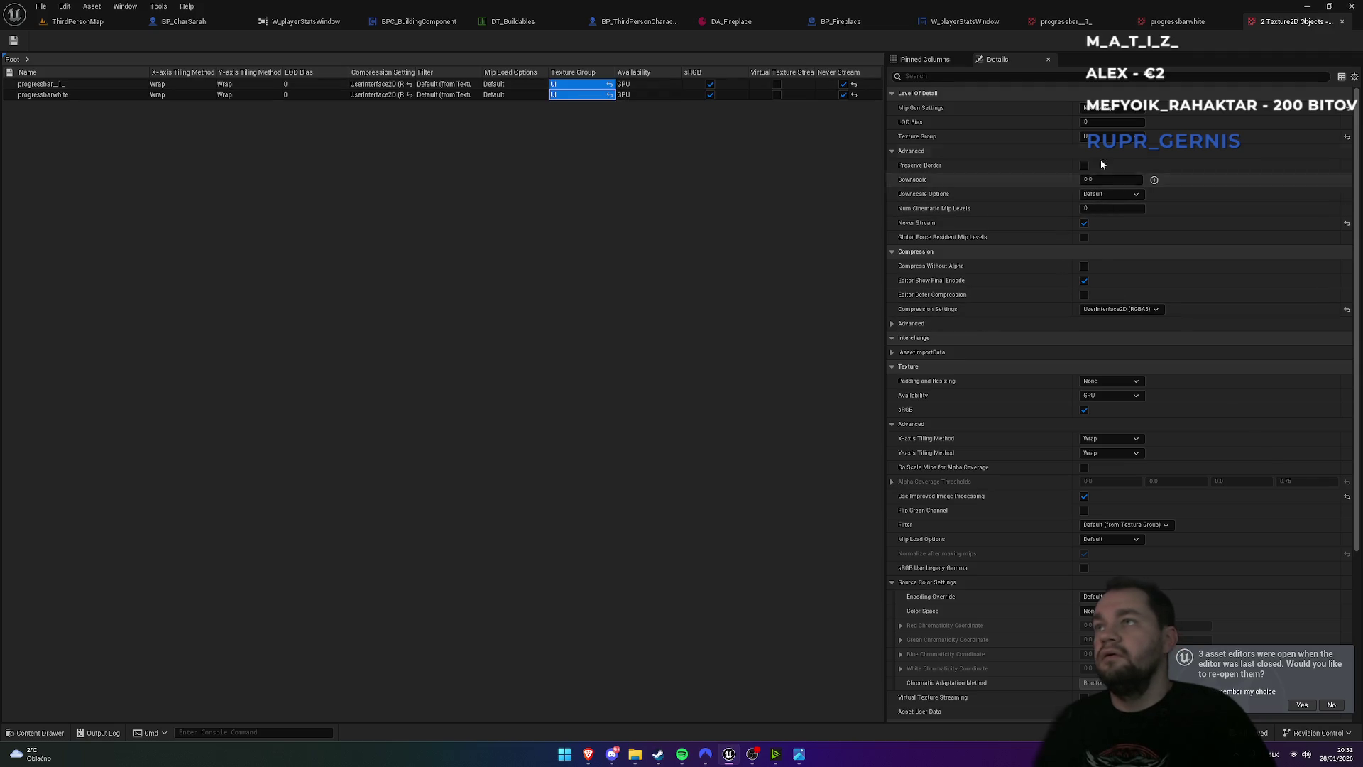
click(1099, 138)
click(1092, 159)
click(1105, 138)
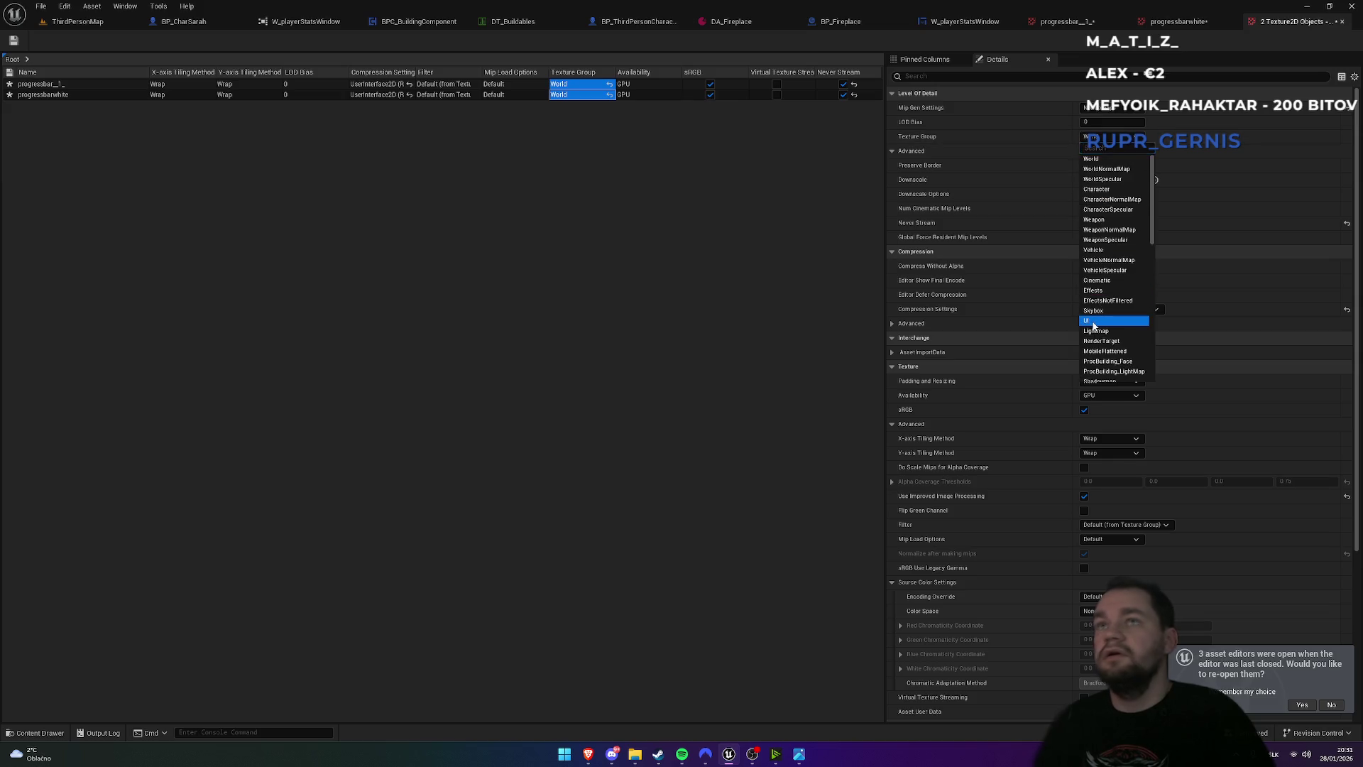
click(1086, 321)
- Close the texture editor tabs and the Property Matrix
middle_click(1093, 22)
middle_click(1094, 22)
middle_click(1106, 22)
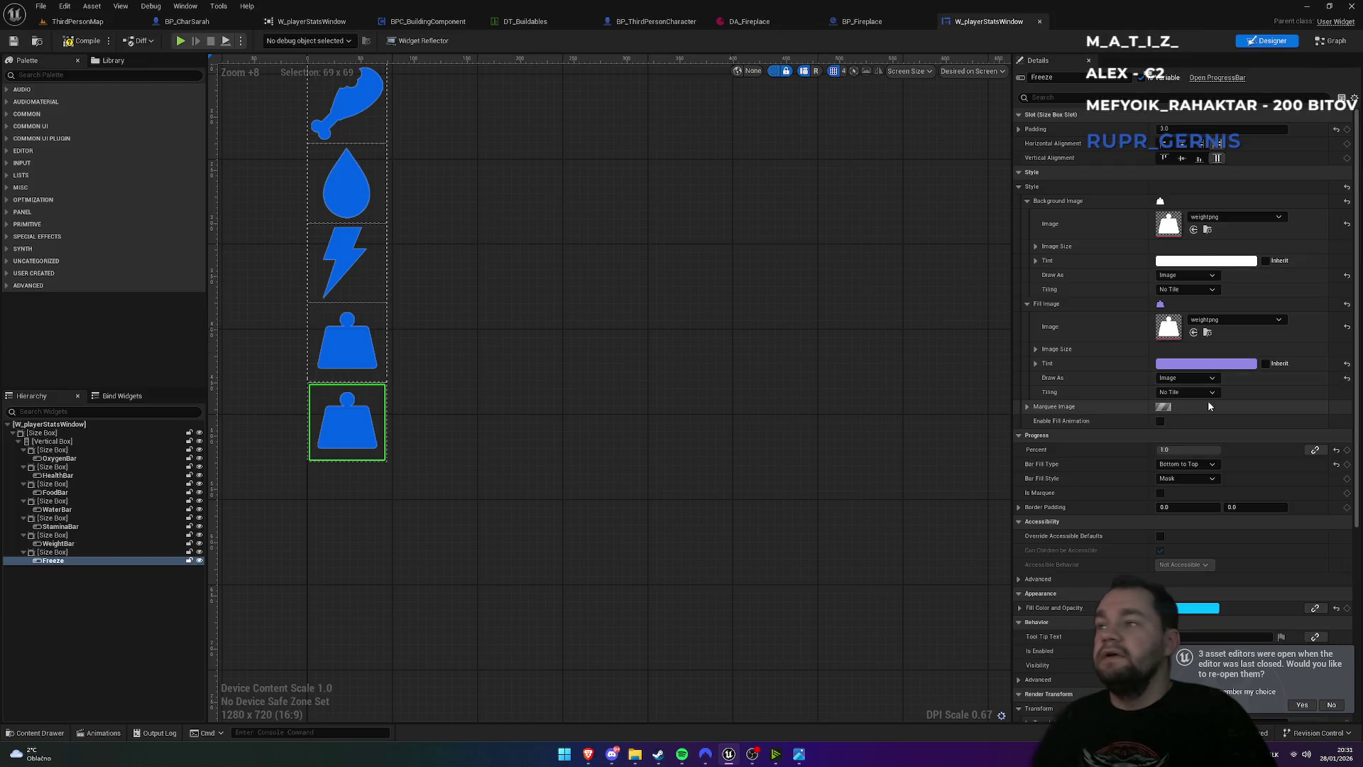
- Set progressbarwhite as the Freeze bar's Background Image, then select its Size Box
click(1226, 215)
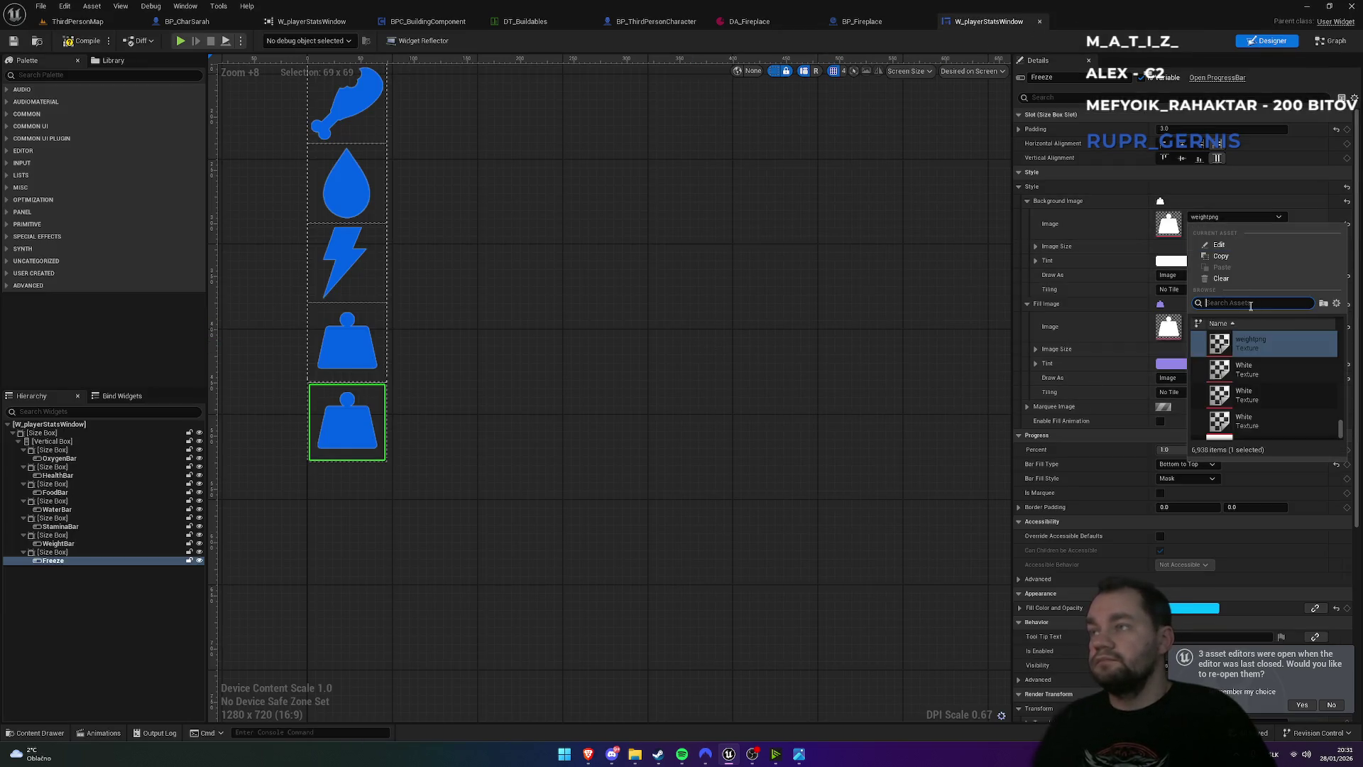
text(progr)
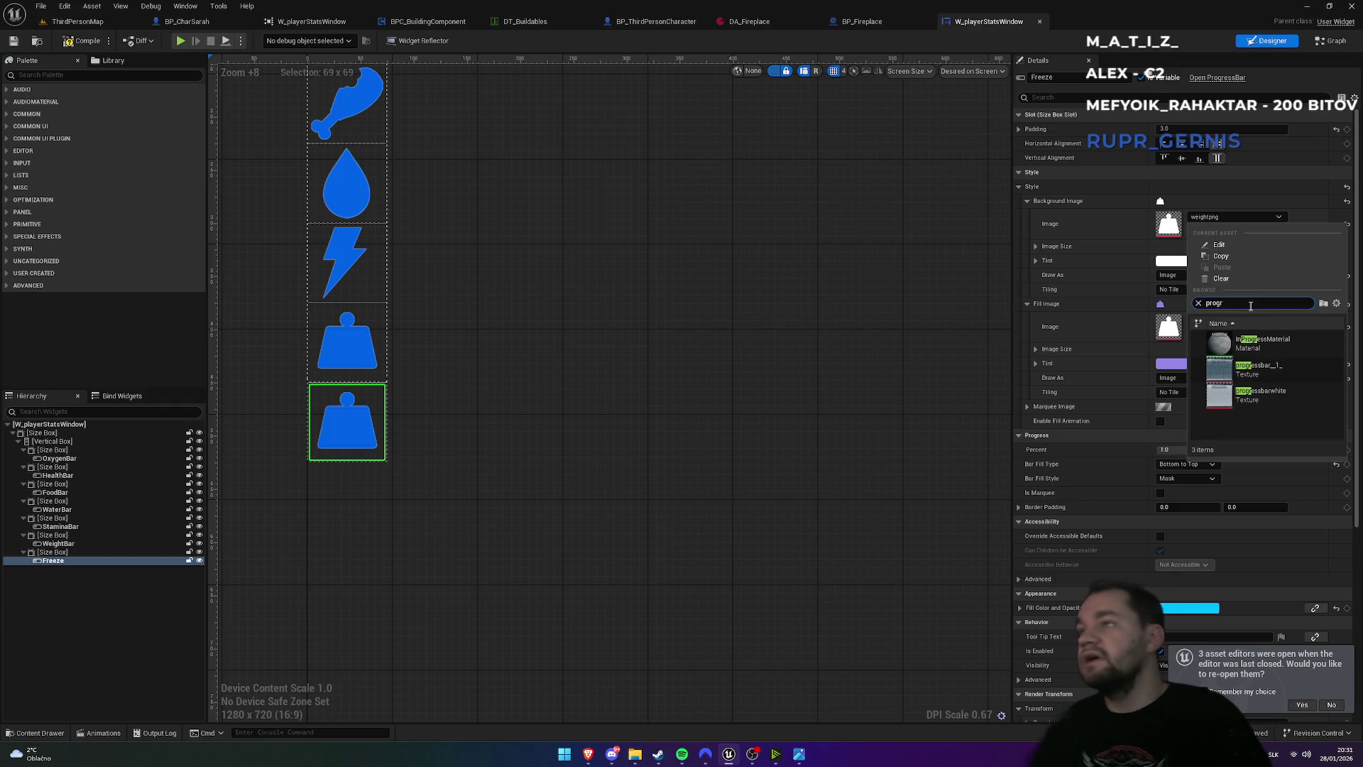
click(1256, 396)
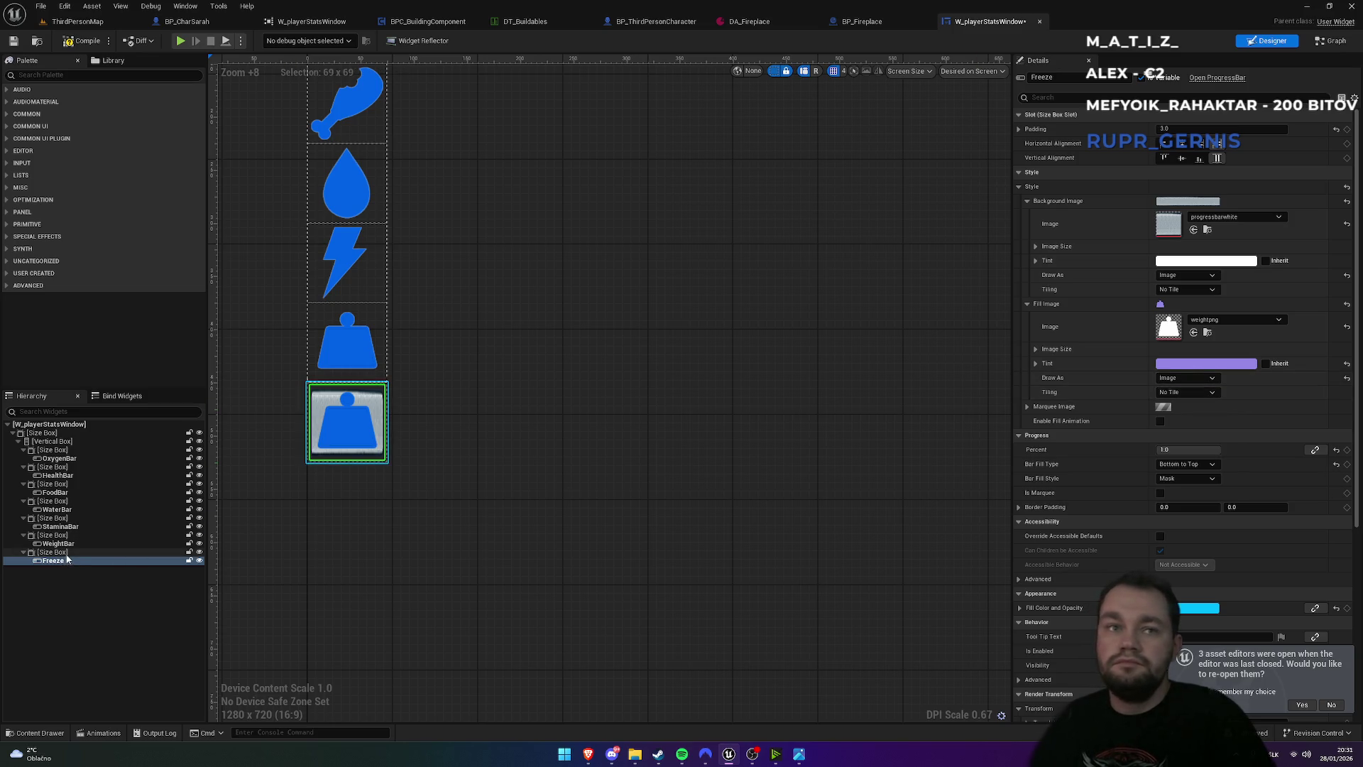
click(105, 552)
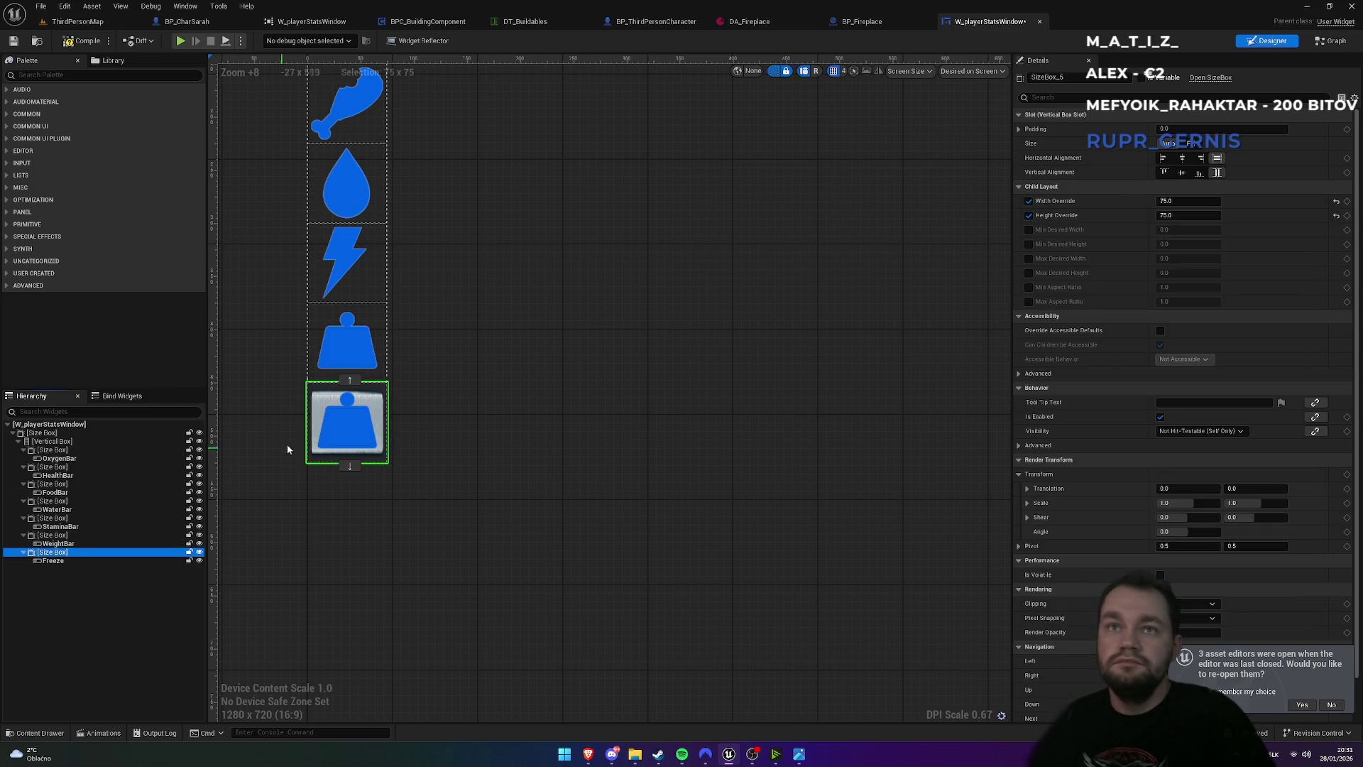
- Keep the Freeze Size Box's width override at 75
click(1185, 202)
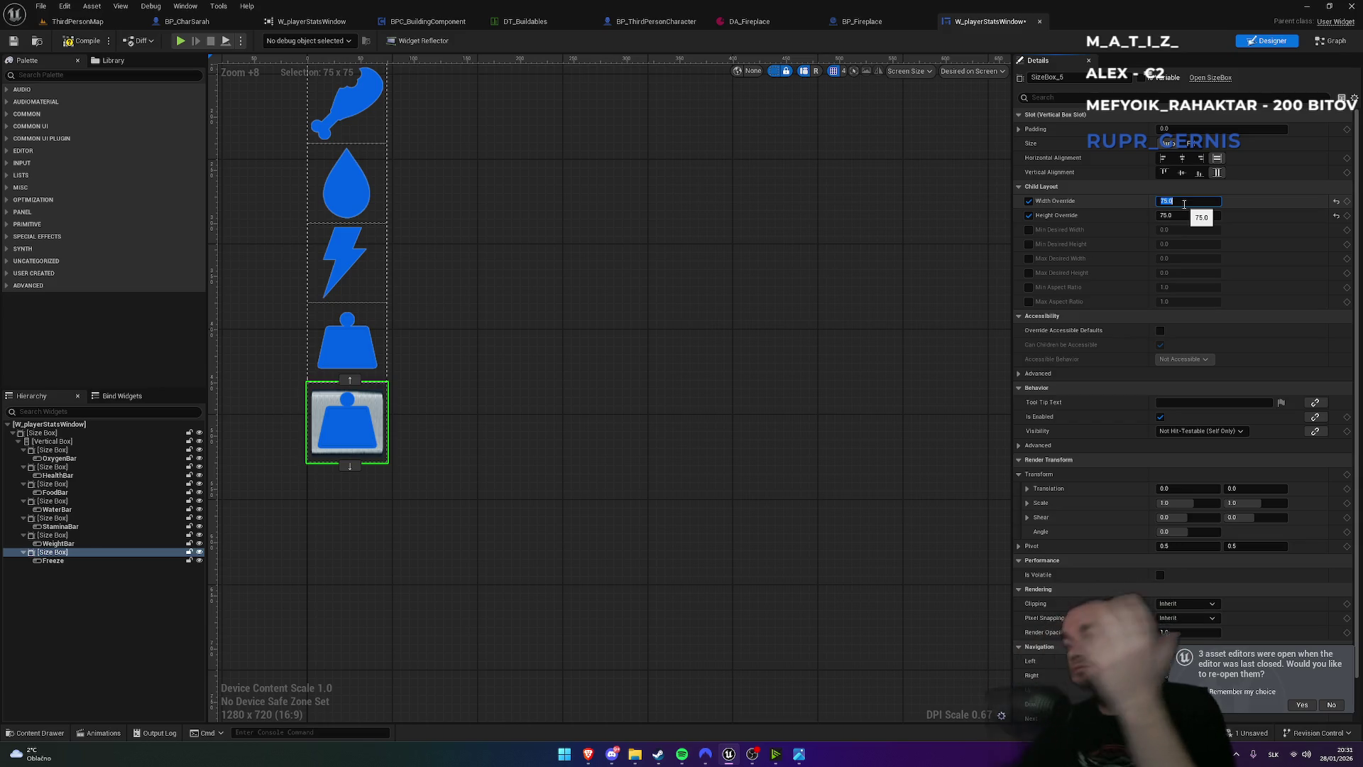
text(250)
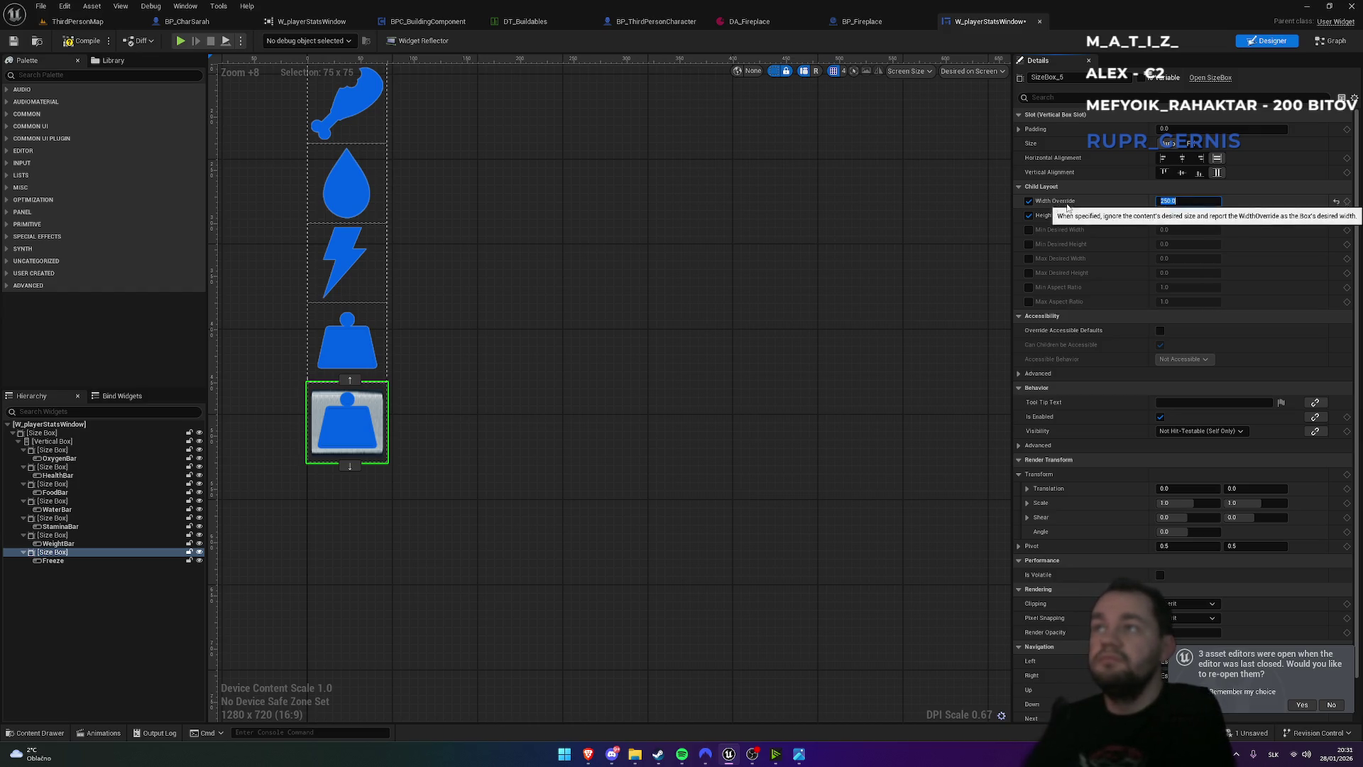
click(60, 441)
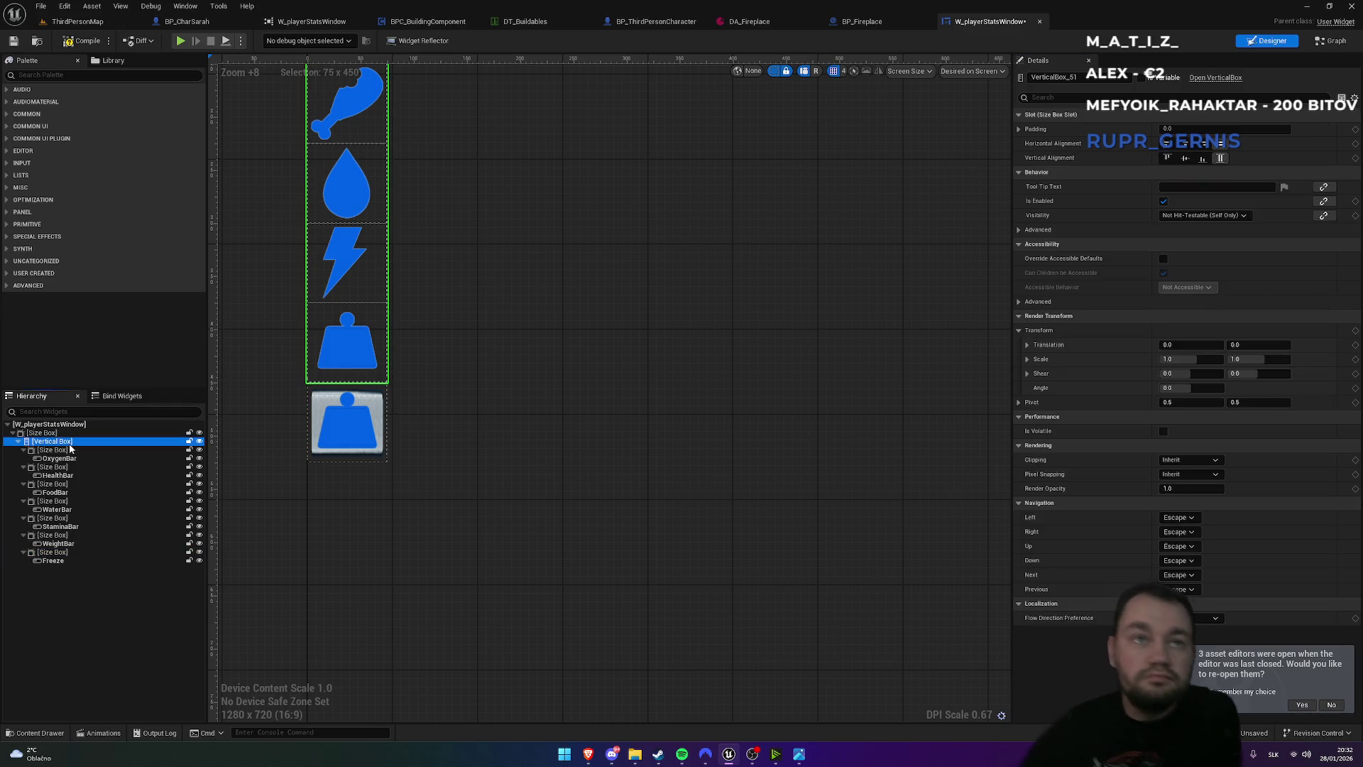
click(63, 556)
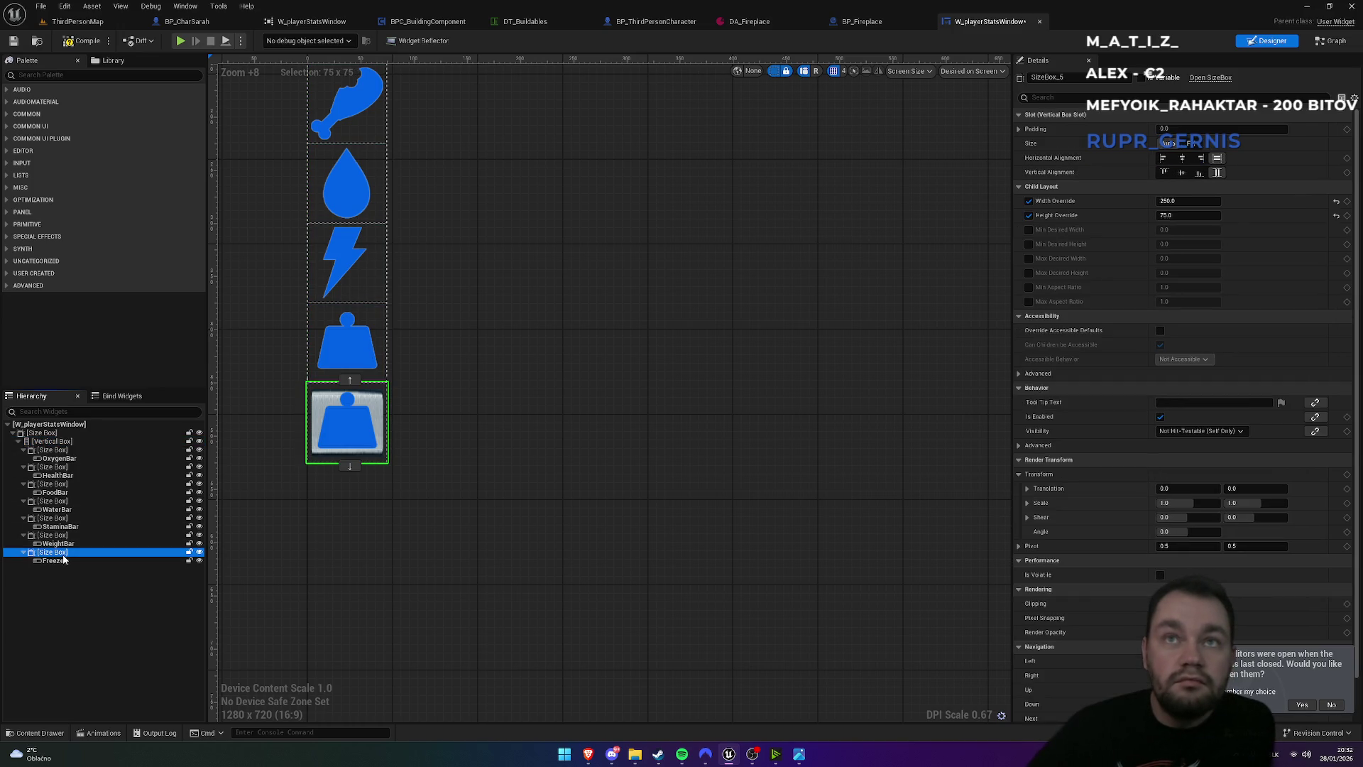
click(42, 433)
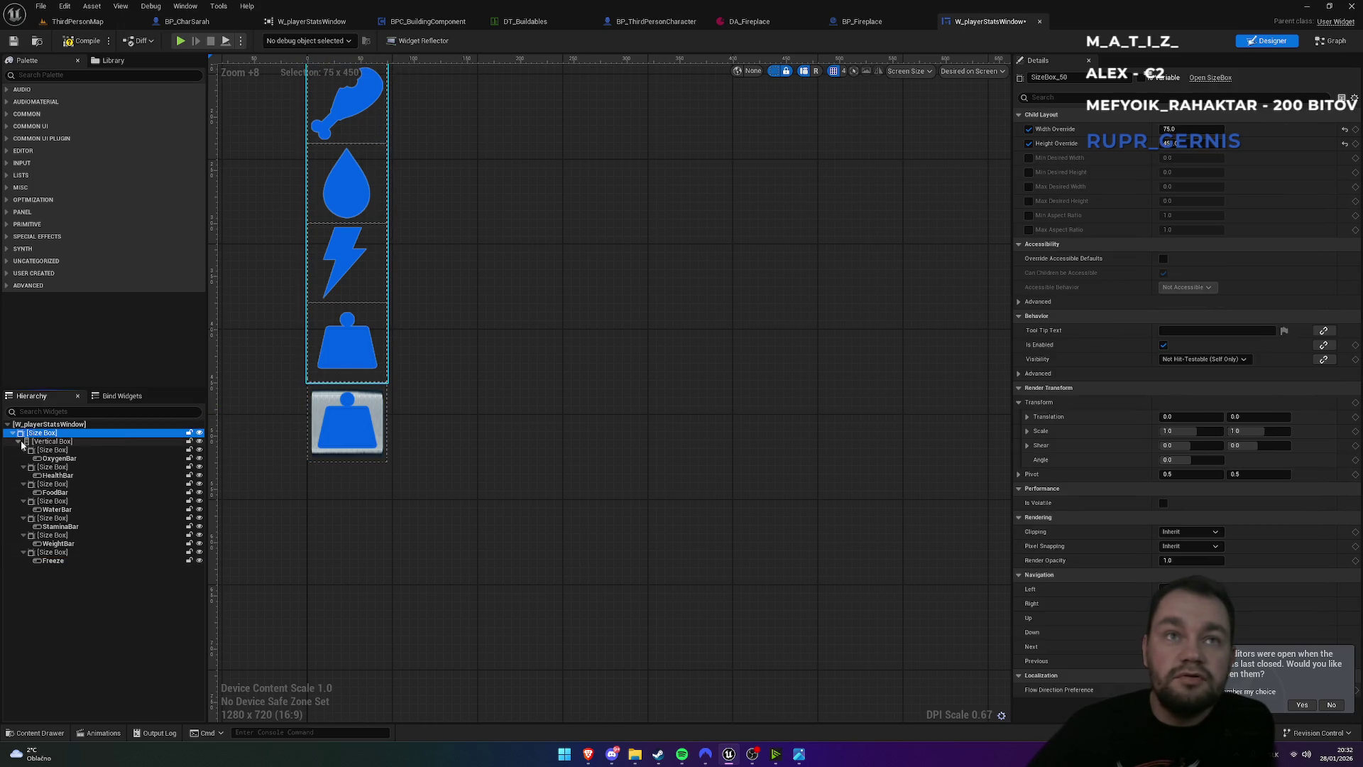
click(43, 441)
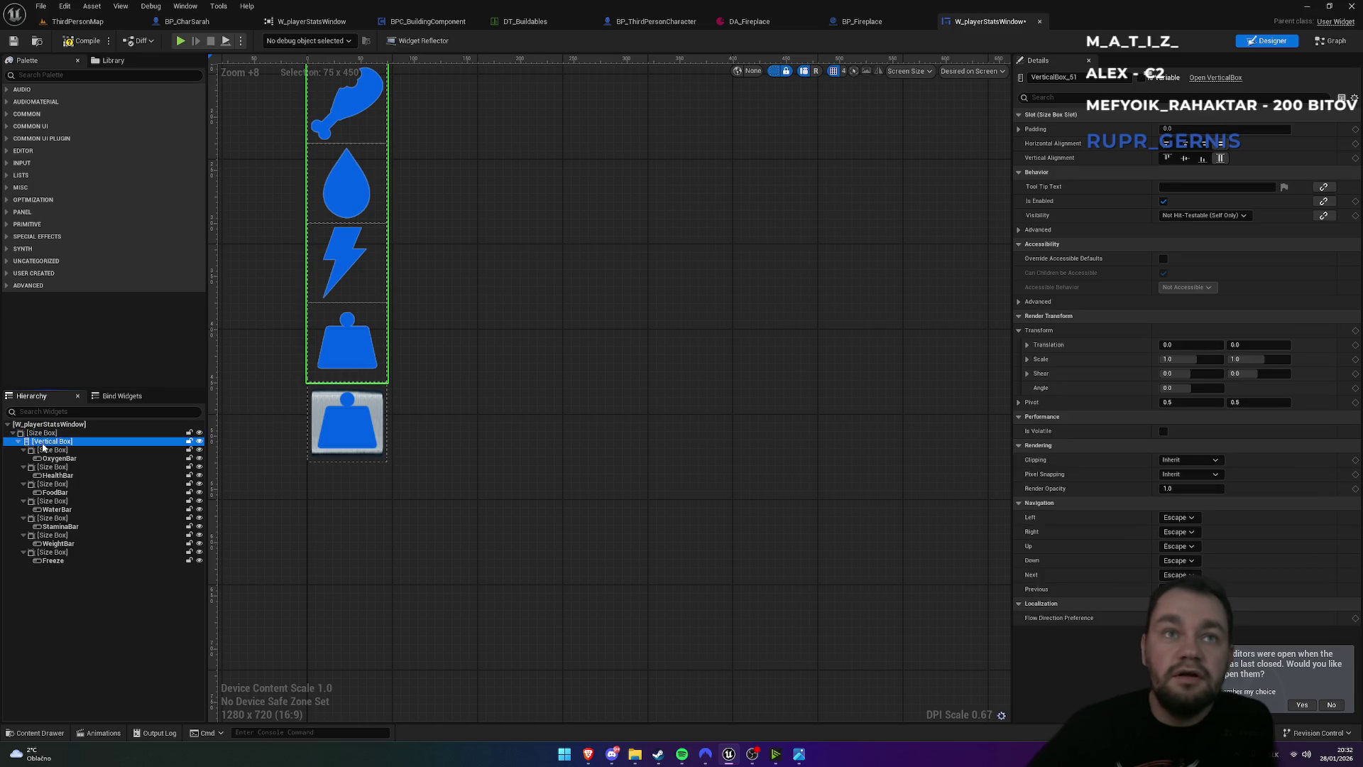
click(62, 553)
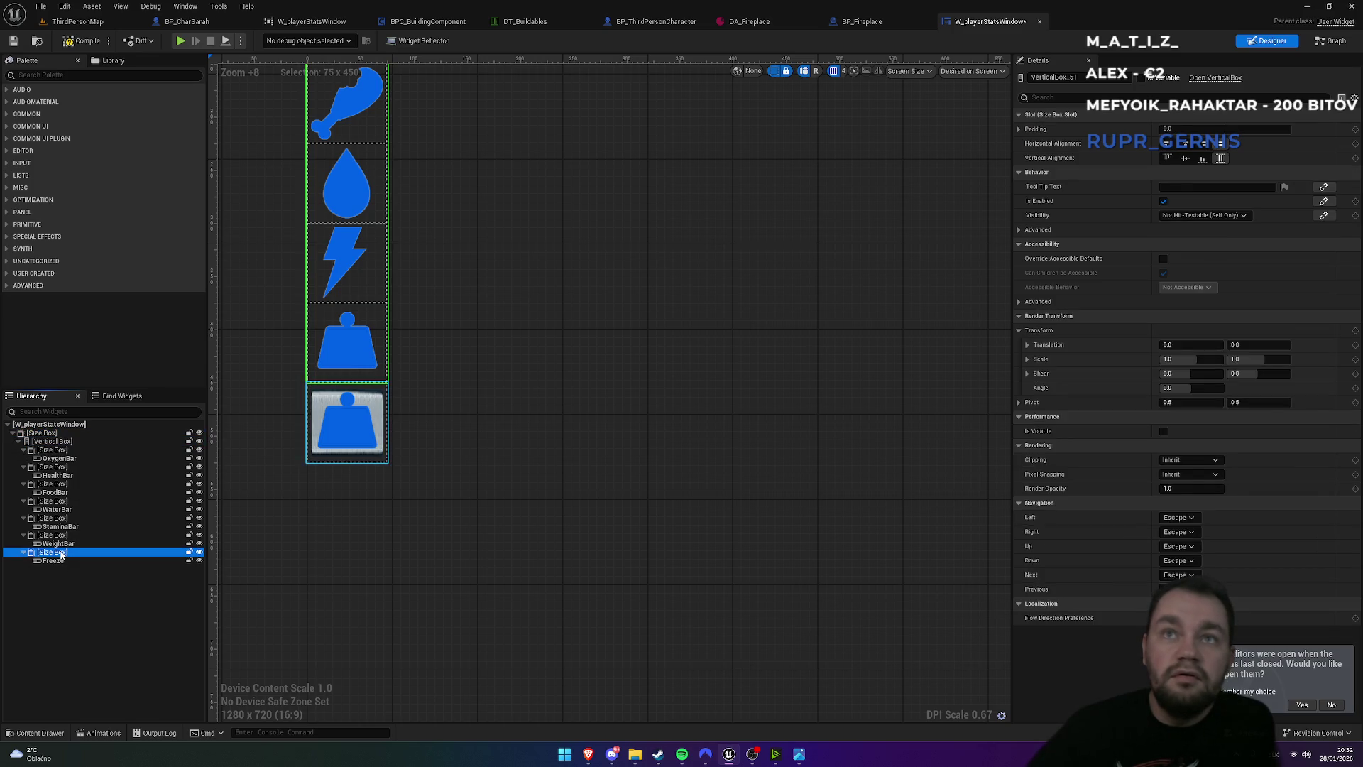
click(1030, 202)
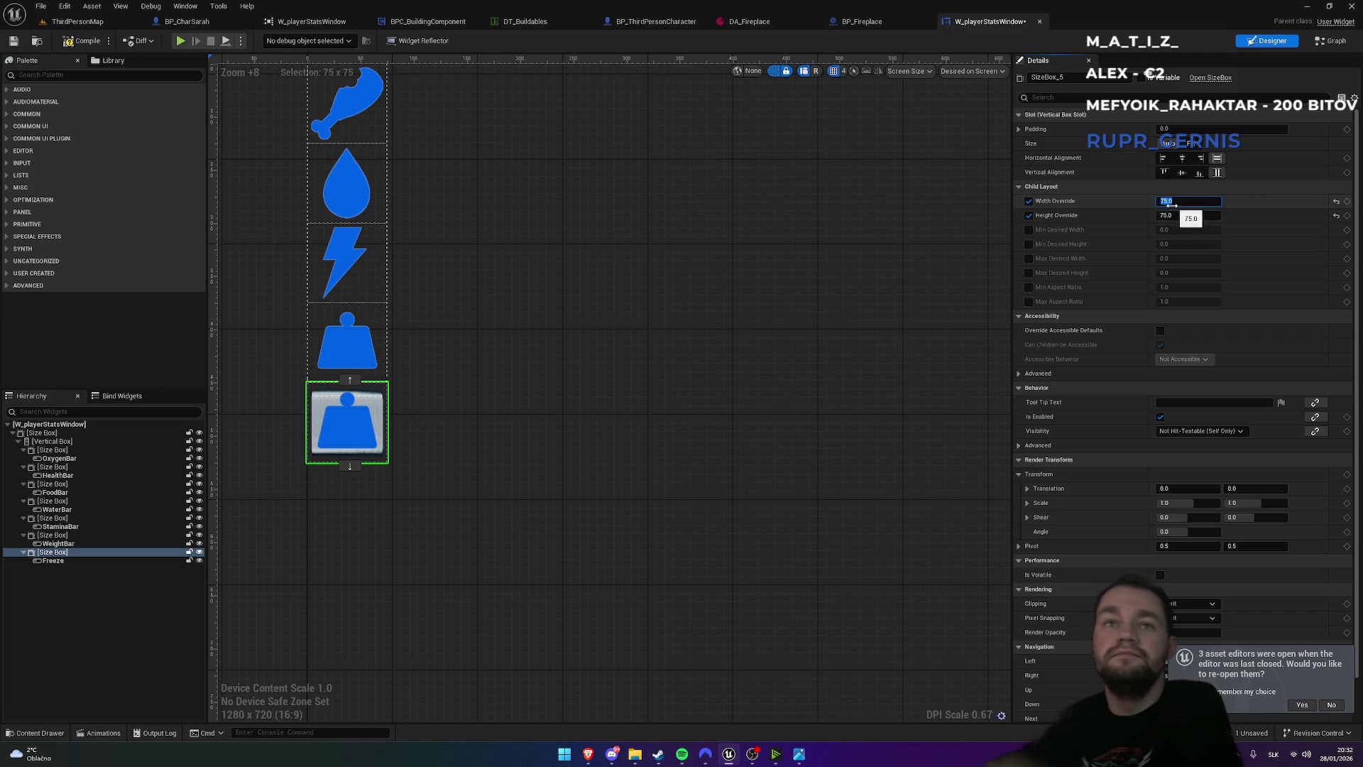
key(Return)
- Set the outer Size Box's Width Override to 250
click(58, 434)
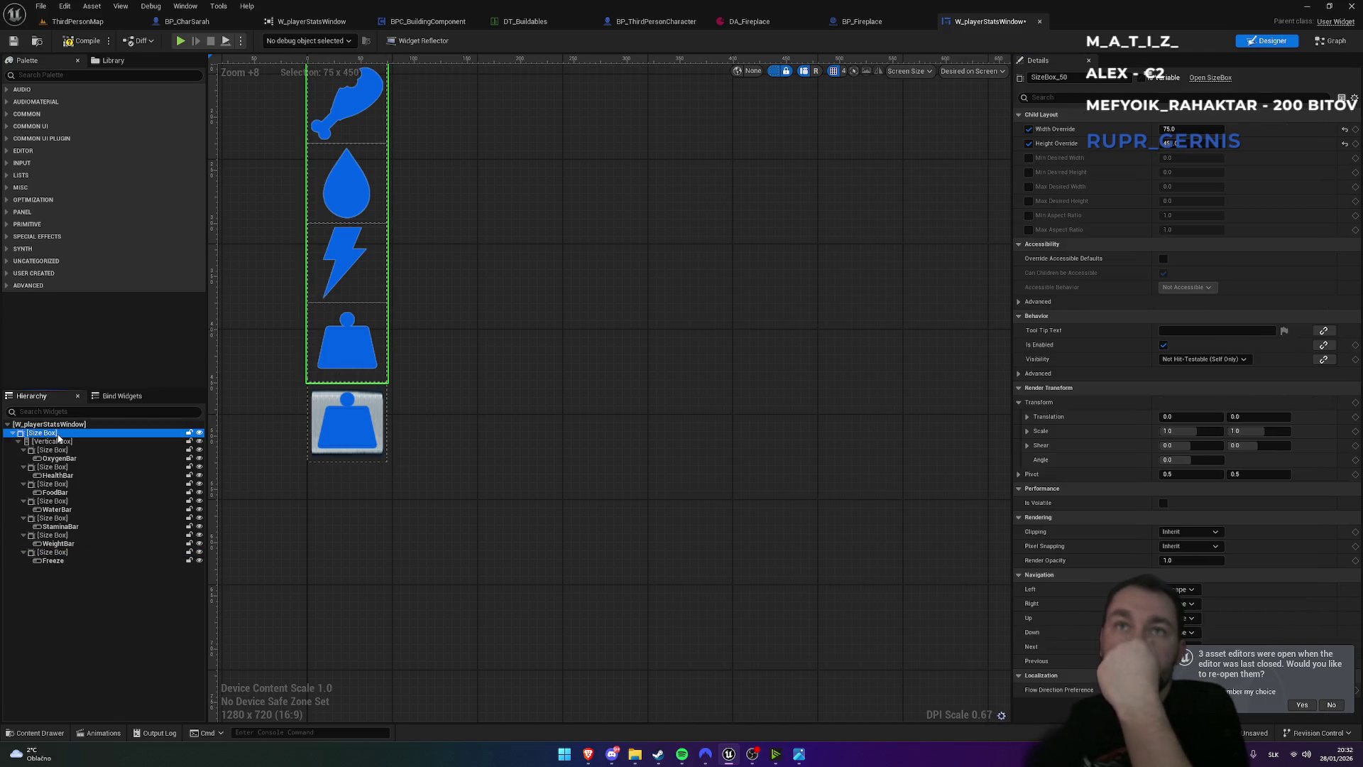
click(1194, 129)
text(250)
key(Return)
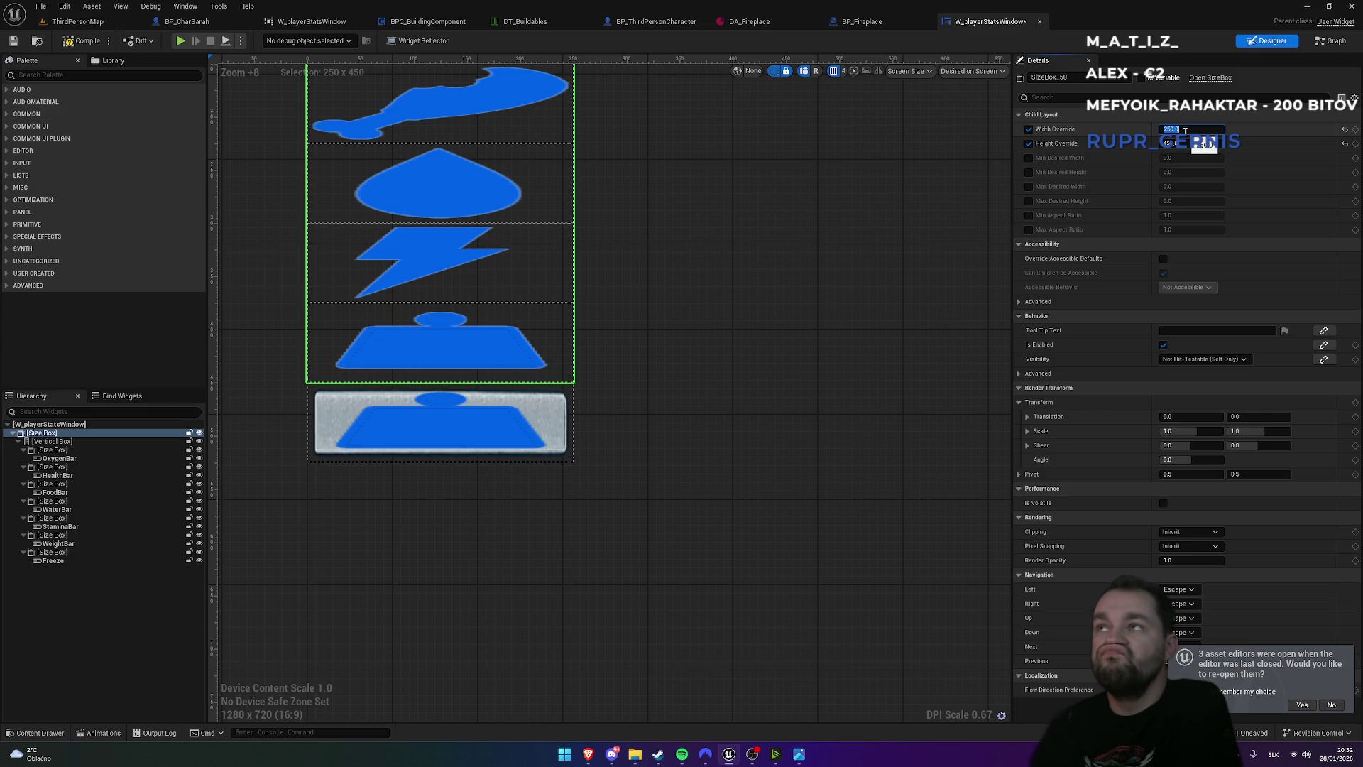
click(67, 553)
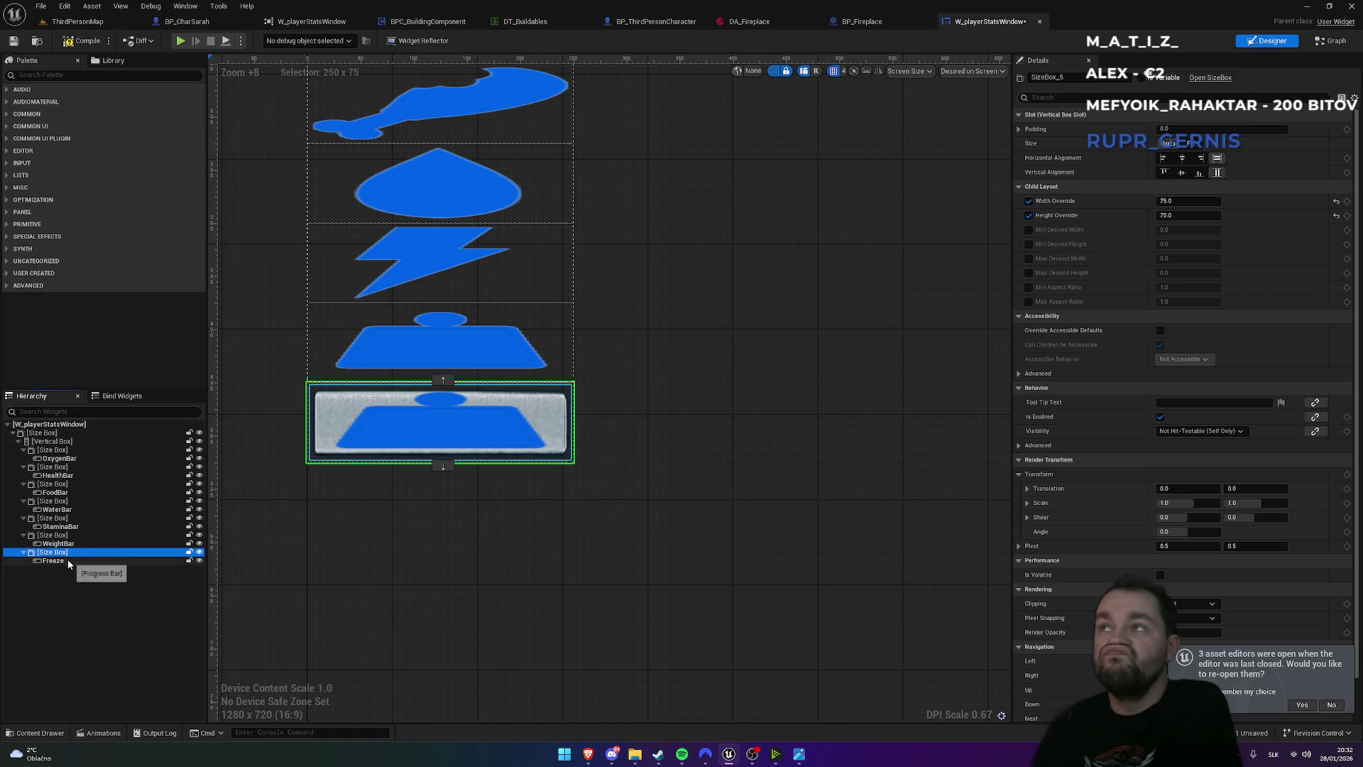
- Give the Freeze bar the progressbar_1_ fill image and preview its Percent
click(64, 561)
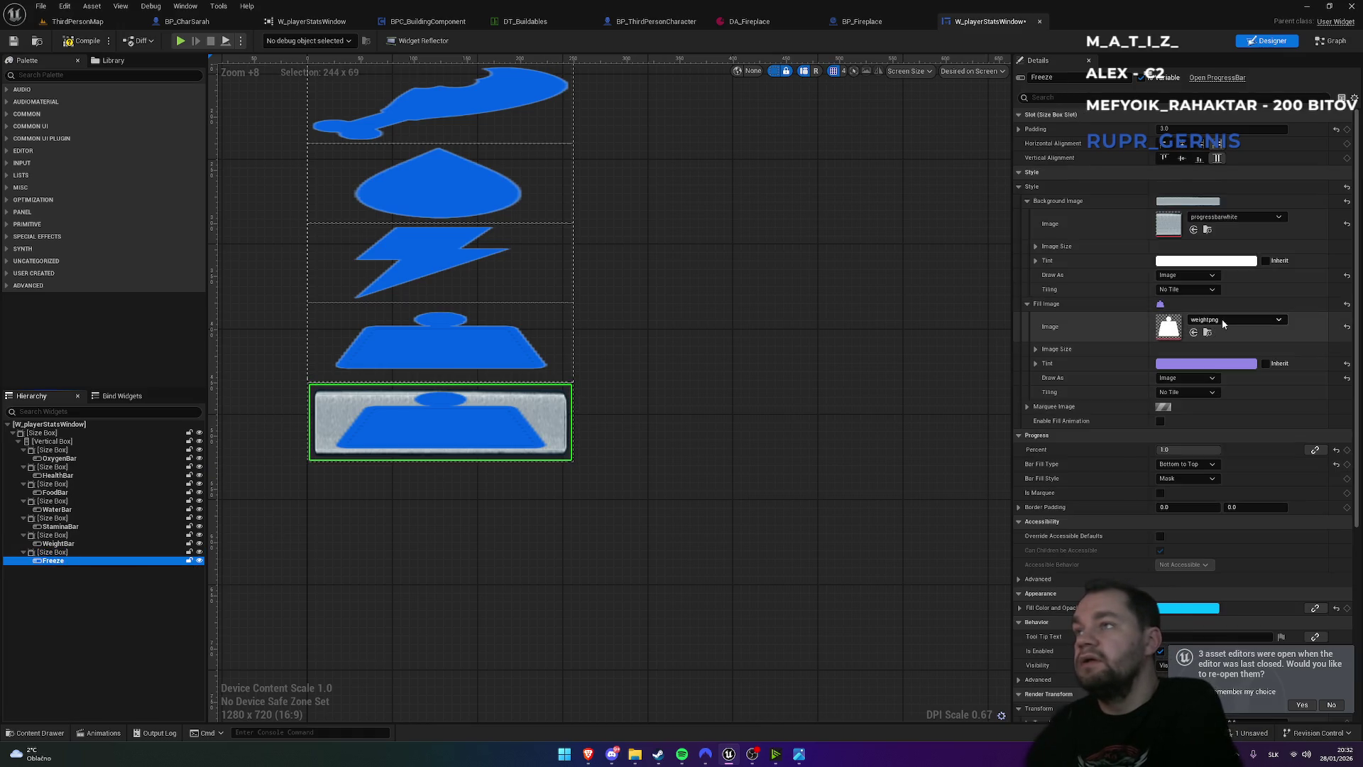
click(1224, 324)
text(re)
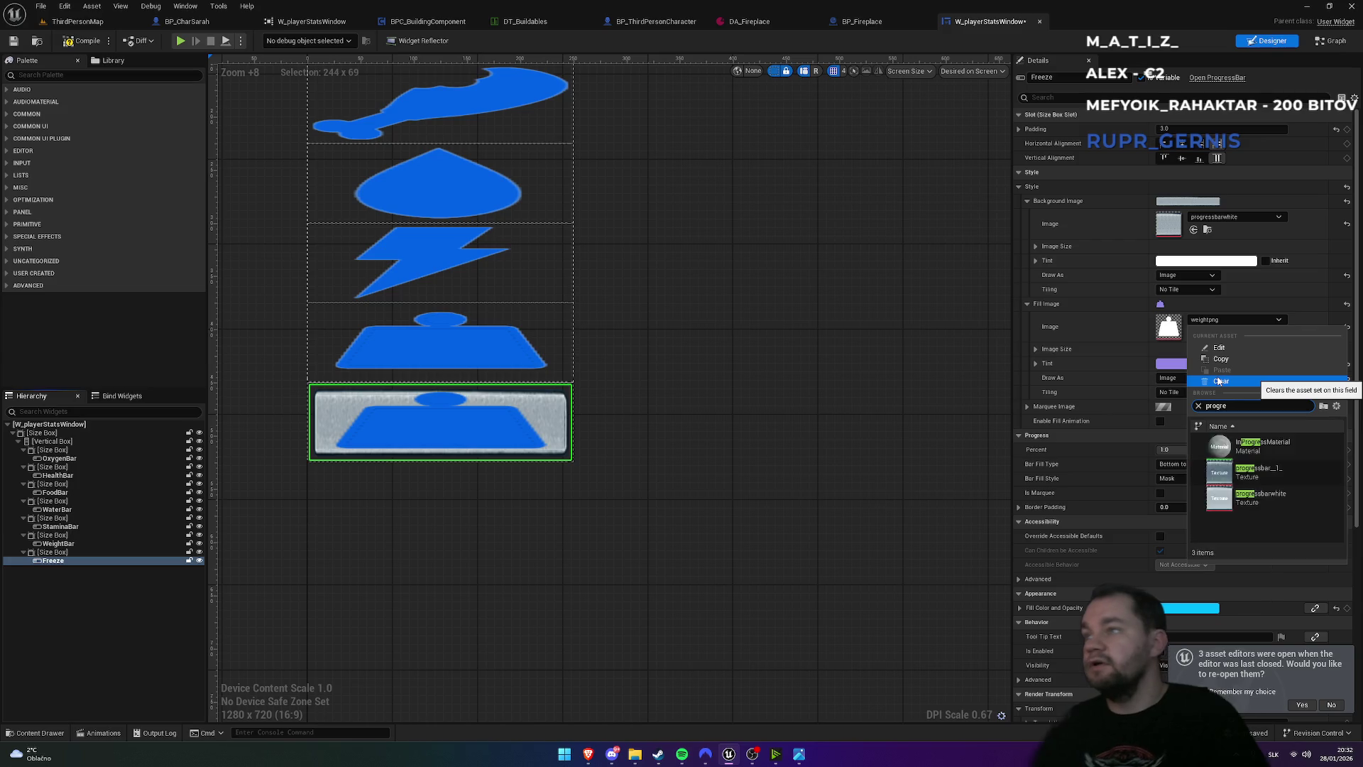
click(1265, 470)
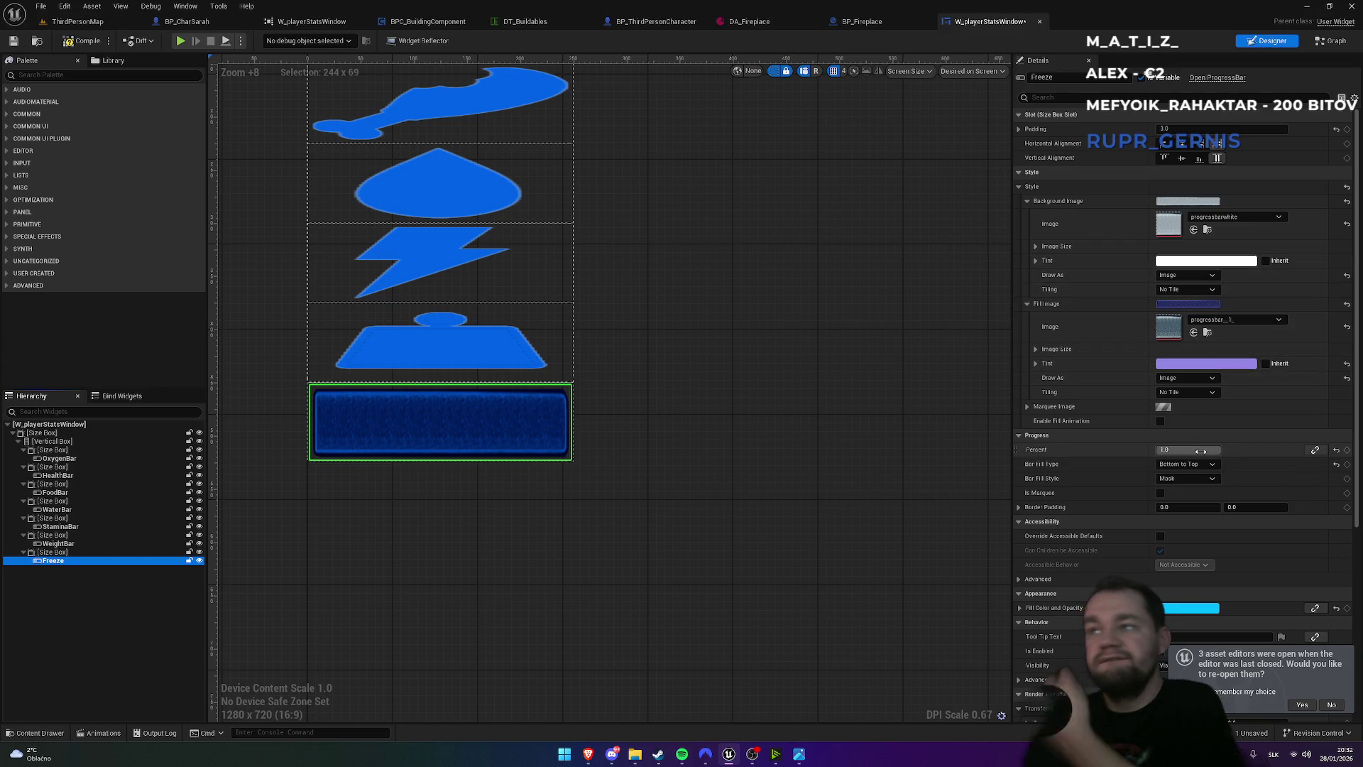
mouse_move(1219, 450)
mouse_down()
mouse_move(1188, 450)
mouse_move(1221, 449)
mouse_up()
- Drop the Fill Tint alpha to 0 and lower Percent to about 45%
click(1205, 363)
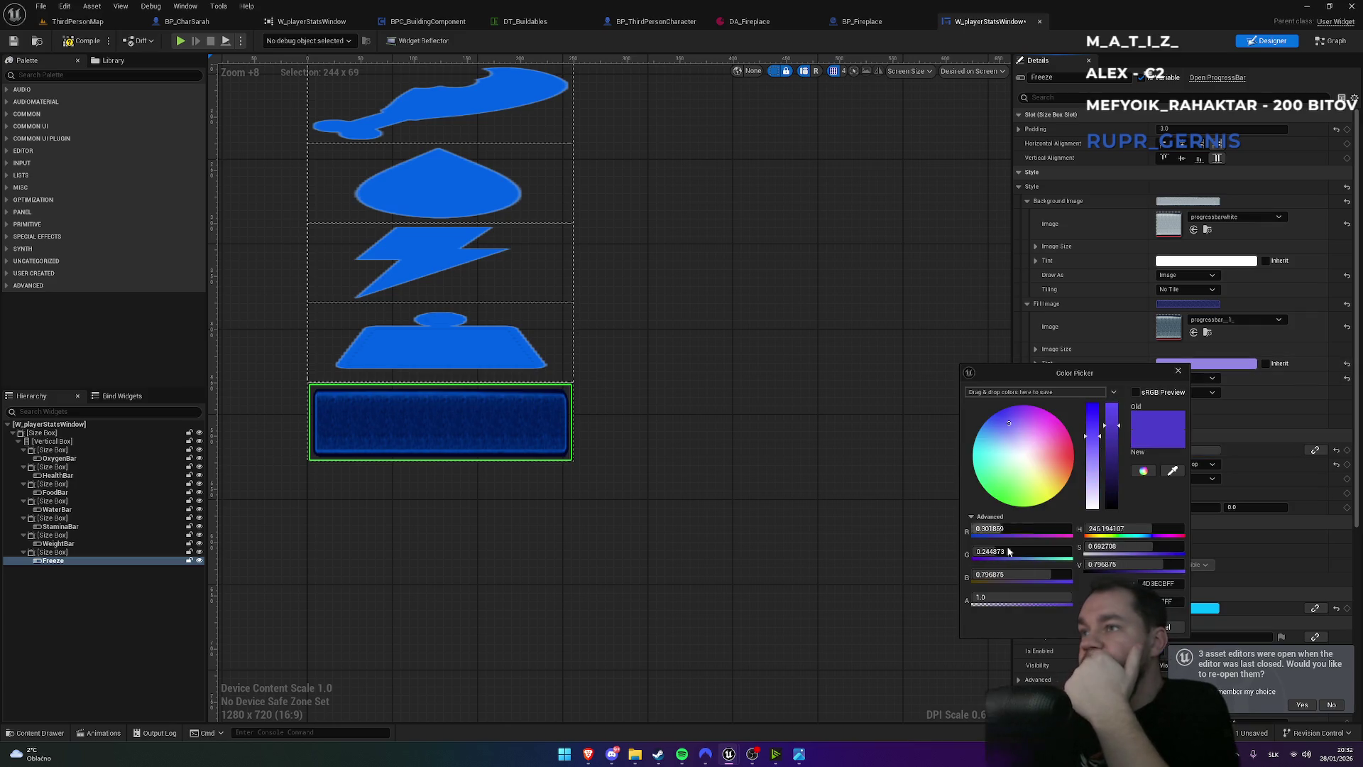
drag(1025, 597, 1001, 602)
click(1128, 627)
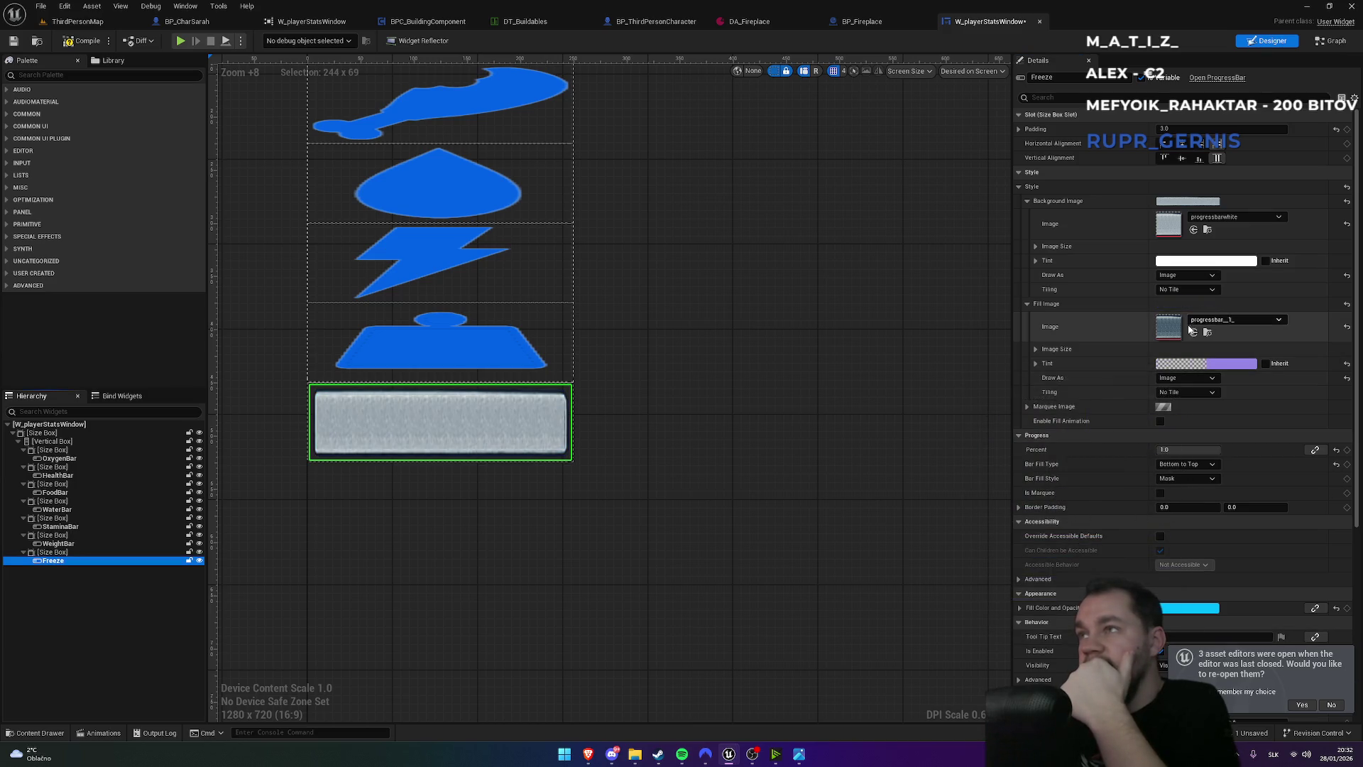
drag(1180, 452, 1144, 451)
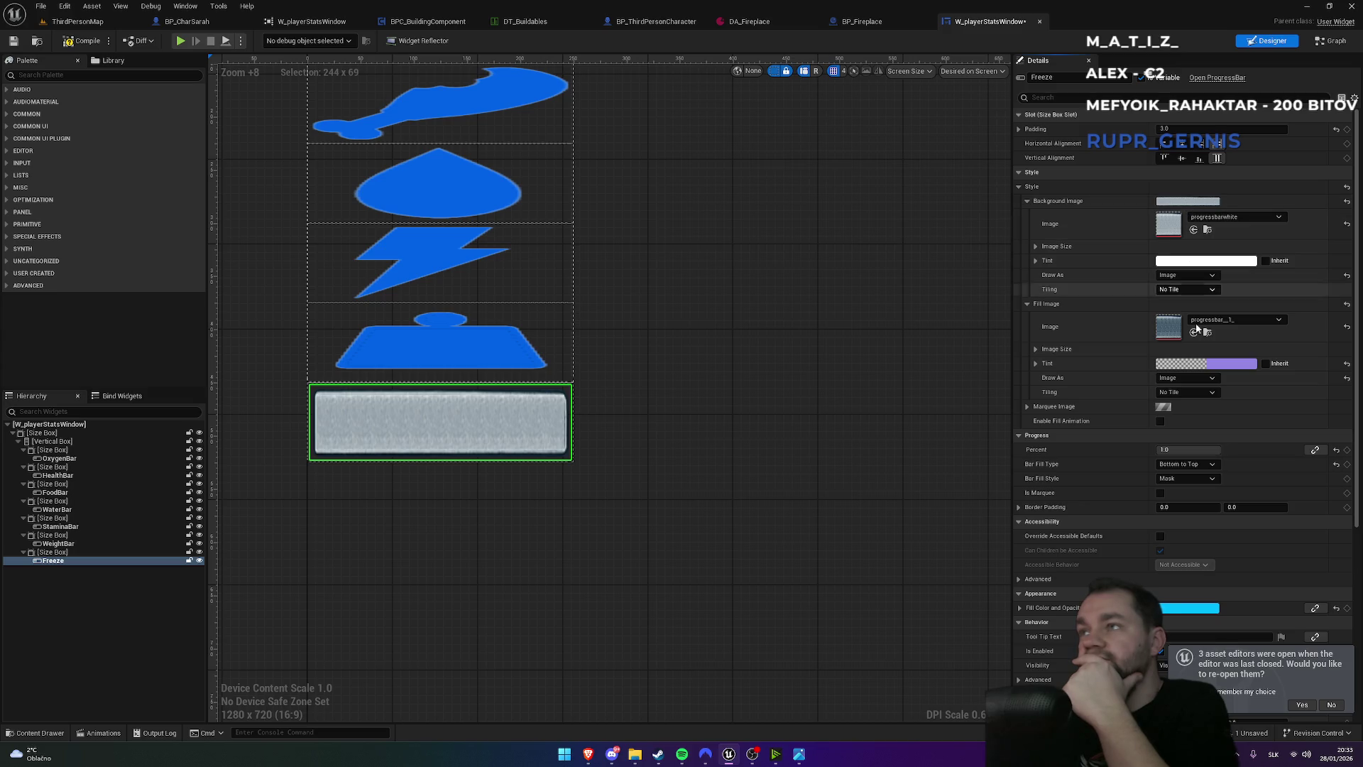
click(1215, 321)
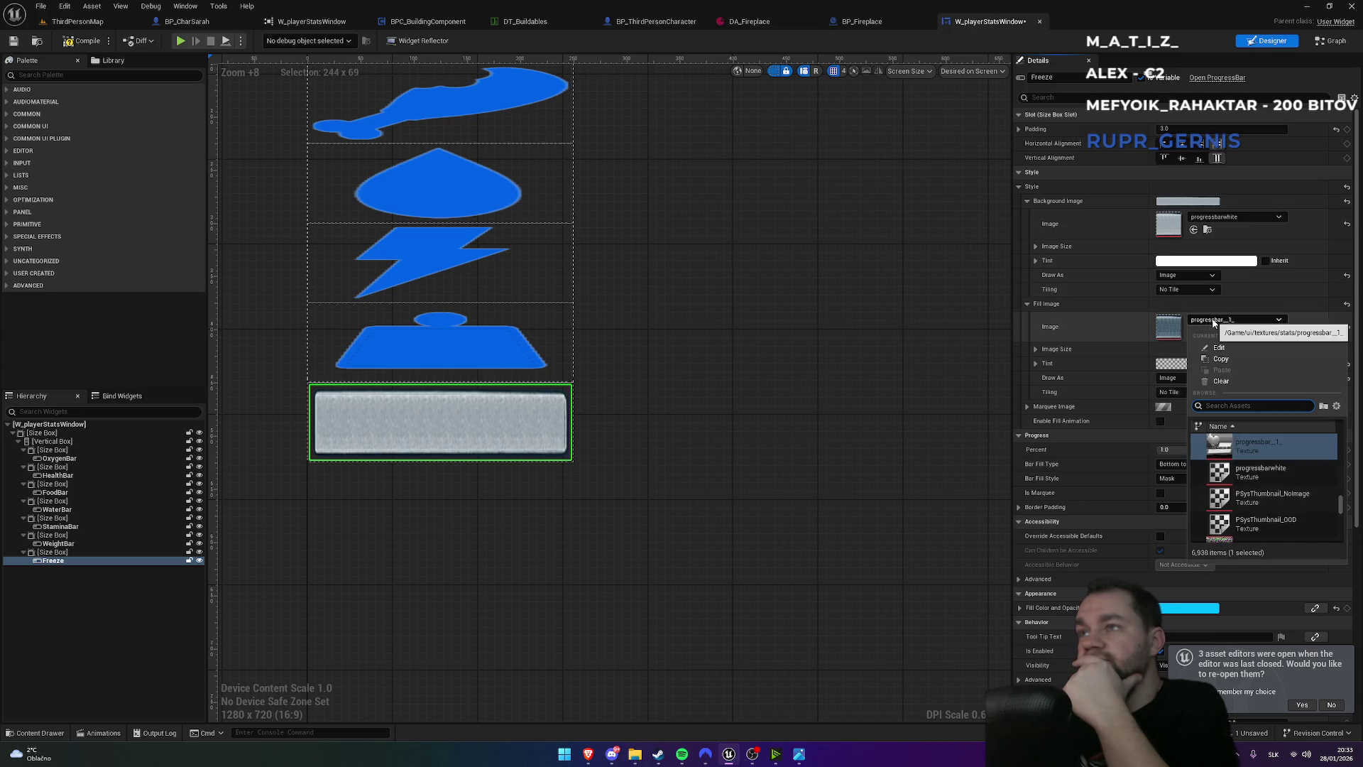
- Swap the fill image to progressbarwhite, drawn as Border, with Percent 0.0
click(1294, 479)
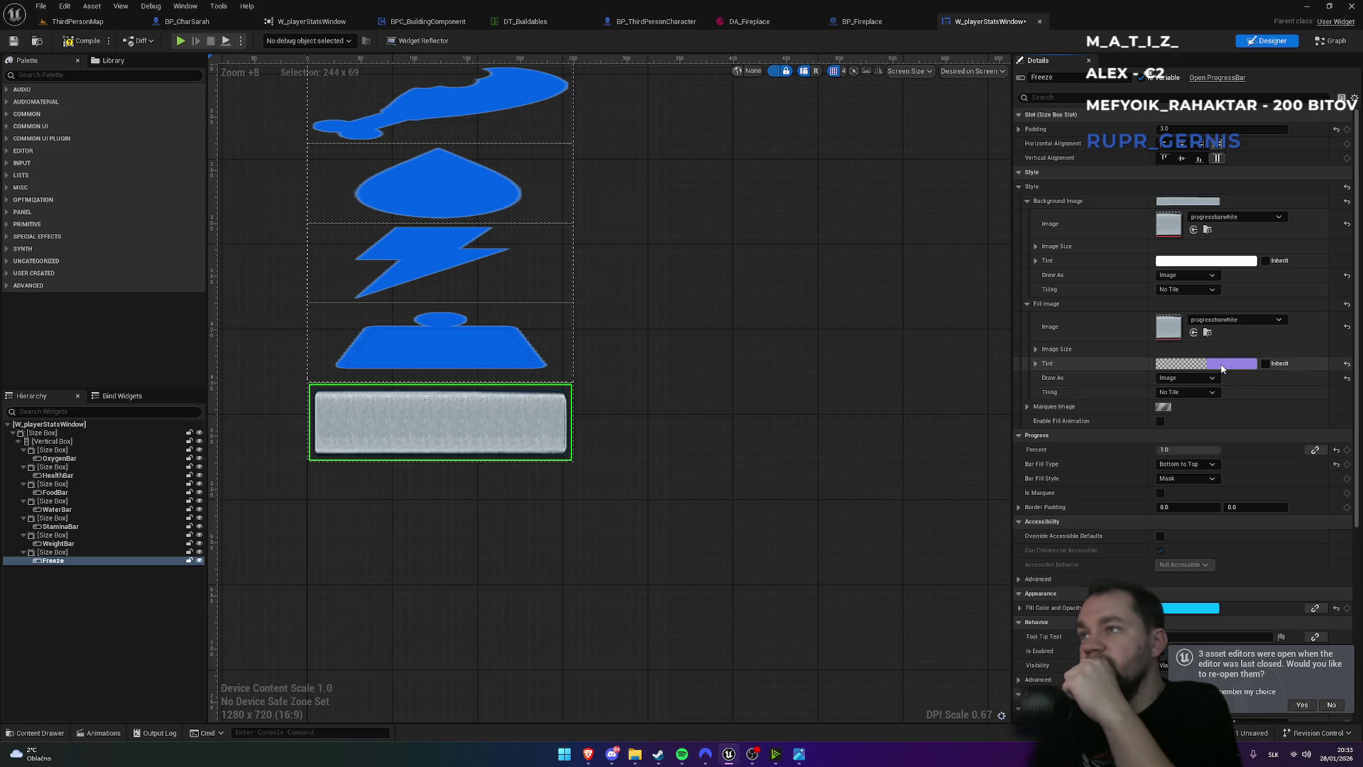
click(1187, 379)
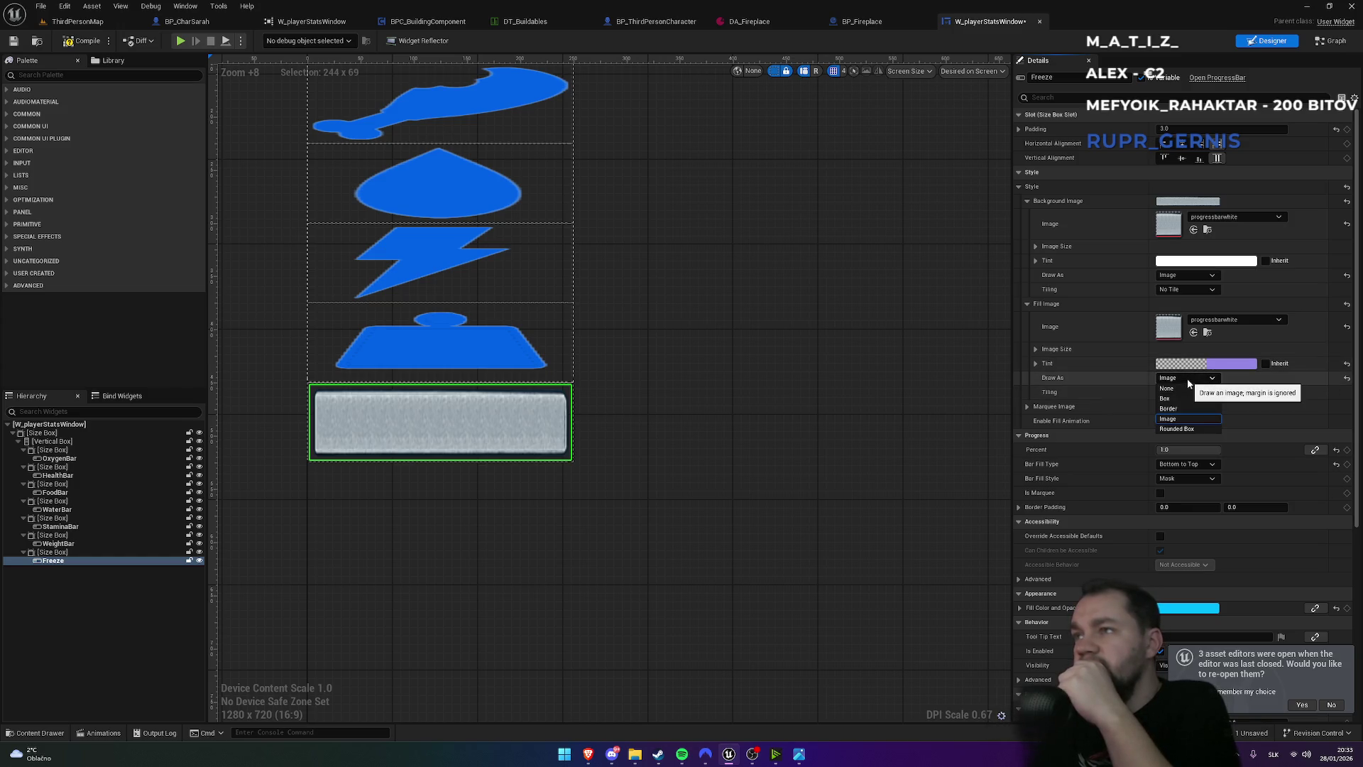
click(1182, 408)
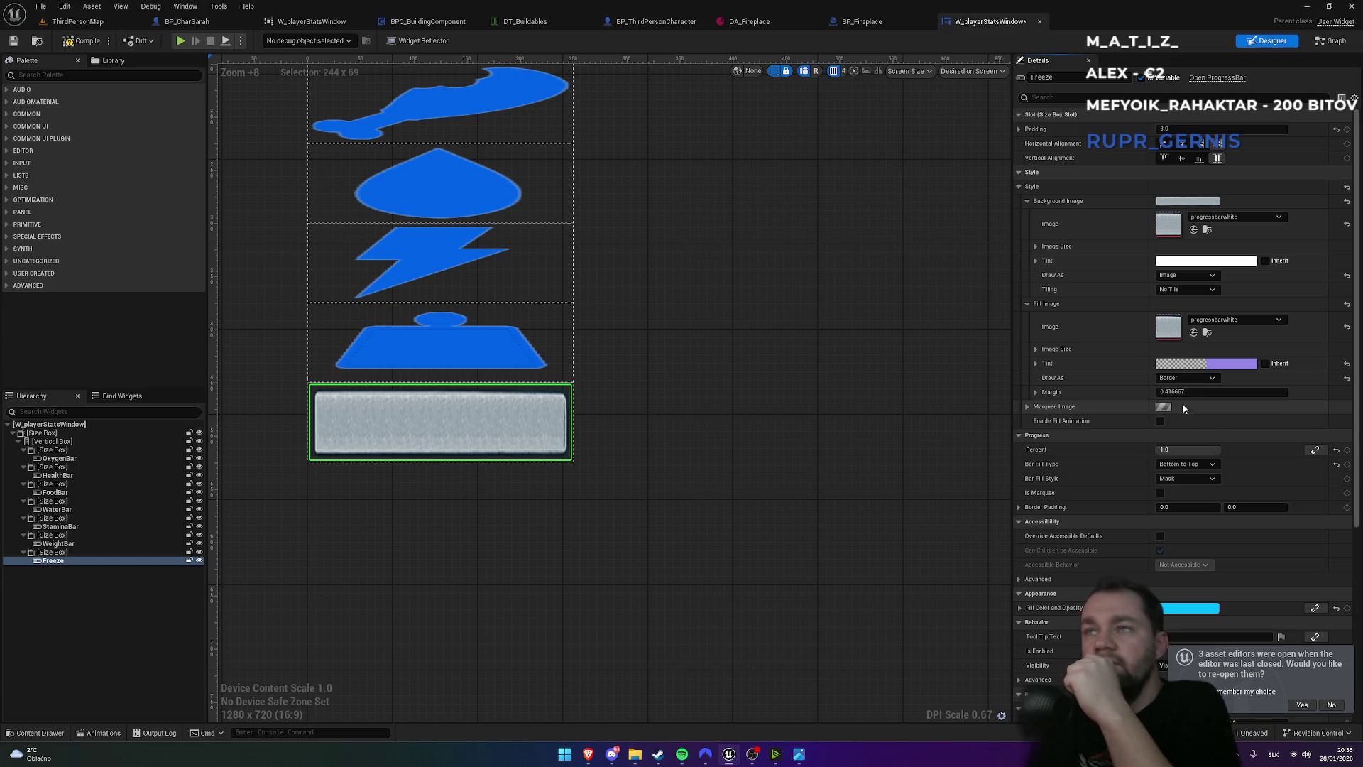
click(1184, 450)
text(0.0)
- Raise the fill tint alpha, preview Percent, and draw the fill image as Box
click(1235, 363)
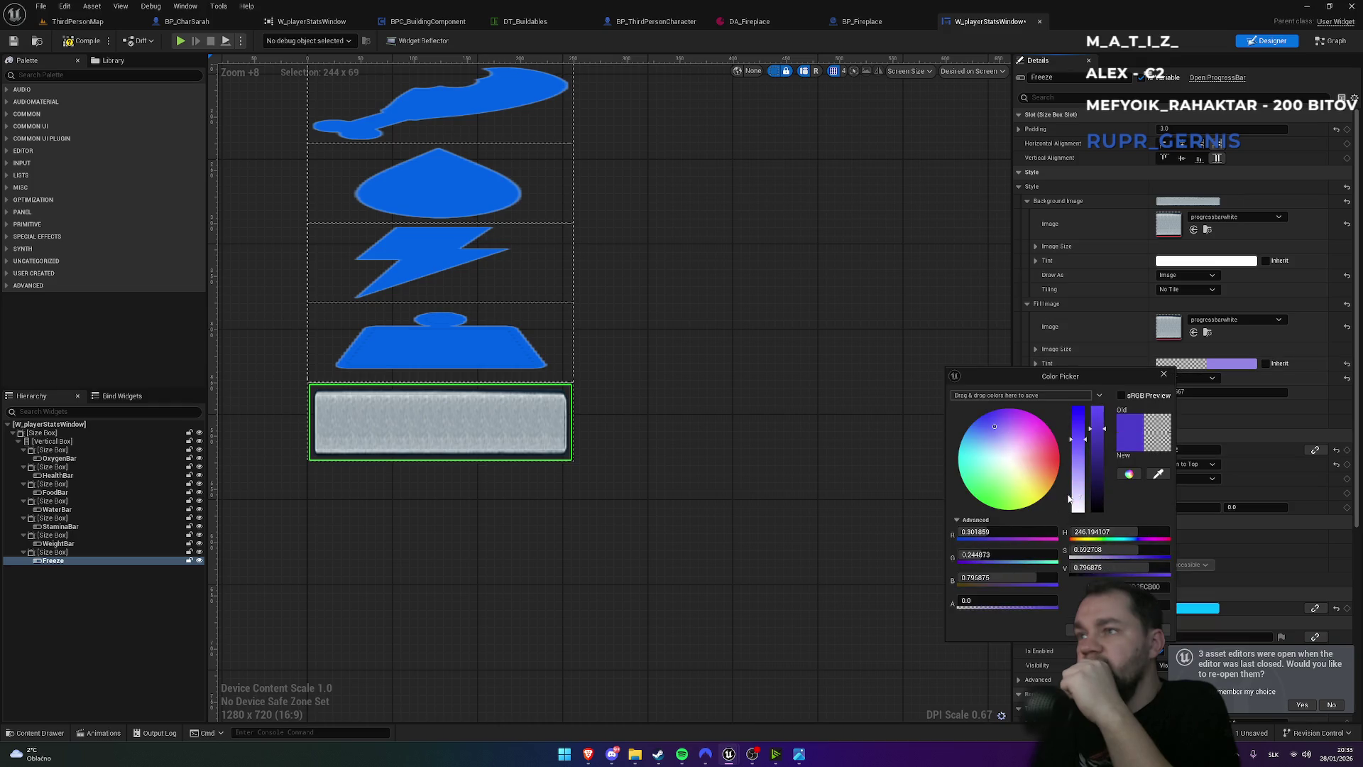
drag(988, 604, 1082, 607)
click(1085, 628)
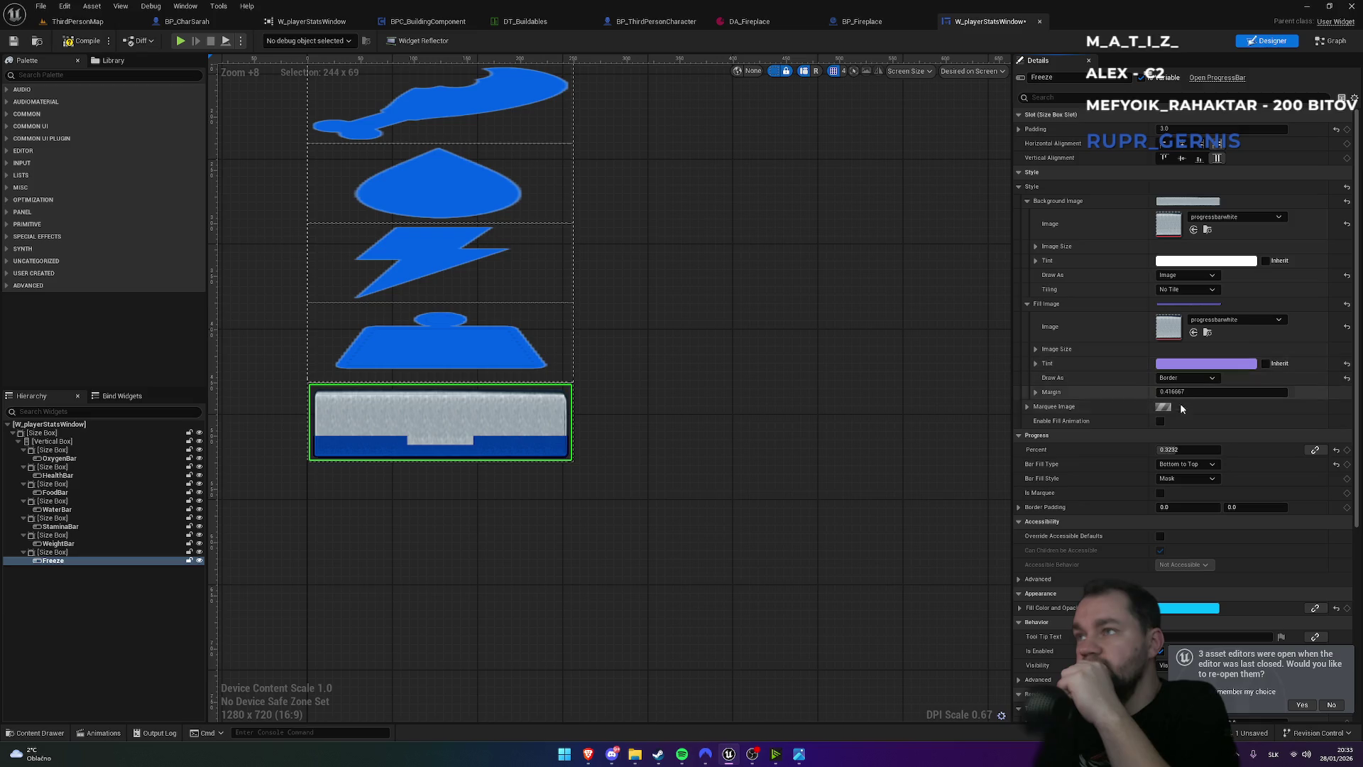
mouse_move(1189, 450)
mouse_down()
mouse_move(1239, 449)
mouse_move(1165, 450)
mouse_move(1238, 450)
mouse_move(1165, 450)
mouse_move(1239, 449)
mouse_move(1203, 450)
mouse_up()
click(1189, 378)
click(1181, 403)
click(1184, 465)
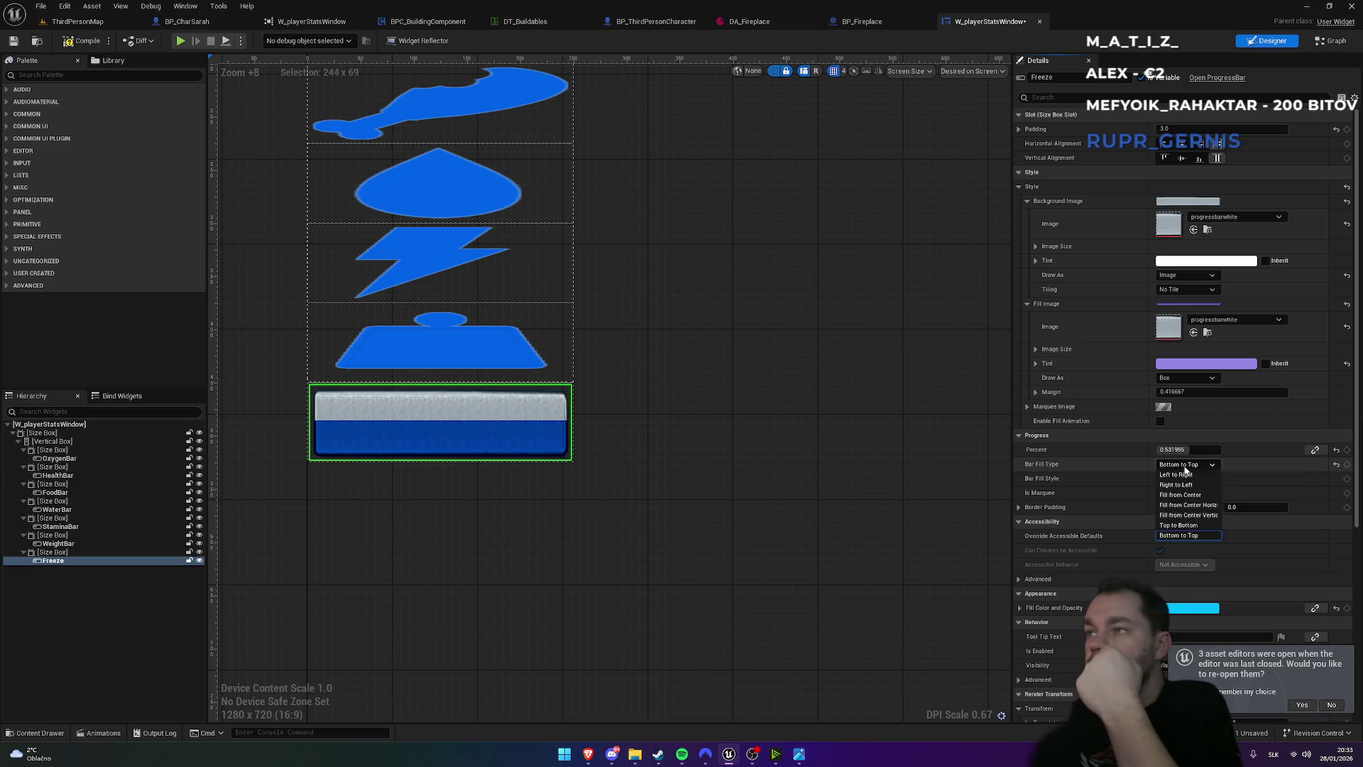
- Set Bar Fill Type to Left to Right and raise Percent to about 0.58
click(1178, 474)
mouse_move(1200, 449)
mouse_down()
mouse_move(1239, 449)
mouse_move(1195, 449)
mouse_up()
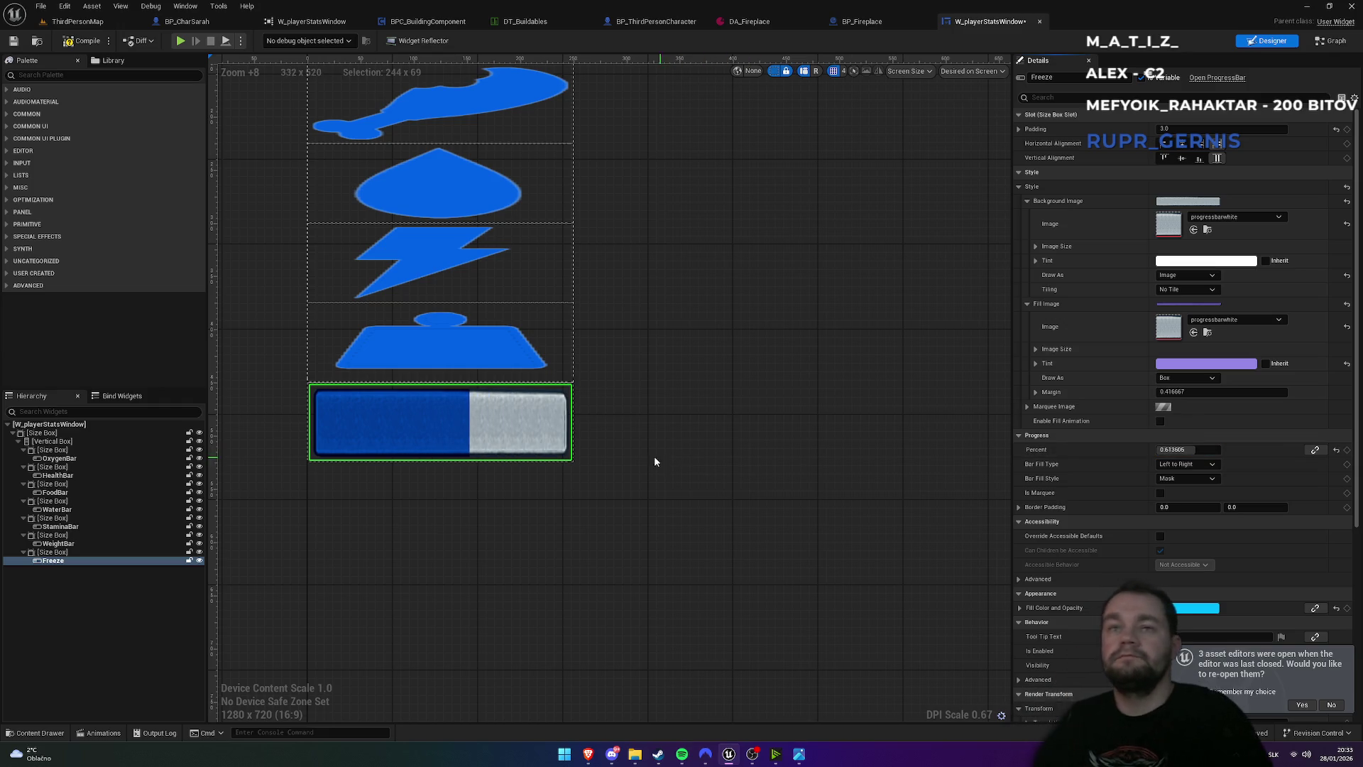
scroll(546, 448, down, 6)
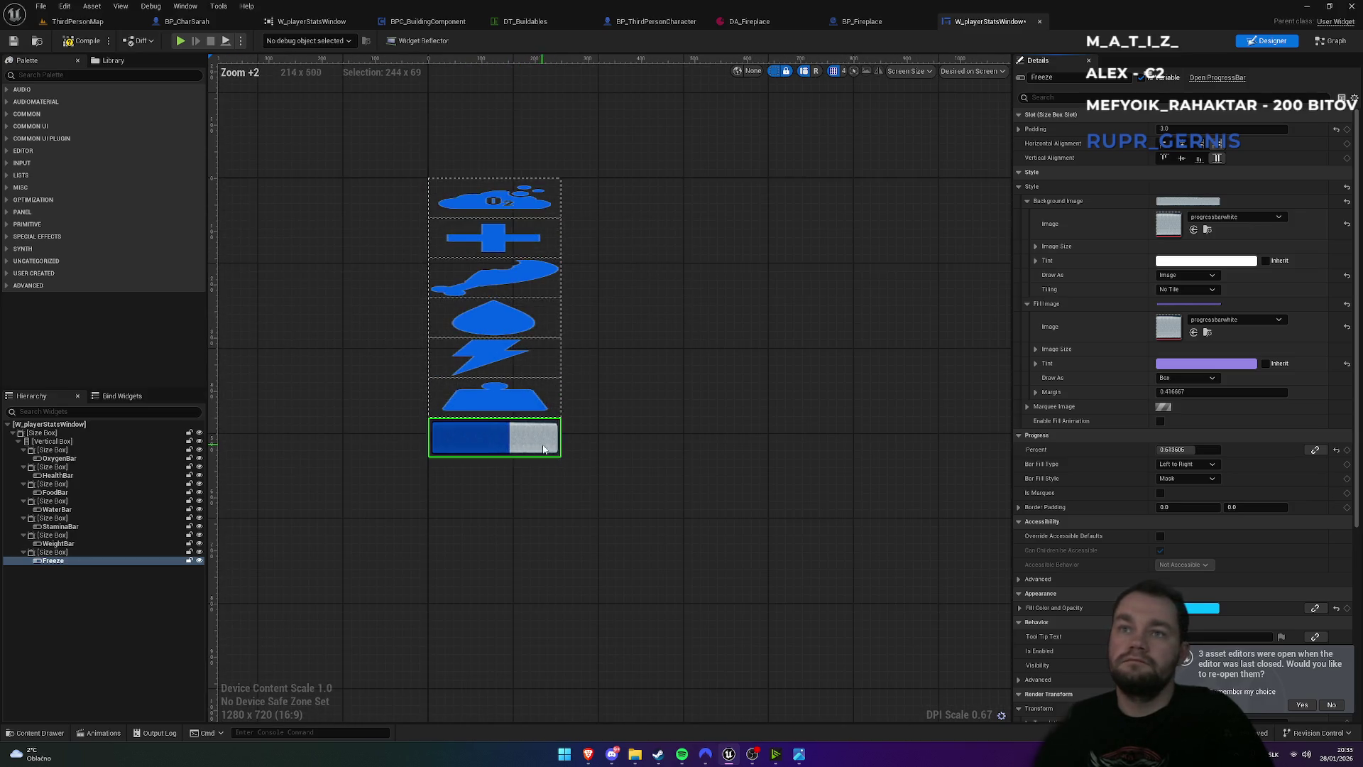
click(1179, 450)
drag(1189, 449, 1198, 450)
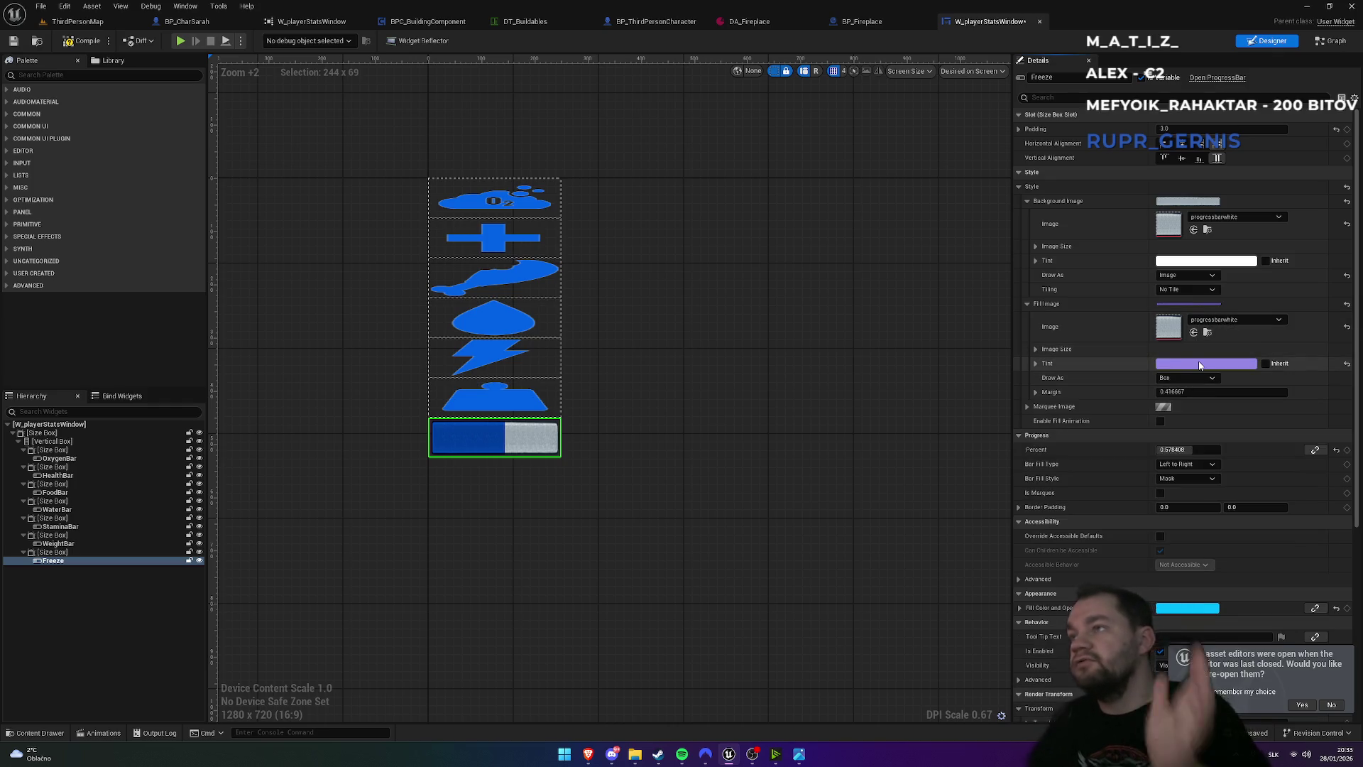
- Turn on Fill Image Tint inheritance and lower the fill Percent slightly
click(1266, 364)
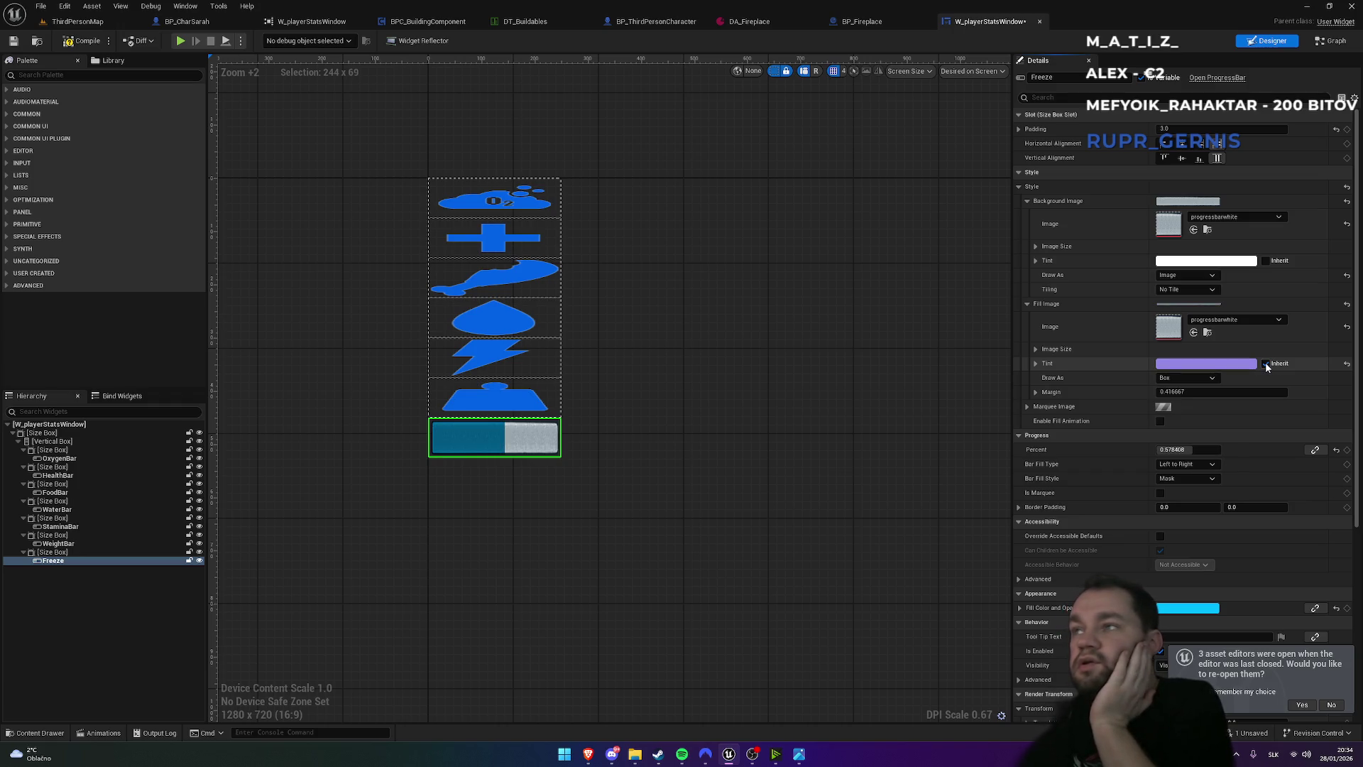
click(1266, 364)
click(1266, 364)
mouse_move(1187, 445)
mouse_down()
mouse_move(1165, 445)
mouse_move(1193, 445)
mouse_up()
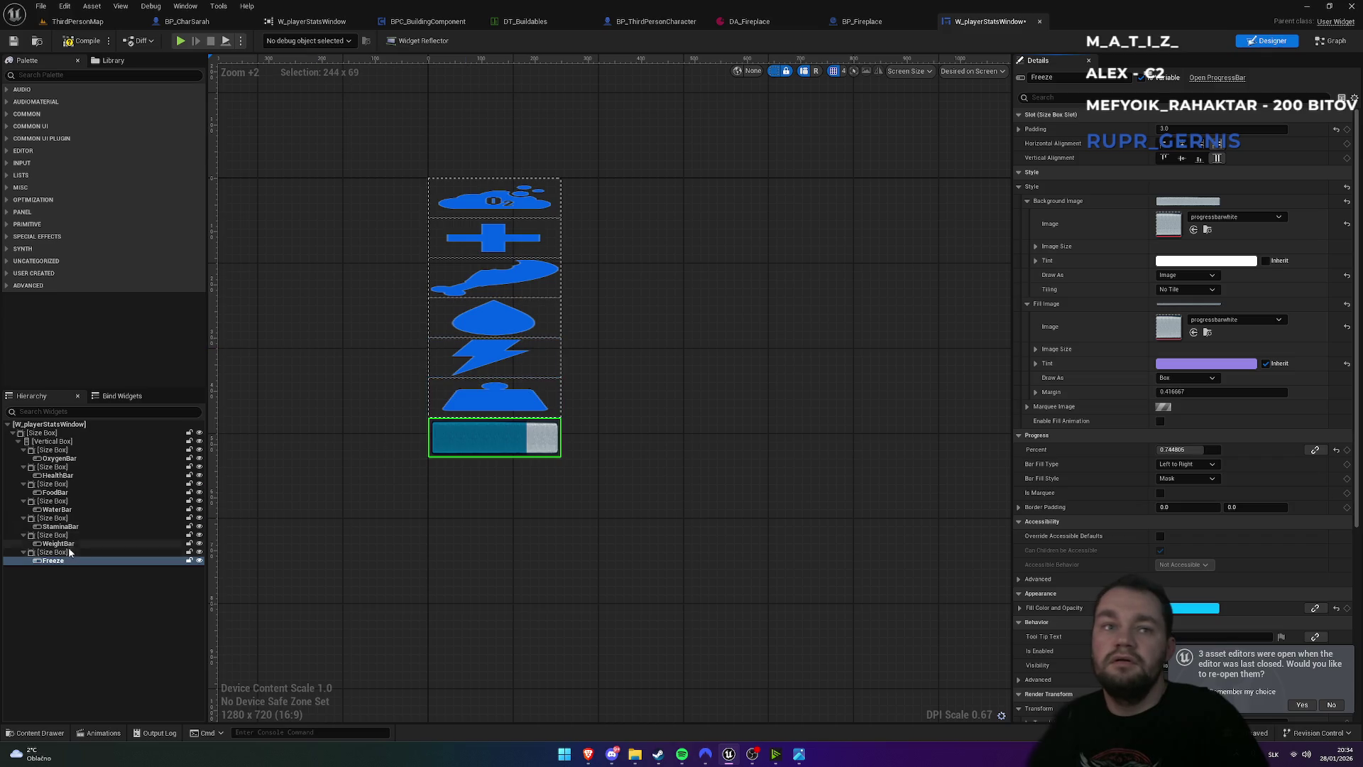
click(61, 434)
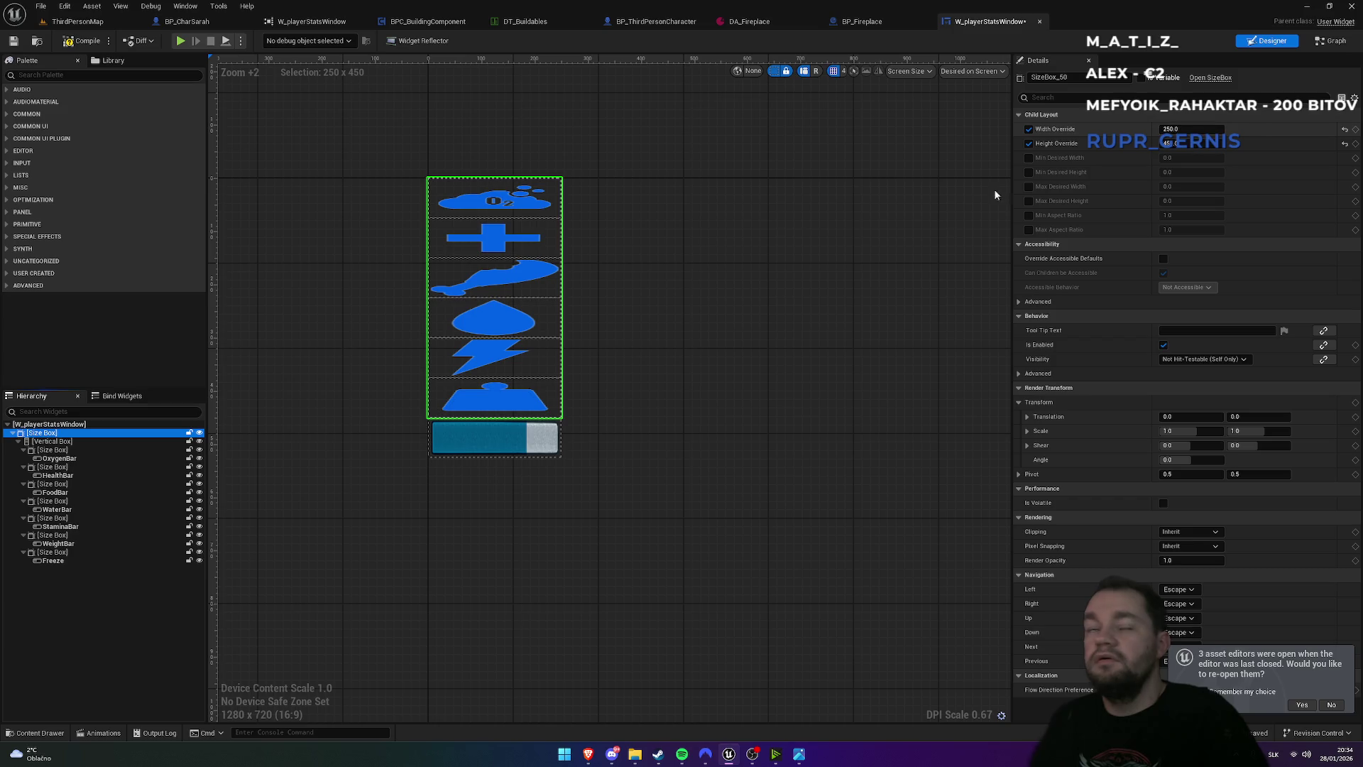
click(64, 553)
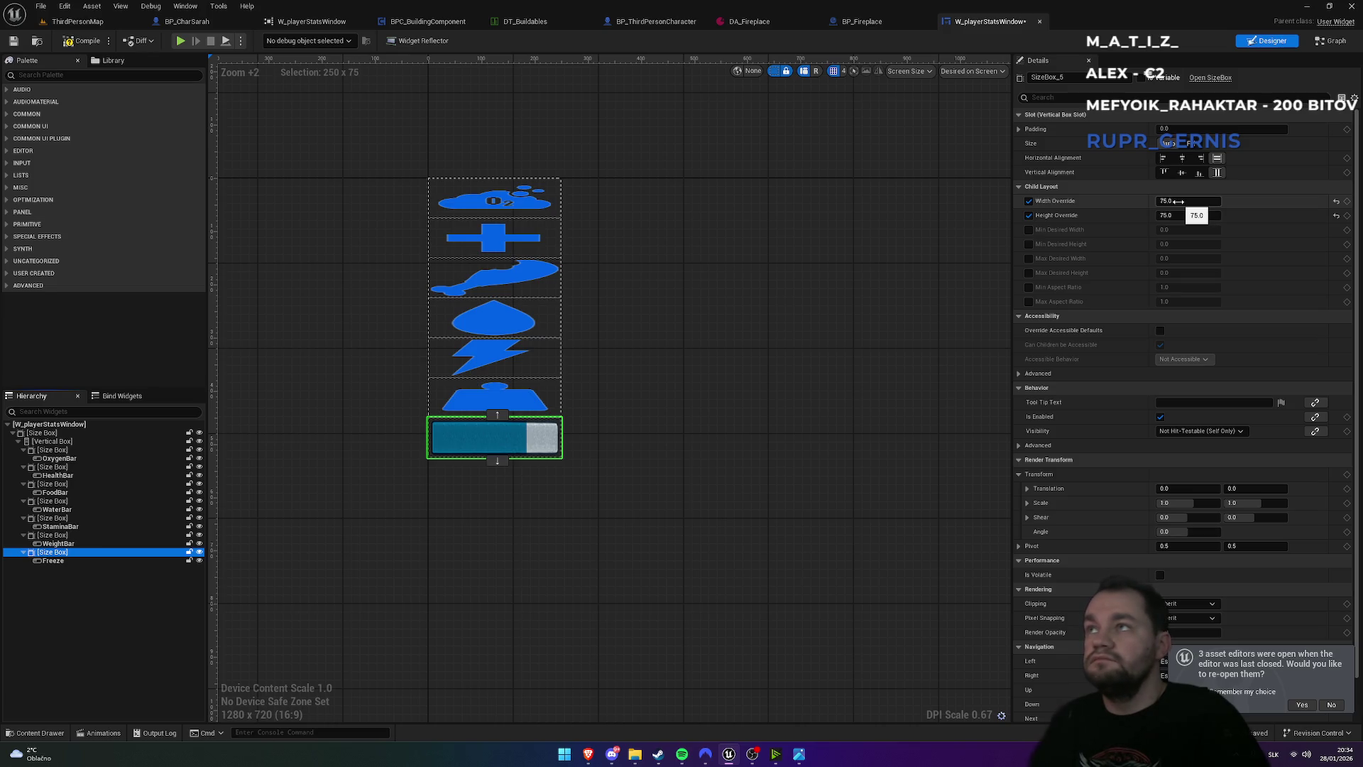
click(54, 561)
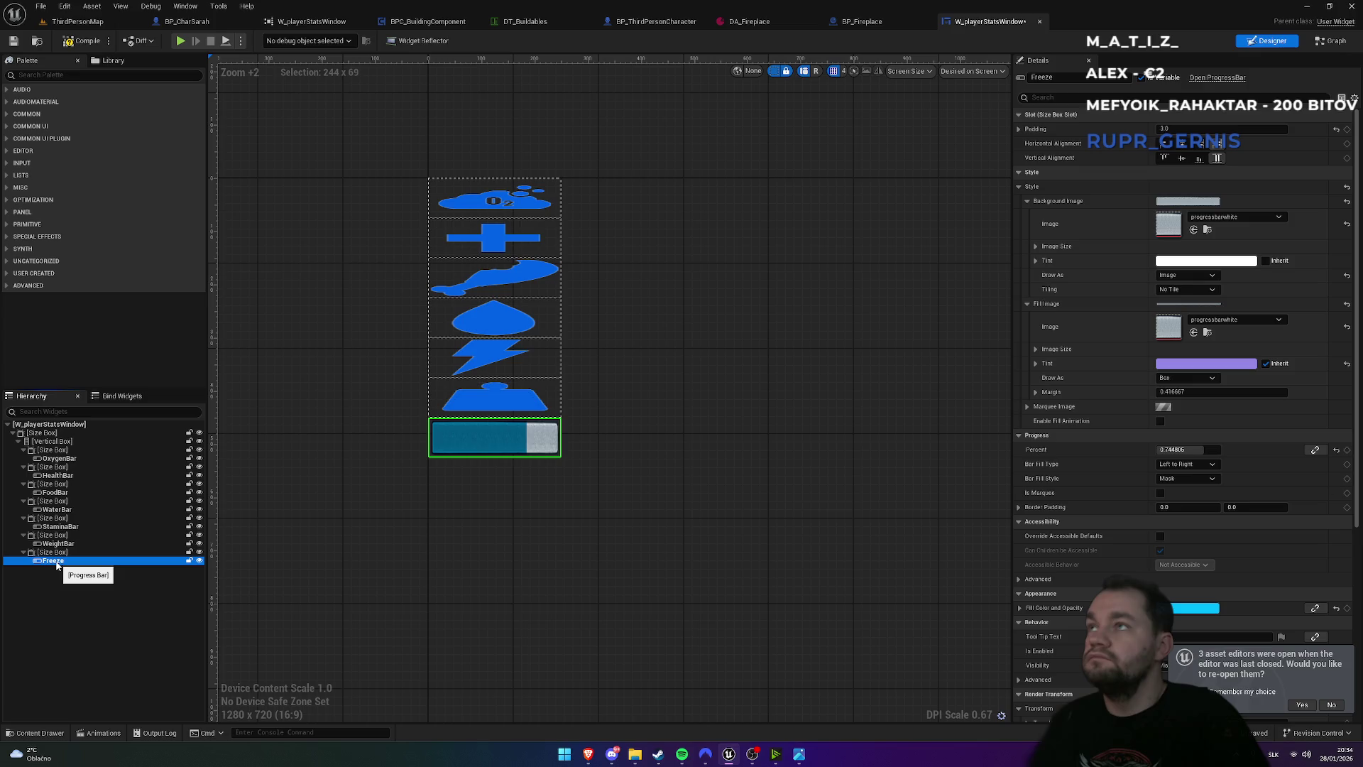
click(56, 553)
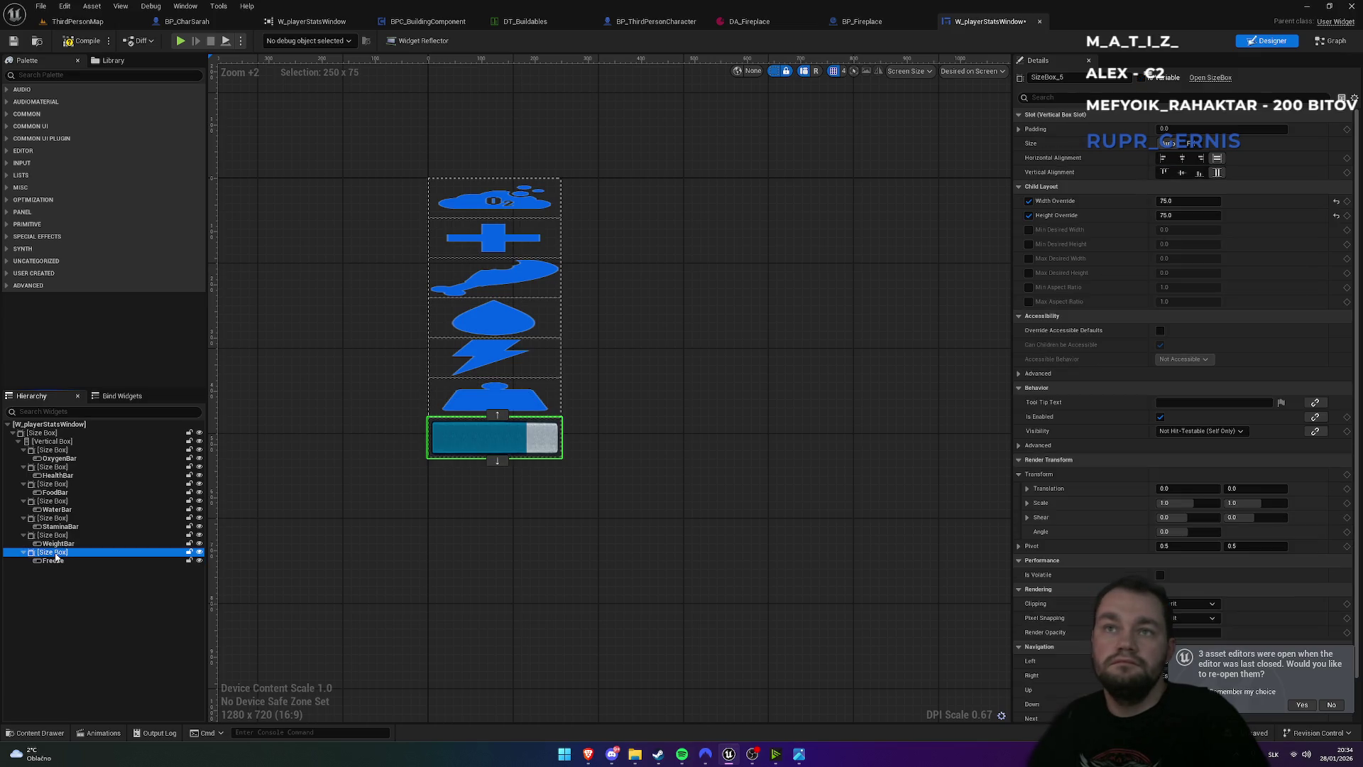
- Set the outer Size Box's Width Override to 350
click(66, 442)
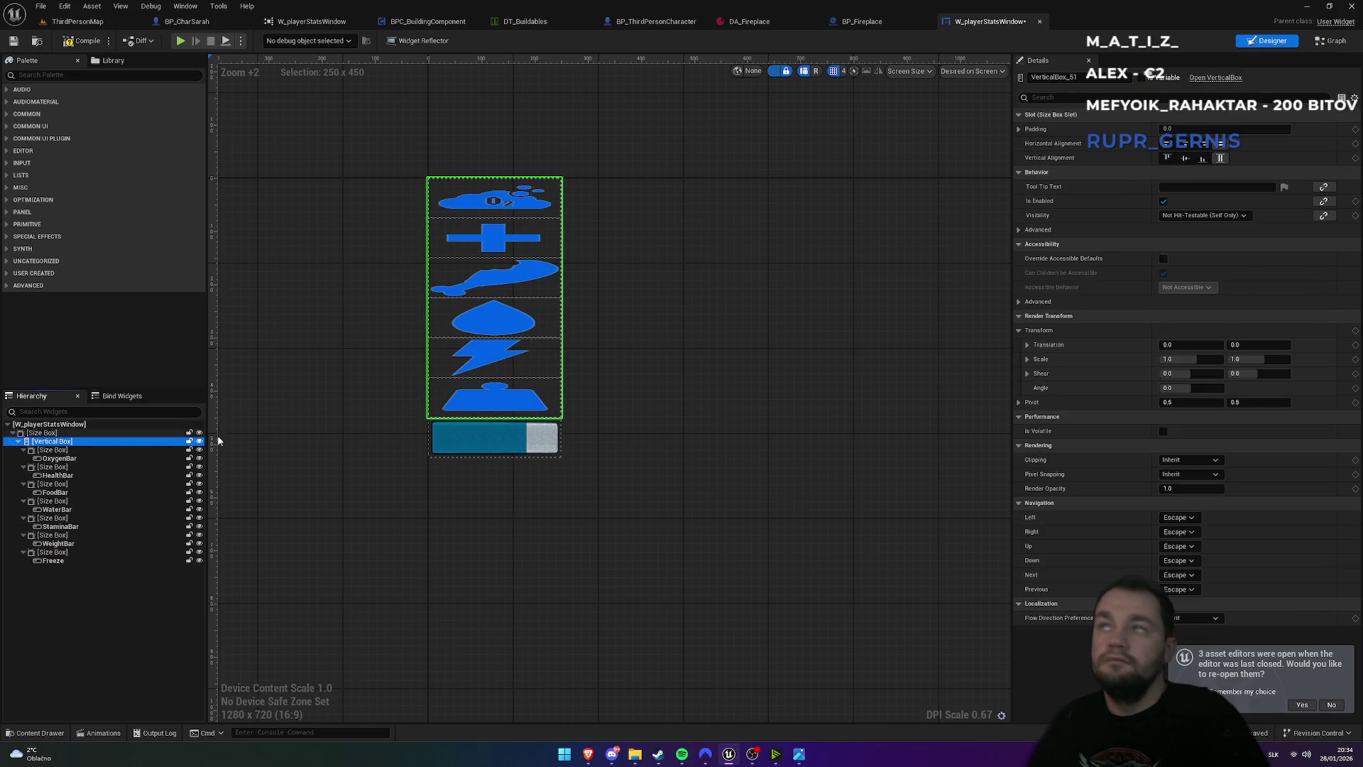
click(43, 432)
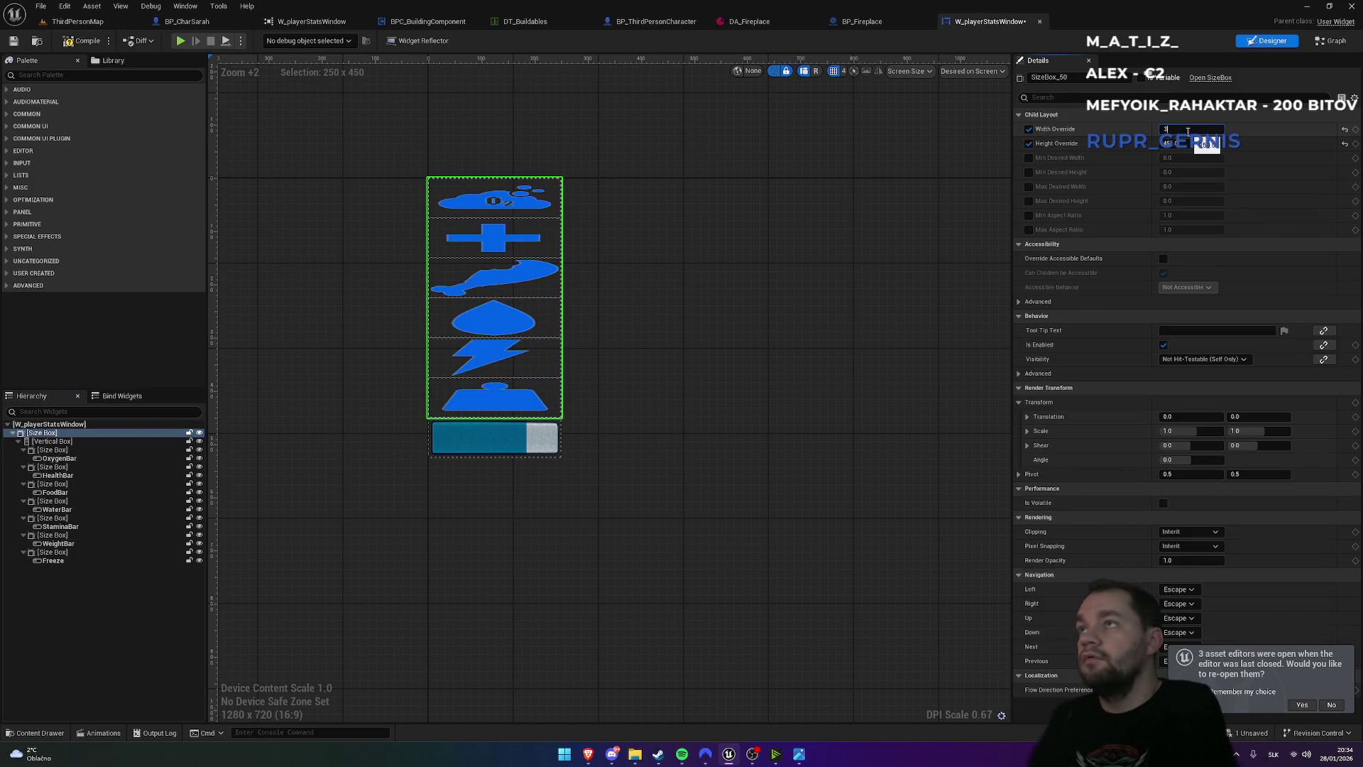
text(50)
key(Return)
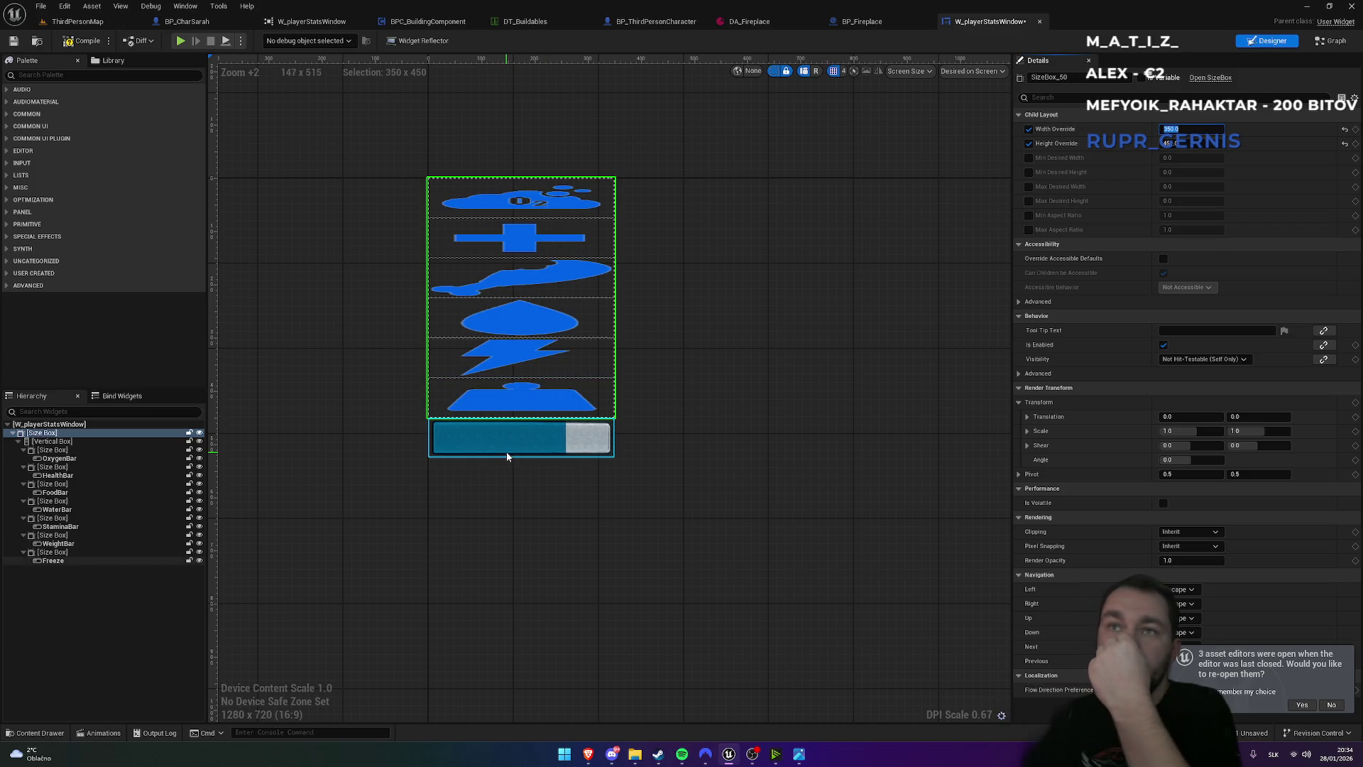
- Switch to the ThirdPersonMap level and start a play-in-editor test
click(501, 450)
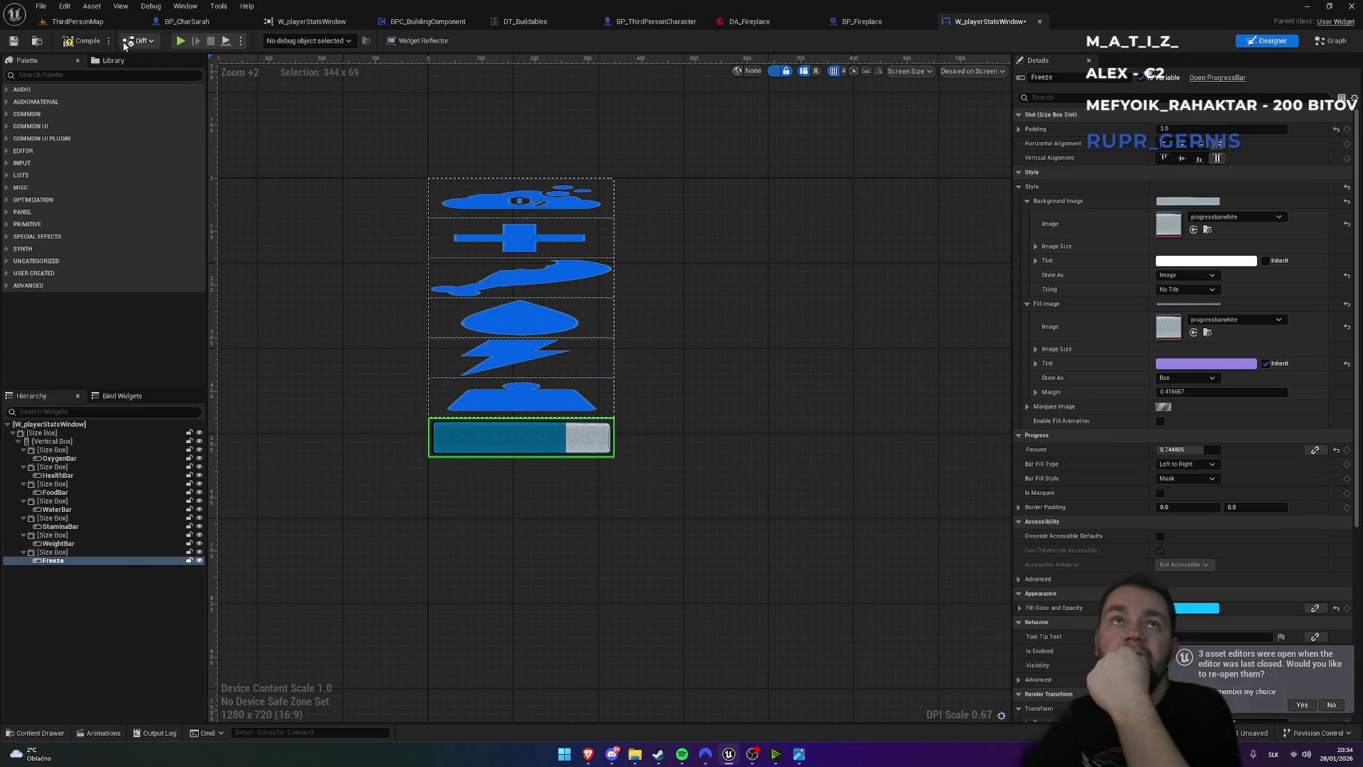
click(76, 21)
click(263, 41)
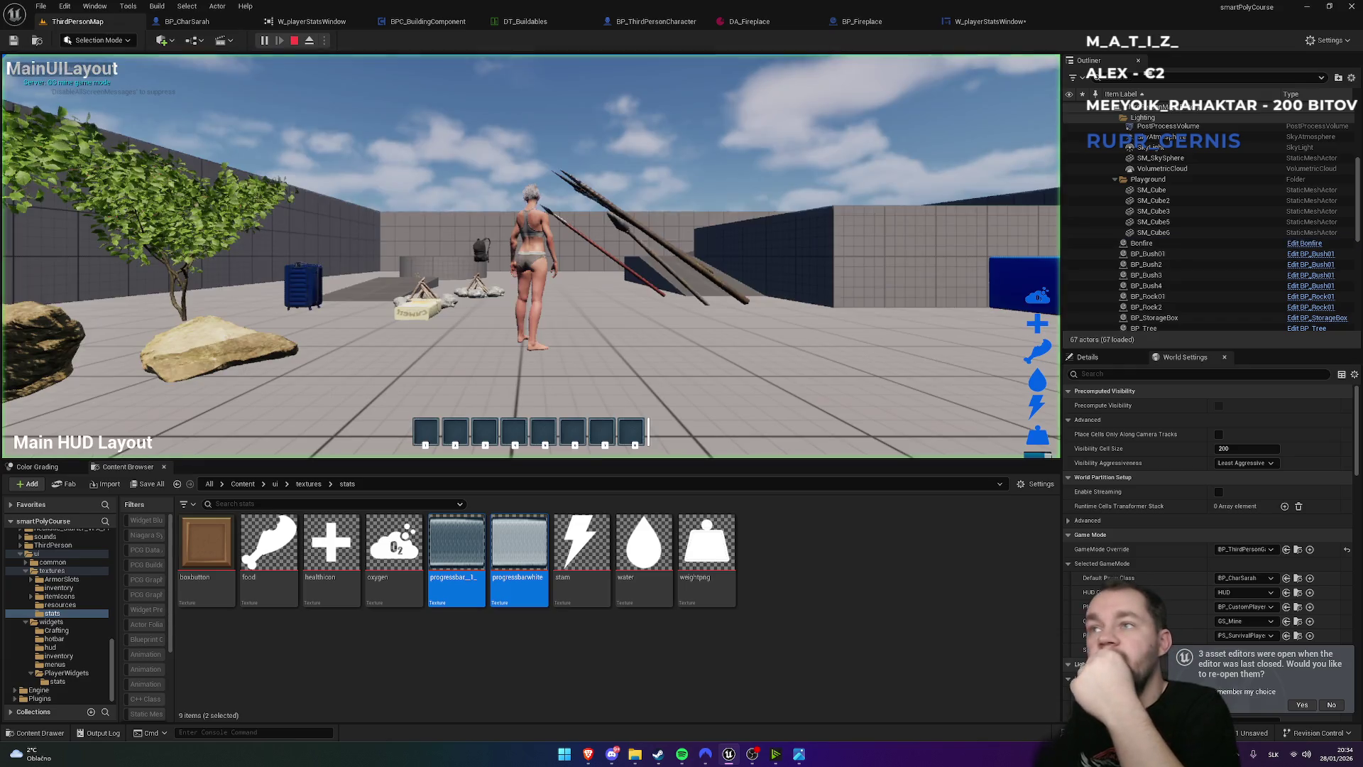
- Play fullscreen, walk the character forward, then exit back to W_playerStatsWindow
key(F11)
click(682, 384)
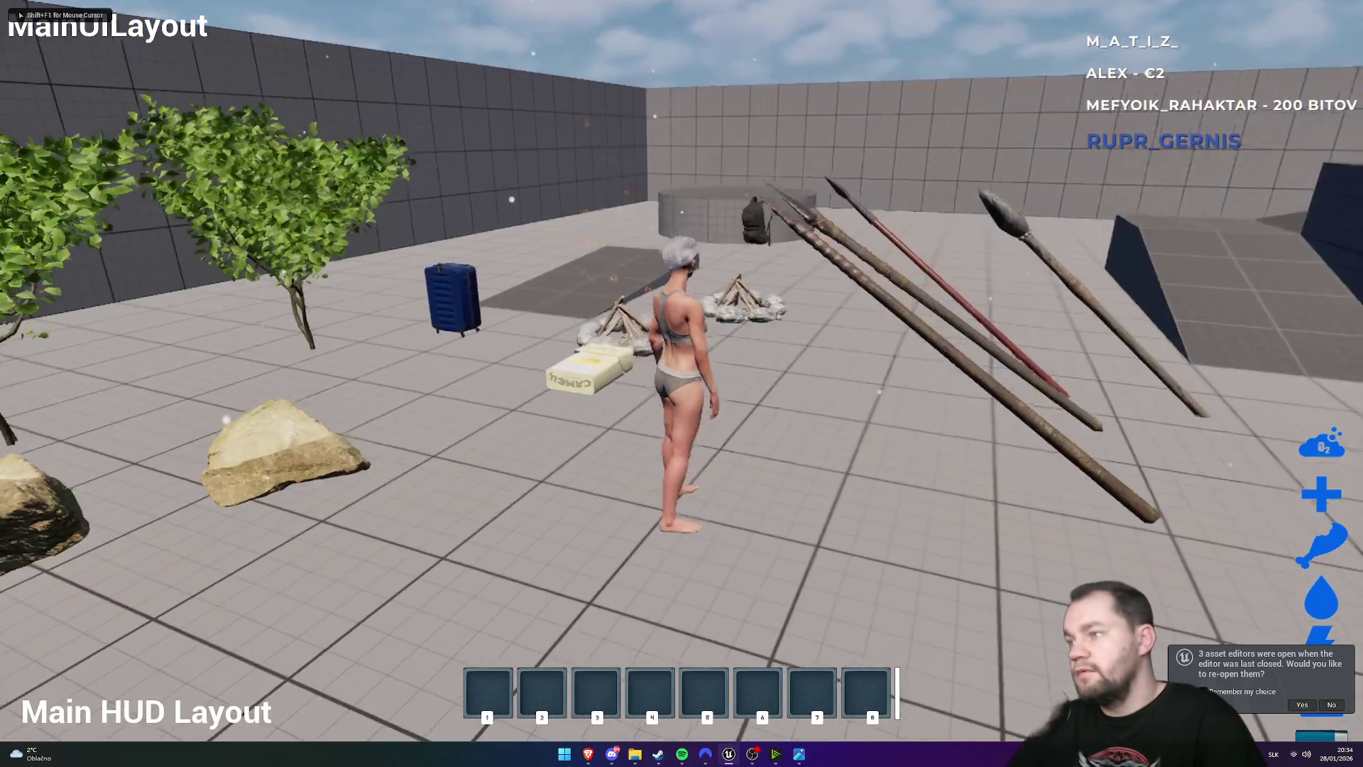
key(w)
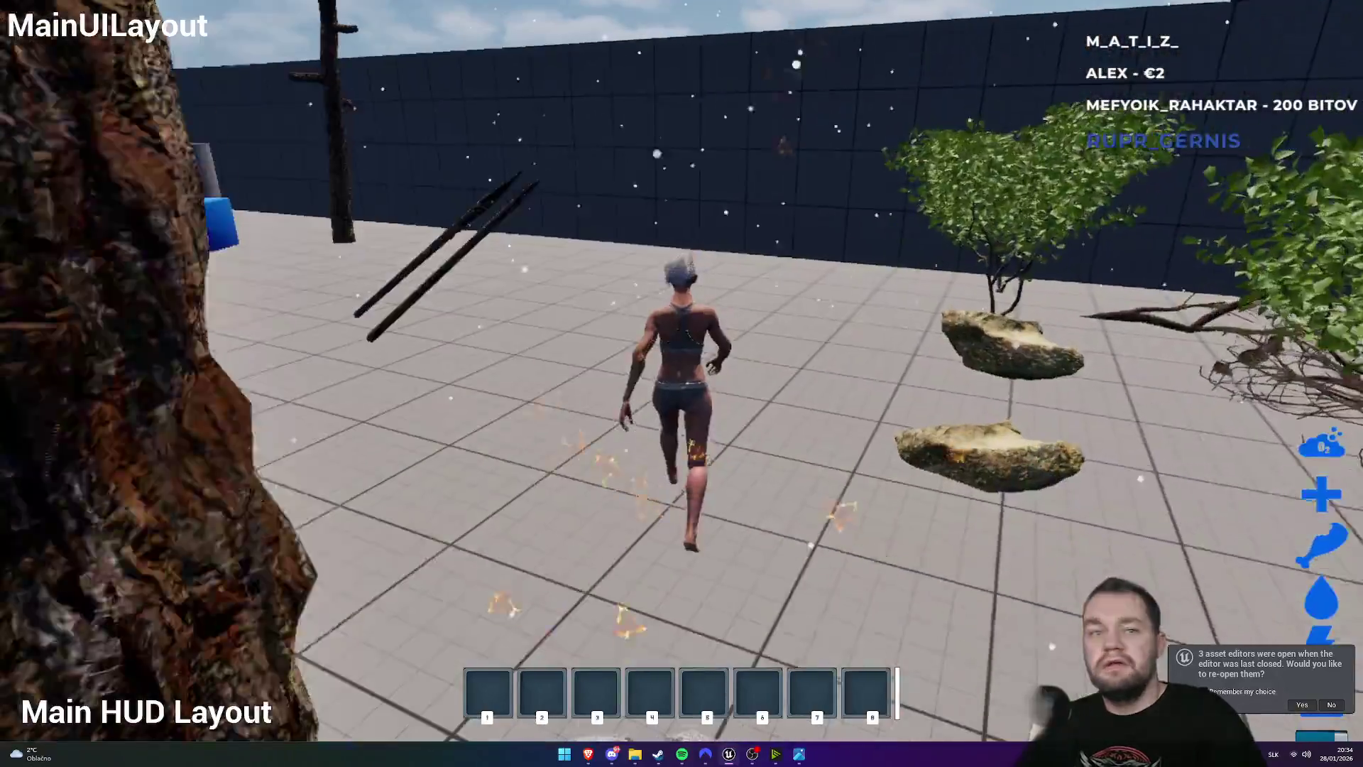
key(shift+F1)
key(F11)
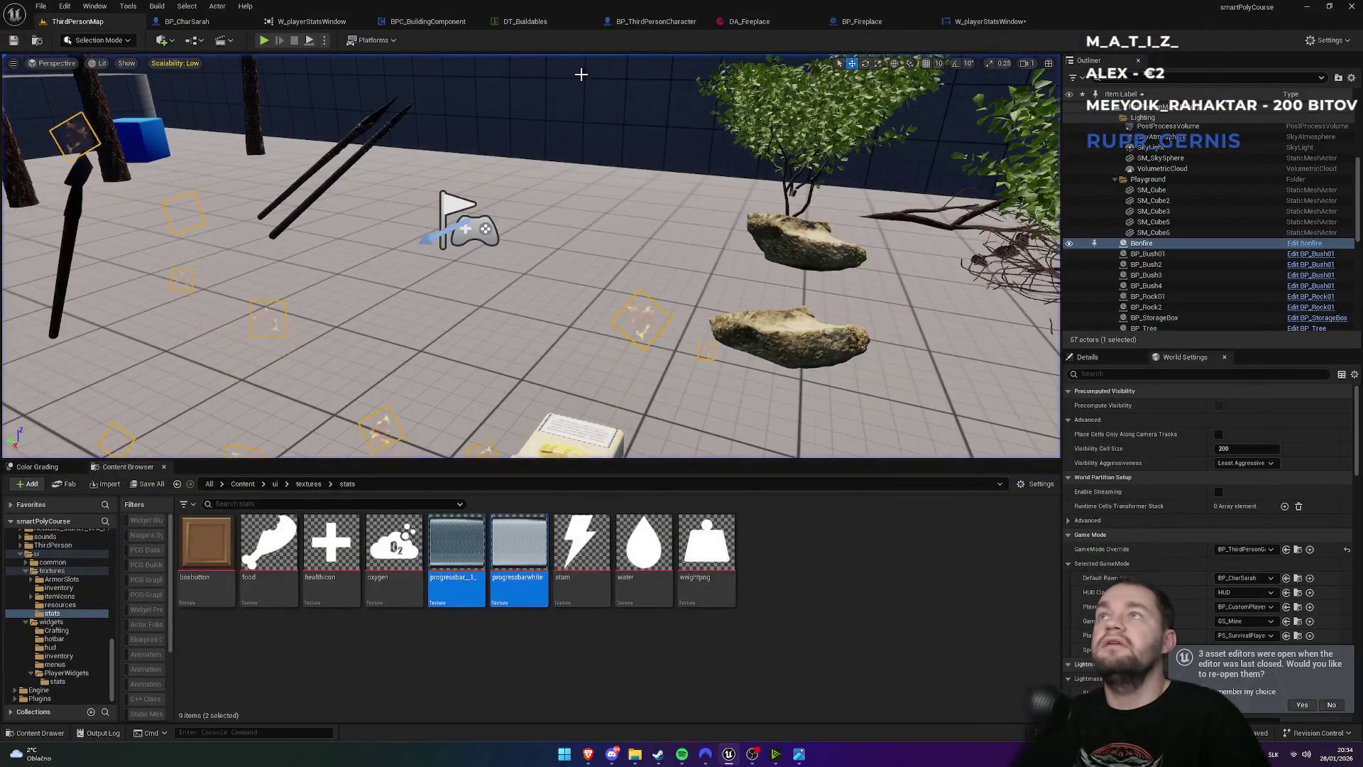
click(985, 22)
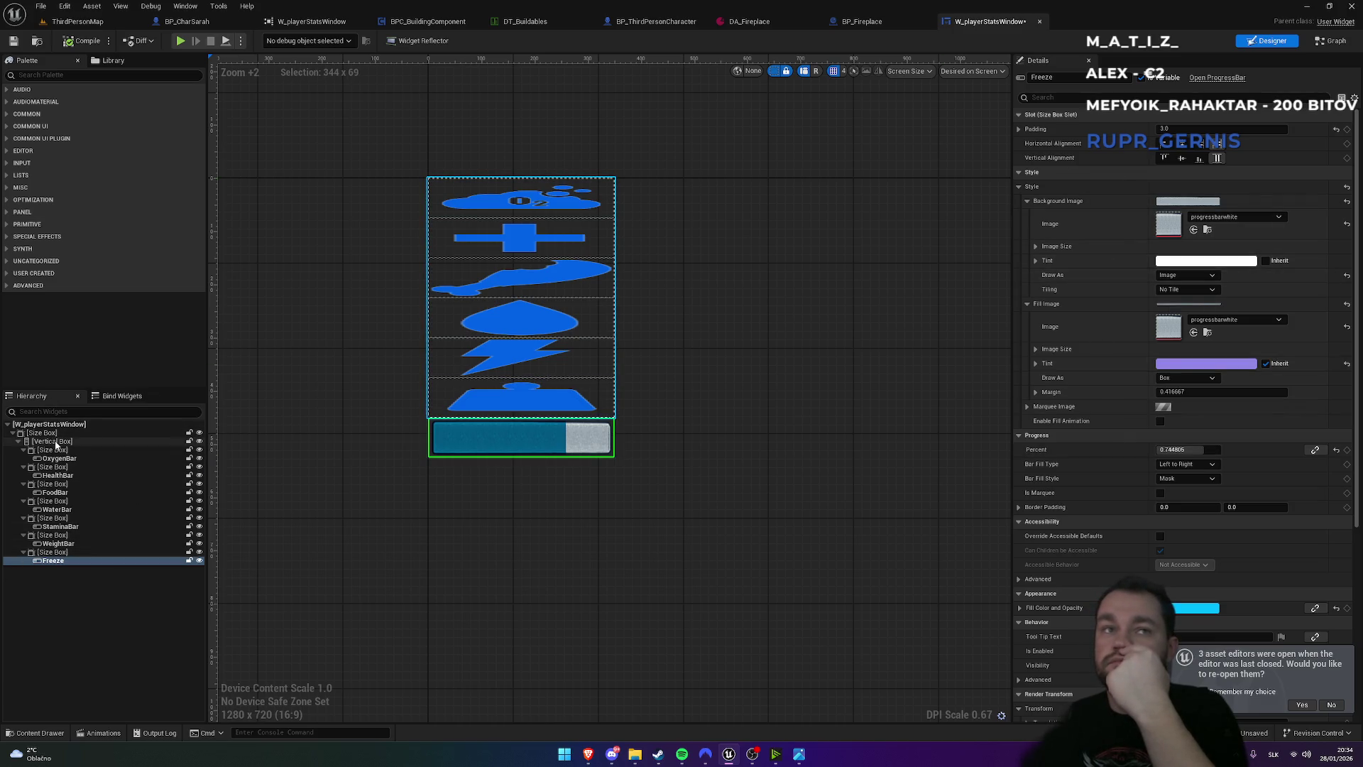
- Shrink the stats column width to 75 and hide the Freeze bar
click(56, 442)
click(43, 432)
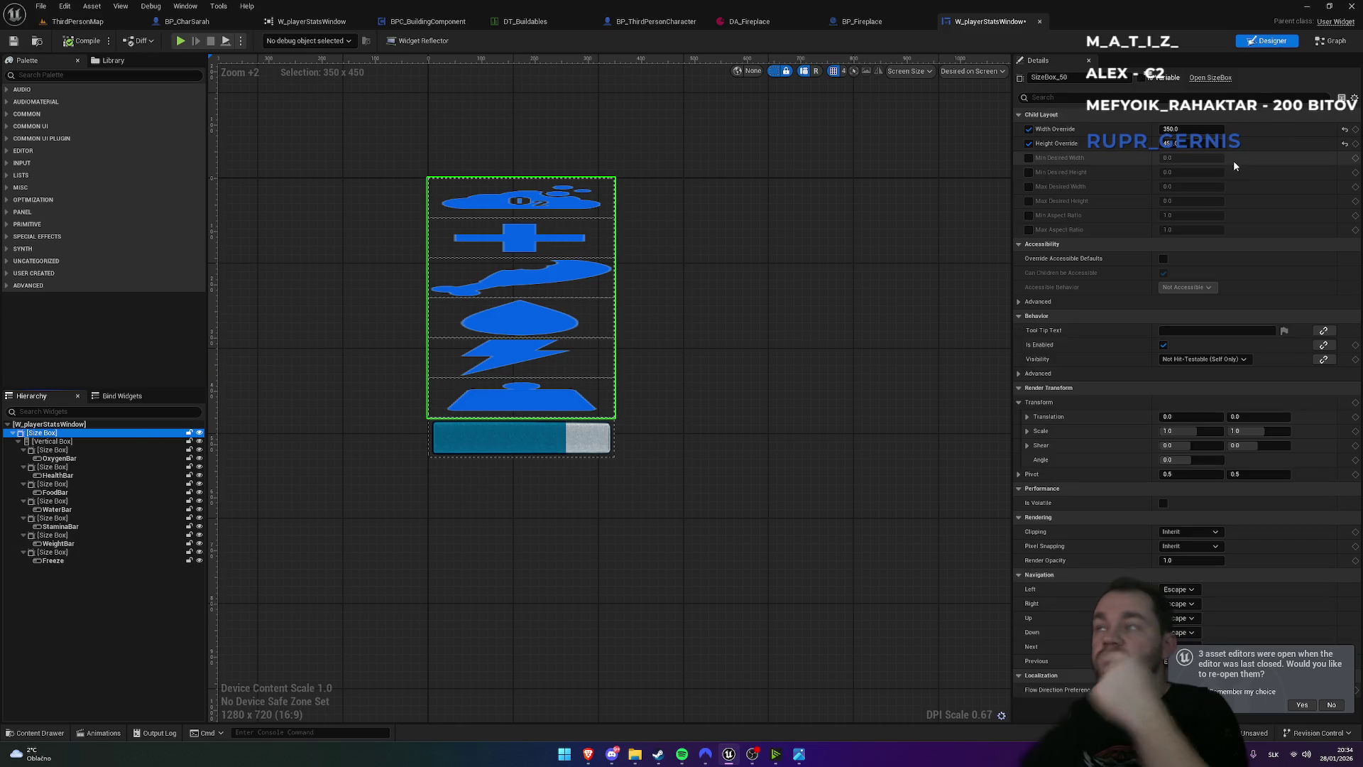
click(1200, 130)
text(75)
key(Return)
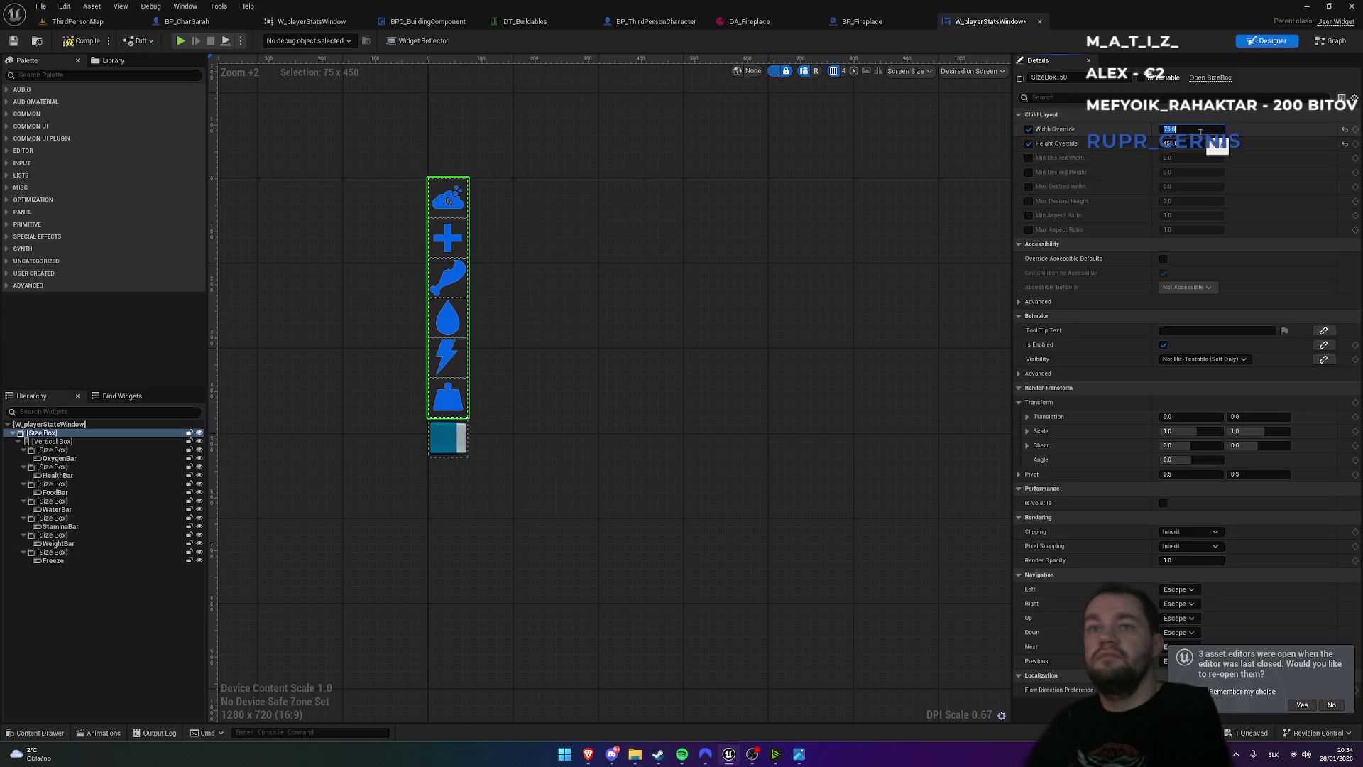
scroll(376, 453, up, 7)
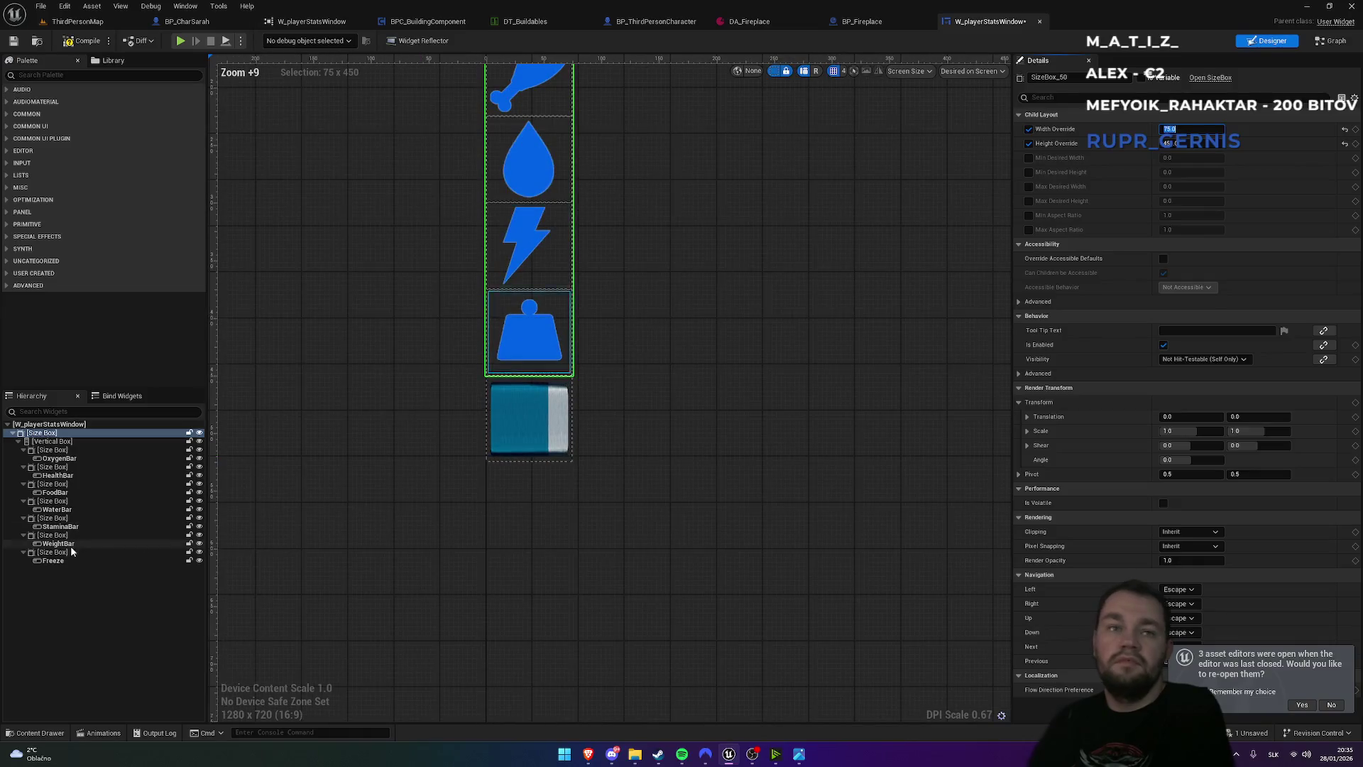
click(61, 561)
click(199, 552)
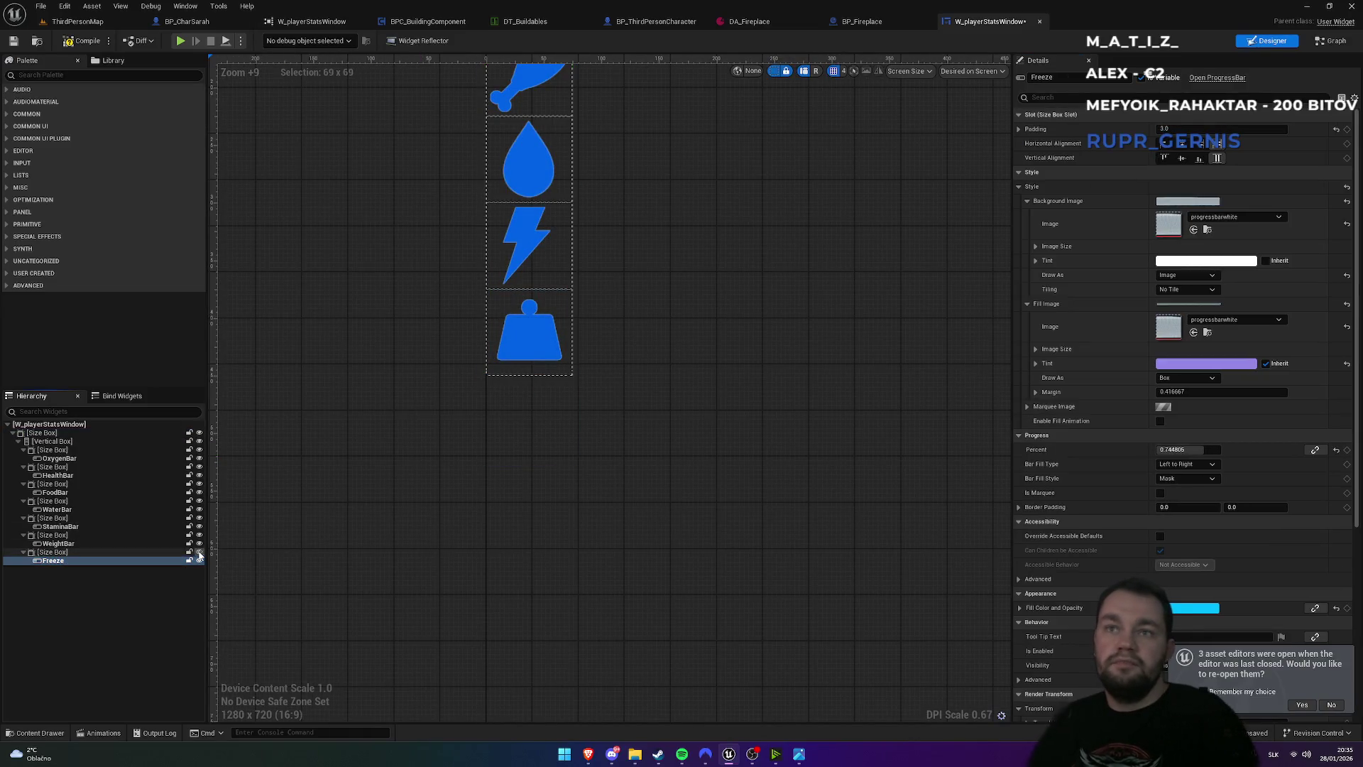
- Play-test the level again with Alt+P, then return to W_playerStatsWindow
click(78, 21)
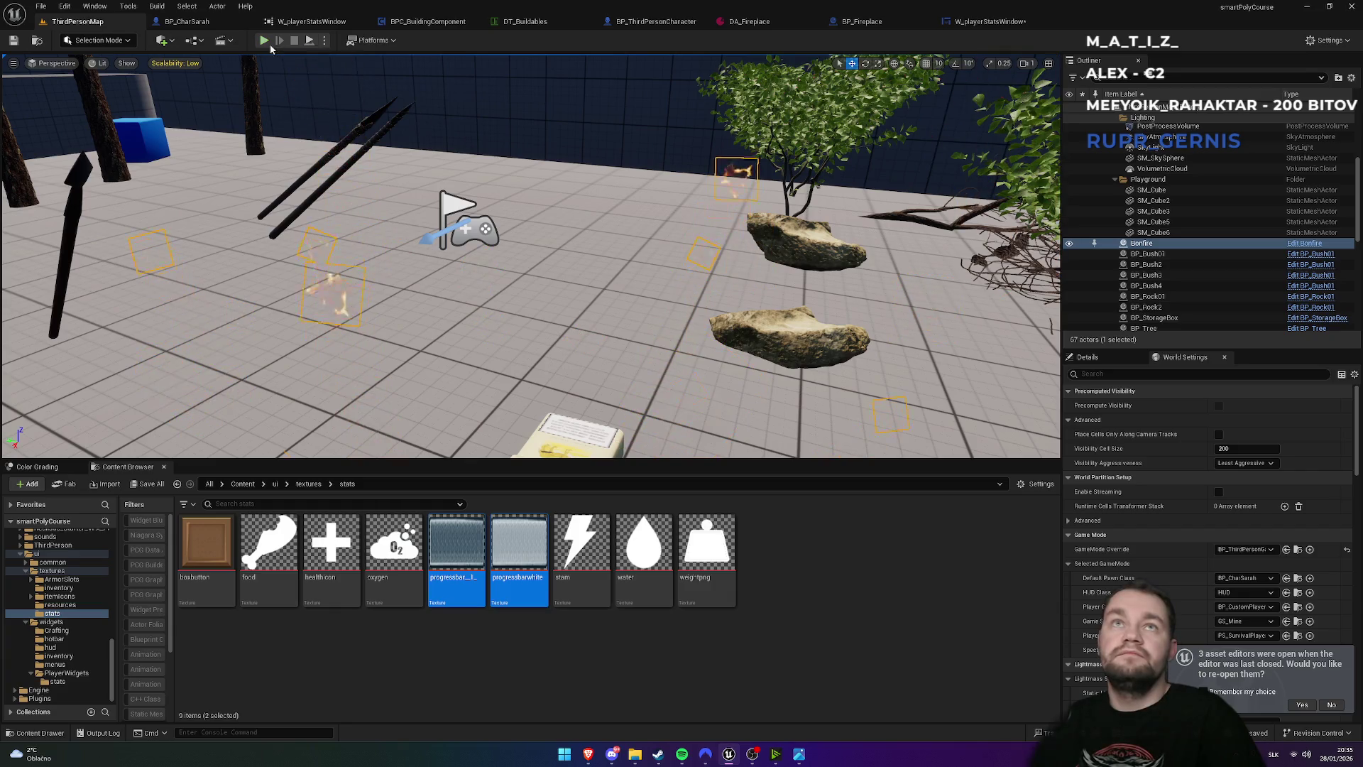
key(alt+p)
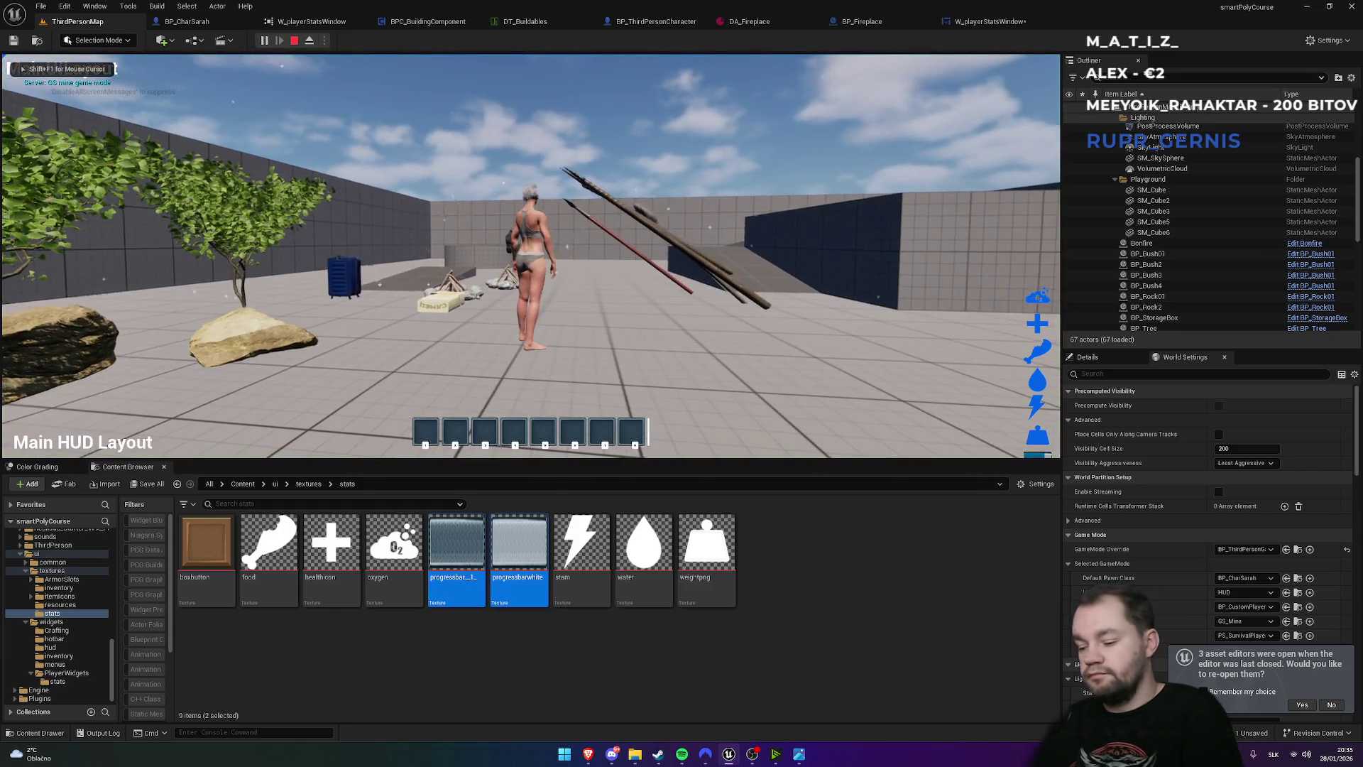
key(shift+F1)
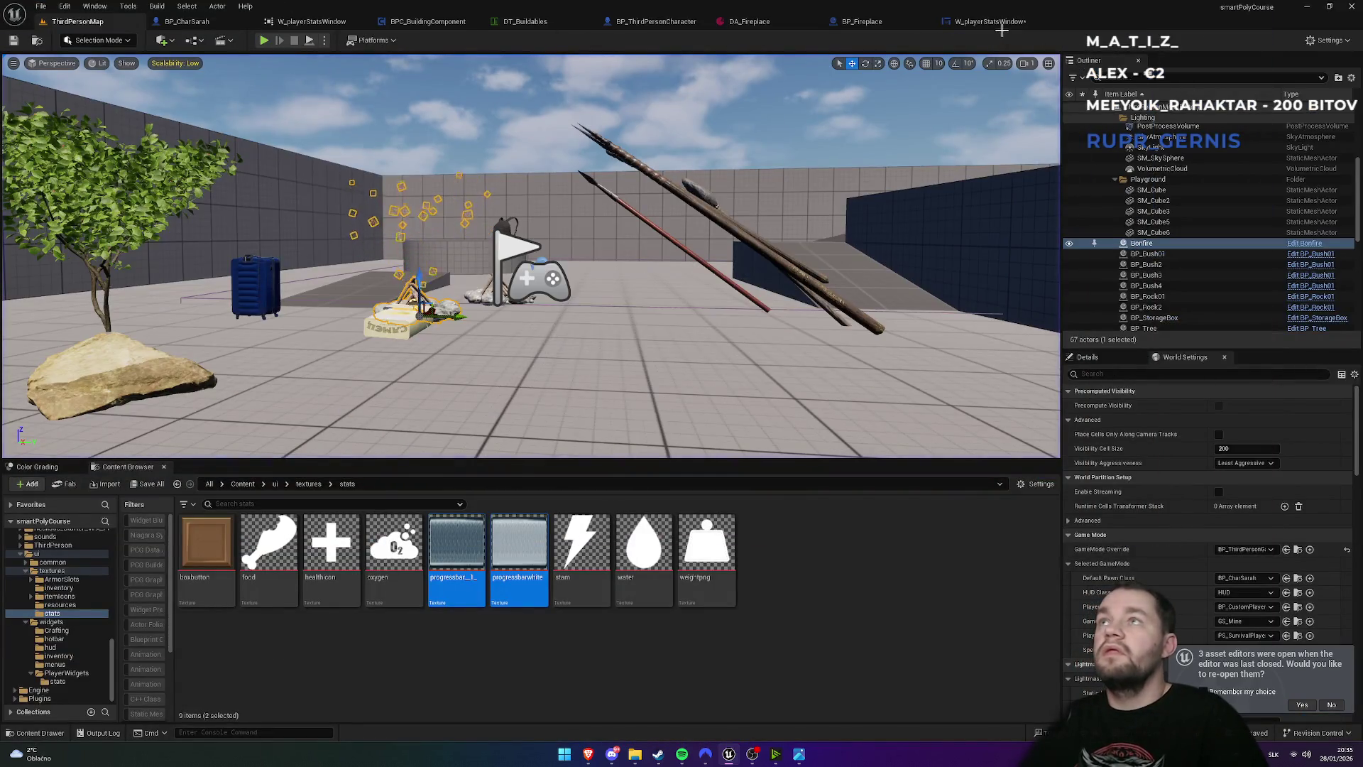
click(989, 21)
- Delete the Freeze Size Box and its progress bar, then return to the level editor
click(69, 552)
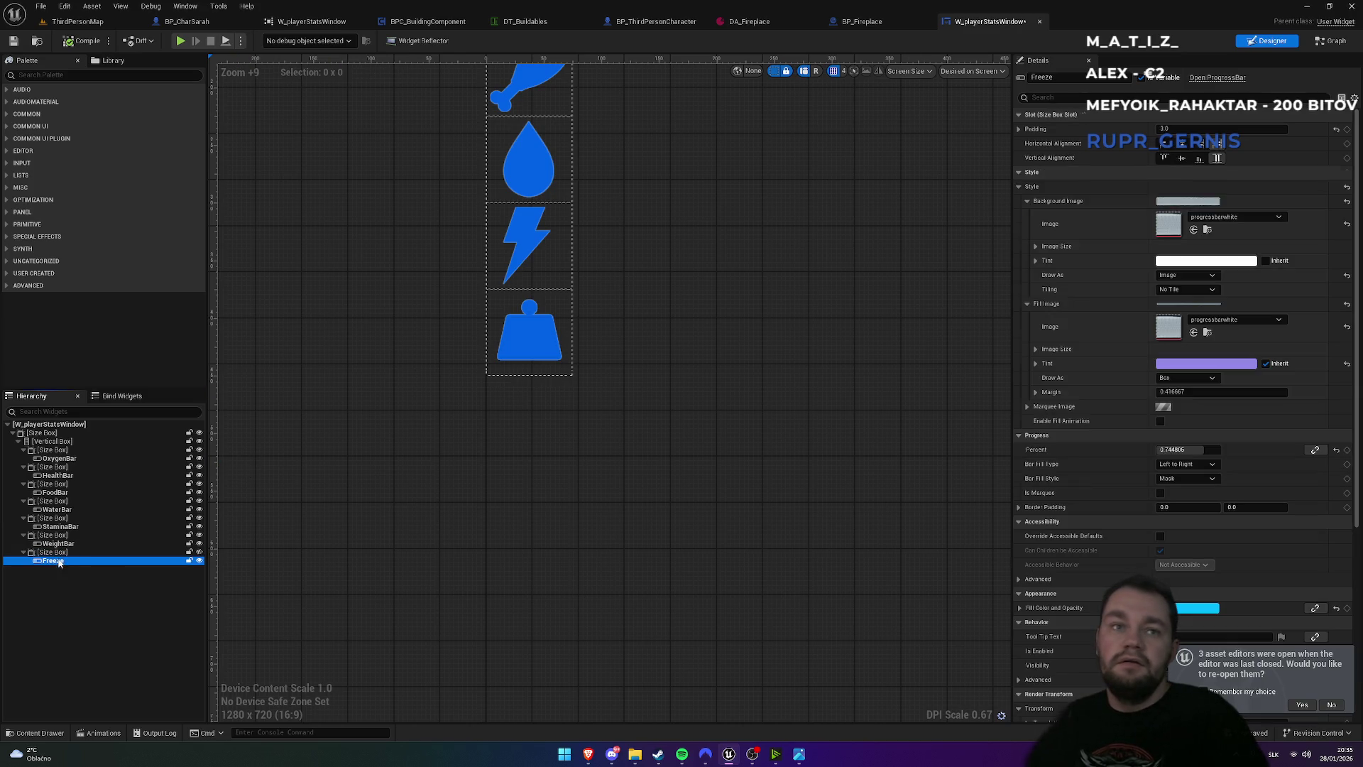
click(198, 552)
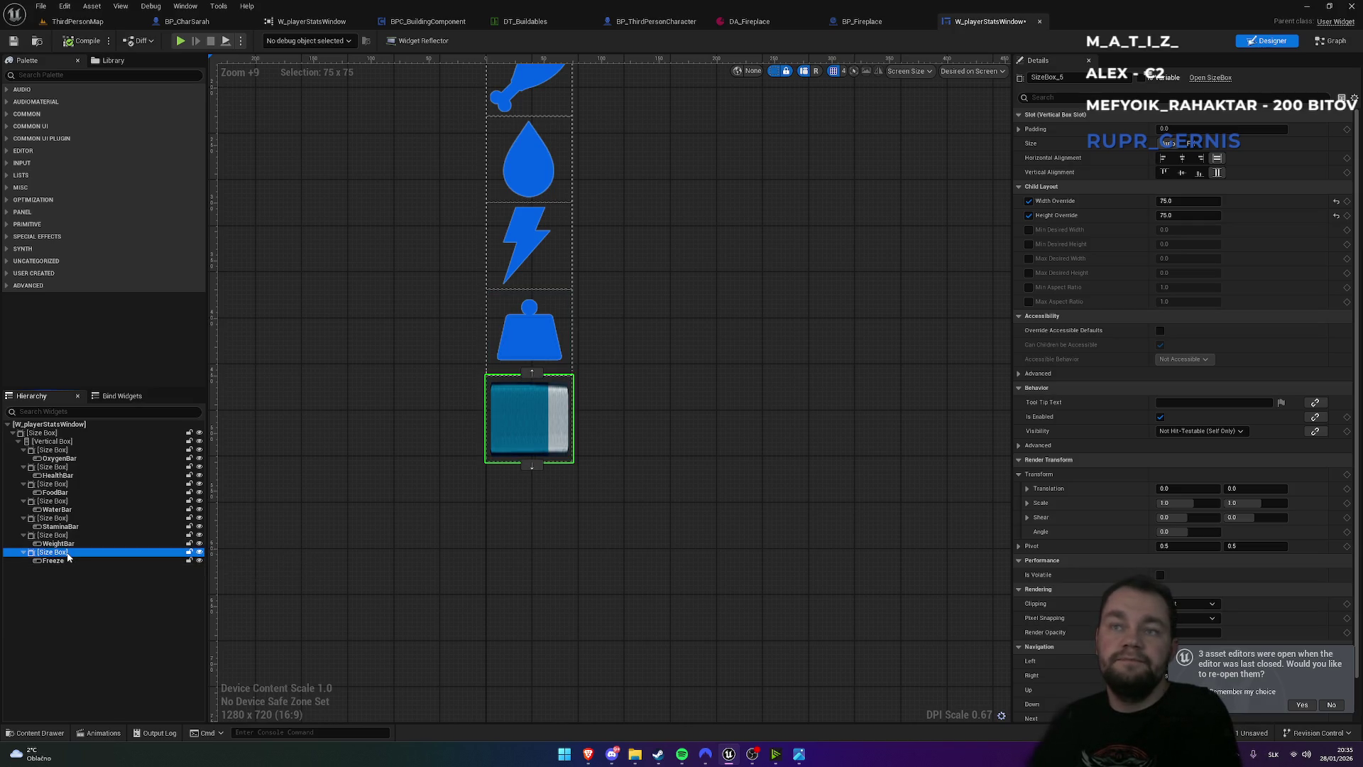
key(Delete)
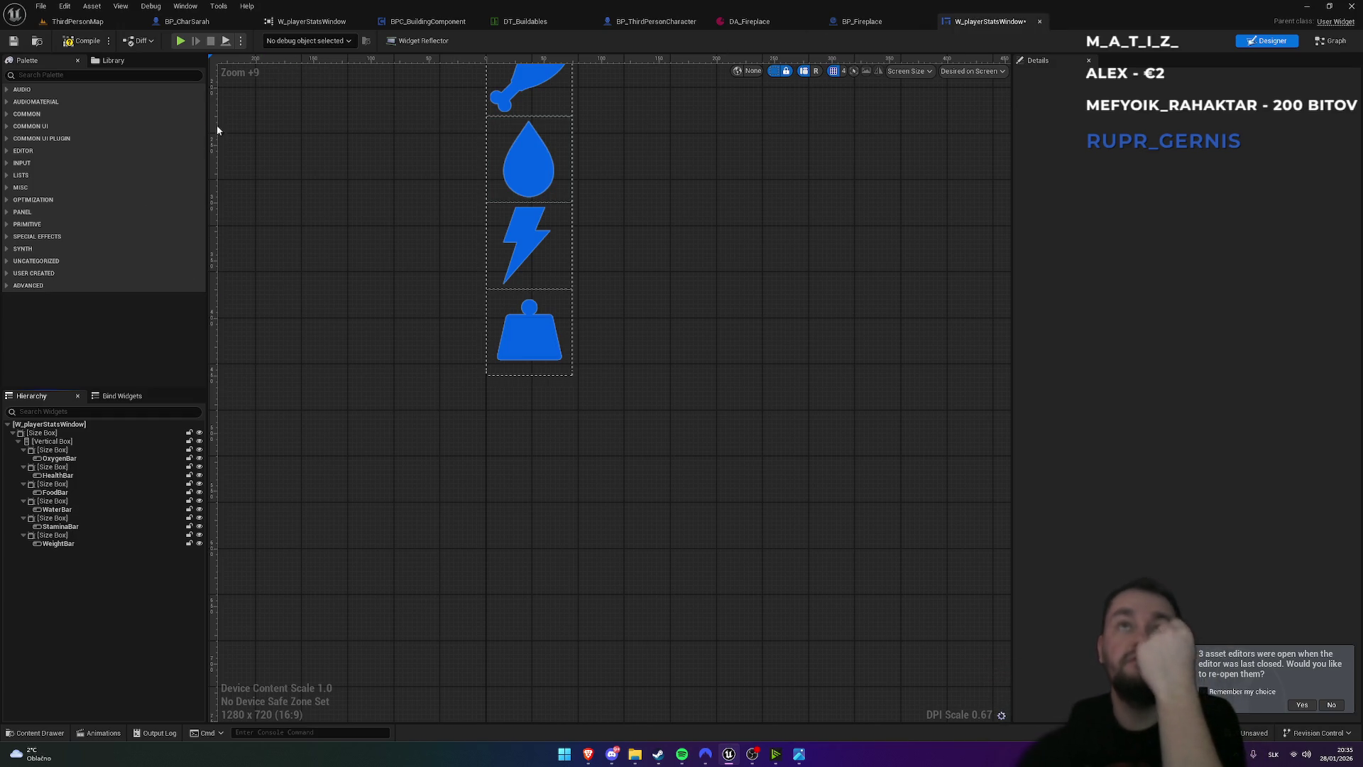
click(419, 26)
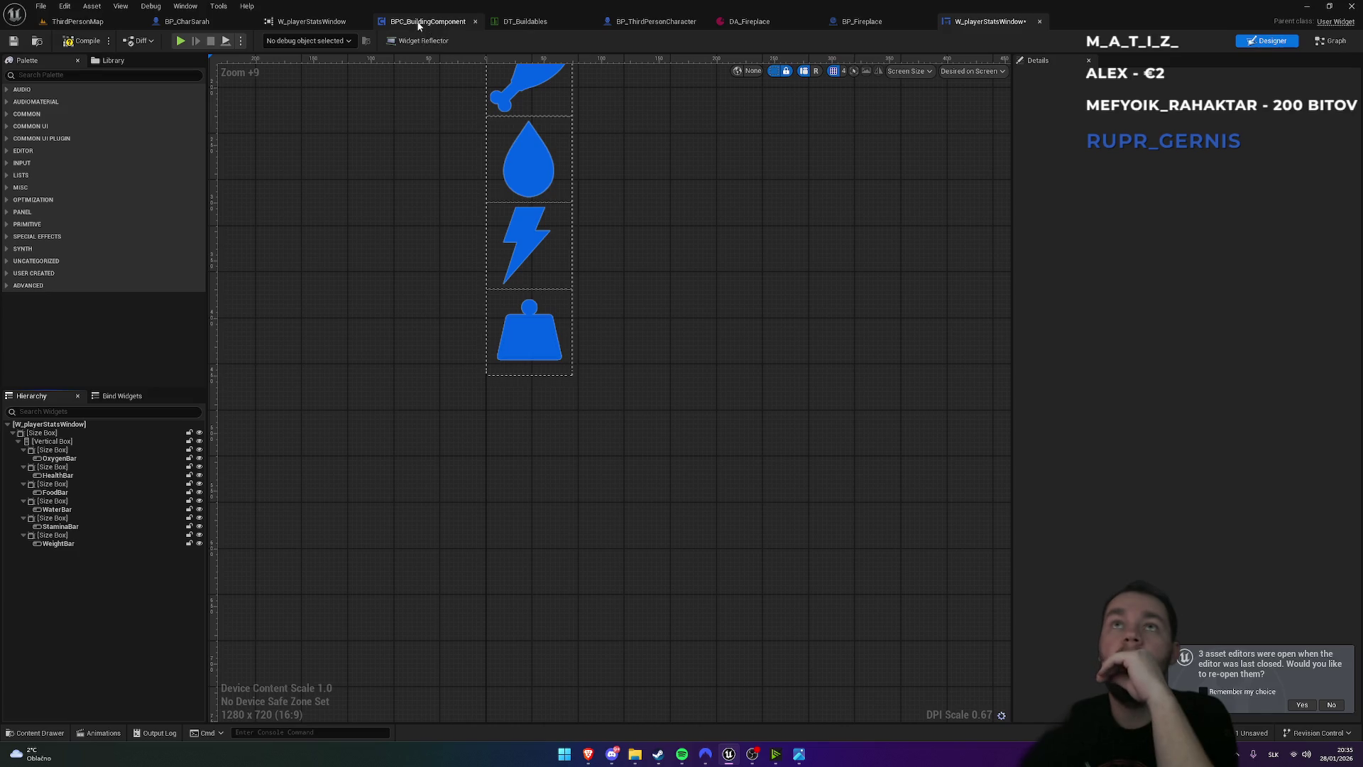
- Open W_MainUILayout from ui > widgets and select its MainUILayout text block
click(77, 21)
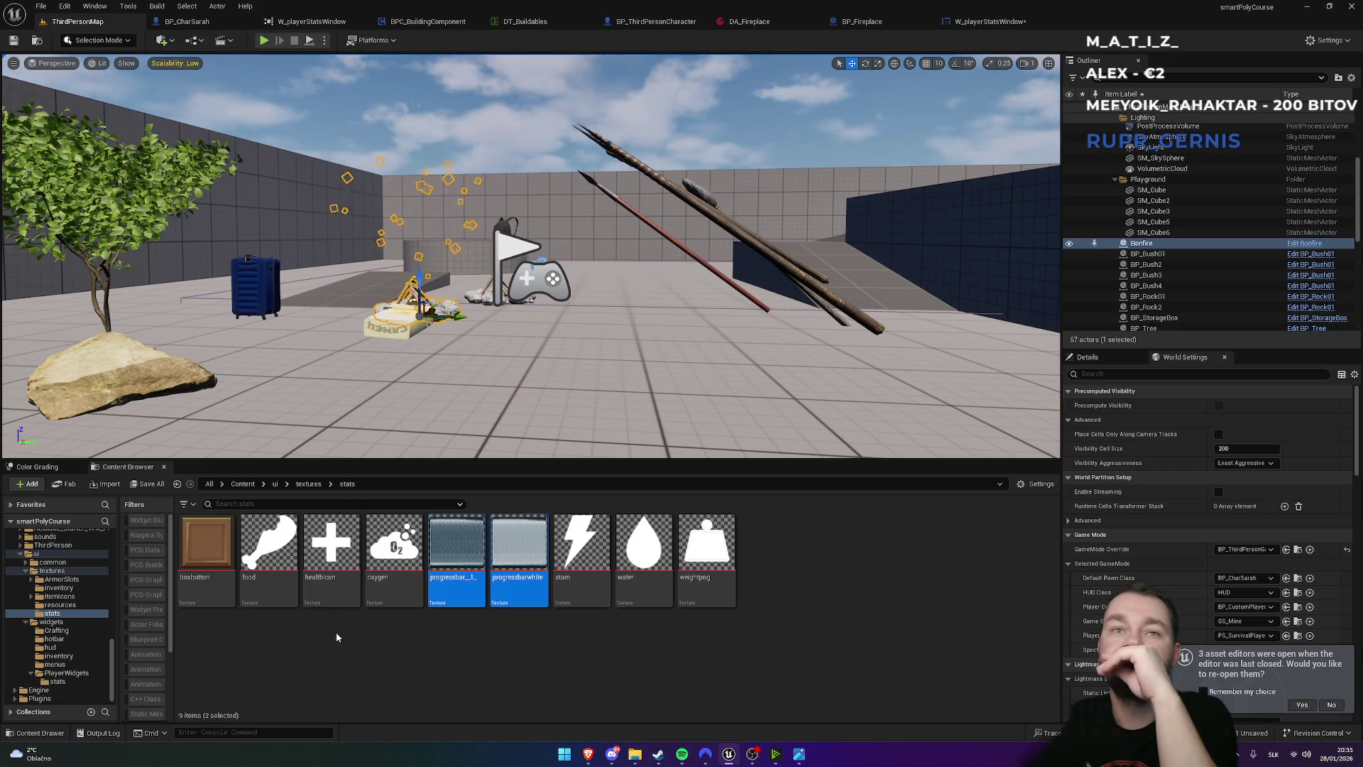
click(275, 485)
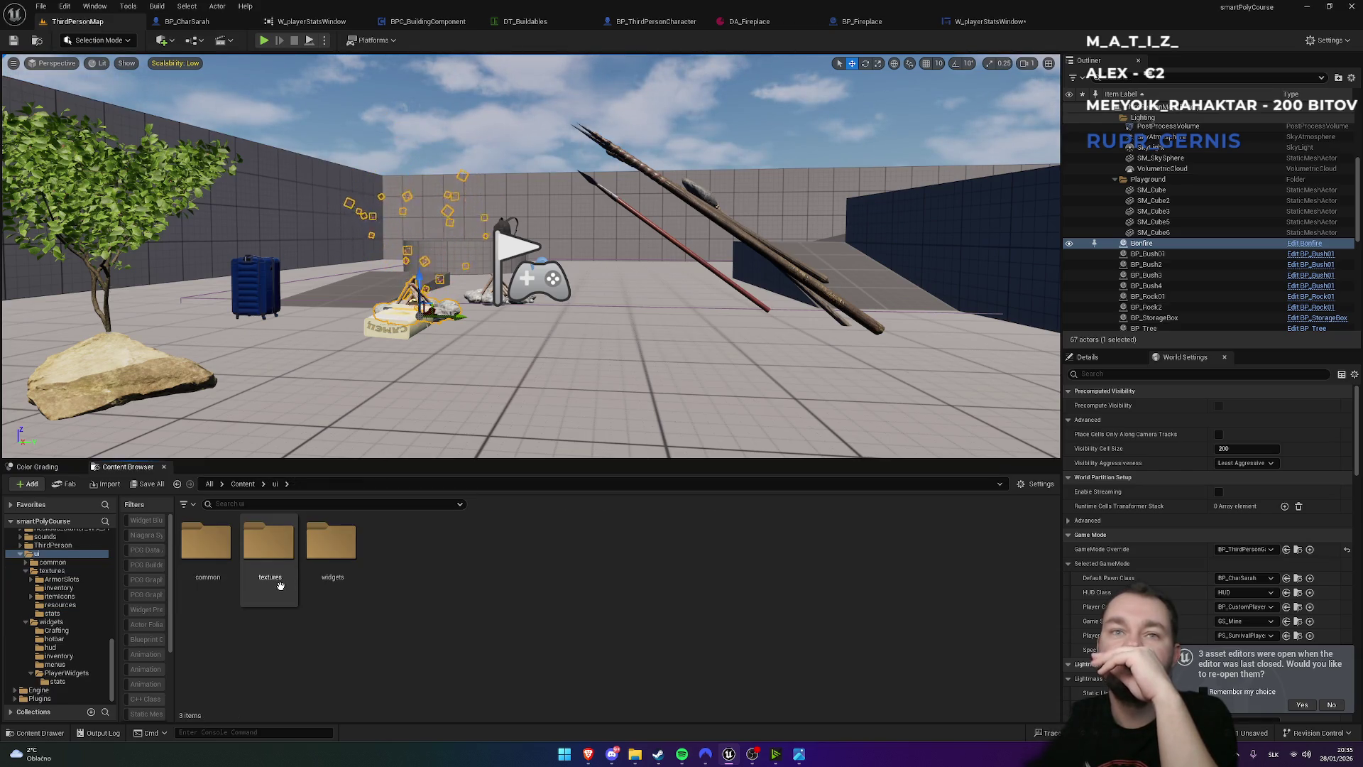
double_click(337, 600)
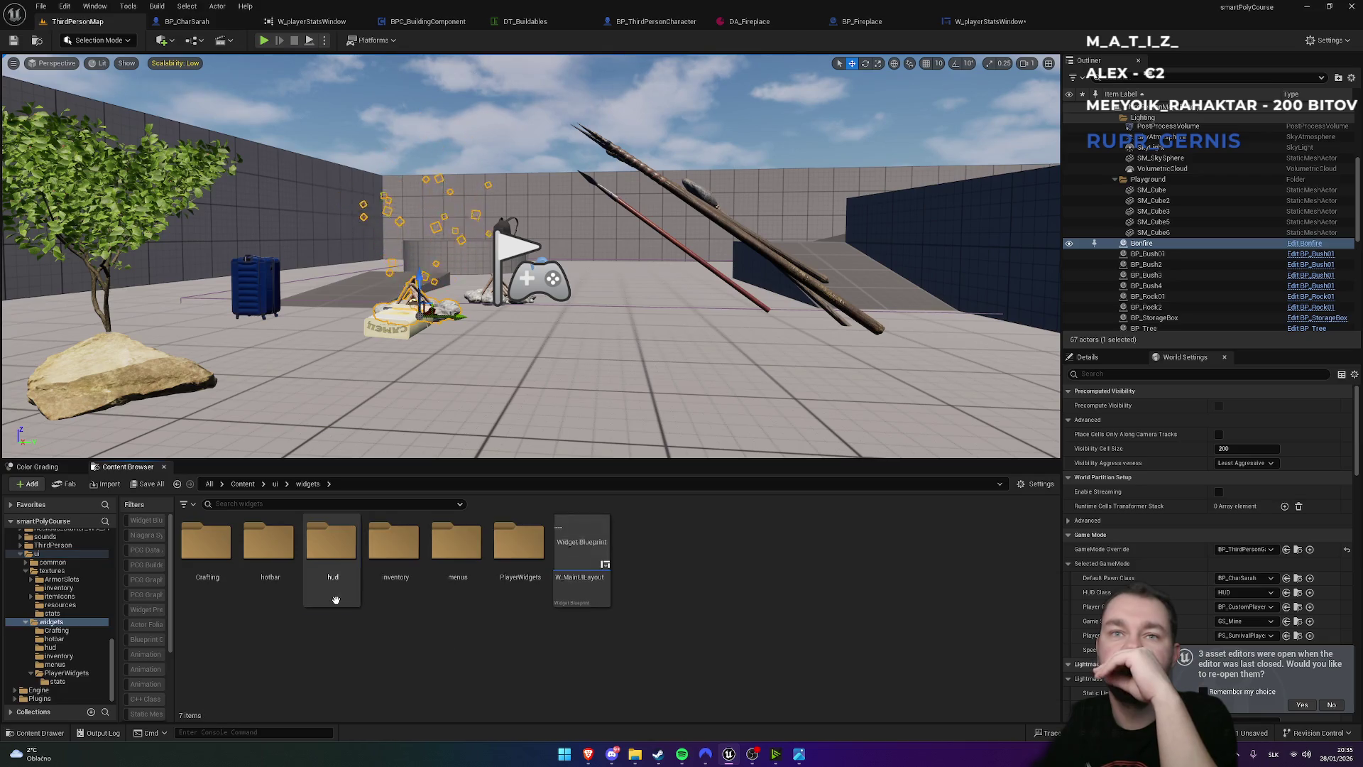
click(572, 602)
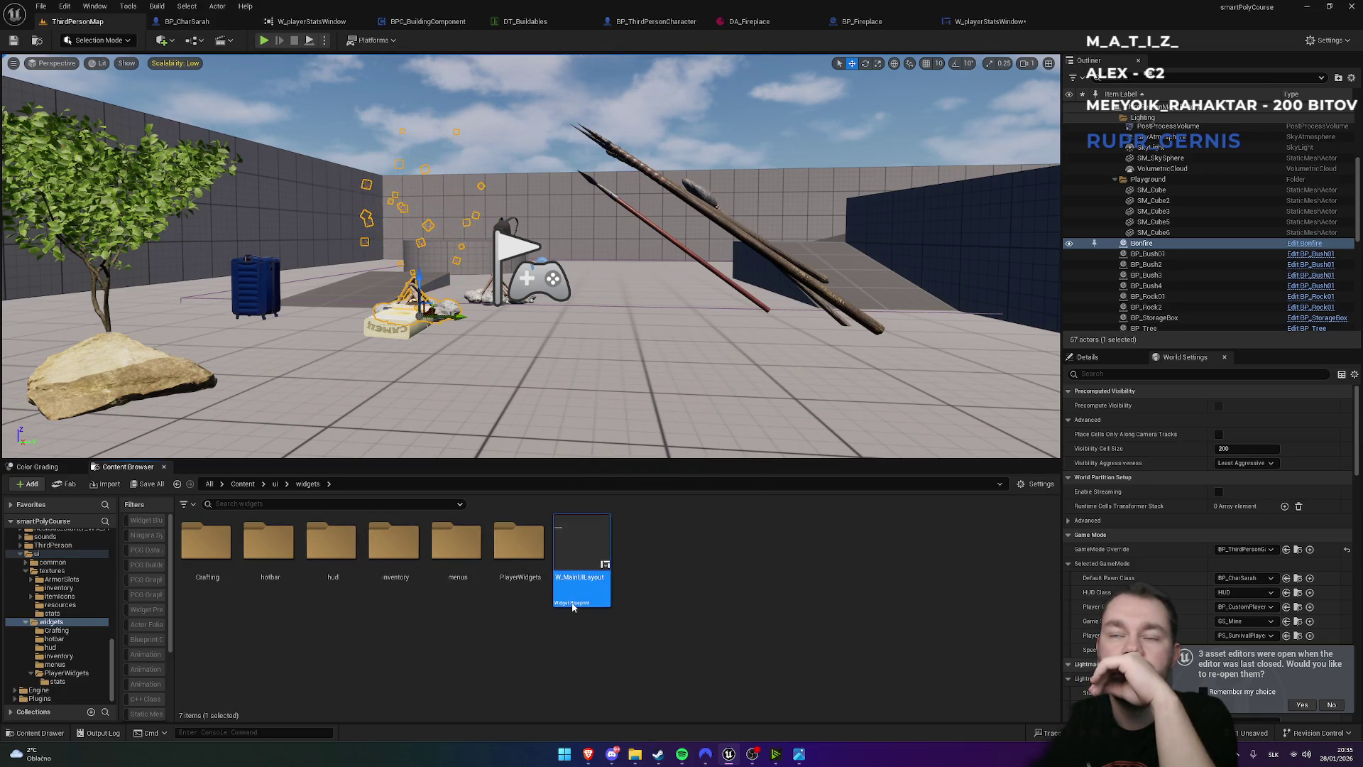
double_click(572, 604)
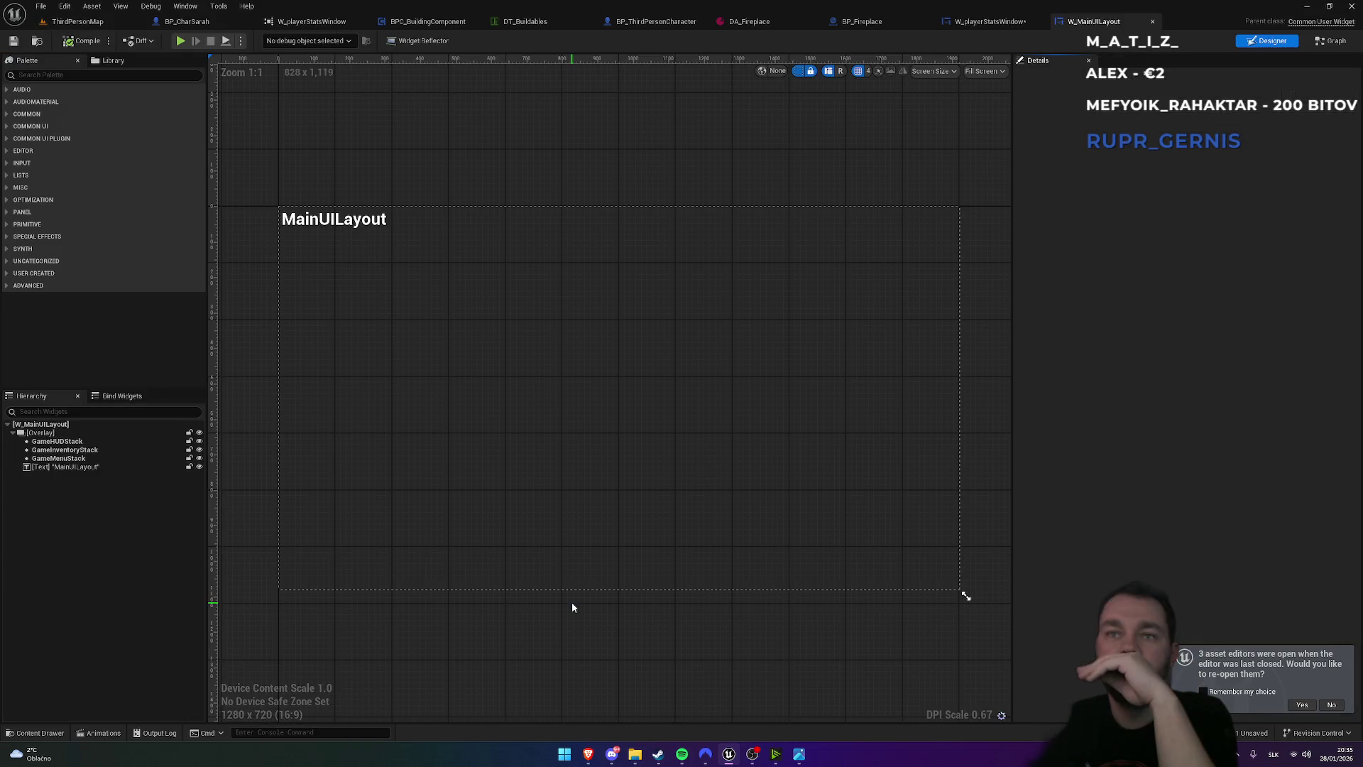
click(74, 467)
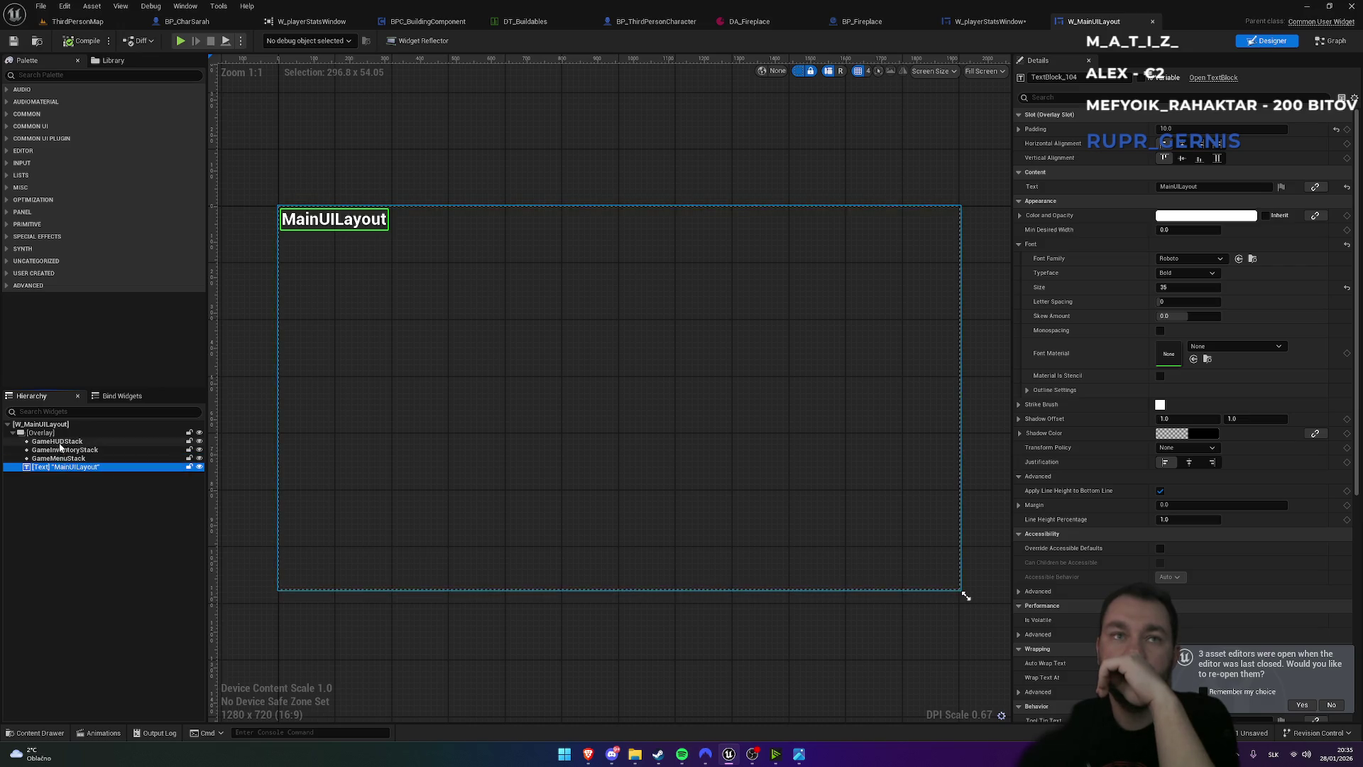
- Back in the level editor, open W_DefaultHUDLayout from the hud folder
click(77, 22)
double_click(331, 558)
double_click(206, 558)
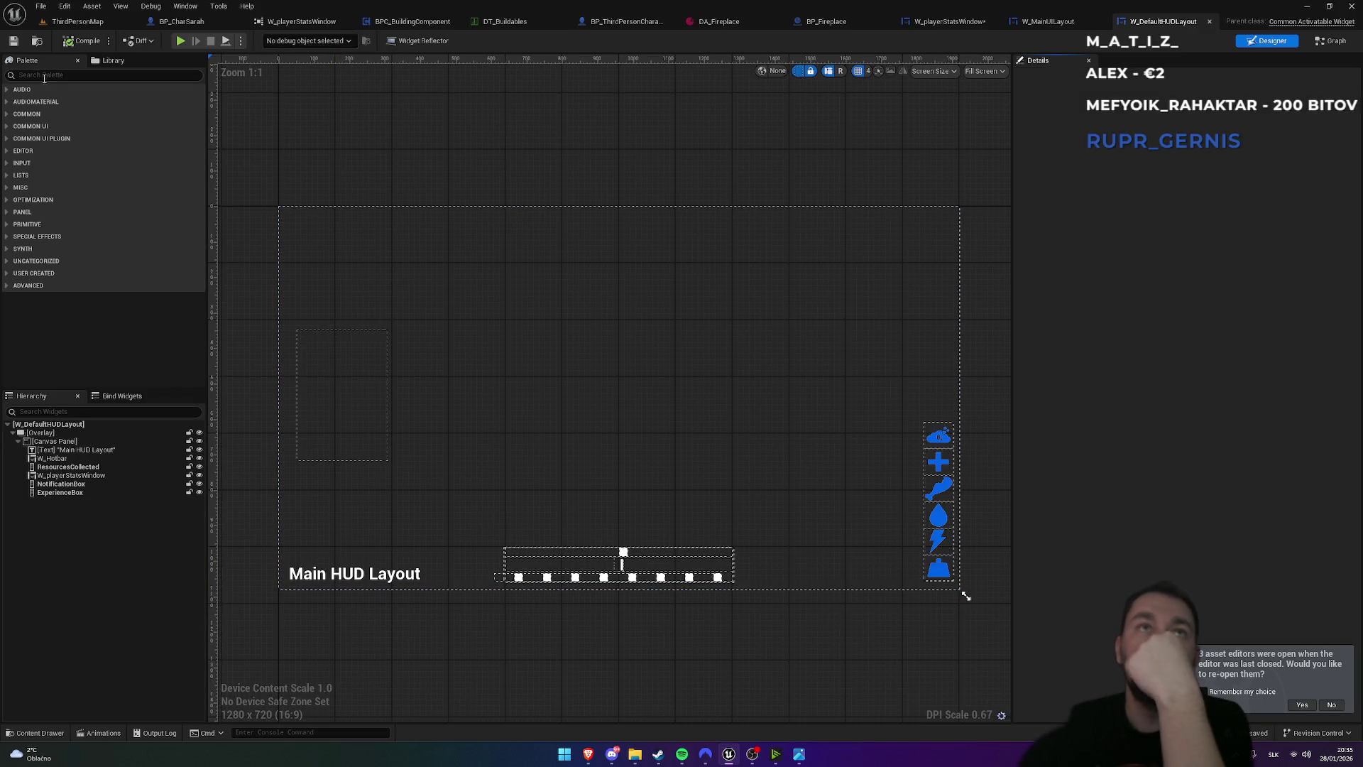
- Drag a Progress Bar onto the canvas and give it a progressbarwhite background image
click(51, 75)
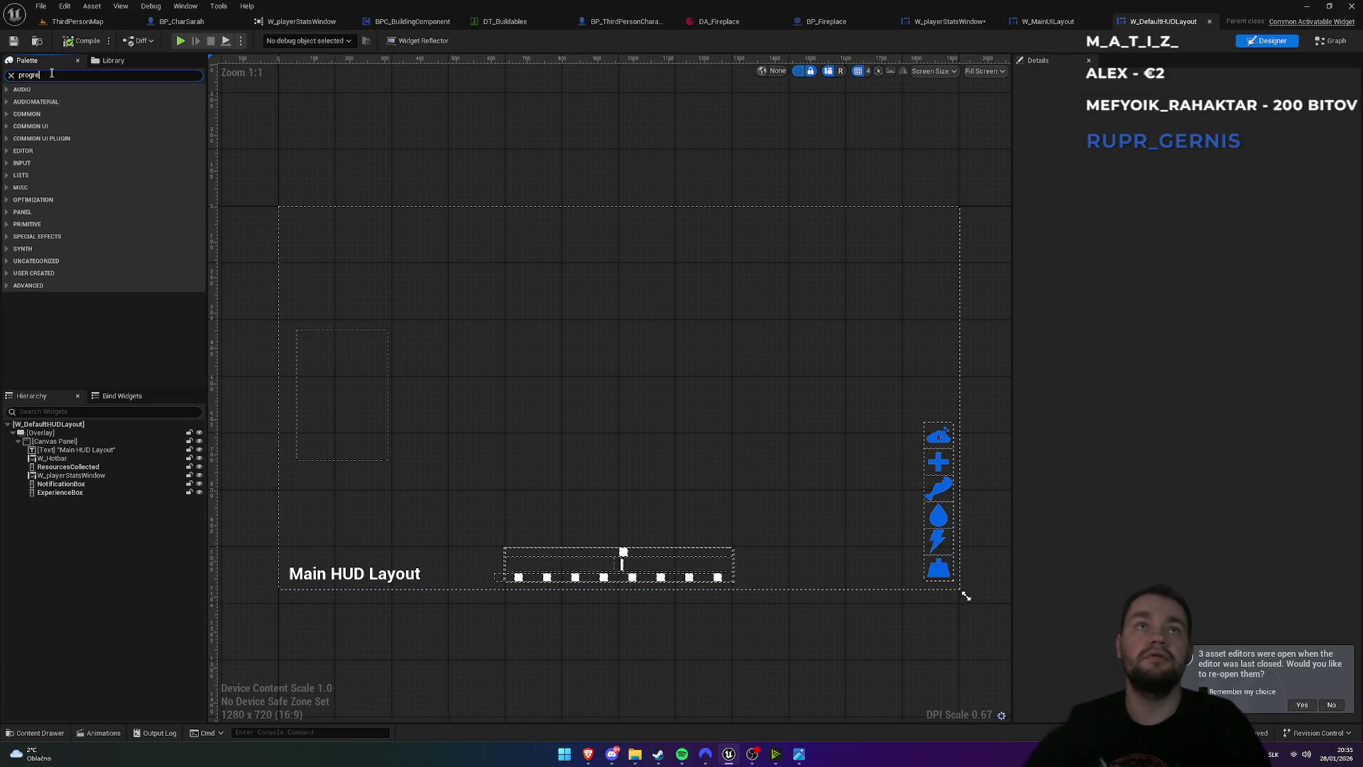
text(s)
mouse_move(53, 100)
mouse_down()
mouse_move(69, 158)
mouse_move(312, 532)
mouse_move(292, 553)
mouse_up()
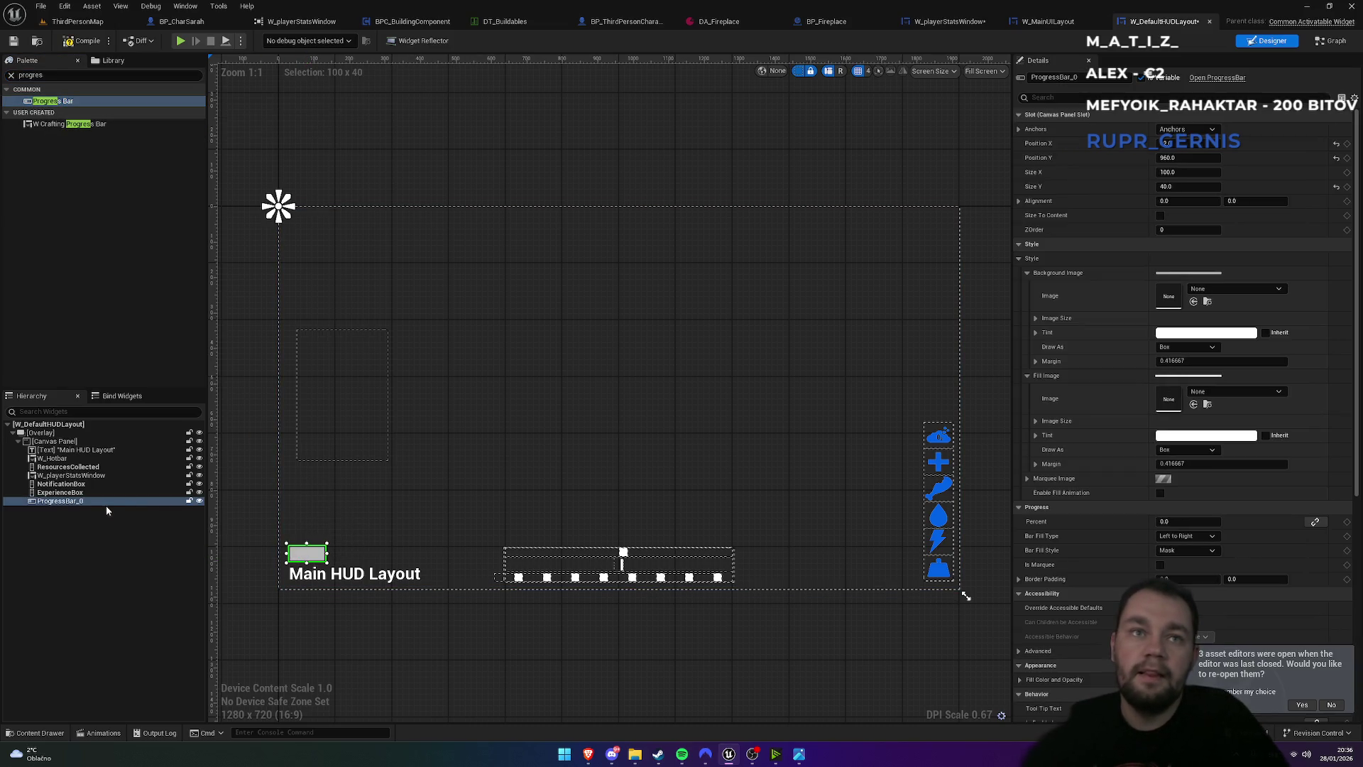
click(1202, 289)
text(progr)
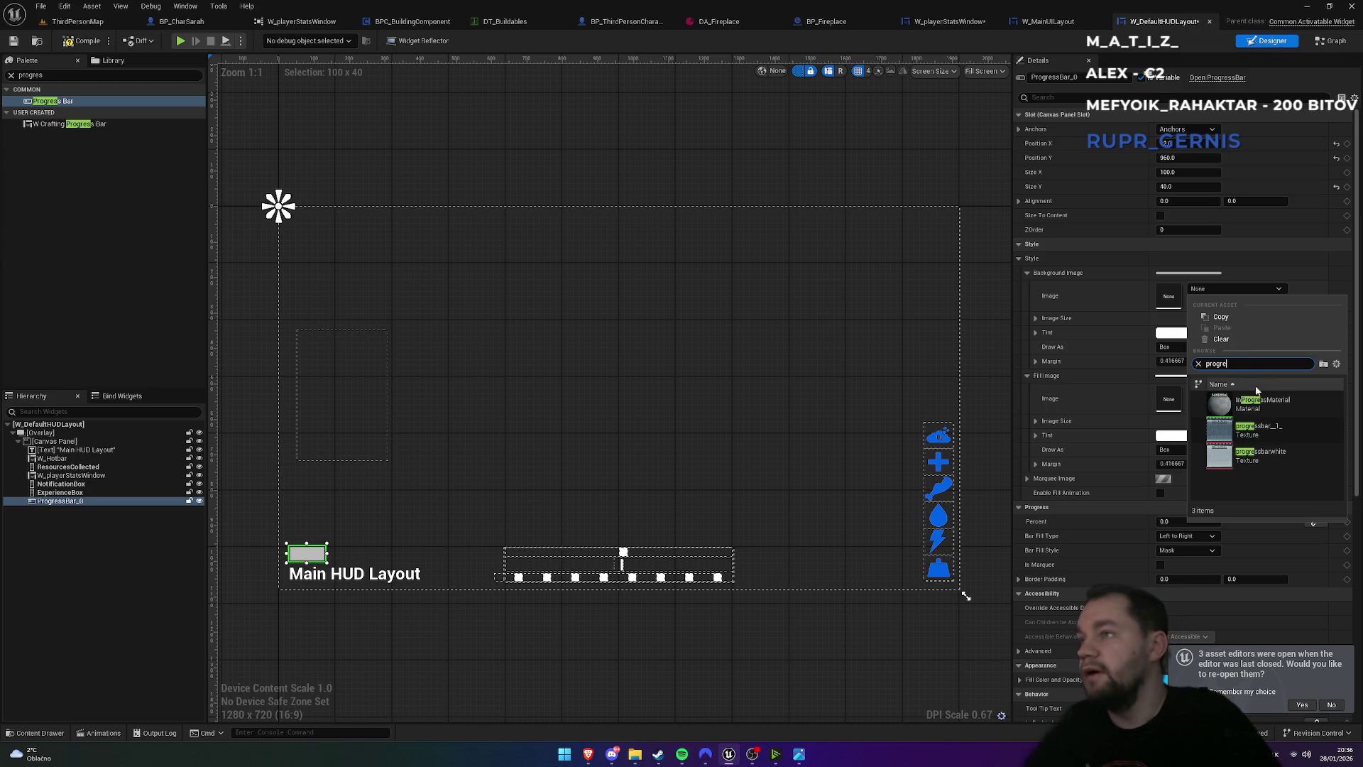
text(e)
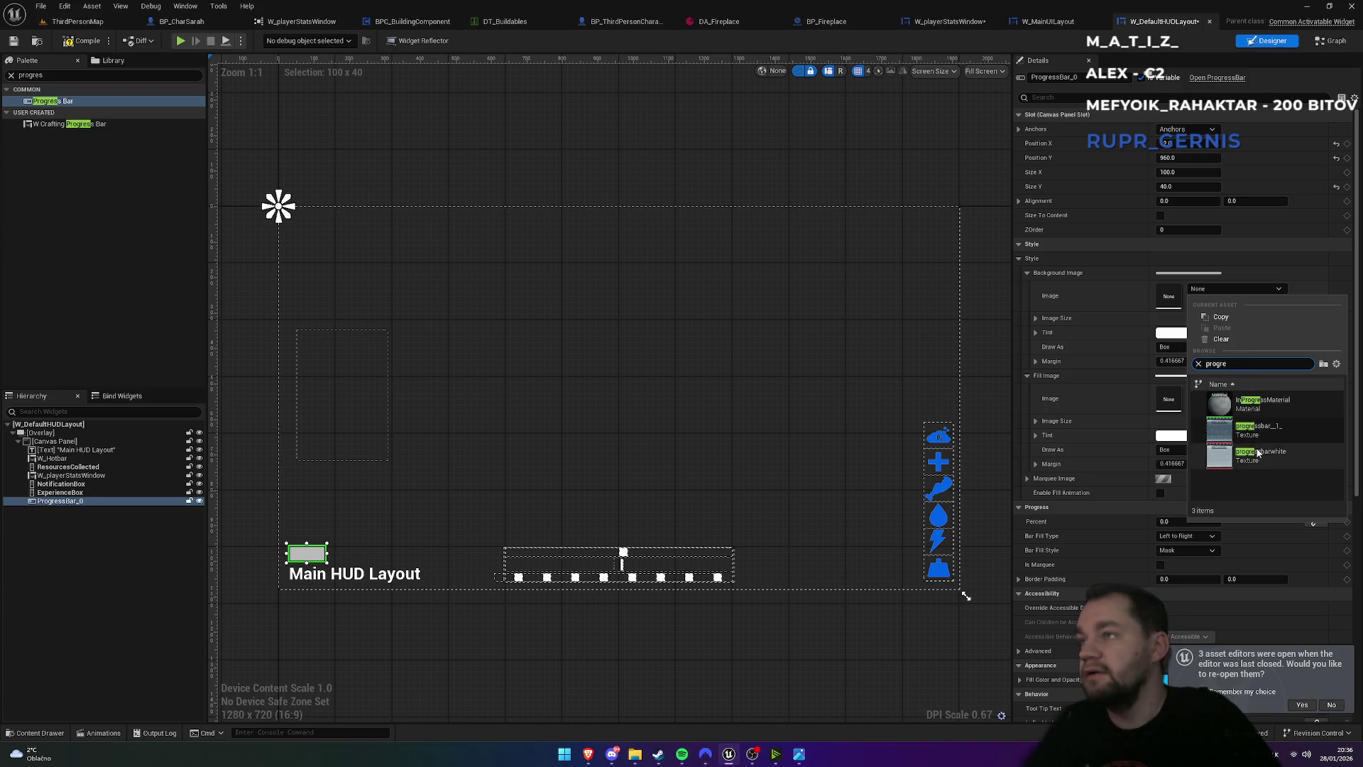
click(1257, 455)
- Widen the progress bar to a Size X of 250
scroll(277, 599, up, 10)
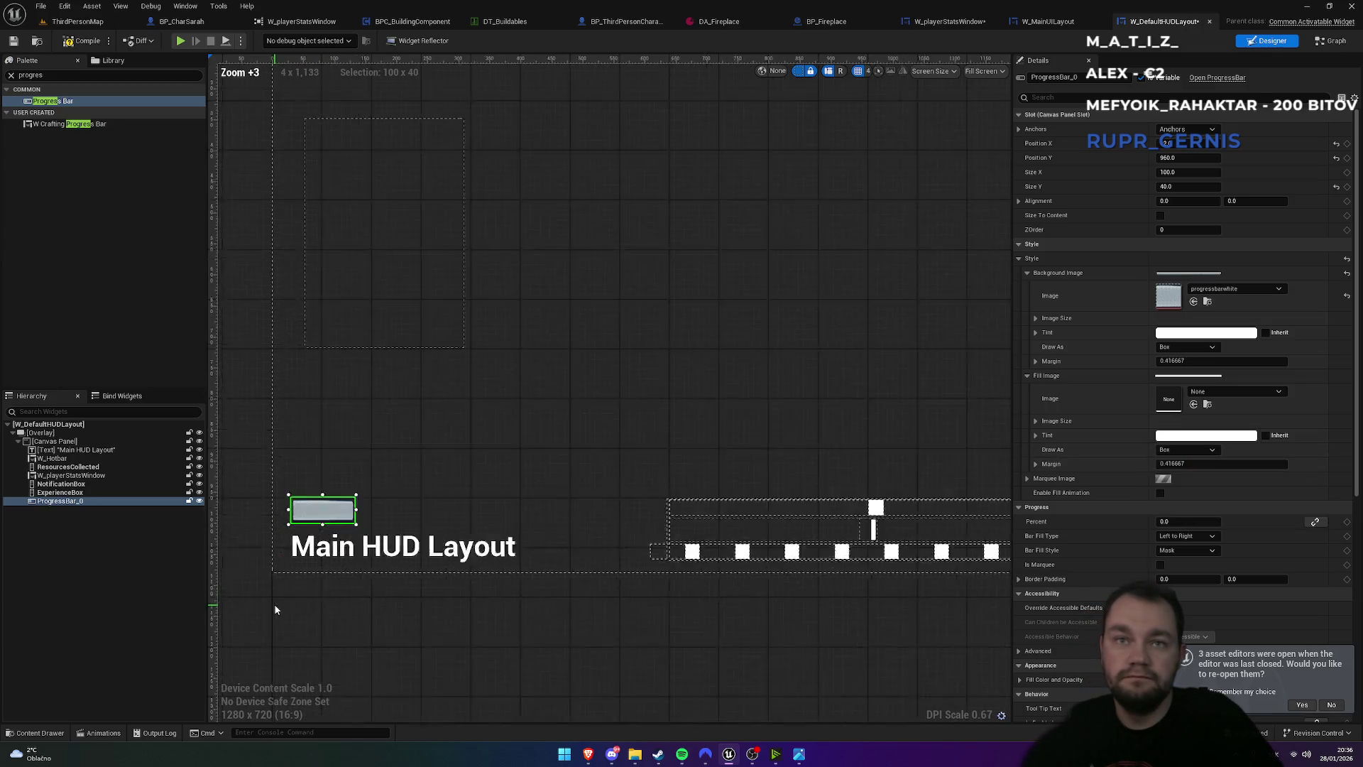
scroll(270, 577, up, 1)
mouse_move(450, 395)
mouse_down()
mouse_move(793, 396)
mouse_move(674, 391)
mouse_up()
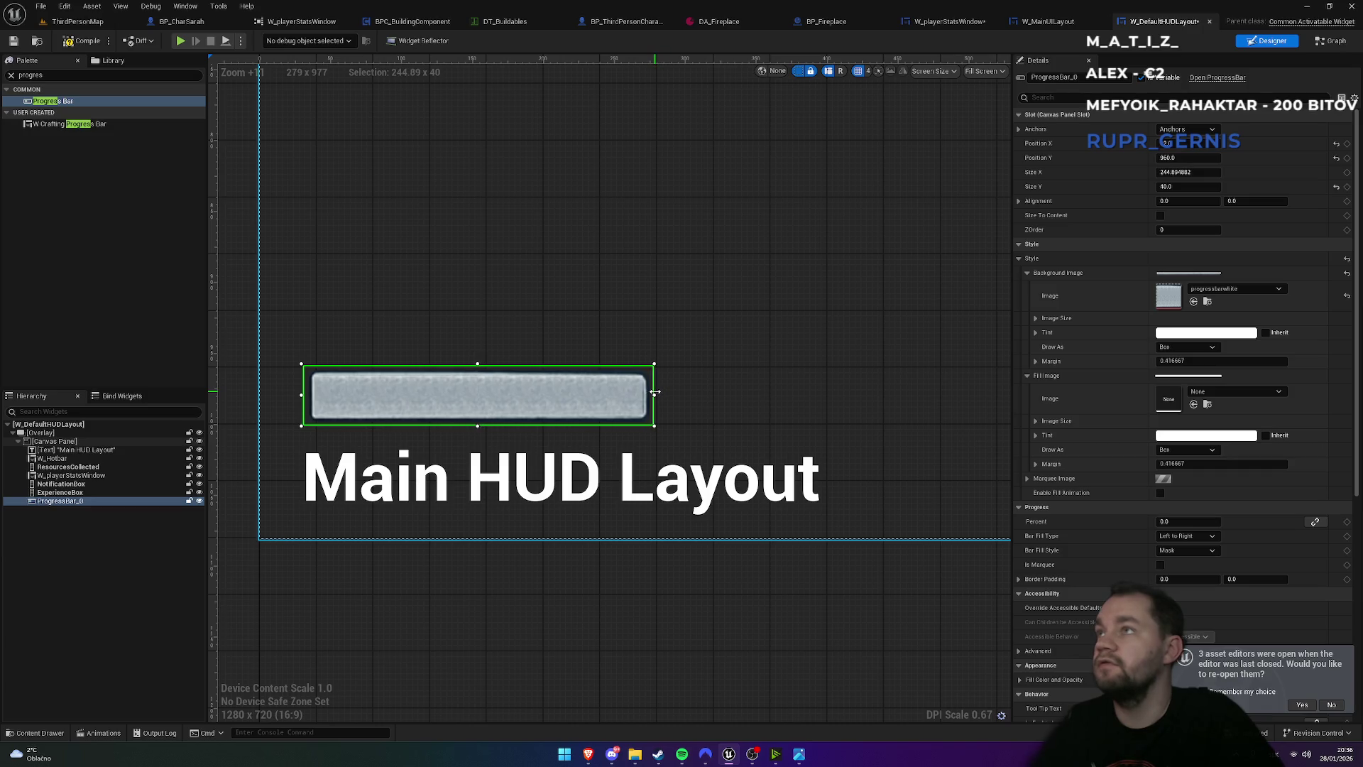
click(1186, 173)
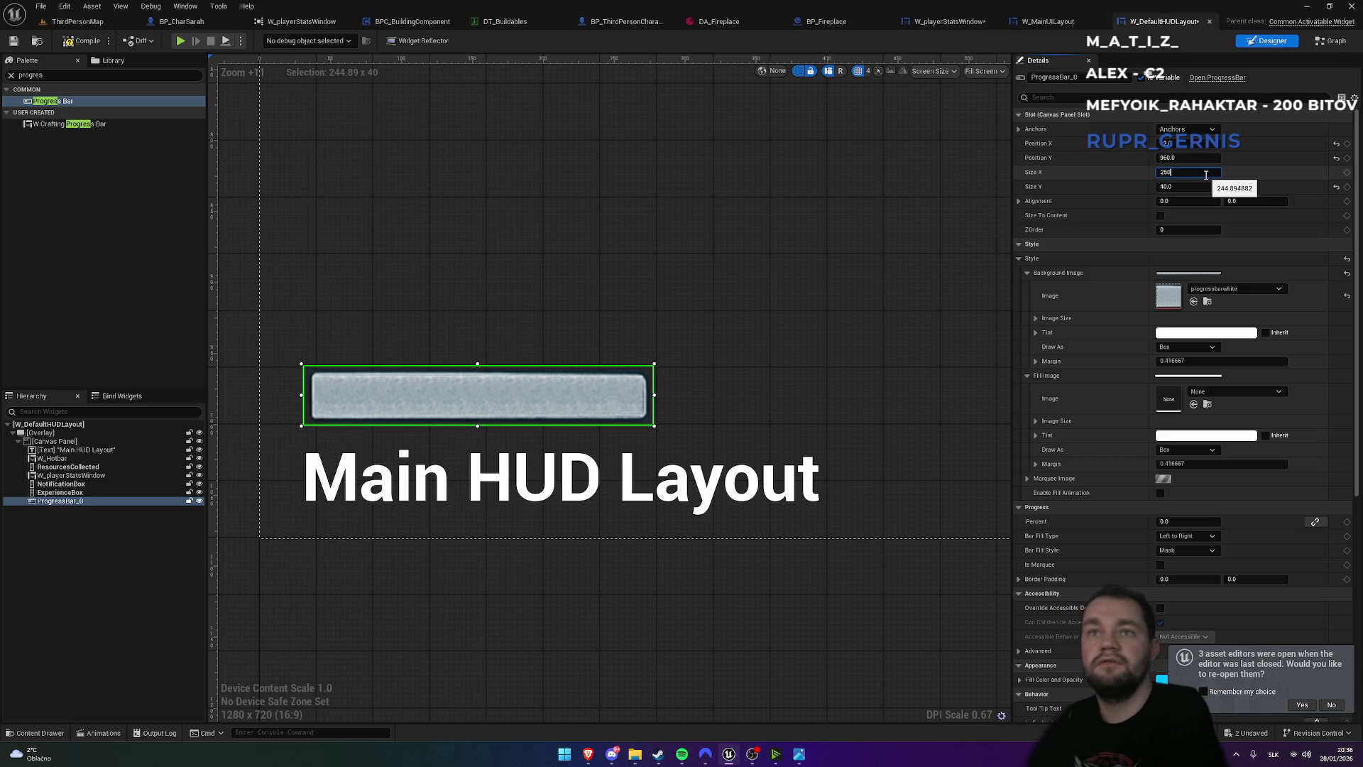
key(Return)
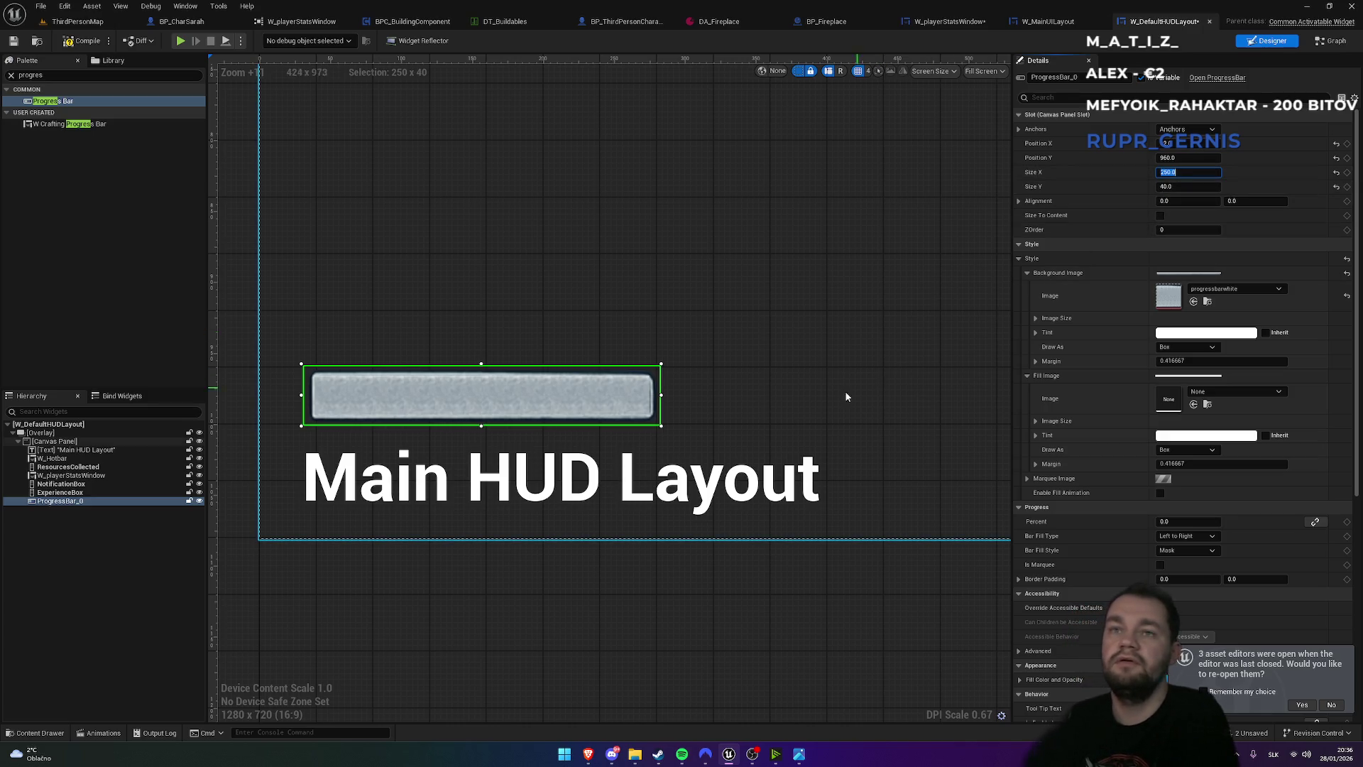
scroll(759, 387, down, 5)
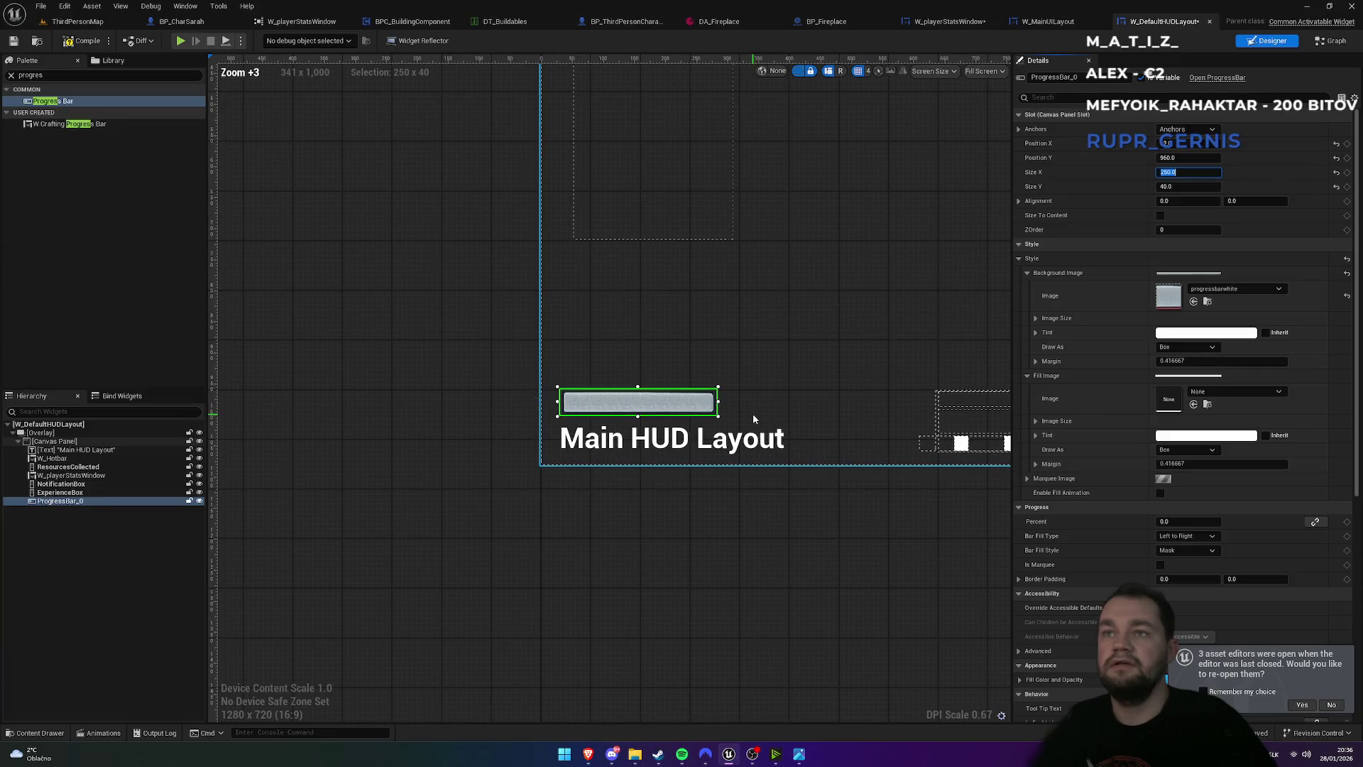
click(79, 22)
click(263, 41)
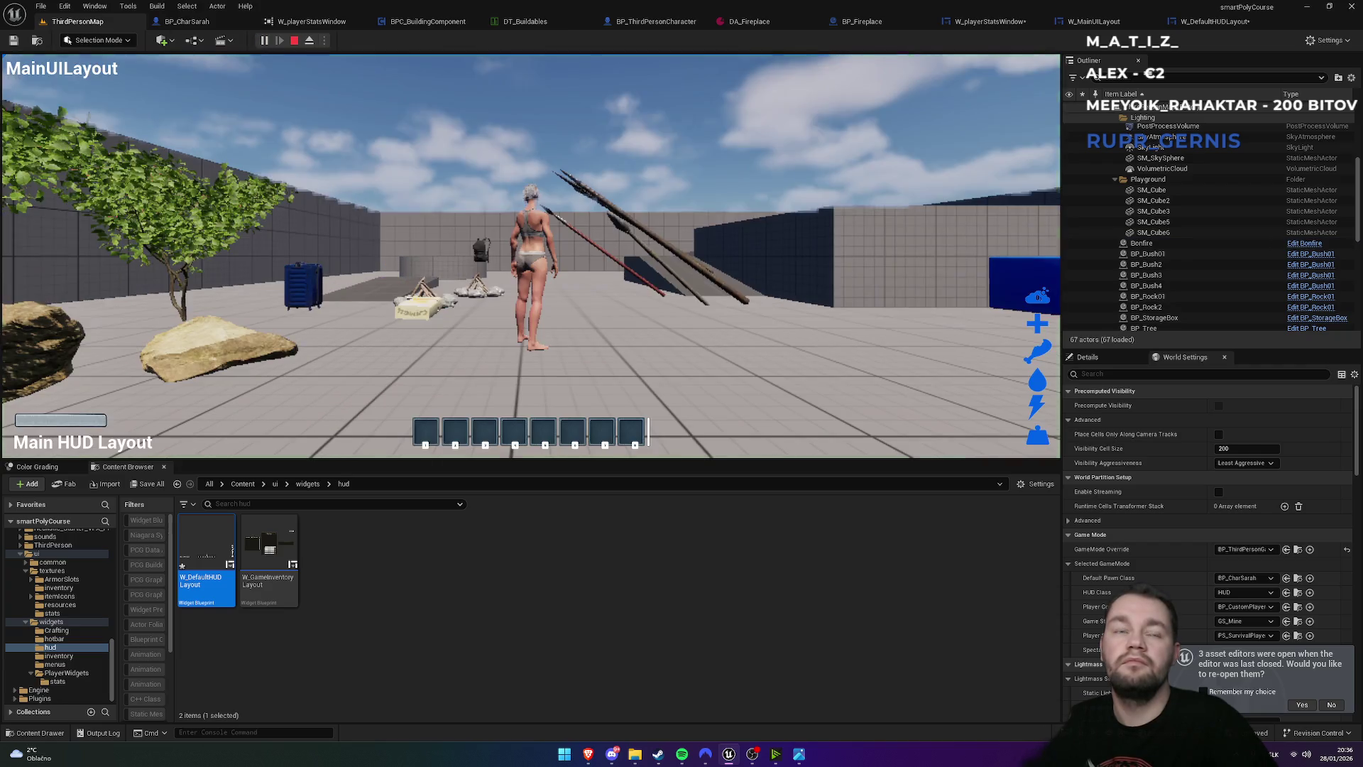
key(F11)
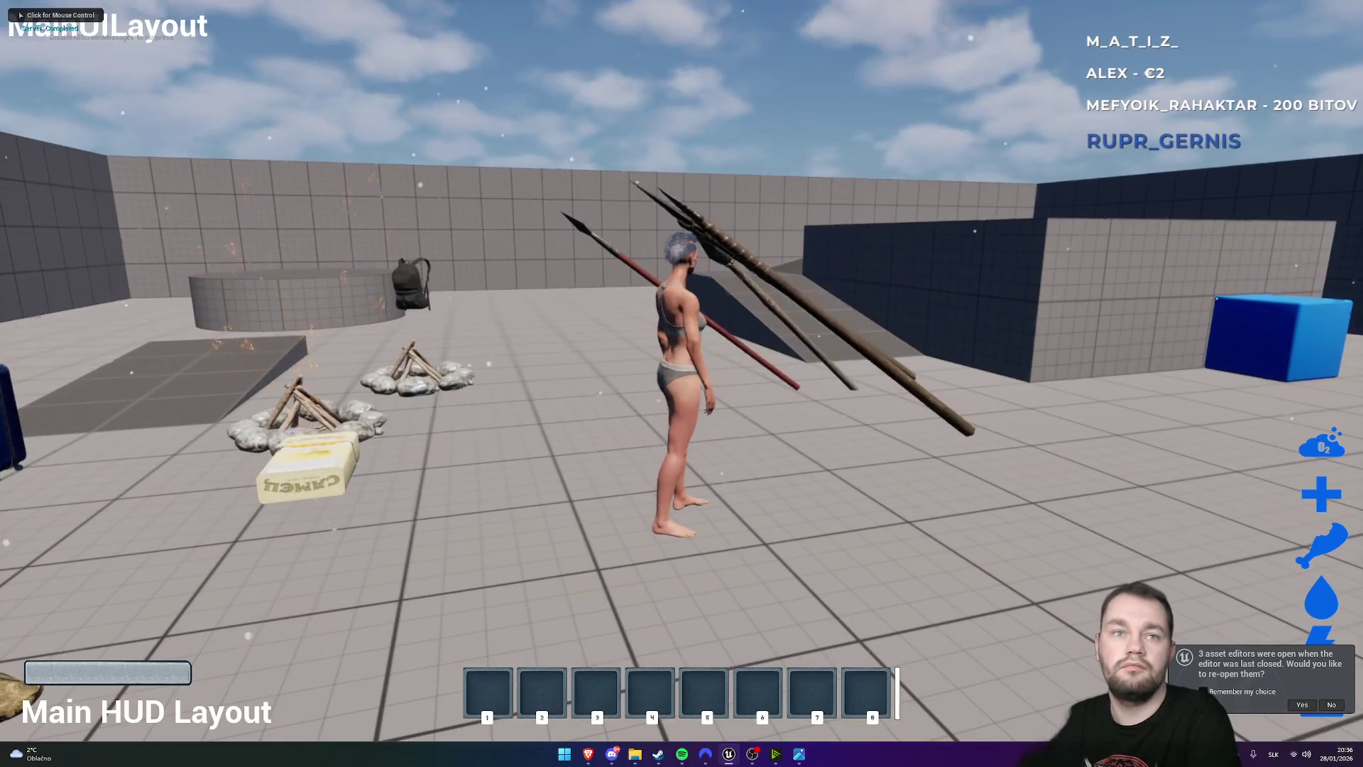
key(F11)
key(F11)
key(F11)
key(F11)
key(F11)
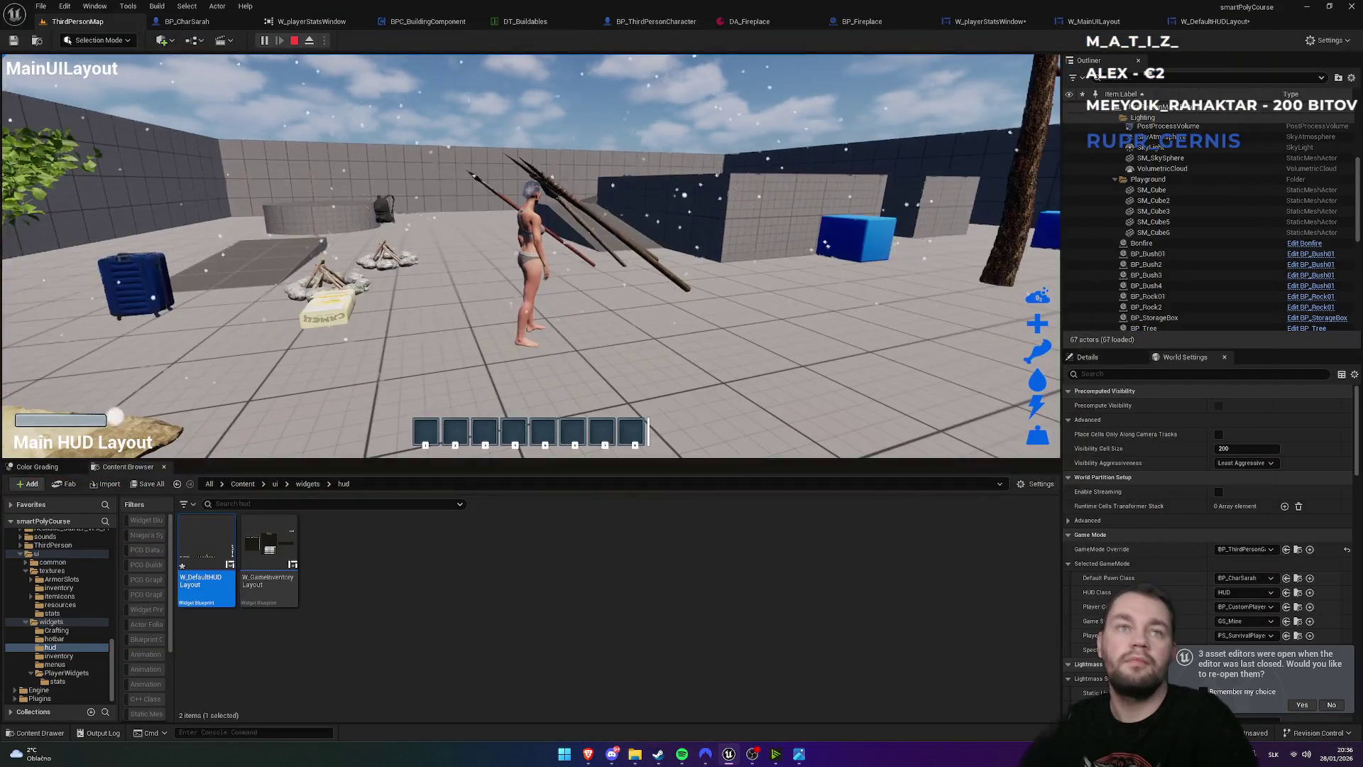
key(Escape)
click(1200, 21)
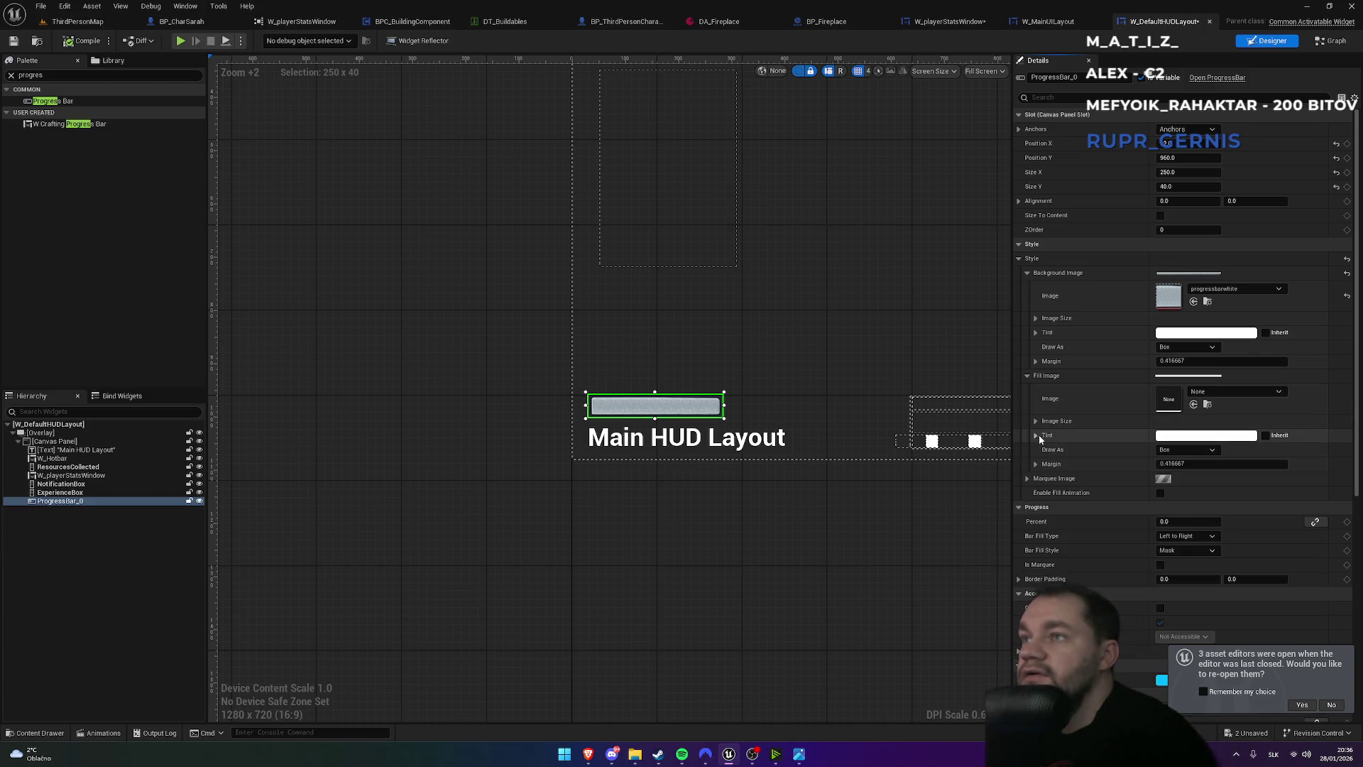
- Keep the fill drawn as Box and set the Marquee Image to progressbar_1_
click(1175, 452)
click(1172, 470)
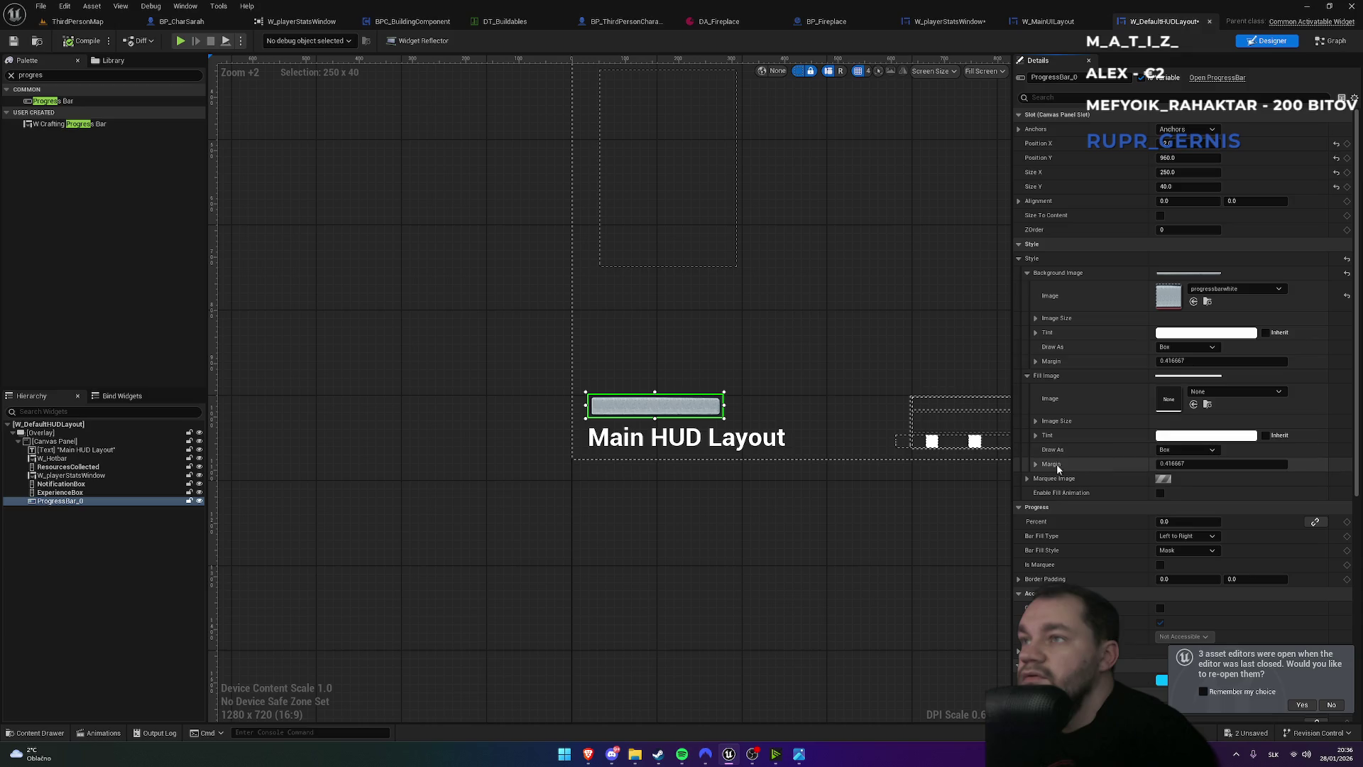
click(1026, 480)
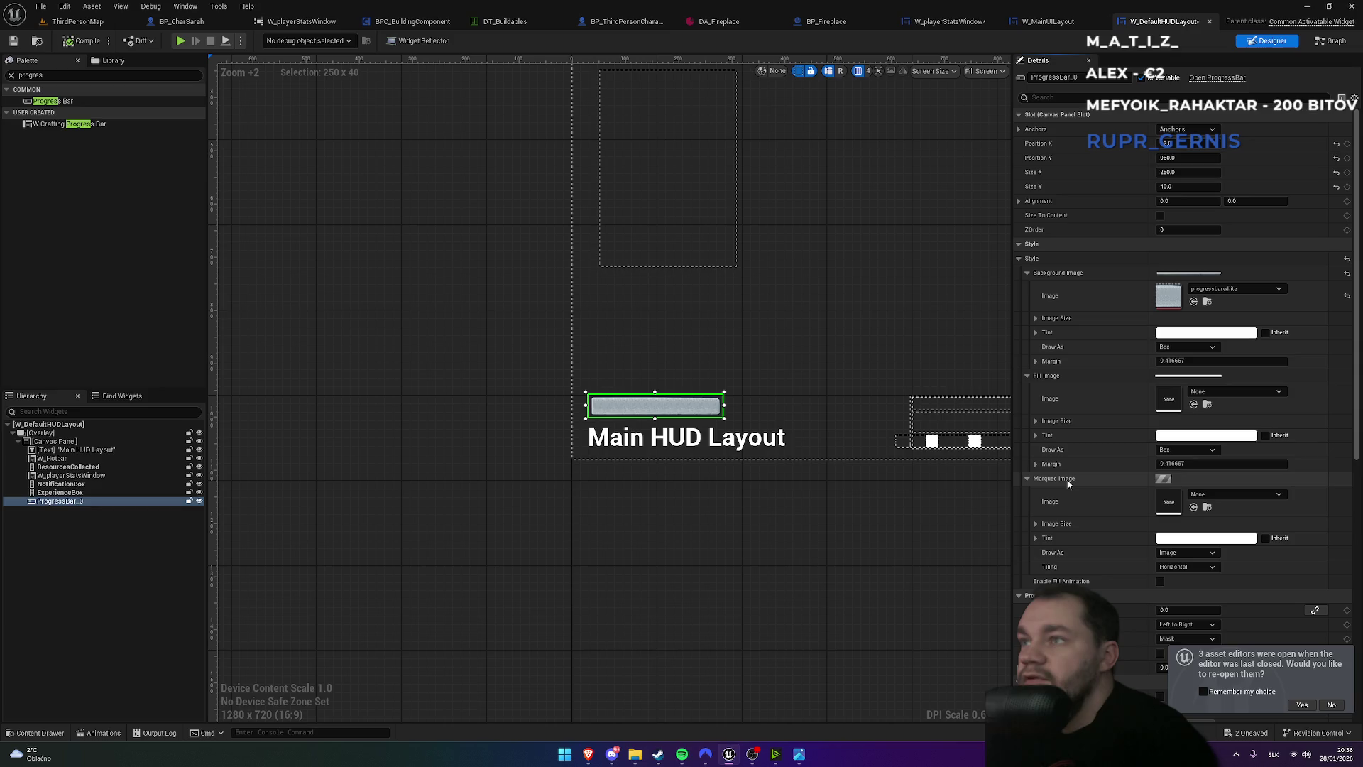
click(1203, 497)
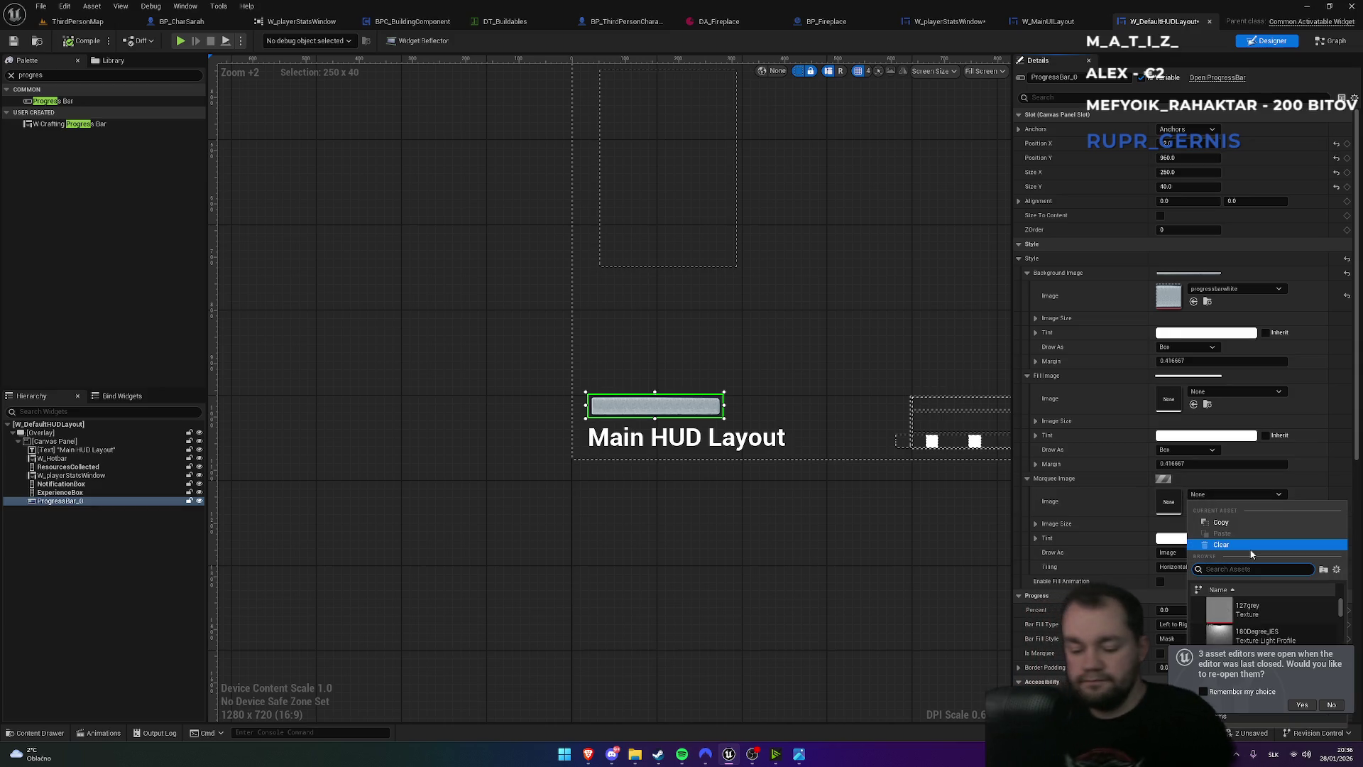
text(progre)
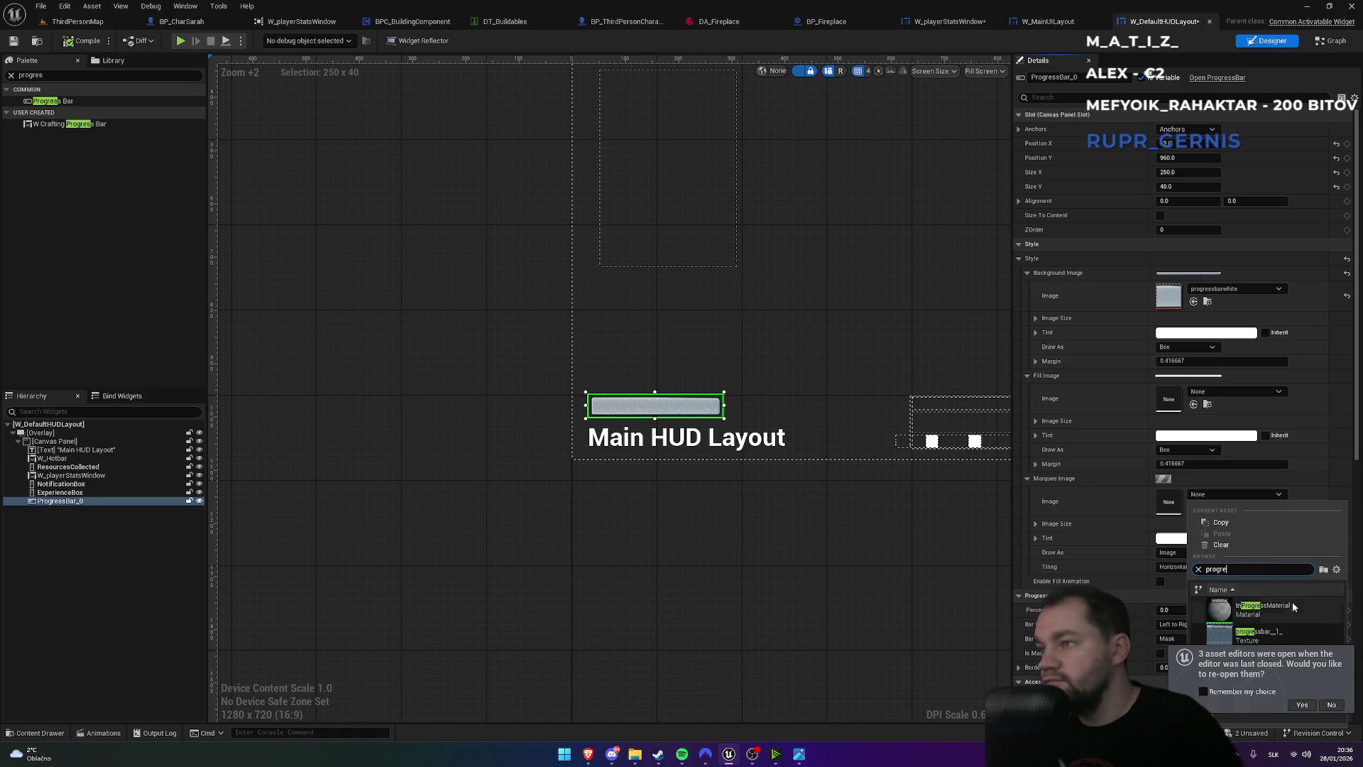
click(1258, 632)
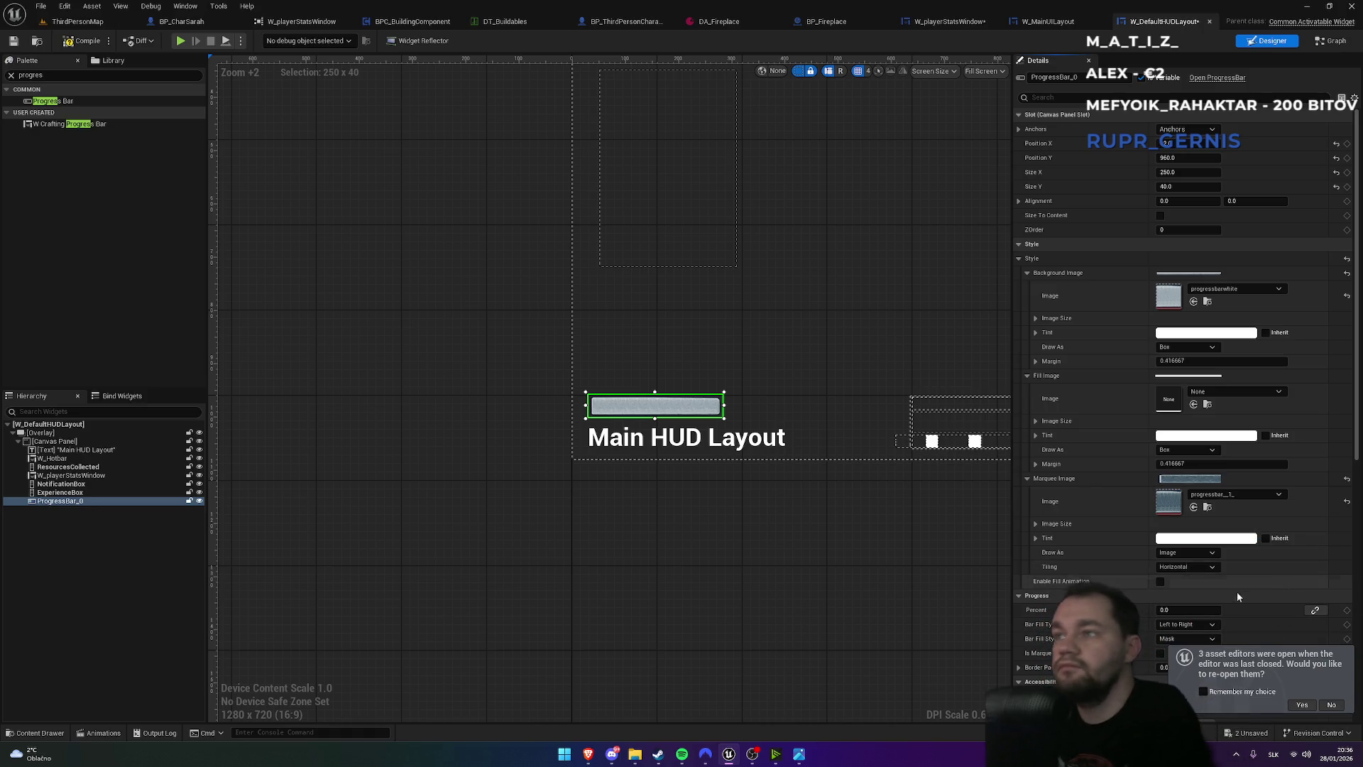
- Preview the Percent fill at about 20% and toggle Is Marquee on and off
drag(1189, 609, 1215, 610)
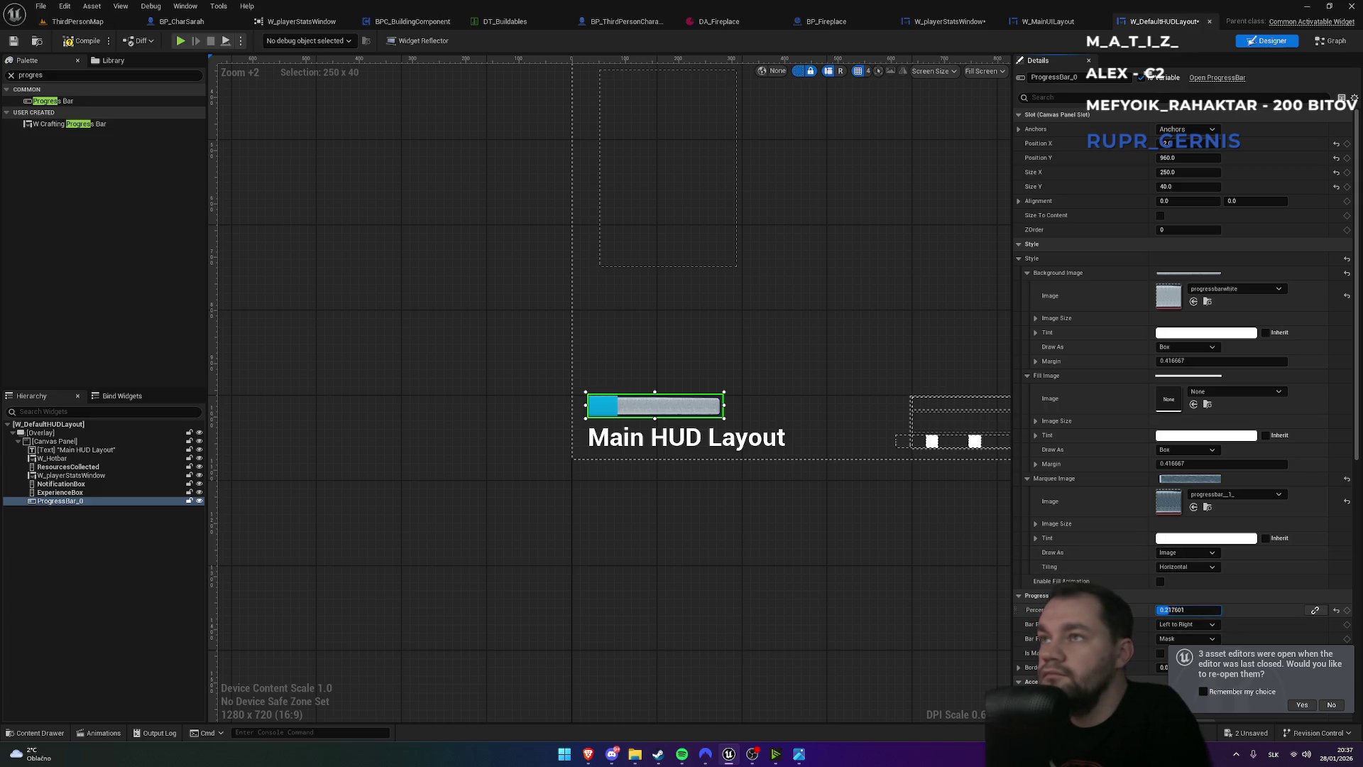
drag(1221, 610, 1191, 610)
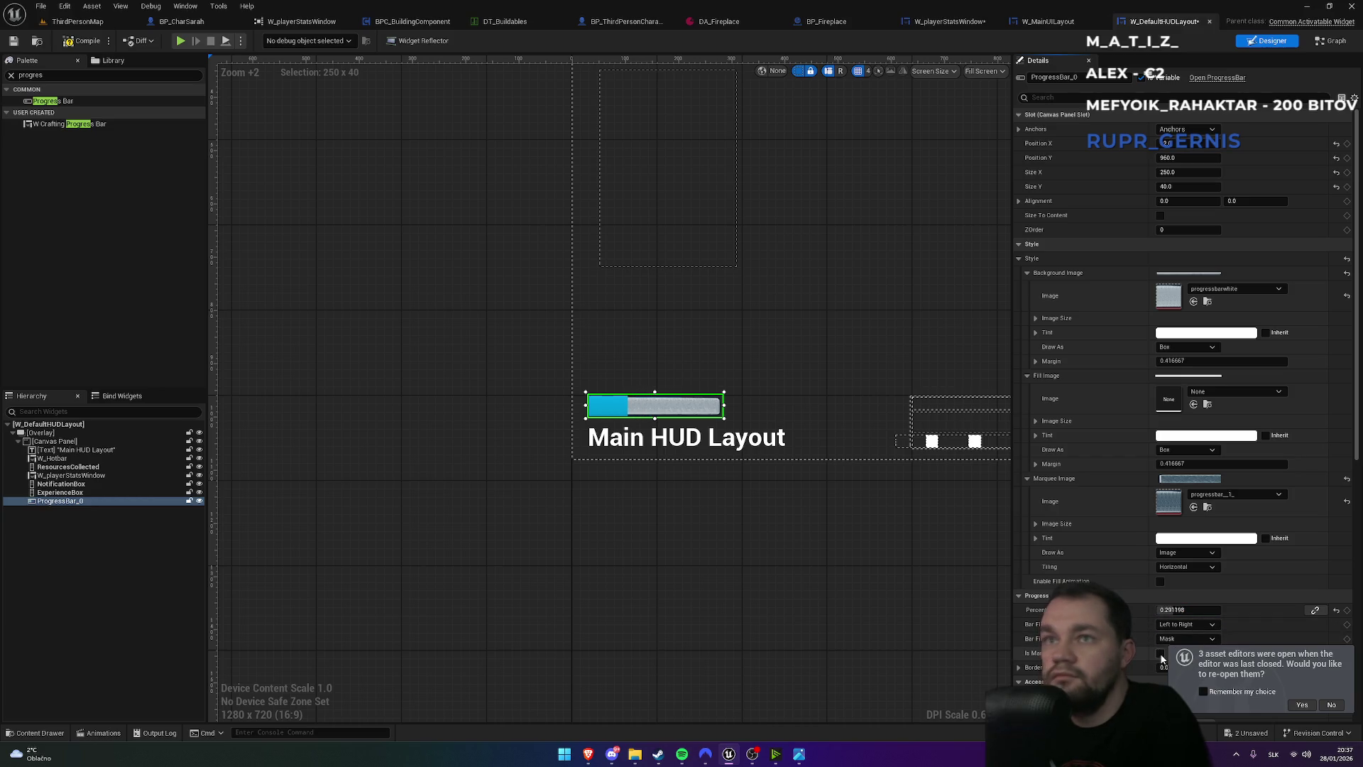
click(1160, 653)
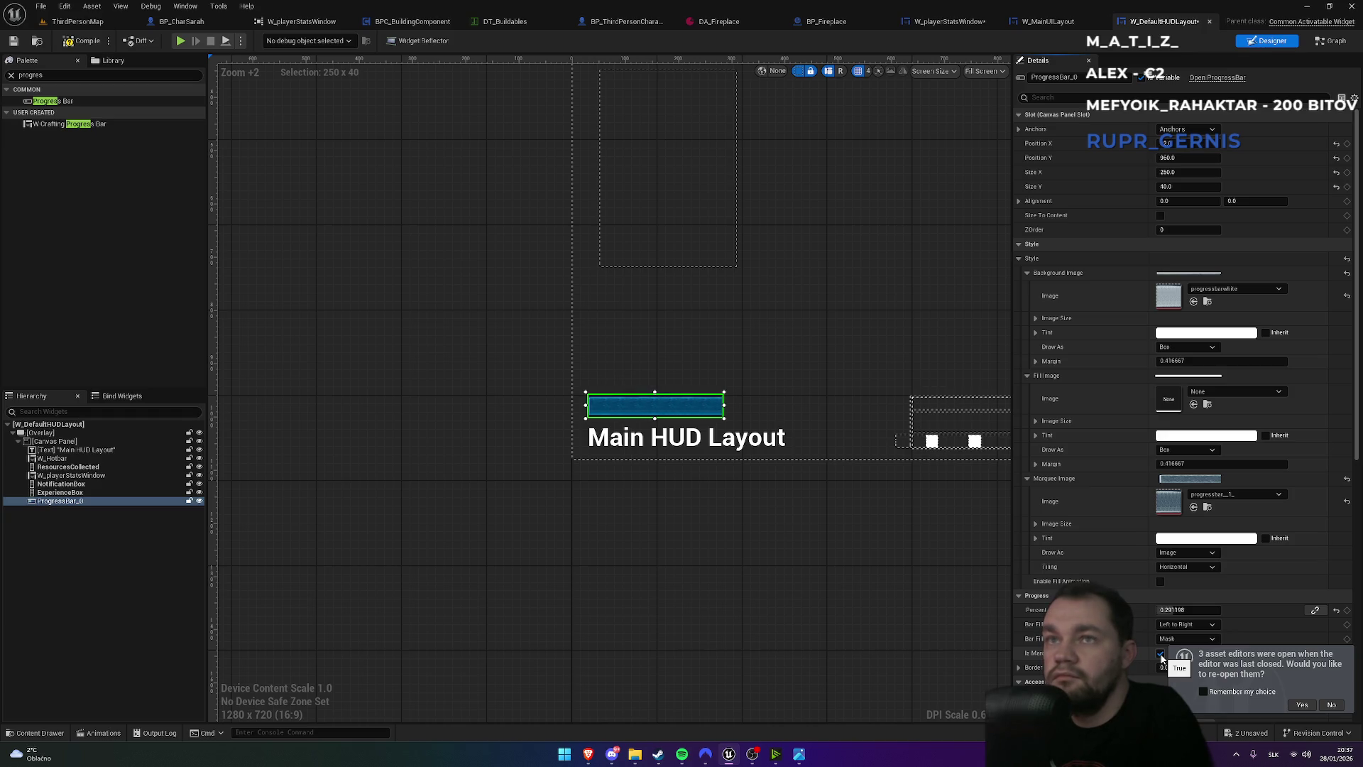
click(1160, 653)
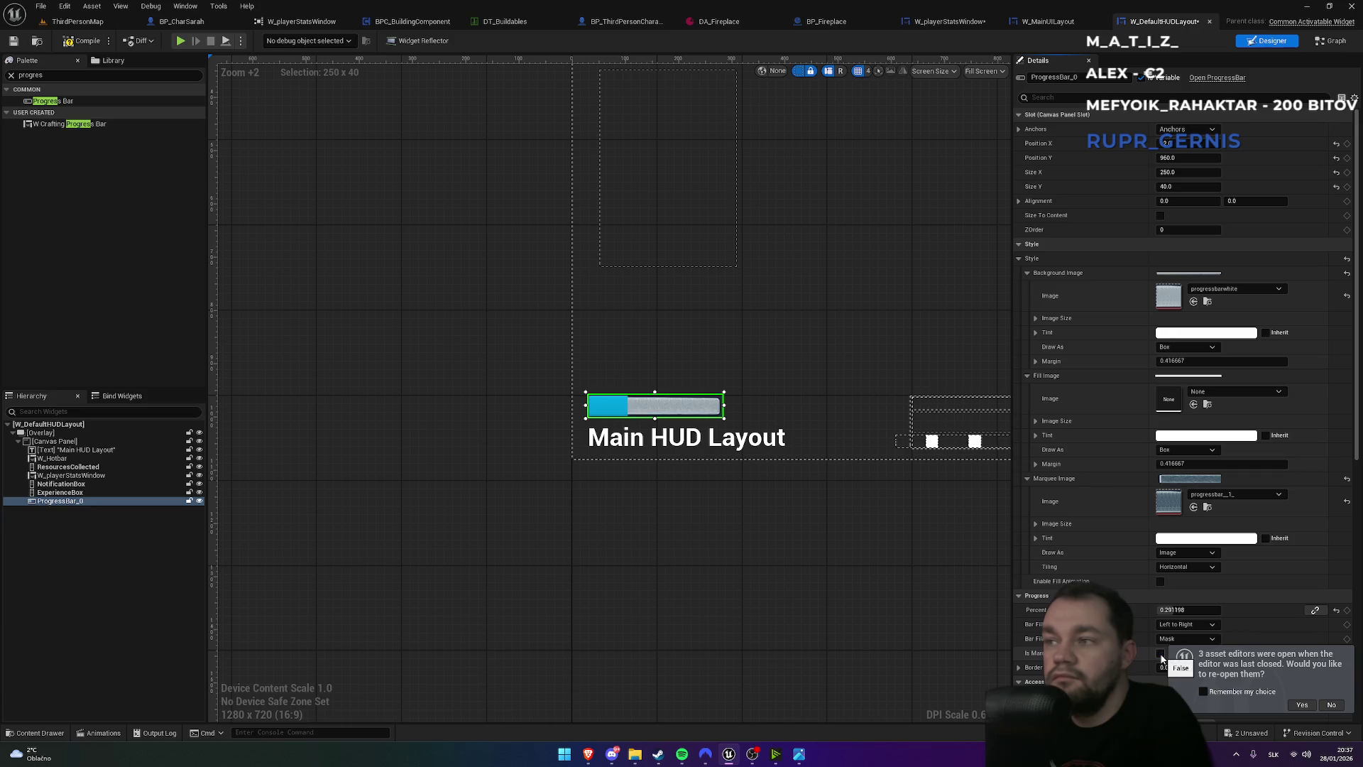
click(1160, 653)
scroll(1162, 658, down, 2)
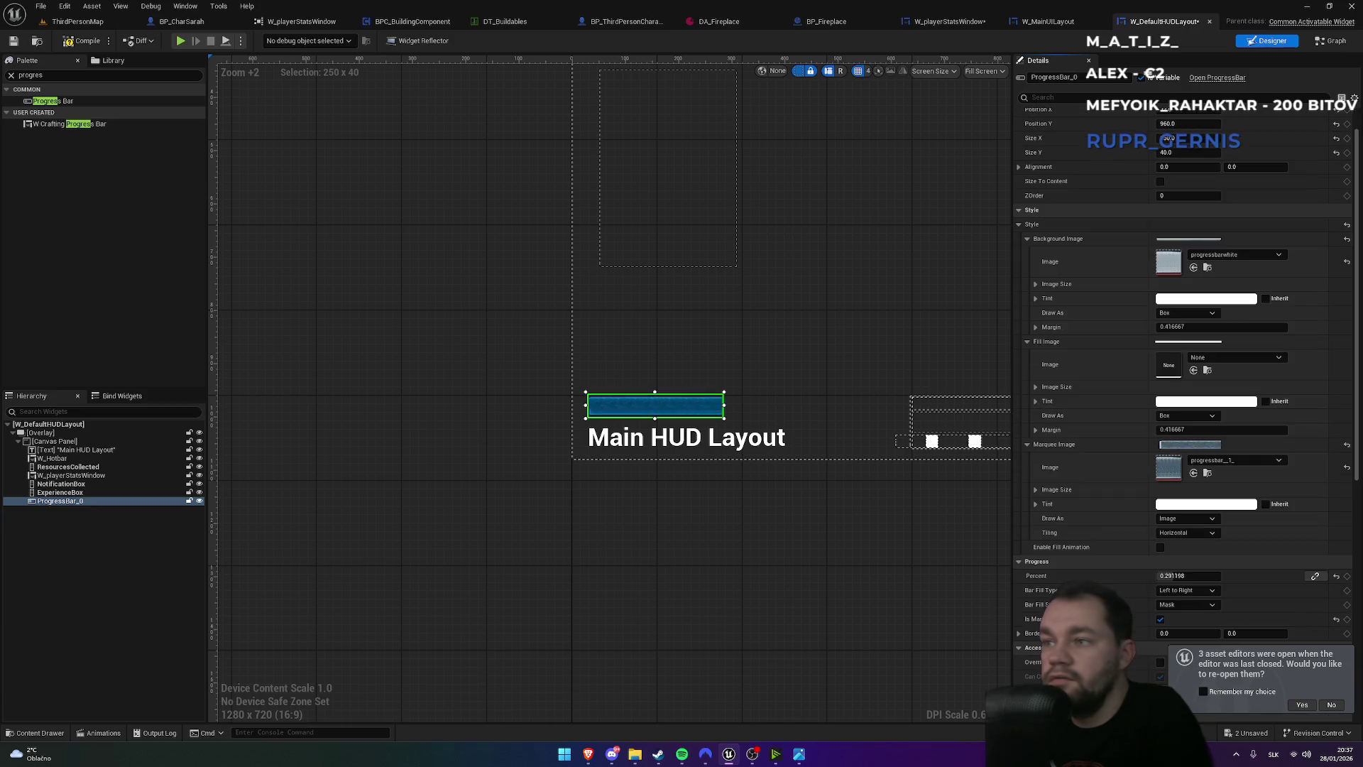
click(1160, 620)
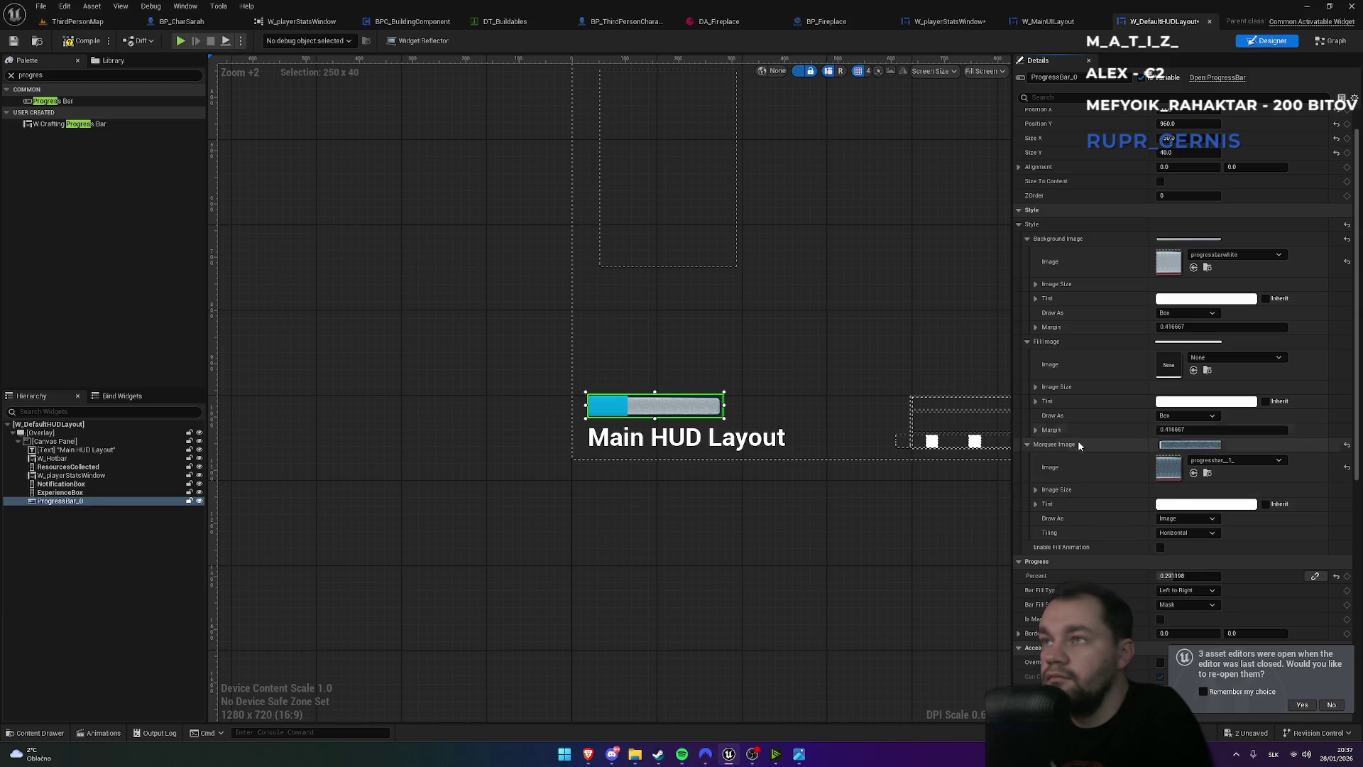
- Clear the Marquee Image to None and leave Is Marquee unchecked
click(1347, 445)
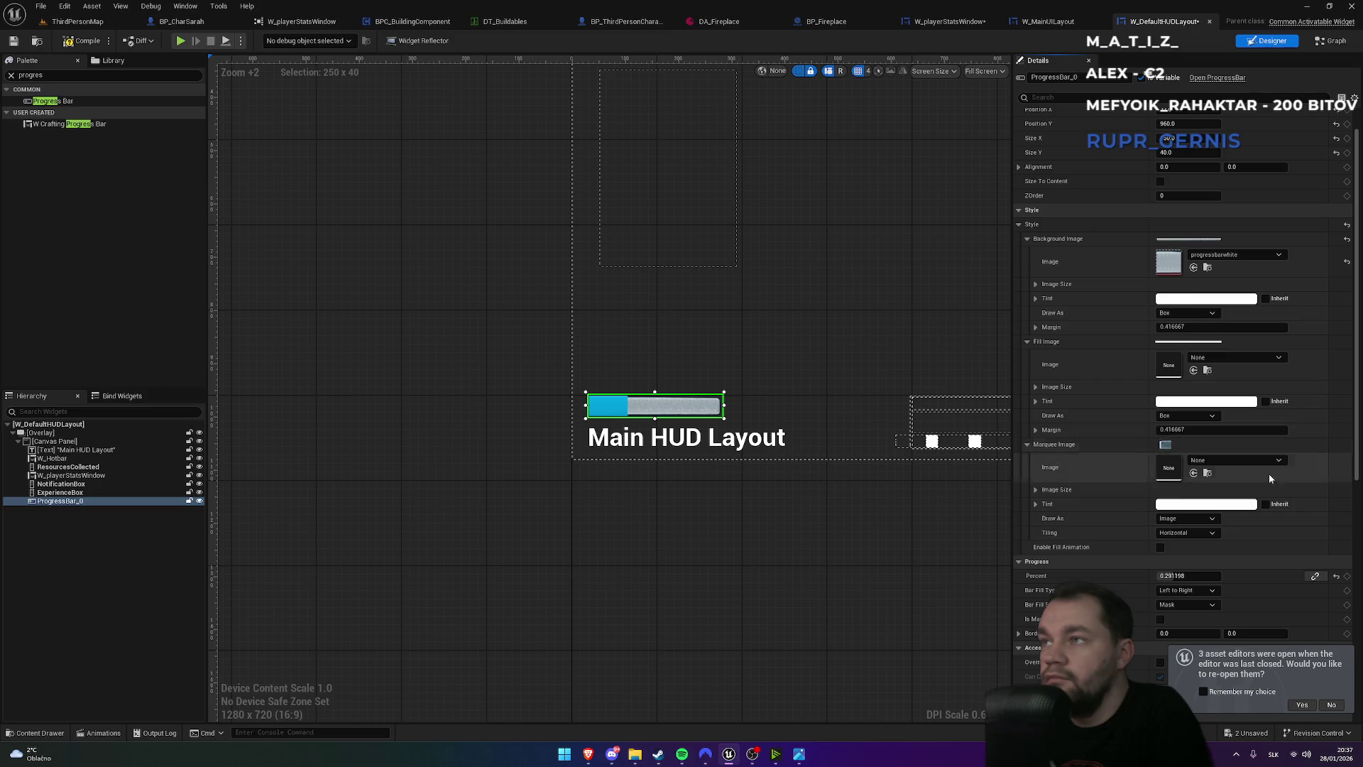
click(1160, 620)
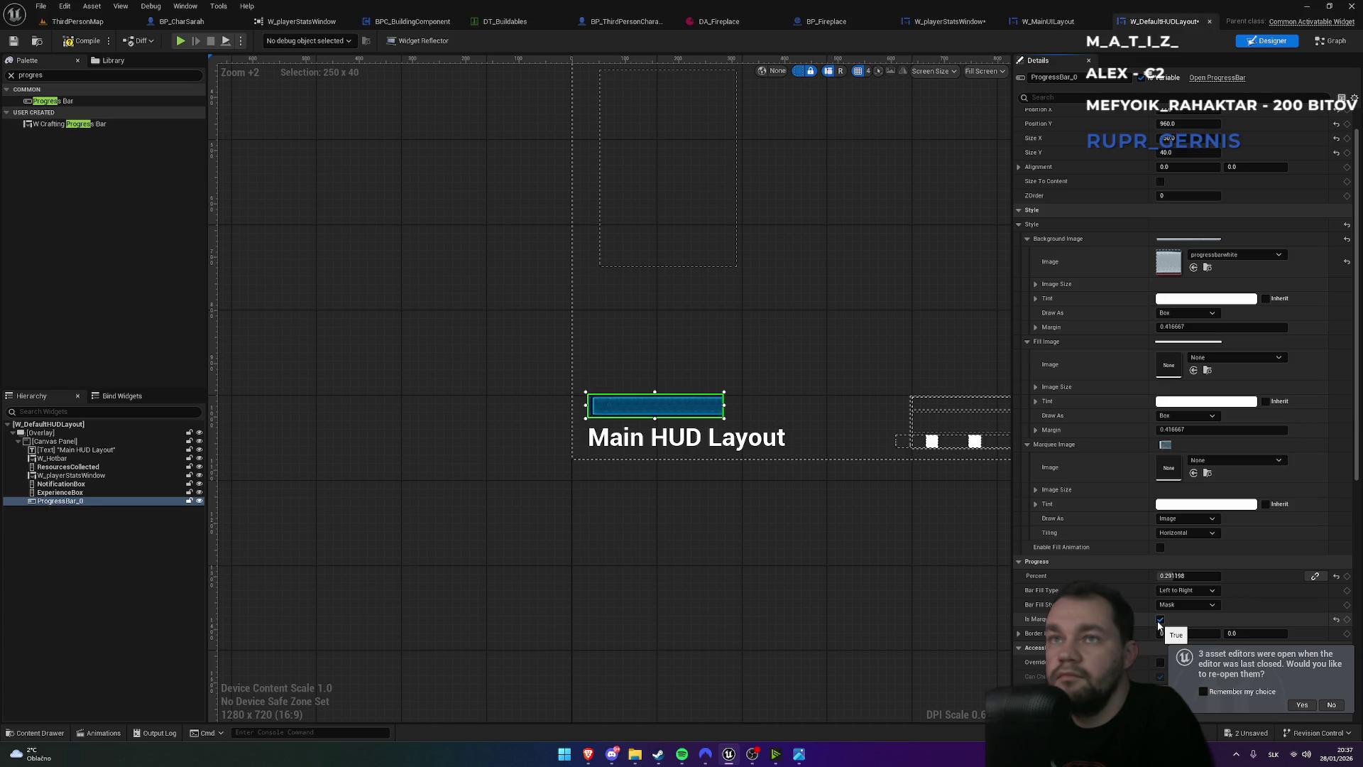
click(1160, 620)
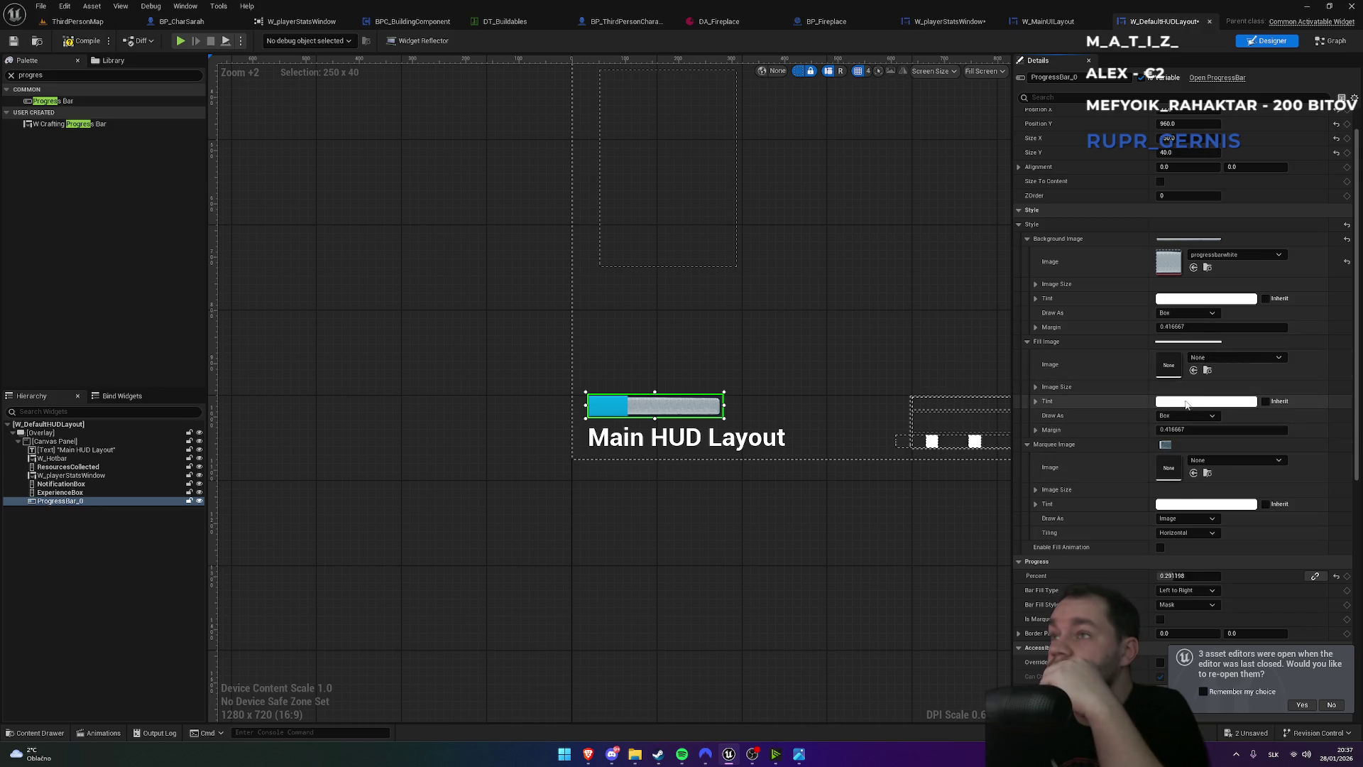
click(1208, 359)
- Set the Fill Image to progressbar_1_, make its tint semi-transparent, and raise Percent to about 0.75
text(progres)
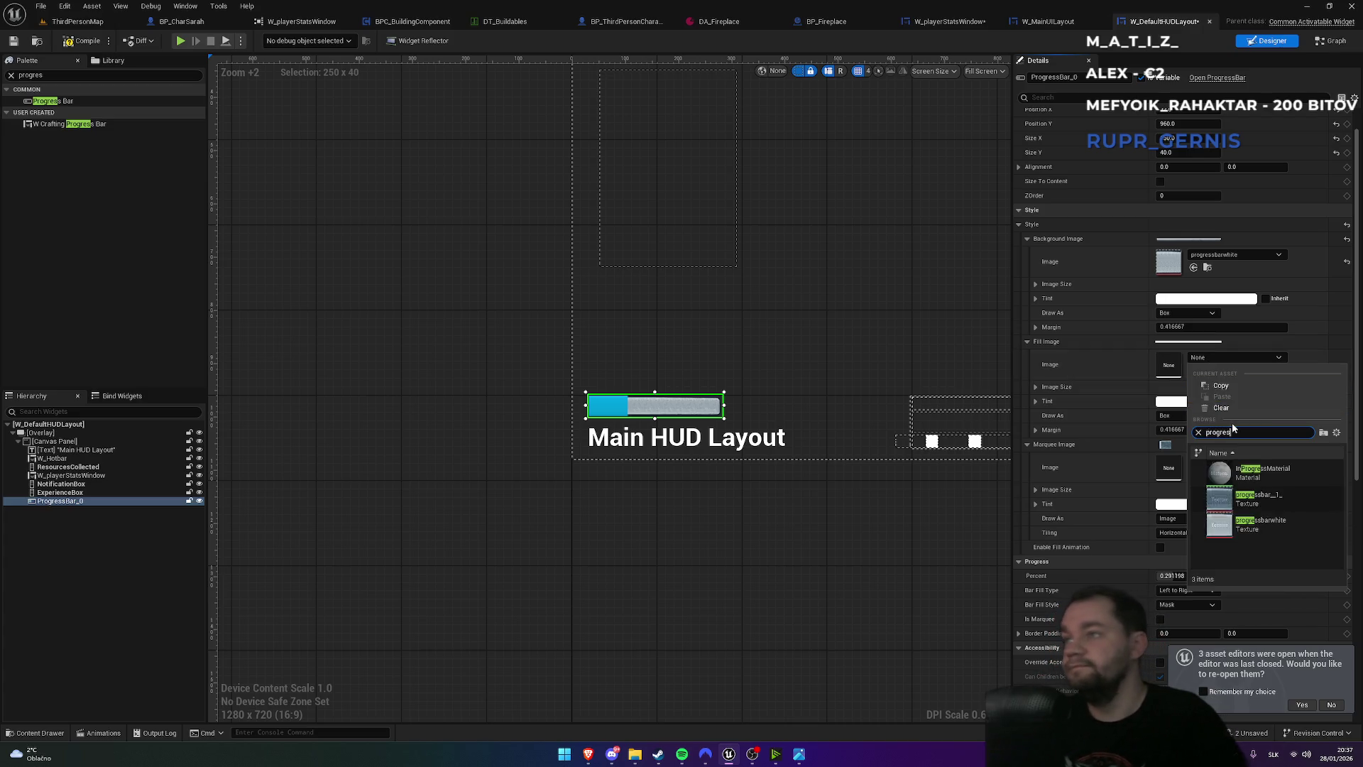
click(1207, 496)
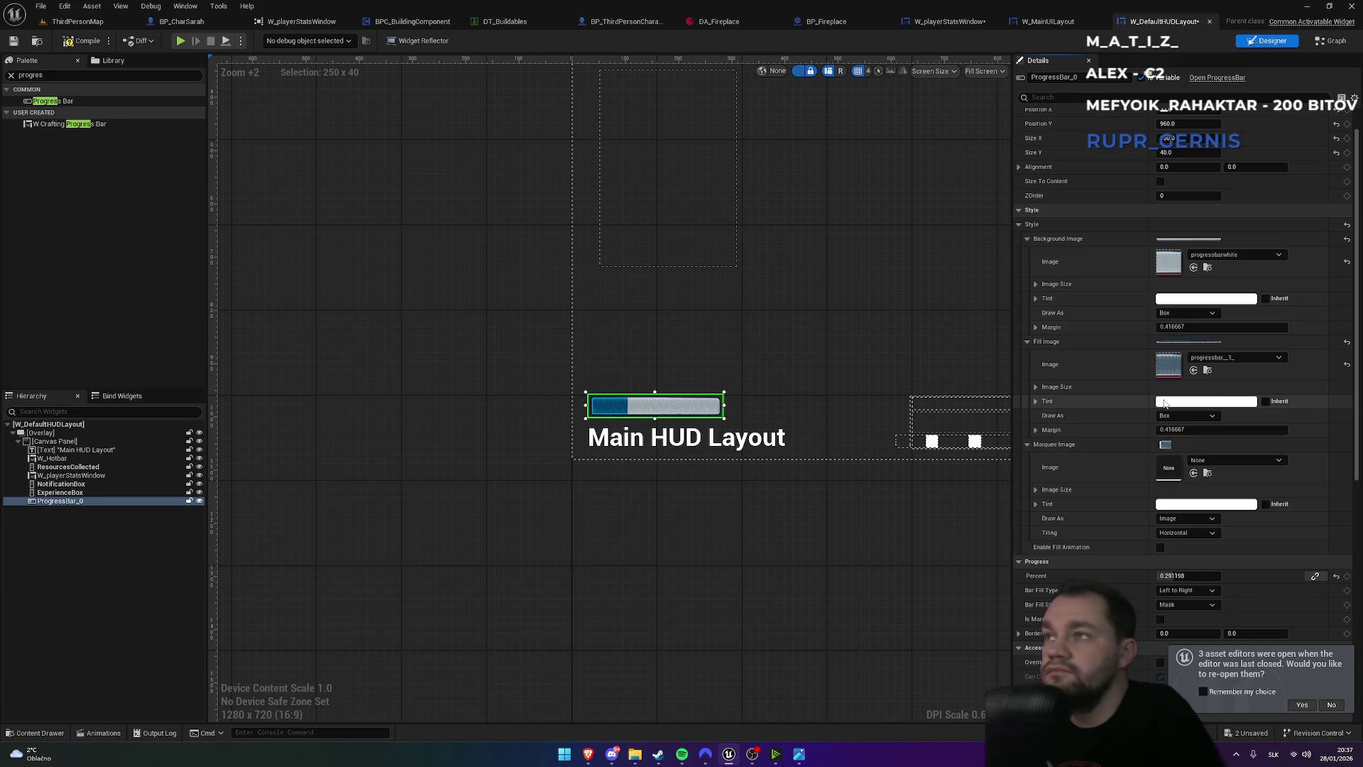
drag(1178, 576, 1207, 576)
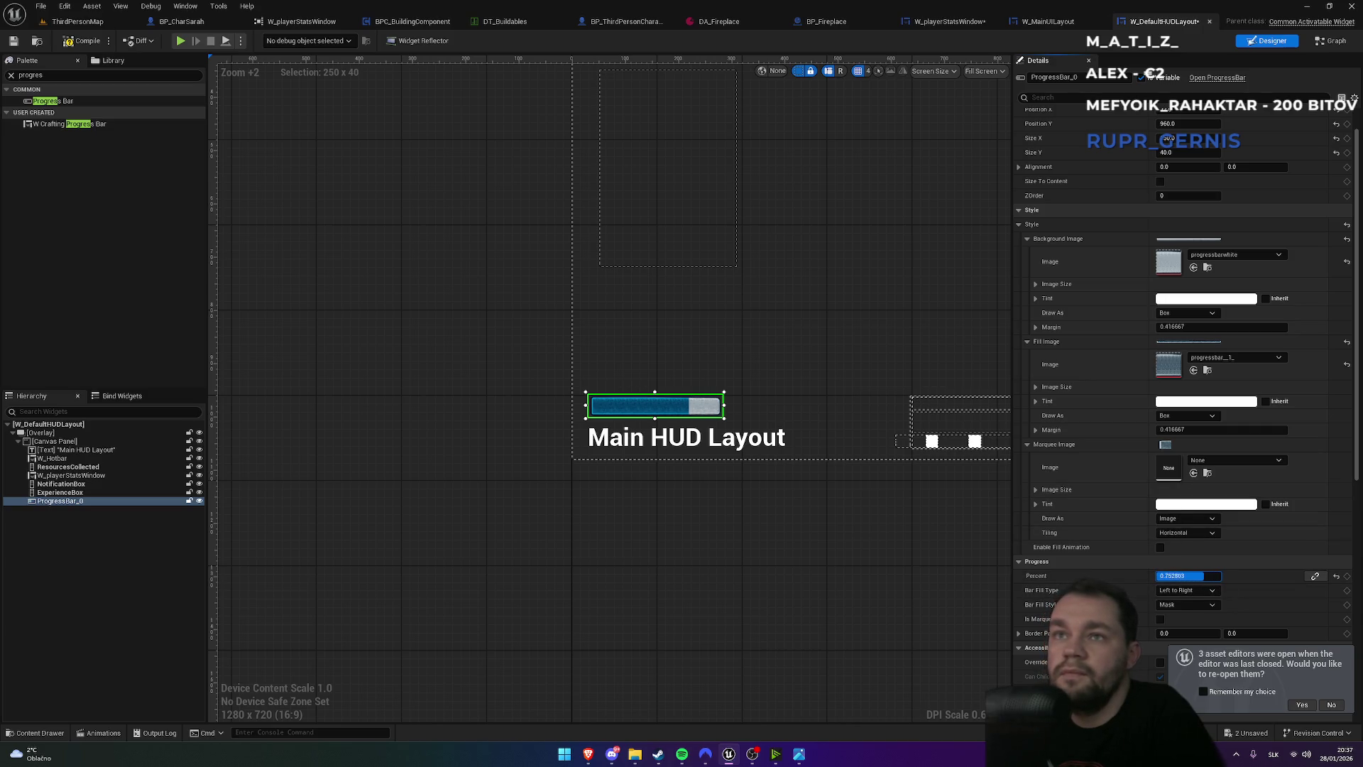
click(1183, 402)
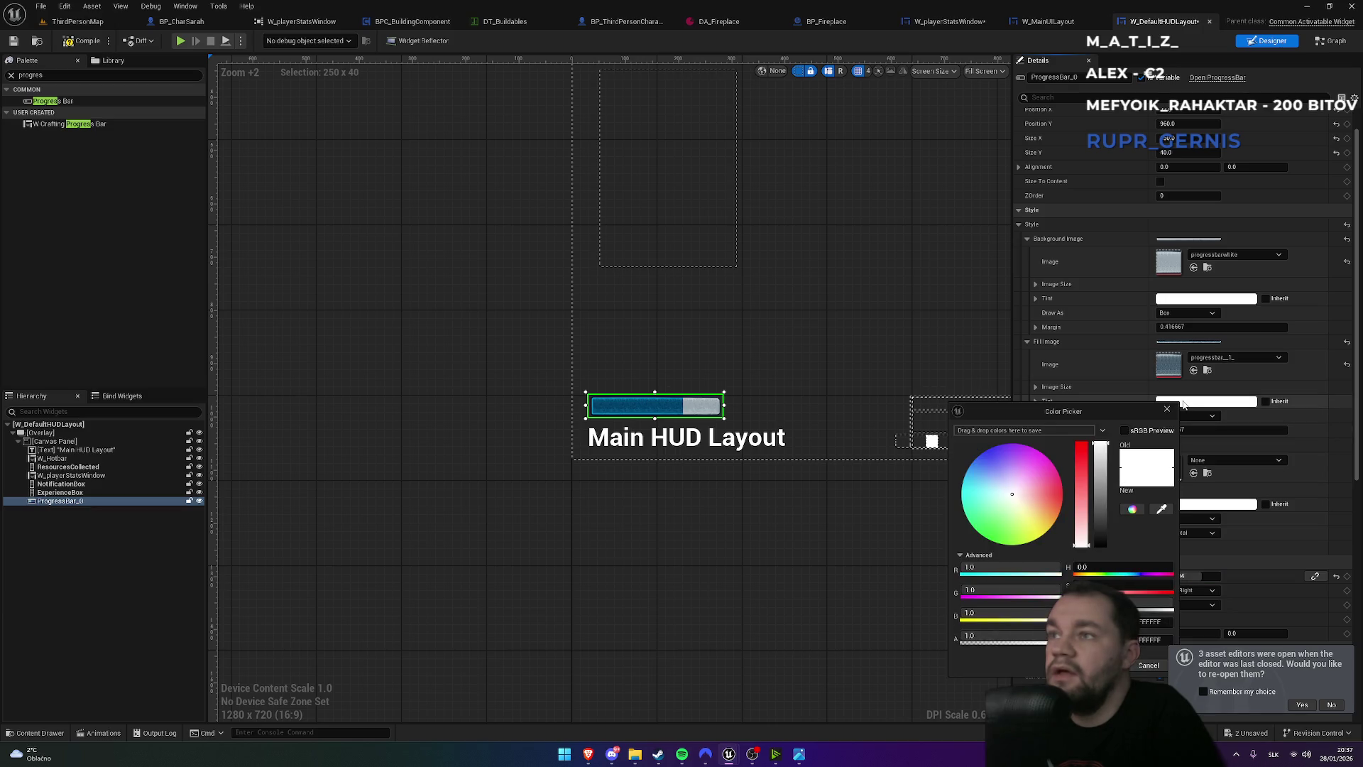
mouse_move(1036, 637)
mouse_down()
mouse_move(994, 636)
mouse_move(1065, 637)
mouse_up()
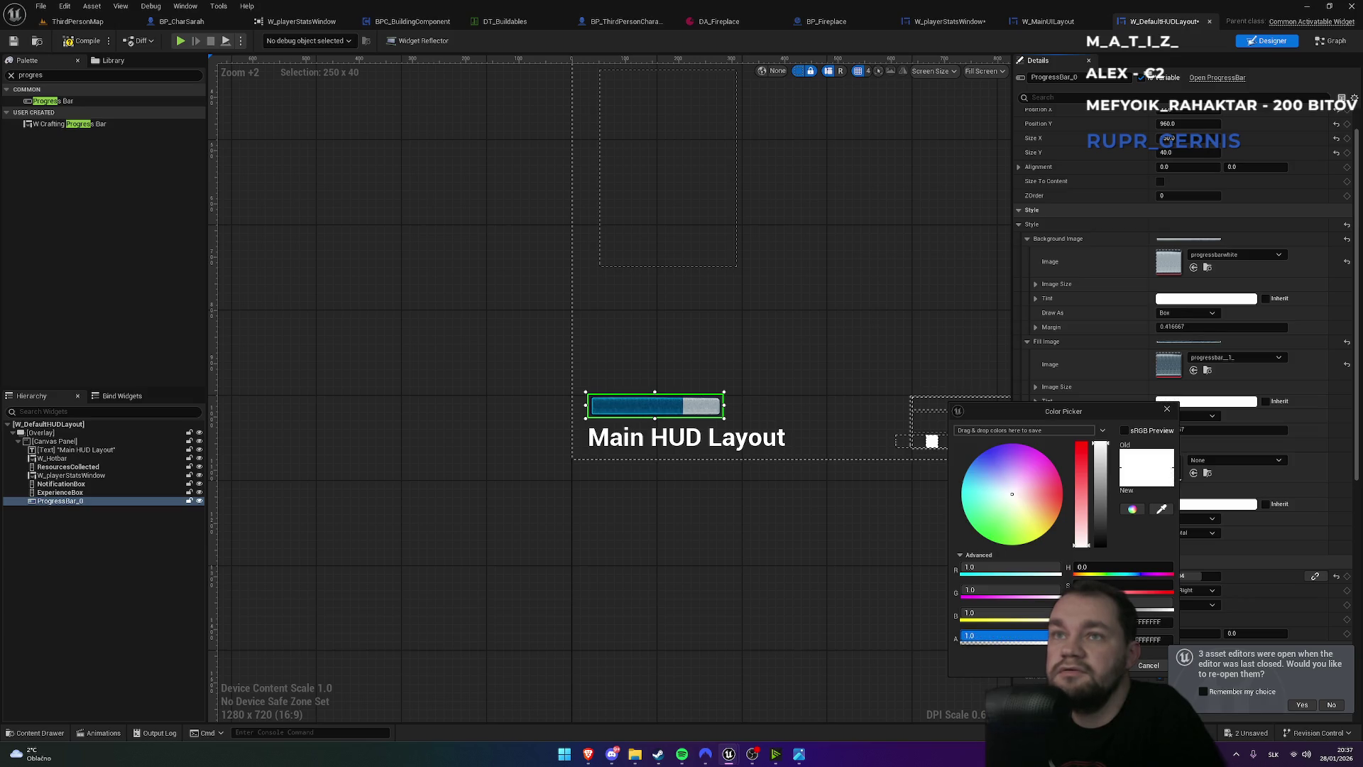
click(1108, 666)
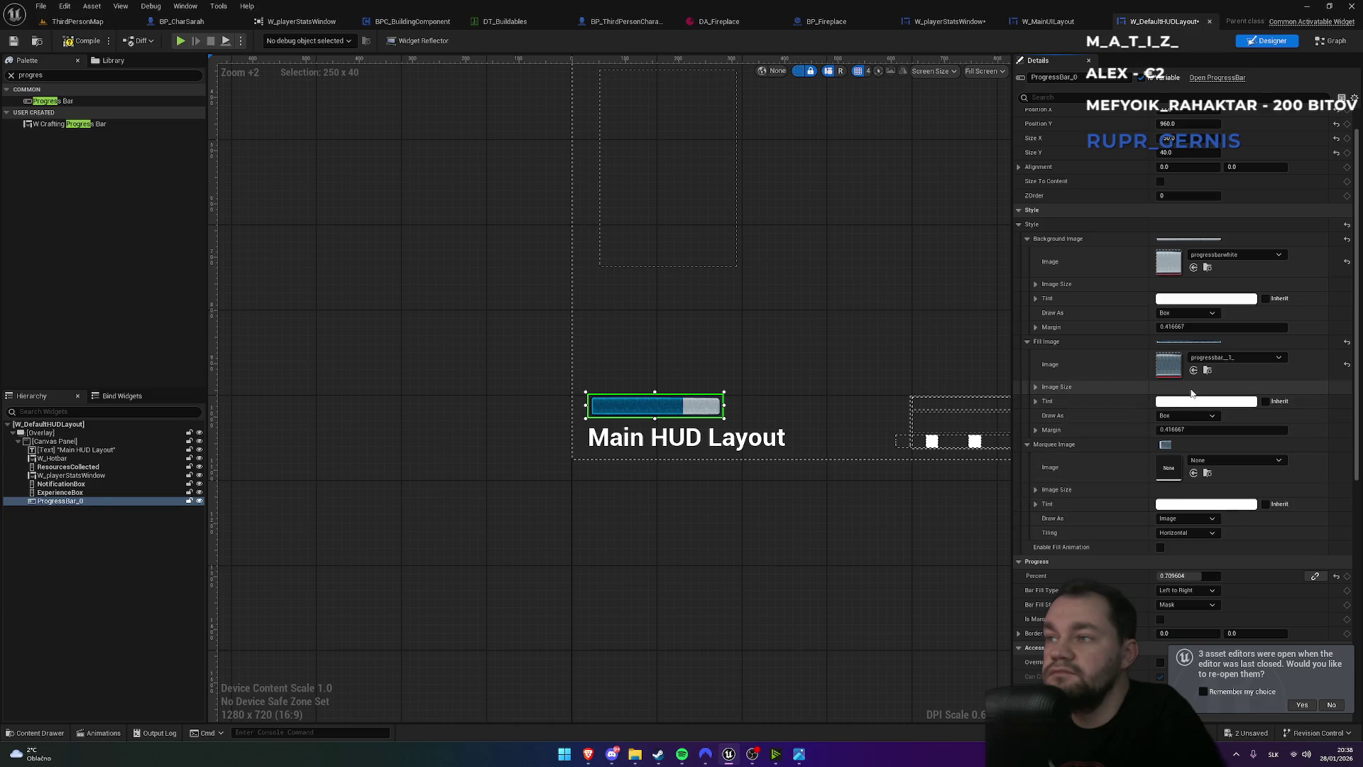
mouse_move(1199, 576)
mouse_down()
mouse_move(1150, 576)
mouse_move(1221, 576)
mouse_move(1209, 576)
mouse_up()
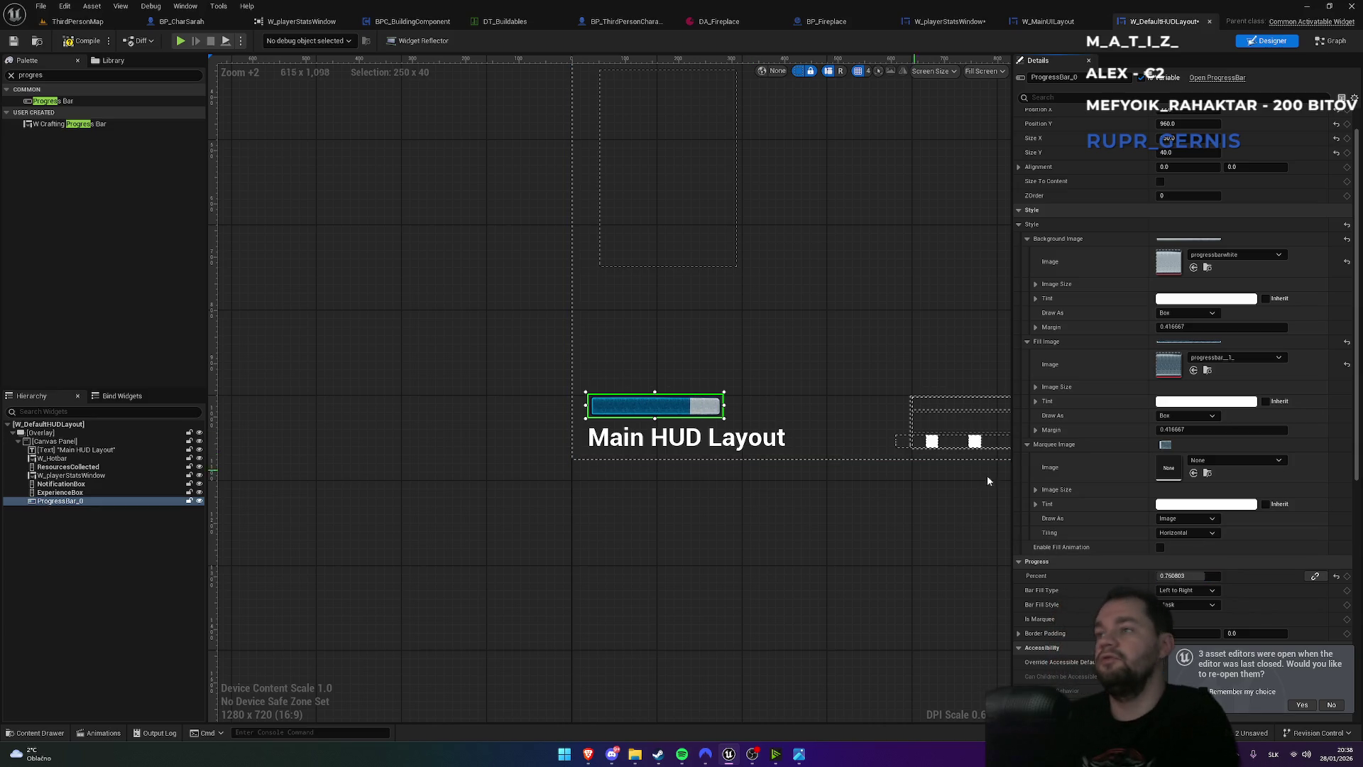
- Set the Fill Tint alpha to 0.8 in the Color Picker and keep the change
click(1206, 401)
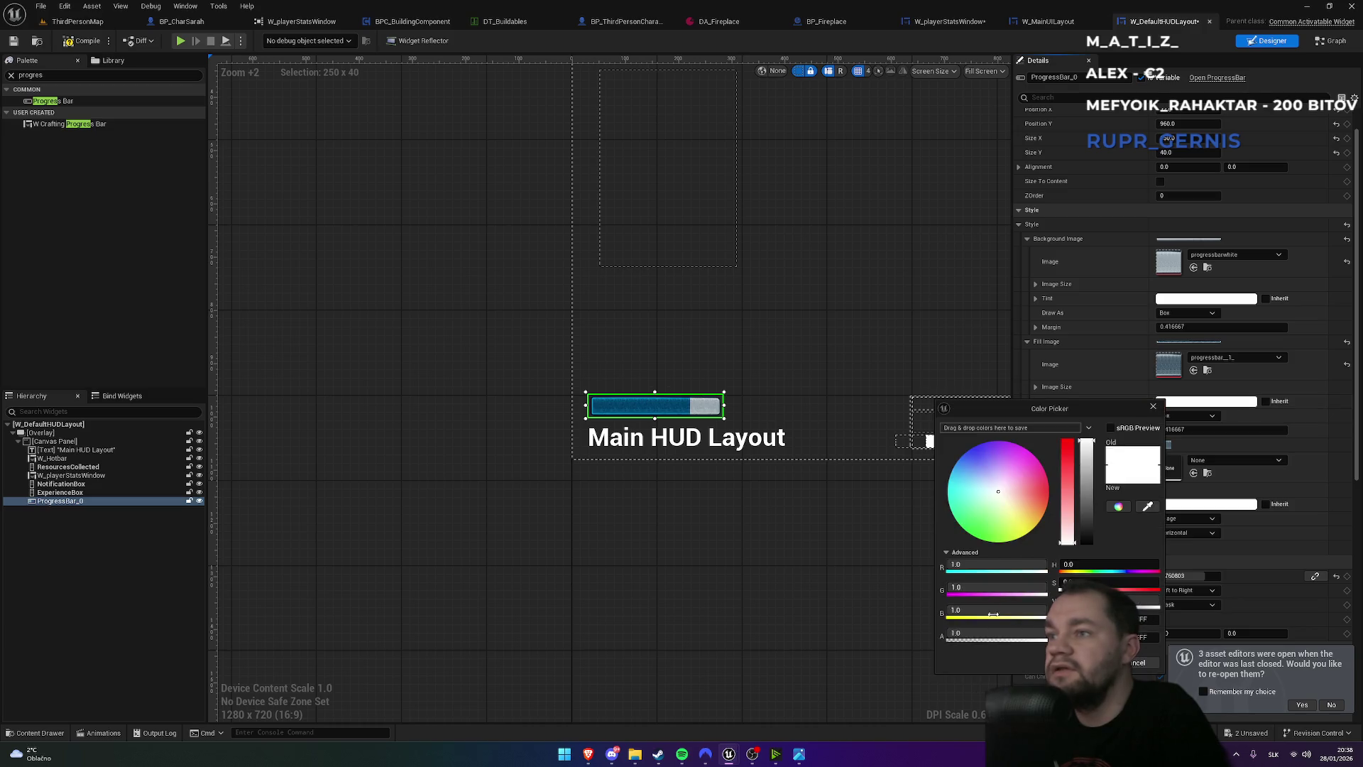
click(1015, 632)
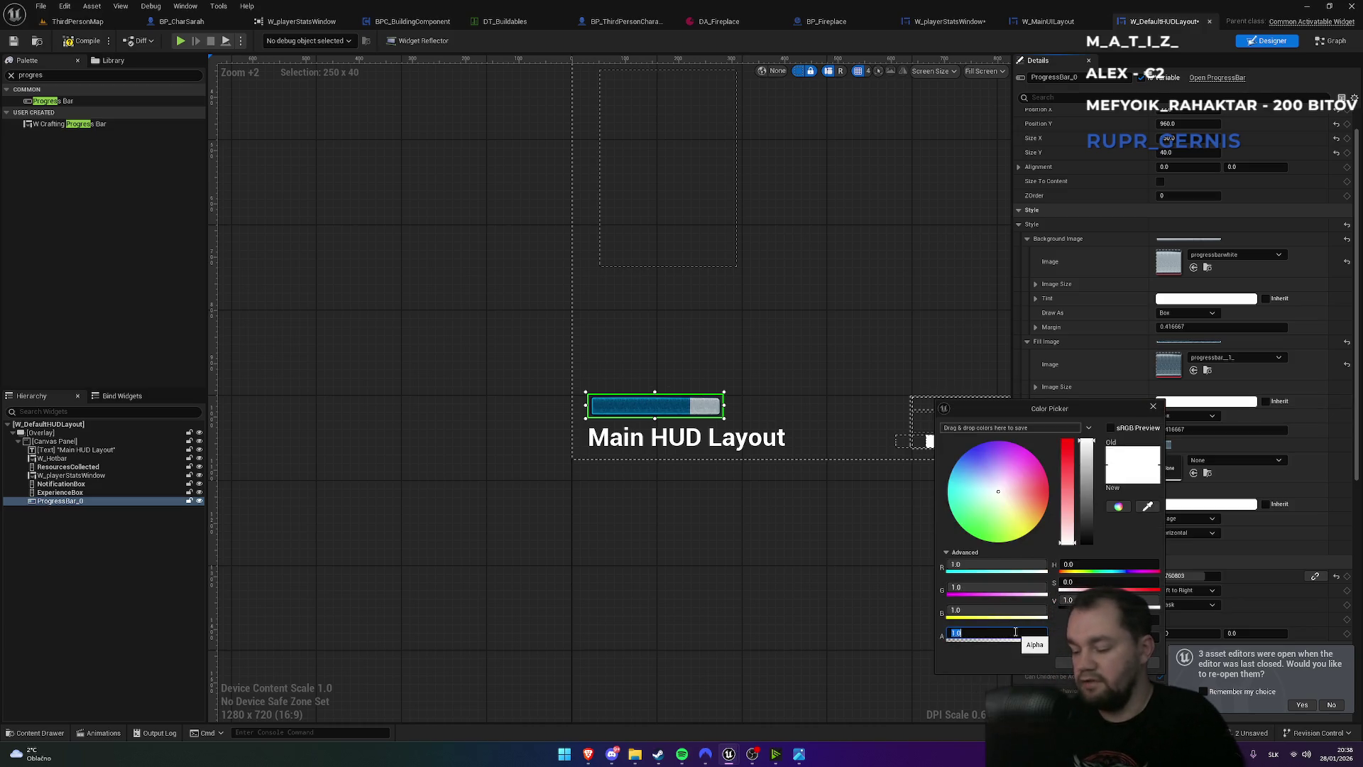
text(0.65)
key(Return)
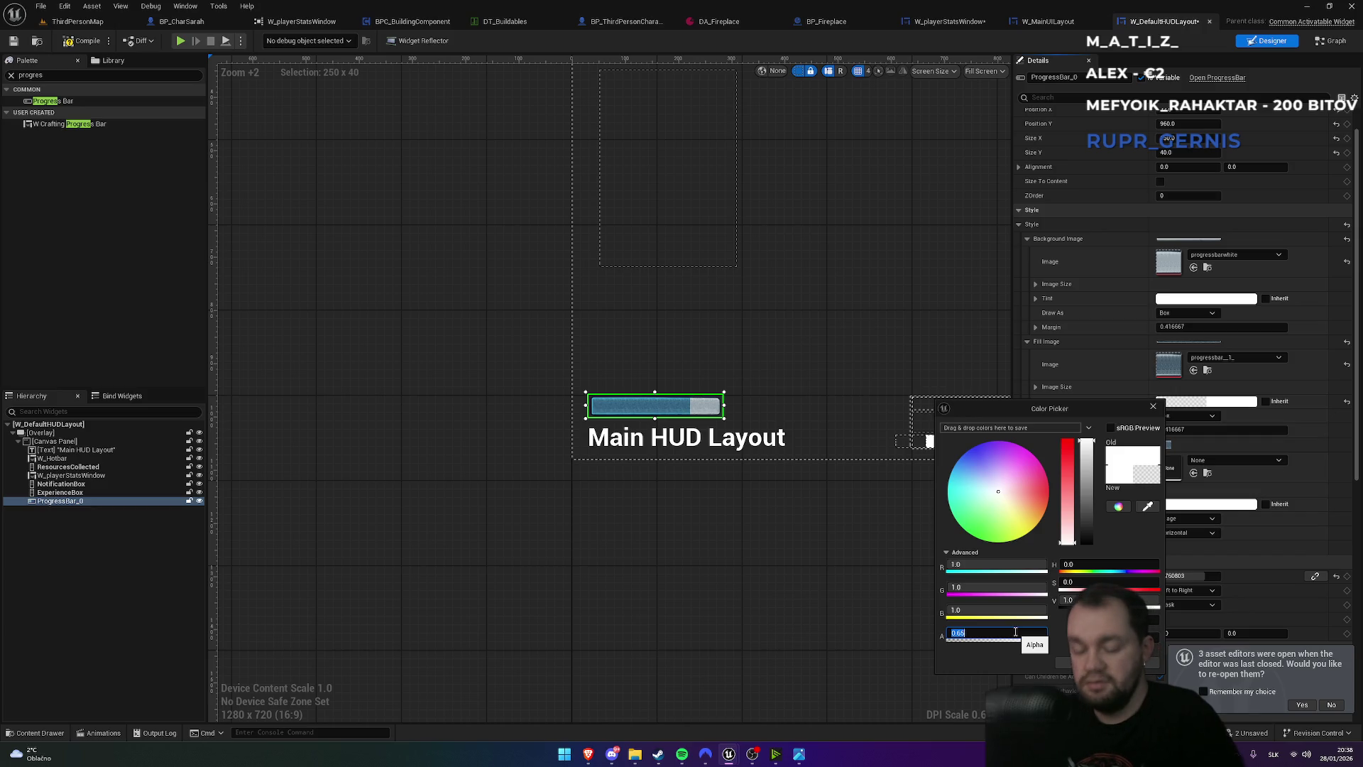
text(0.75)
key(Return)
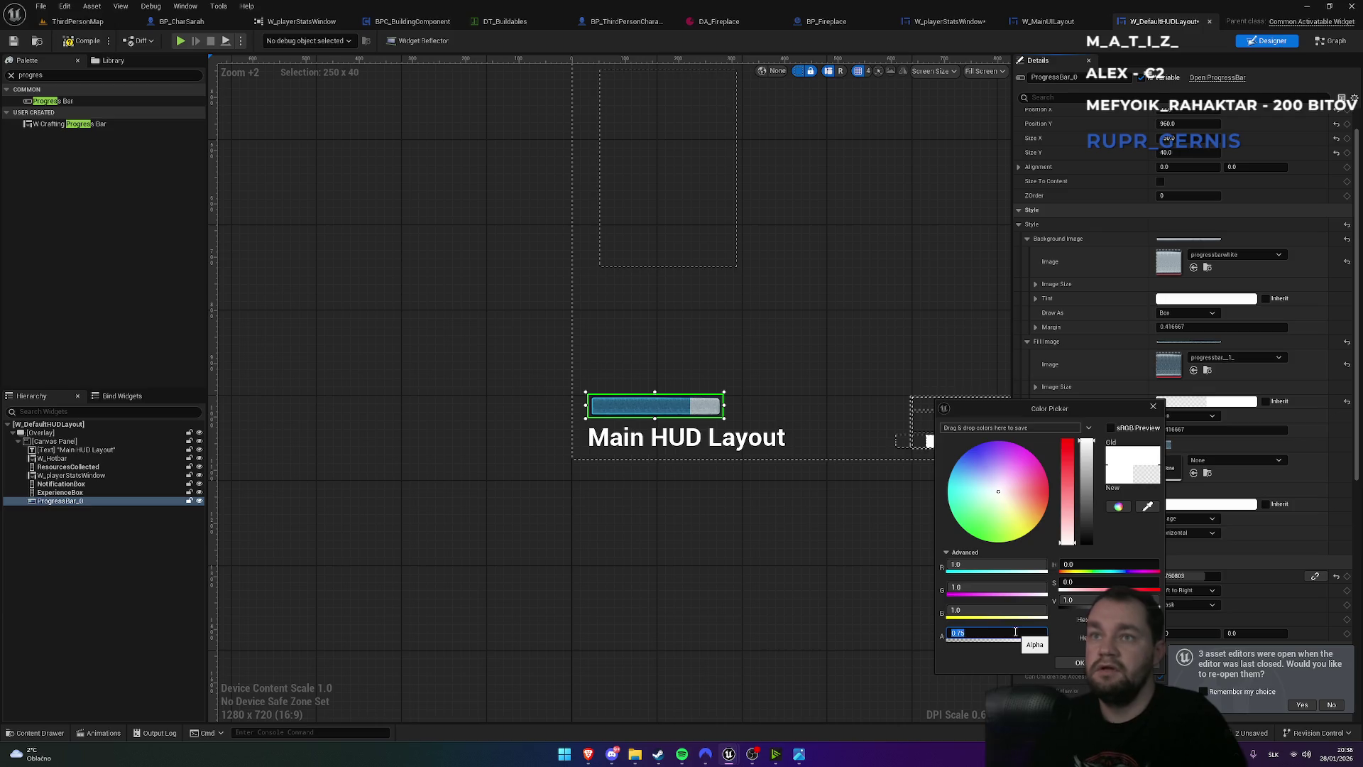
click(377, 172)
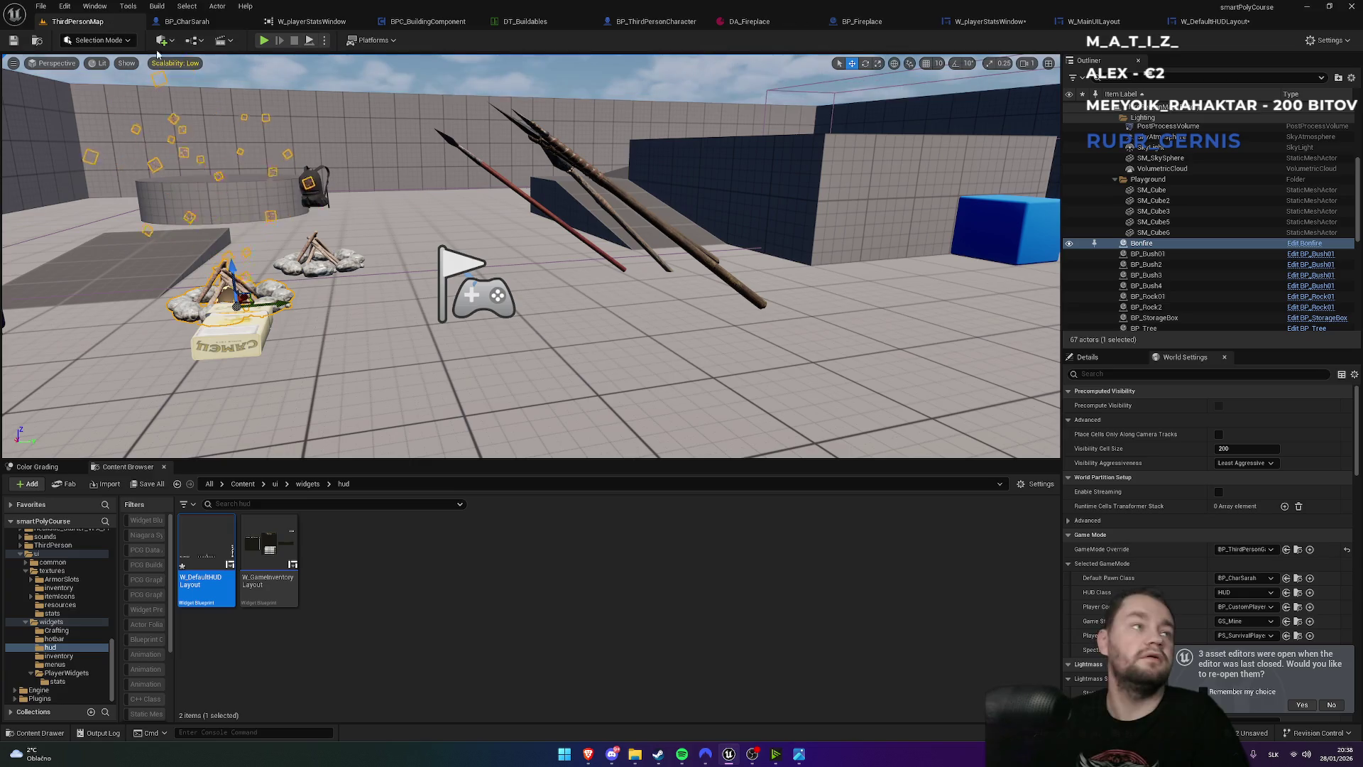
- Play-test ThirdPersonMap full-screen, running the character around to check the new HUD bar, then stop
click(262, 40)
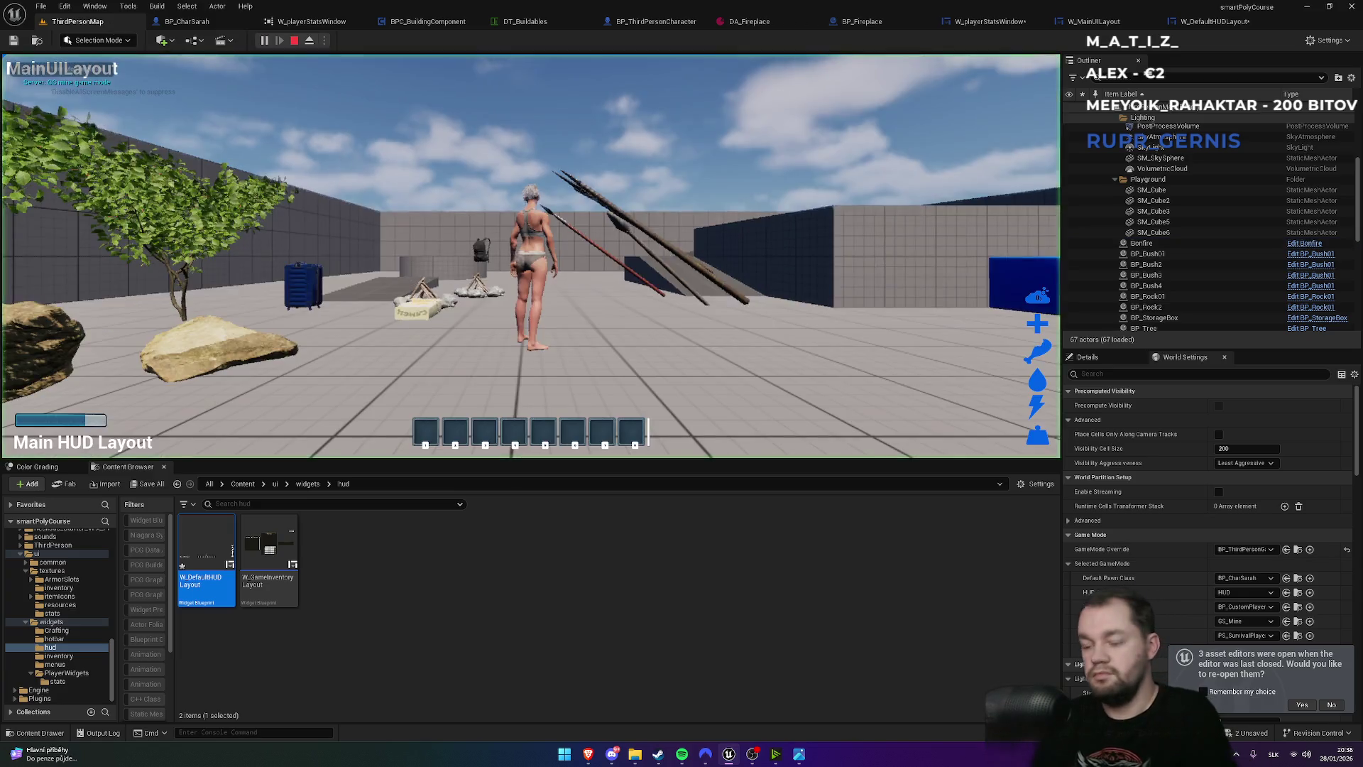
key(F11)
key(w)
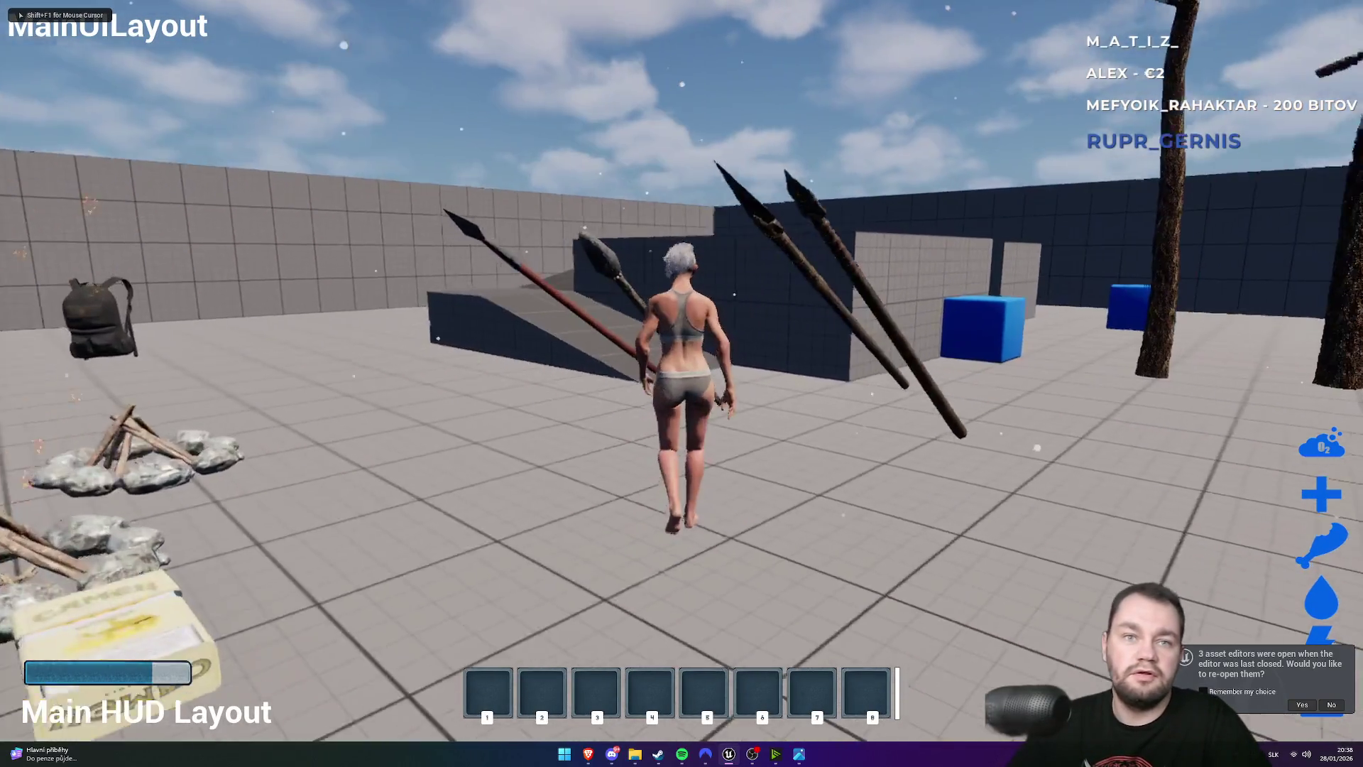
key(w)
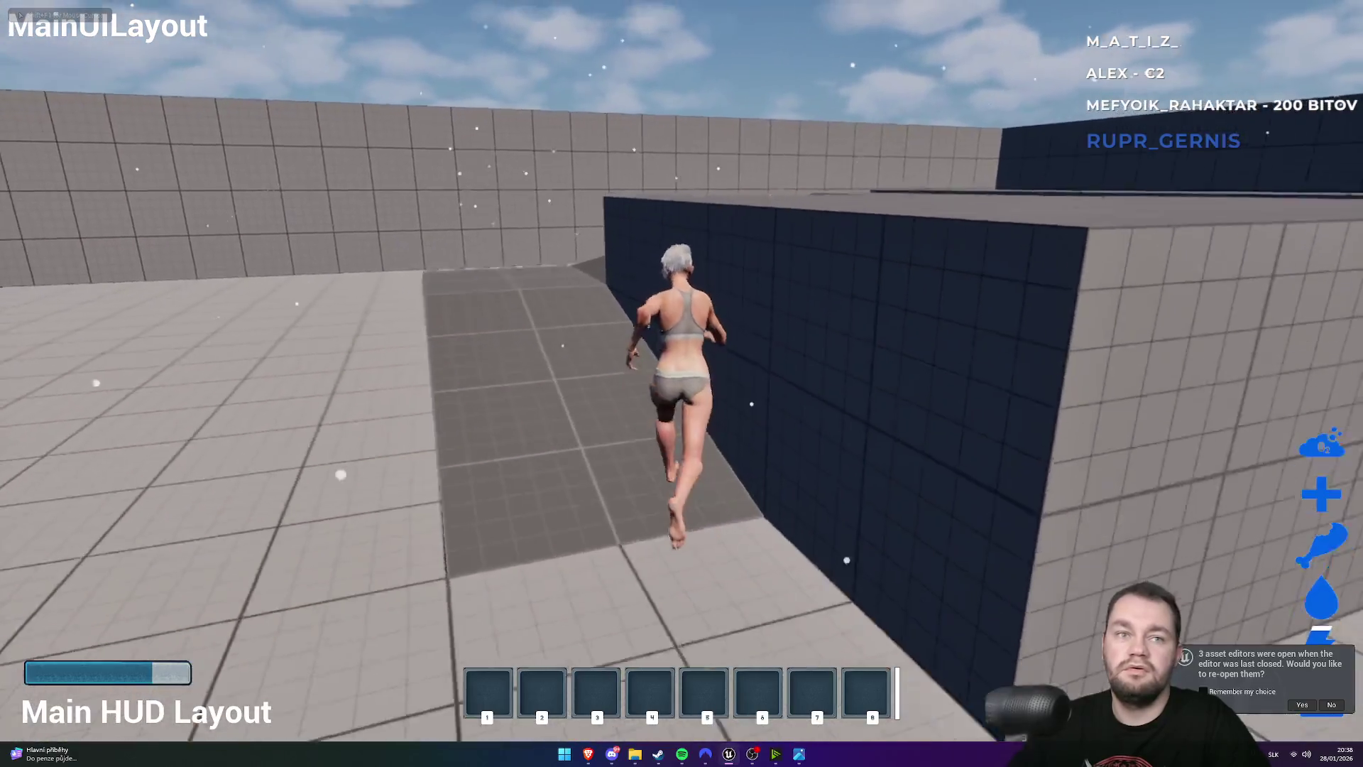
key(w)
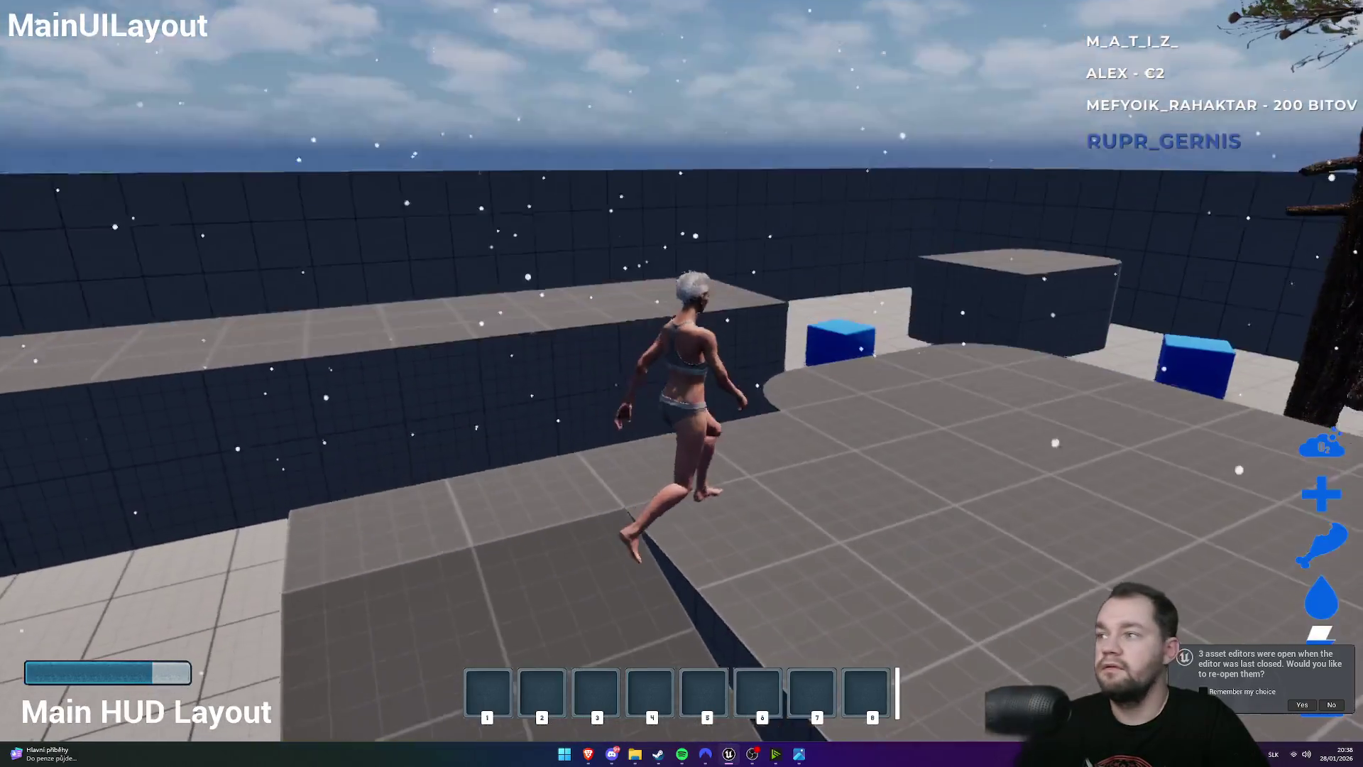
key(w)
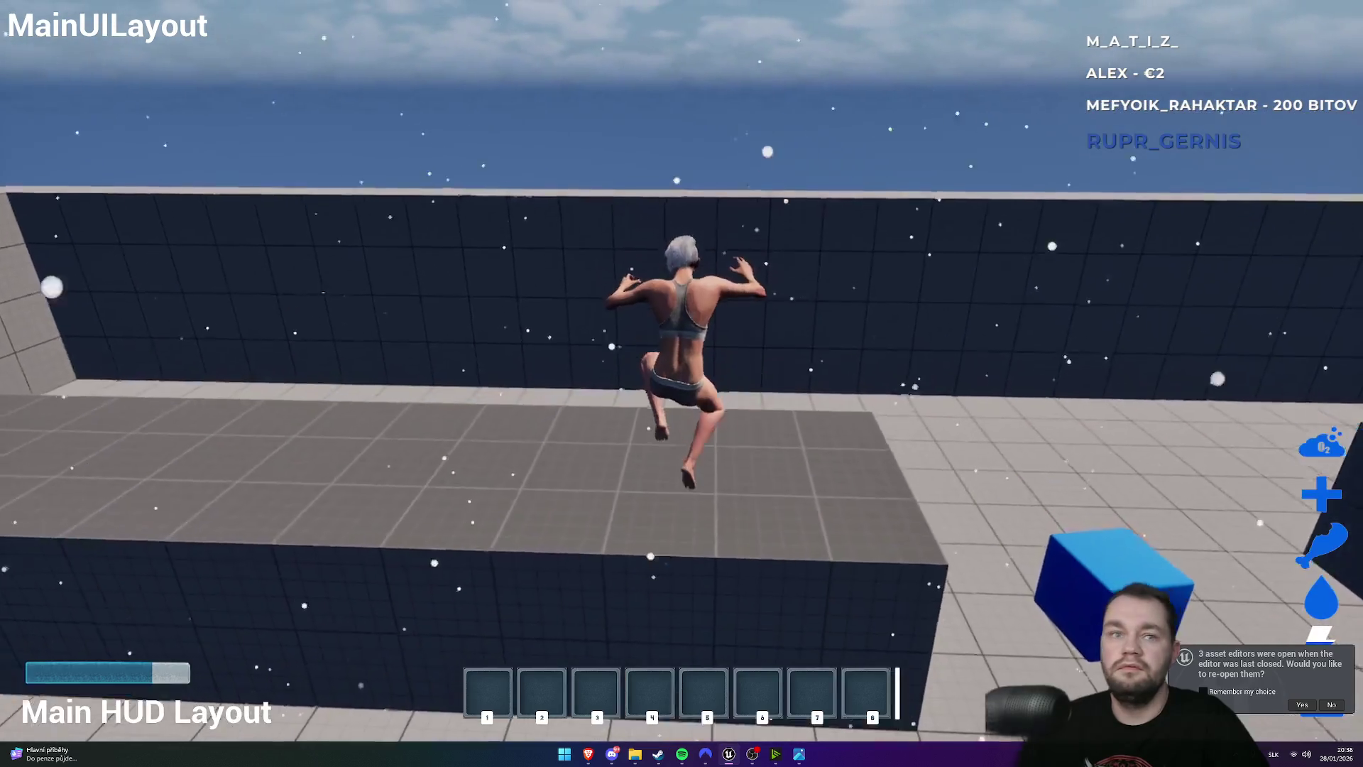
key(w)
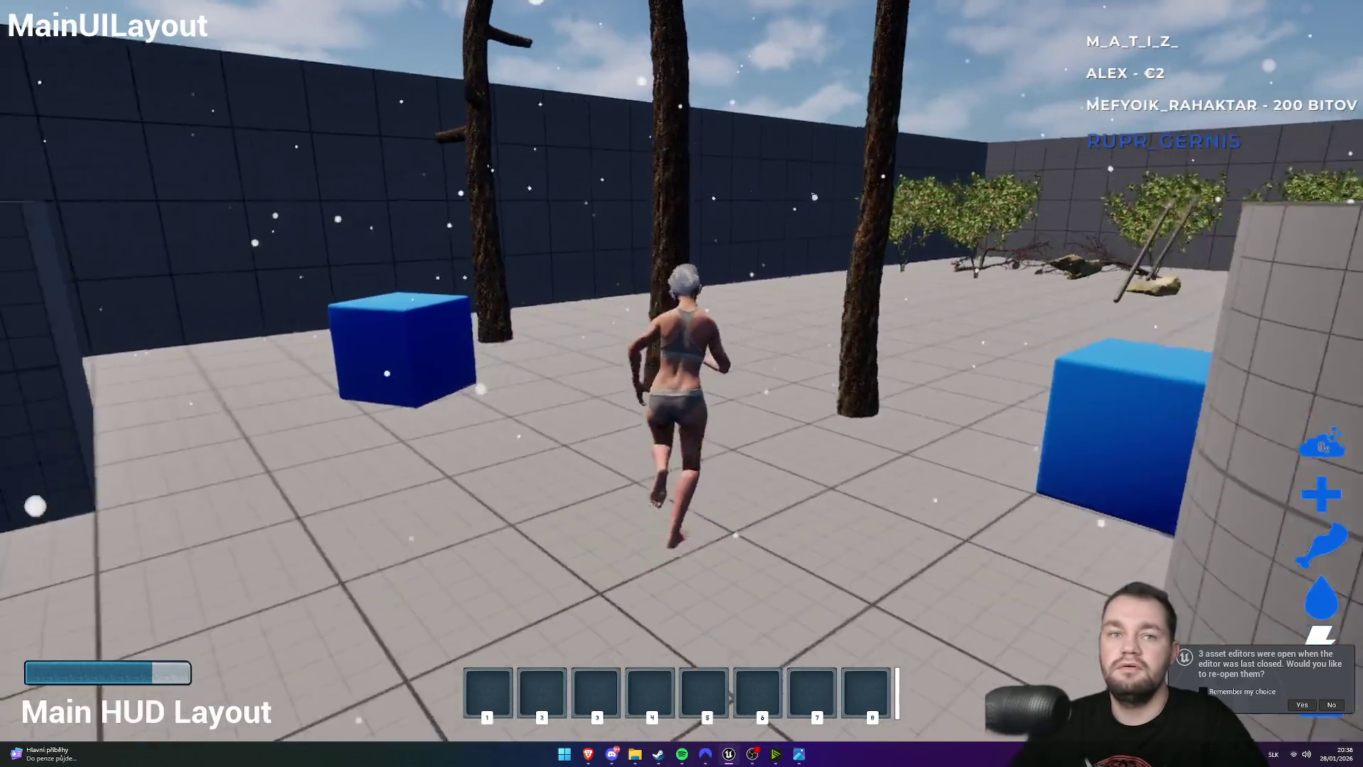
key(w)
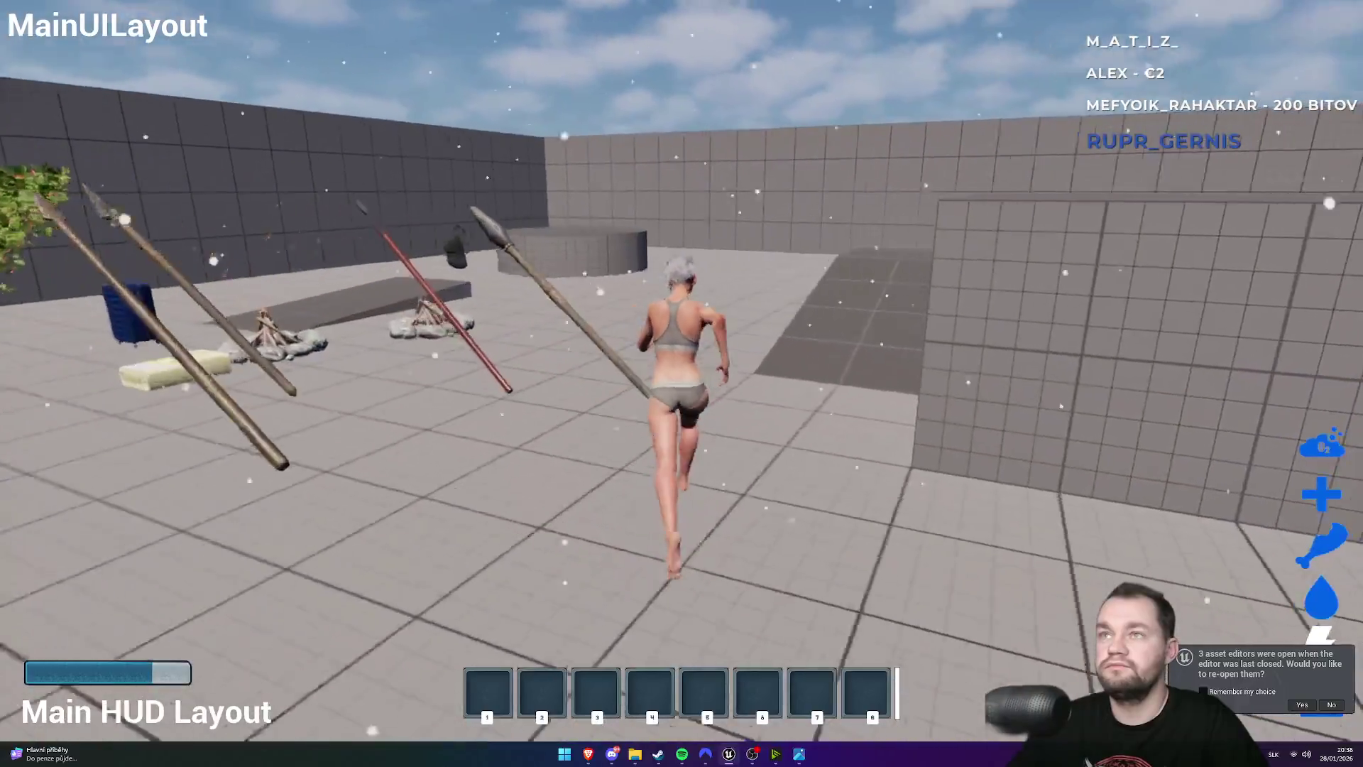
key(w)
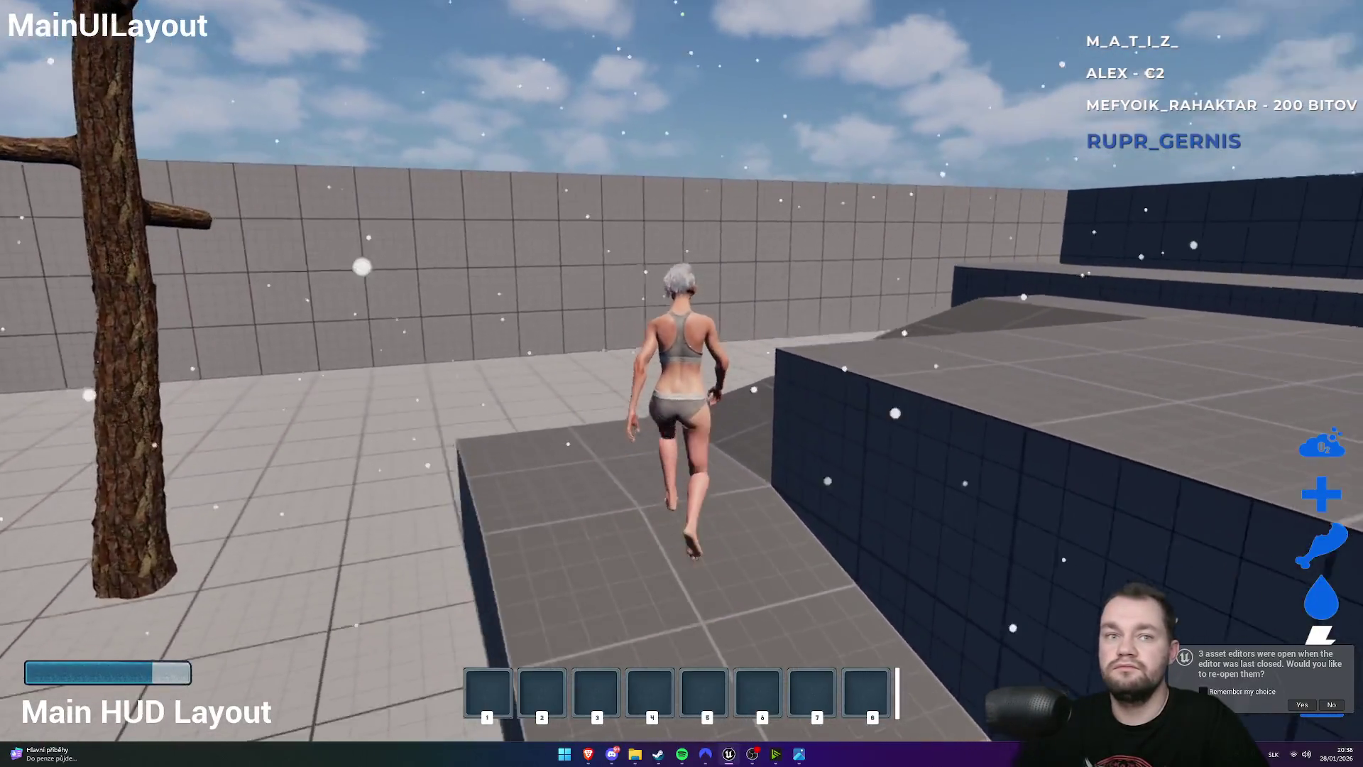
key(w)
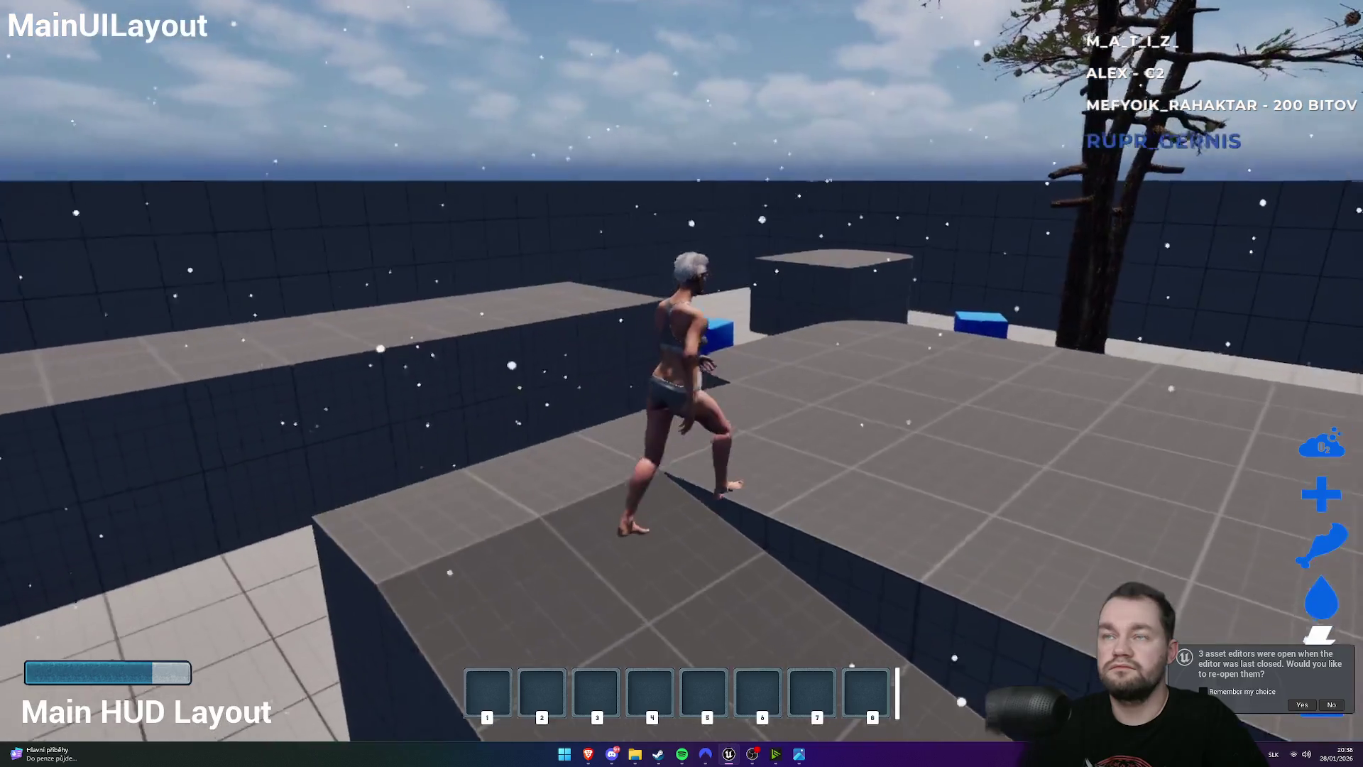
key(w)
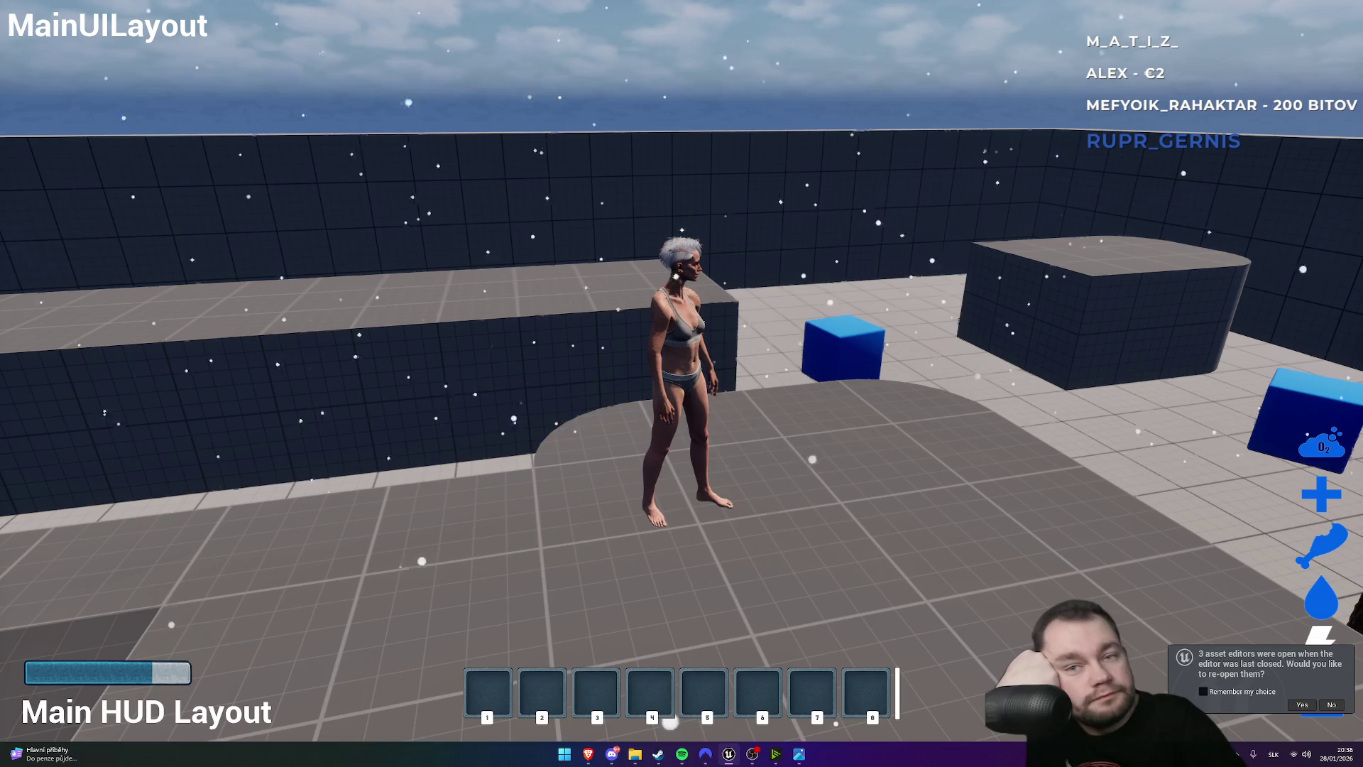
key(Escape)
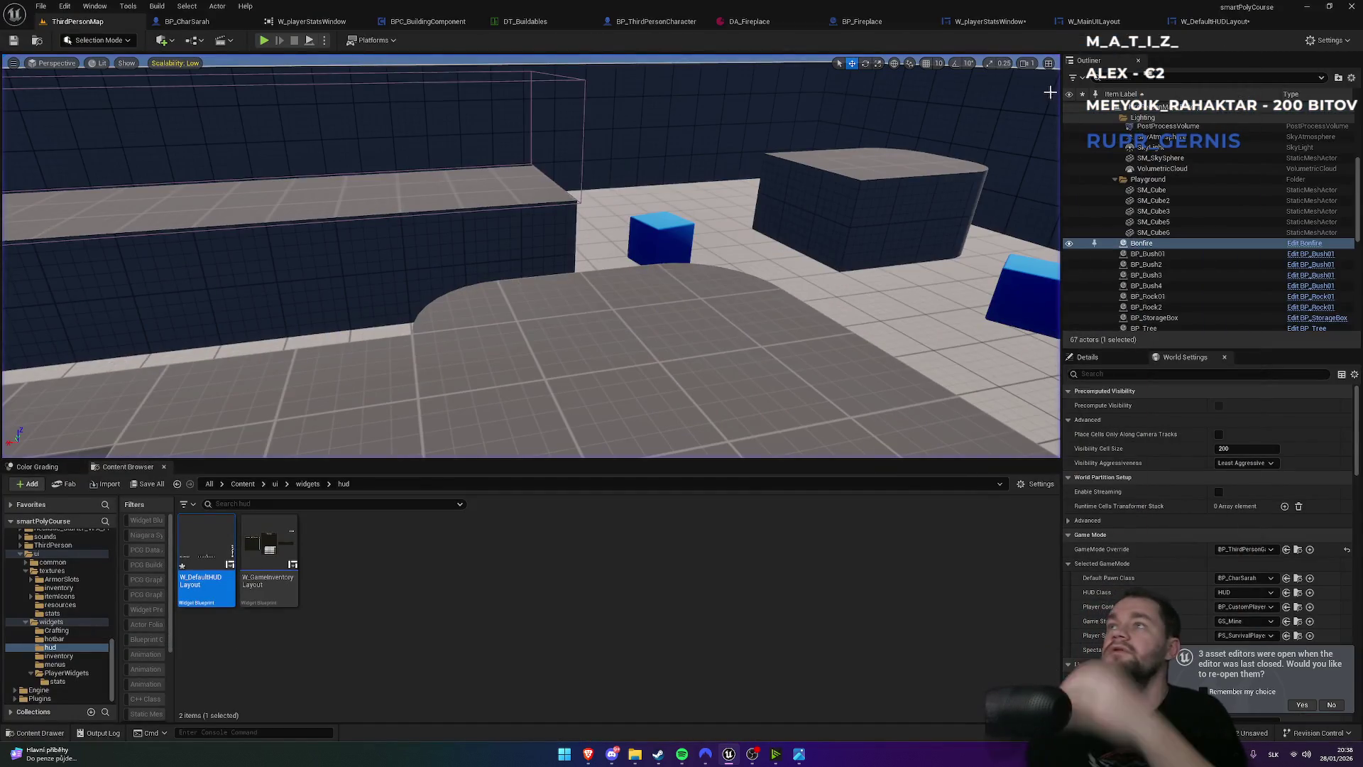
- Select ProgressBar_0 in W_DefaultHUDLayout and resize it to 220 by 30
click(1236, 21)
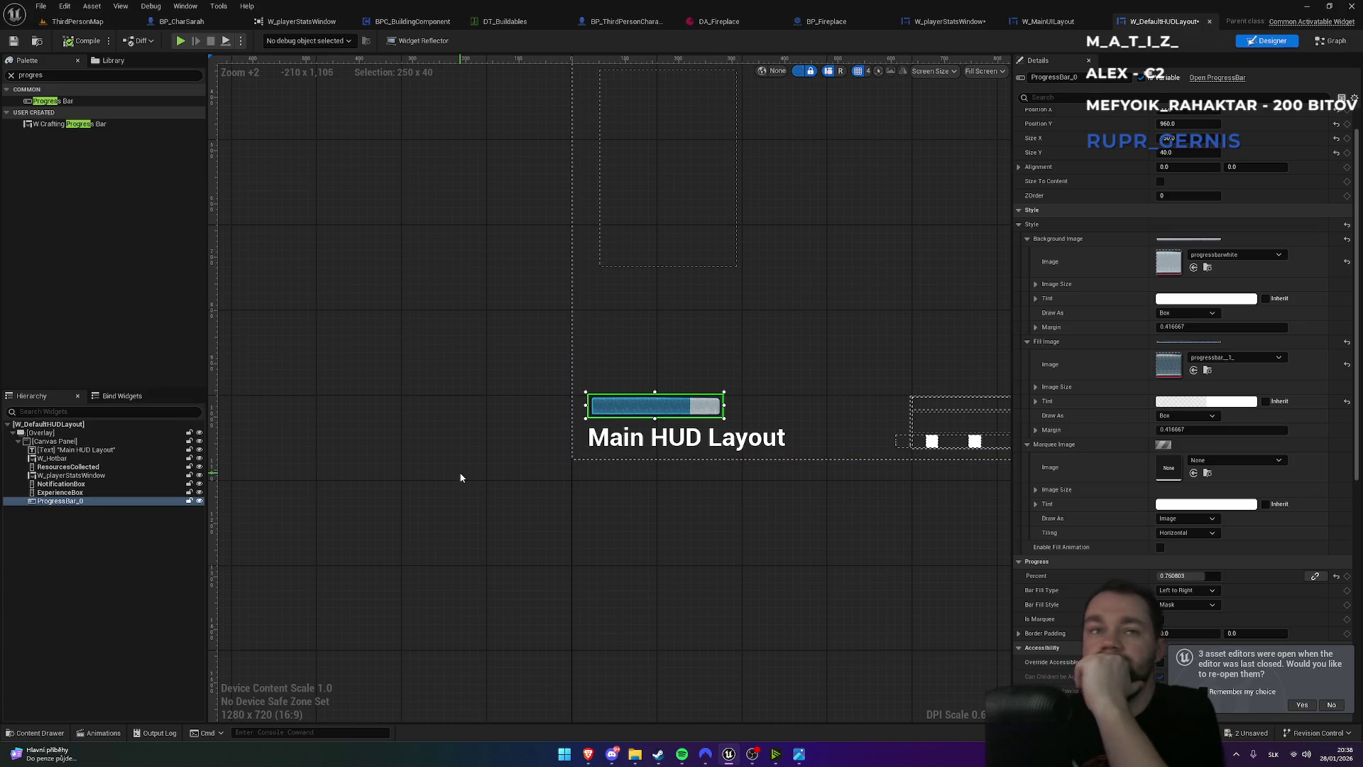
click(612, 491)
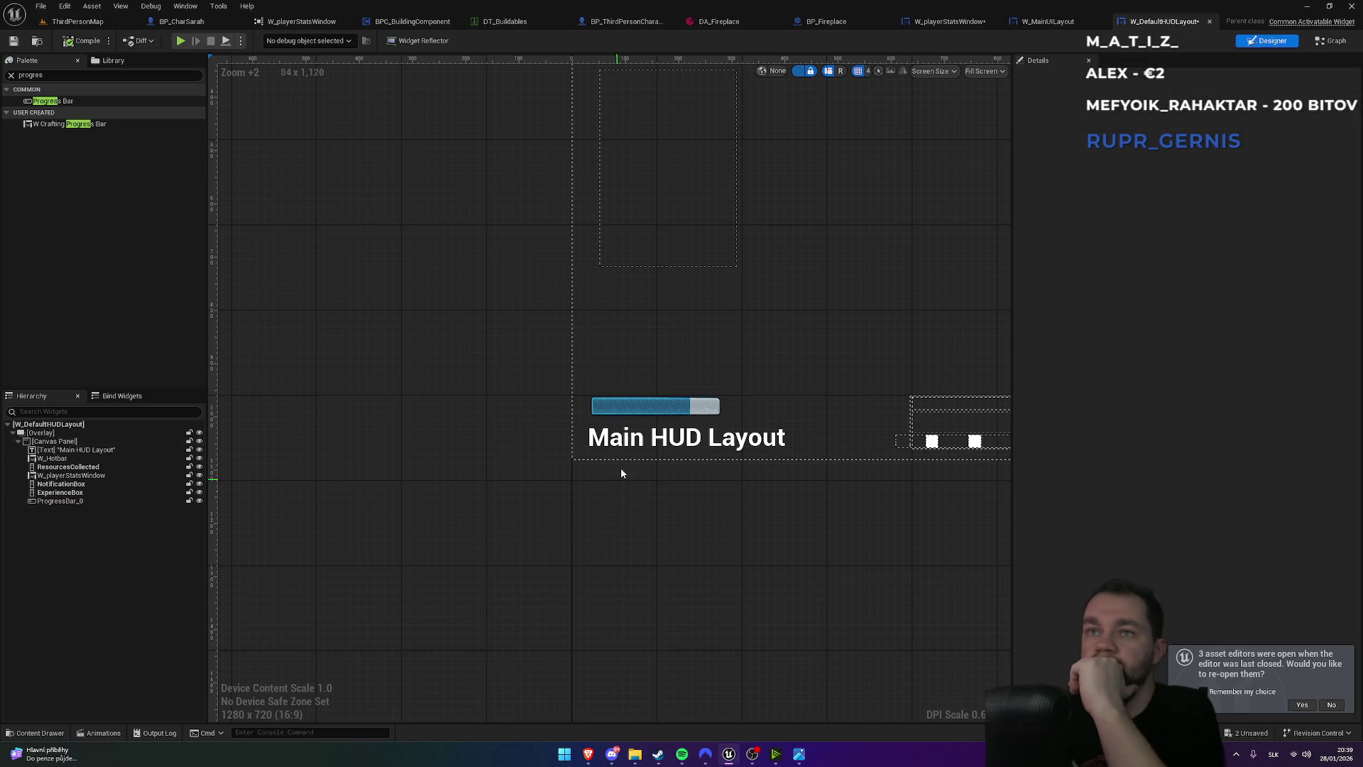
click(658, 415)
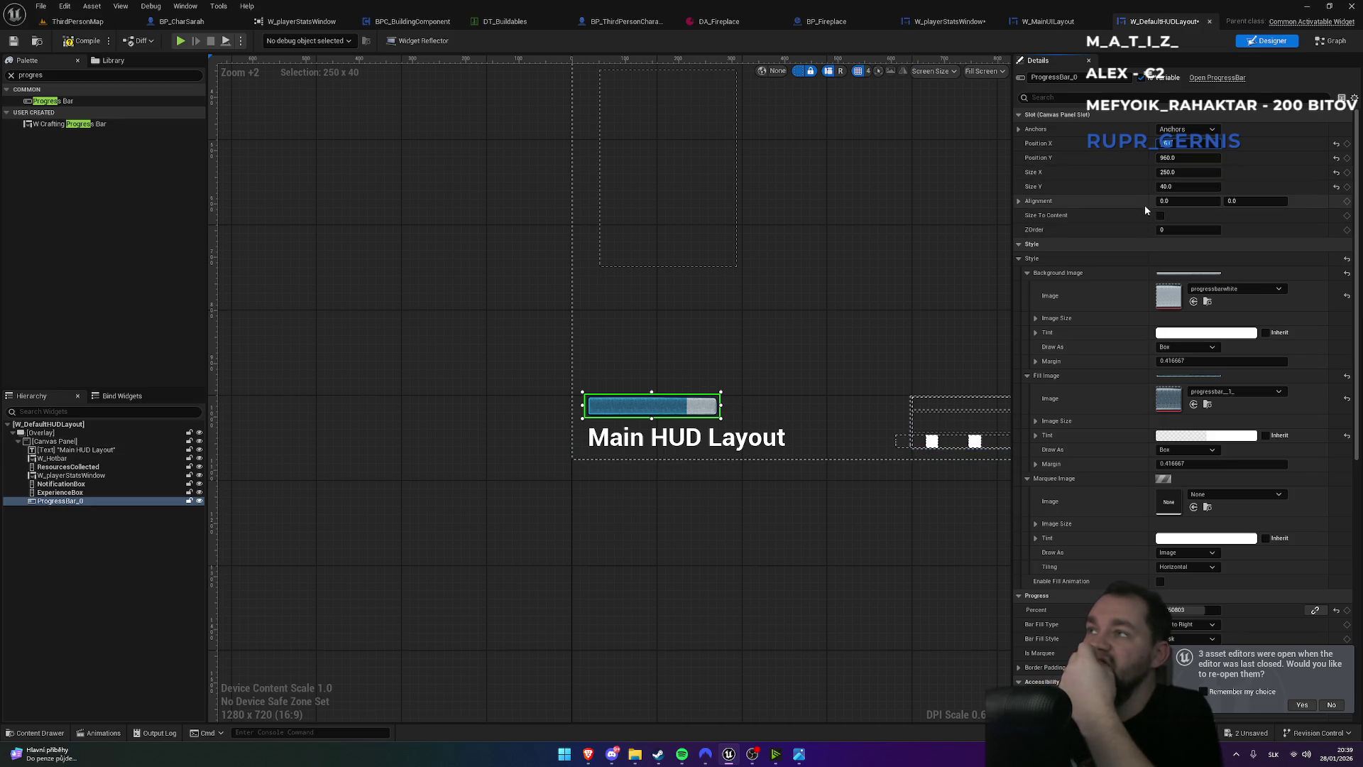
click(1190, 189)
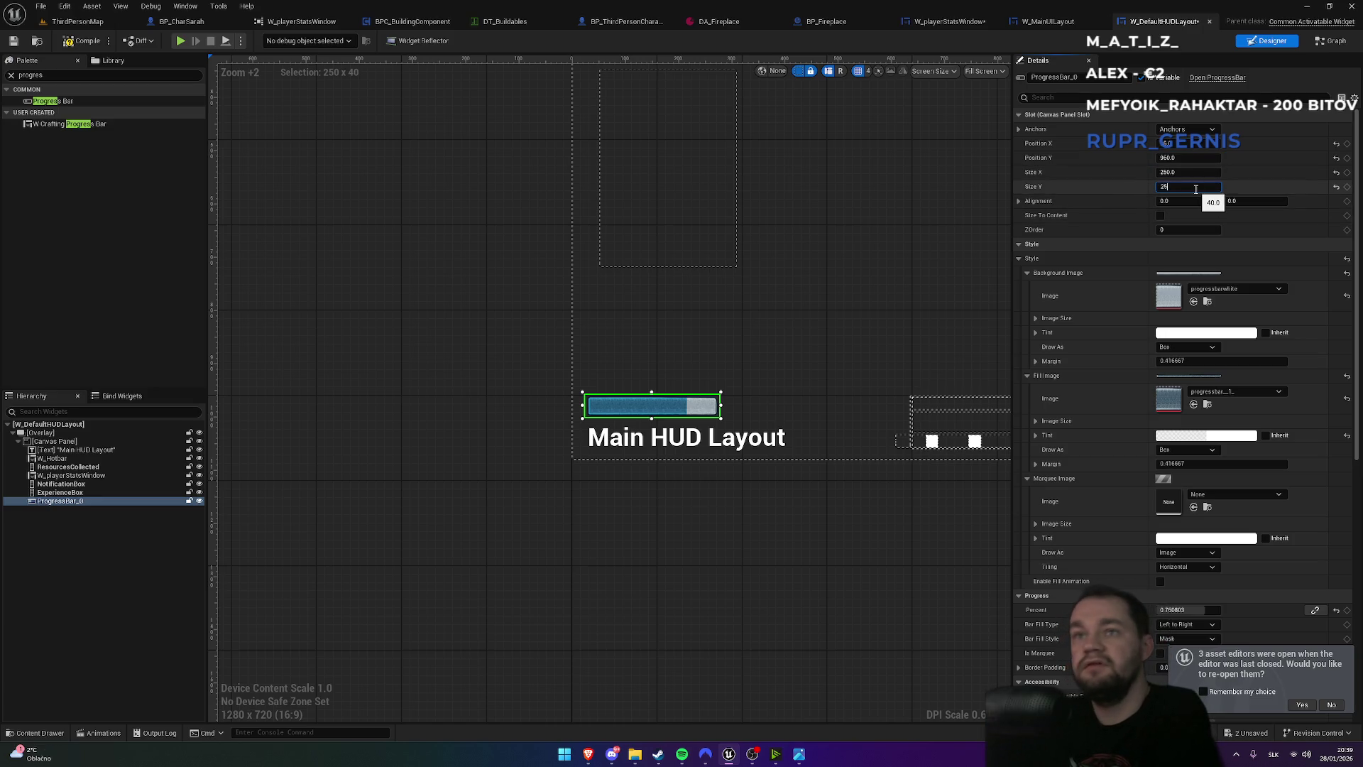
key(Return)
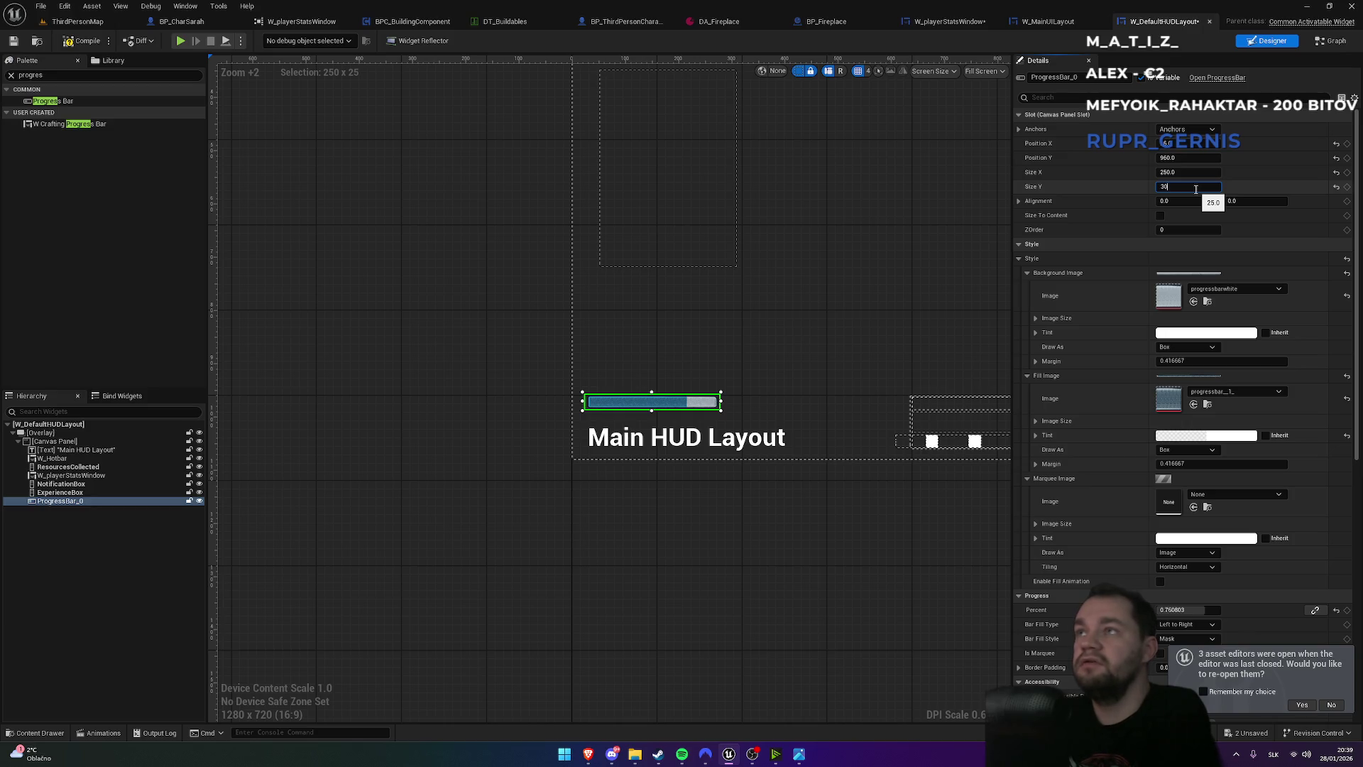
key(Return)
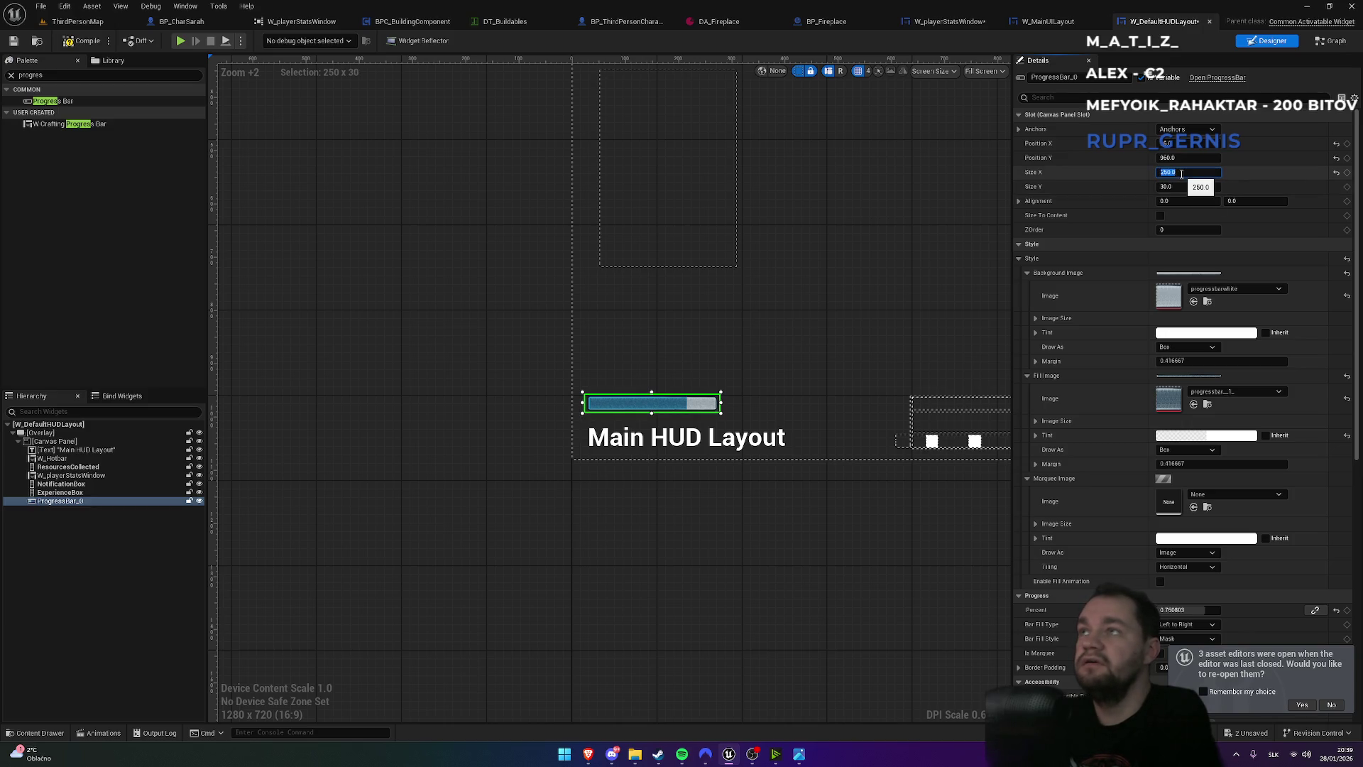
text(200)
text(220)
key(Return)
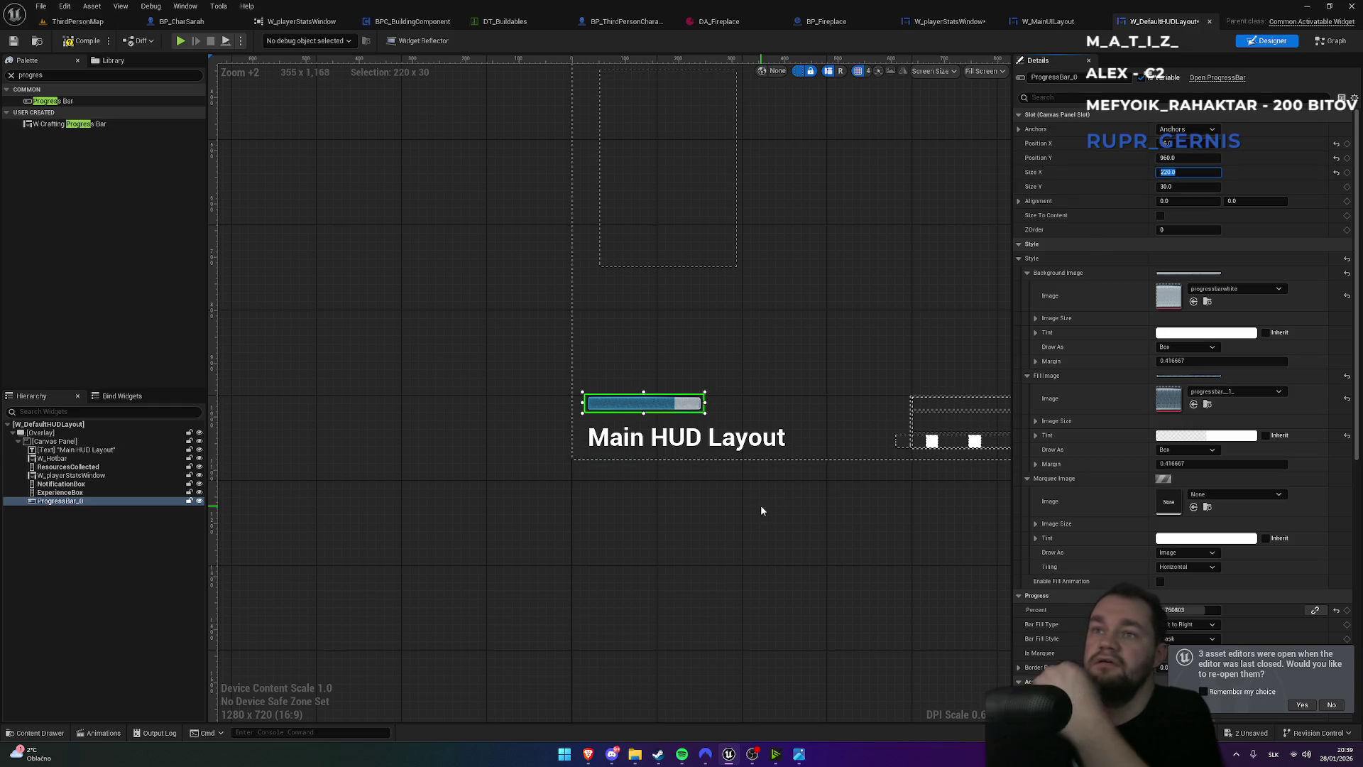
click(757, 508)
- Start a full-screen play test of ThirdPersonMap
click(102, 26)
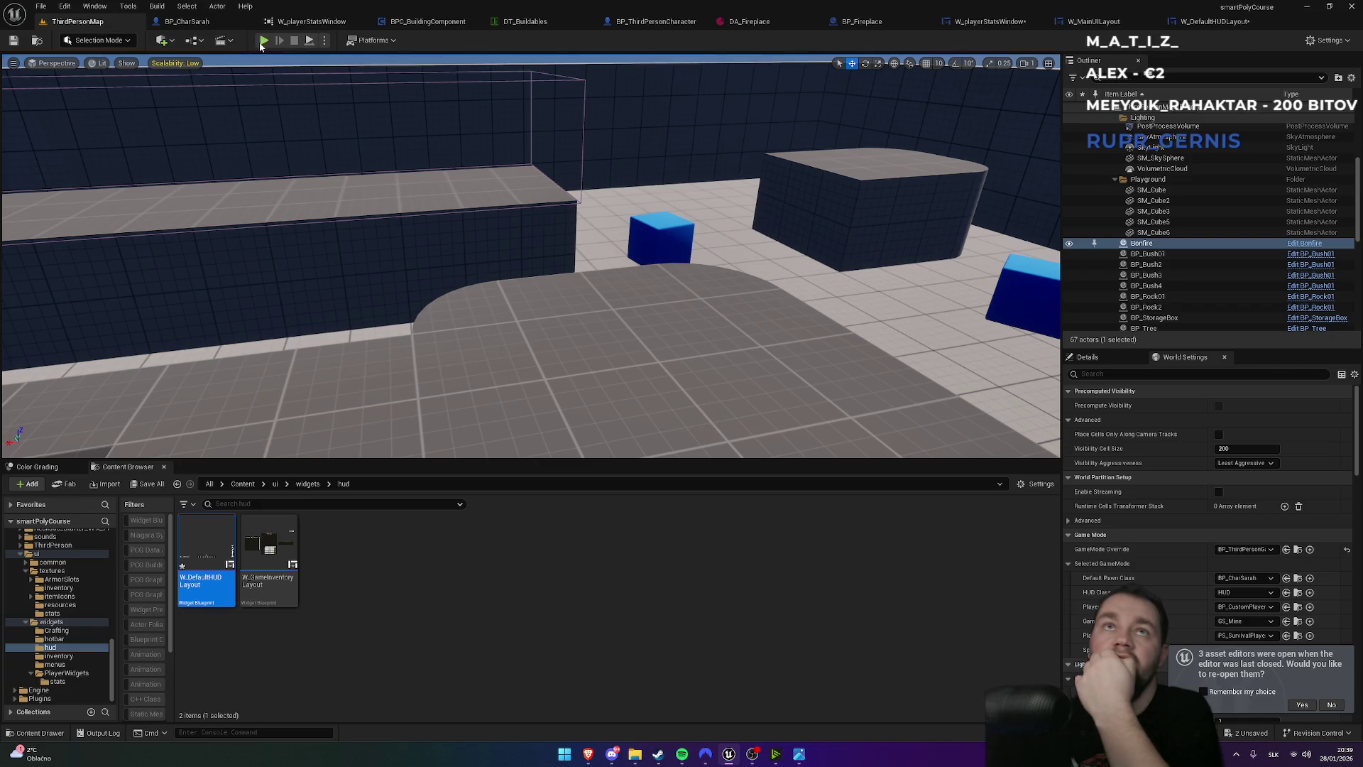
click(263, 41)
key(F11)
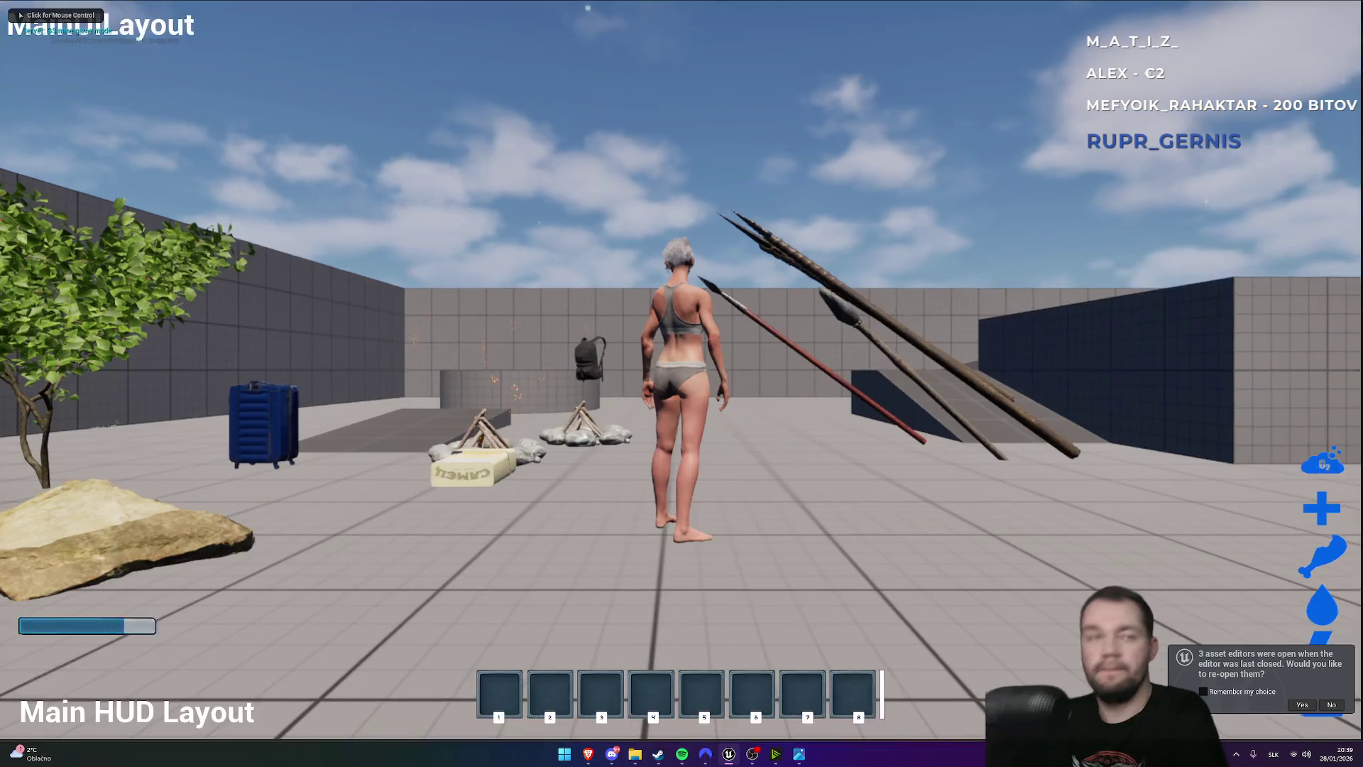
- Walk the character around to check the resized bar, then exit full screen and stop playing
key(w)
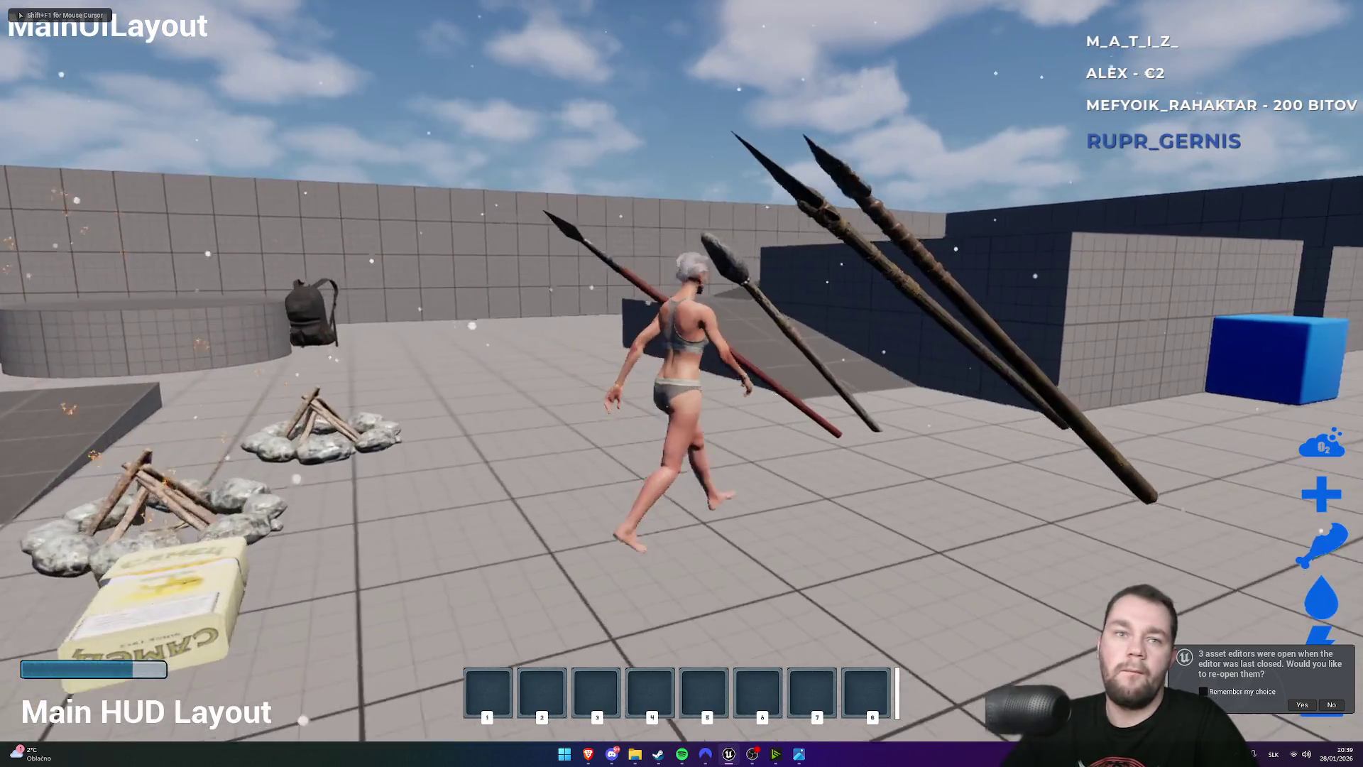
key(w)
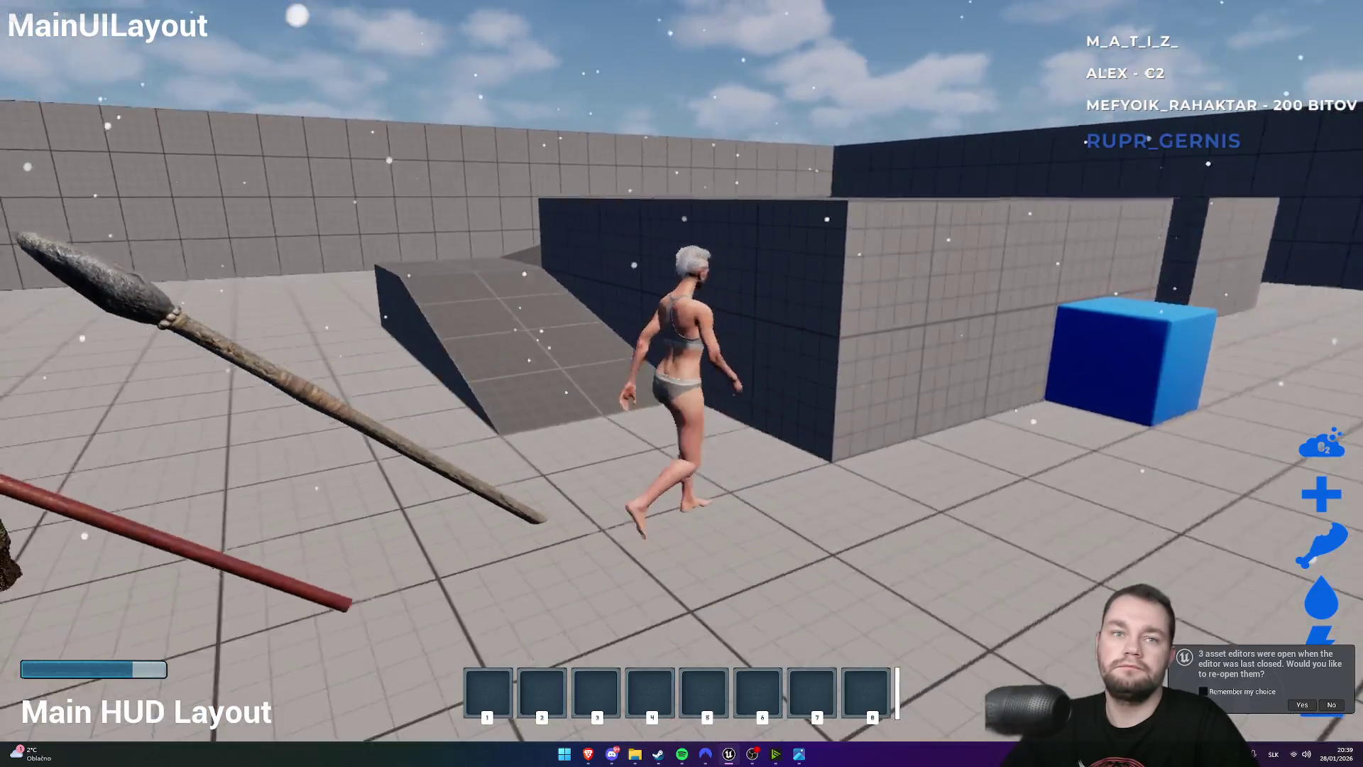
key(w)
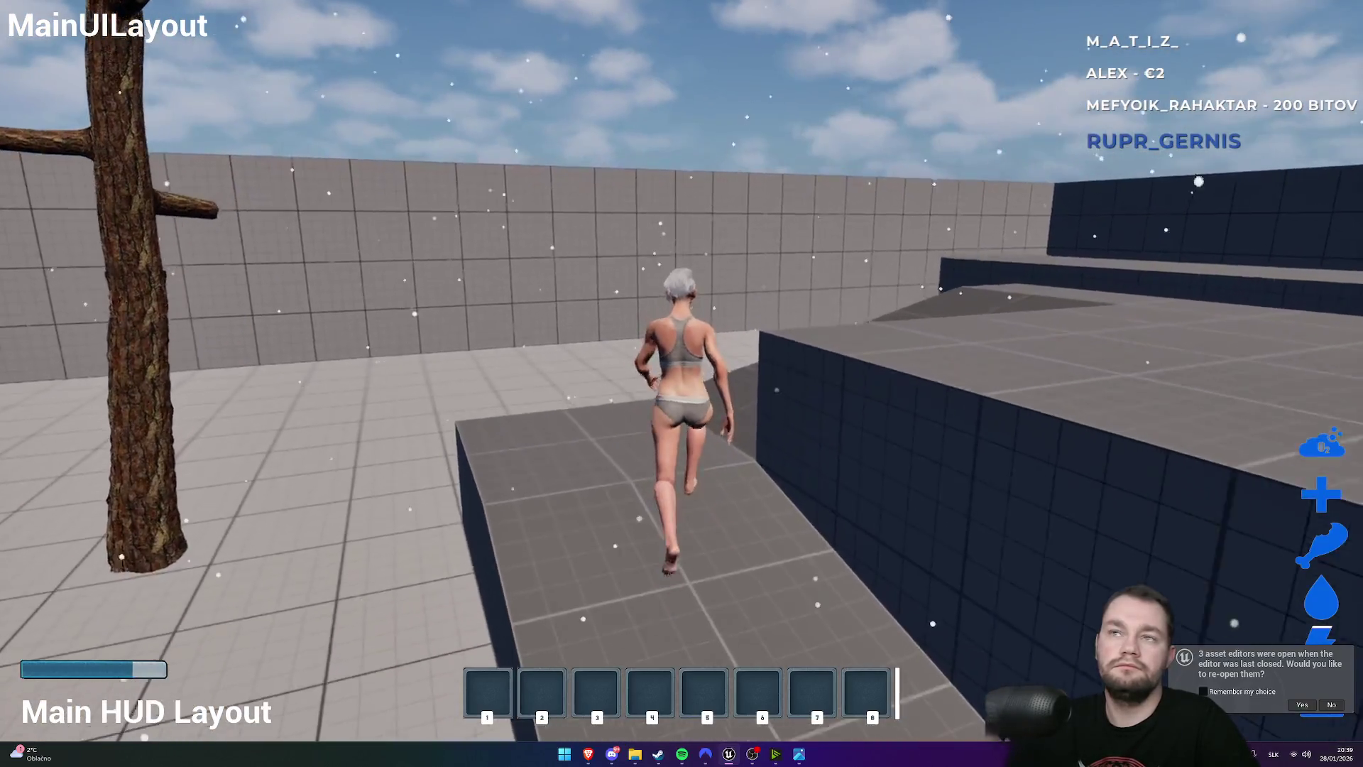
key(w)
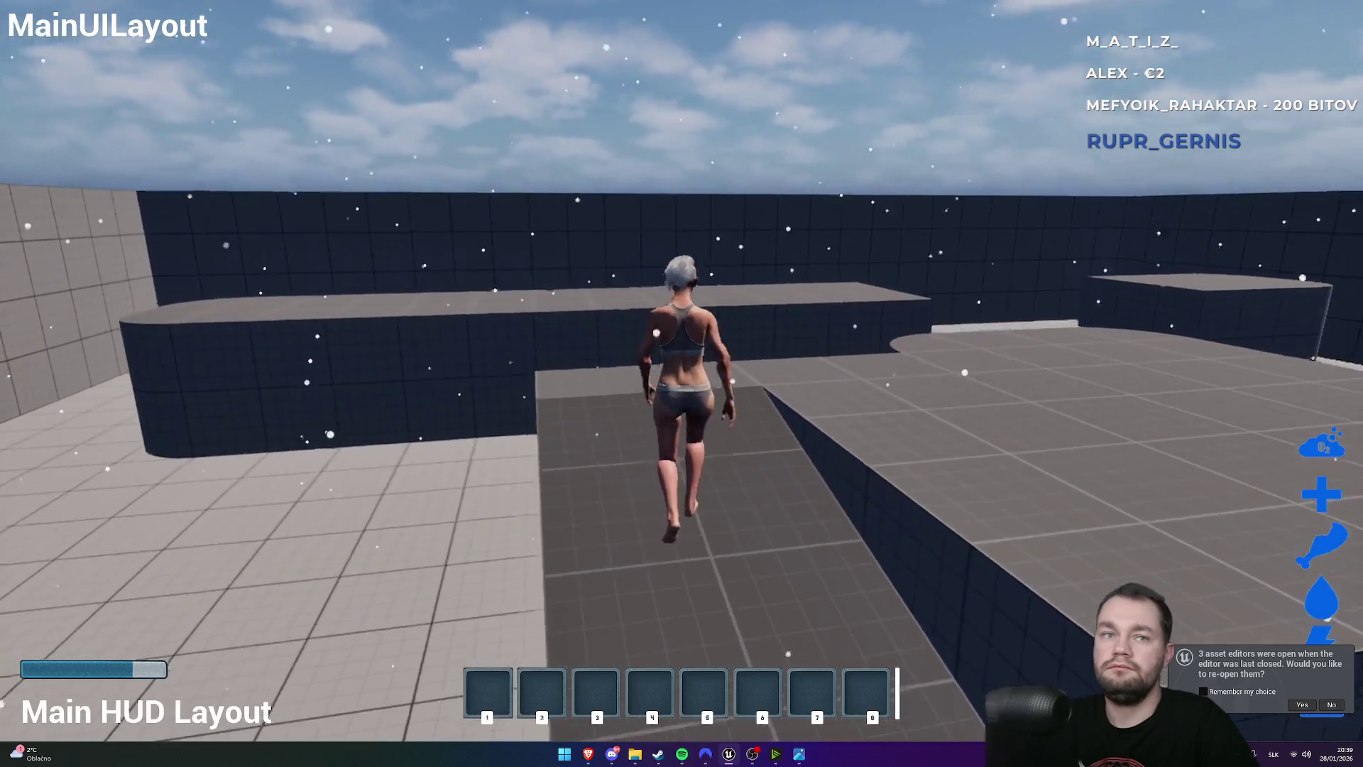
key(w)
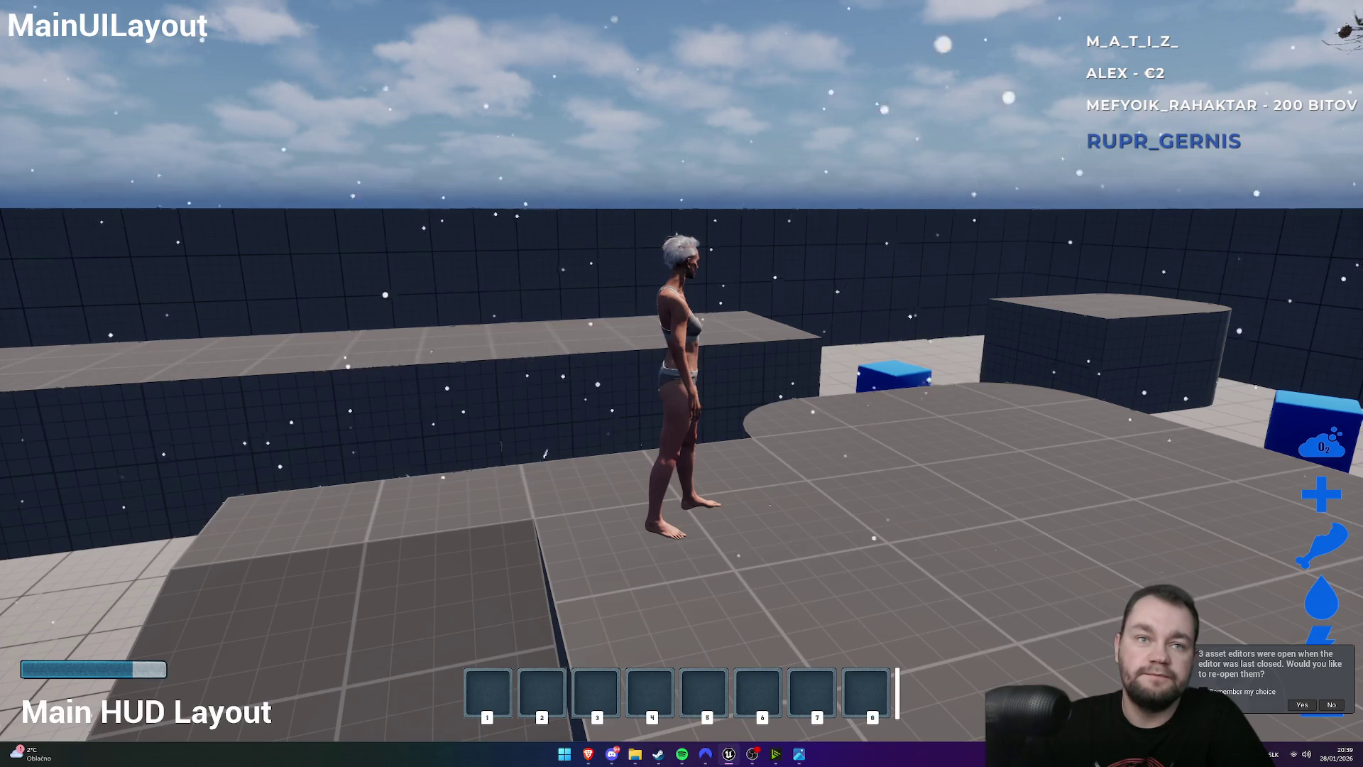
key(F11)
key(Escape)
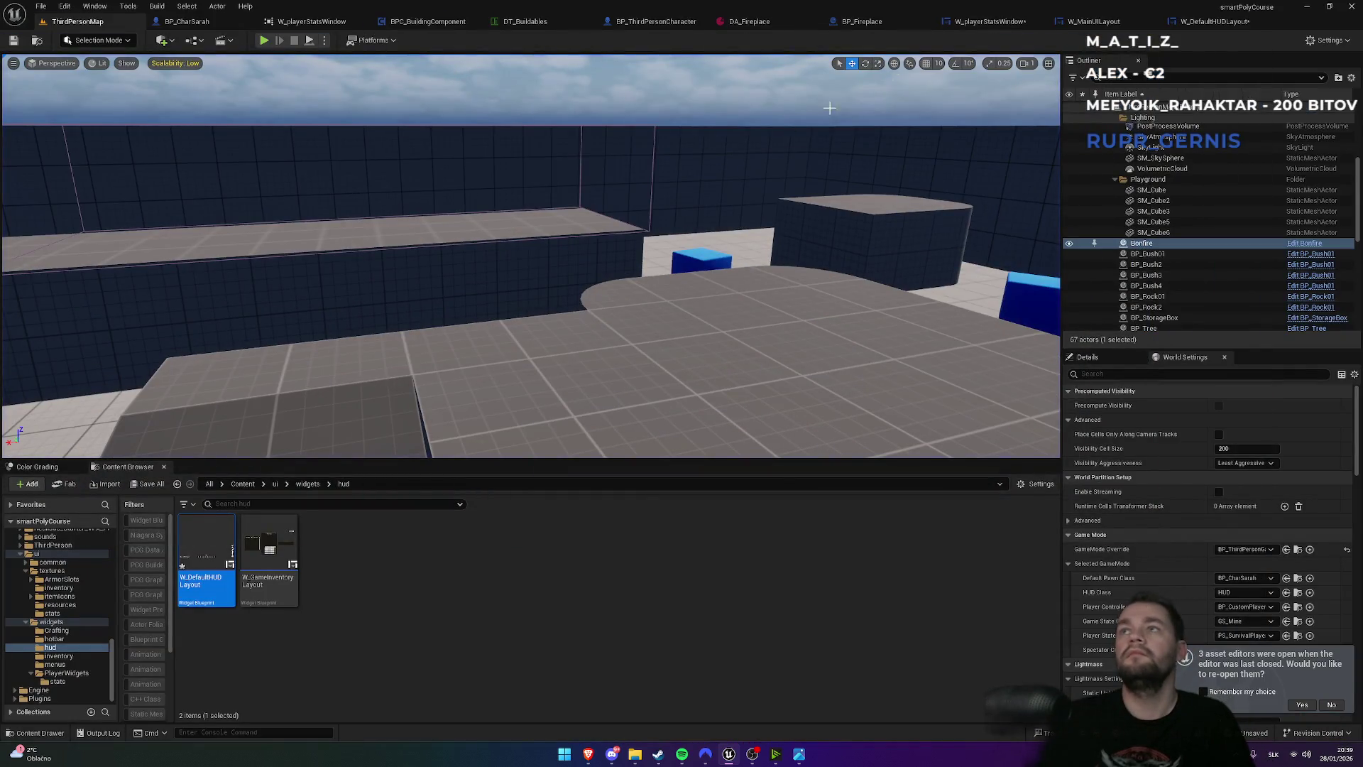
click(1207, 22)
- Open W_playerStatsWindow, select the WeightBar widget and look over its event graph
click(1063, 22)
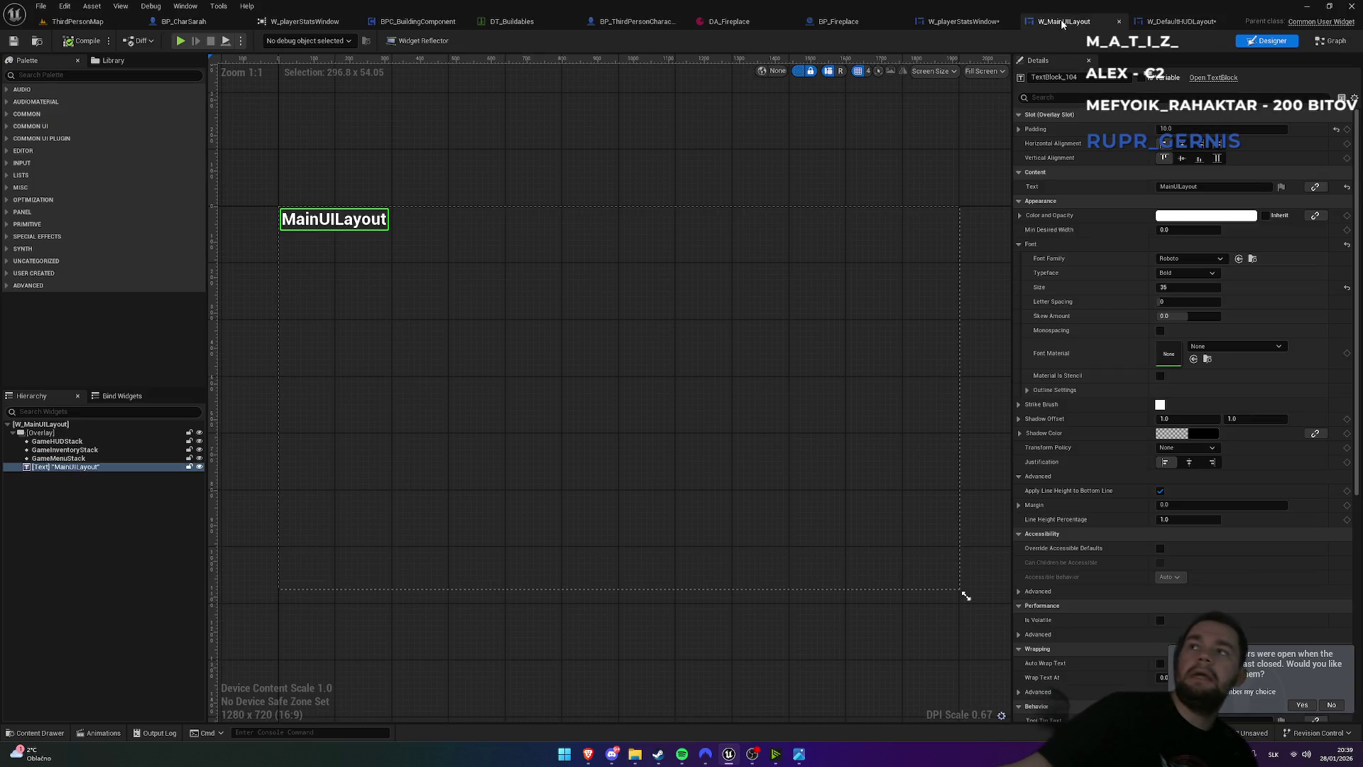
click(963, 21)
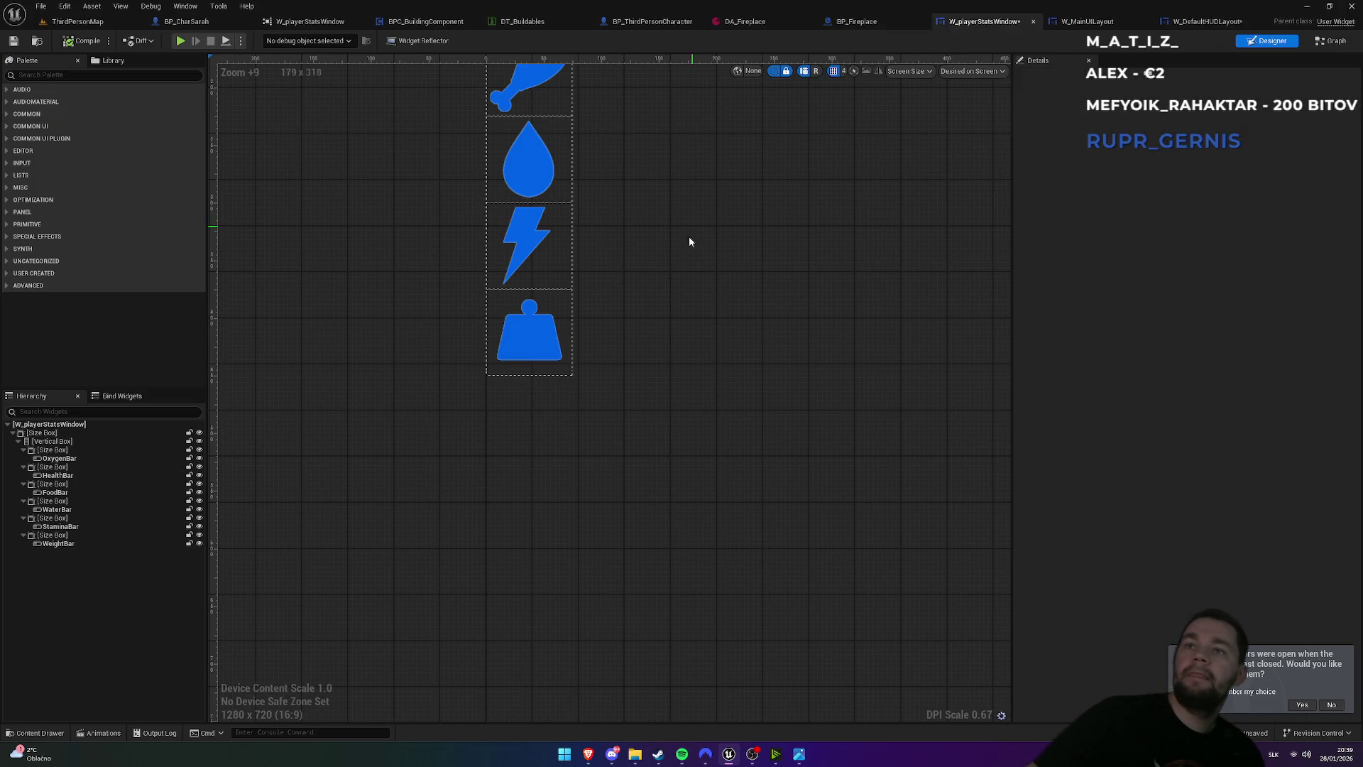
click(524, 346)
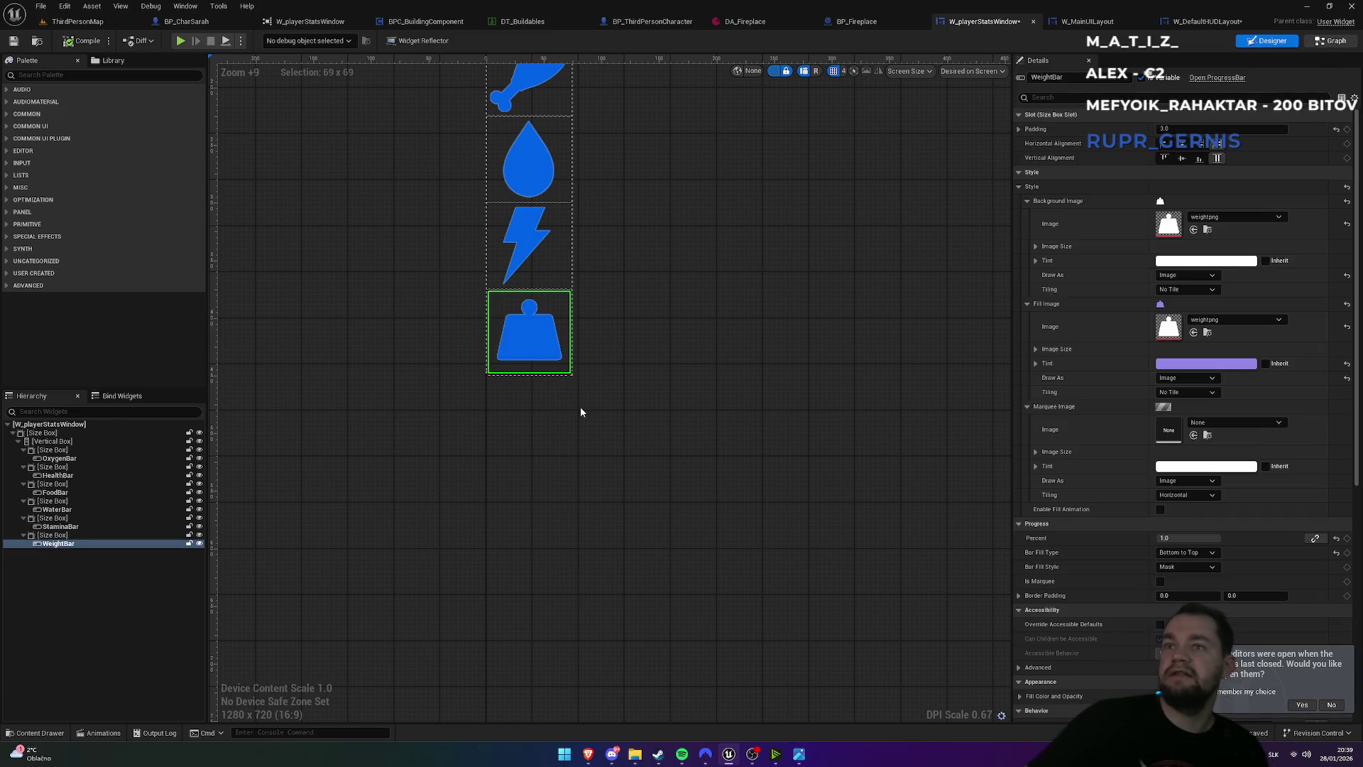
key(ctrl+shift+g)
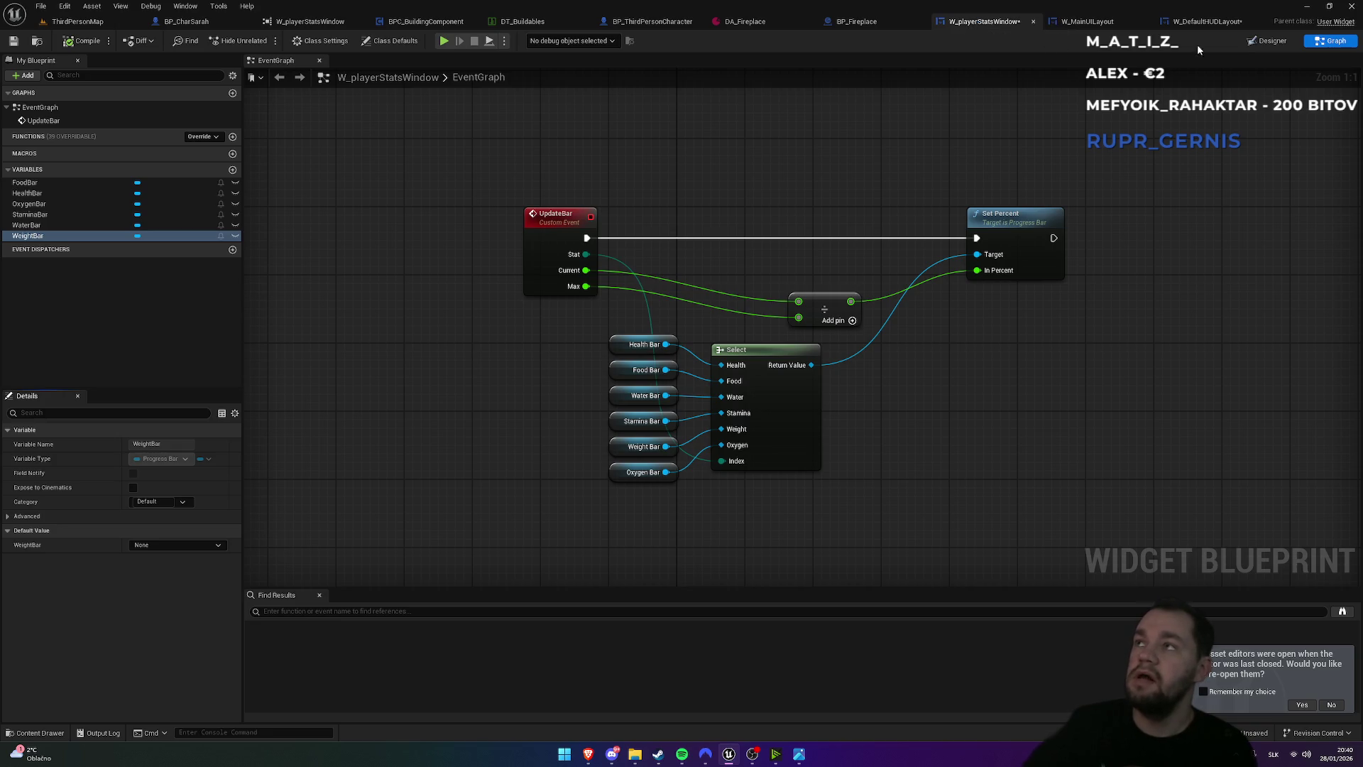
key(shift+F4)
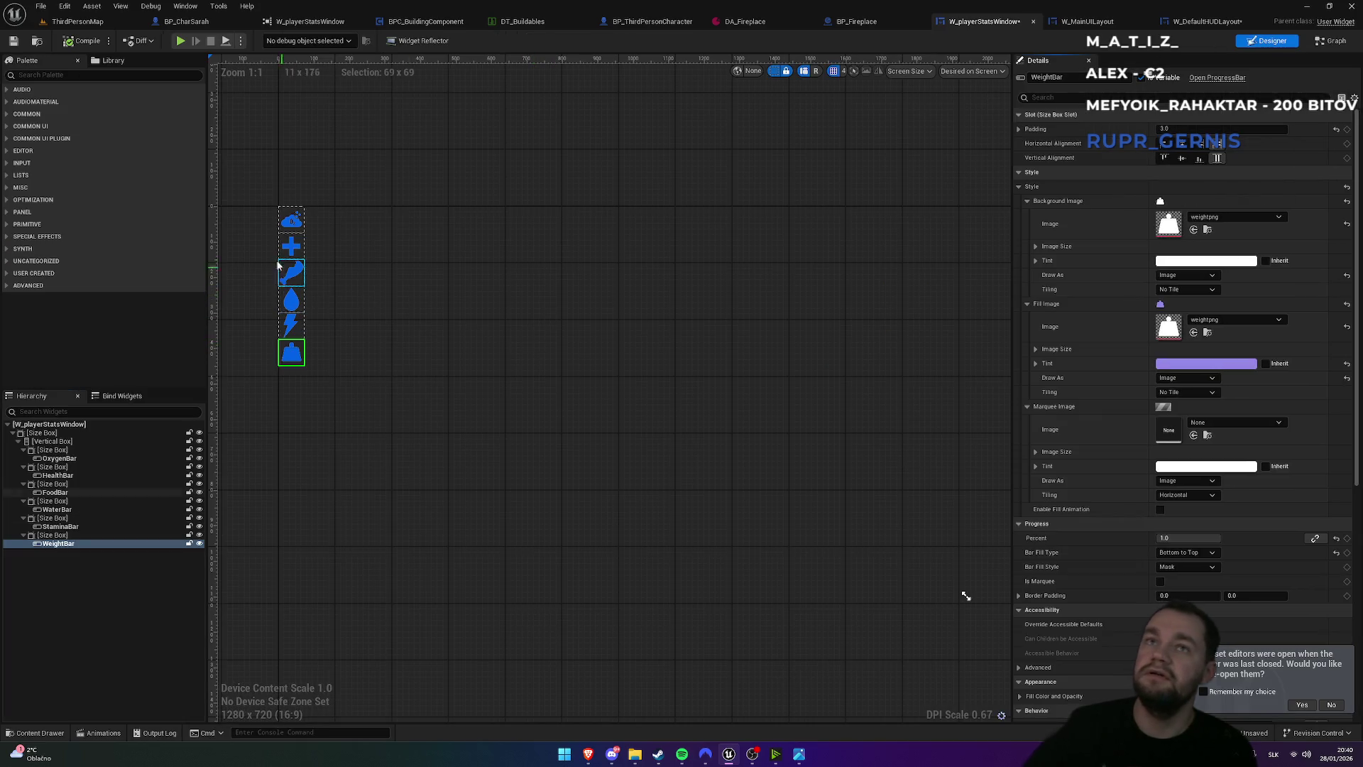
- Select the outer SizeBox of the stats column and set its Width Override to 450
scroll(270, 213, up, 1)
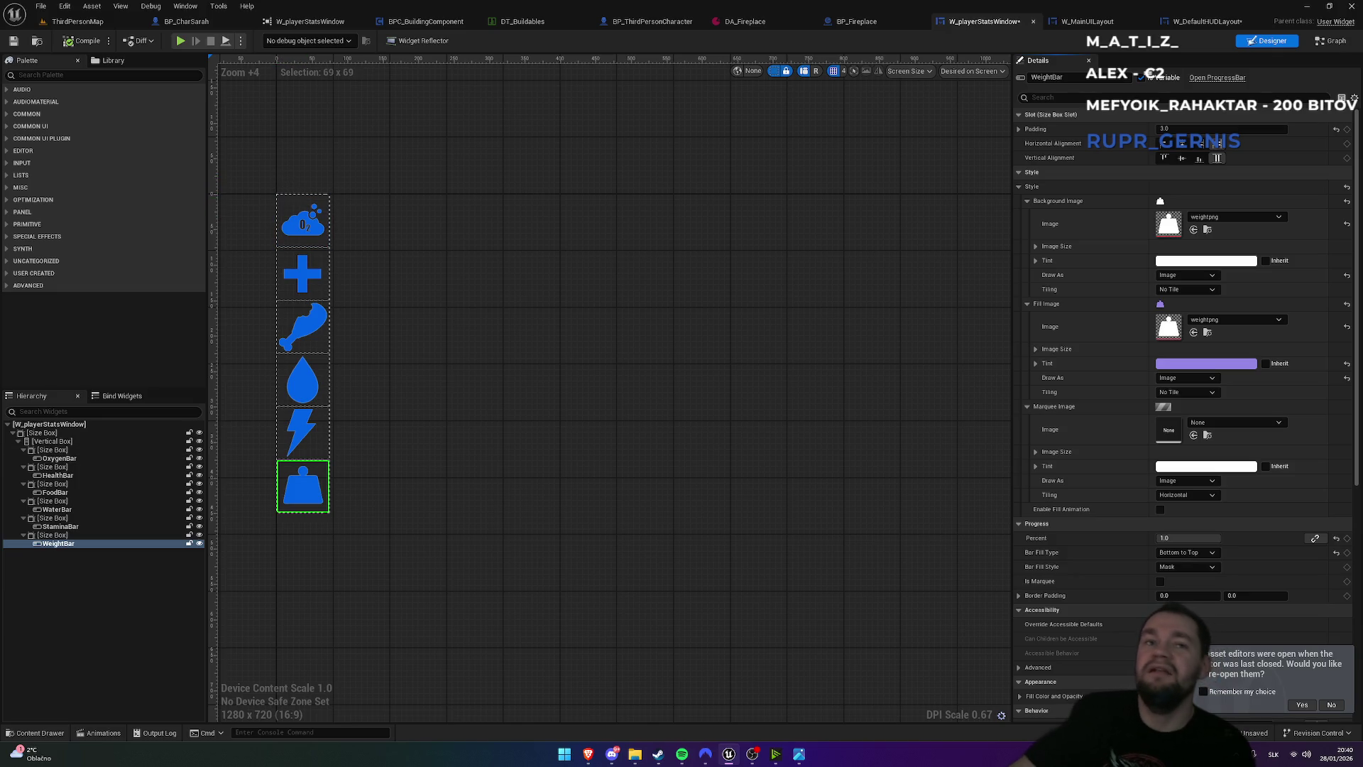
click(57, 432)
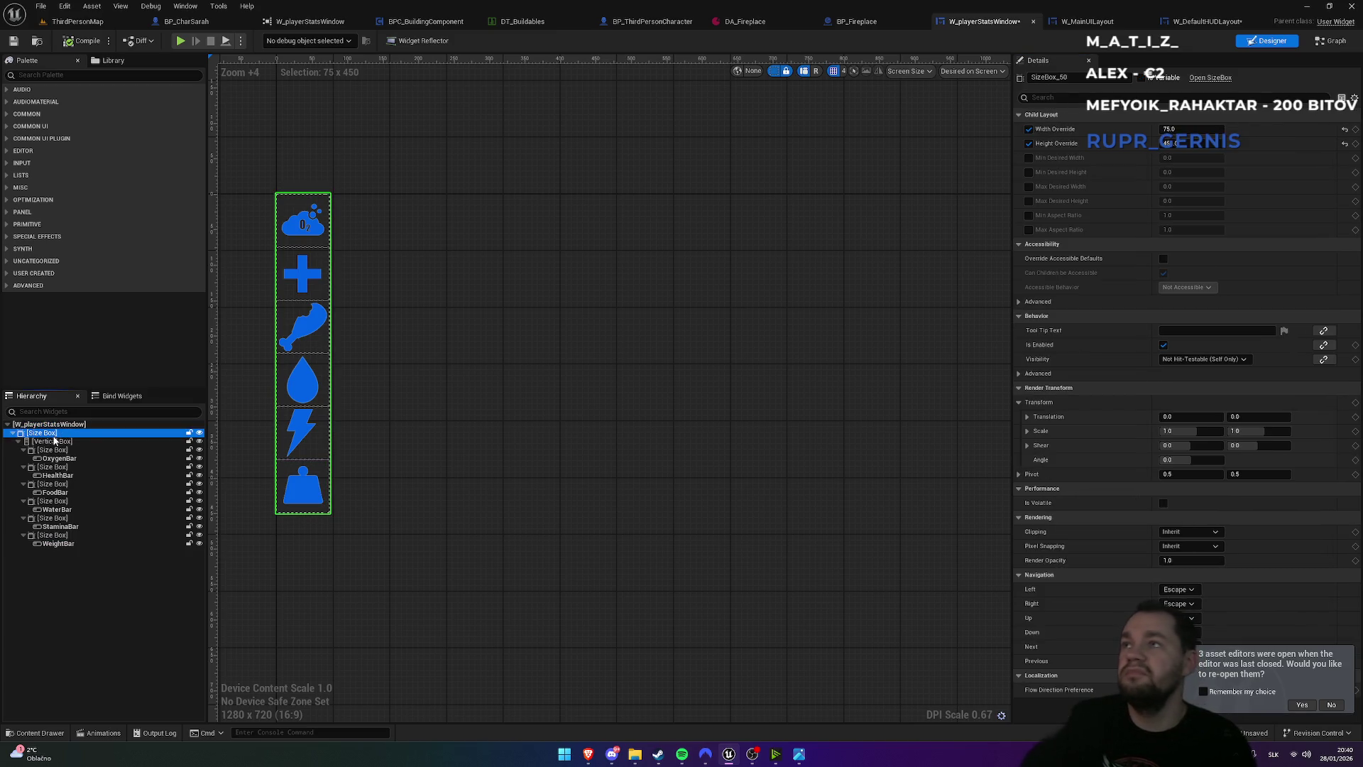
click(1202, 130)
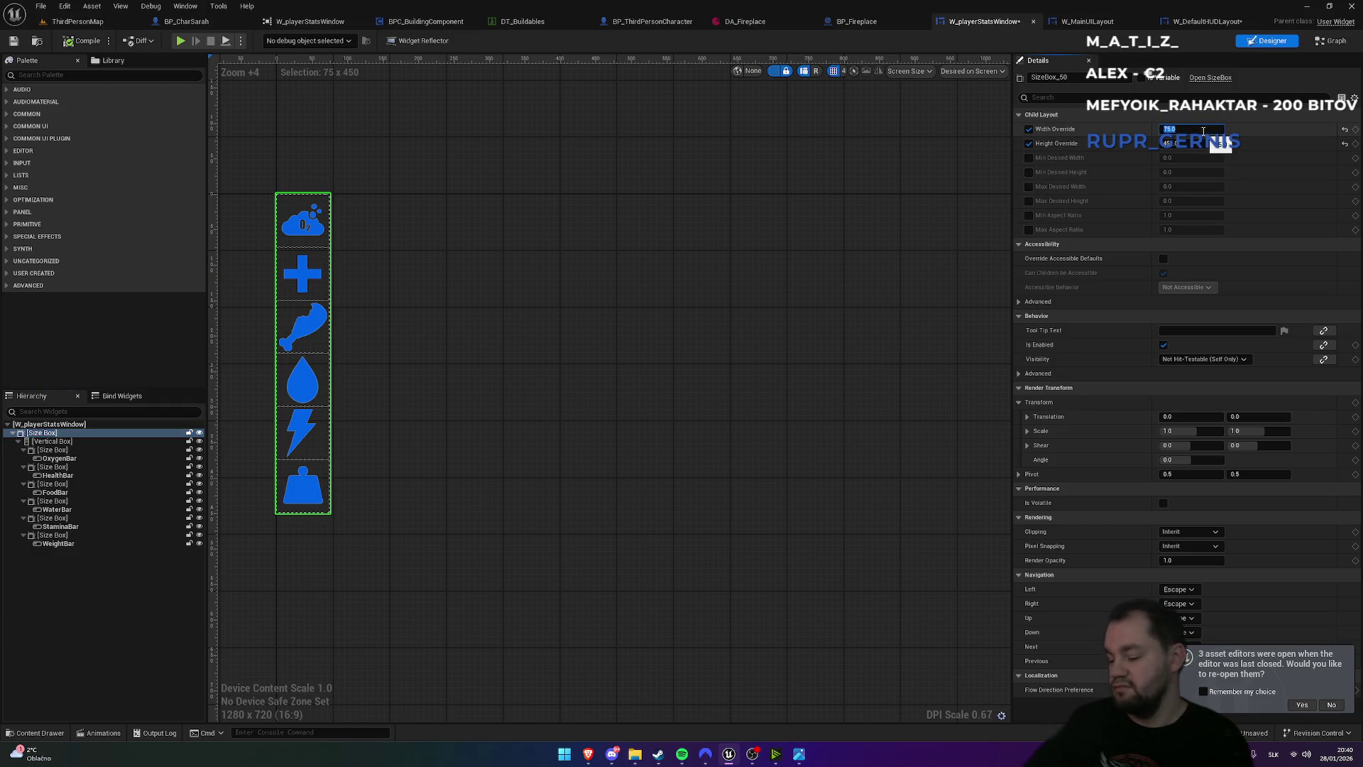
text(0)
key(Return)
- Run a quick play test, then set the SizeBox Width Override back to 75
click(77, 22)
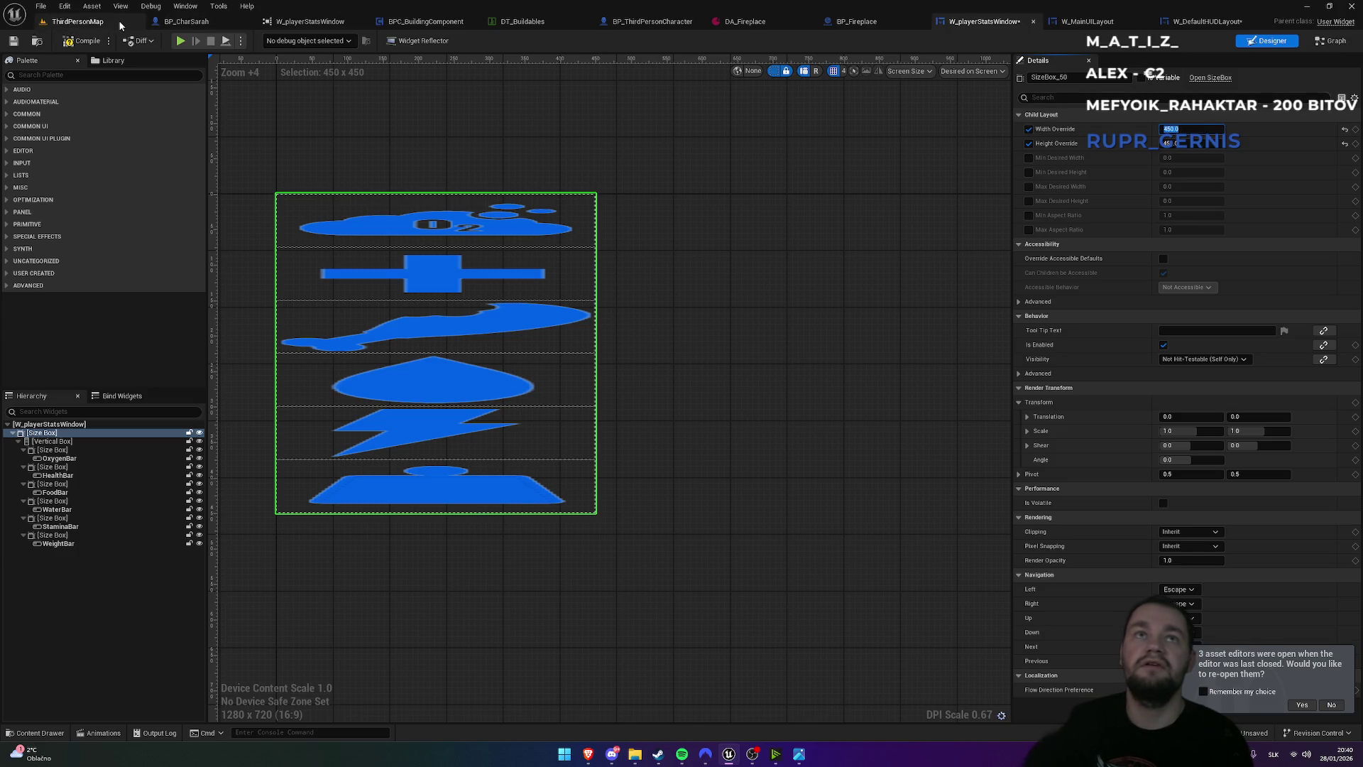
click(263, 42)
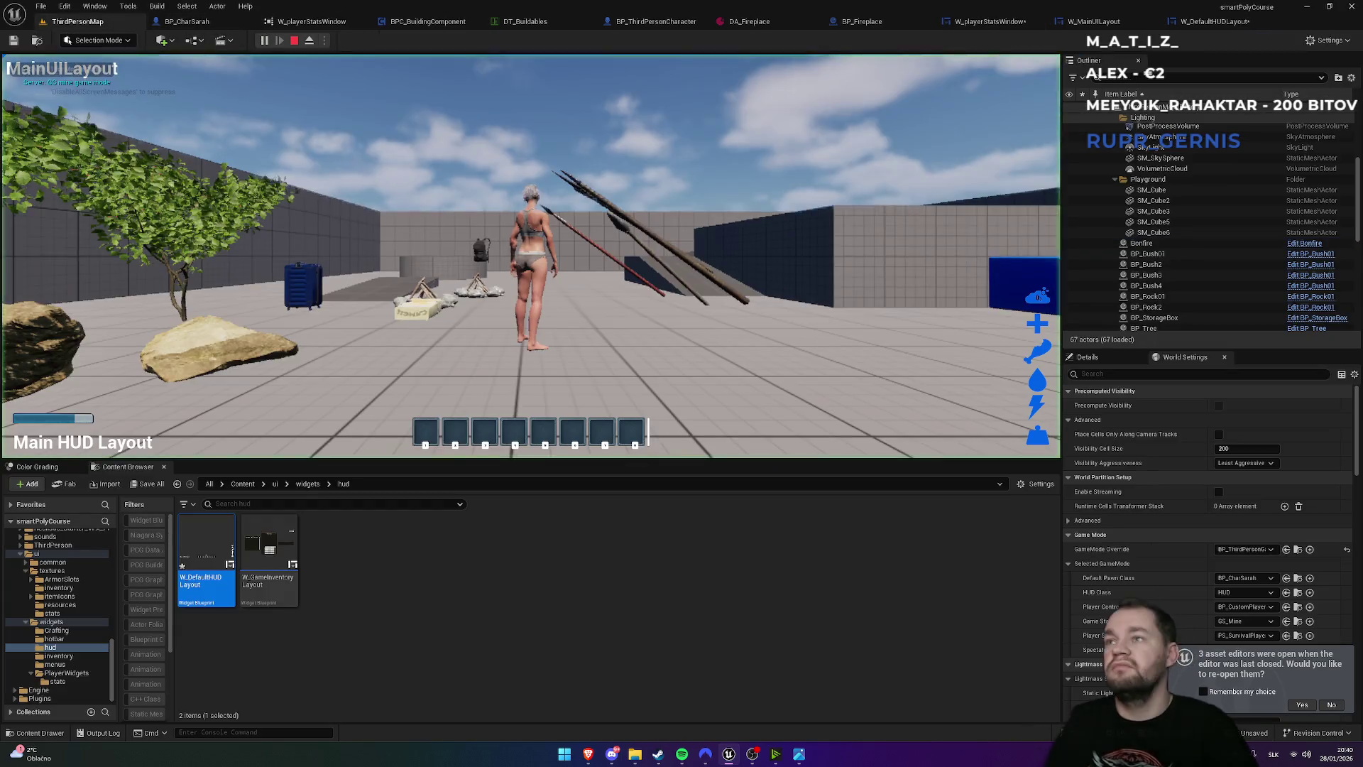
key(Escape)
click(1218, 23)
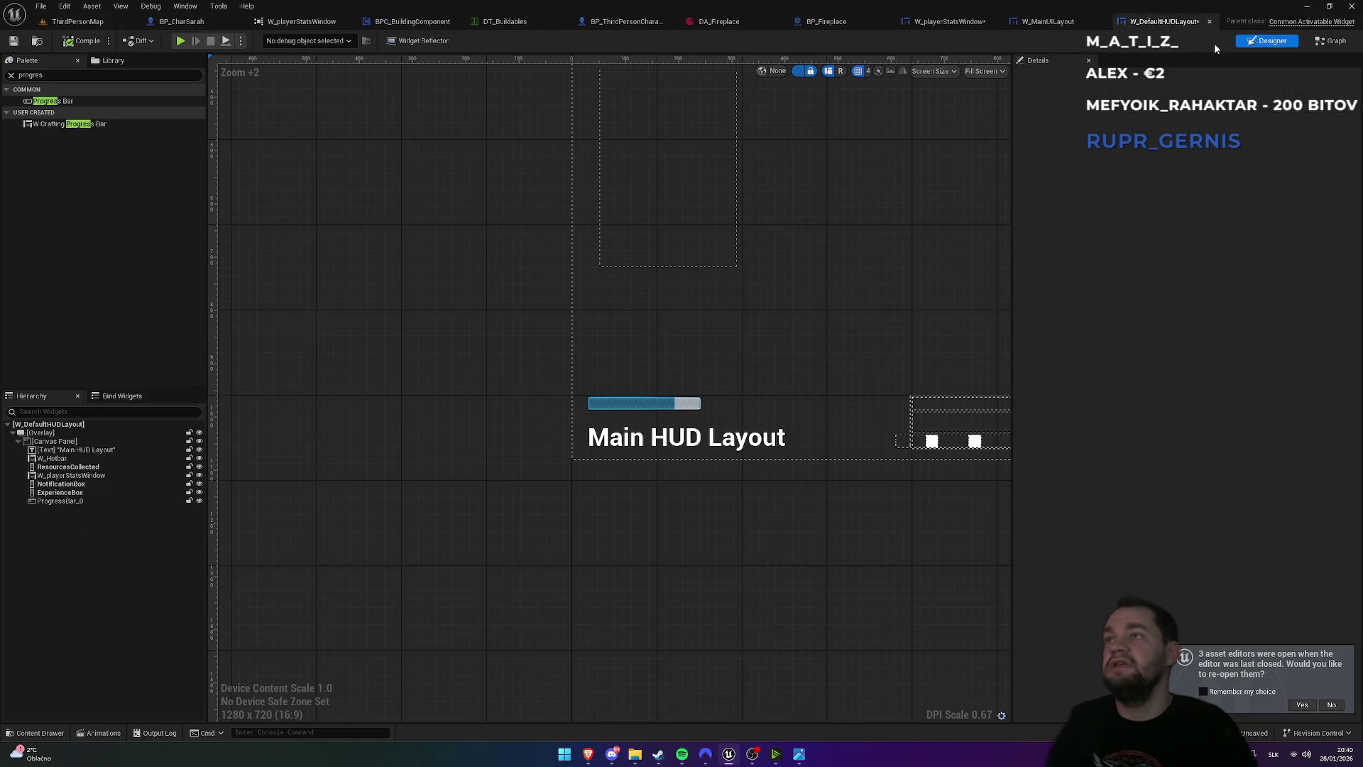
click(1323, 42)
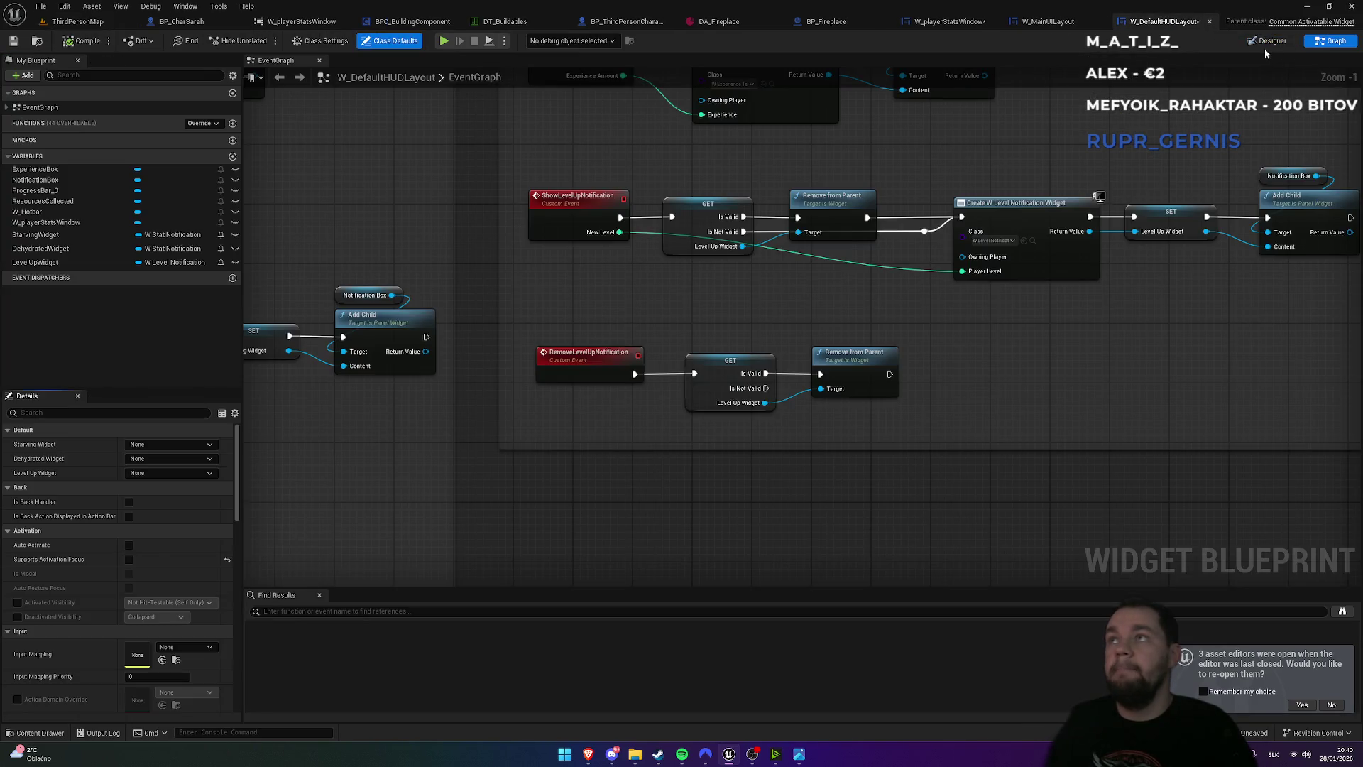
click(1054, 22)
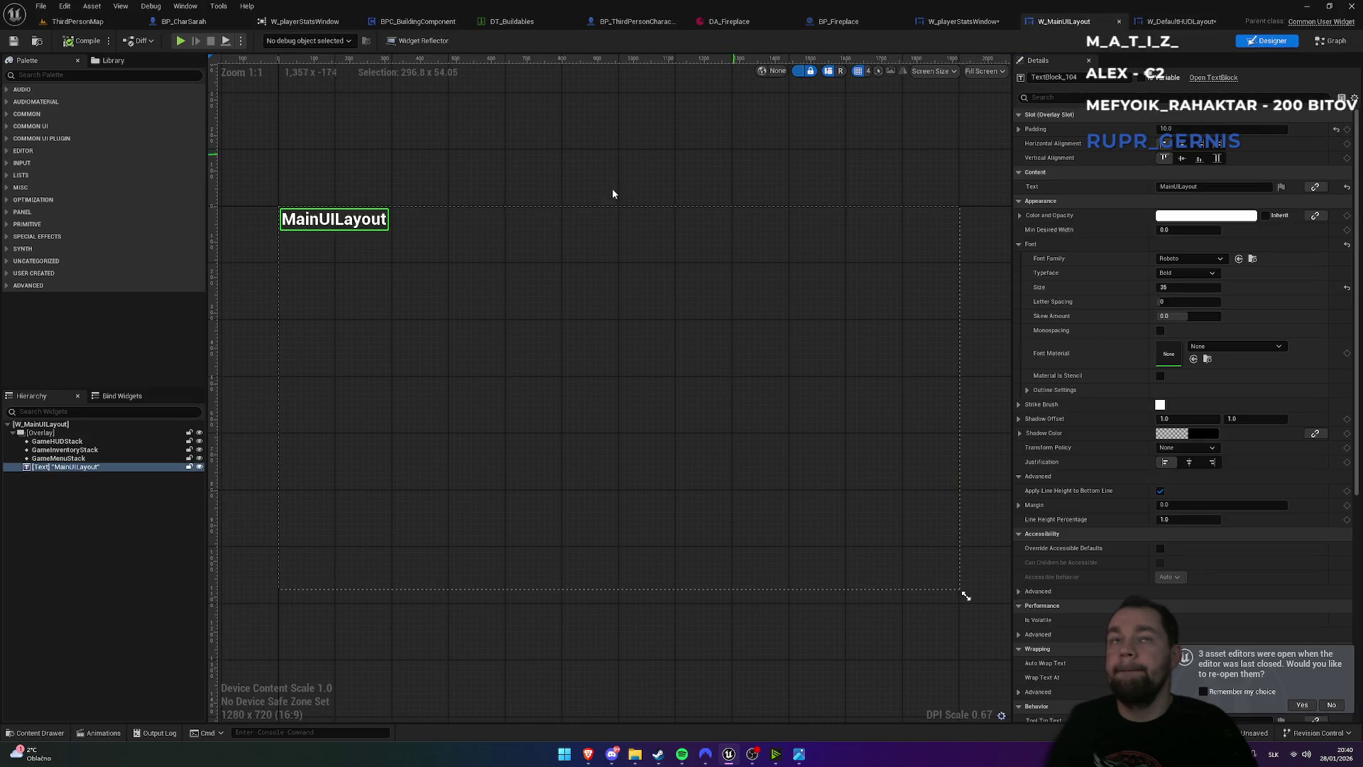
click(989, 24)
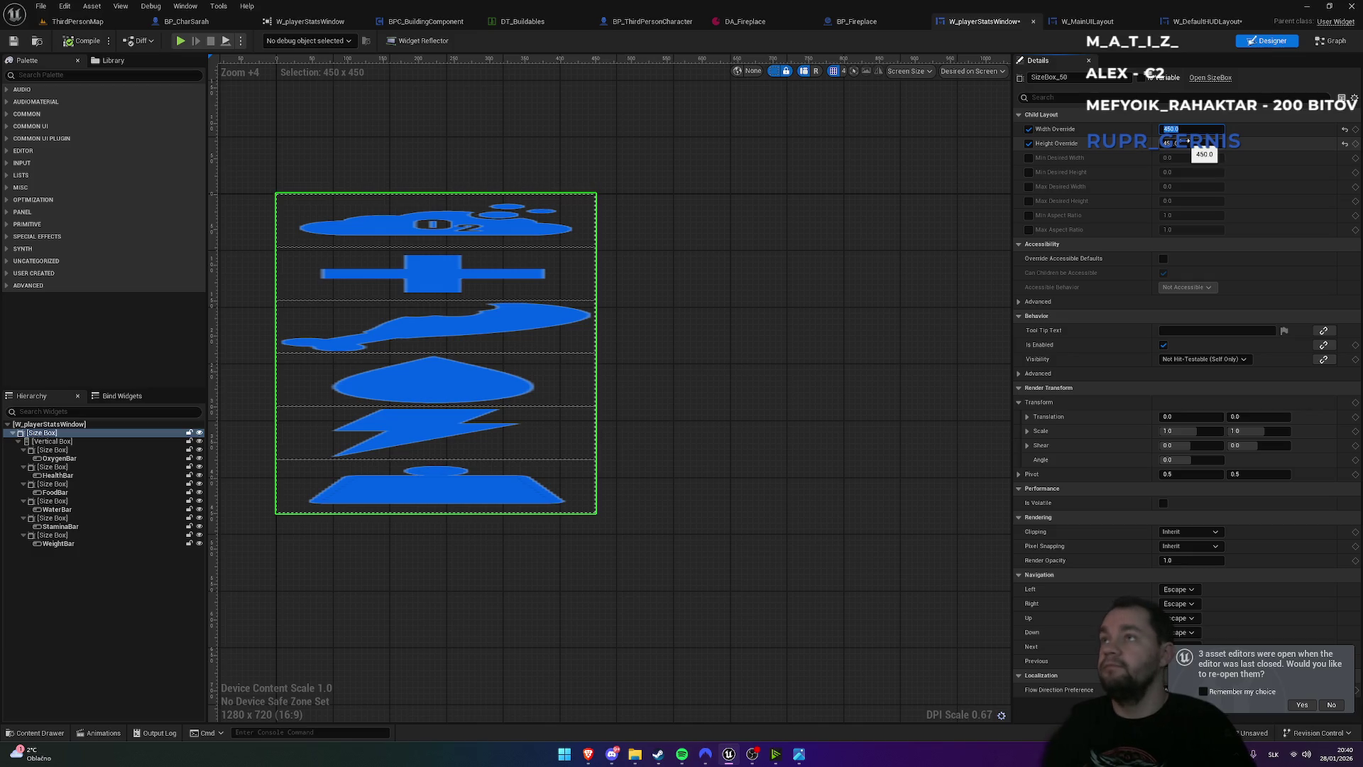
text(75)
key(Return)
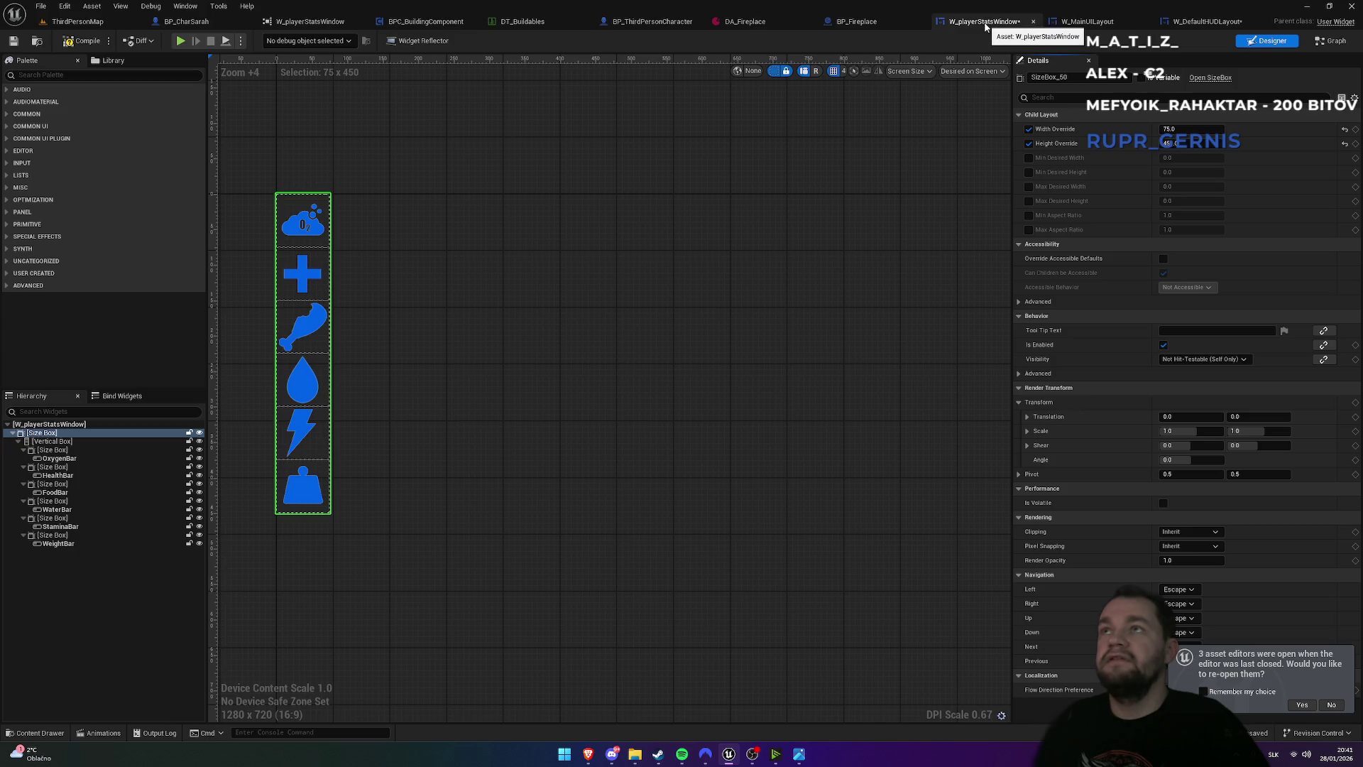
click(38, 41)
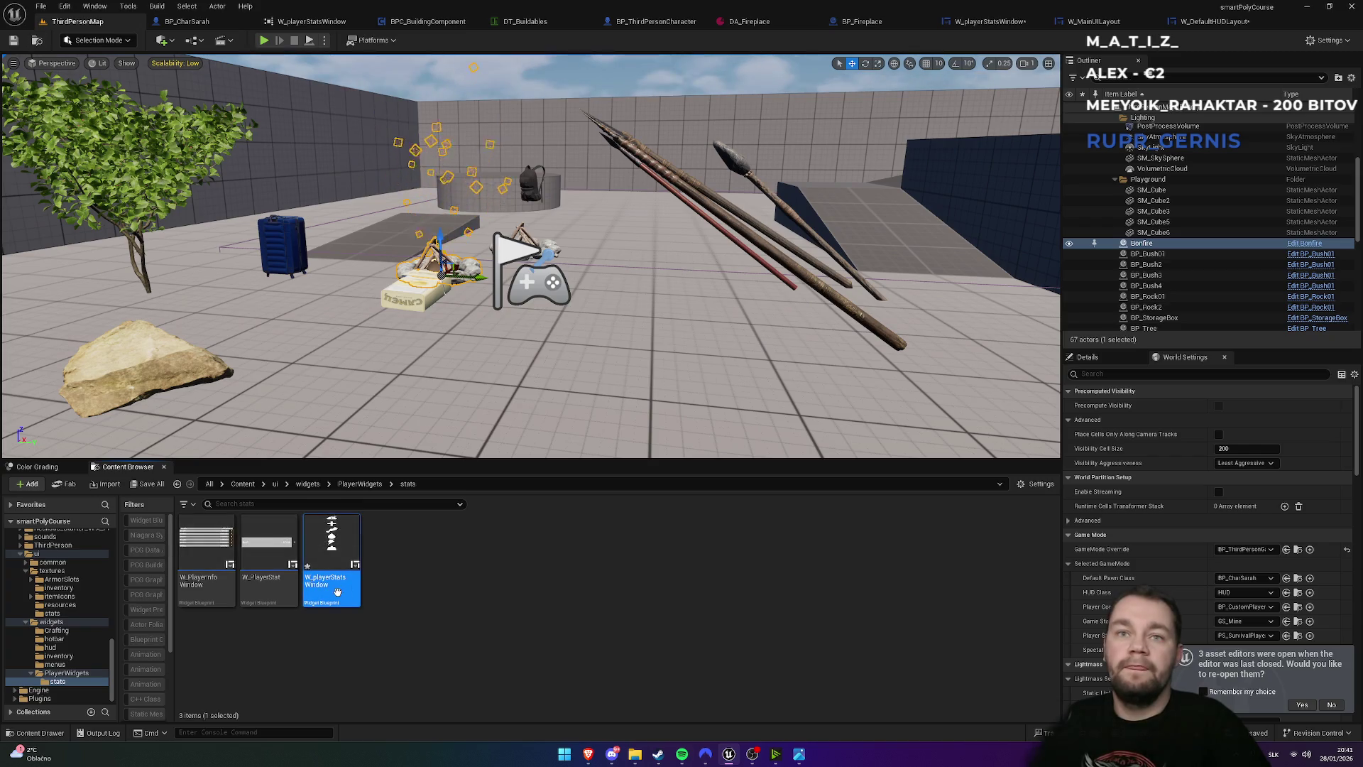
- Open the W_PlayerStat widget asset for a look
click(281, 599)
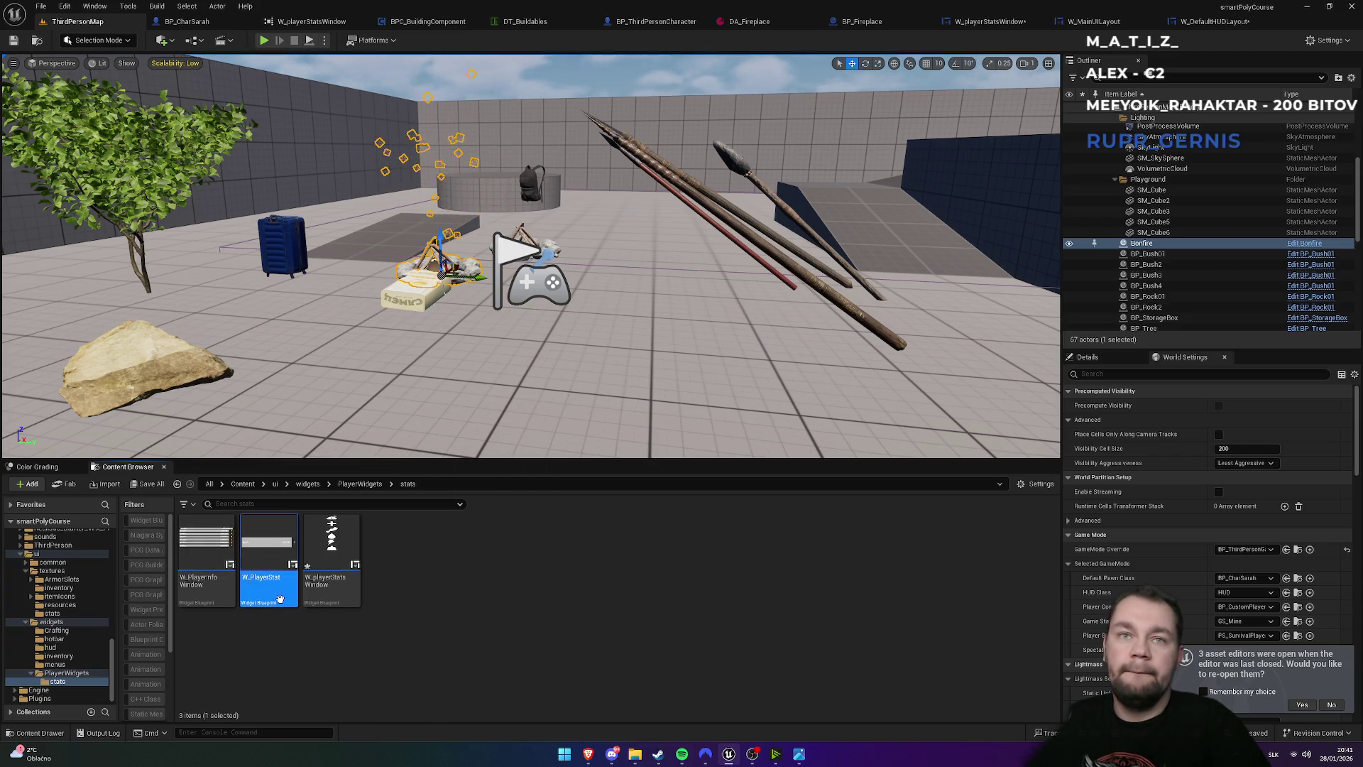
double_click(281, 604)
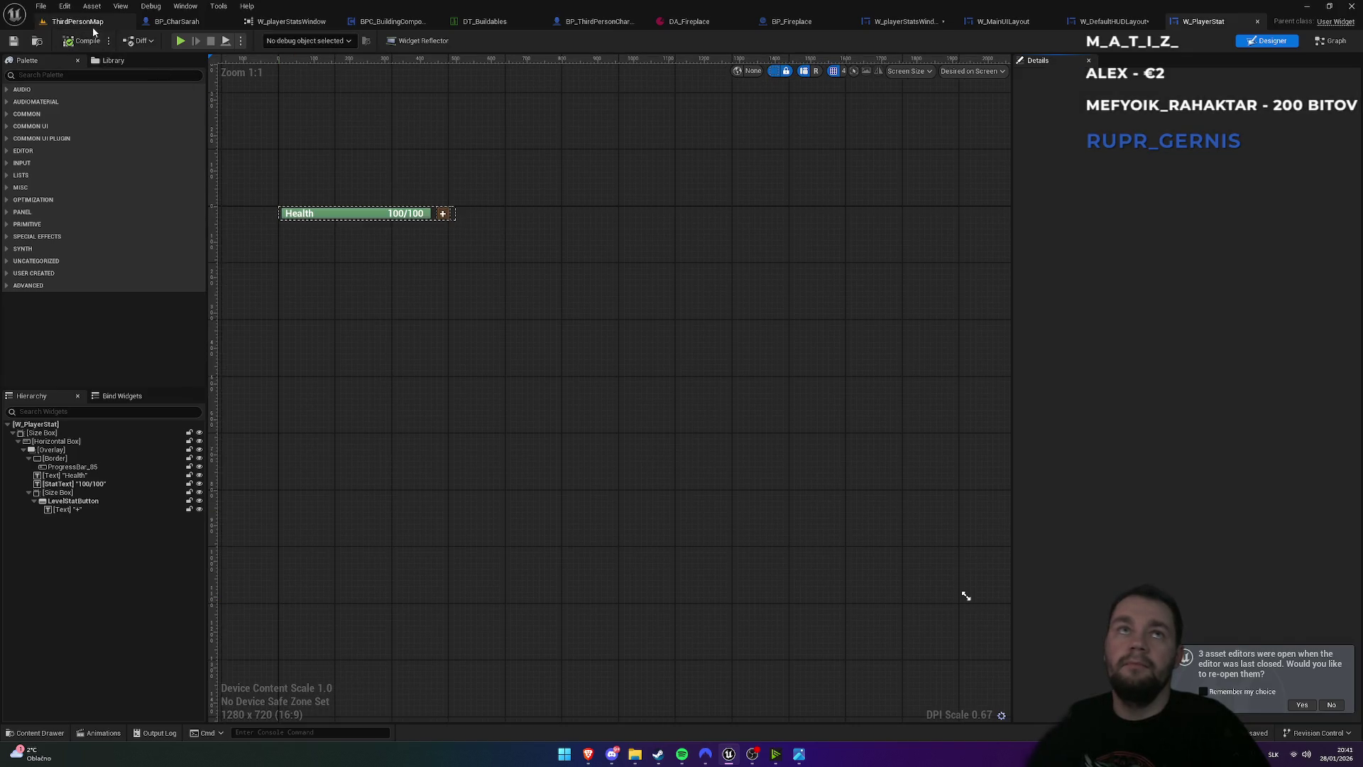
click(92, 27)
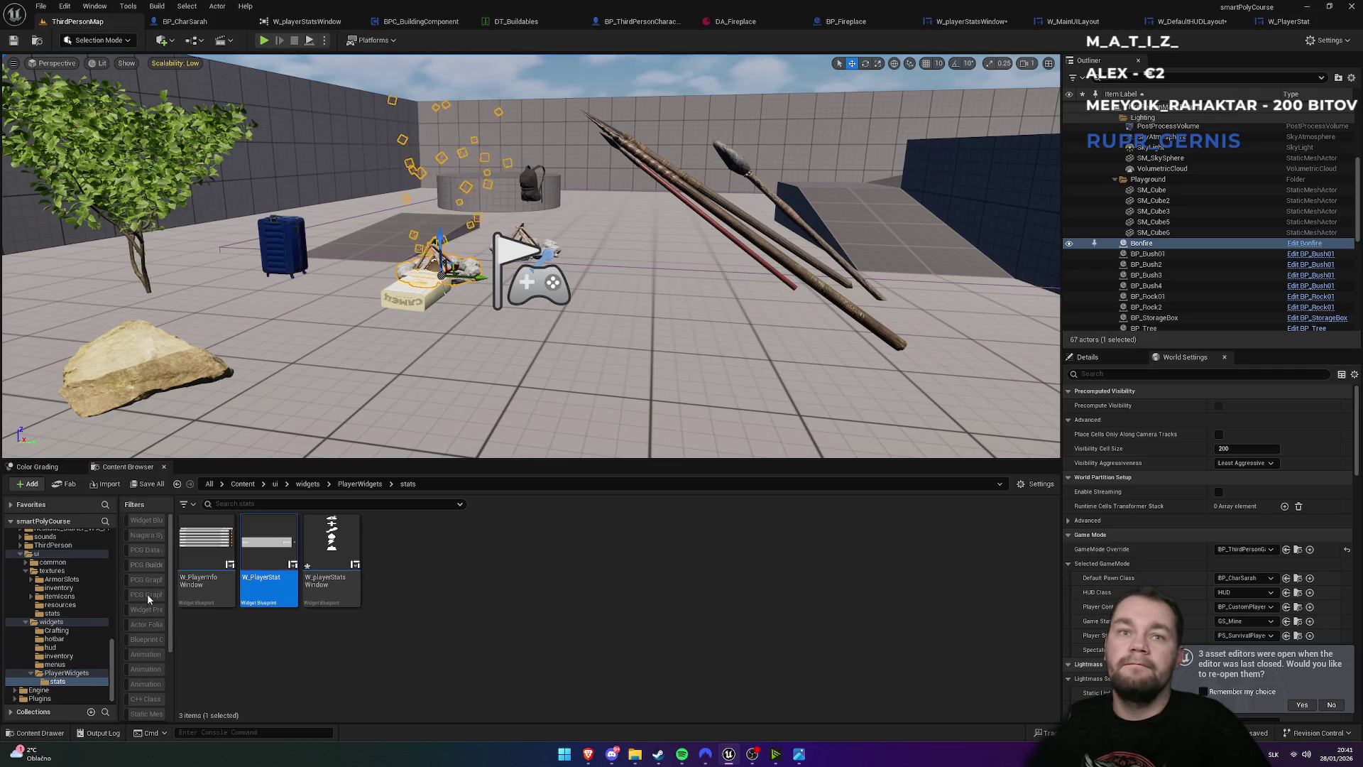
- Use the Reference Viewer on W_playerStatsWindow to find and edit W_DefaultHUDLayout
right_click(329, 605)
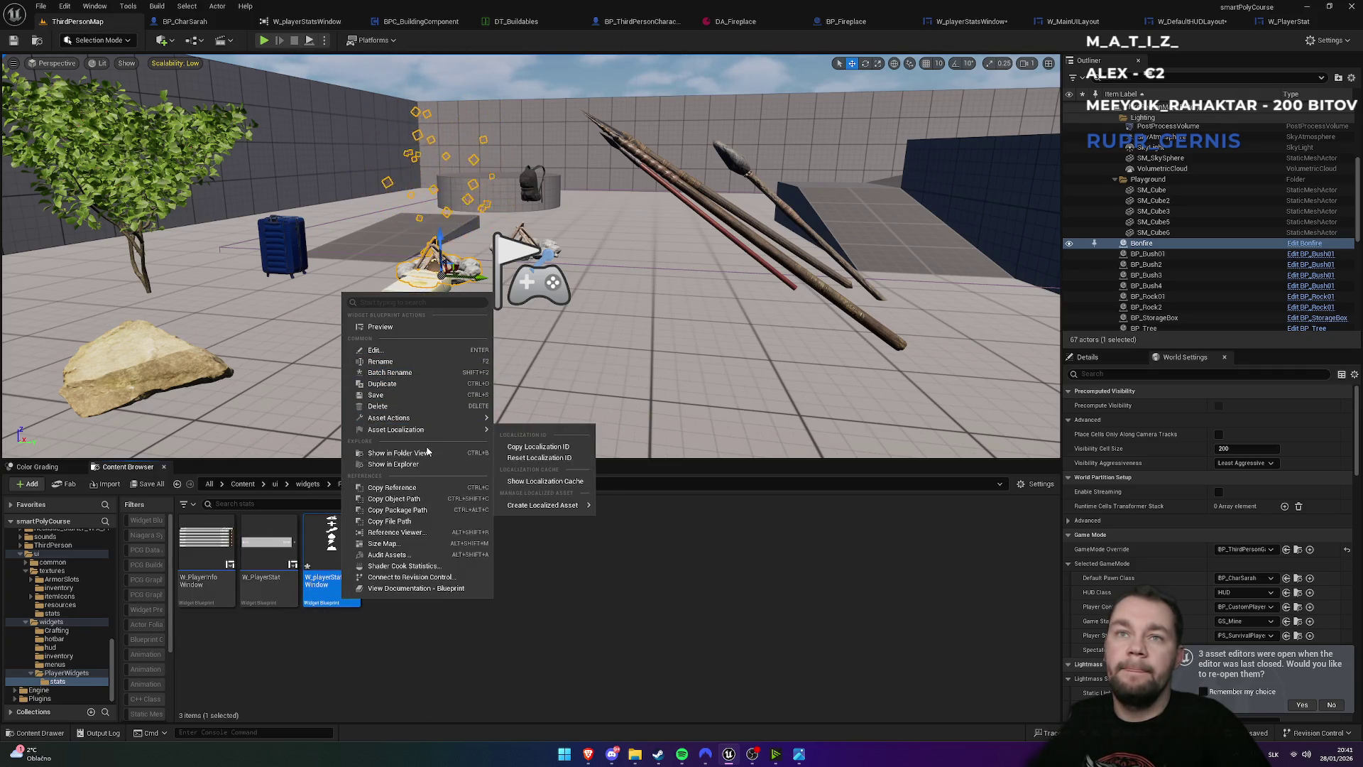
click(397, 532)
drag(337, 286, 527, 297)
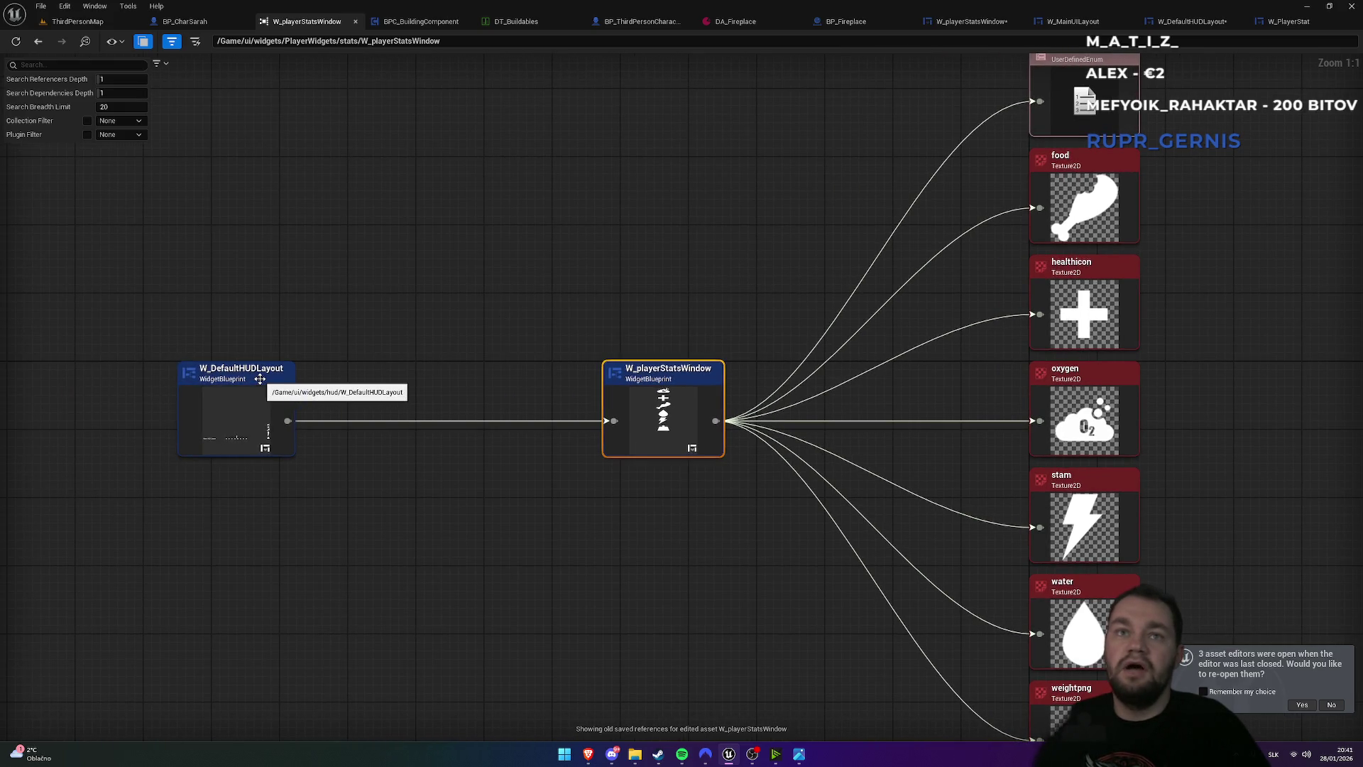
double_click(260, 379)
right_click(257, 376)
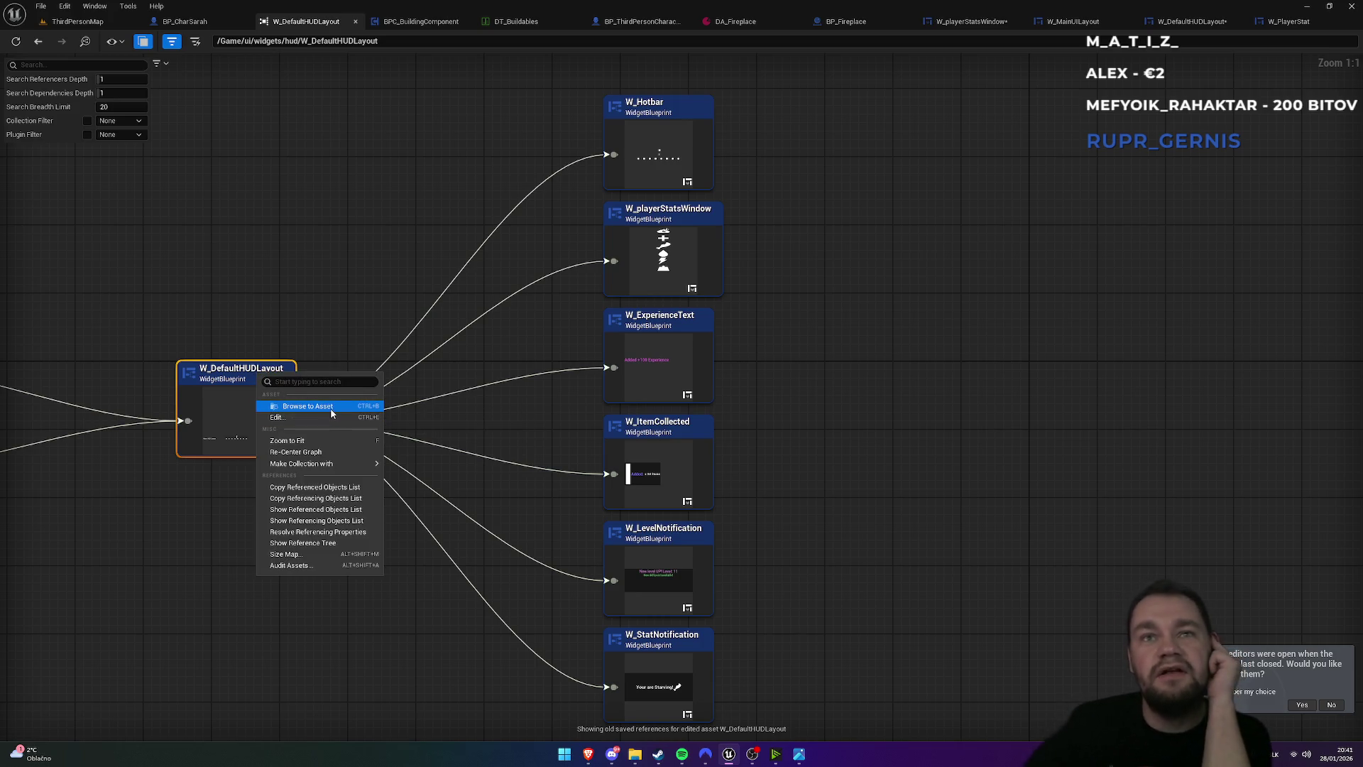
click(280, 417)
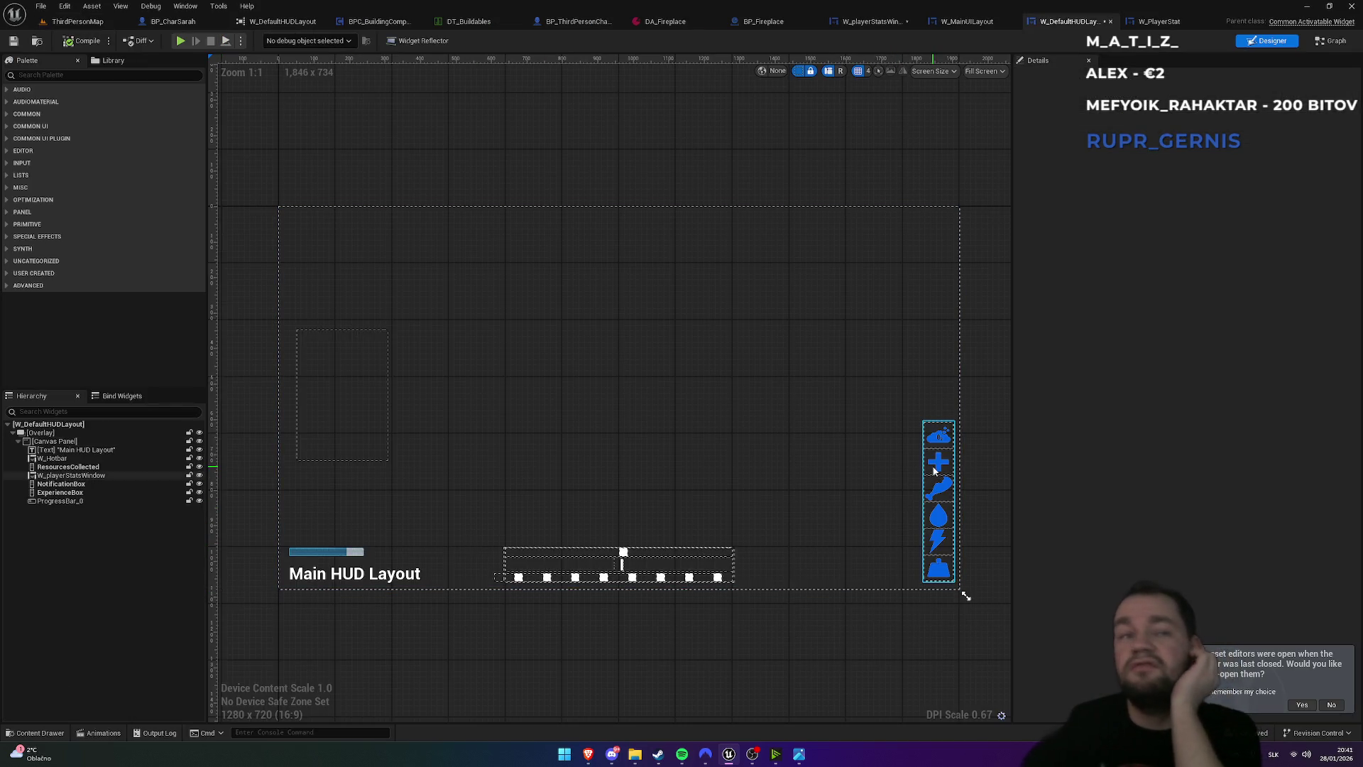
- Select W_playerStatsWindow in the HUD hierarchy and set its Size X to 220
click(89, 476)
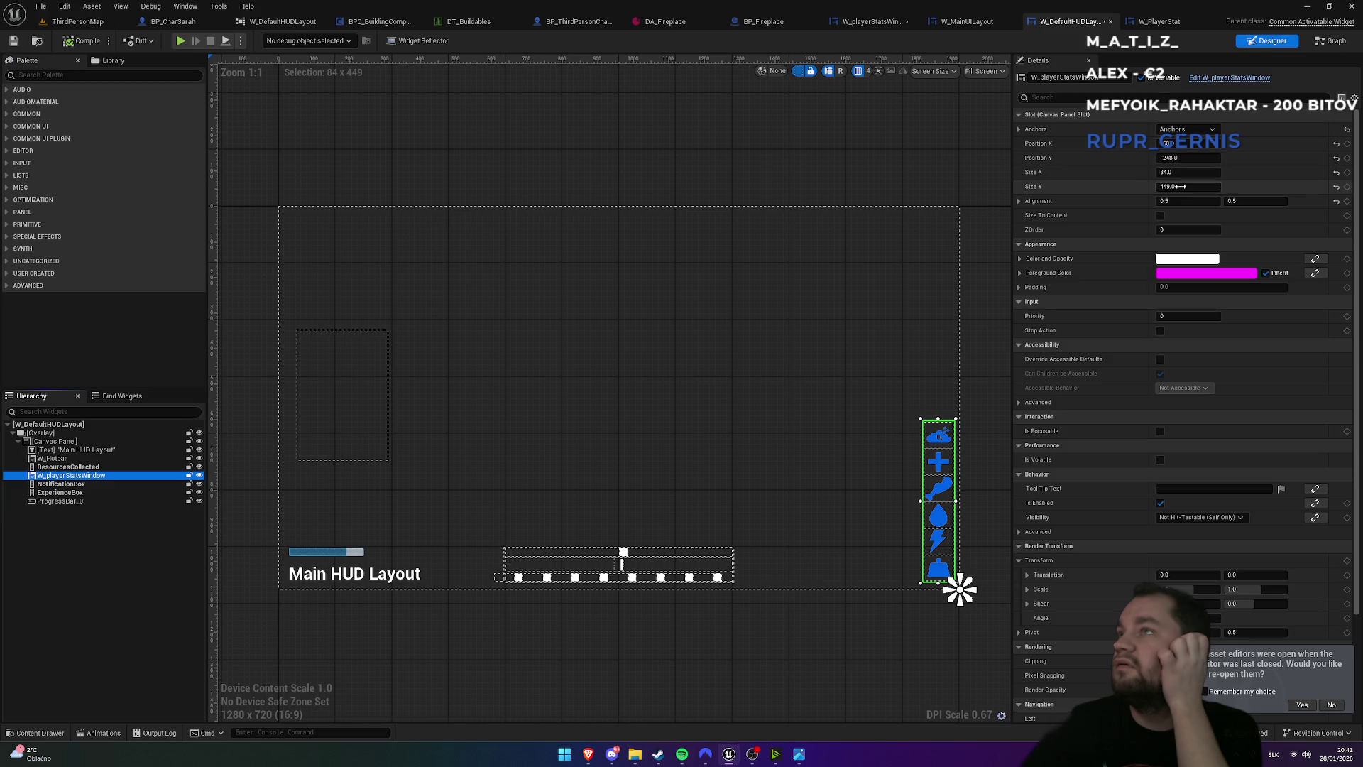
click(1180, 187)
key(Return)
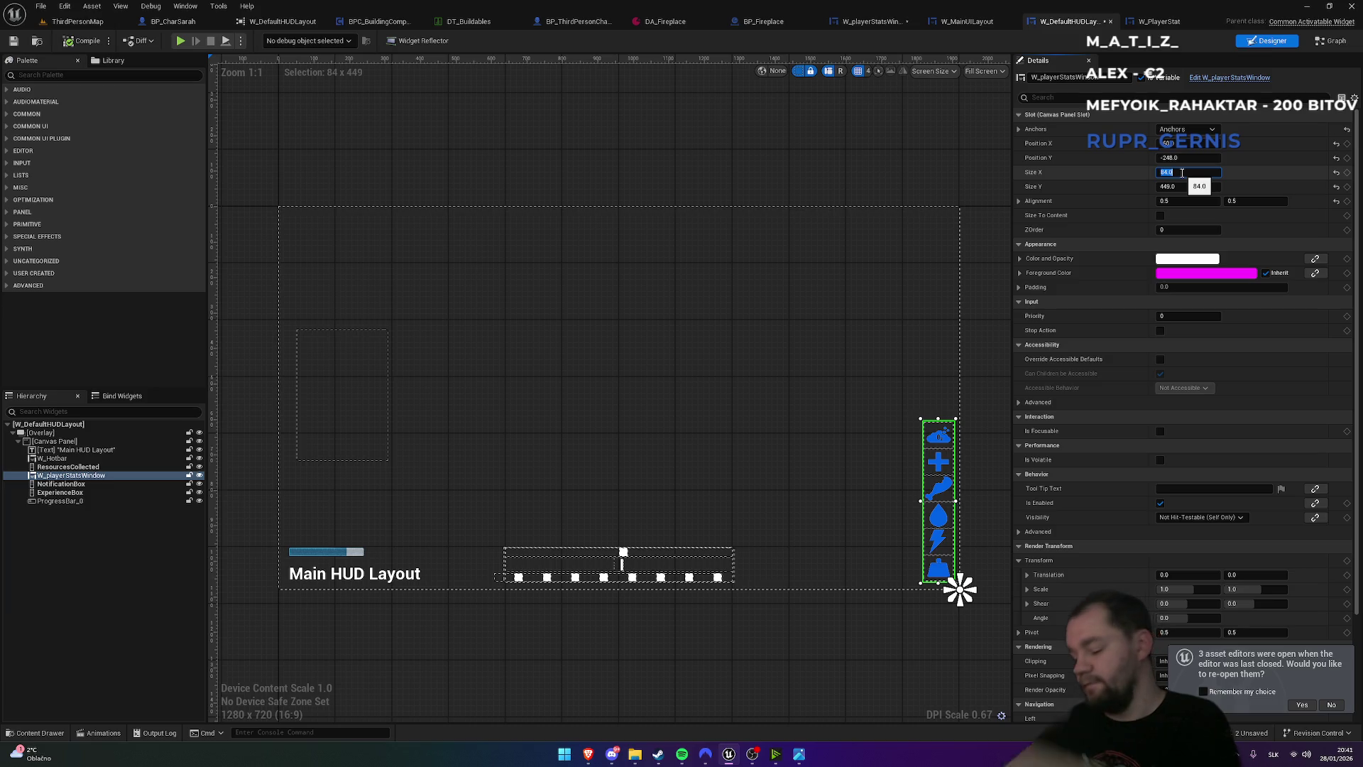
text(220)
key(Return)
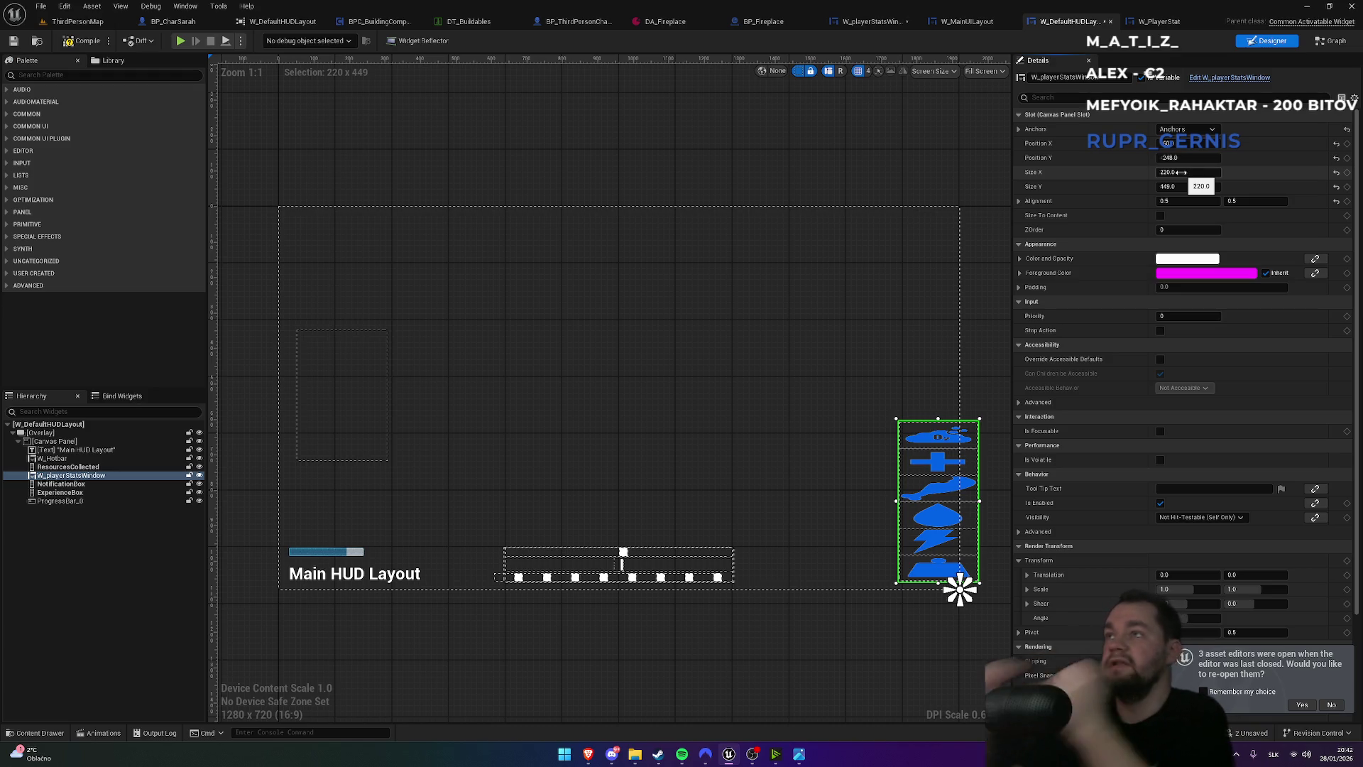
click(1180, 172)
text(245)
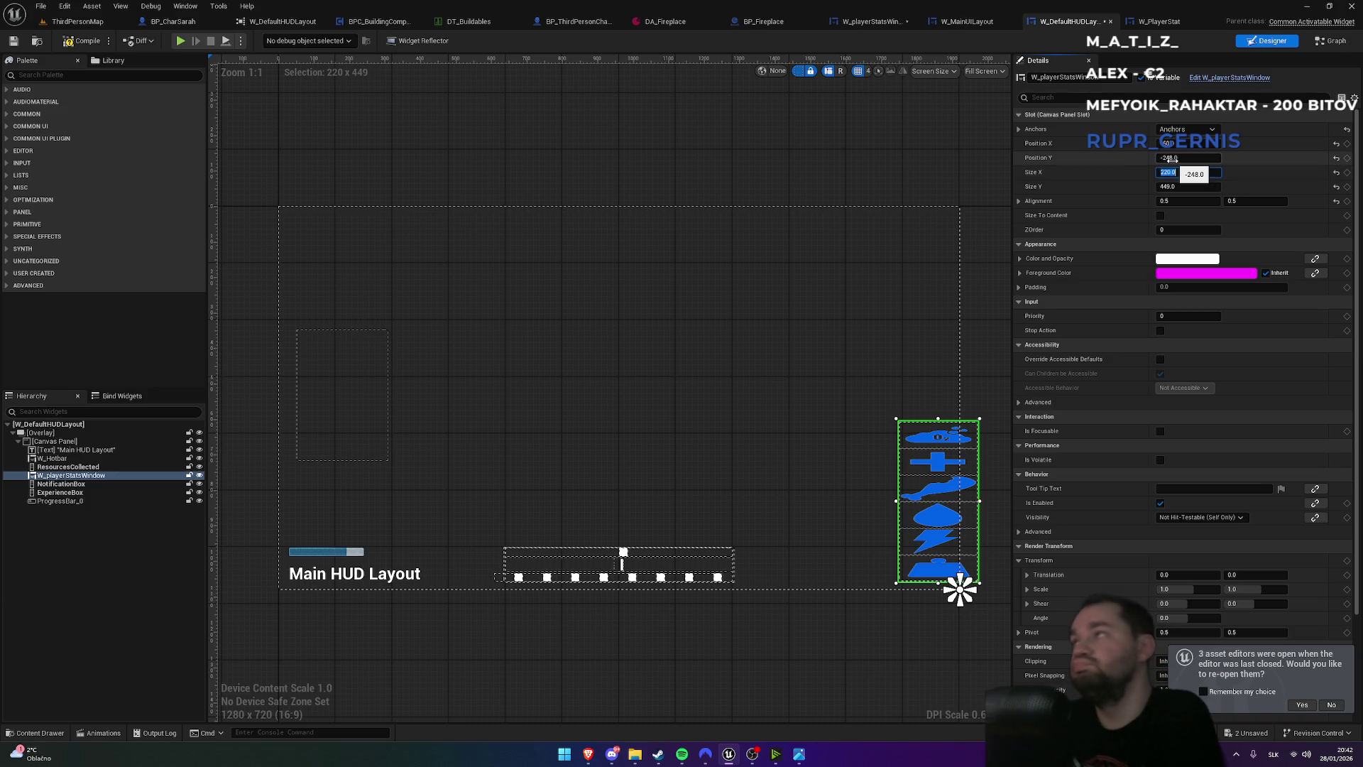
key(Return)
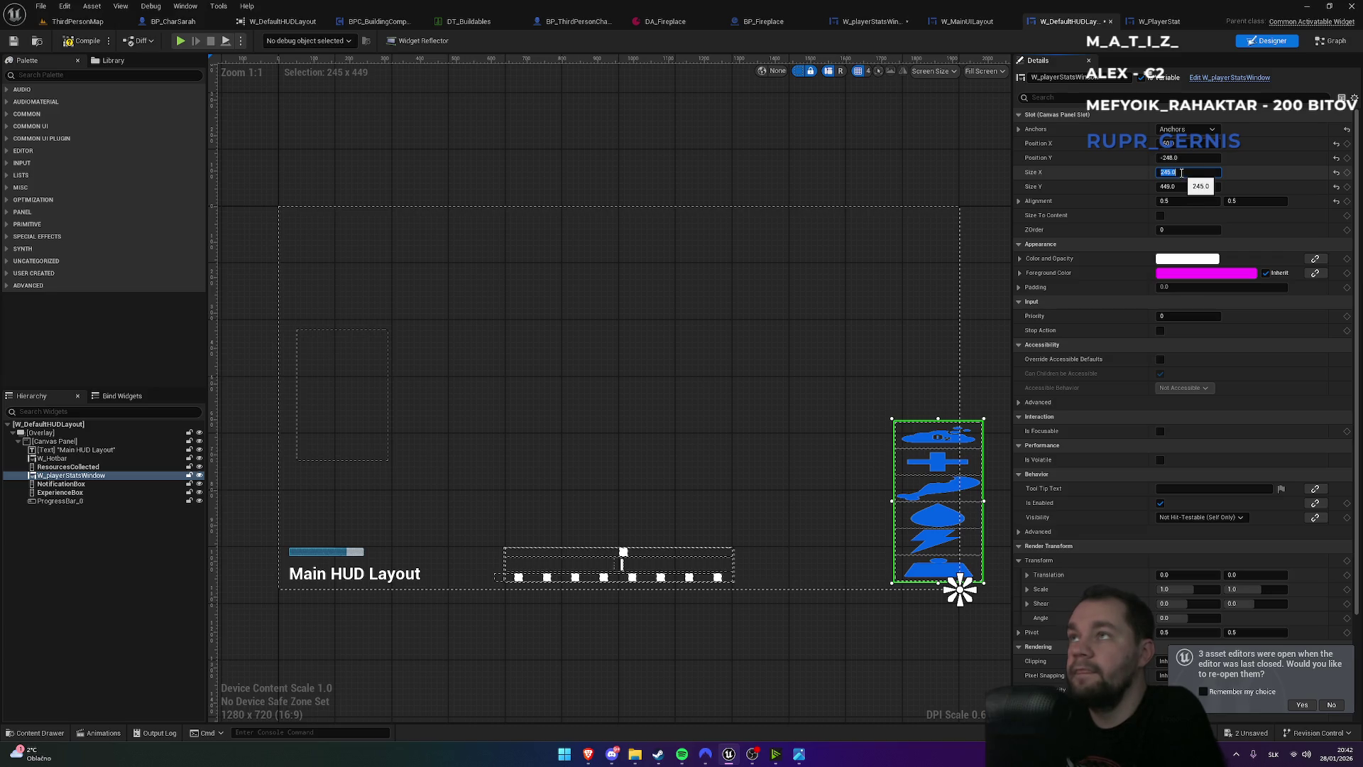
click(361, 553)
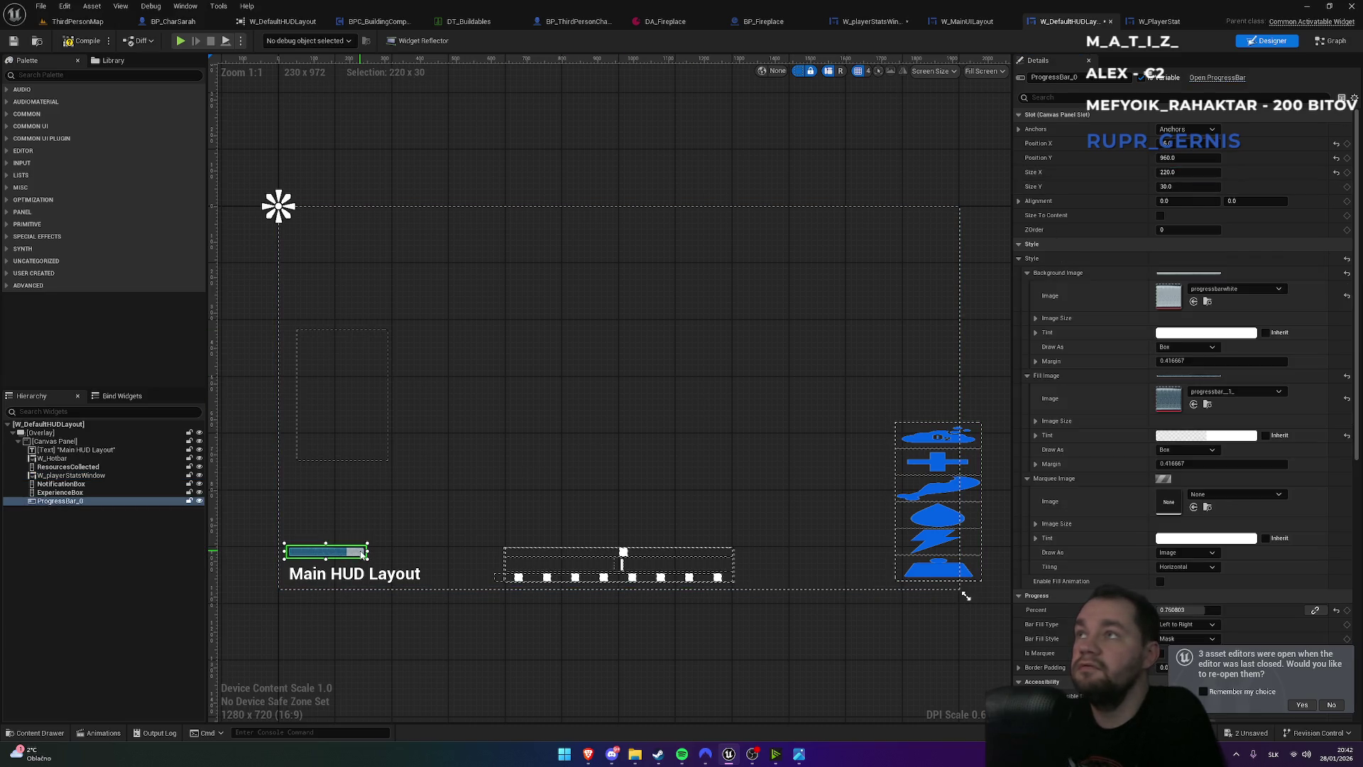
click(916, 521)
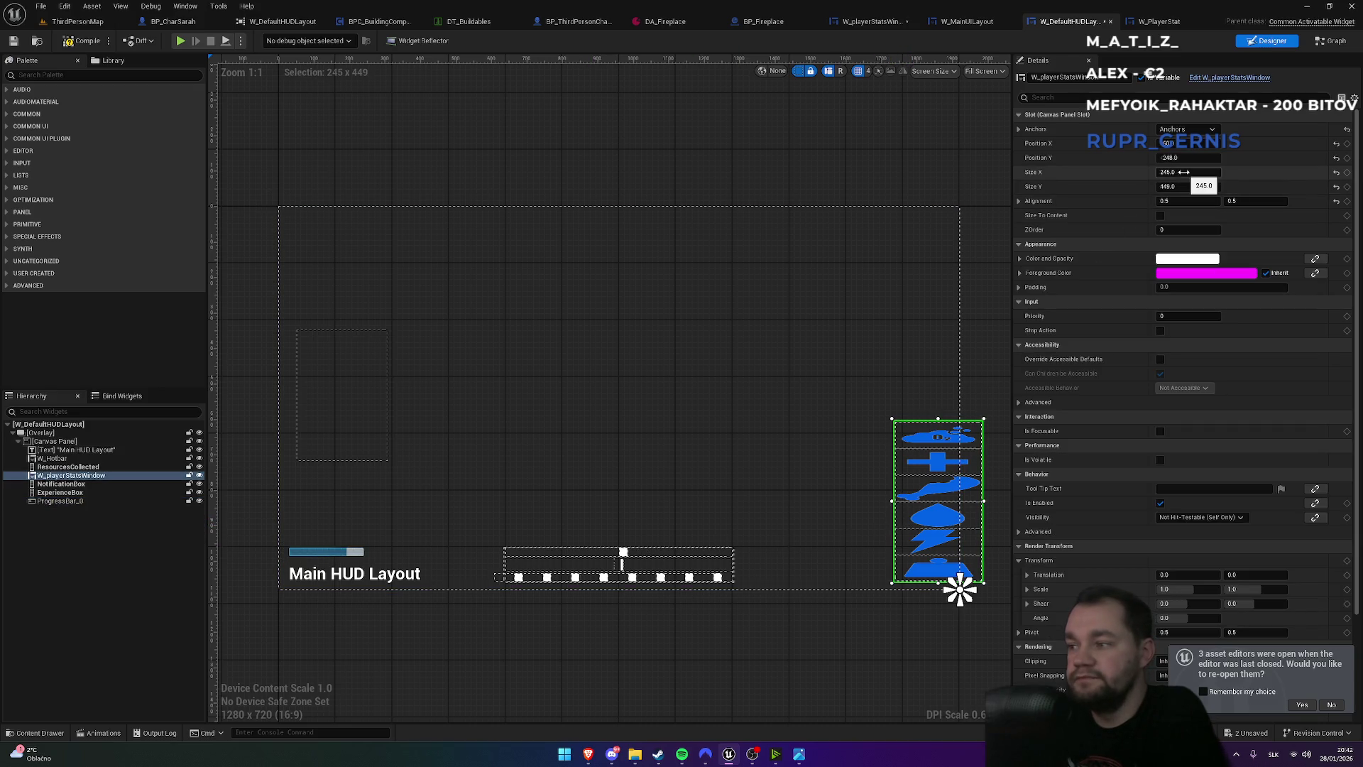
click(1184, 172)
text(235)
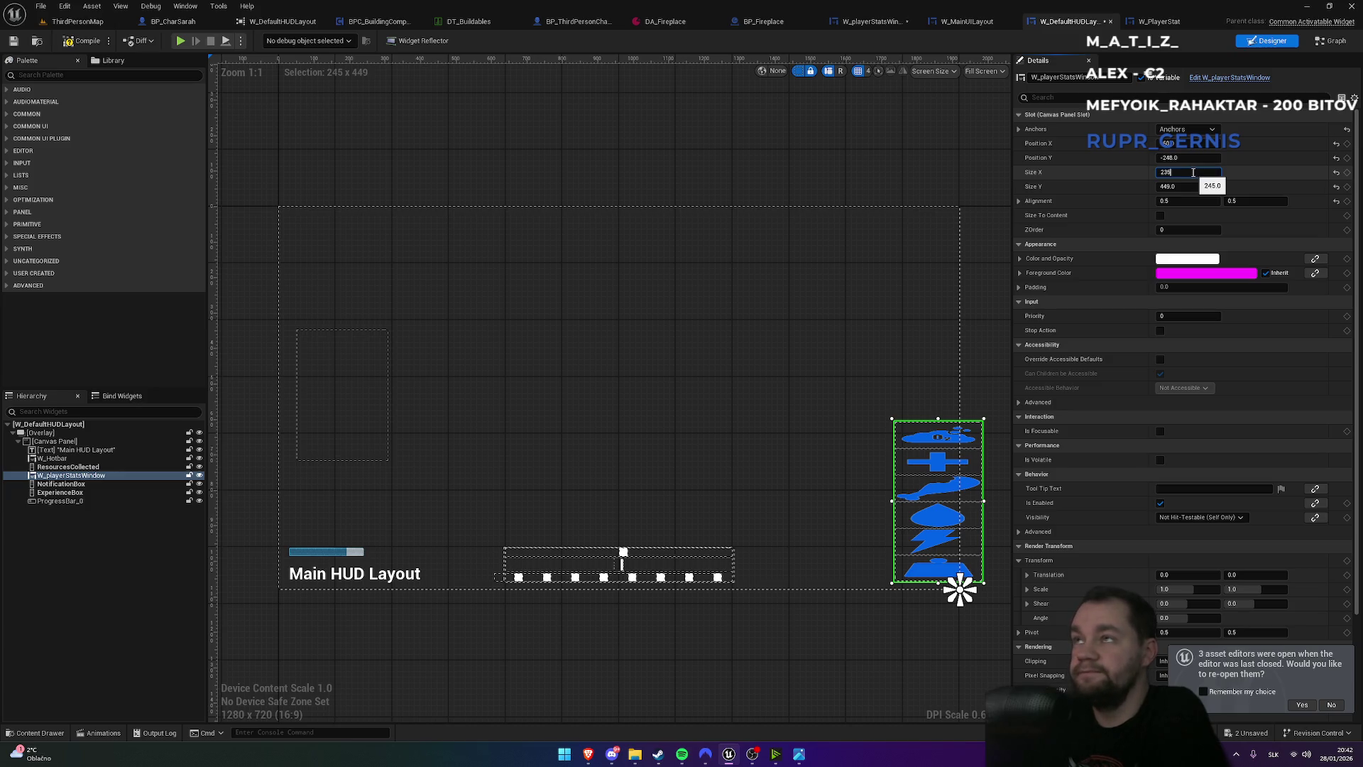
text(0)
key(Return)
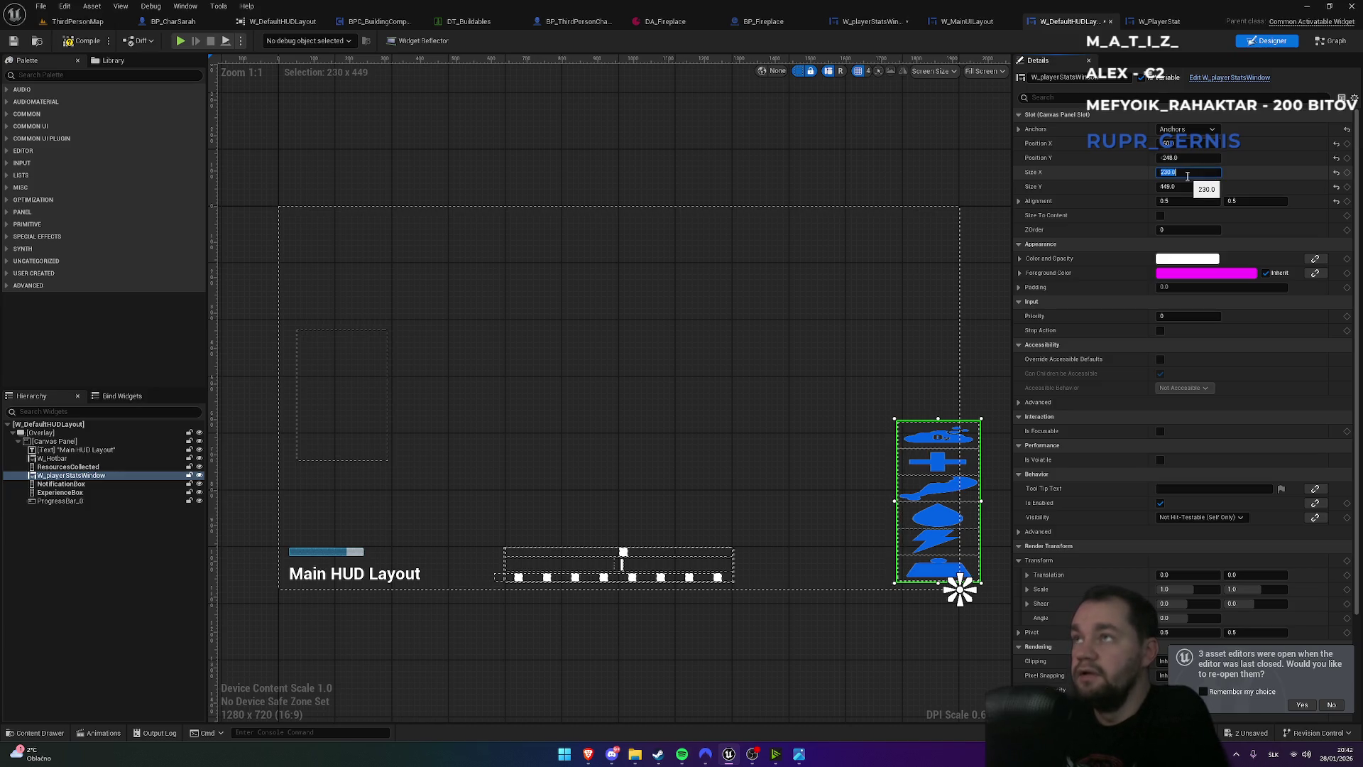
click(1202, 157)
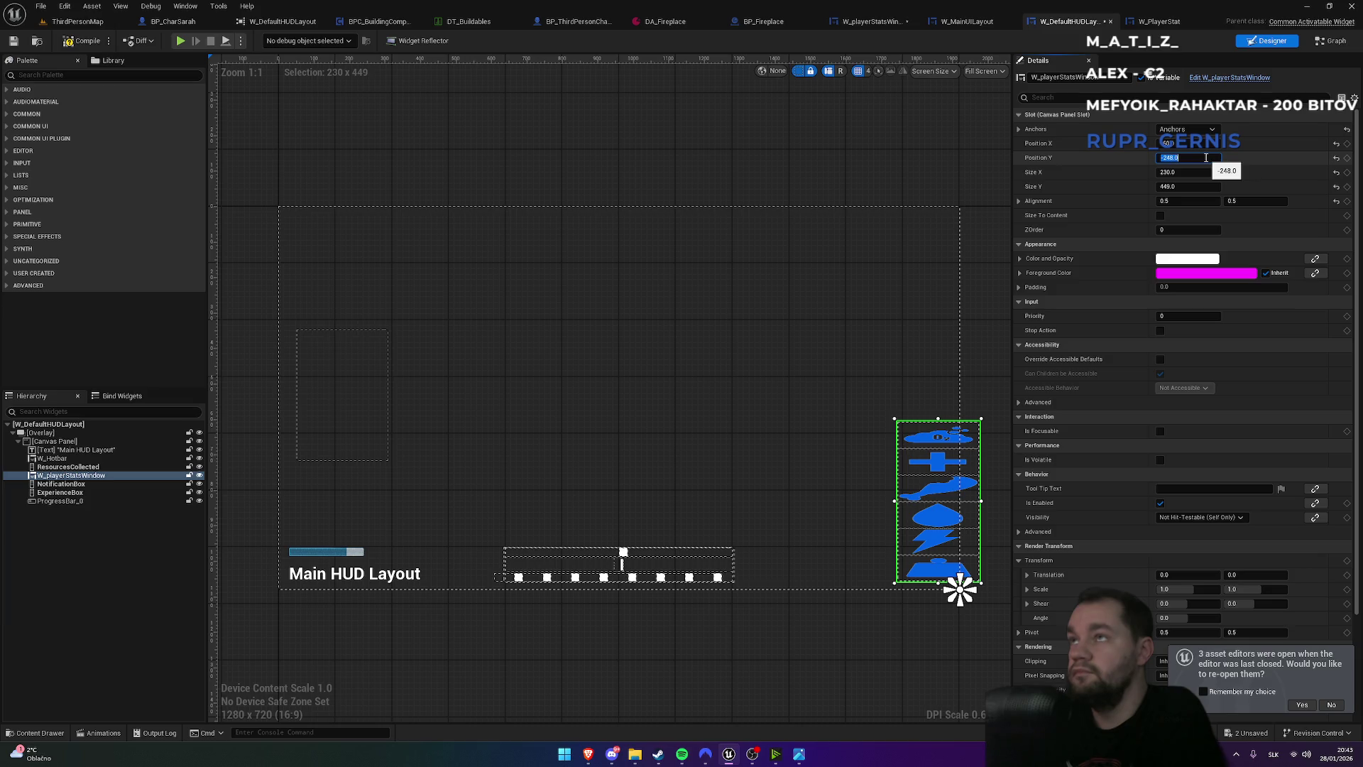
text(-)
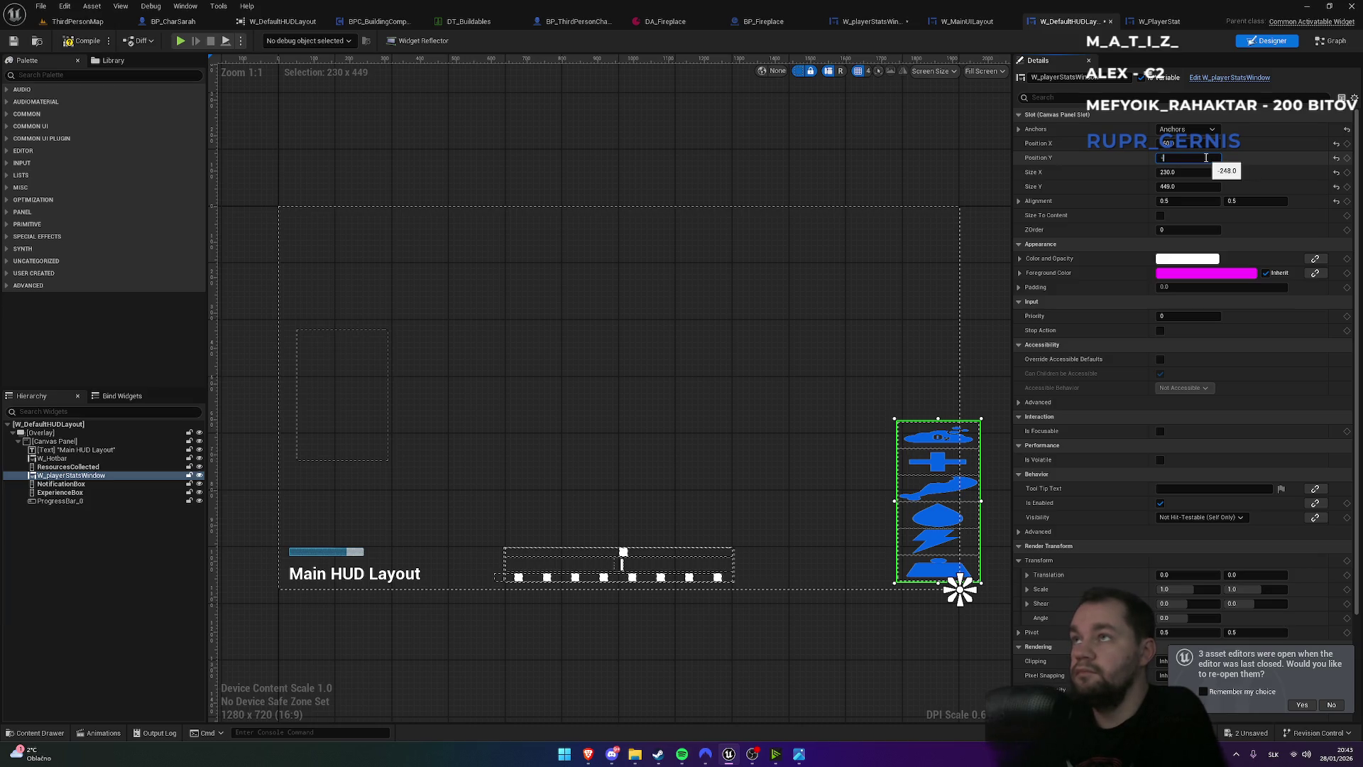
key(Return)
text(-)
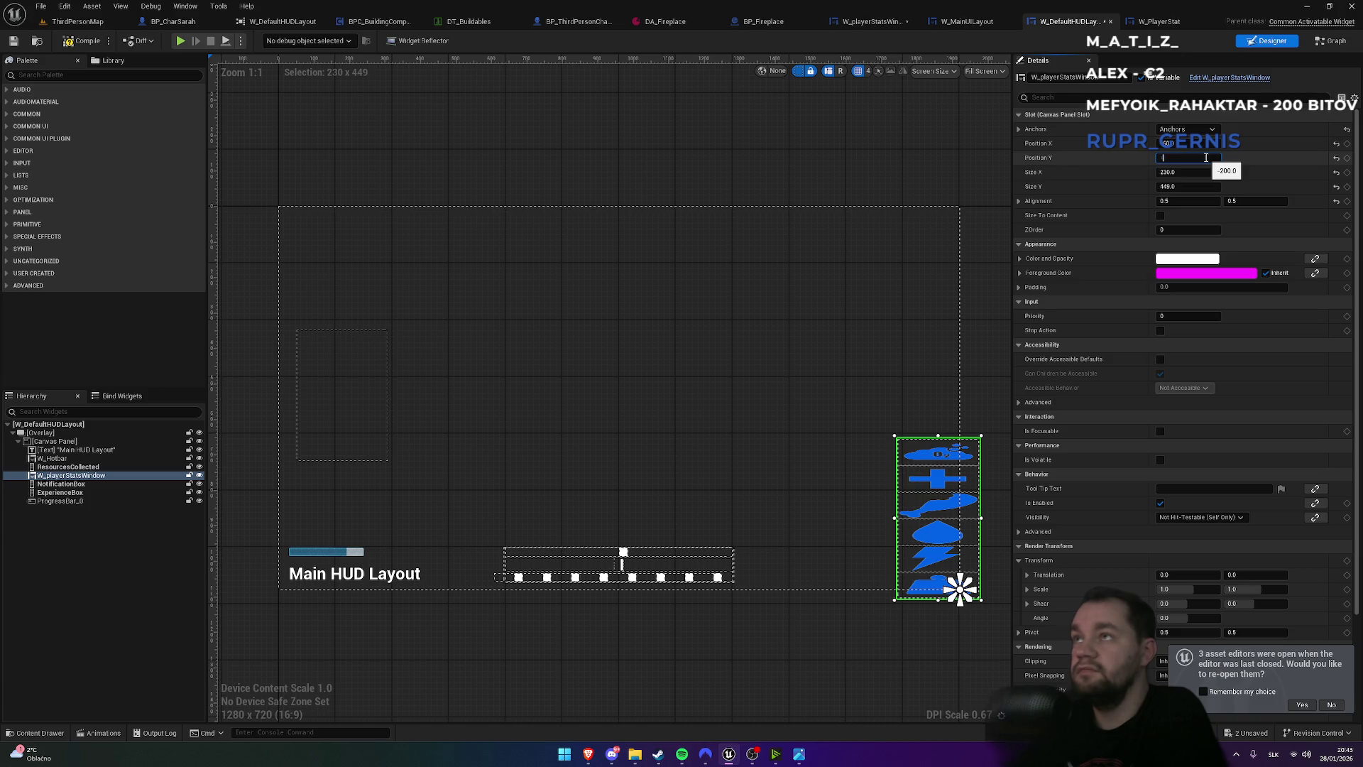
key(Return)
click(1184, 143)
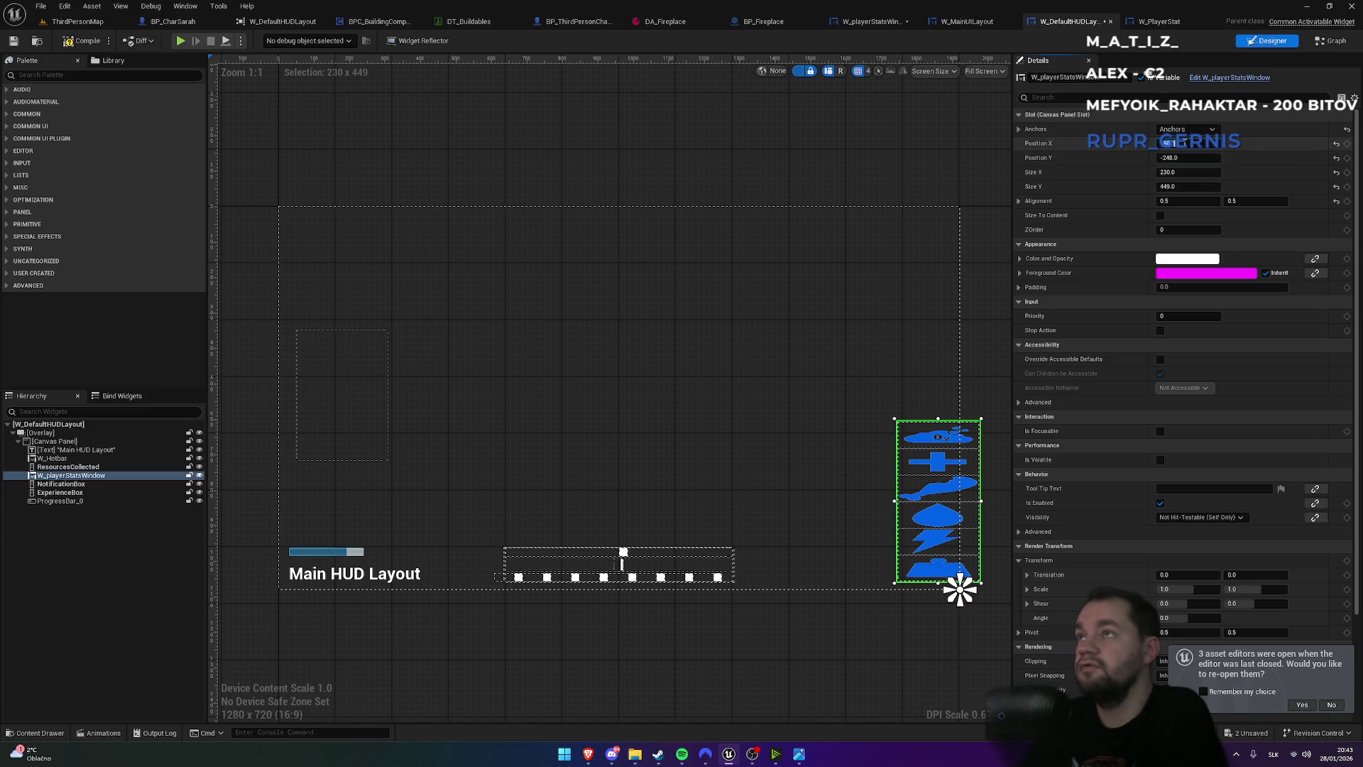
text(40)
key(Return)
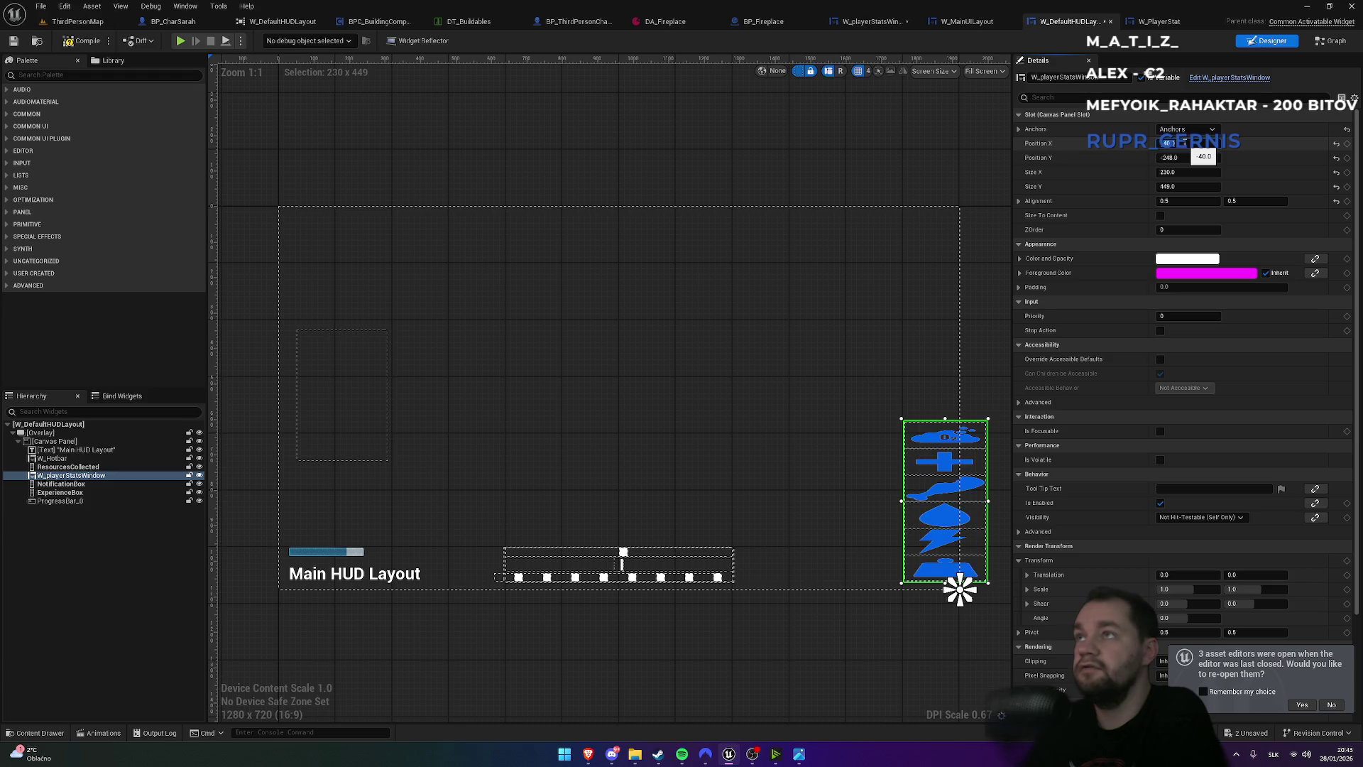
text(0)
key(Return)
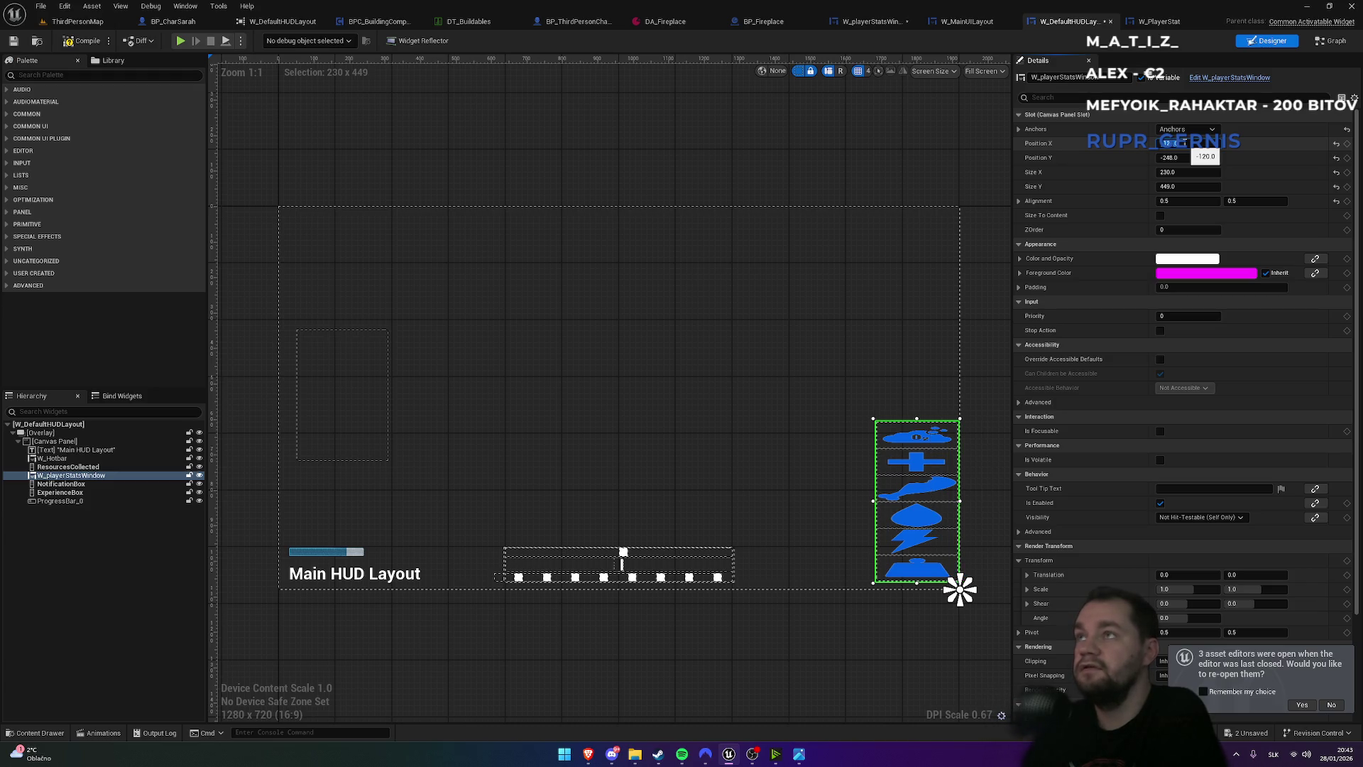
text(0)
key(Return)
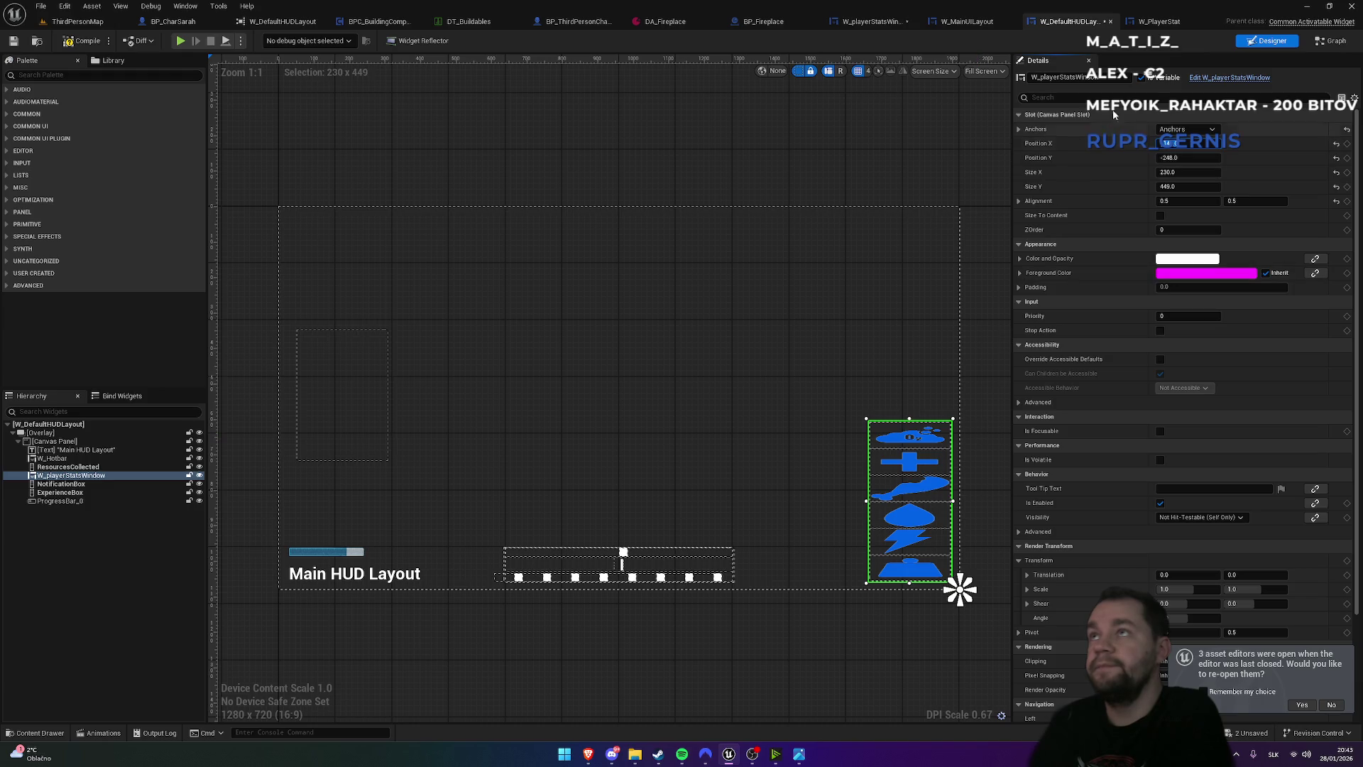
click(1158, 30)
click(1090, 29)
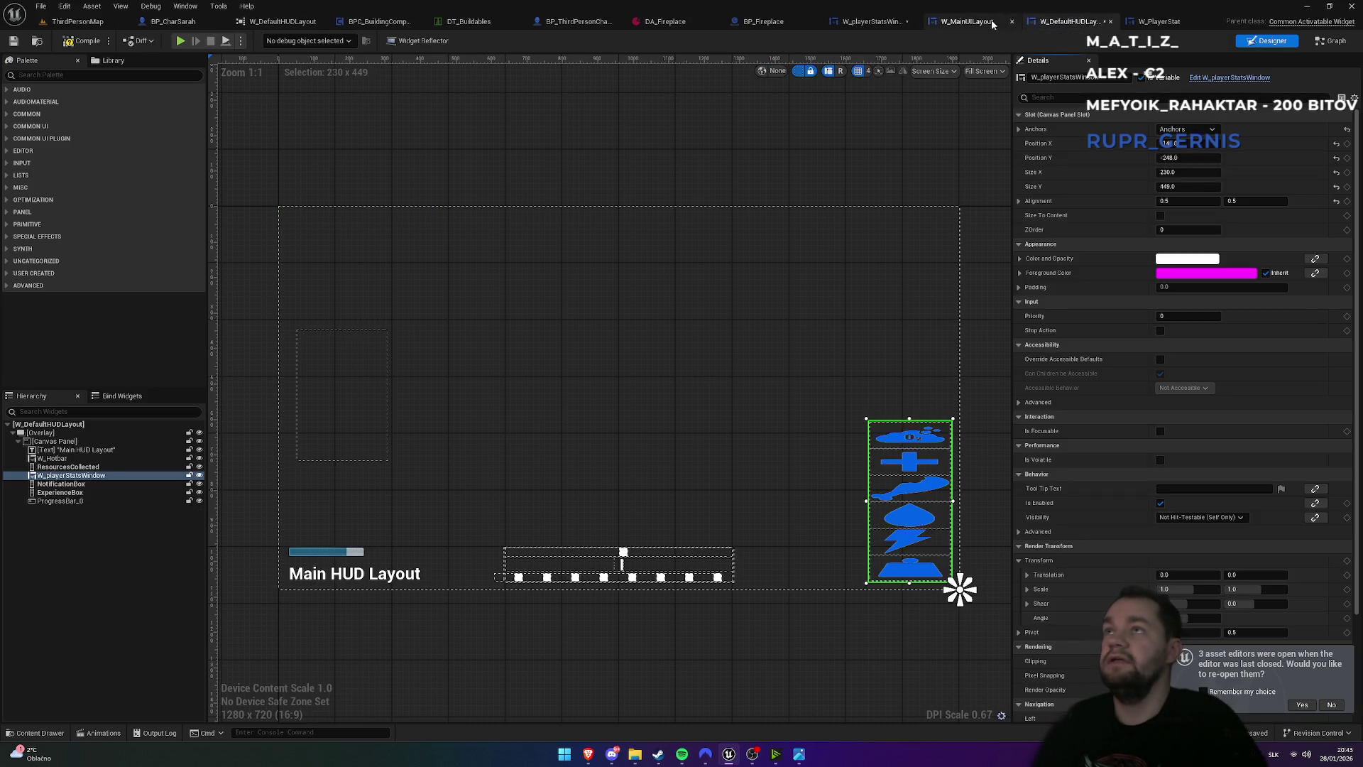
- In W_playerStatsWindow, duplicate the weight stat's size box into the stats column
click(962, 25)
click(893, 27)
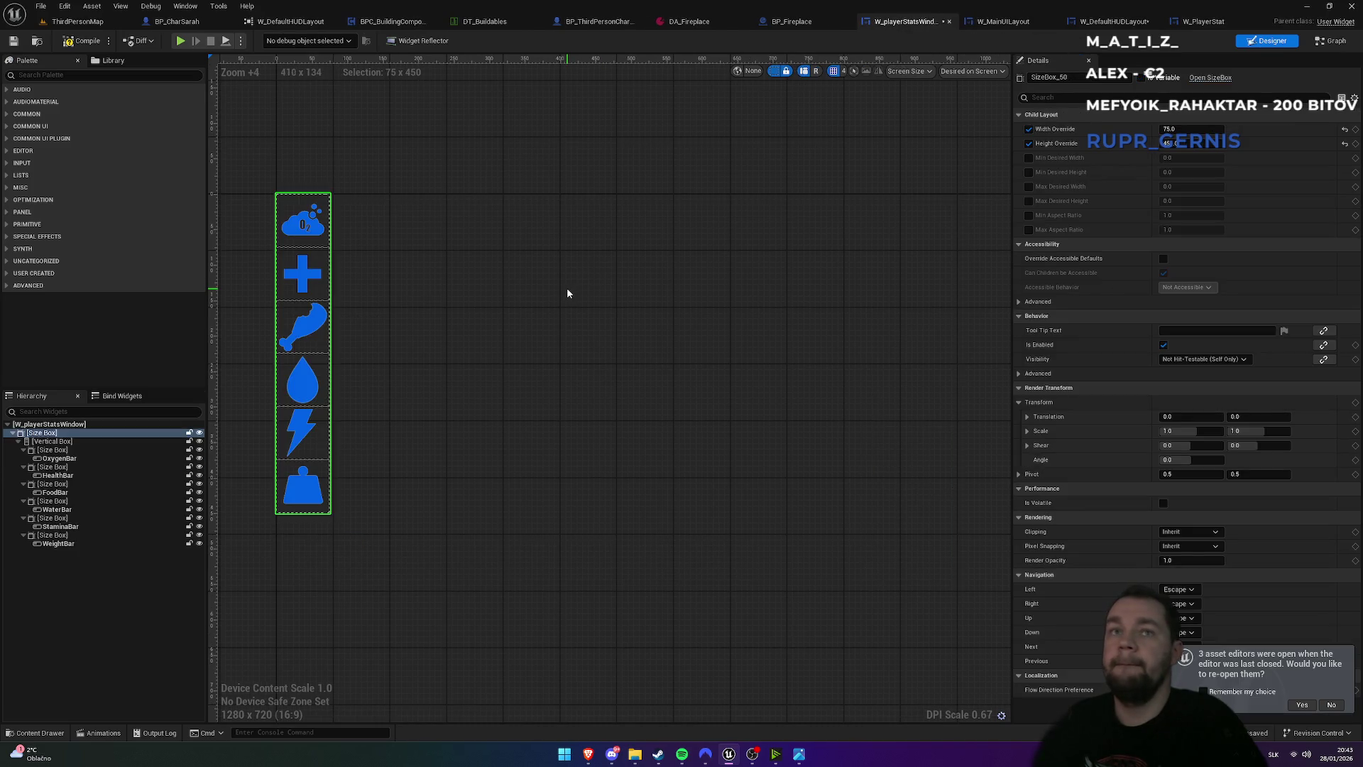
click(54, 534)
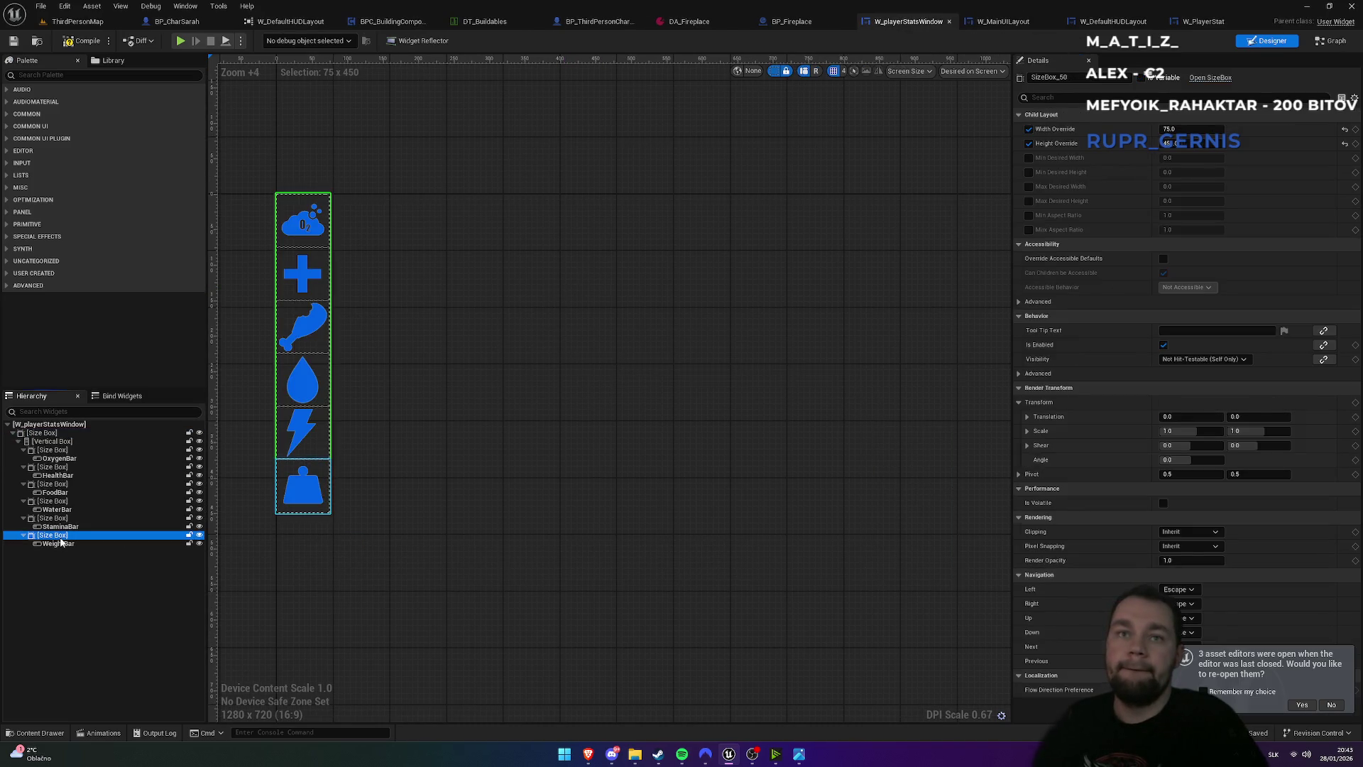
click(47, 442)
key(ctrl+v)
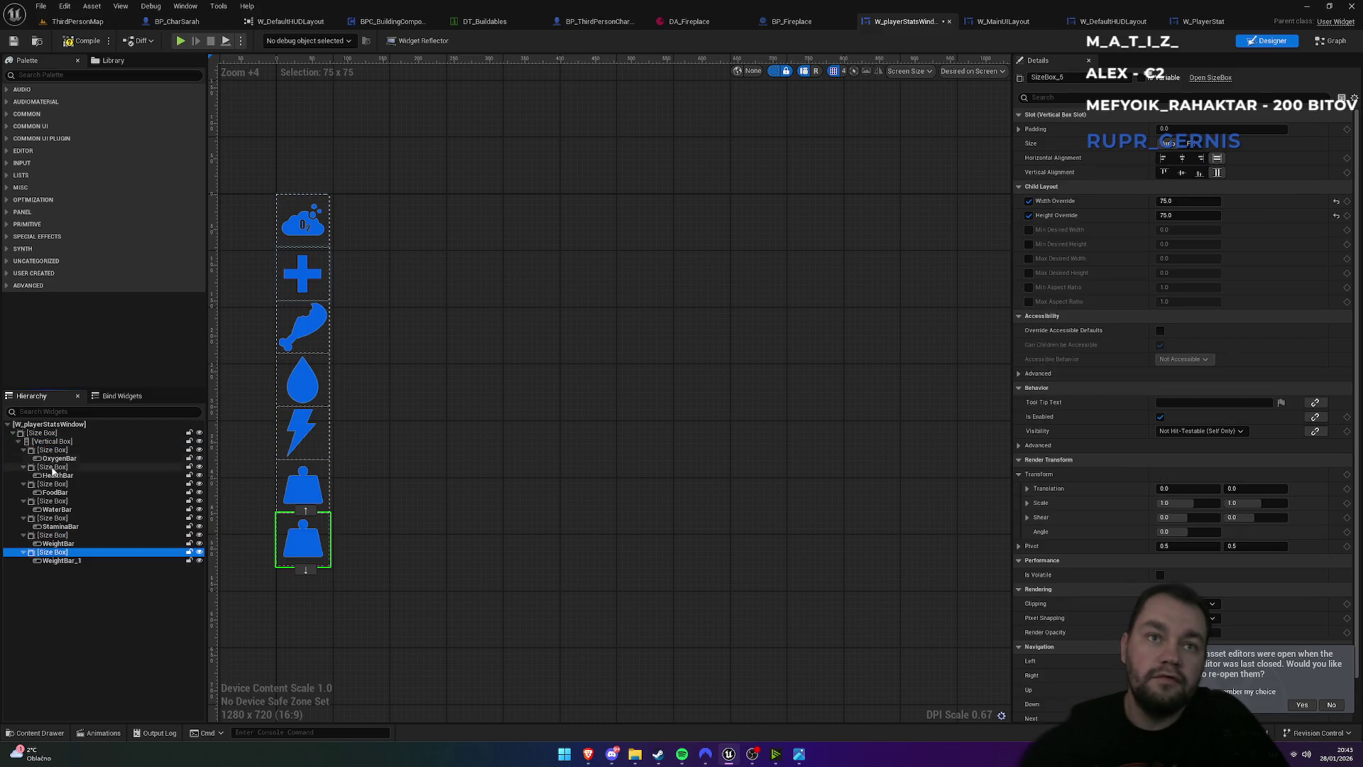
- Try a column height override of 500, then set it back to 450
click(47, 443)
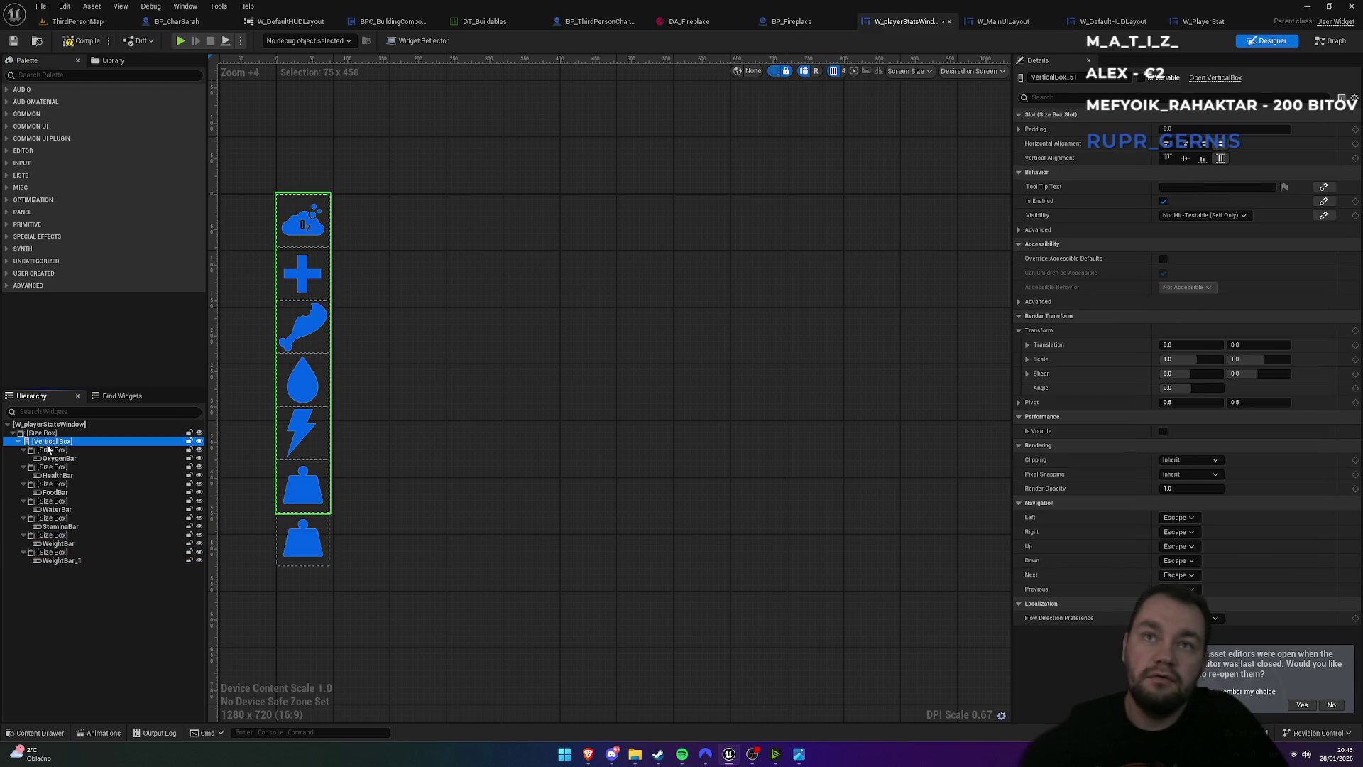
click(49, 434)
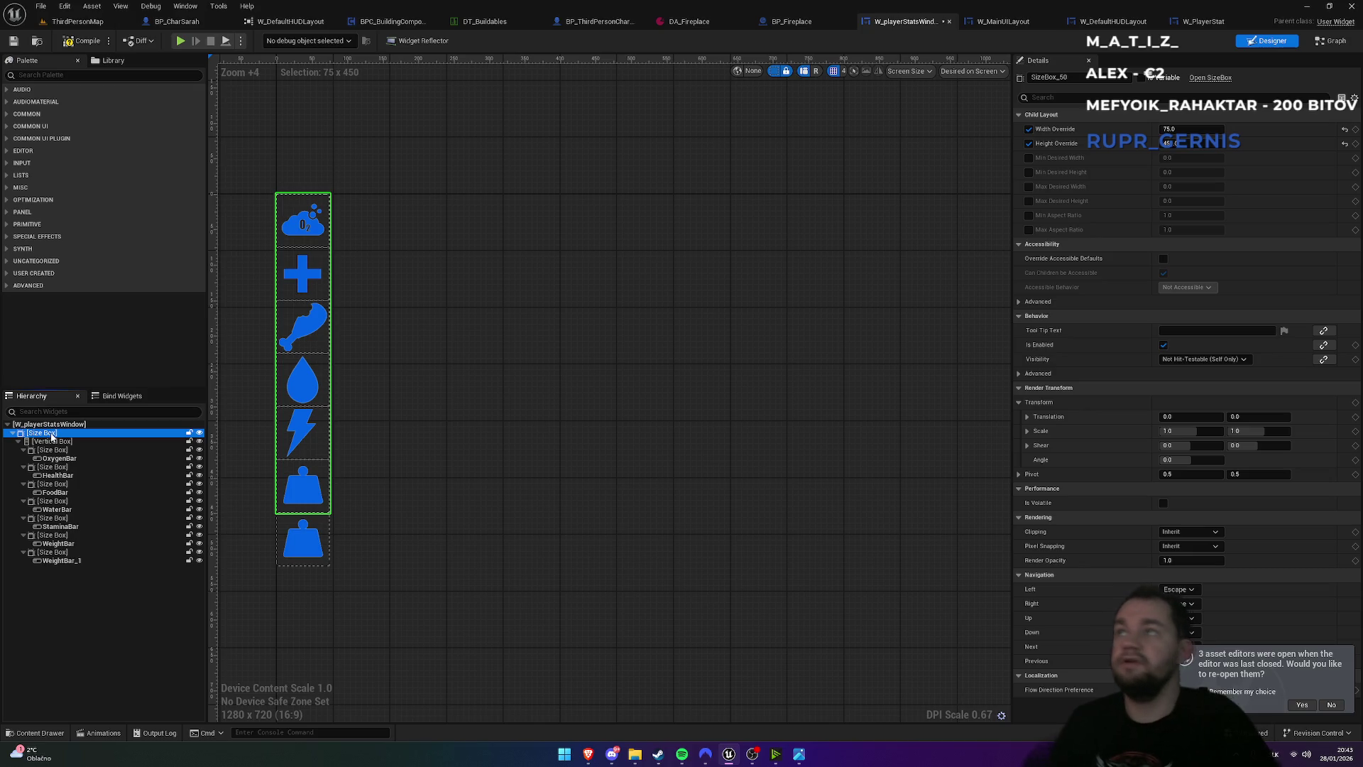
click(1192, 144)
text(500)
key(Return)
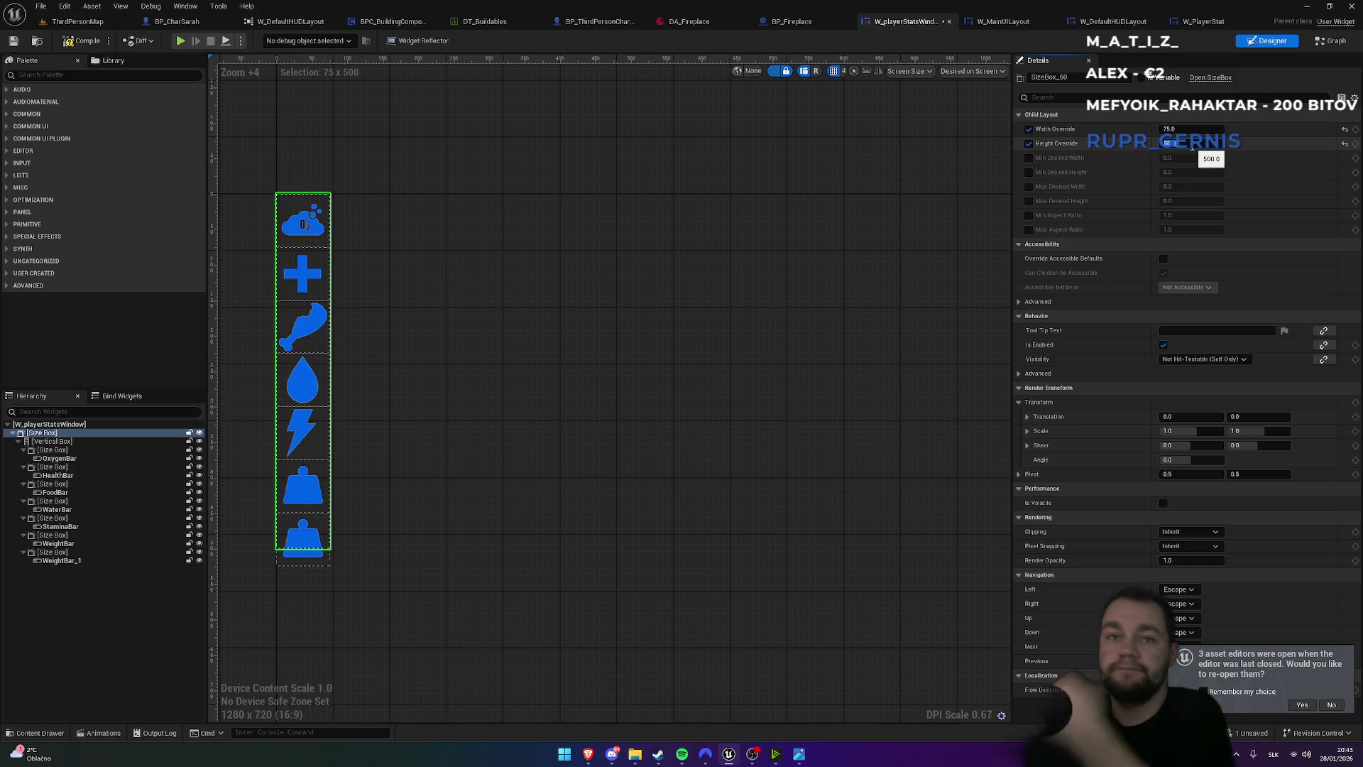
text(450)
key(Return)
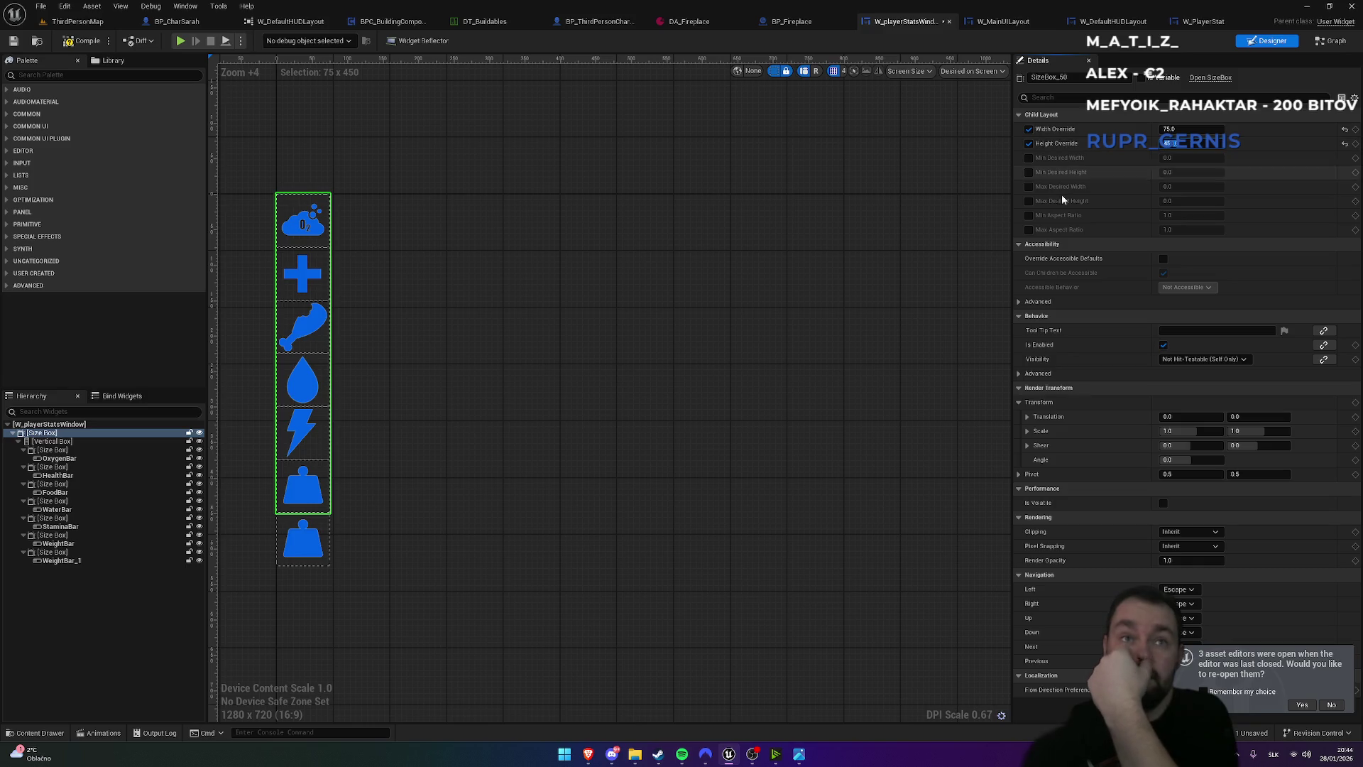
- Select the new last size box and its duplicated weight bar, WeightBar_1
click(75, 442)
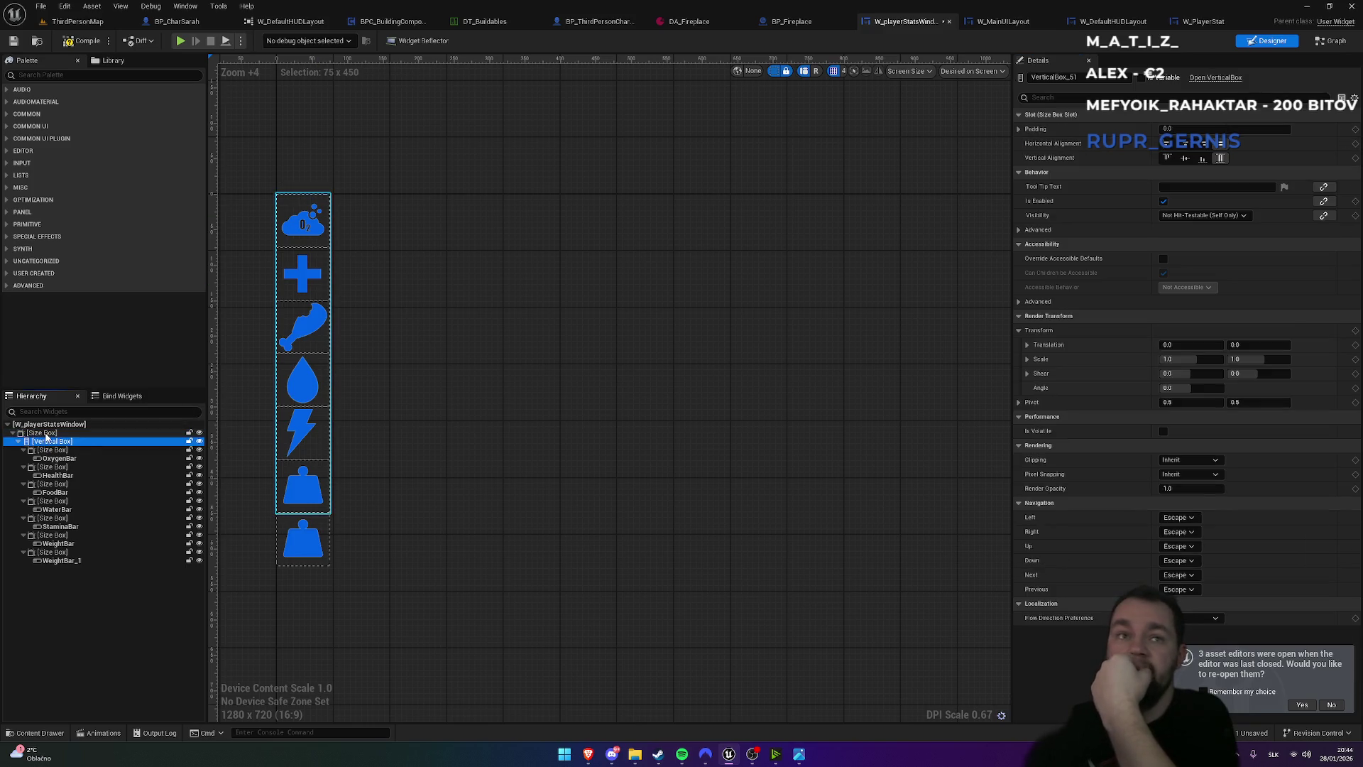
click(42, 434)
click(55, 552)
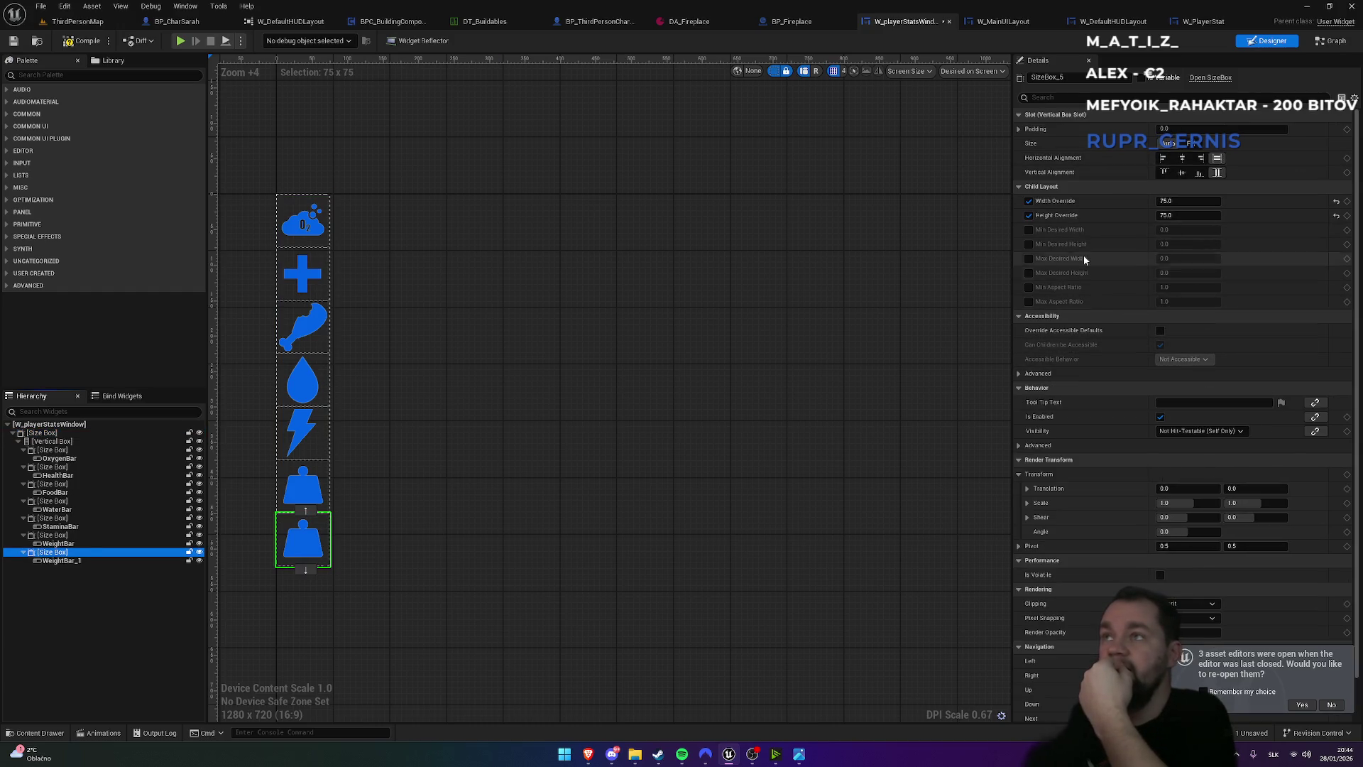
click(64, 561)
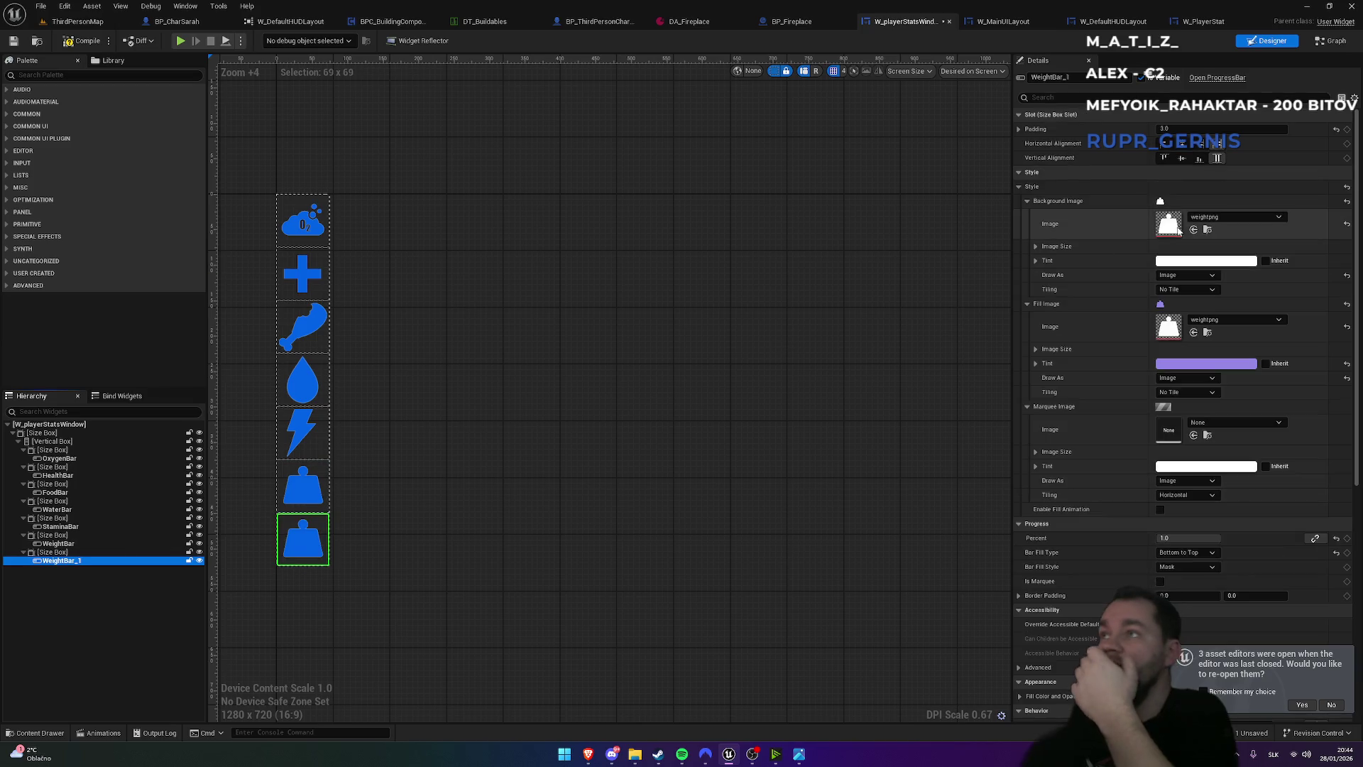
- Rename the duplicated weight bar to Freeze
click(1082, 79)
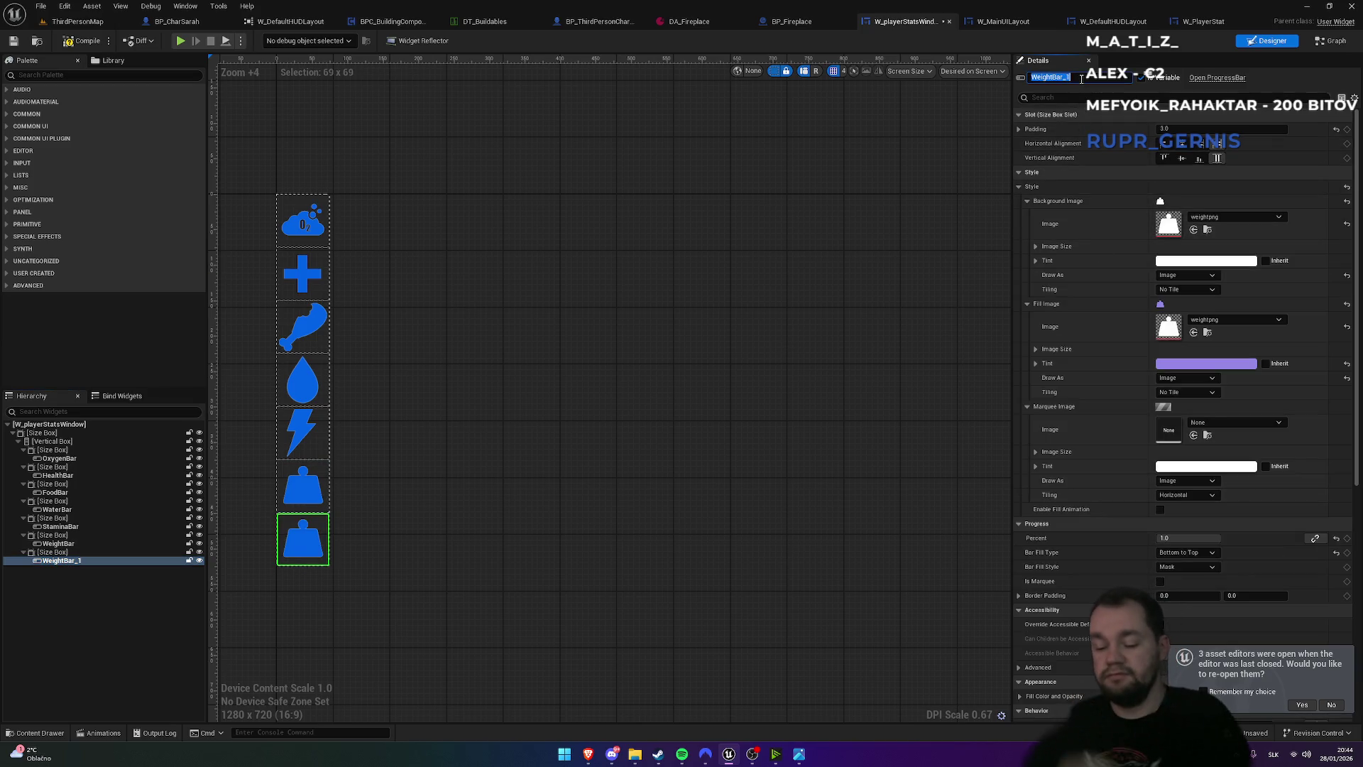
text(Cold)
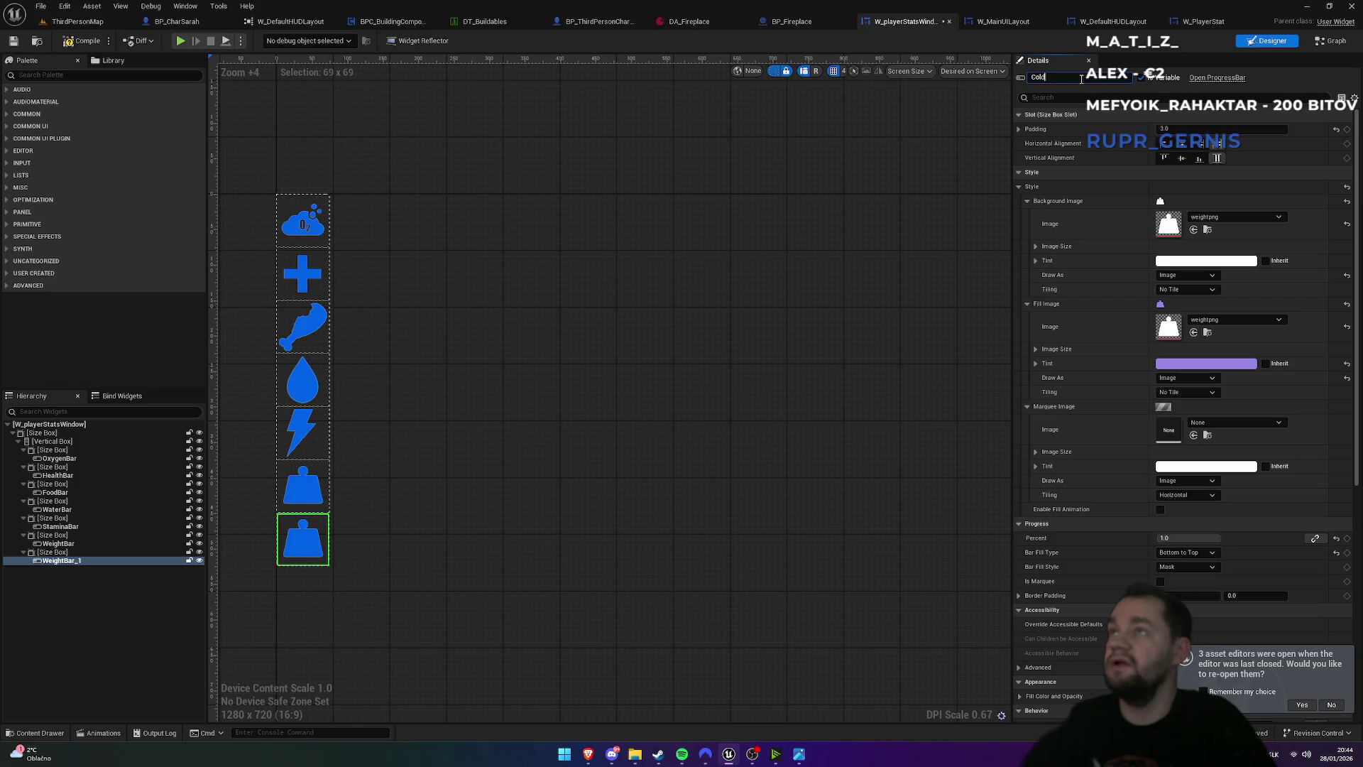
key(Return)
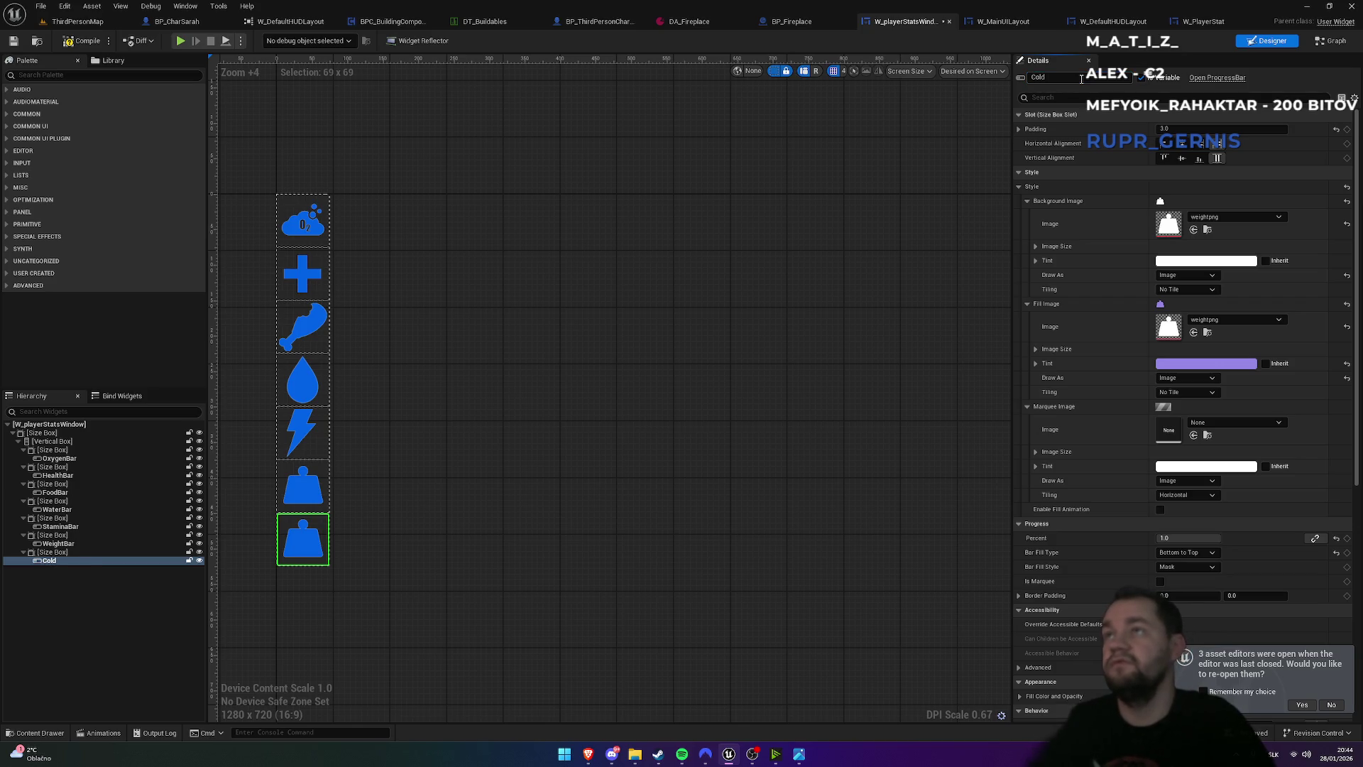
text(Frieze)
key(Return)
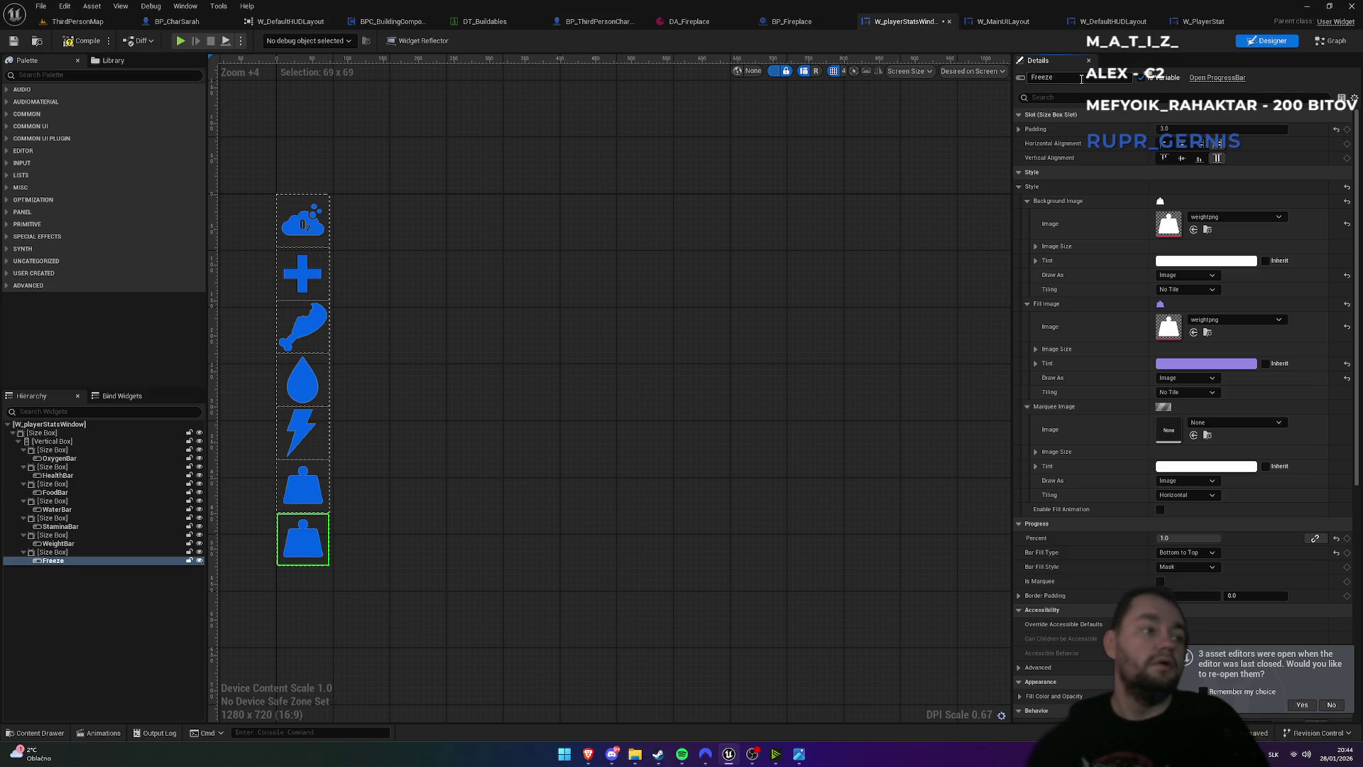
- Use progressbarwhite as the background image and the blue progress-bar texture as the fill image
click(1224, 217)
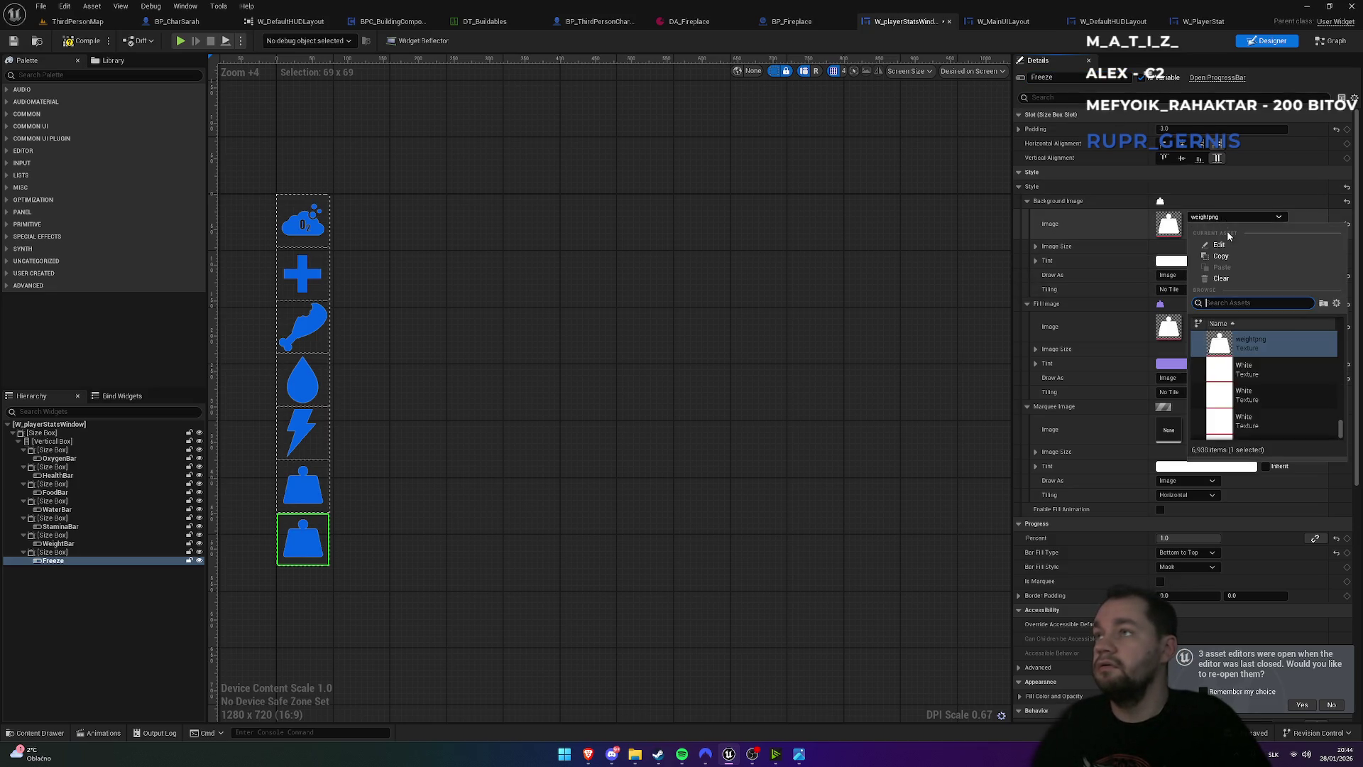
text(progre)
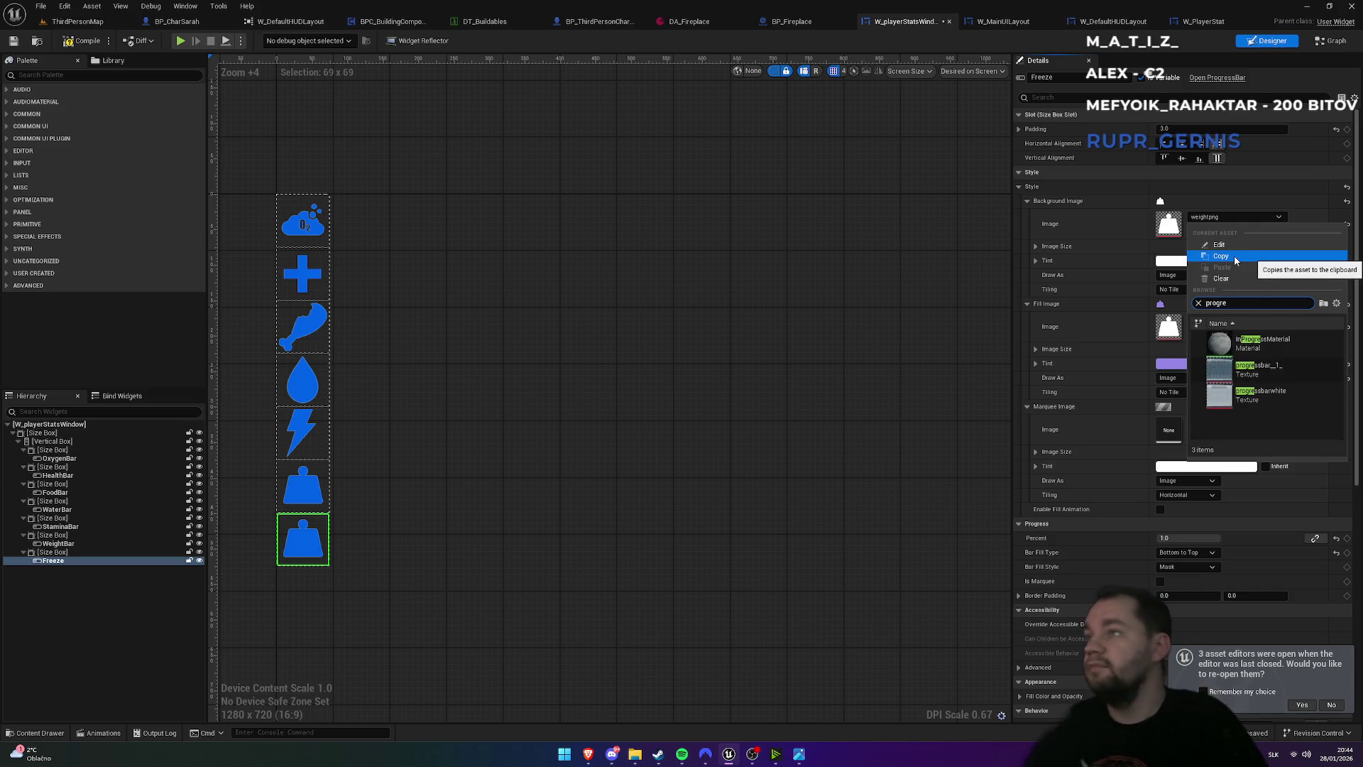
click(1260, 392)
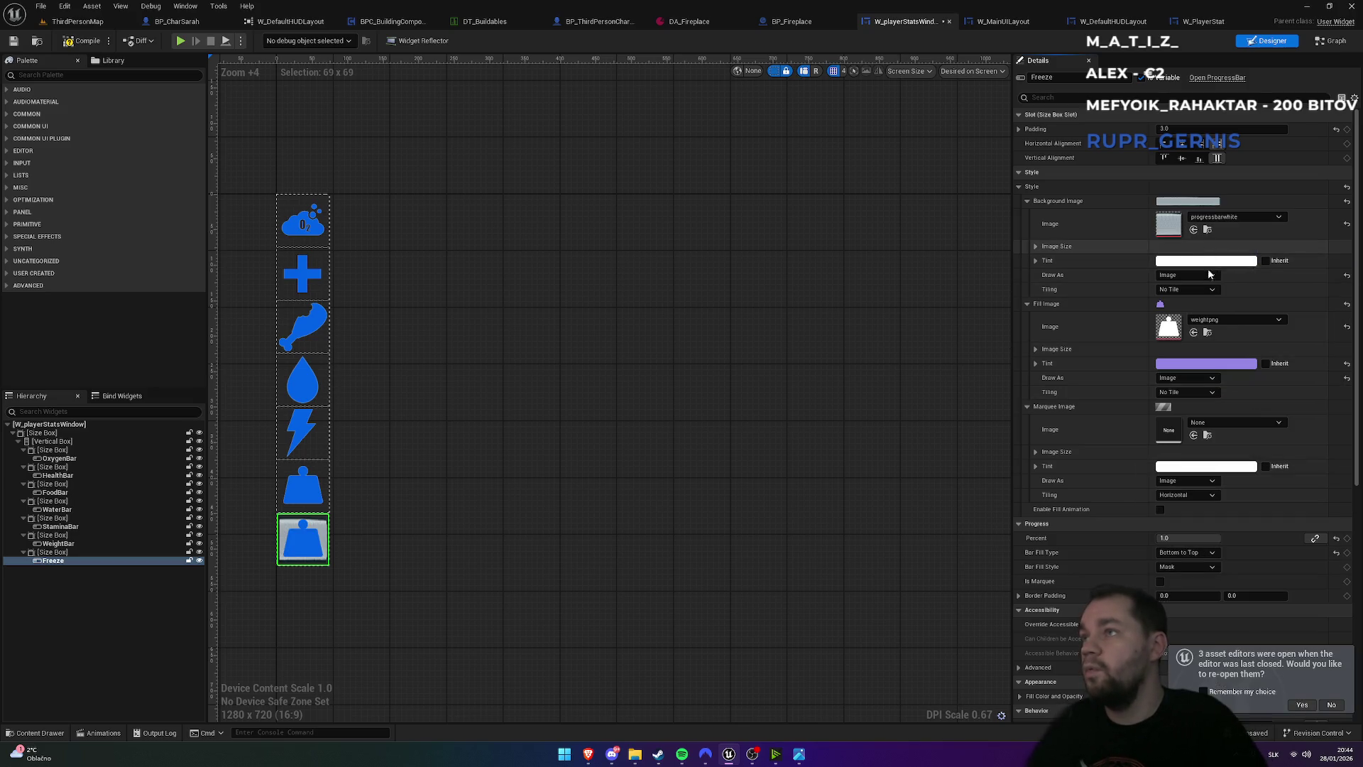
click(1234, 320)
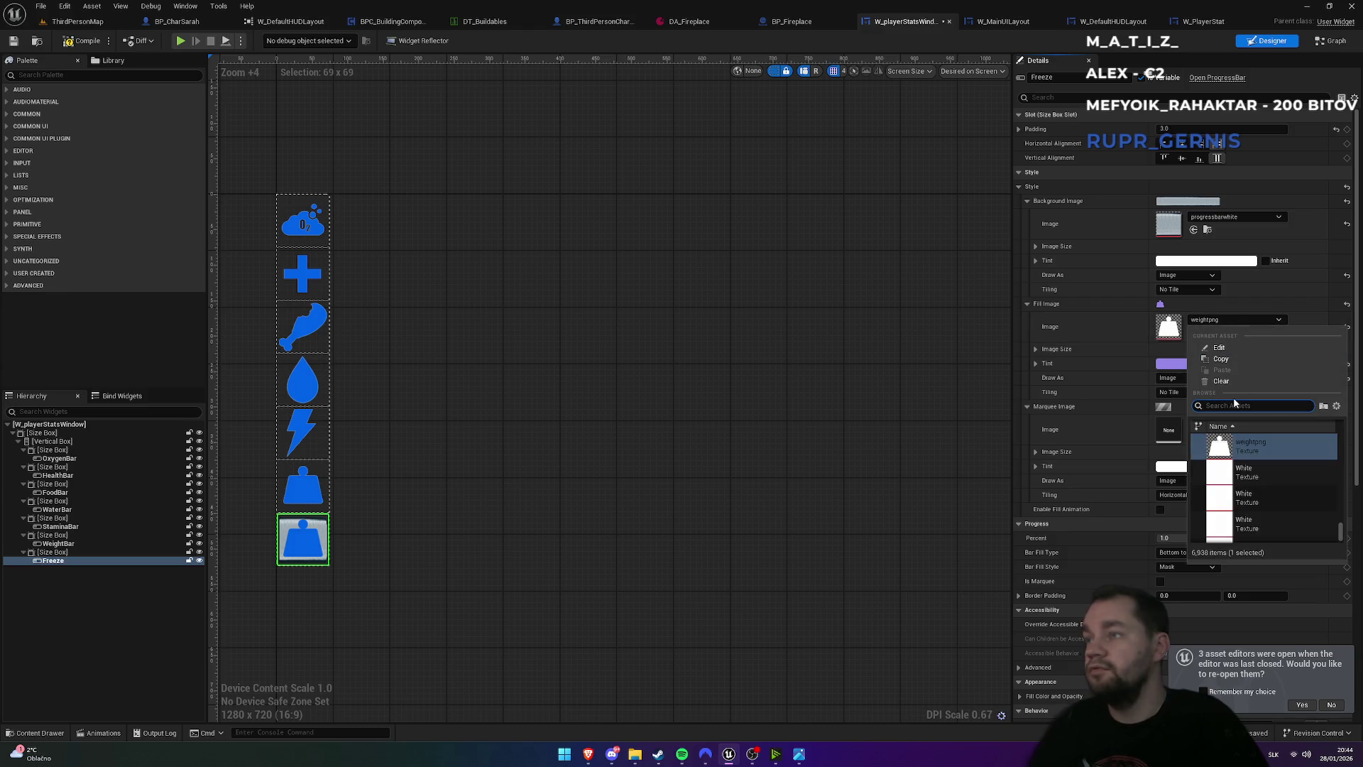
text(progres)
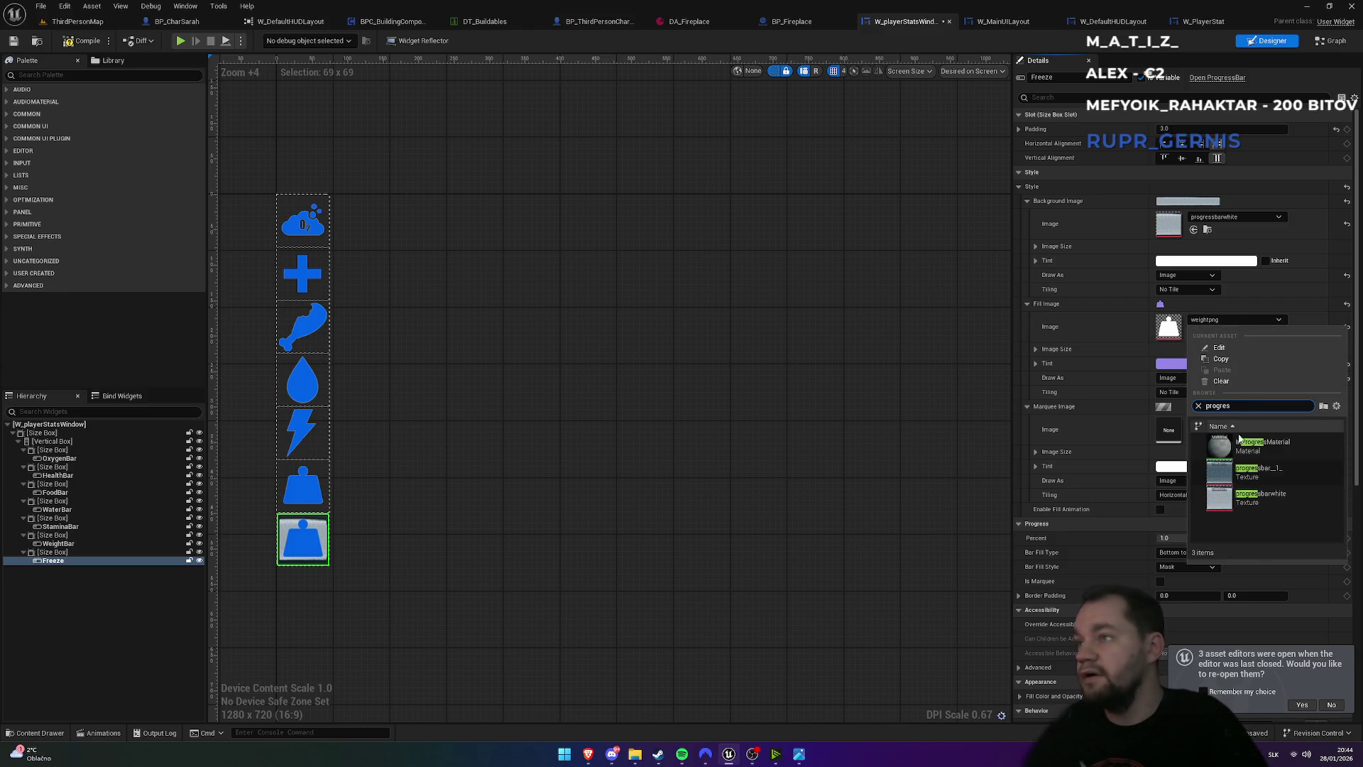
click(1251, 481)
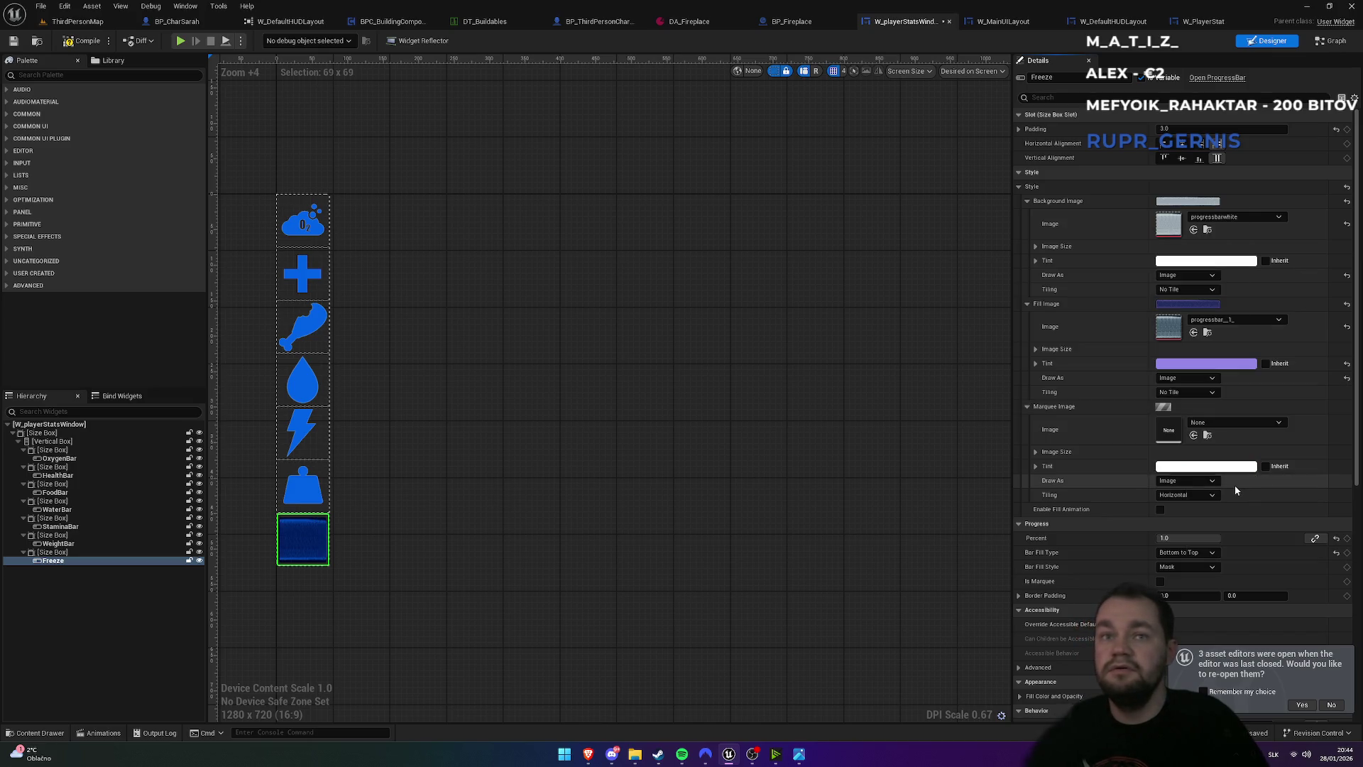
- Tint the fill image pale grey-blue with 0.75 alpha
click(1194, 367)
click(1021, 459)
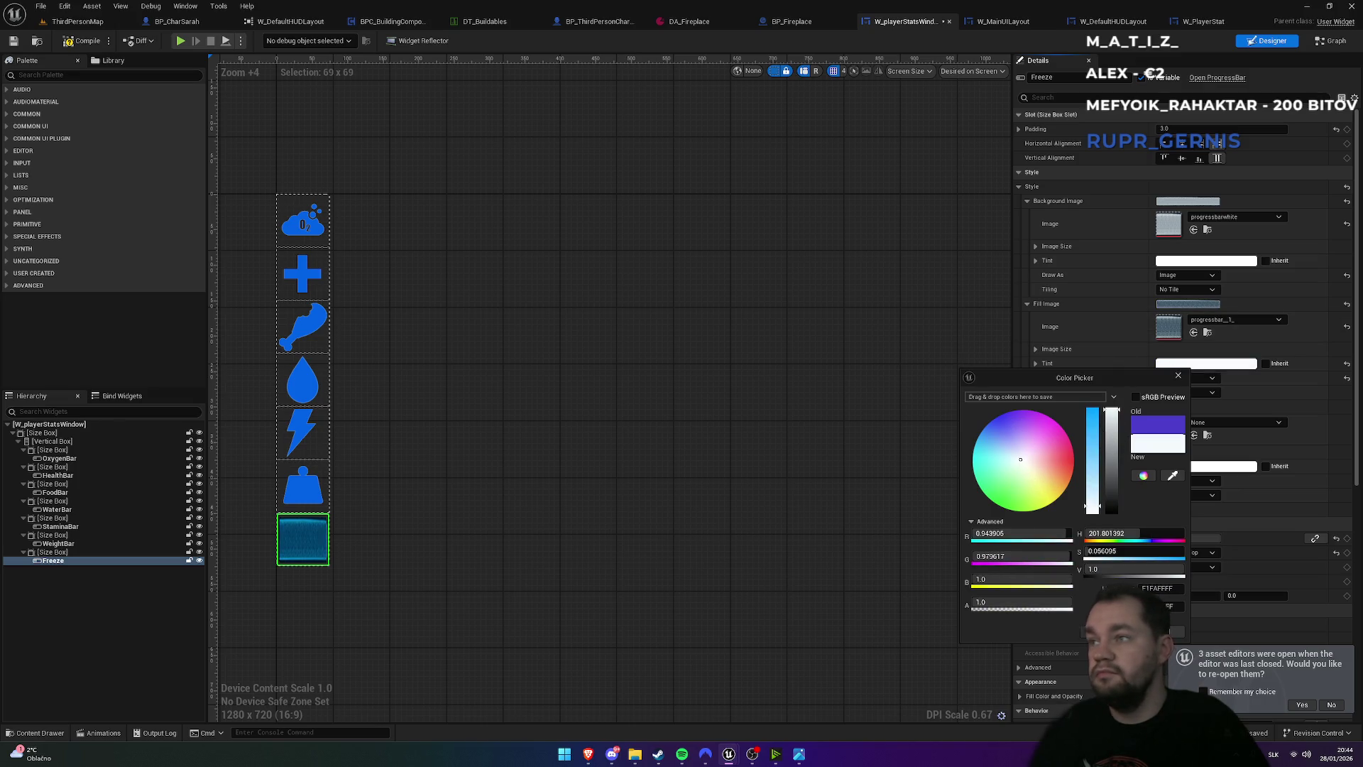
click(1179, 375)
click(1205, 363)
click(998, 603)
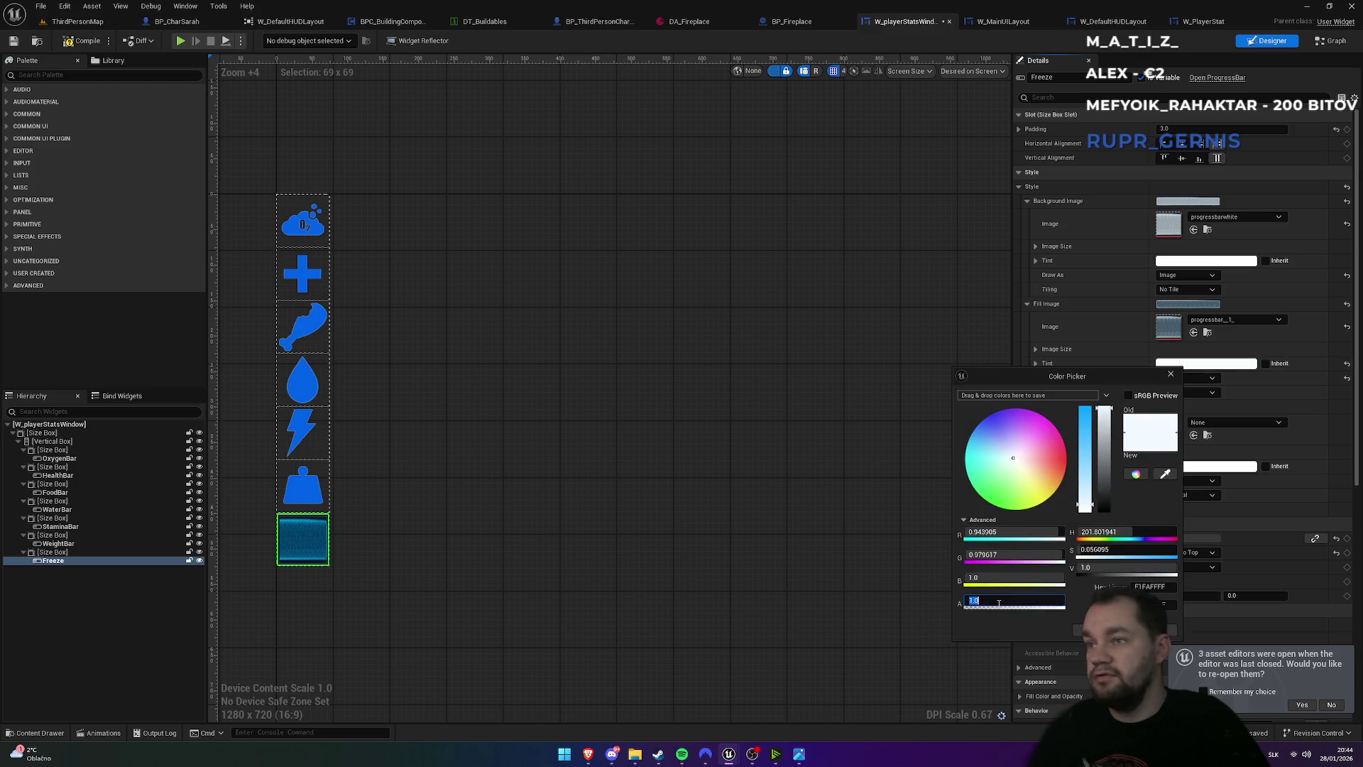
text(0.75)
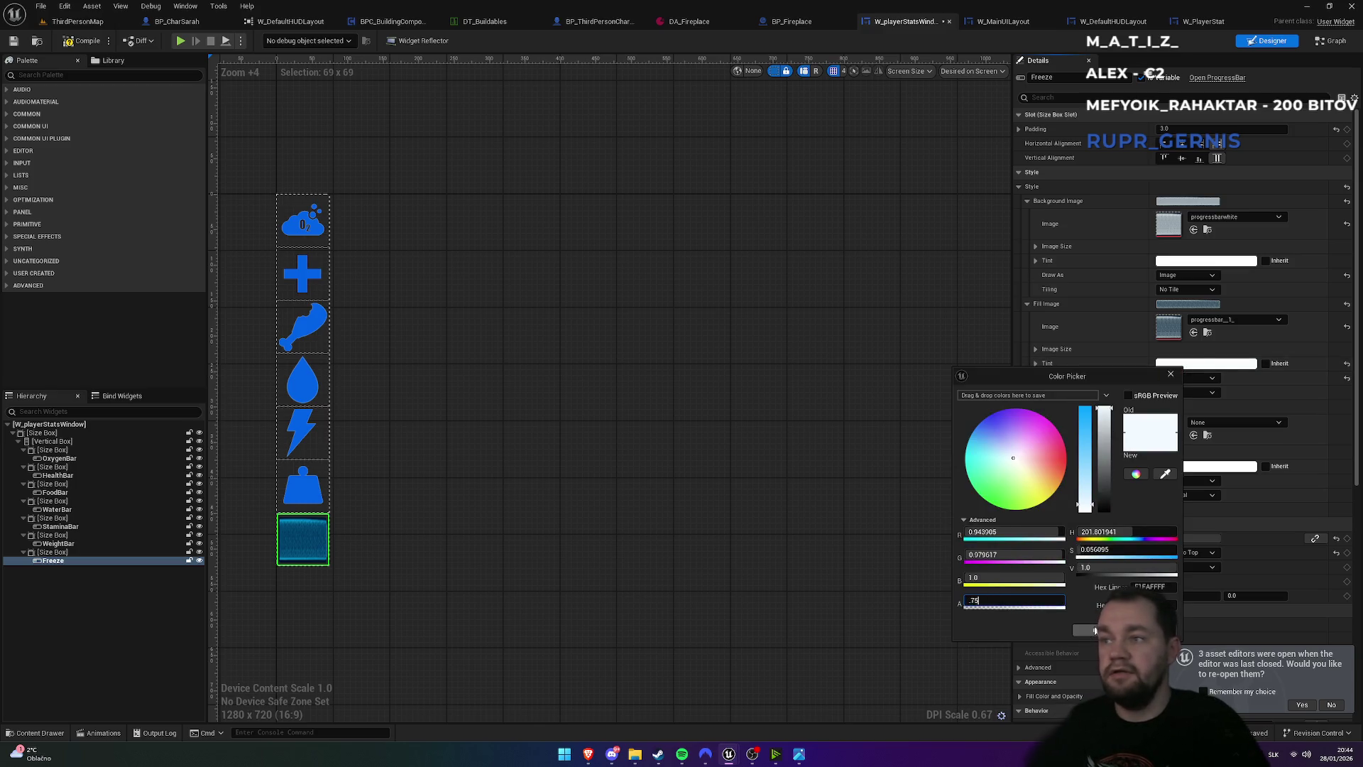
click(1093, 629)
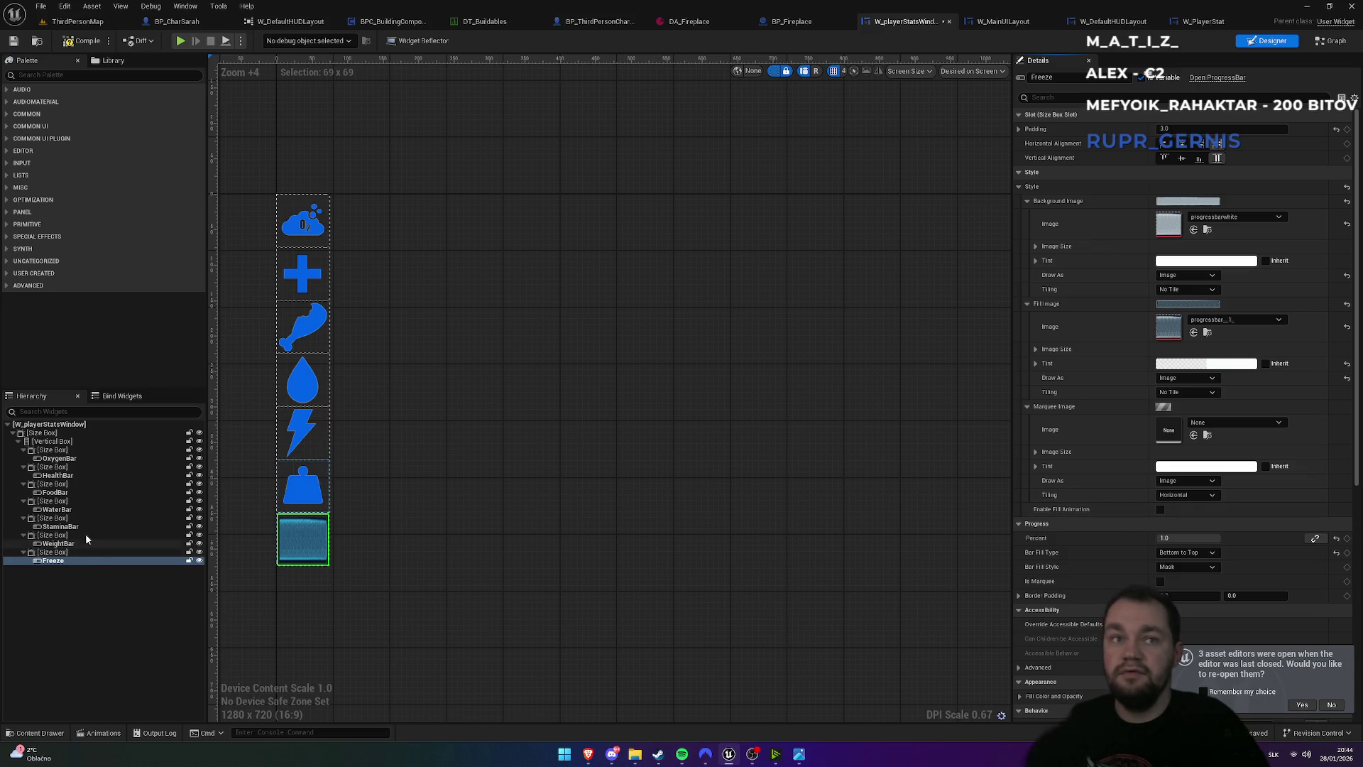
click(43, 433)
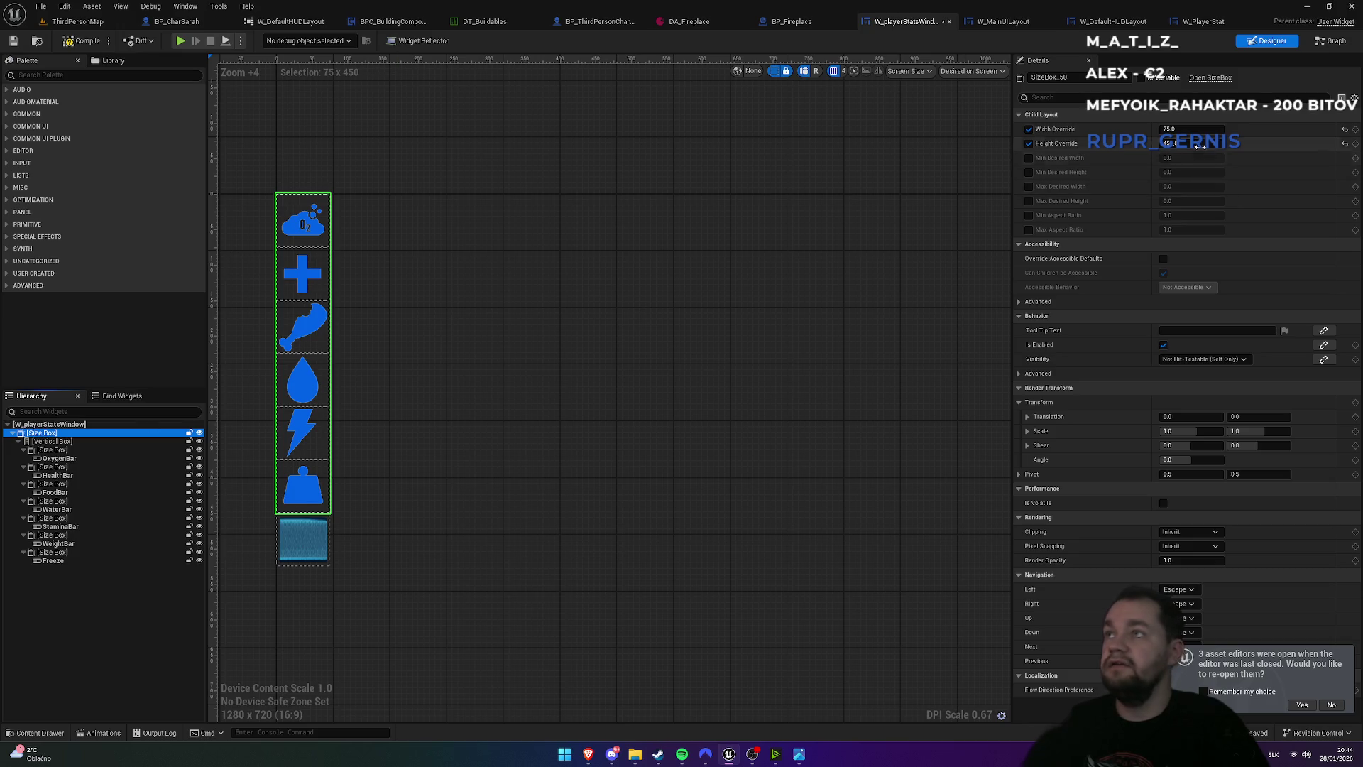
- Set a width override of 220 and select the size box wrapping the Freeze bar
click(1205, 132)
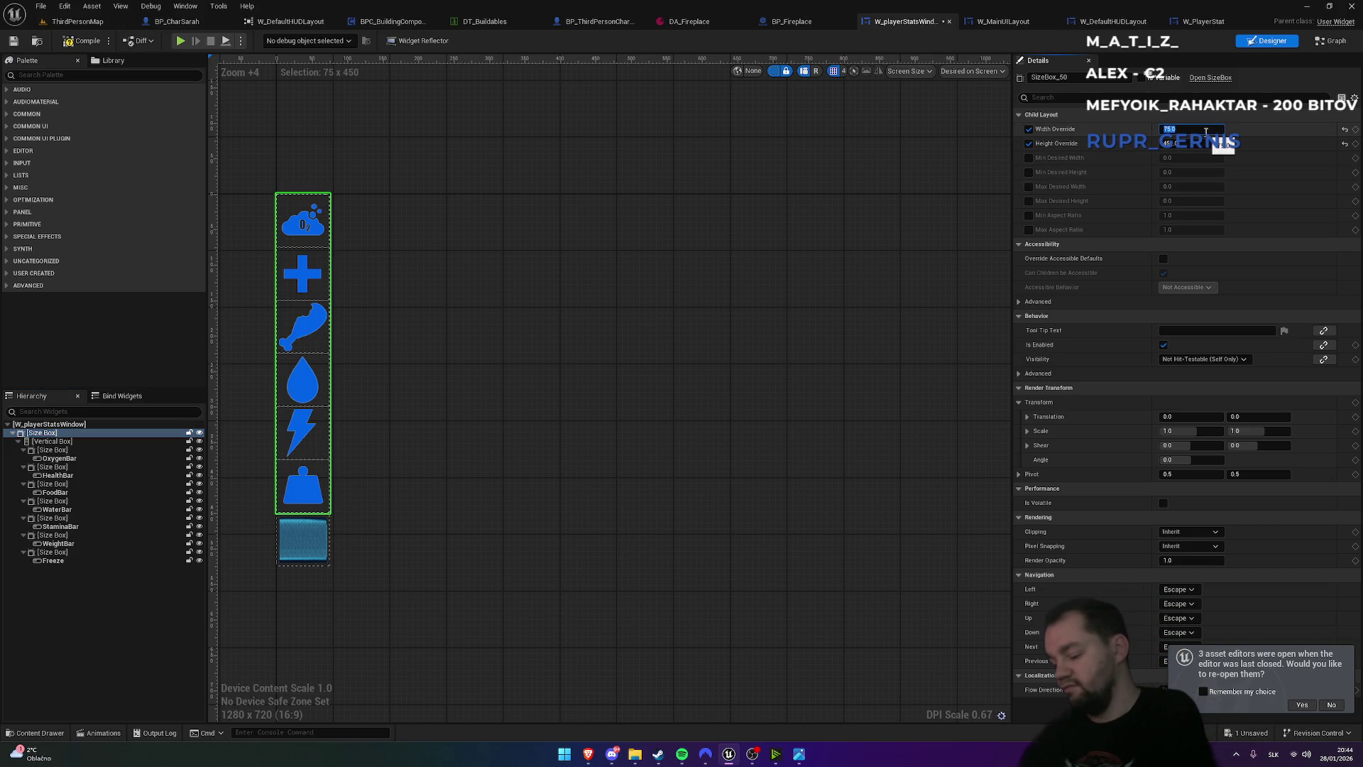
text(320)
key(Return)
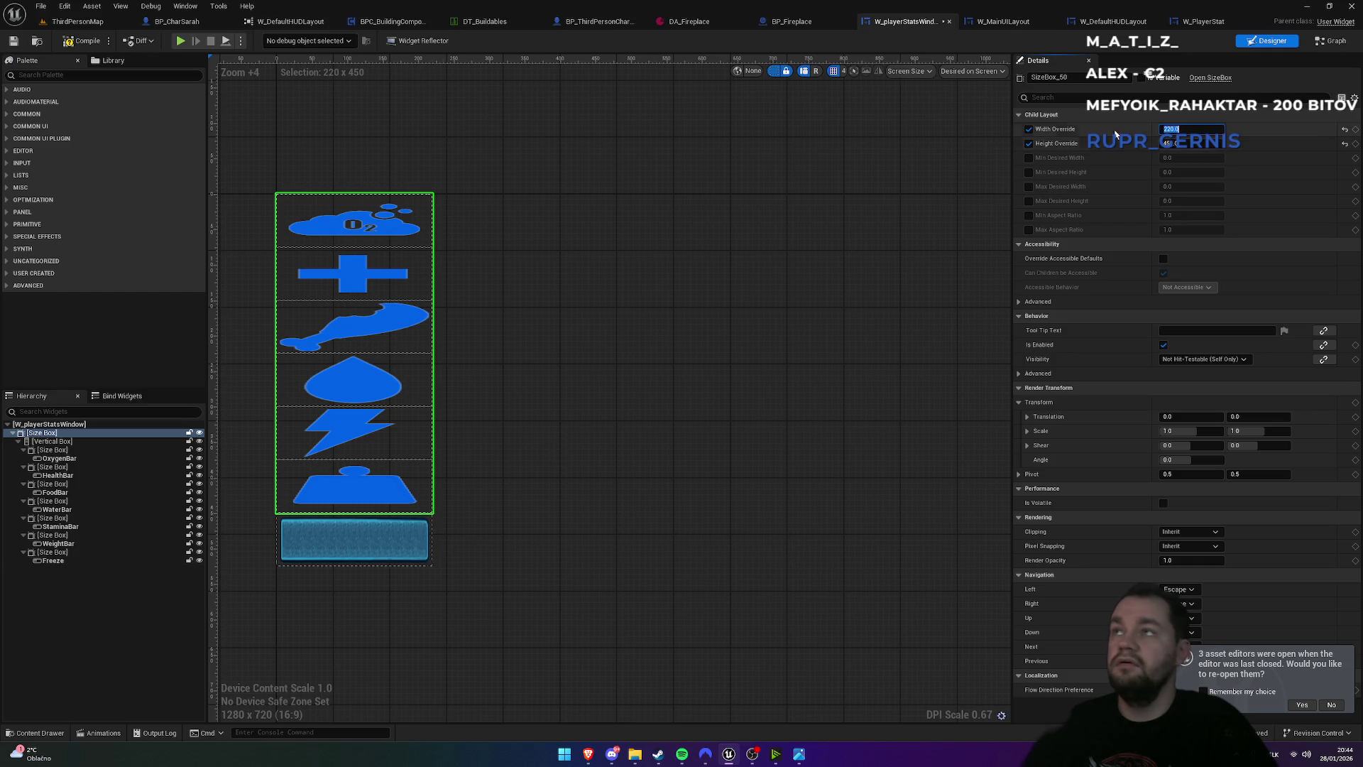
click(58, 563)
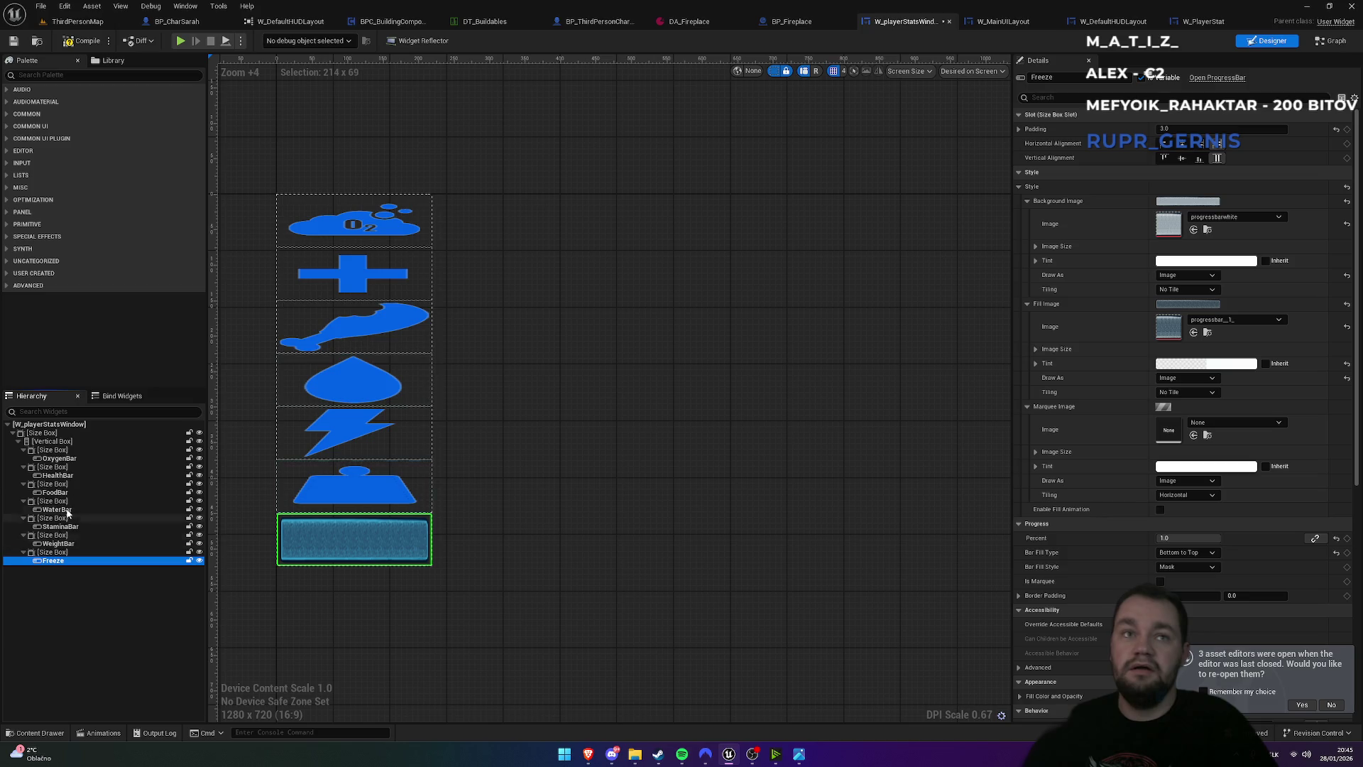
click(50, 553)
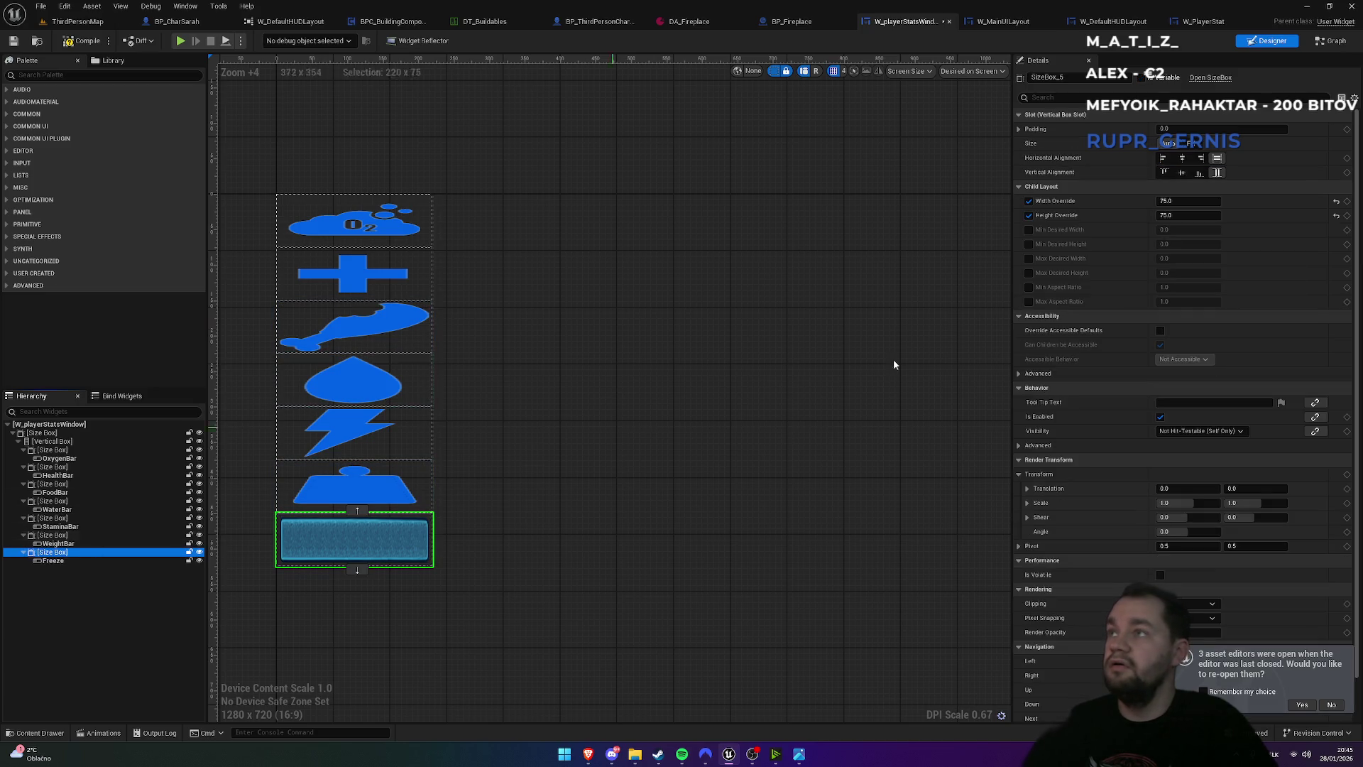
click(1184, 203)
text(220)
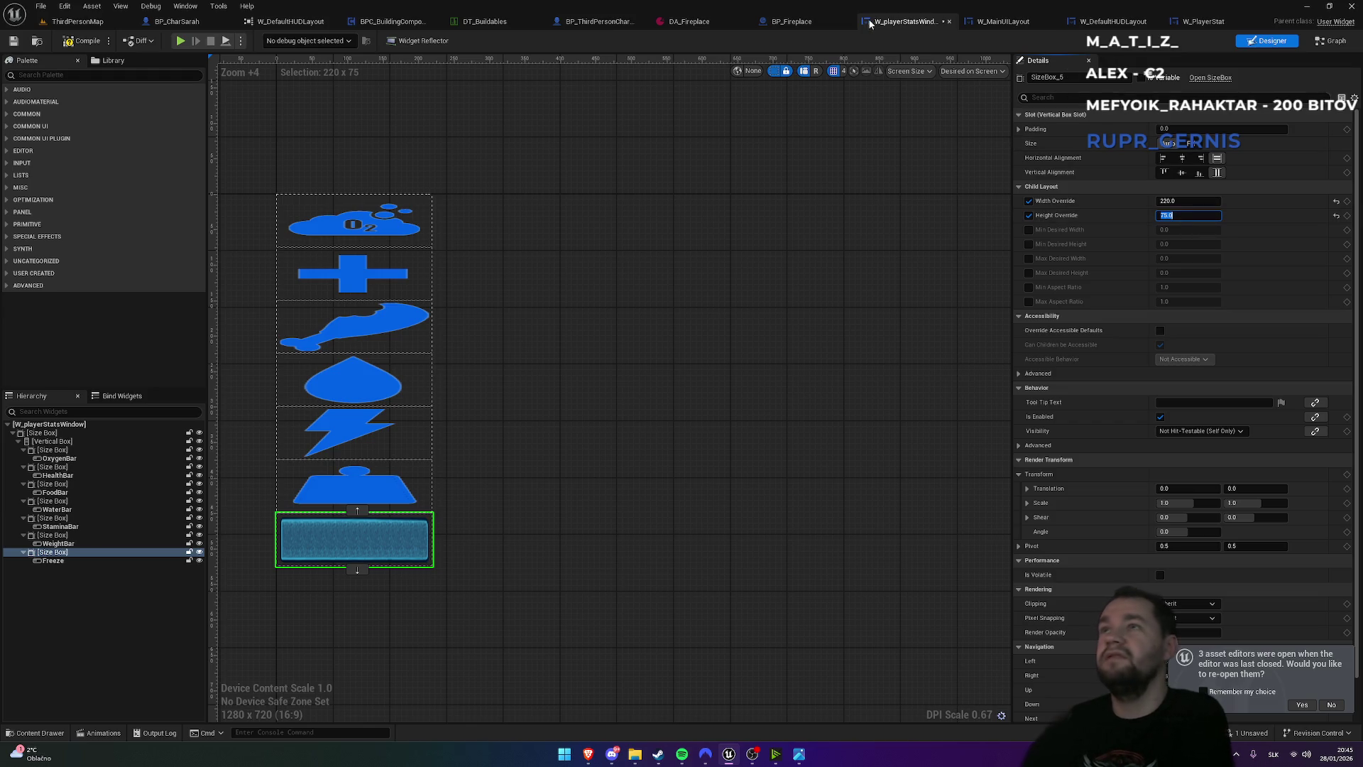
- After comparing with W_DefaultHUDLayout and W_PlayerStat, give the Freeze container height 26
click(1001, 22)
click(1087, 22)
click(338, 554)
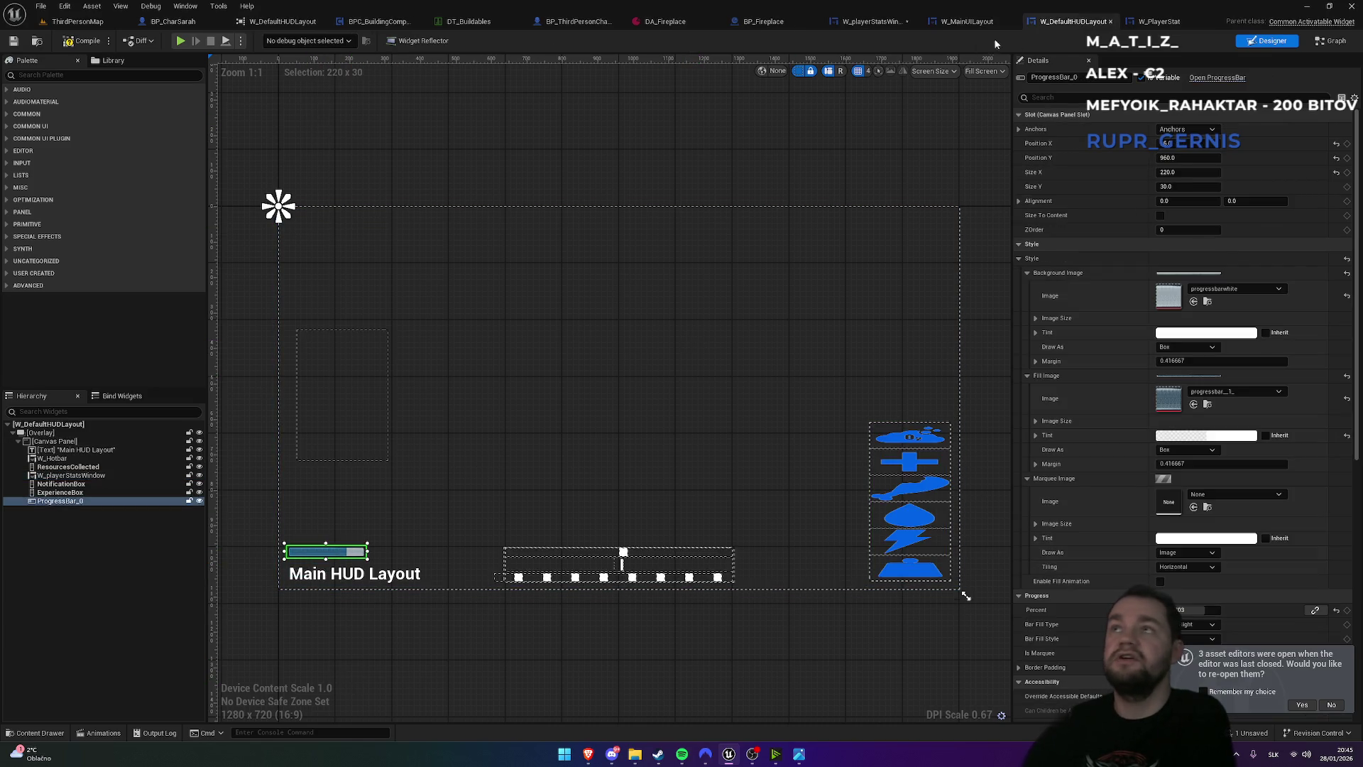
click(1136, 23)
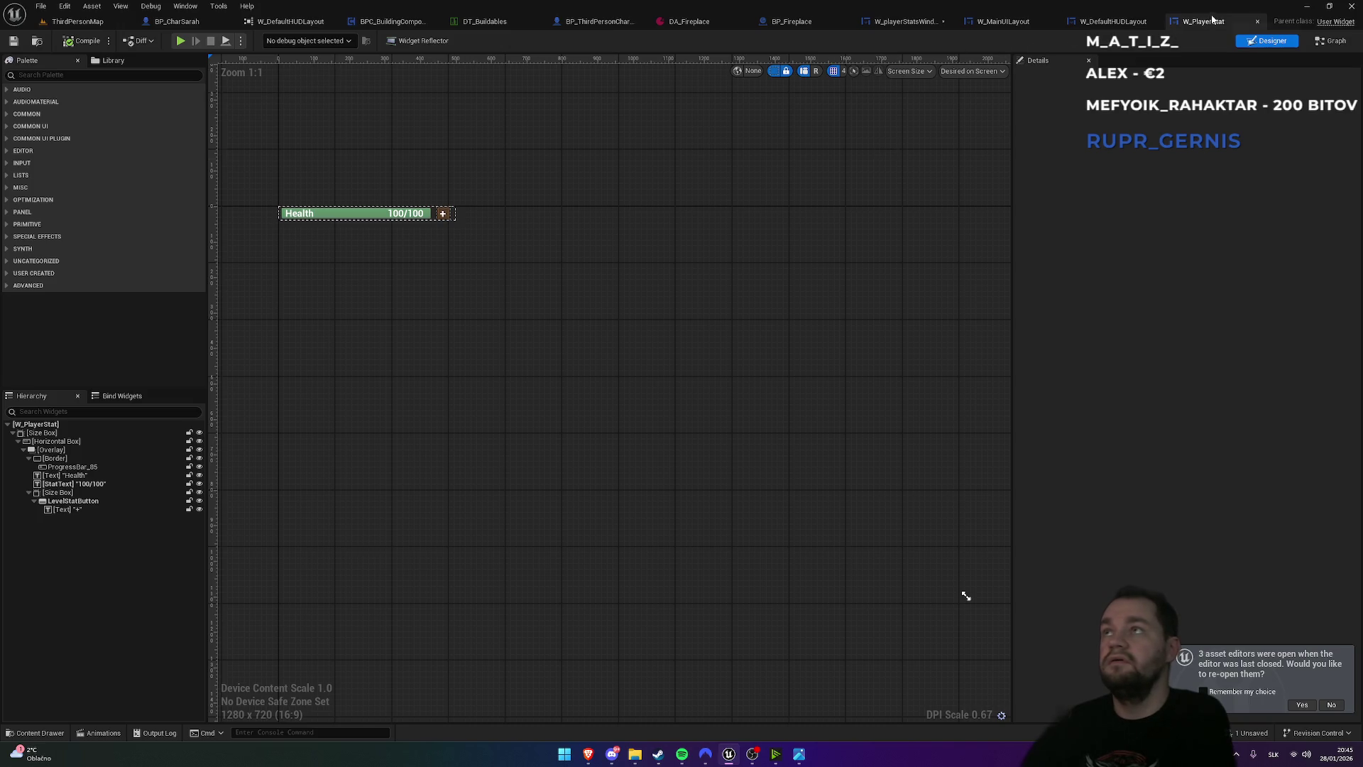
click(1133, 22)
click(960, 23)
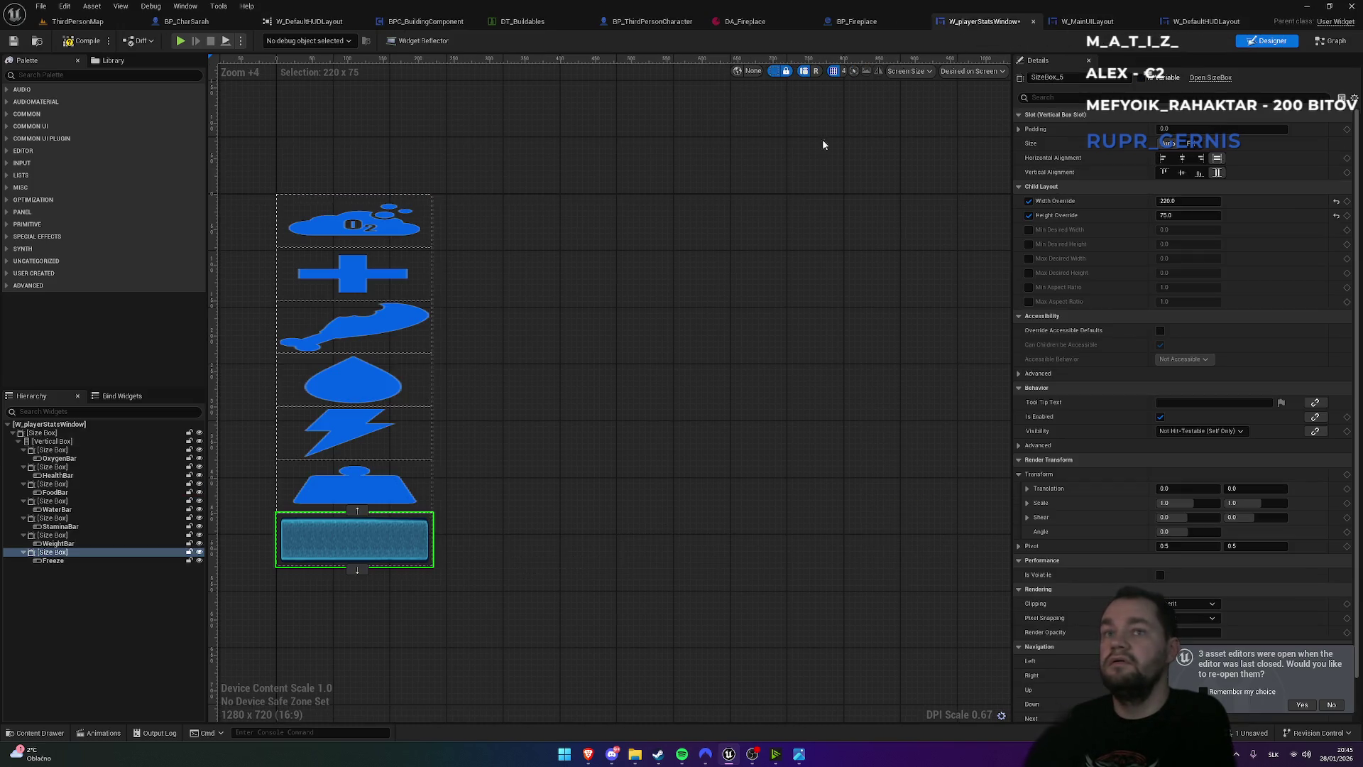
click(1179, 216)
text(35)
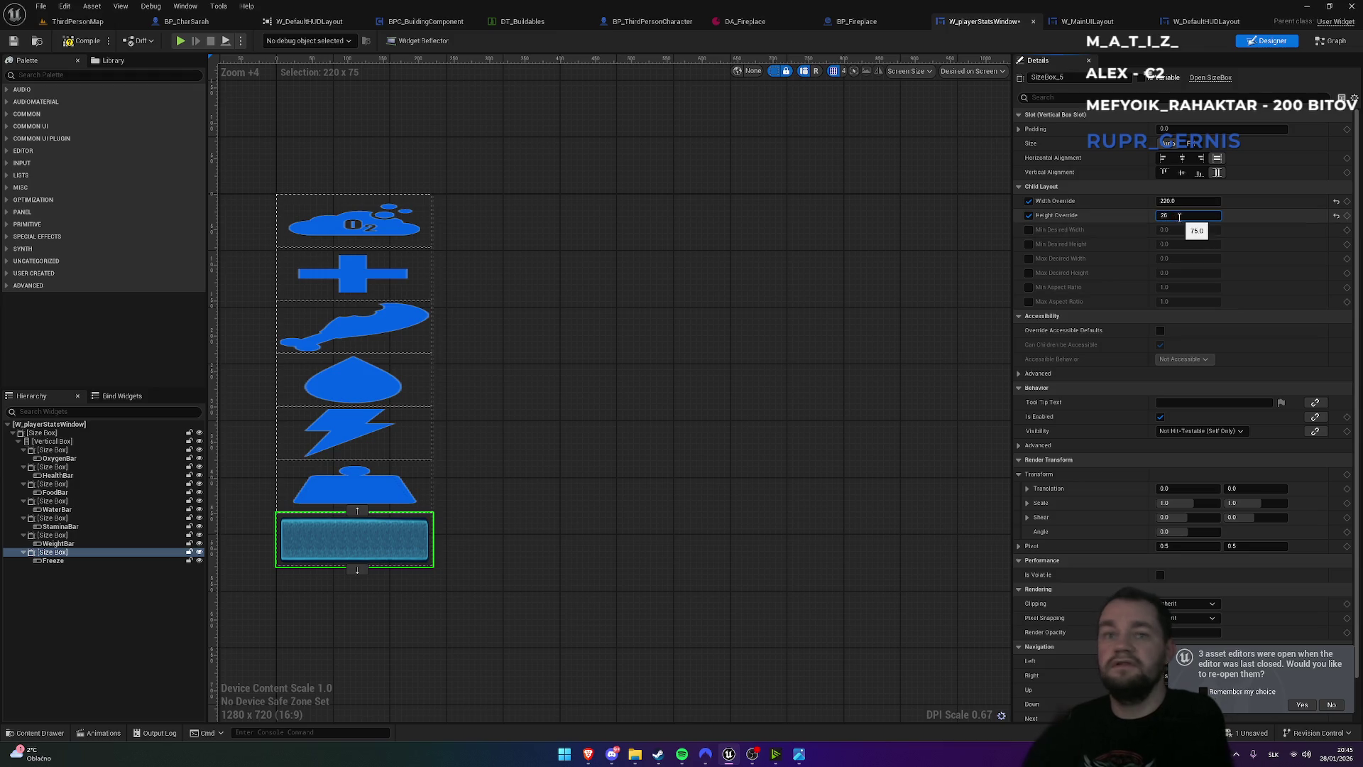
key(Return)
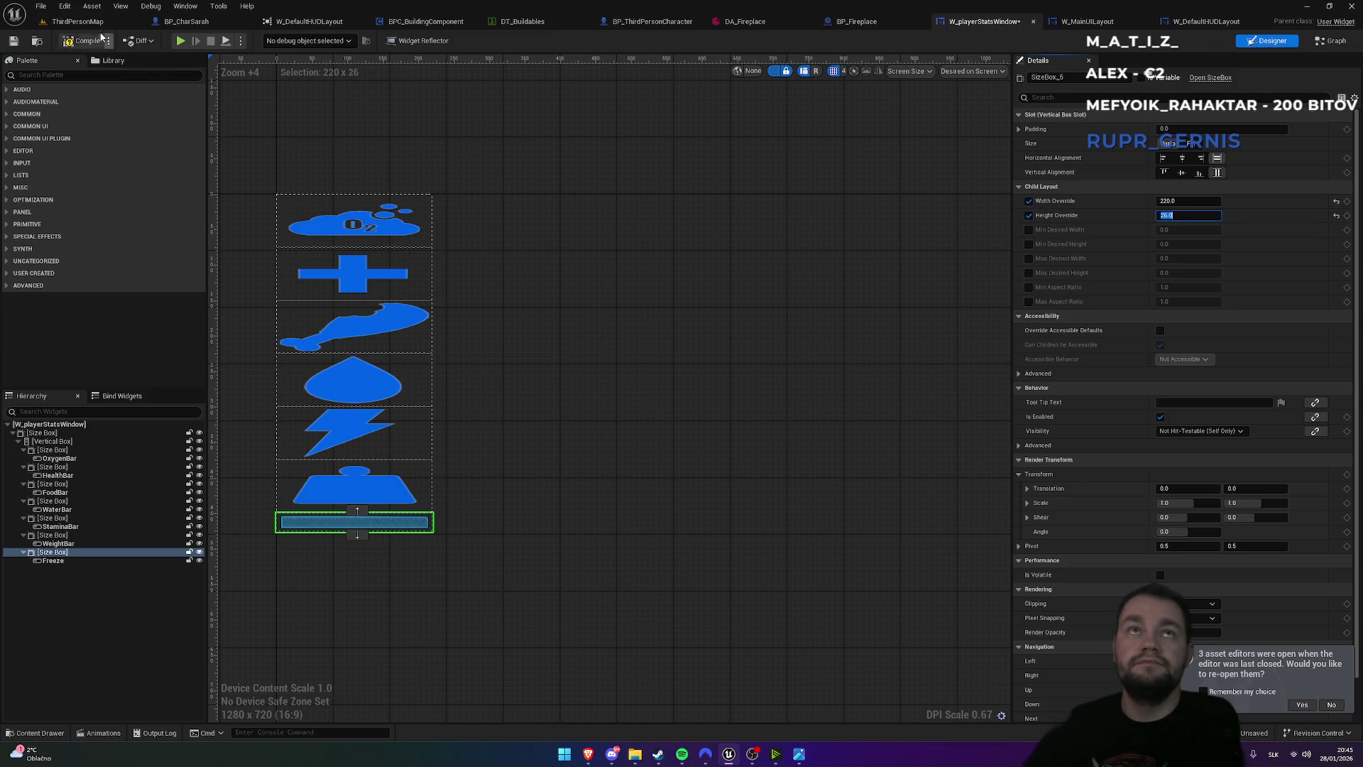
click(78, 21)
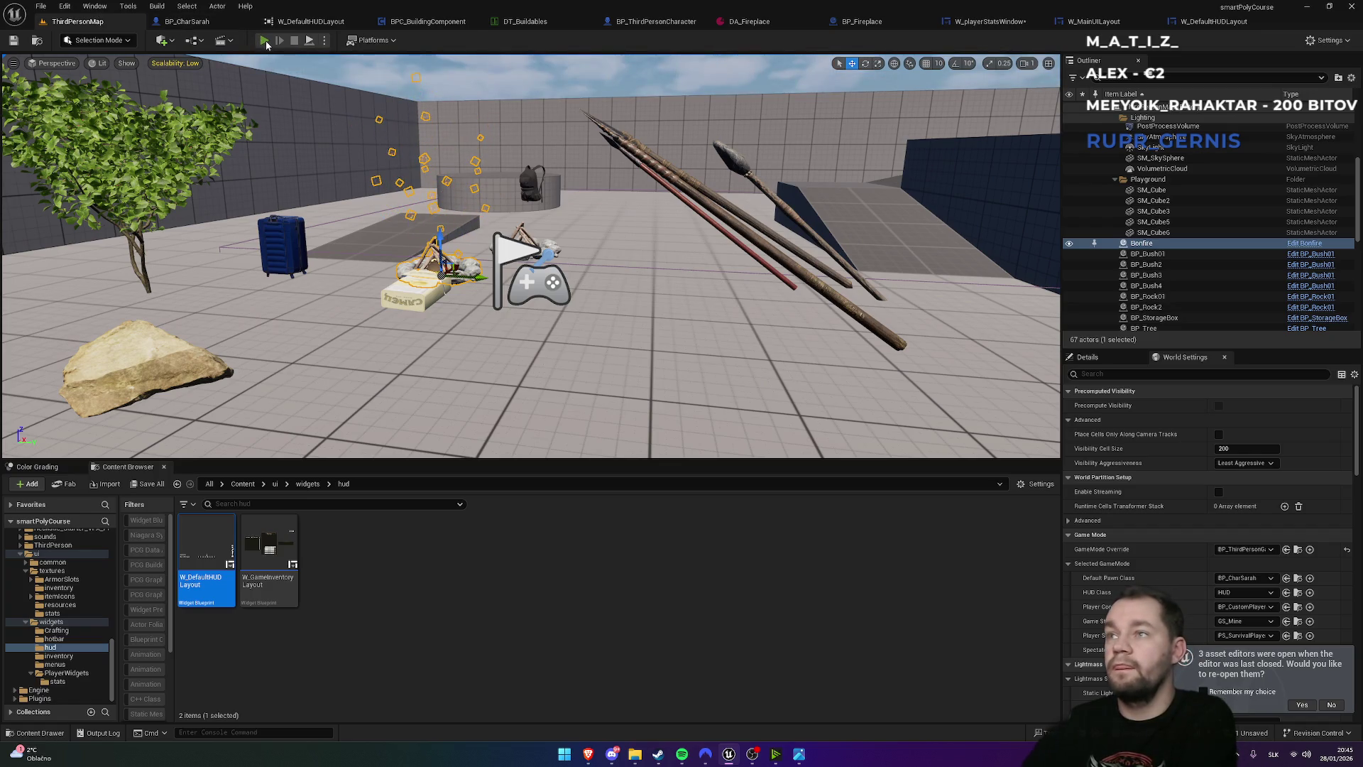
click(264, 41)
key(F11)
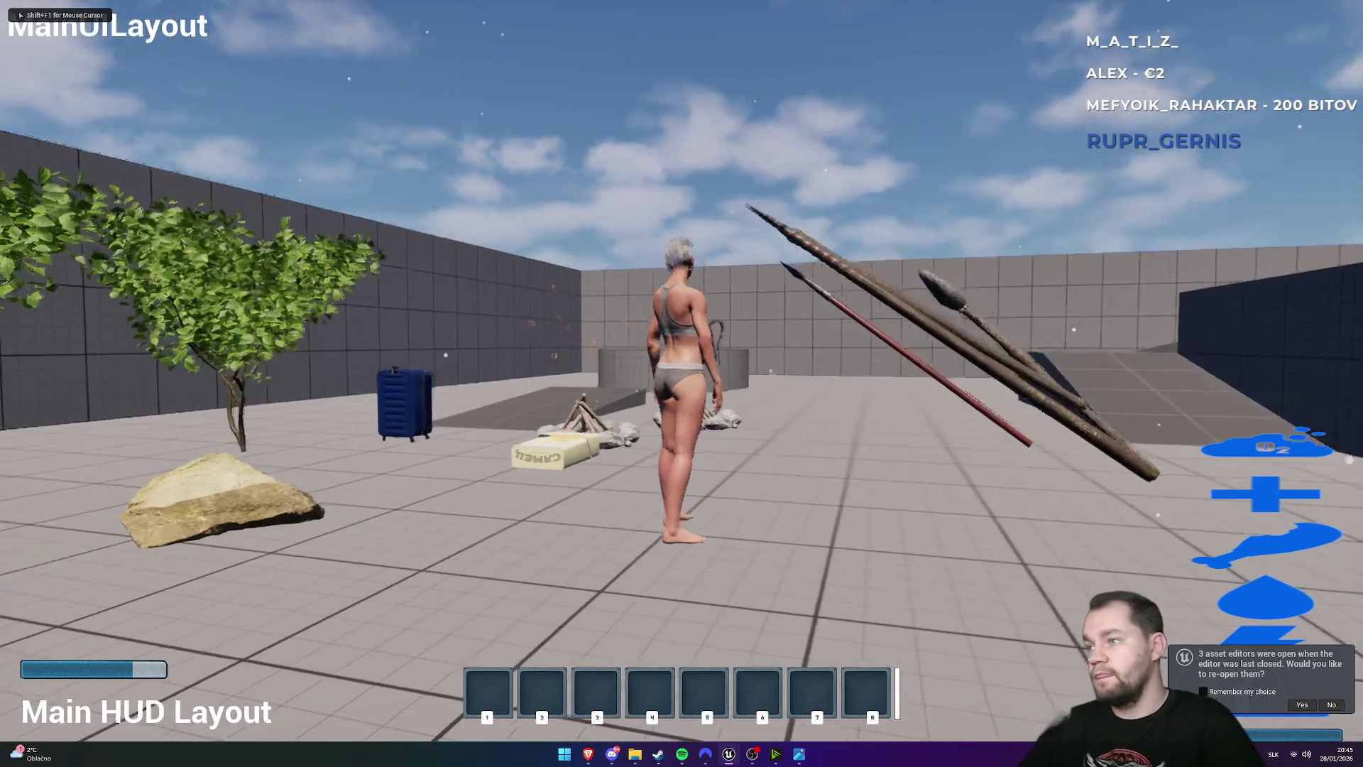
key(w)
key(space)
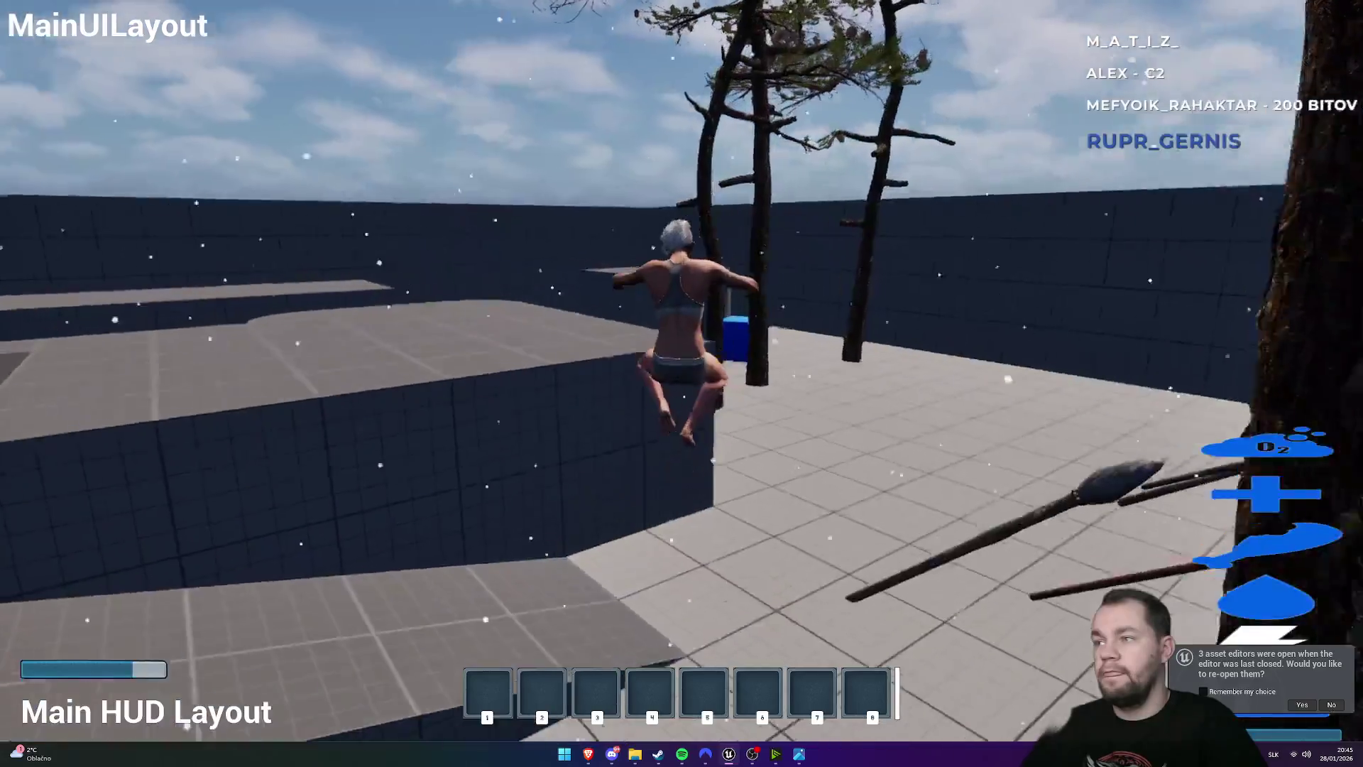
key(super)
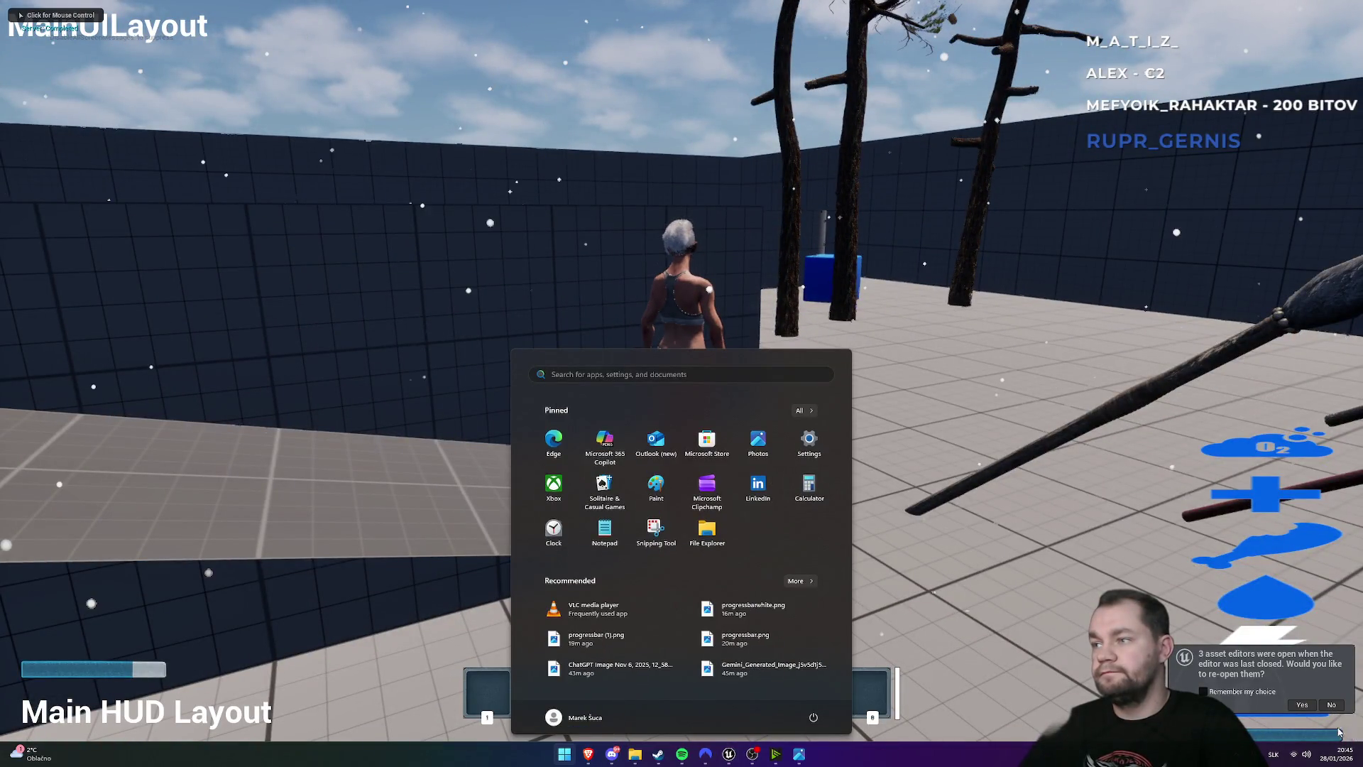
click(1331, 706)
click(1331, 710)
key(w)
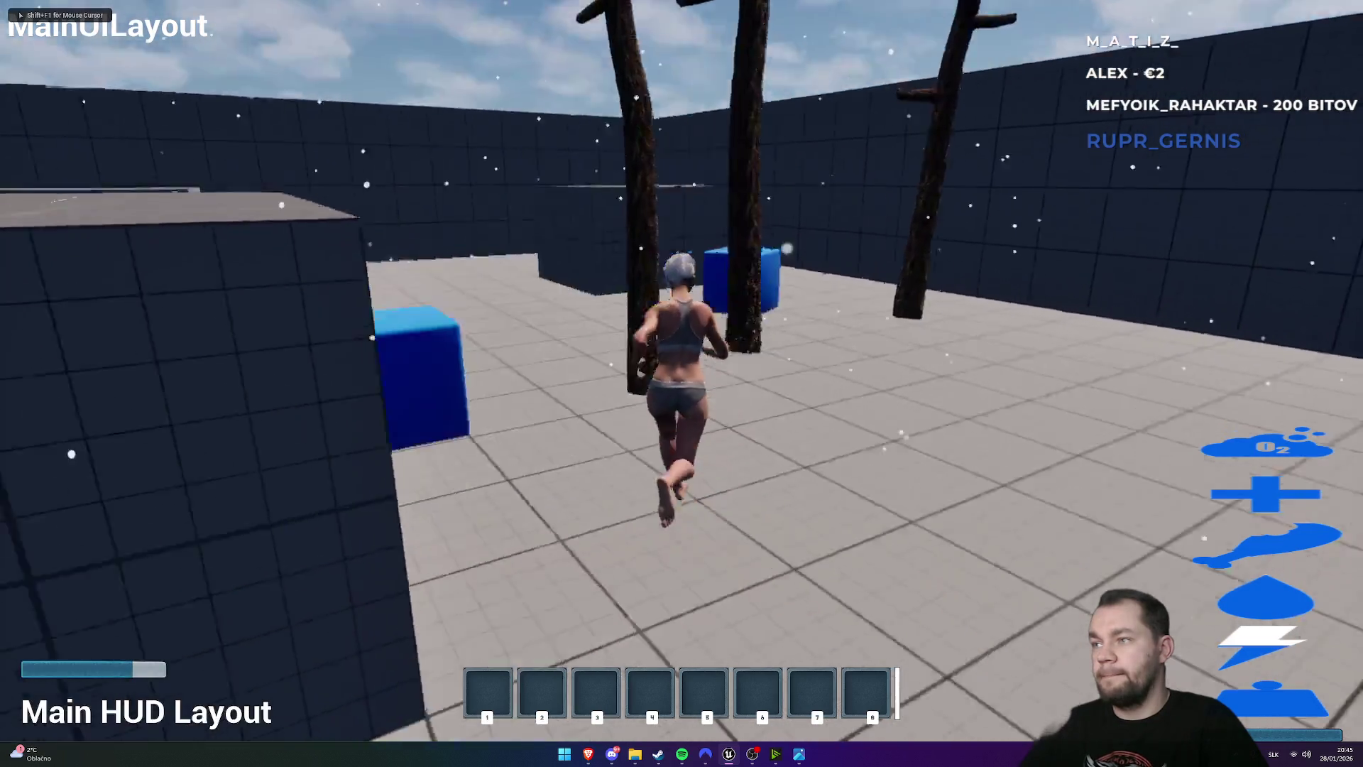
key(space)
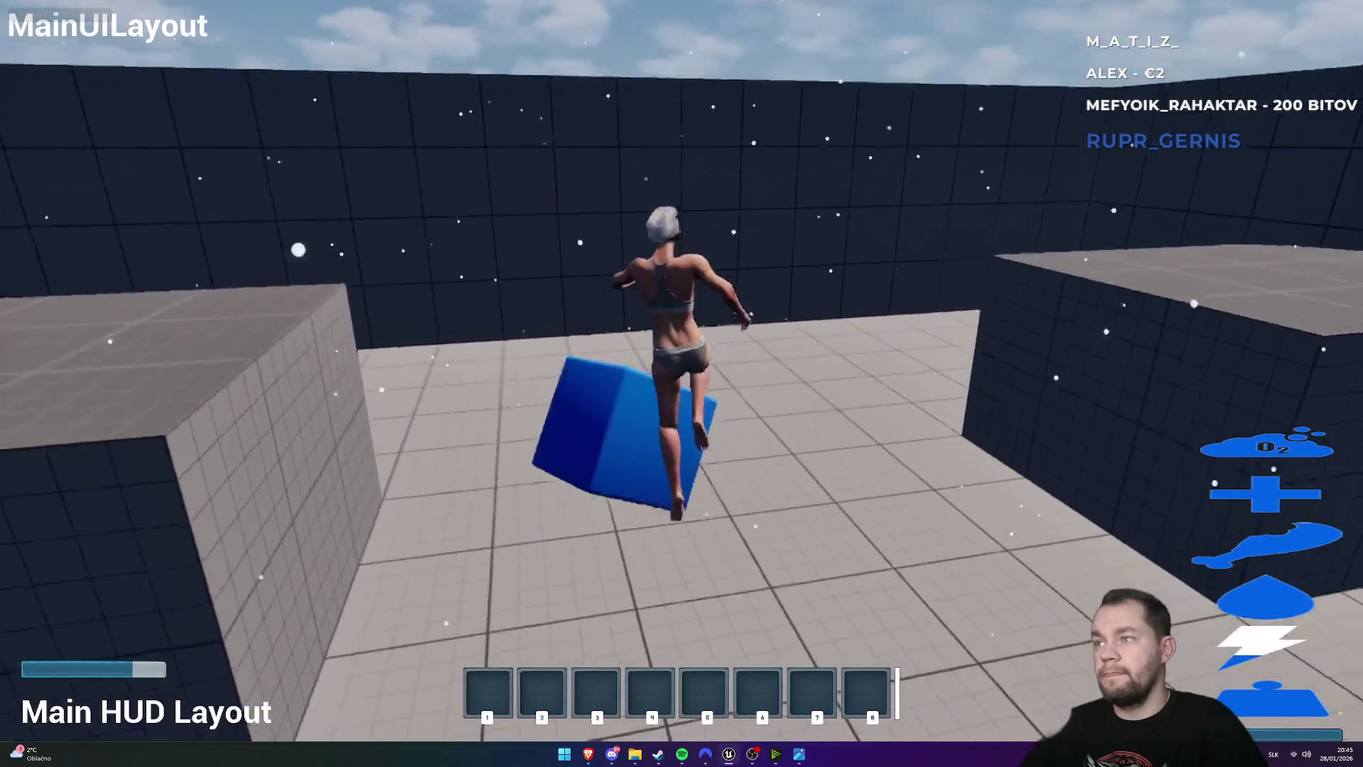
key(w)
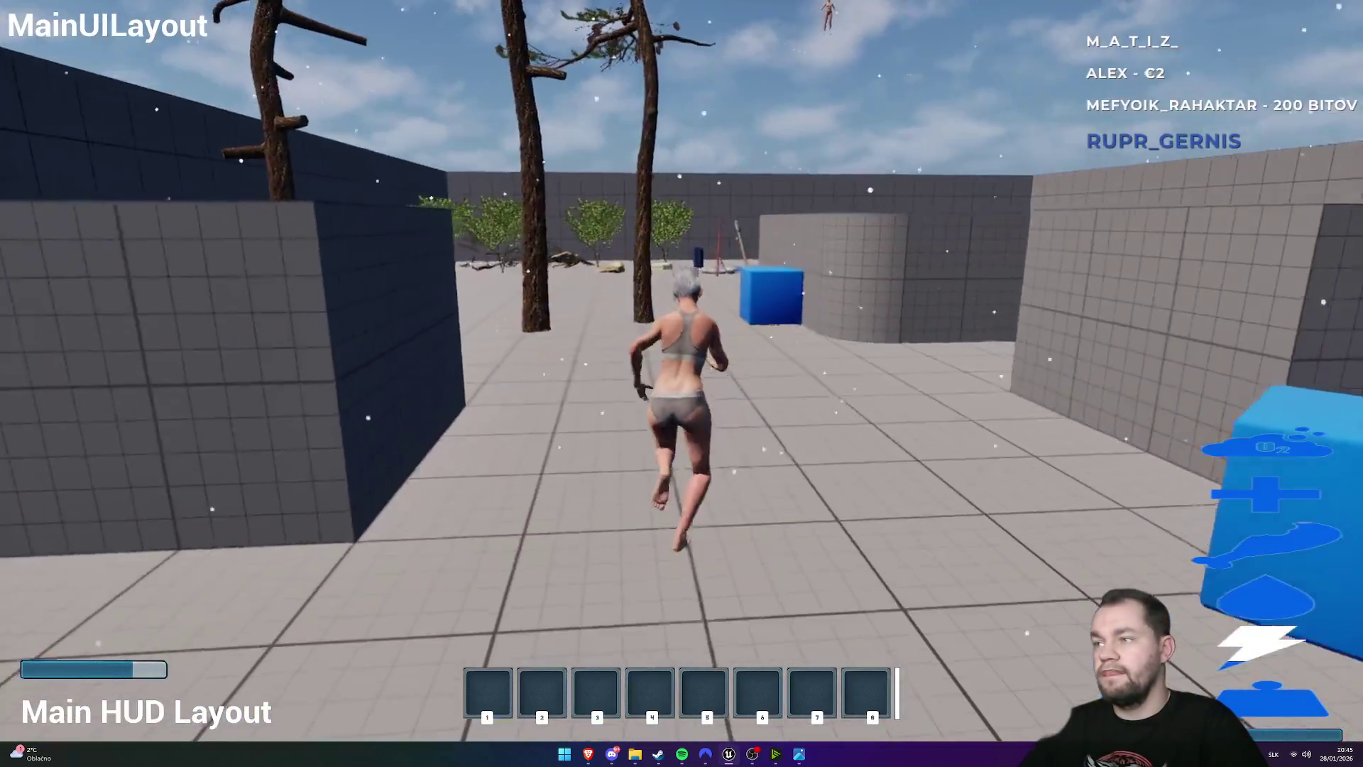
key(shift+F1)
key(F11)
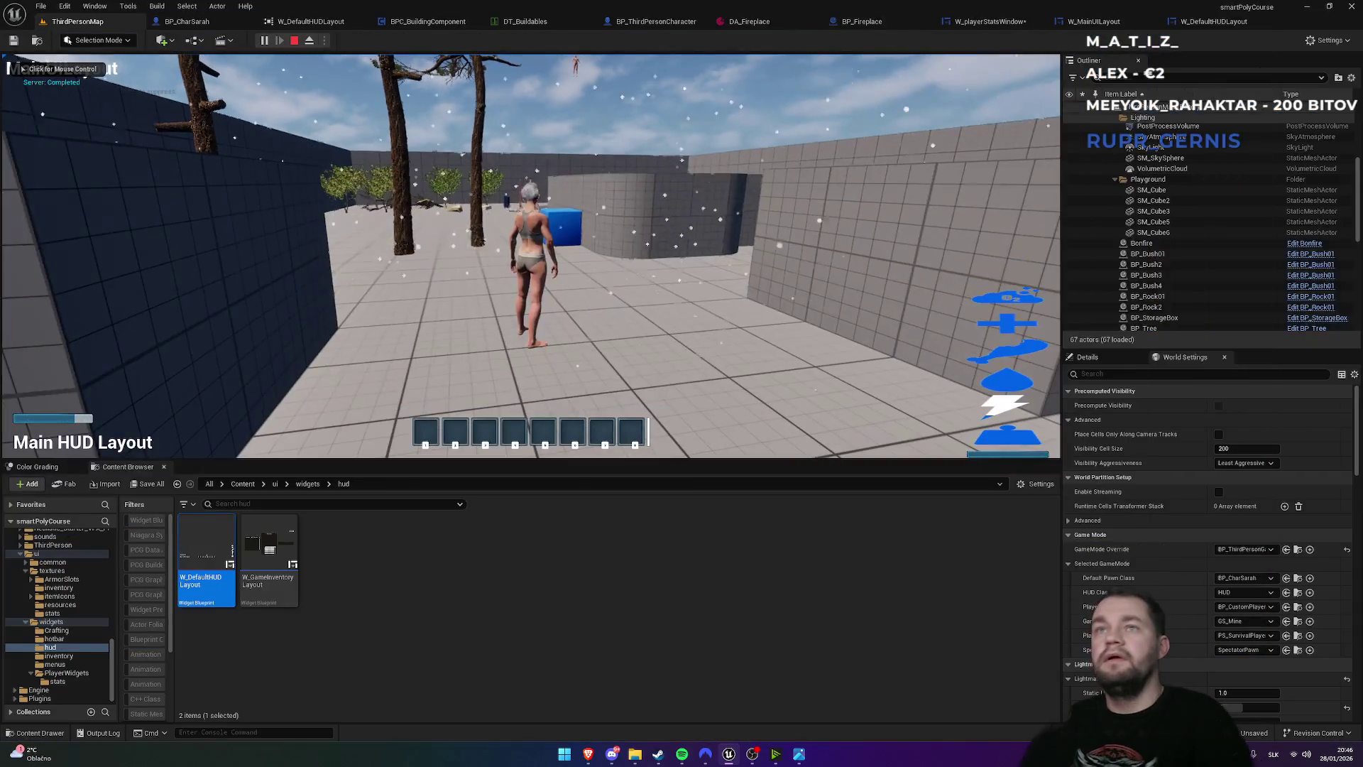
key(Escape)
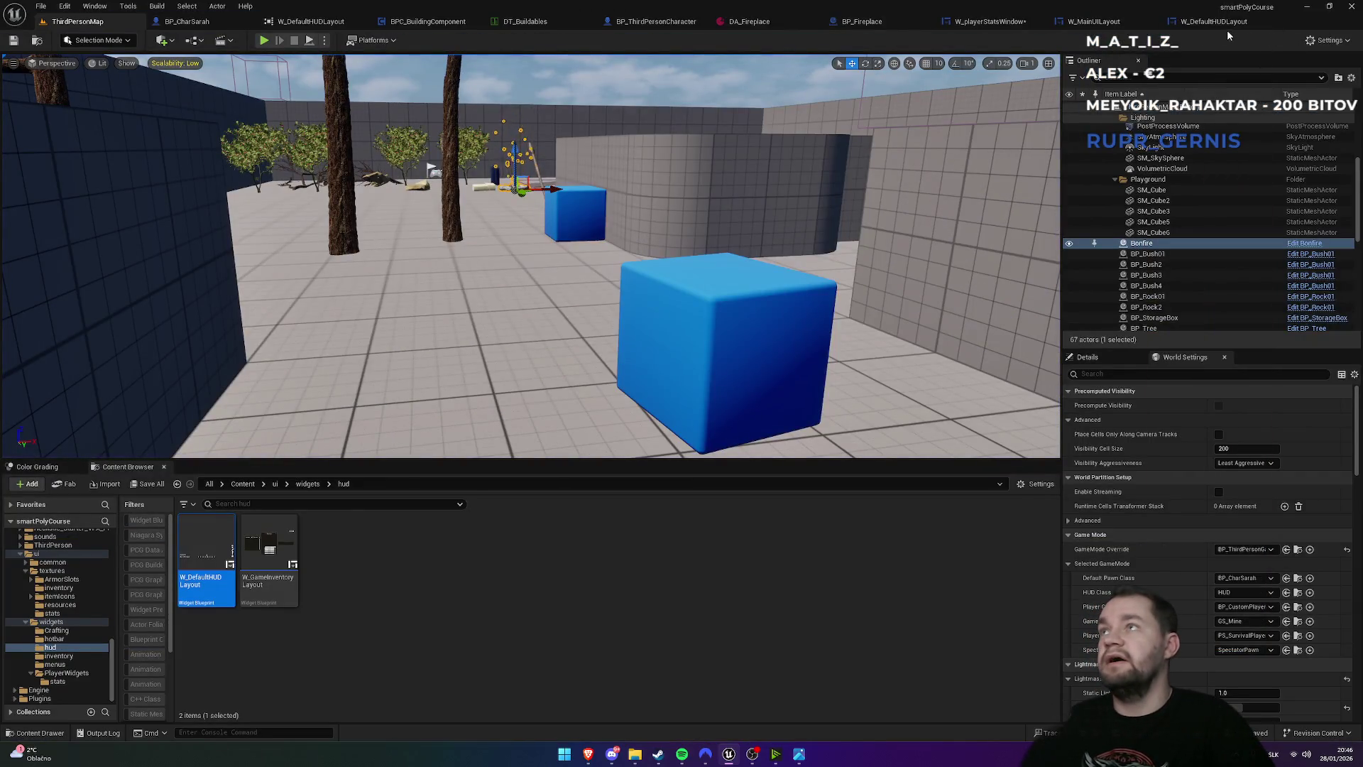
- Open W_playerStatsWindow via the HUD layouts and inspect the lightning stamina bar's style
click(1221, 26)
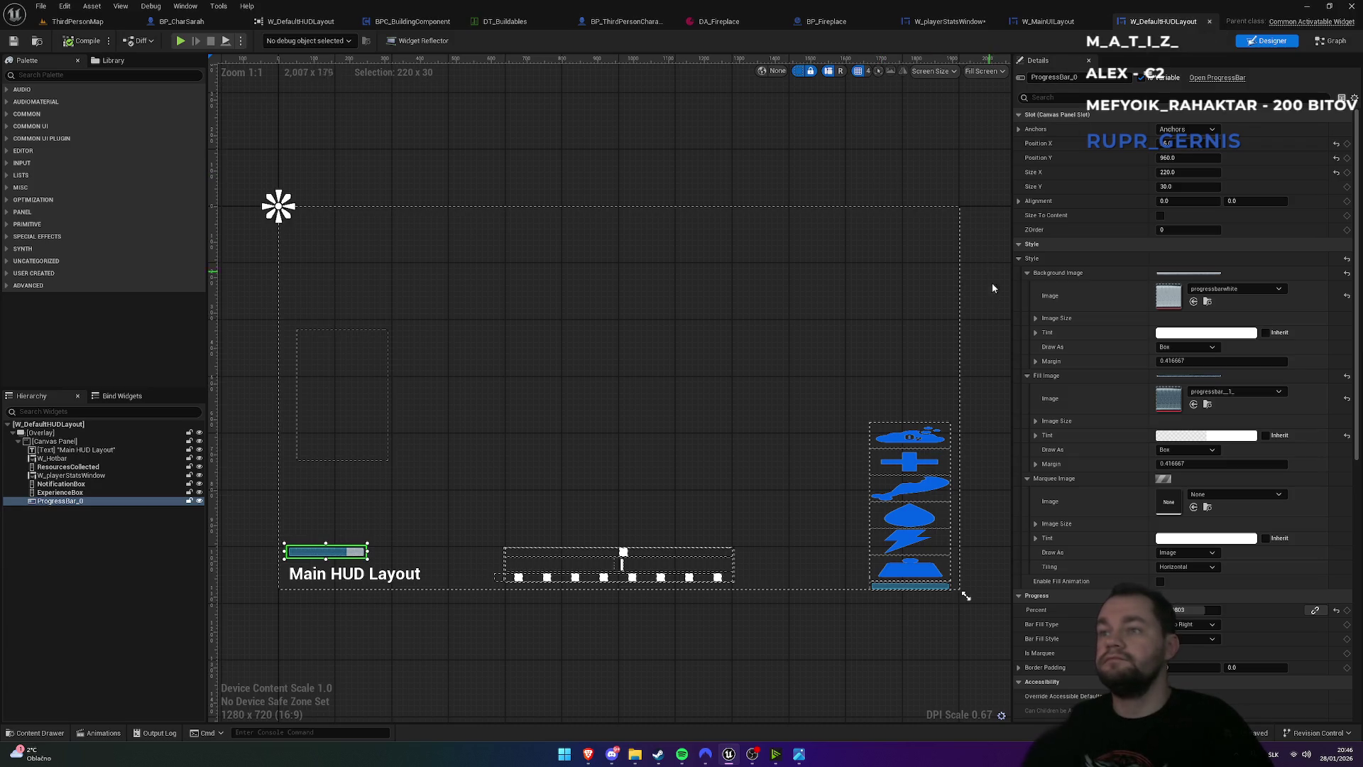
click(901, 461)
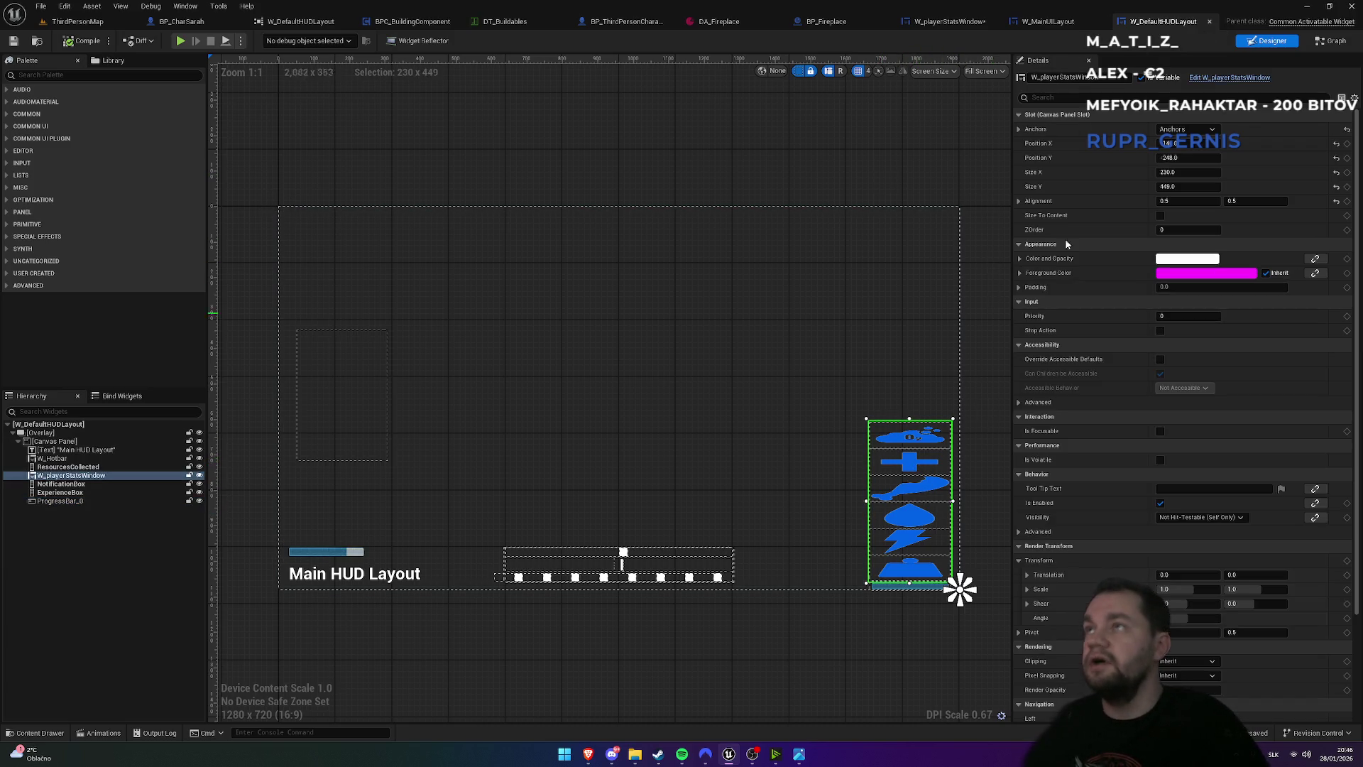
click(1048, 21)
click(969, 23)
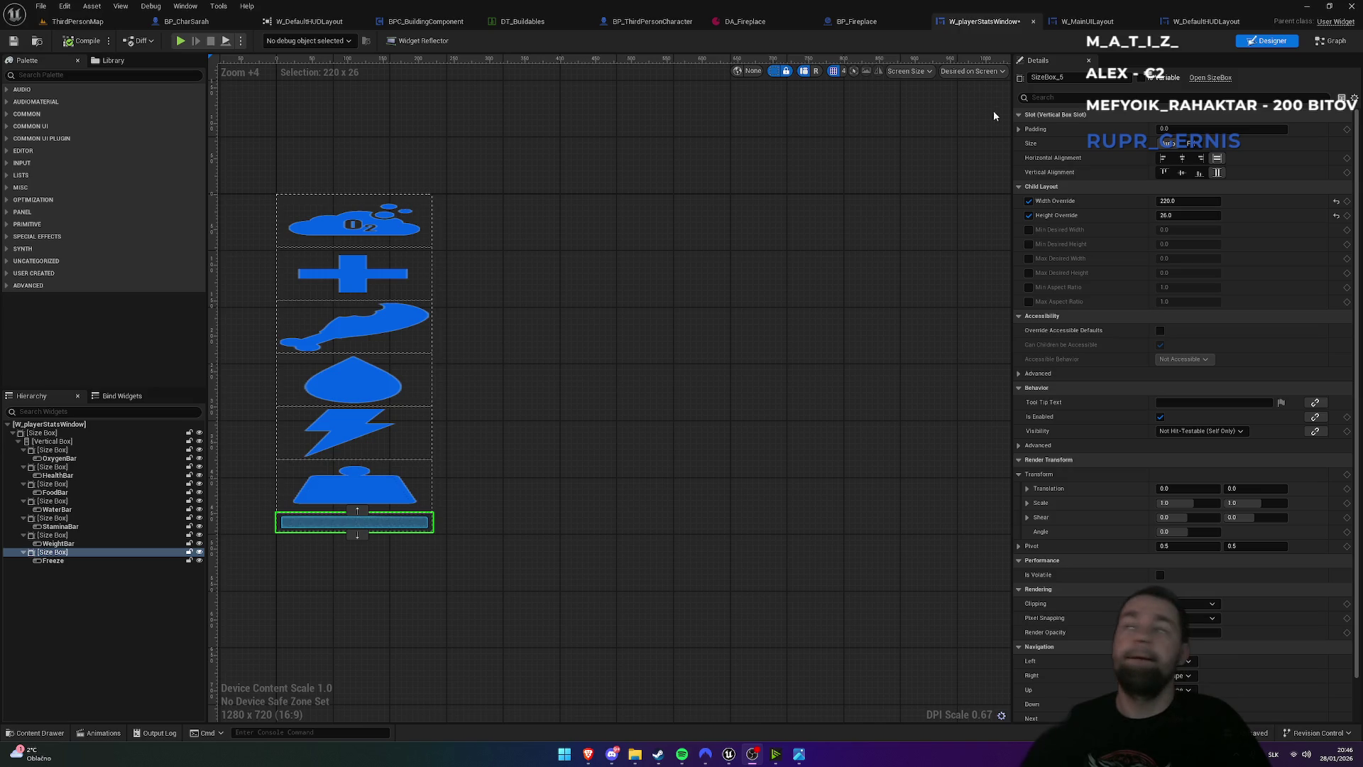
click(359, 429)
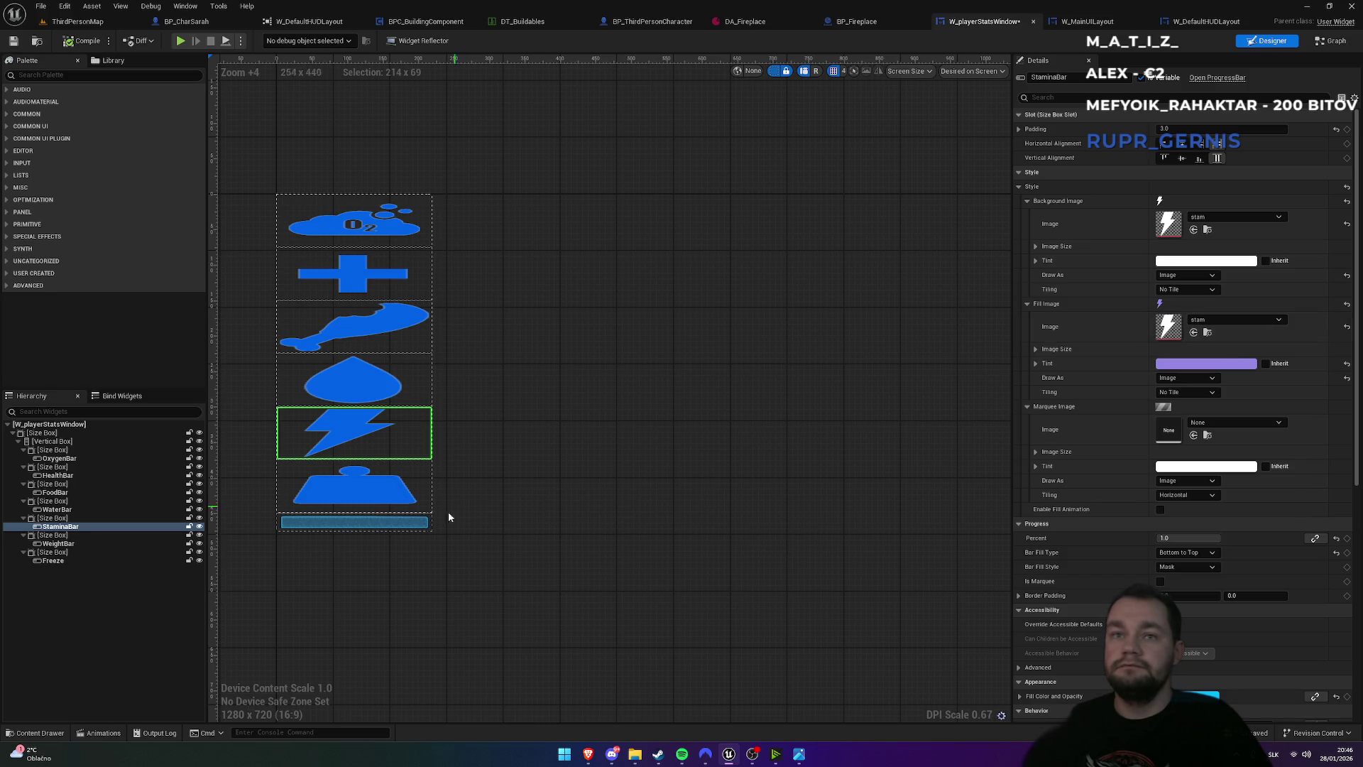
- Play the ThirdPersonMap level full screen to check the HUD, then stop
click(78, 21)
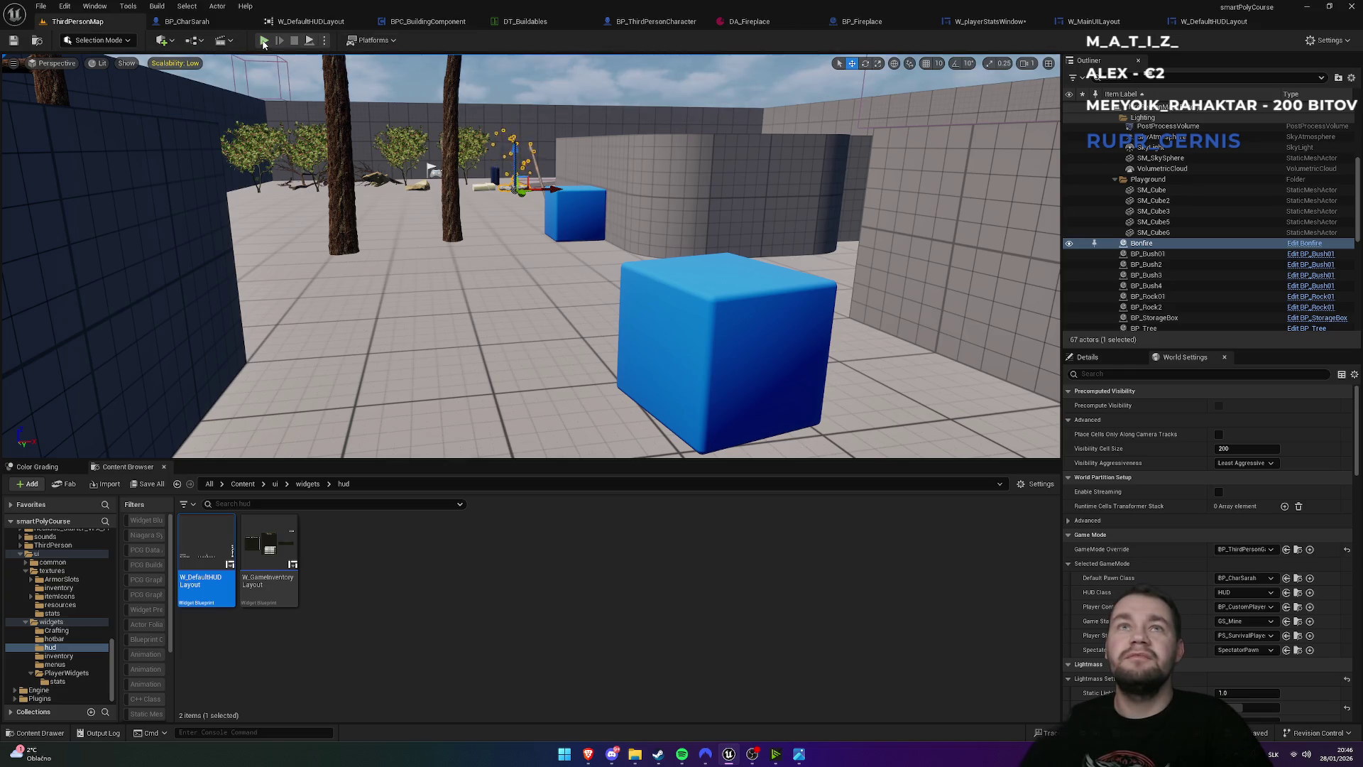
click(263, 42)
key(F11)
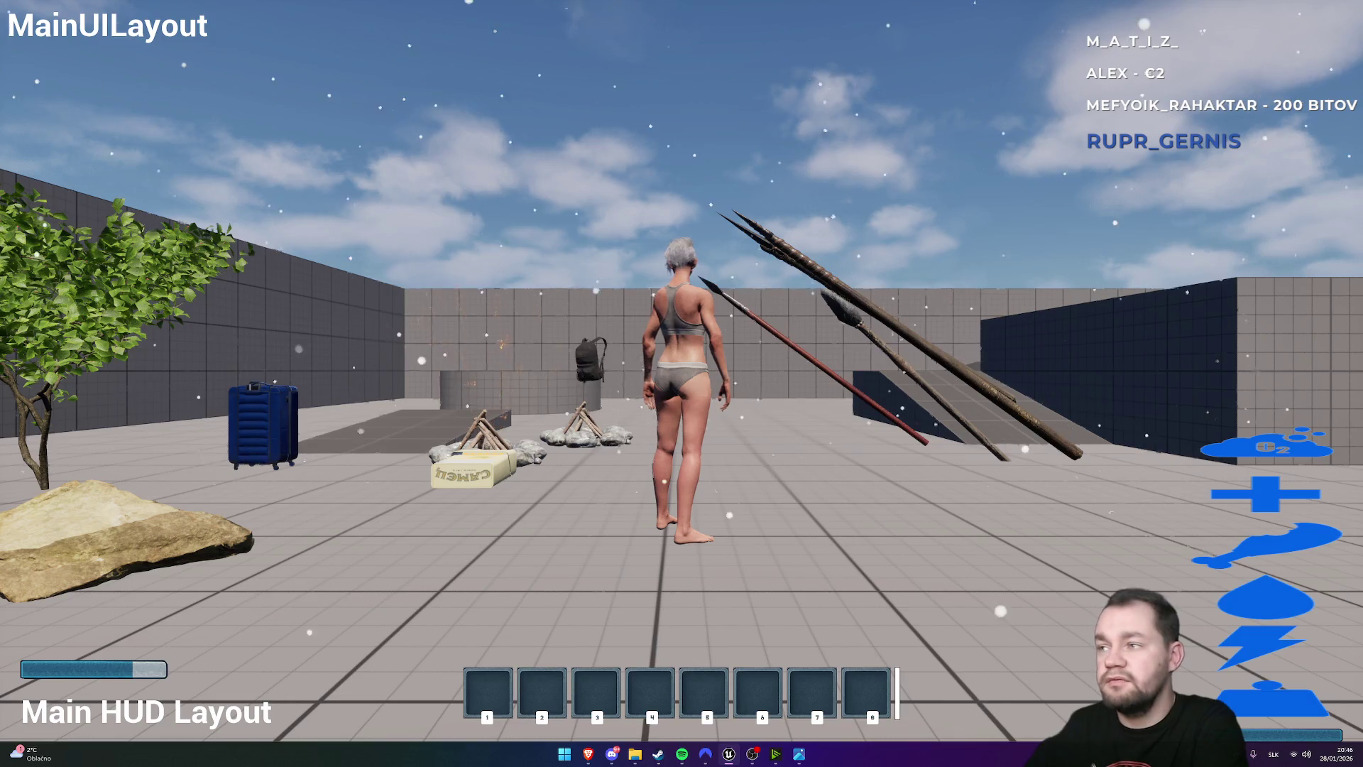
key(Escape)
- Set the Freeze container's height override to 32 and return to ThirdPersonMap
click(1214, 21)
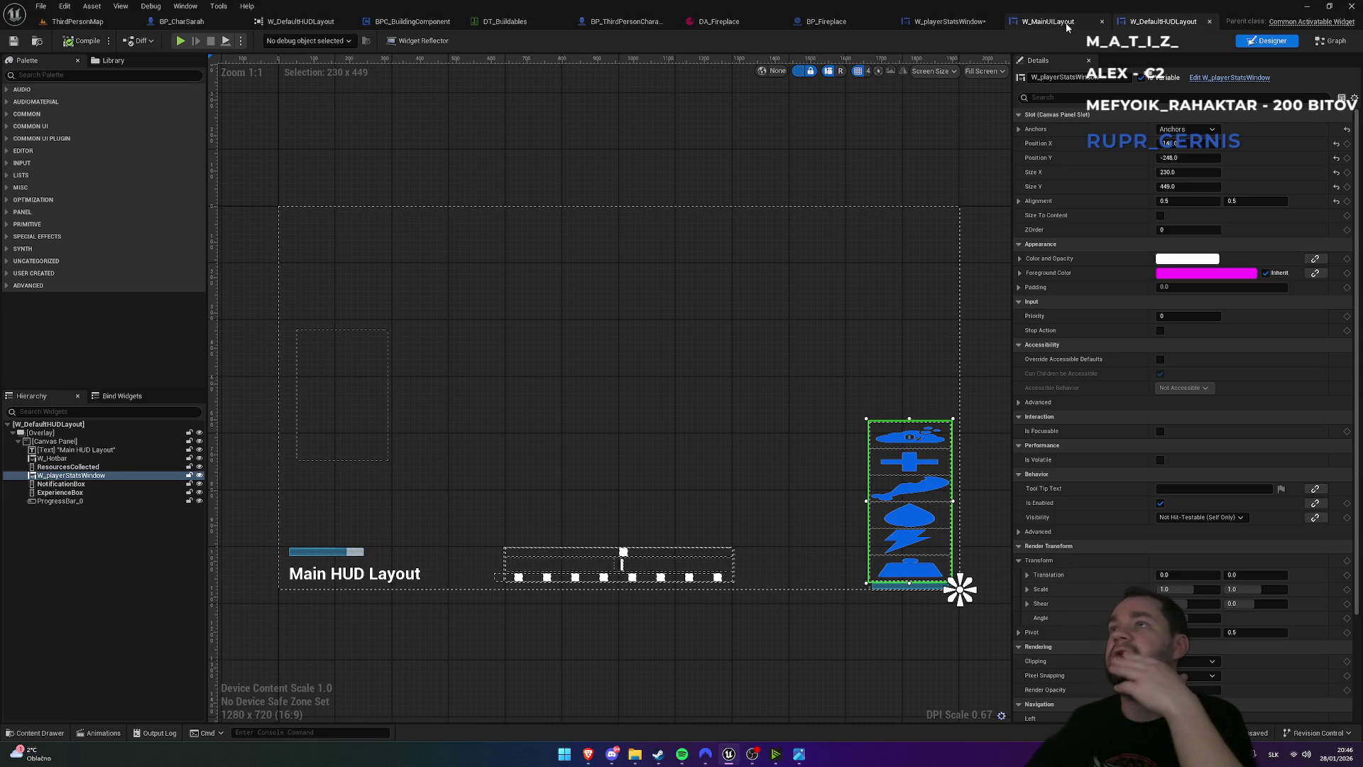
click(1061, 23)
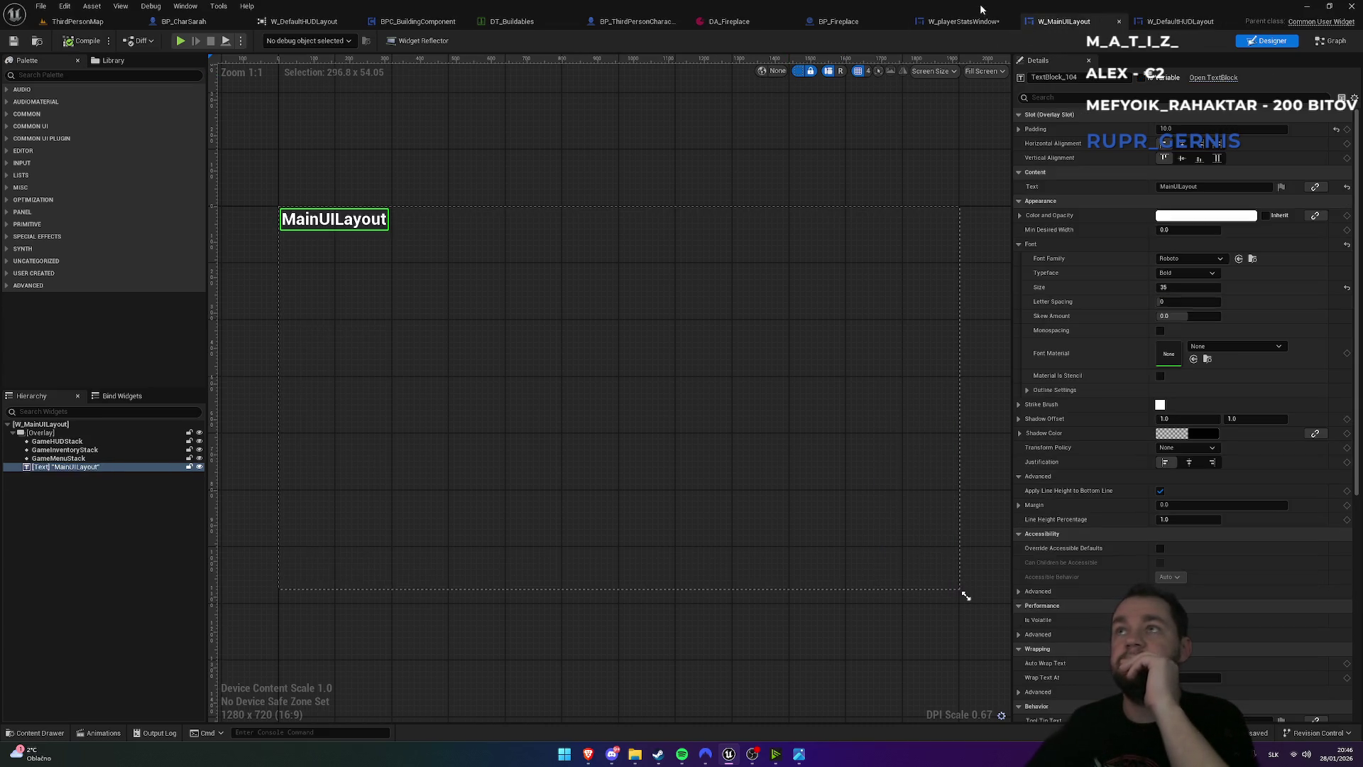
click(949, 21)
click(365, 522)
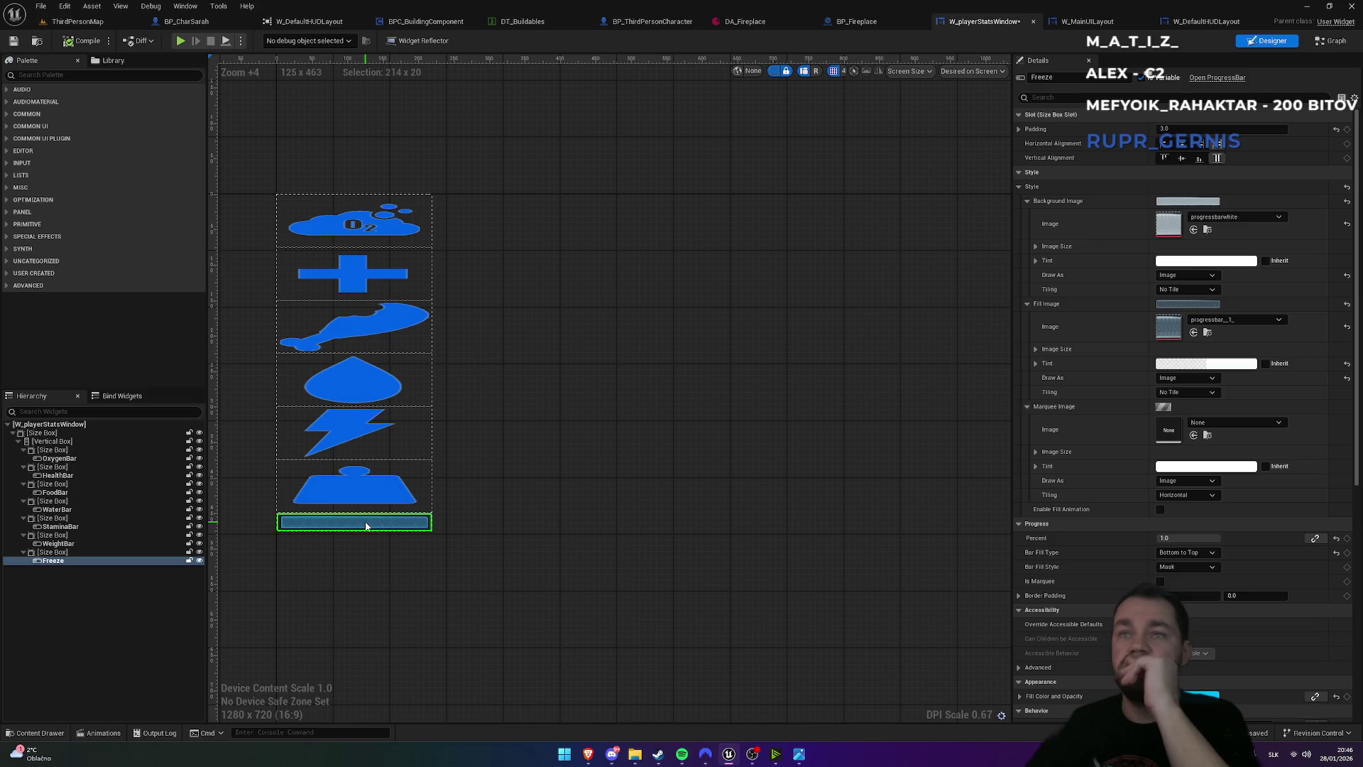
click(53, 553)
click(1184, 216)
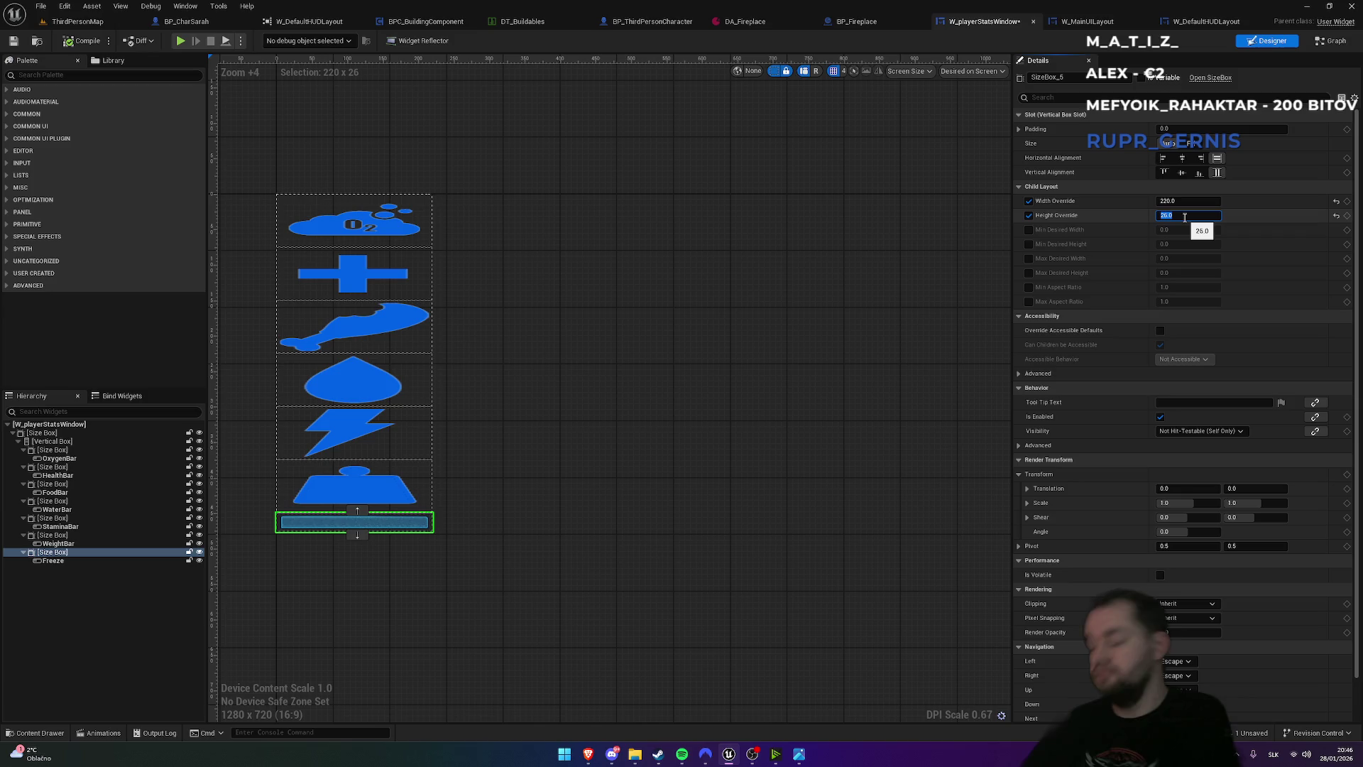
text(32)
key(Return)
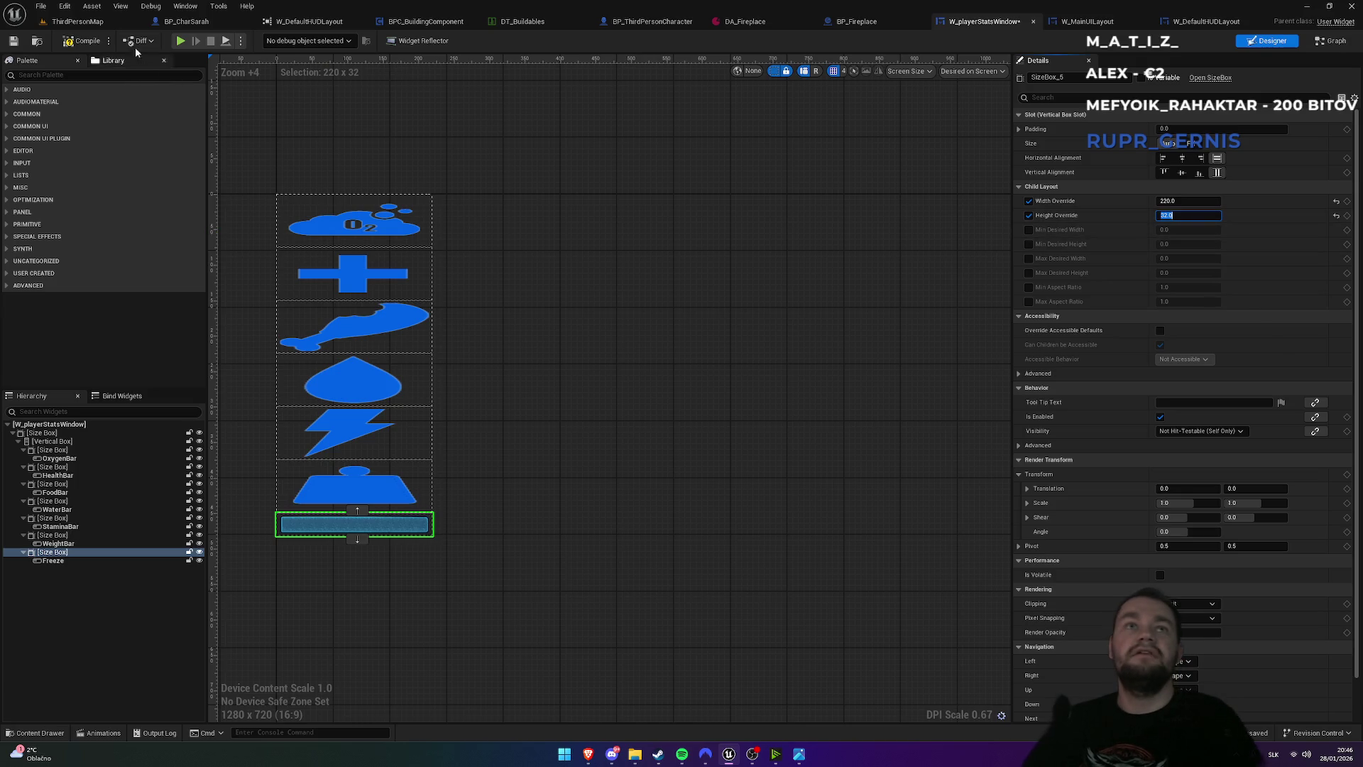
click(112, 24)
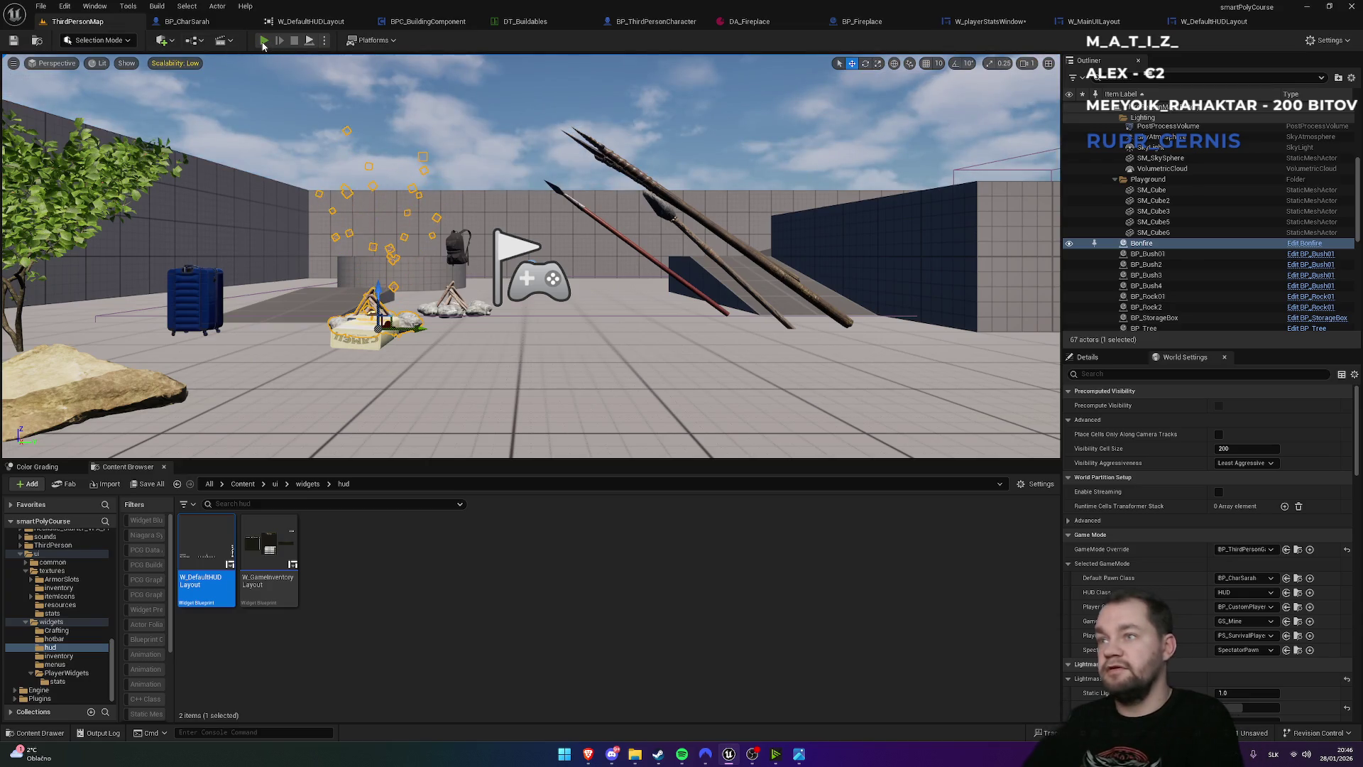
- After a quick play test, move the stats window to Position Y -280 in W_DefaultHUDLayout
click(264, 41)
key(F11)
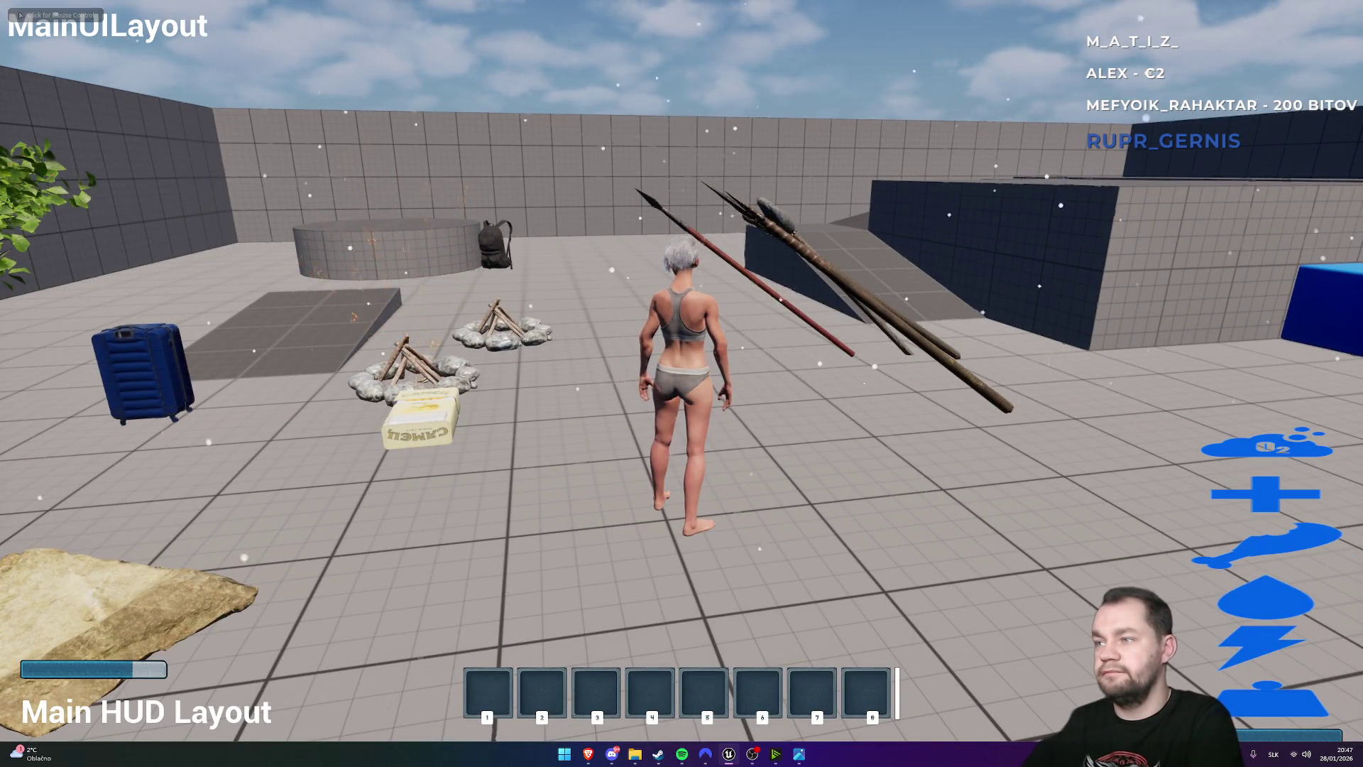
key(Escape)
click(1238, 23)
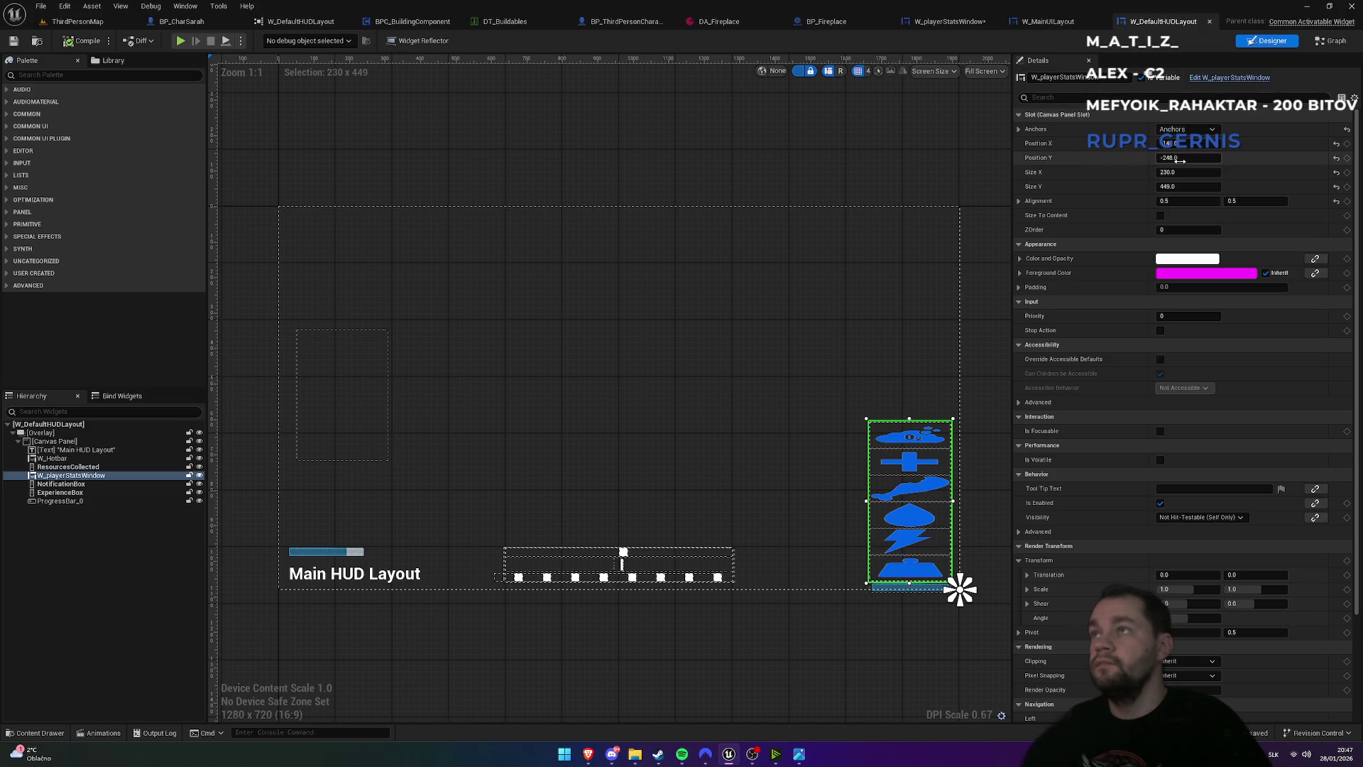
click(1178, 159)
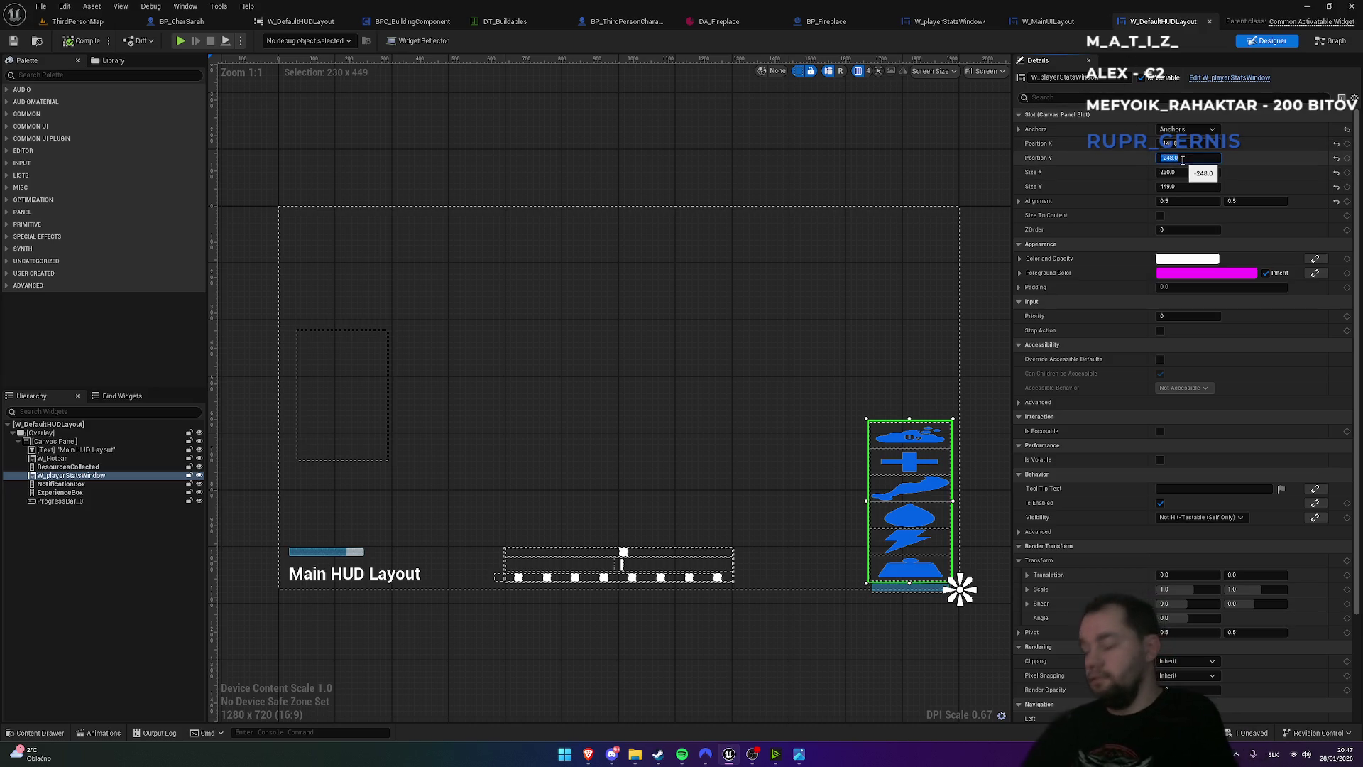
text(-250)
key(Return)
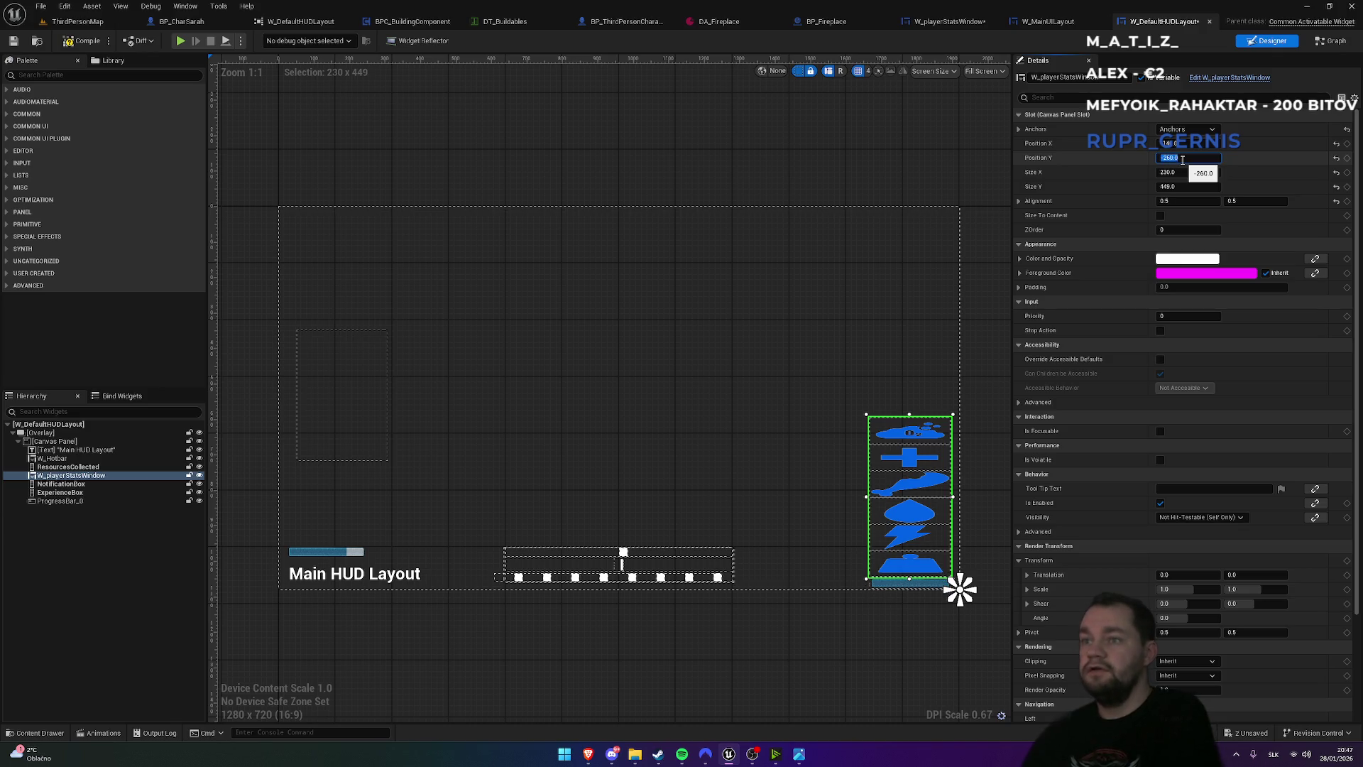
text(0)
key(Return)
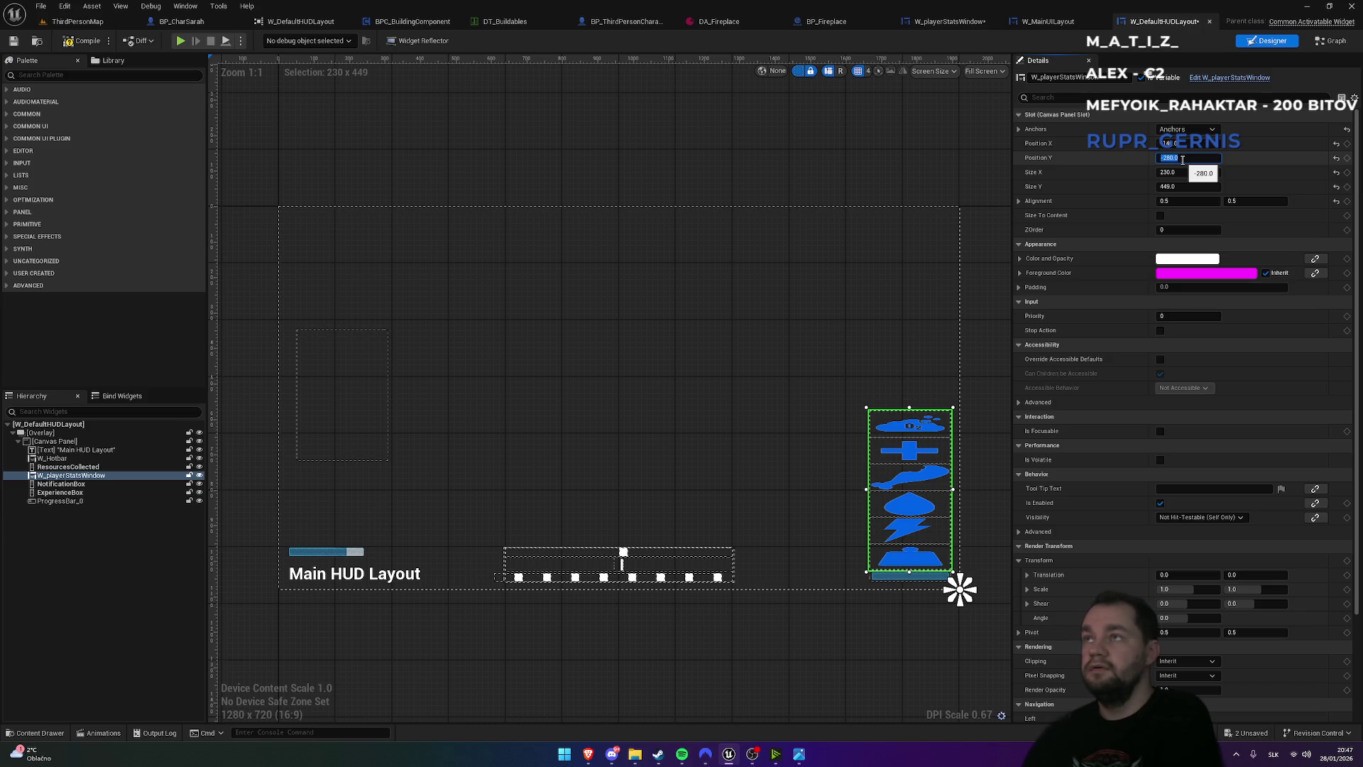
- Play-test the raised stats column, then open W_playerStatsWindow
click(74, 21)
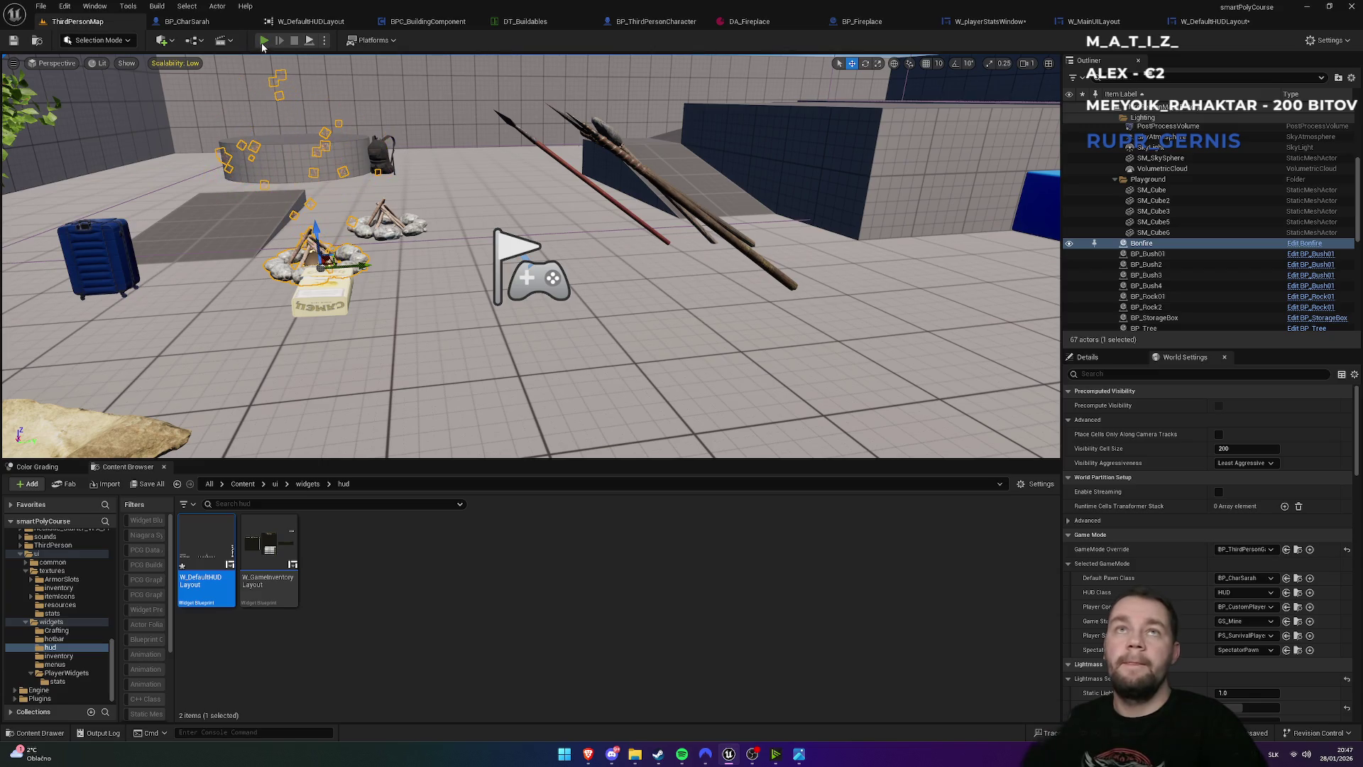
click(264, 42)
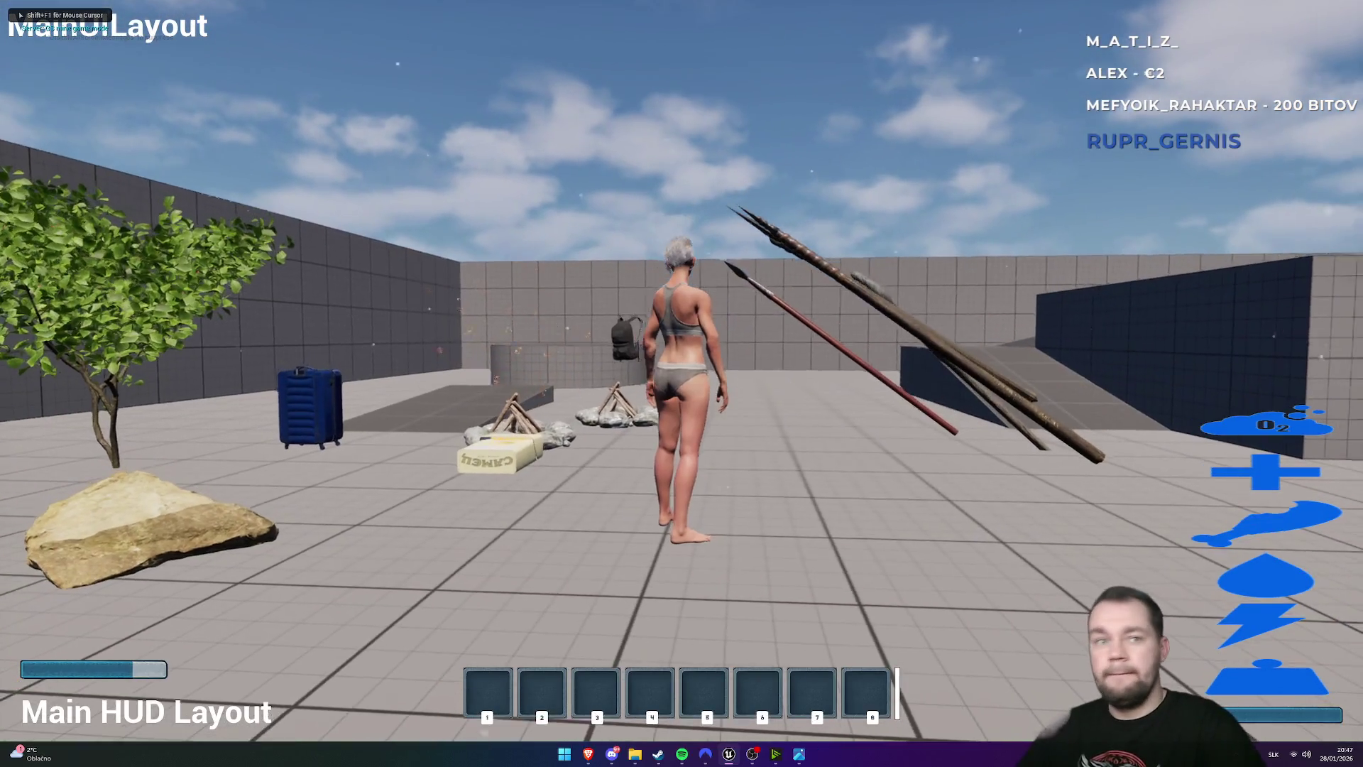
key(w)
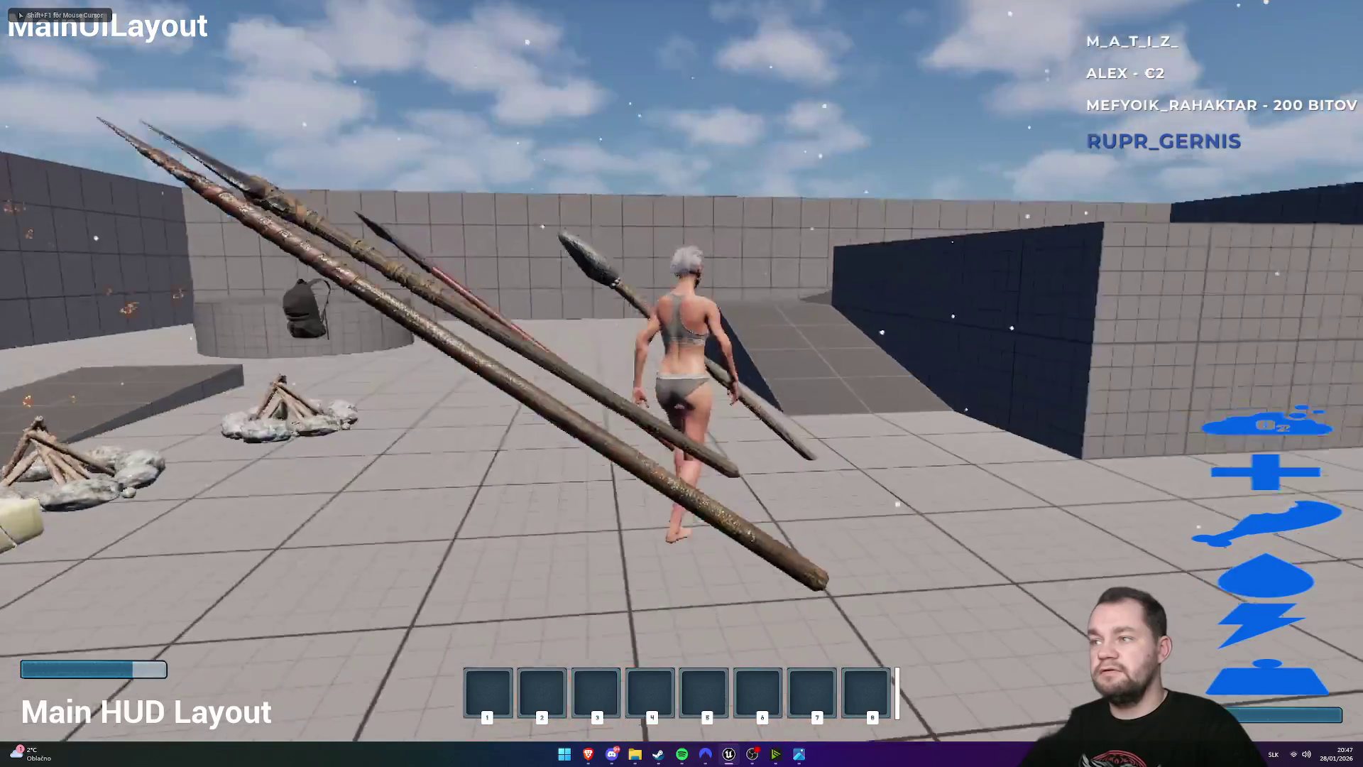
key(Escape)
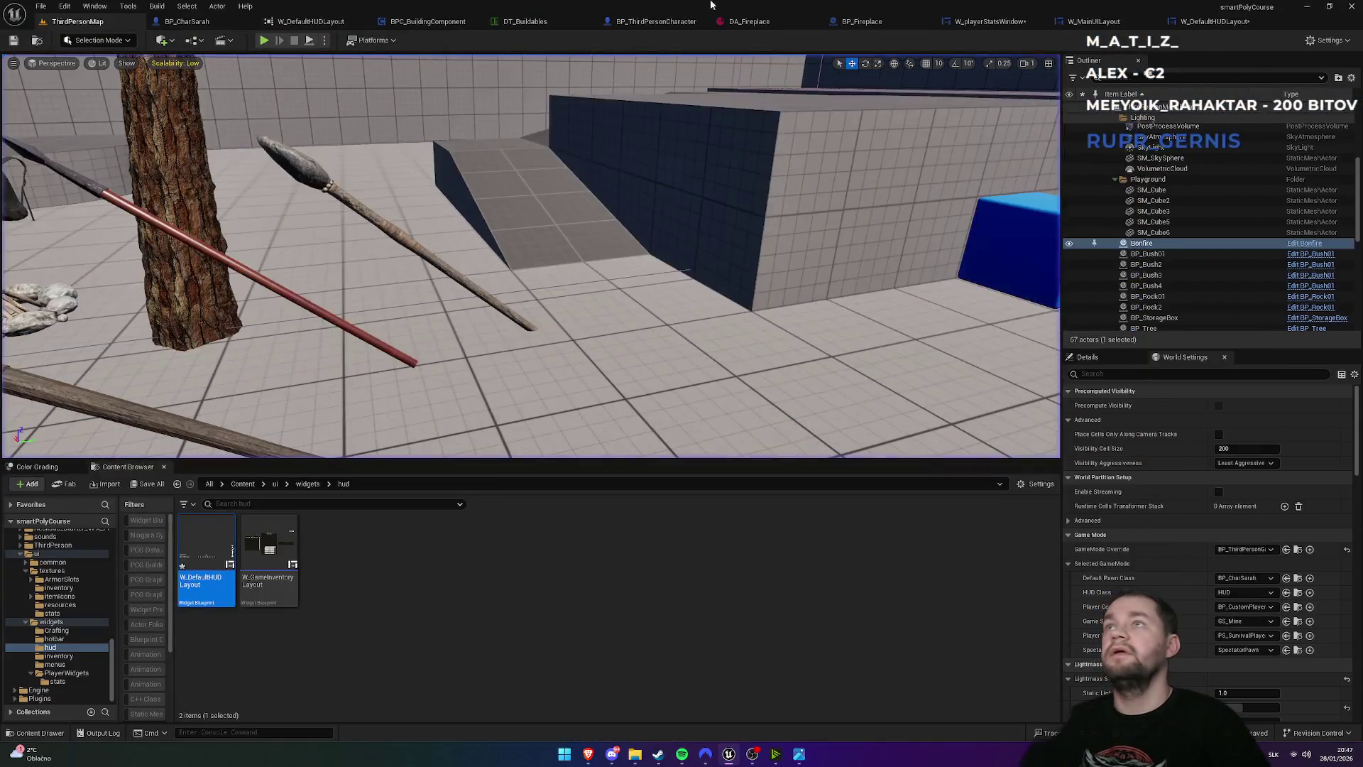
click(1190, 25)
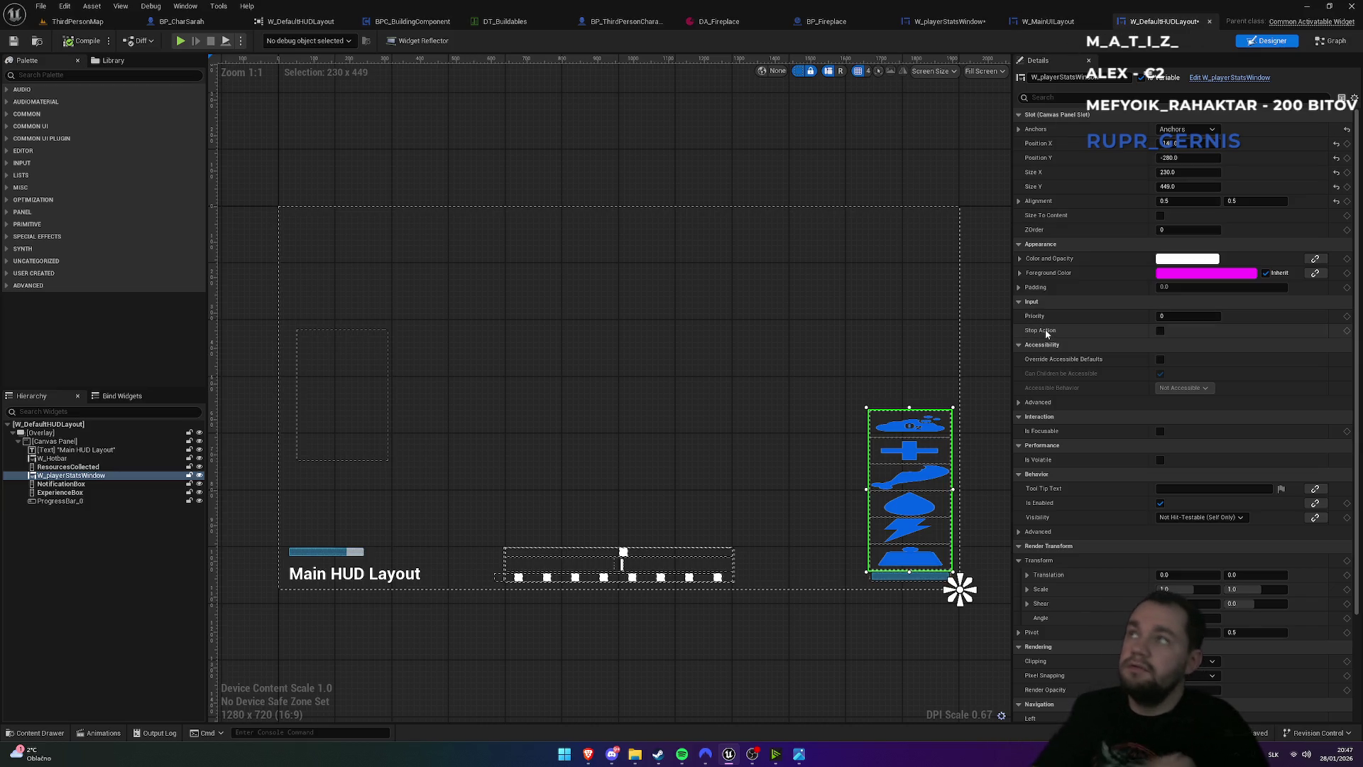
click(949, 22)
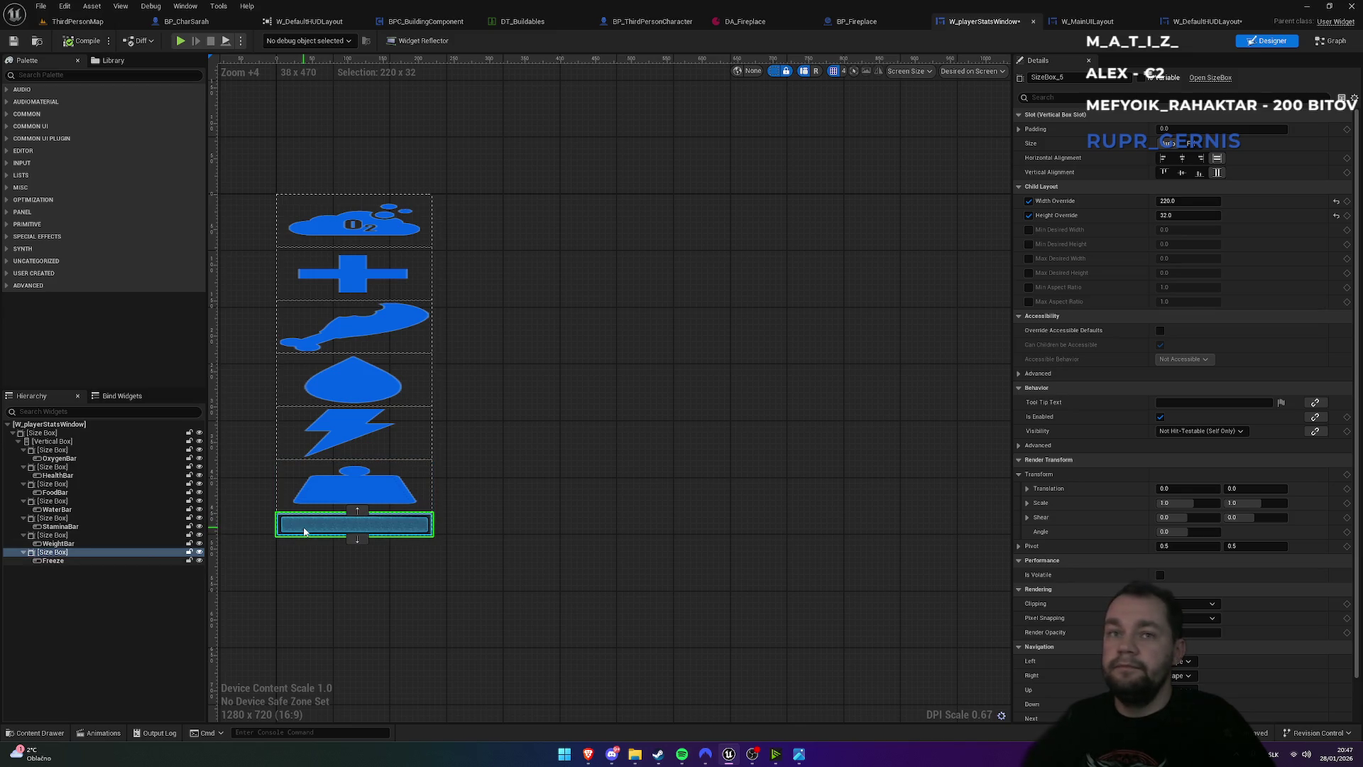
- Copy the Freeze bar's style onto WeightBar and compile
click(303, 531)
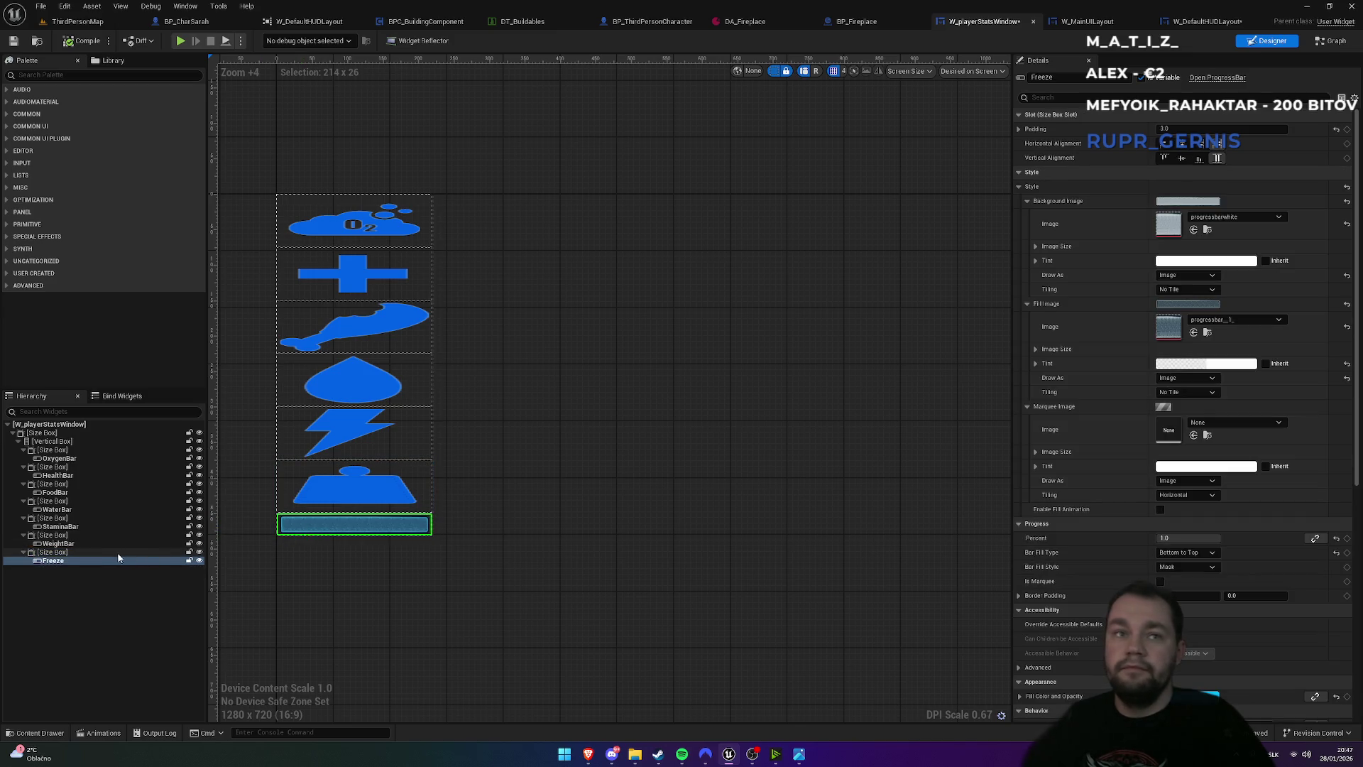
right_click(1033, 188)
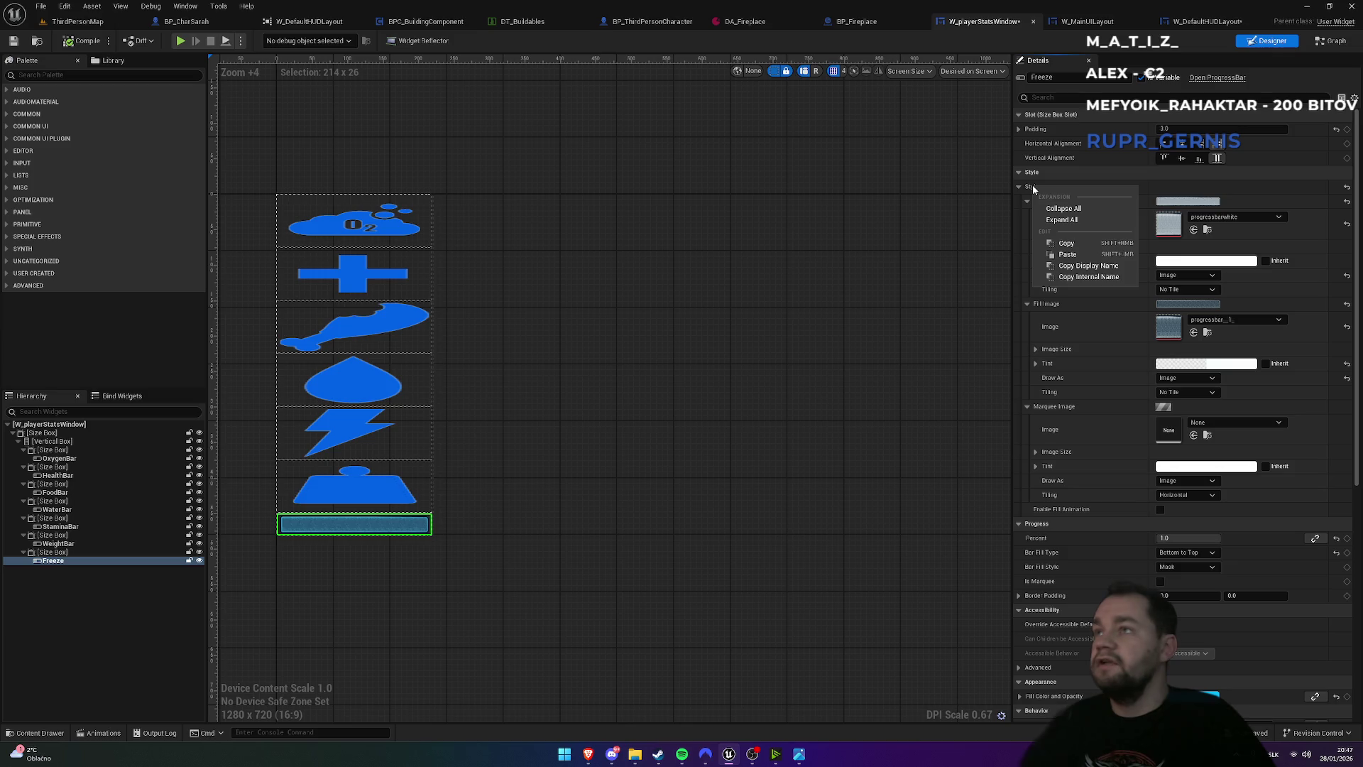
click(1032, 185)
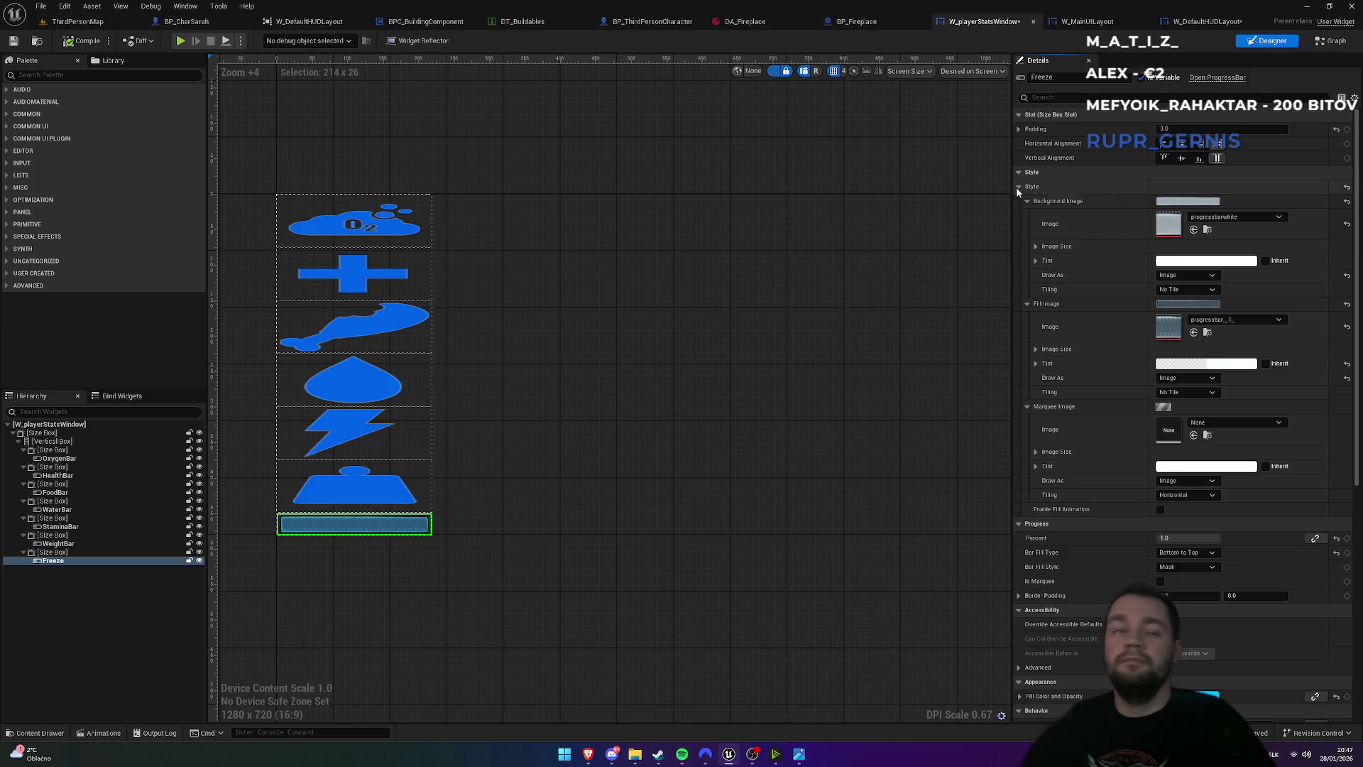
click(75, 544)
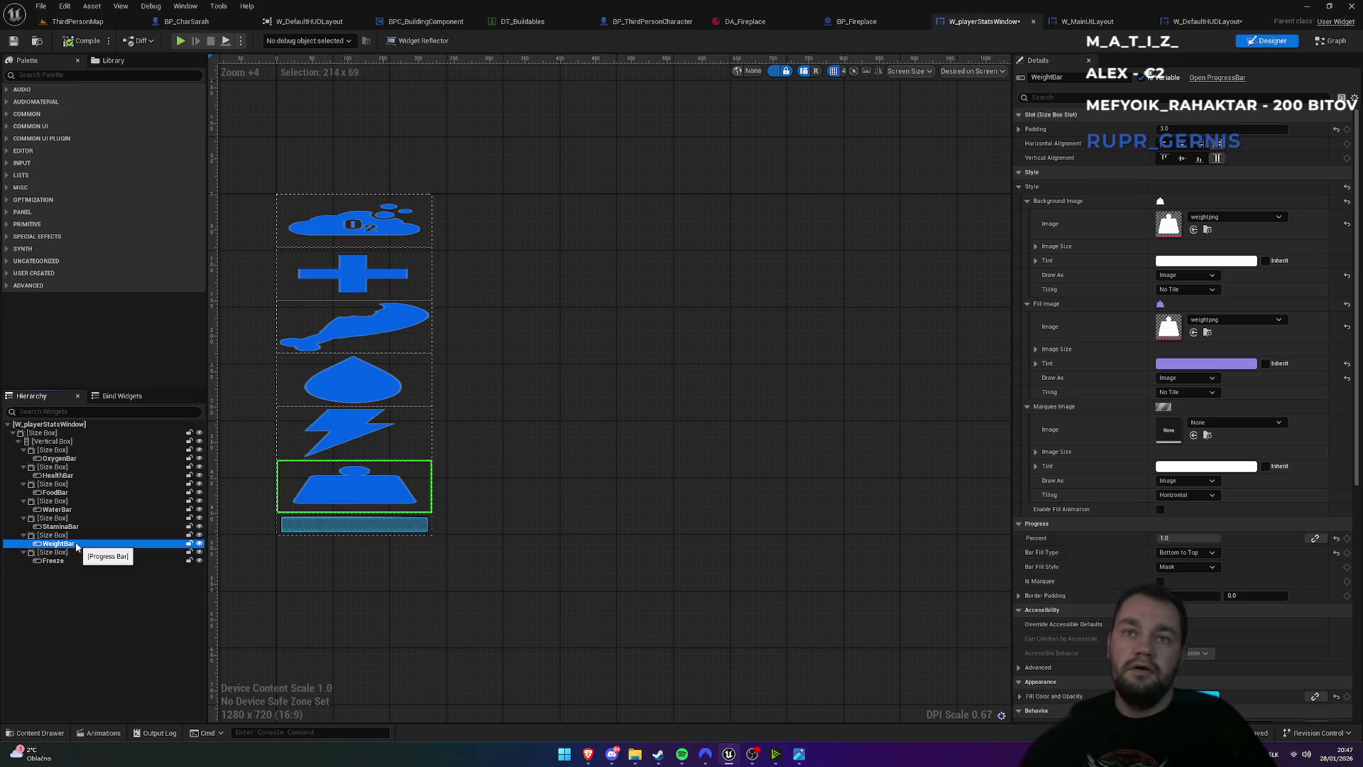
shift+click(1051, 189)
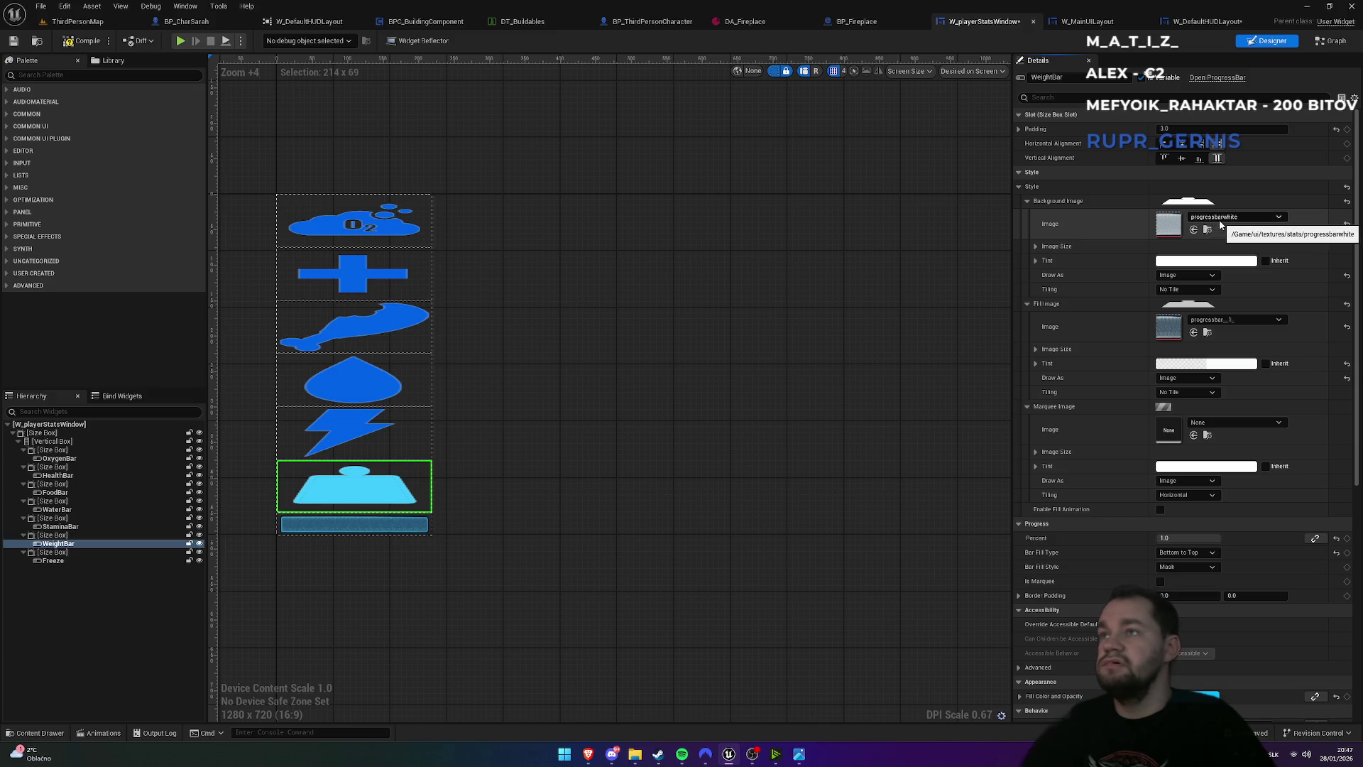
click(82, 41)
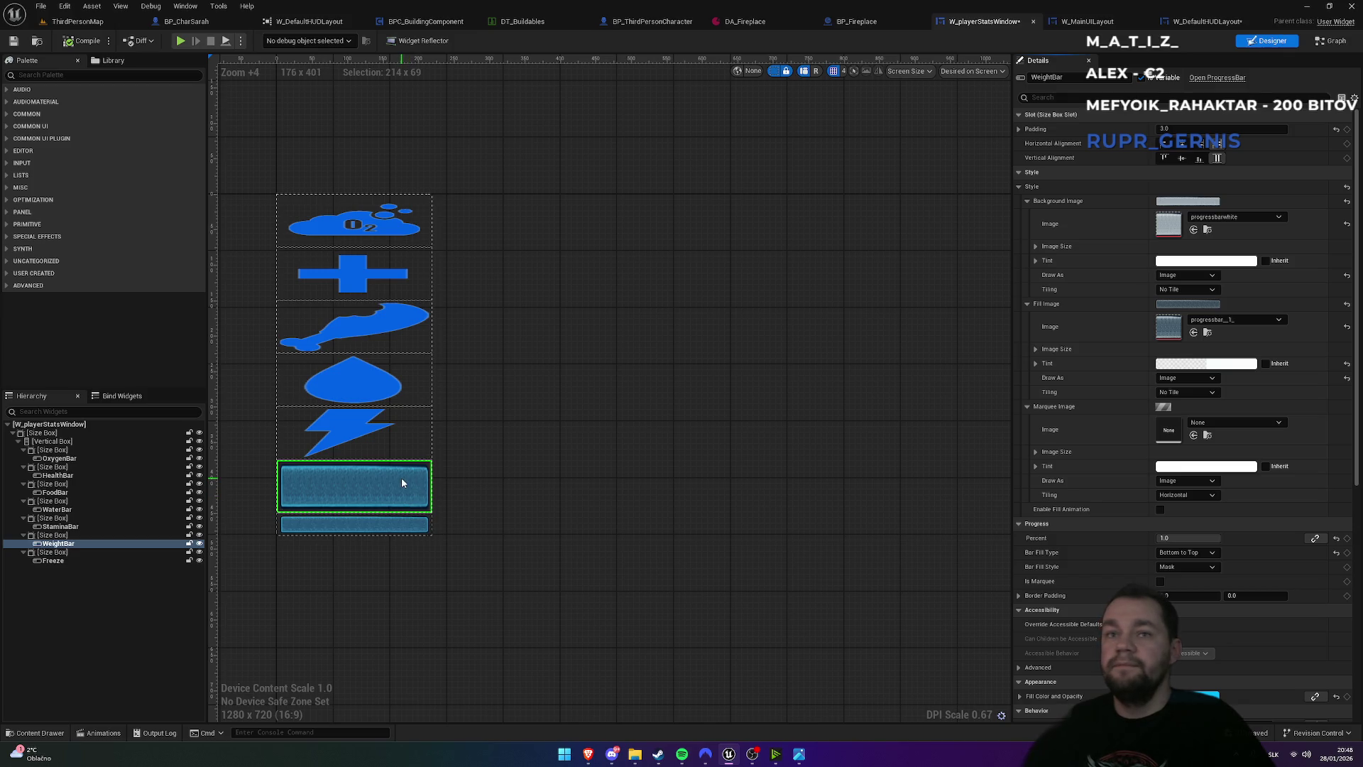
- Apply the copied style to WaterBar, FoodBar, HealthBar and OxygenBar, then compile
click(61, 525)
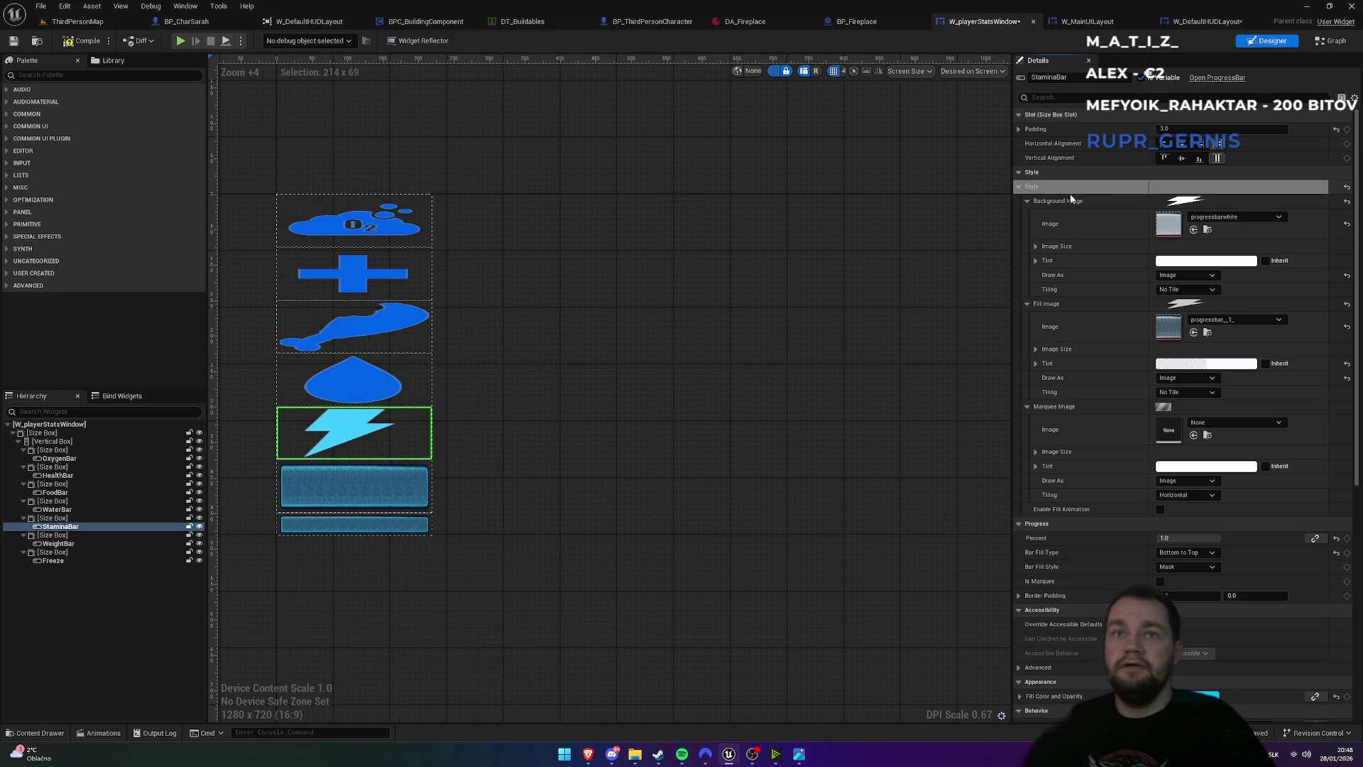
click(372, 386)
key(ctrl+z)
key(ctrl+z)
key(ctrl+z)
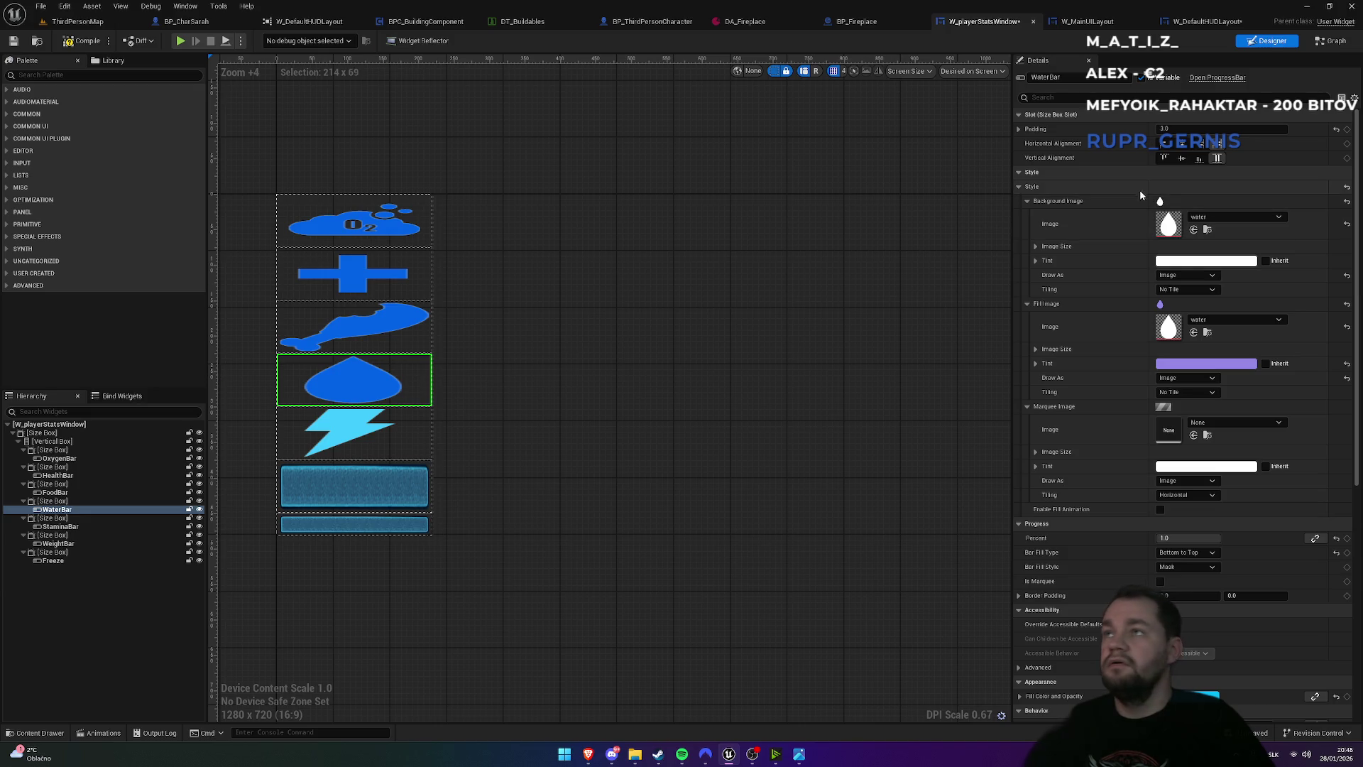
click(83, 491)
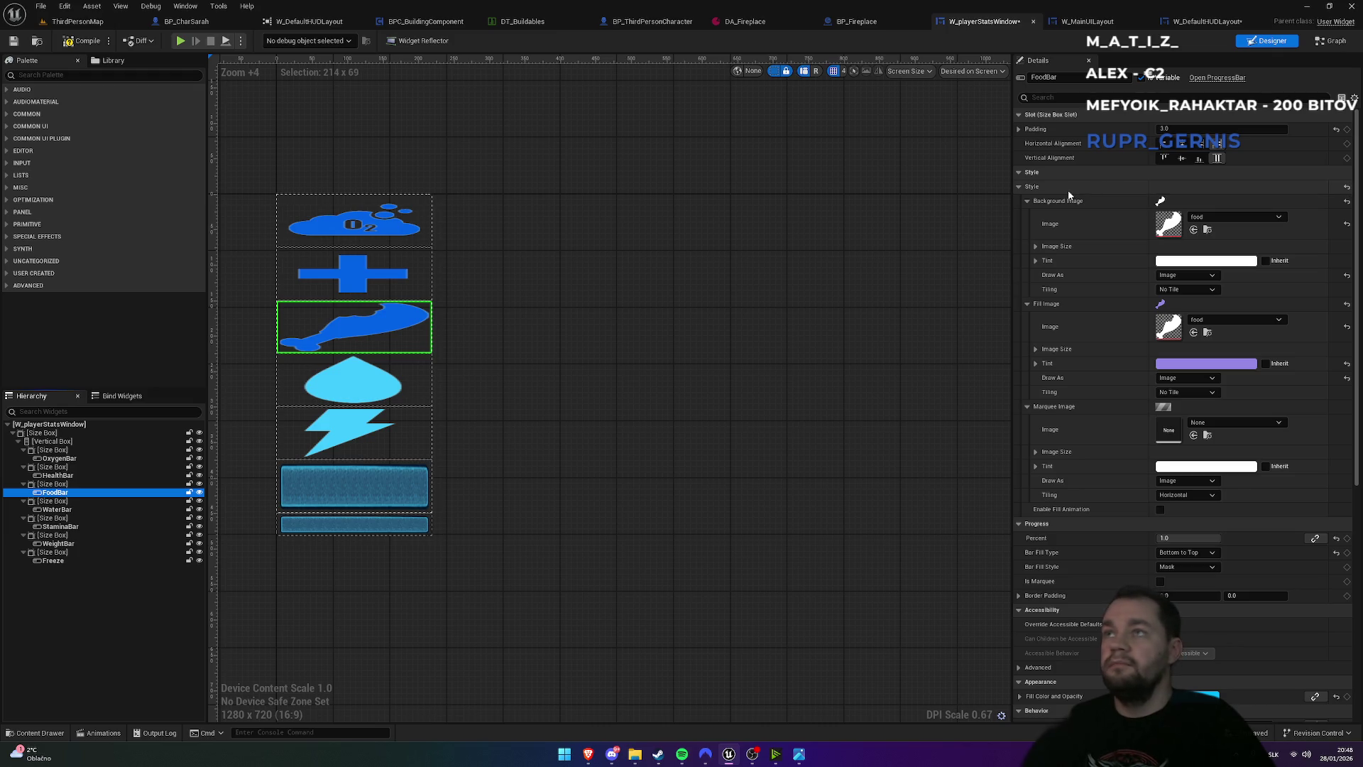
key(ctrl+z)
click(55, 476)
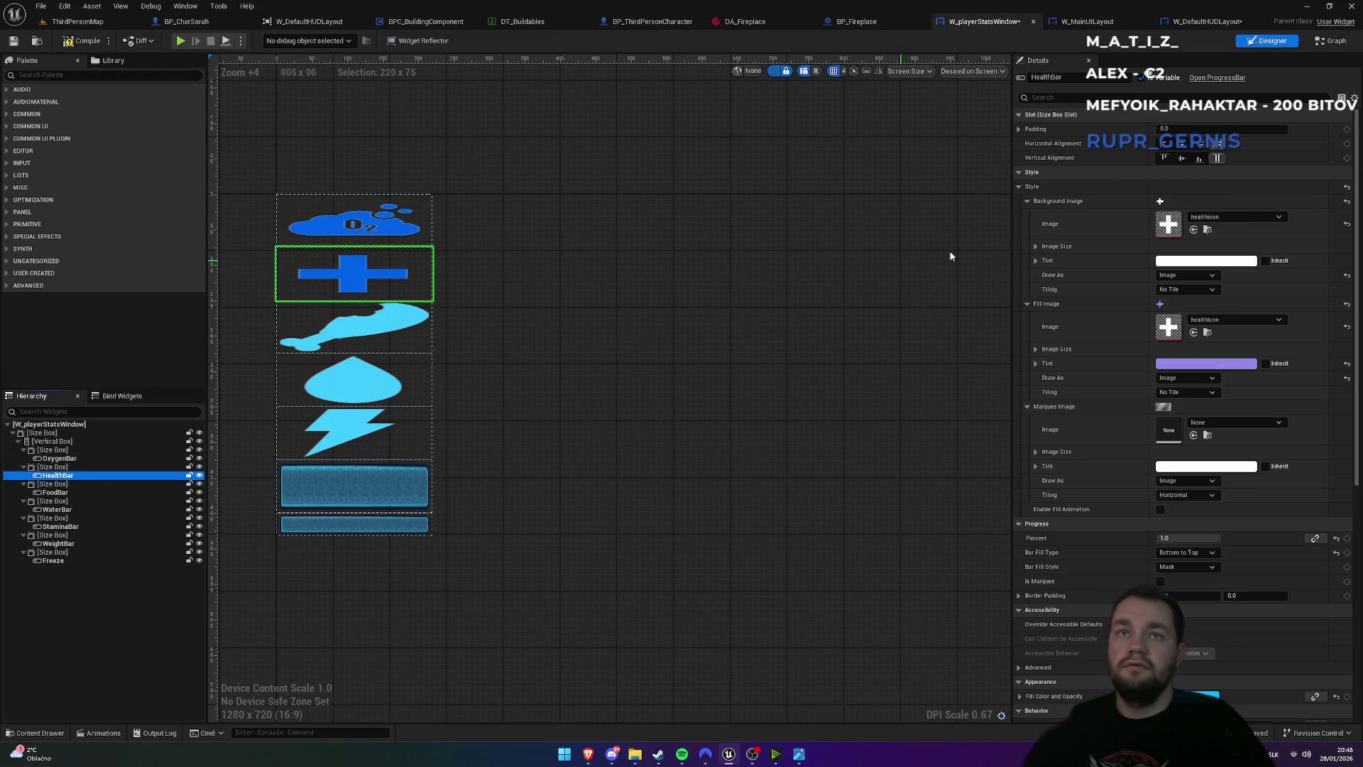
key(ctrl+z)
click(60, 458)
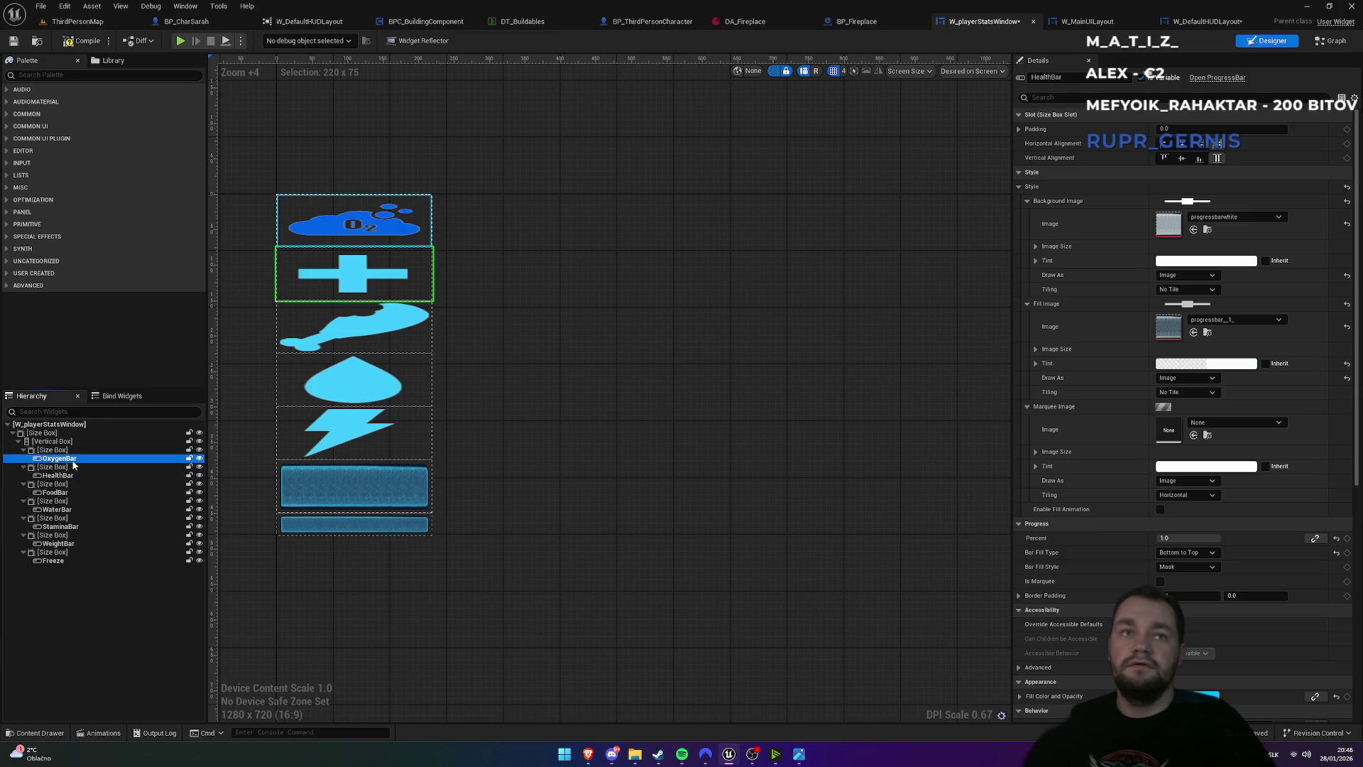
key(ctrl+z)
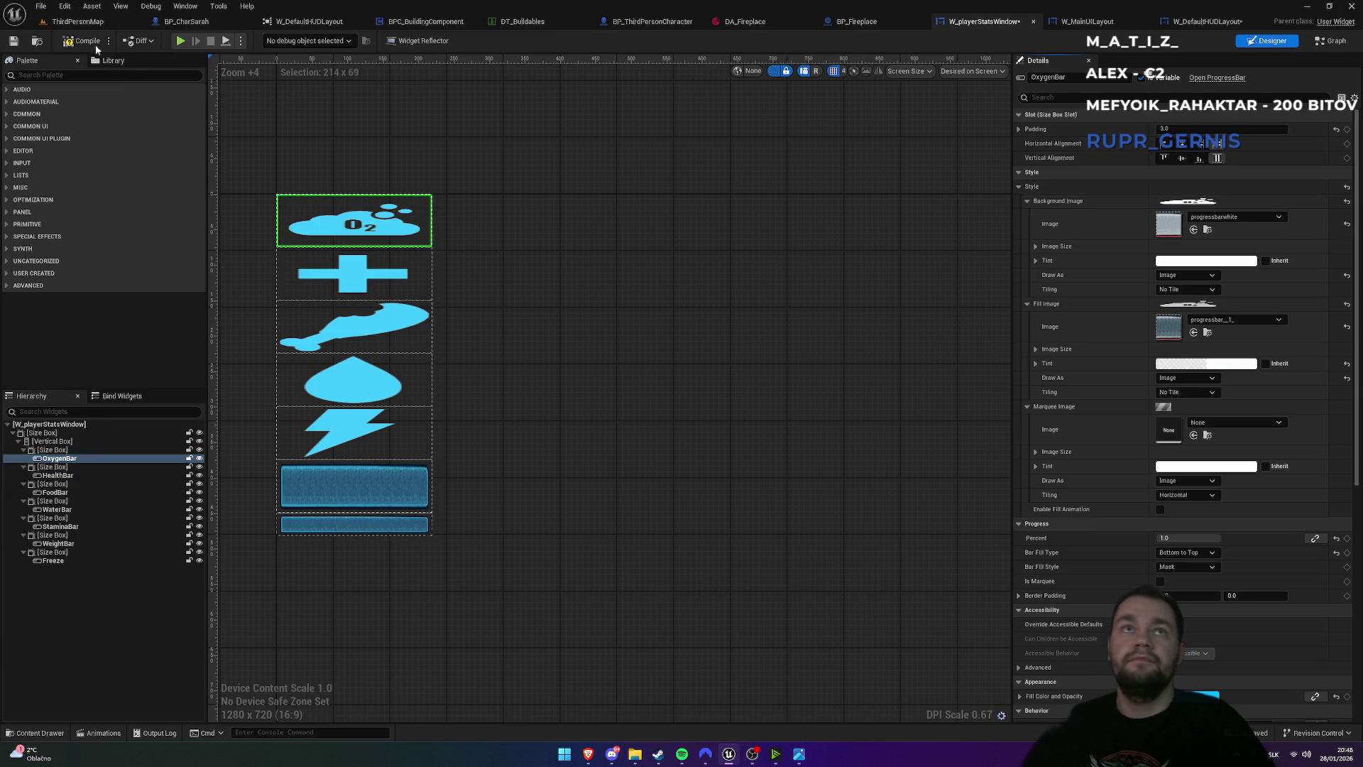
click(87, 42)
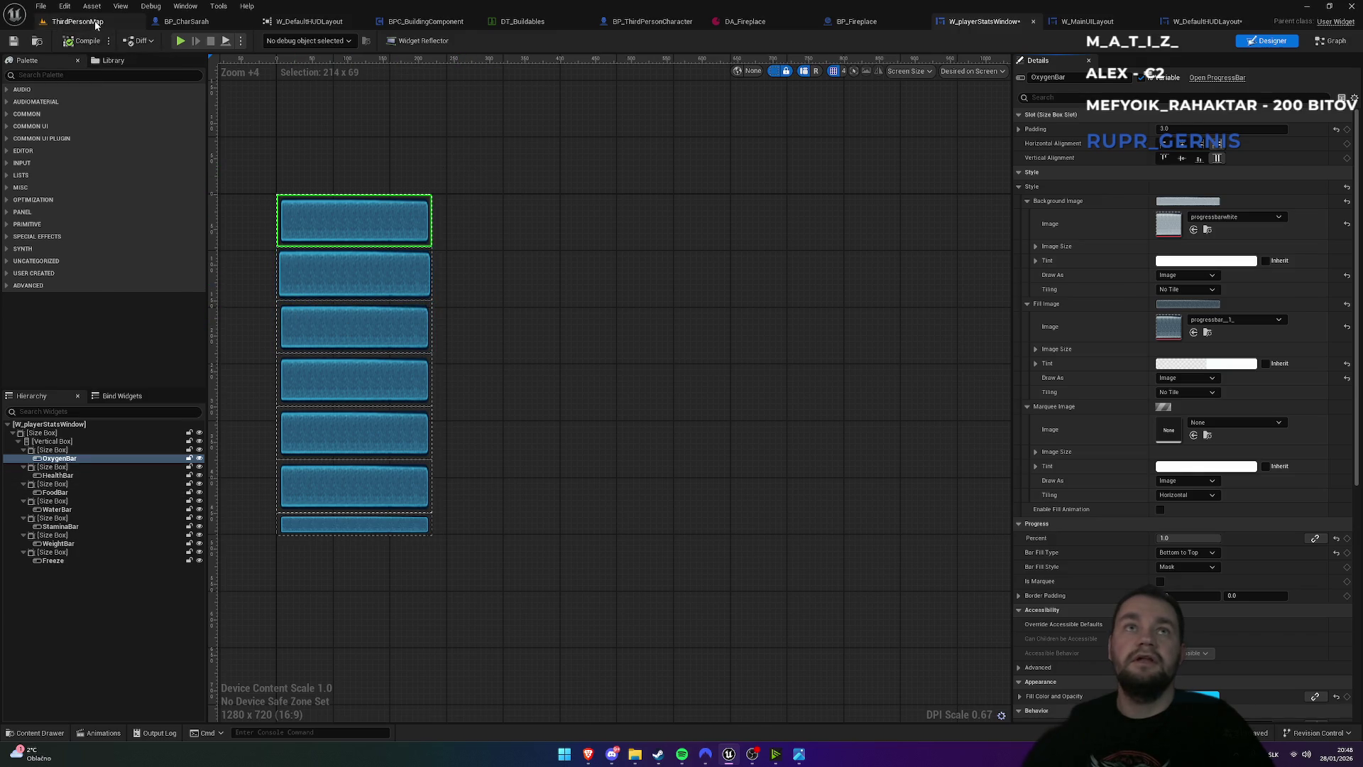
- Play the ThirdPersonMap full screen and run forward to test the new bars
click(71, 21)
click(267, 43)
key(F11)
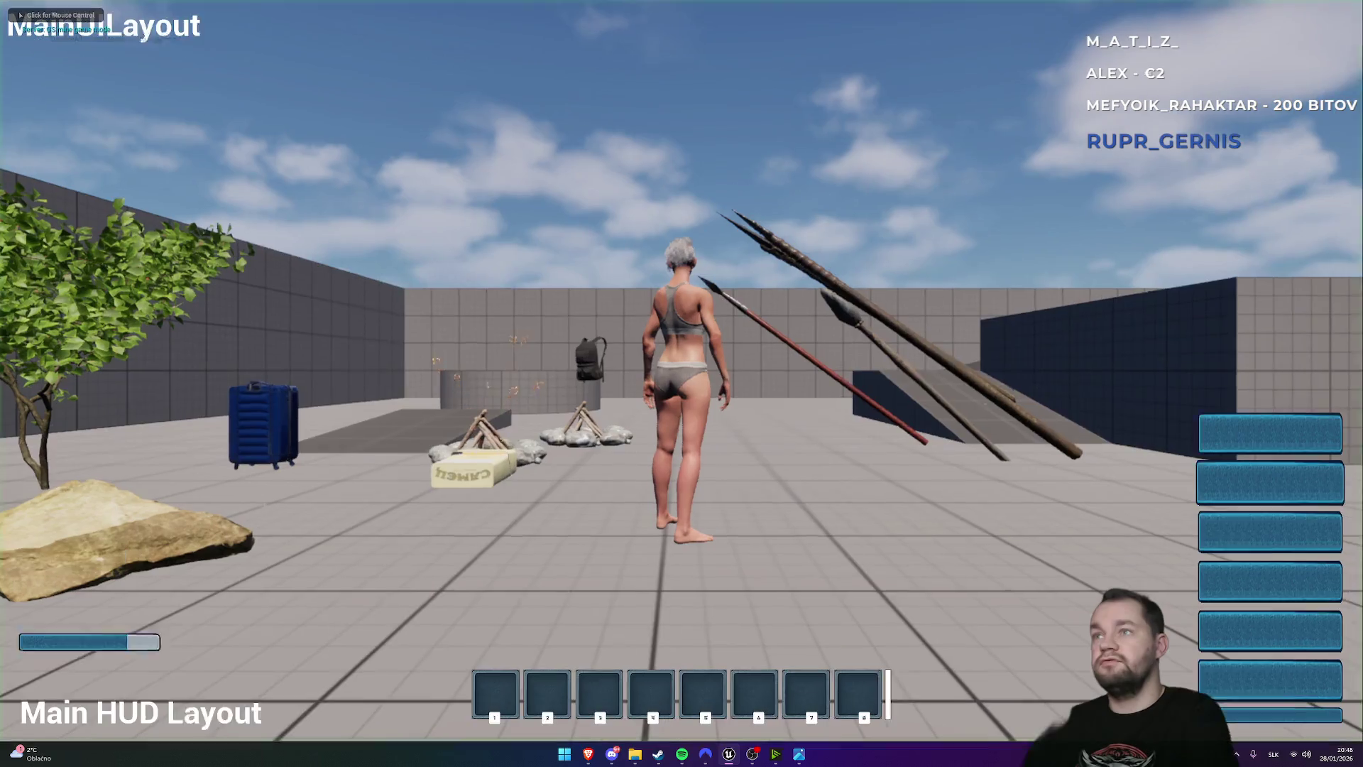
key(w)
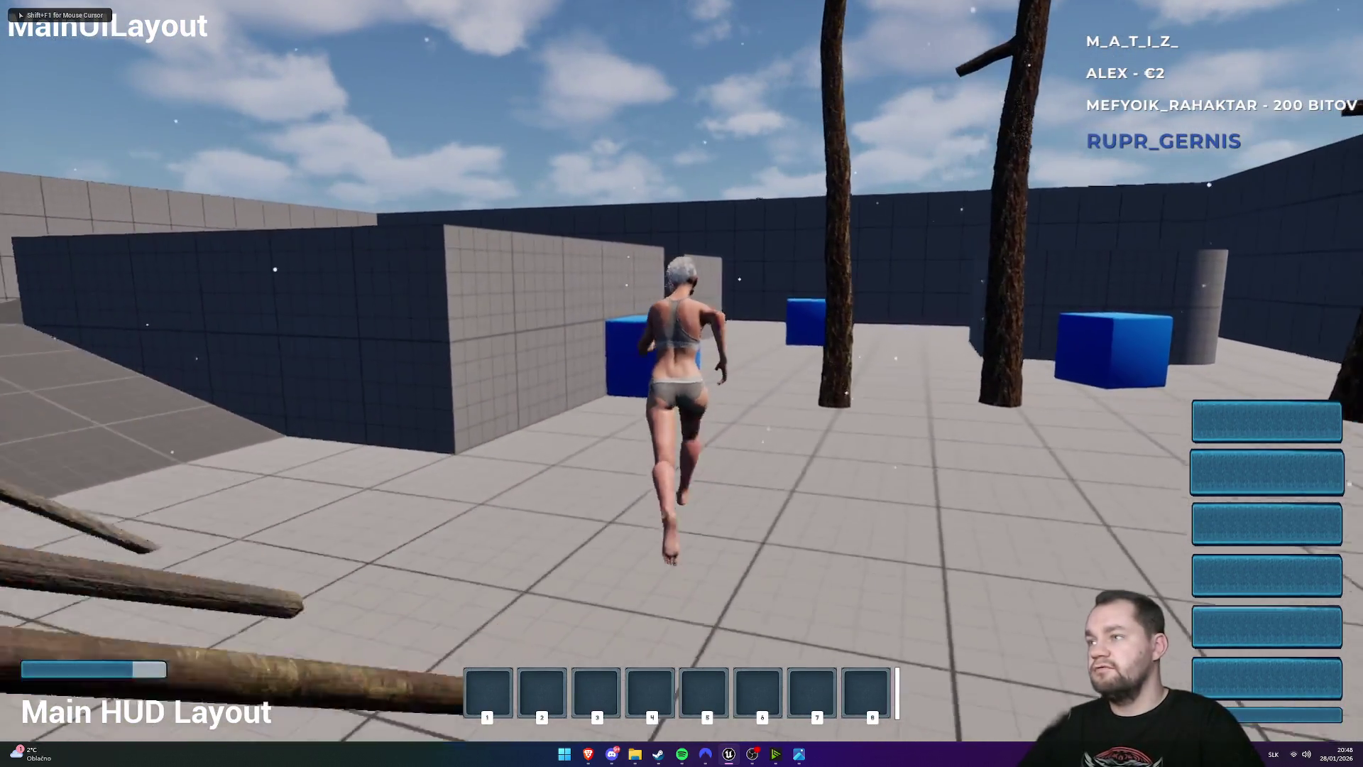
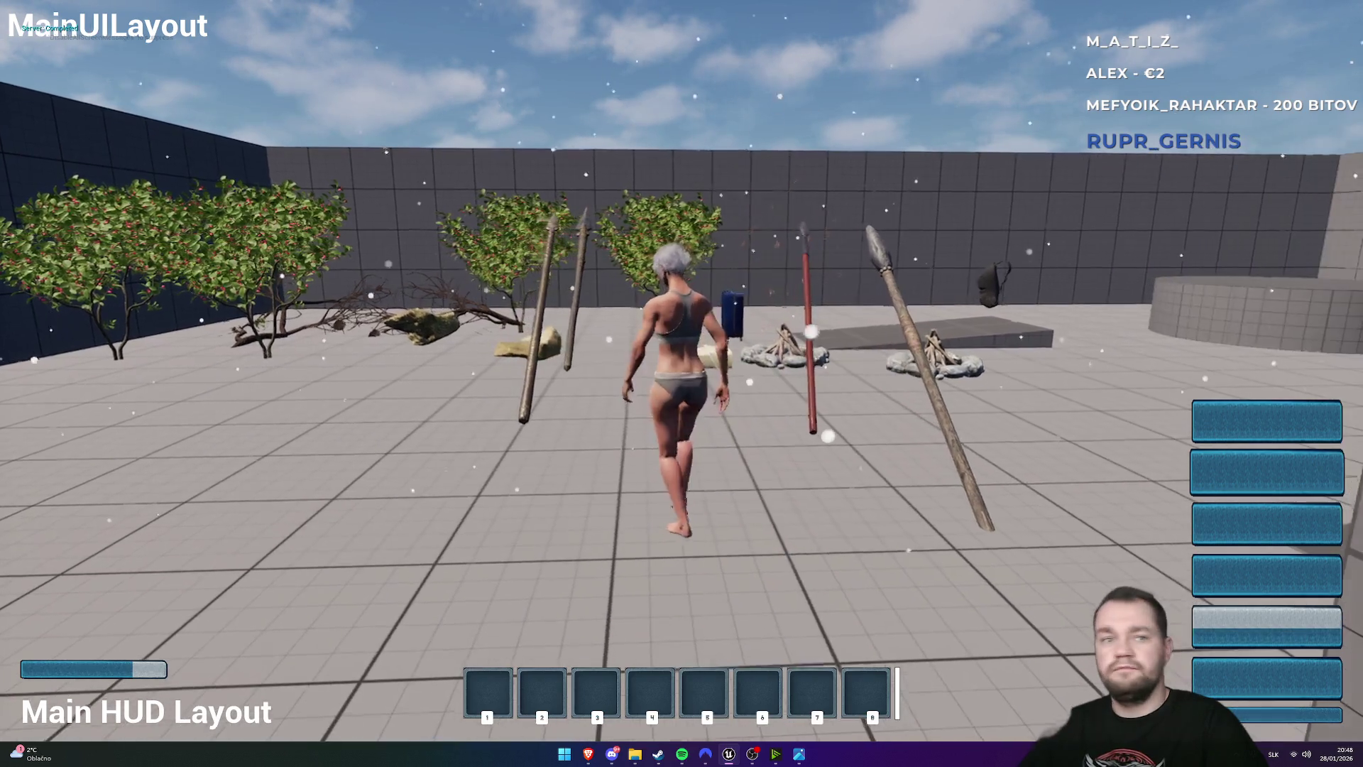
- Stop the play session and set the Freeze progress bar's slot padding to 0 in W_playerStatsWindow
key(Escape)
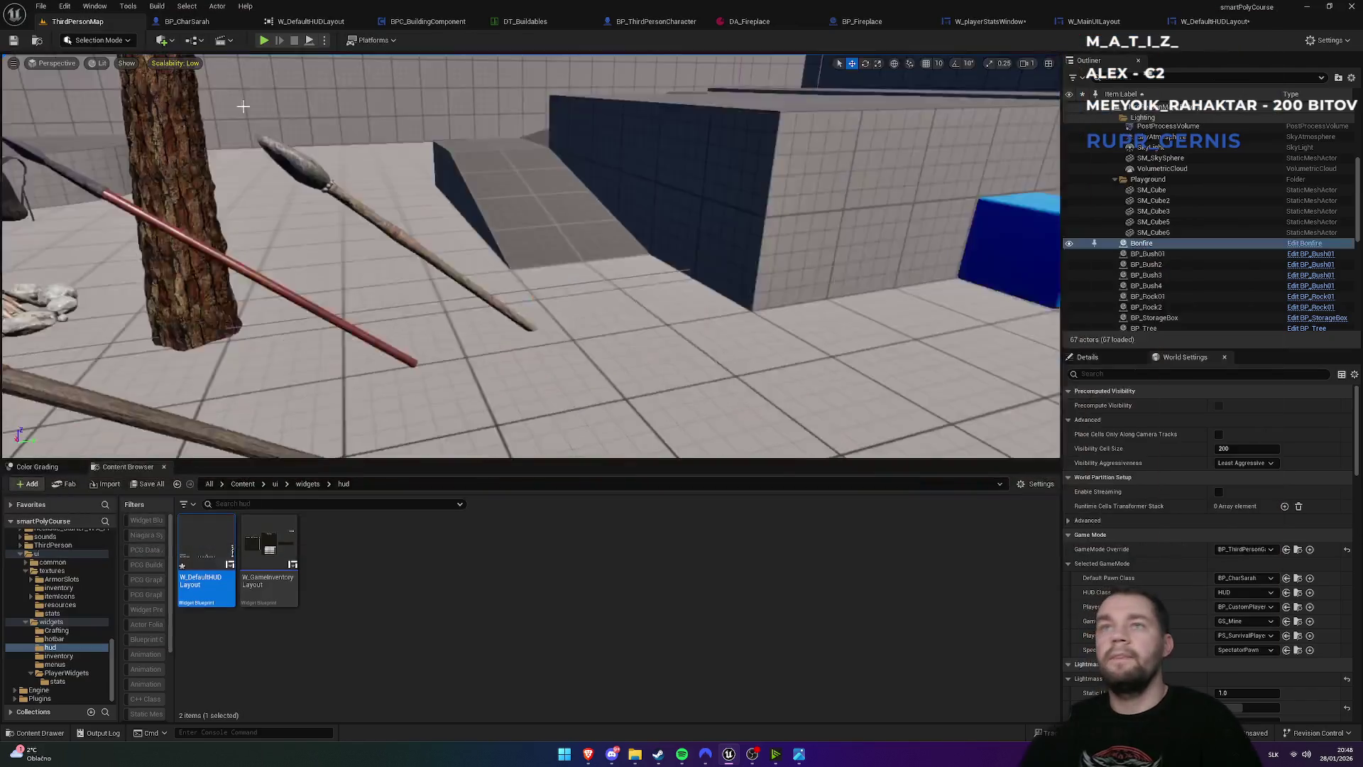
click(1214, 21)
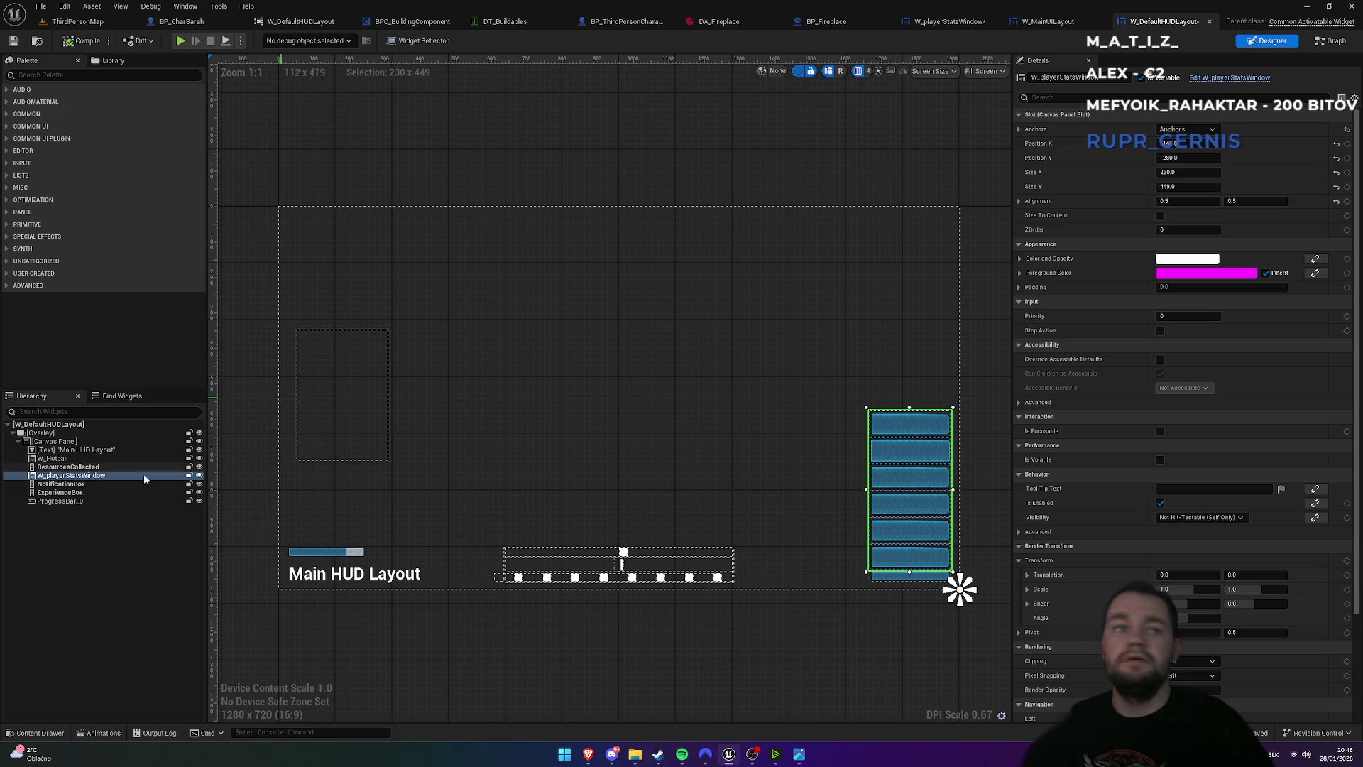
click(991, 21)
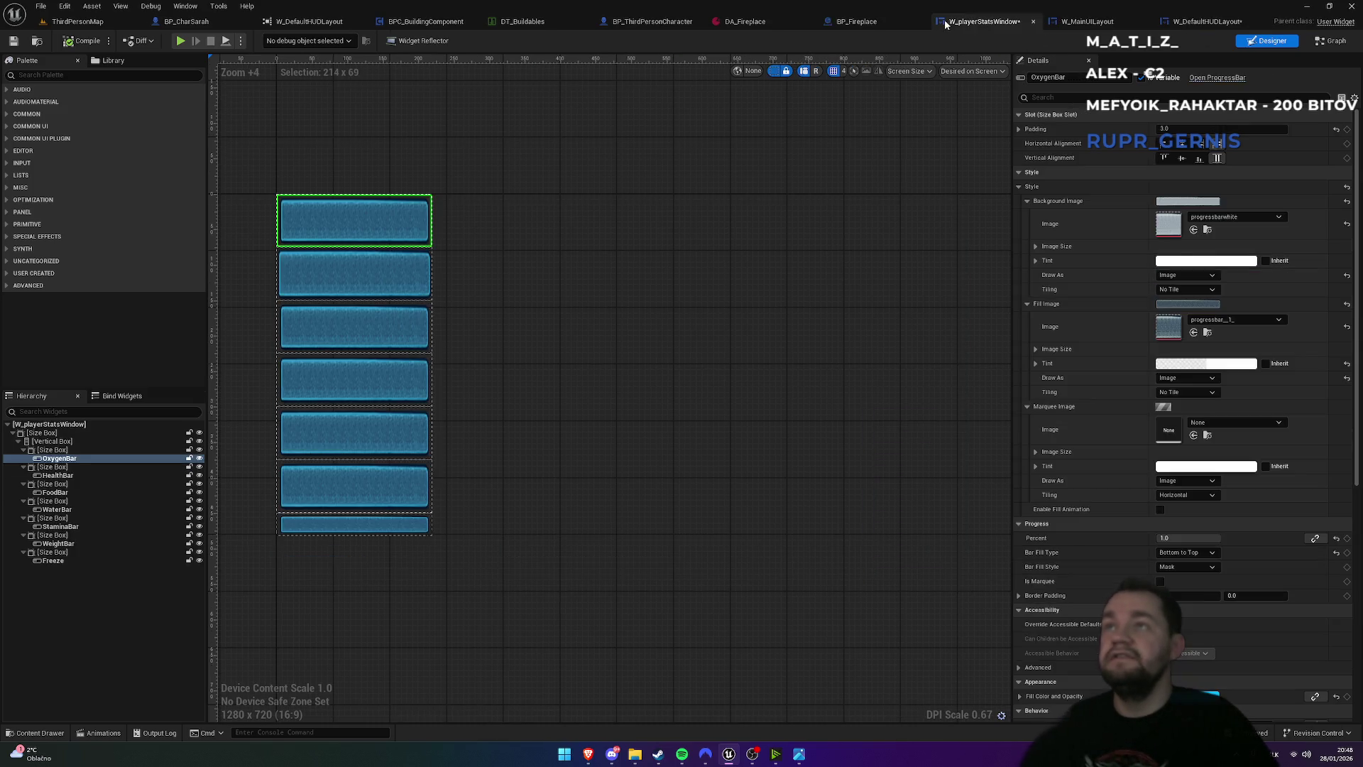
click(66, 553)
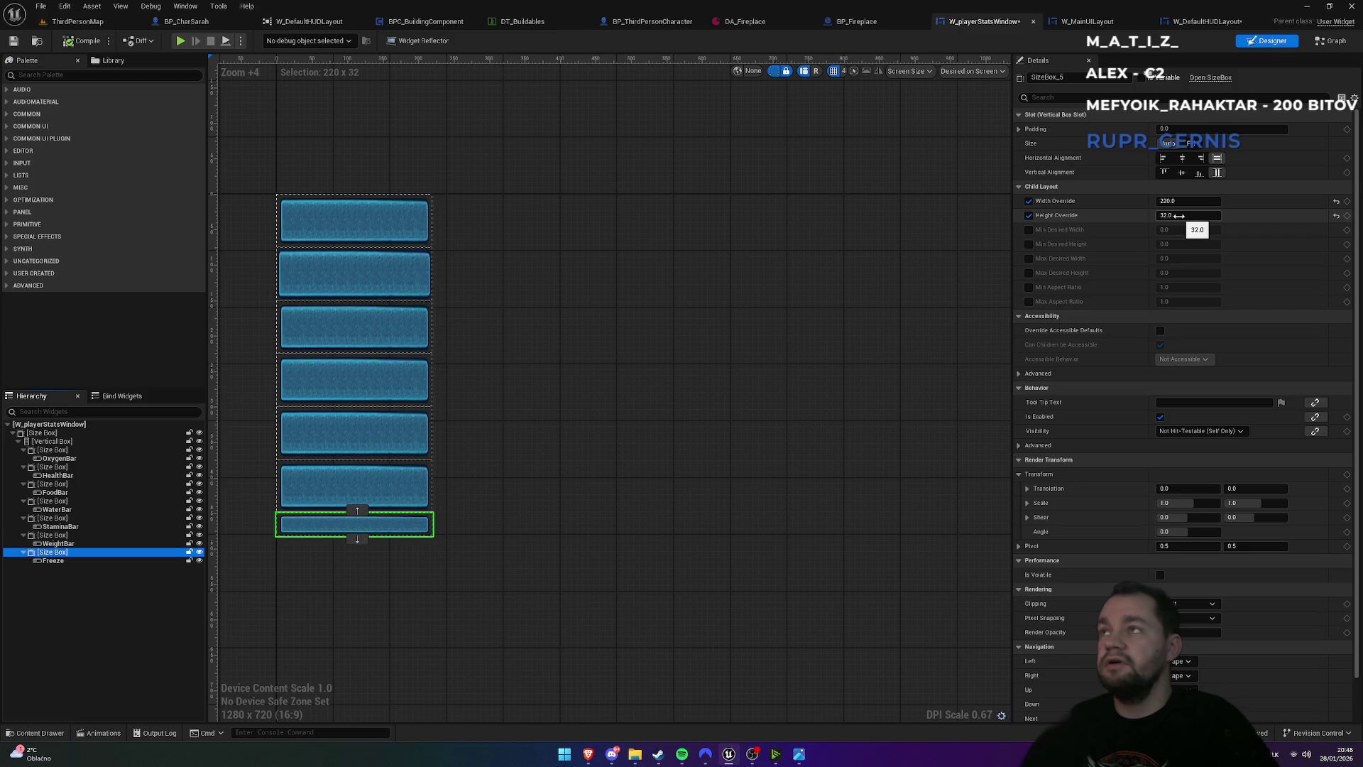
click(80, 561)
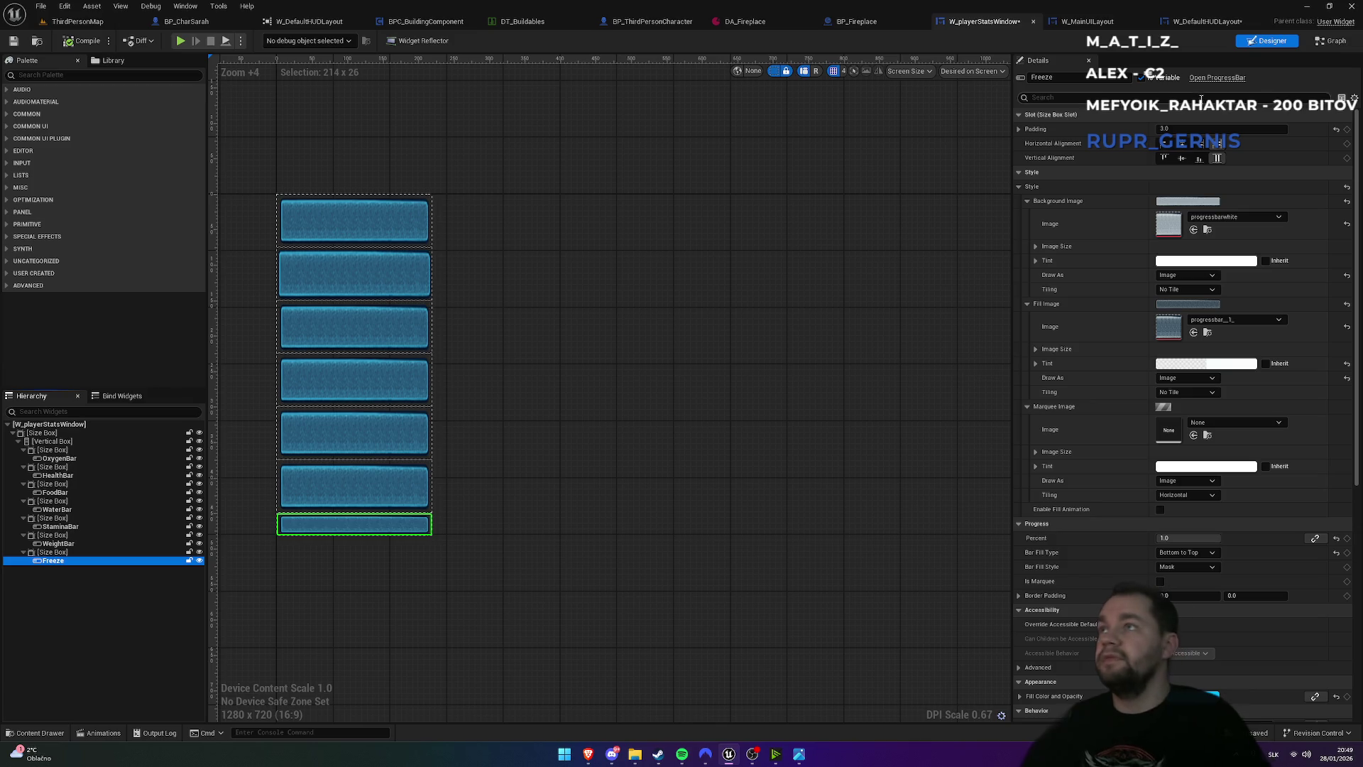
click(1189, 130)
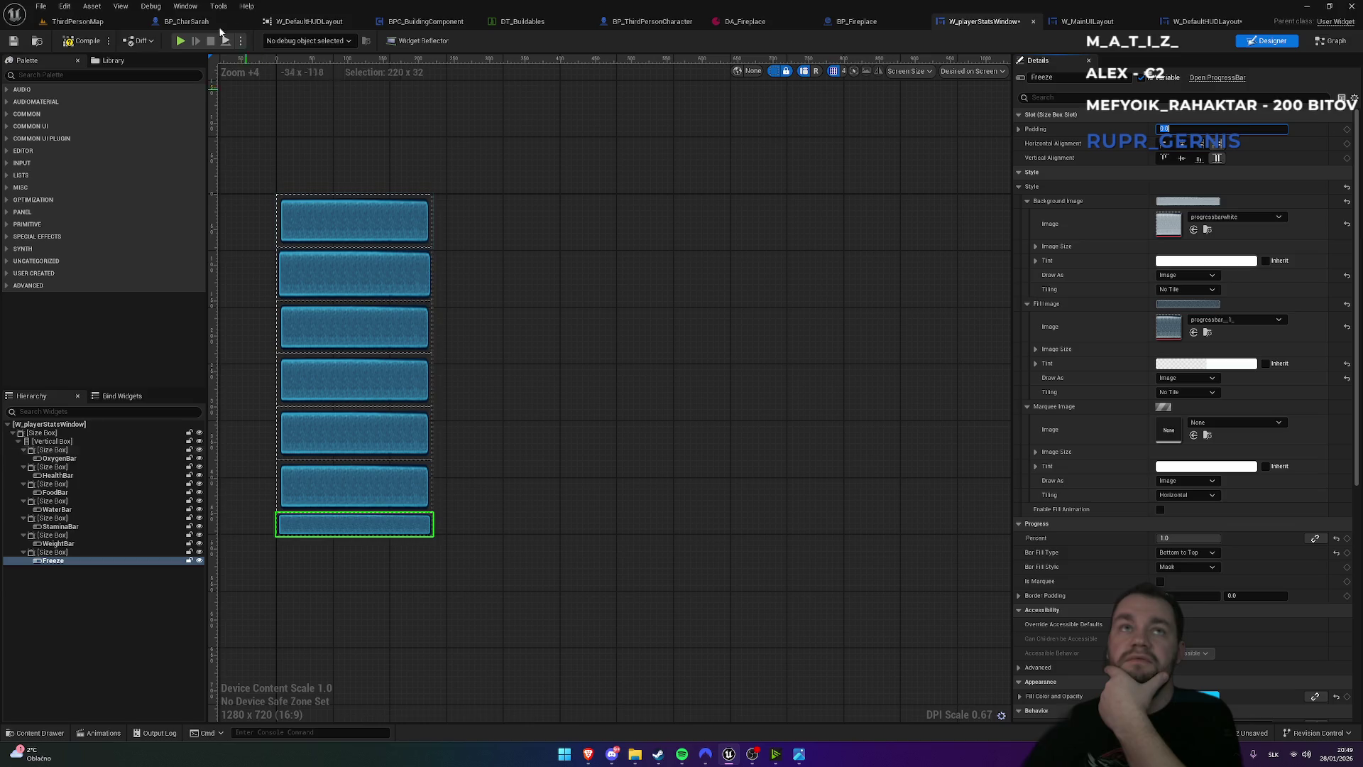
click(77, 21)
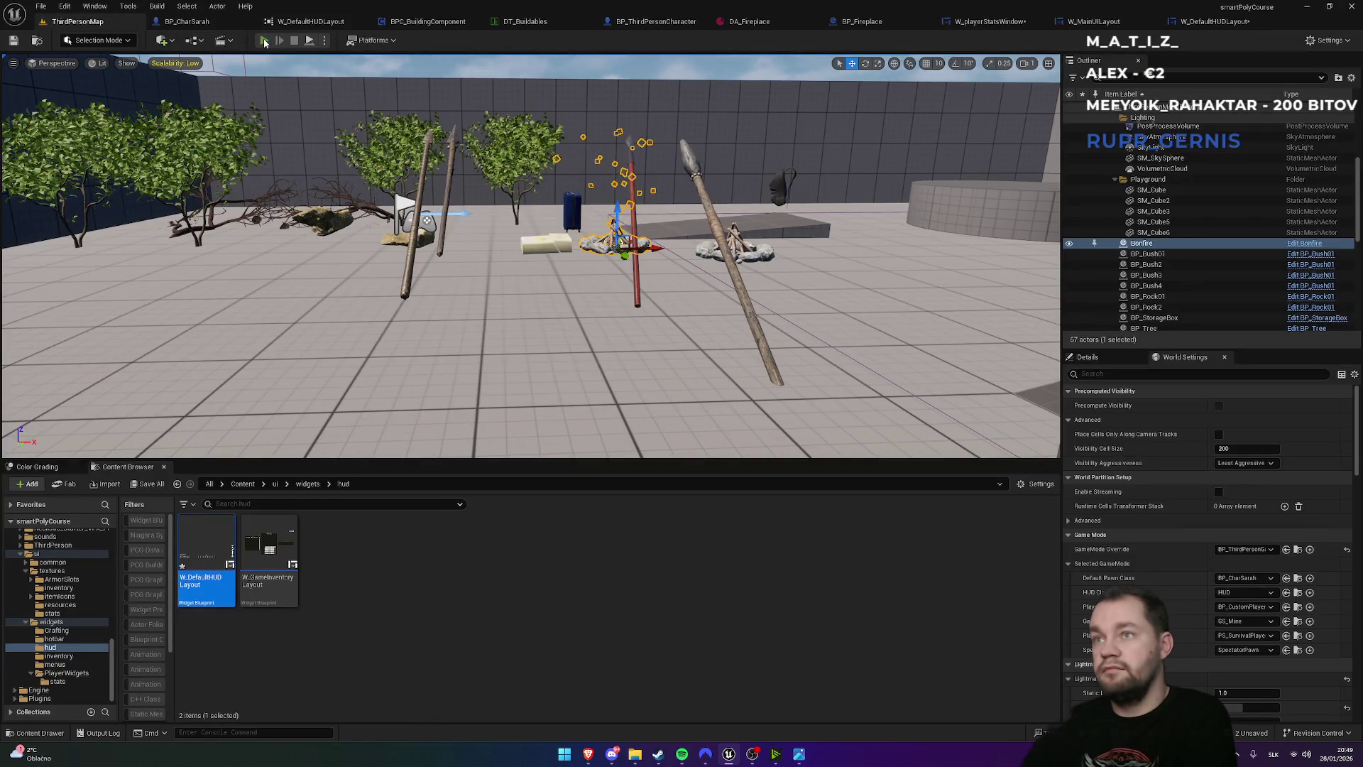
- Stop a quick play test and edit the Freeze size box's size overrides
click(264, 40)
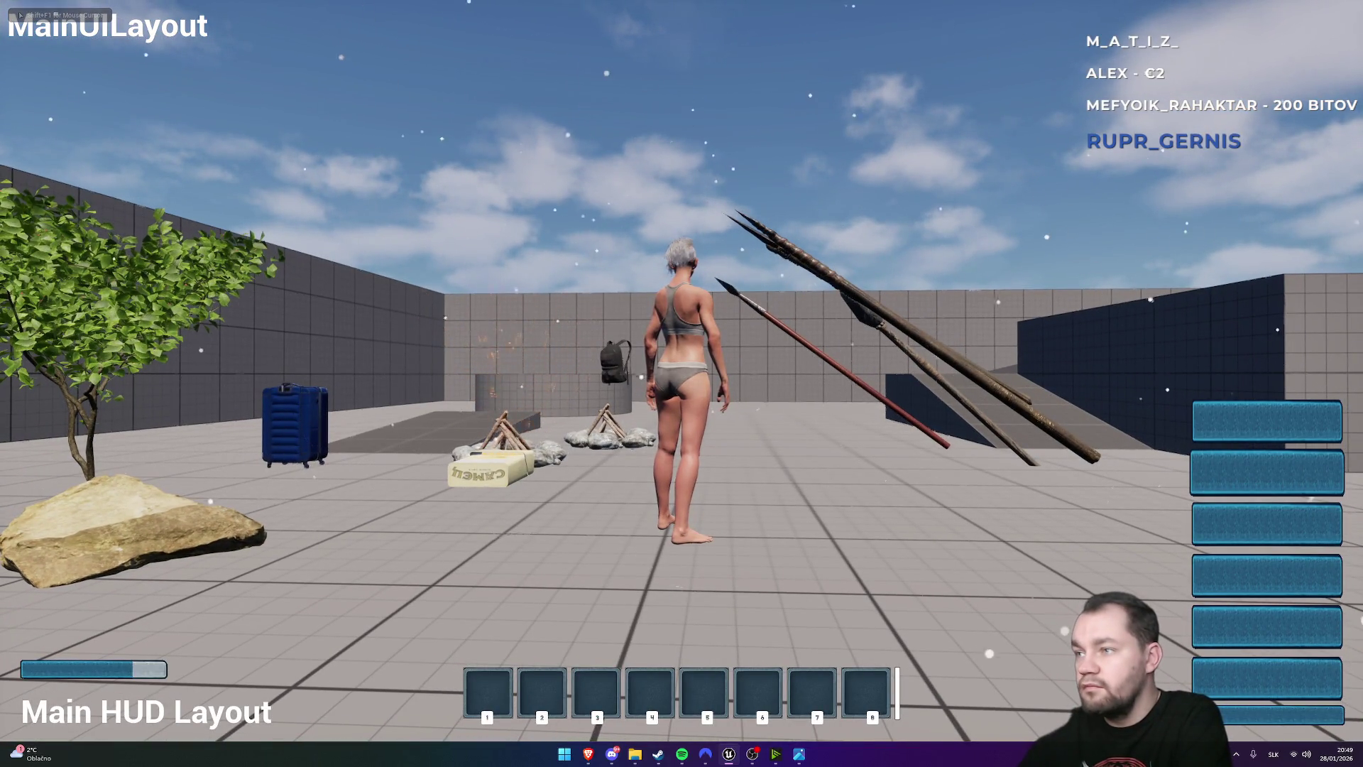
key(Escape)
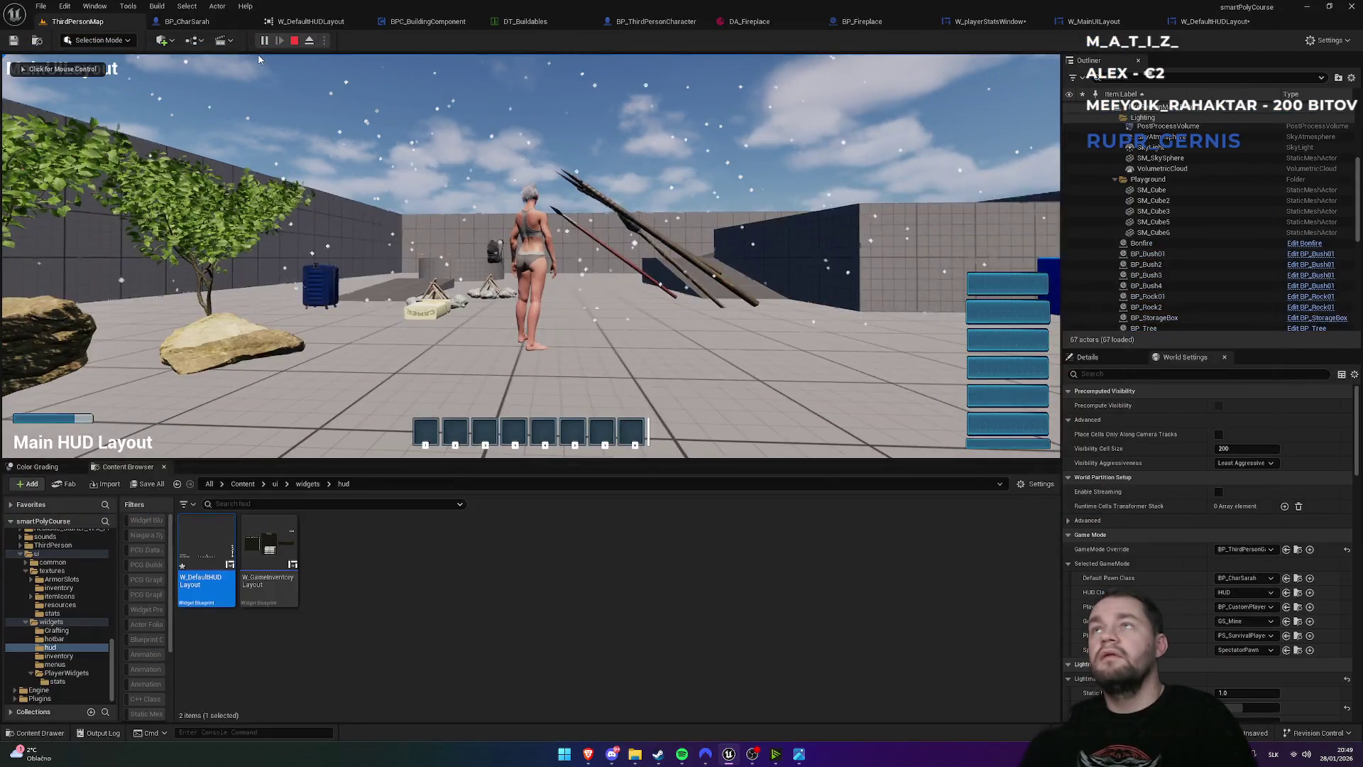
click(1010, 22)
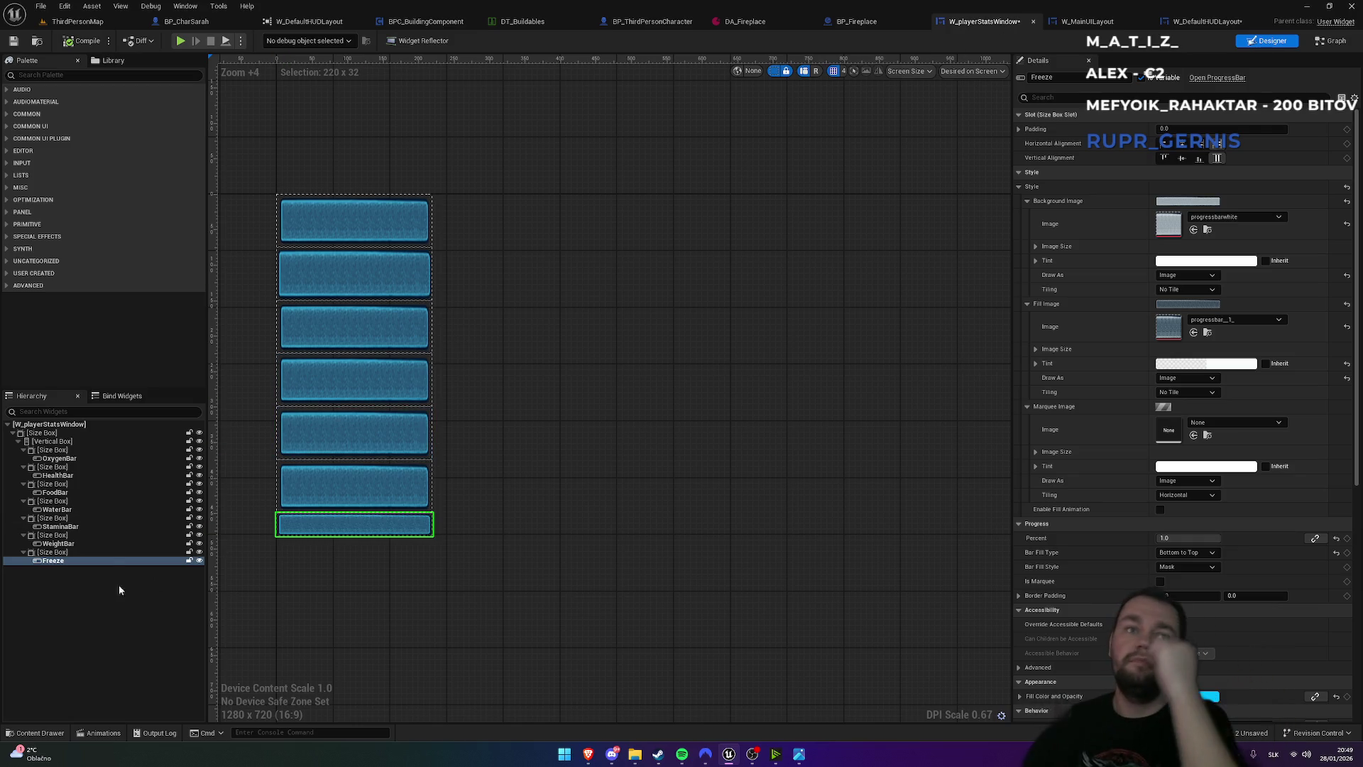
click(80, 553)
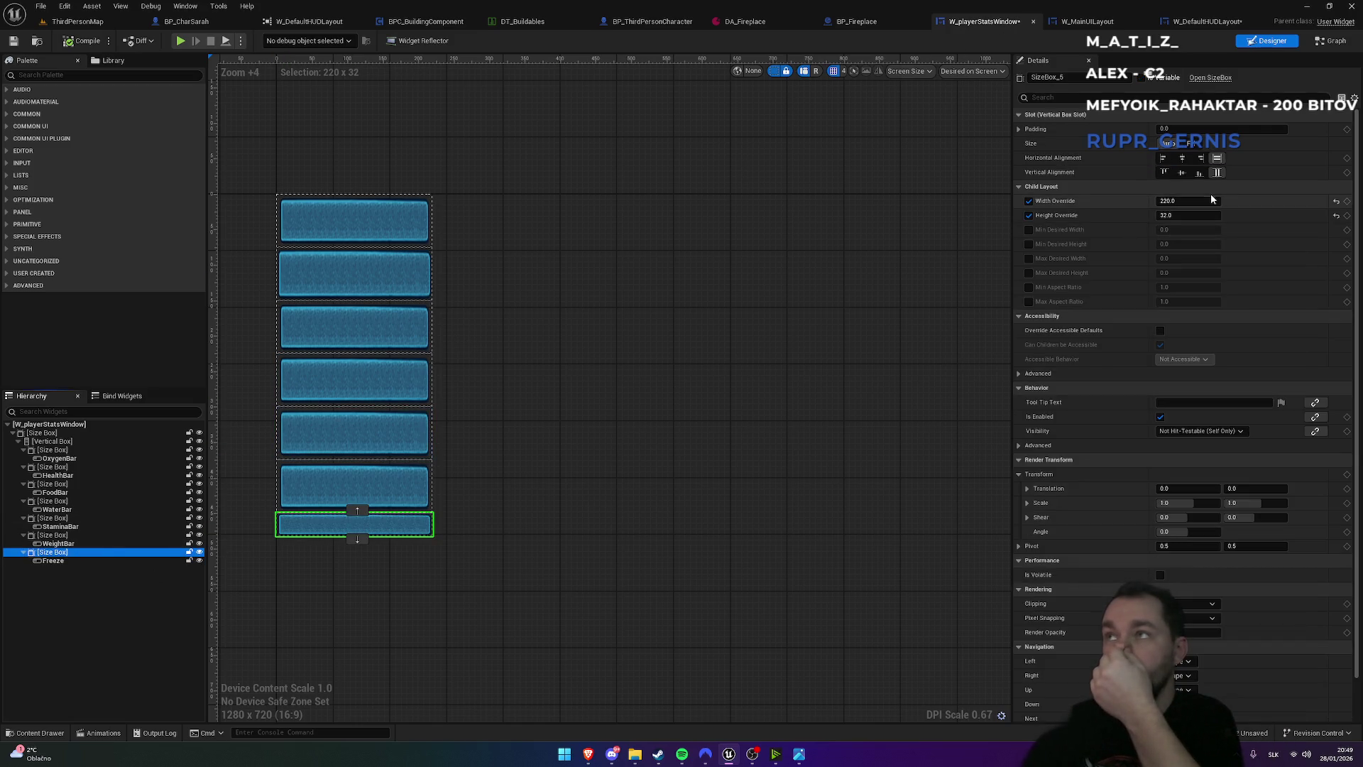
click(1177, 217)
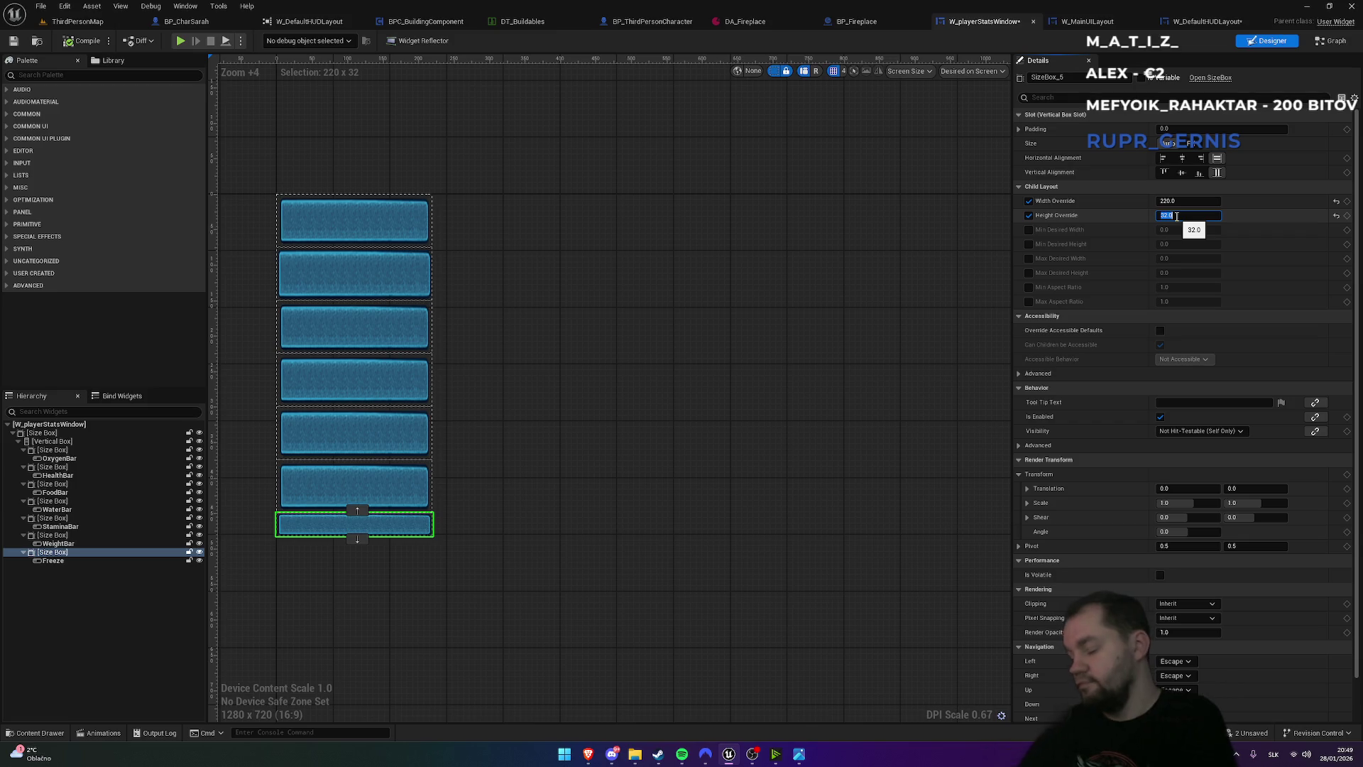
click(1179, 201)
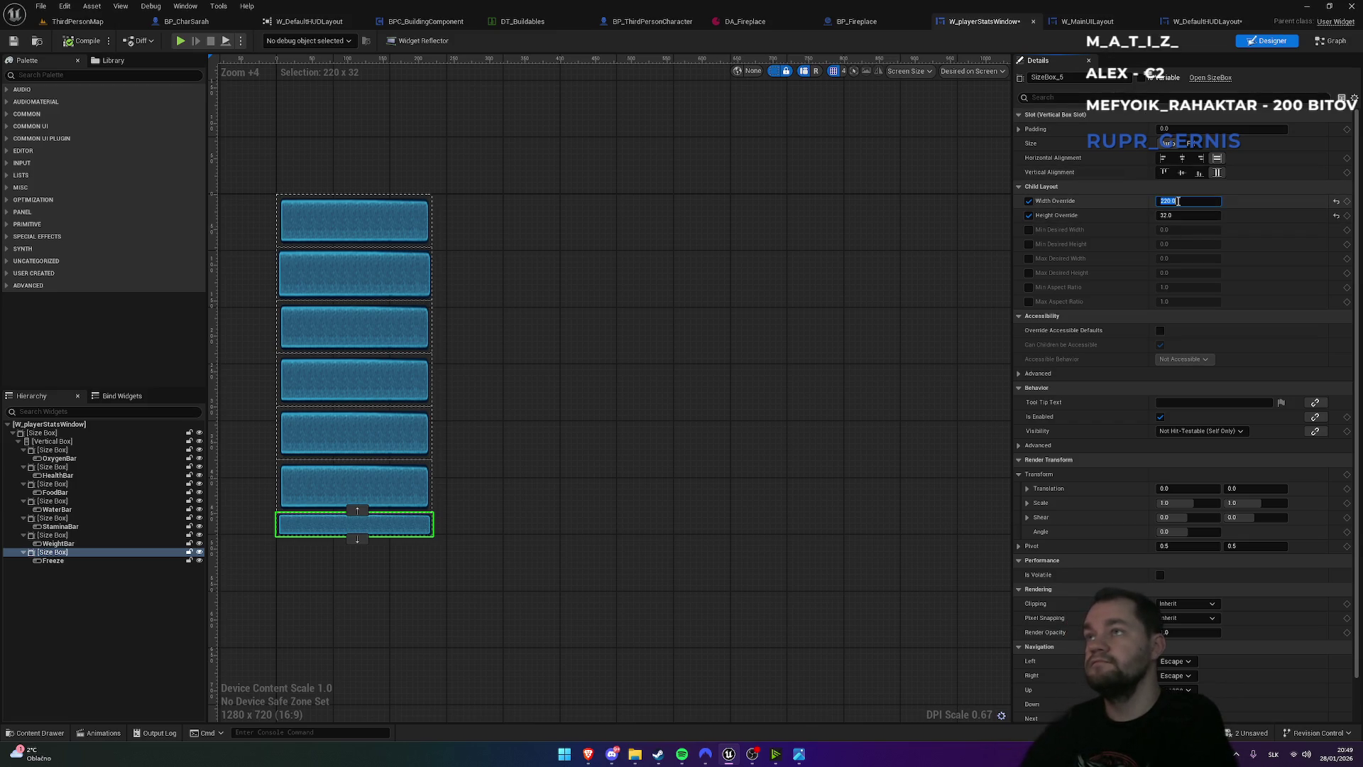
- Commit a Width Override of 230 on the Freeze size box and start a new play test
click(75, 442)
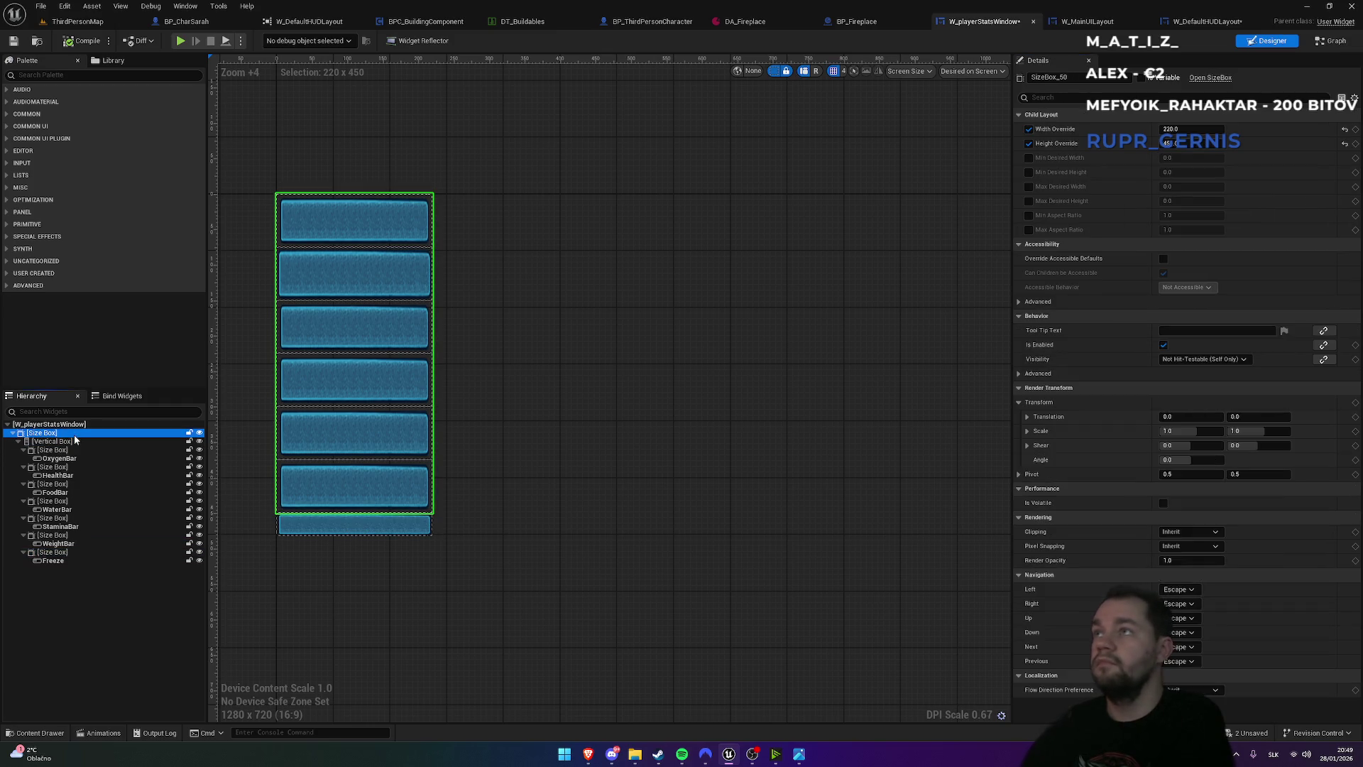
click(1076, 23)
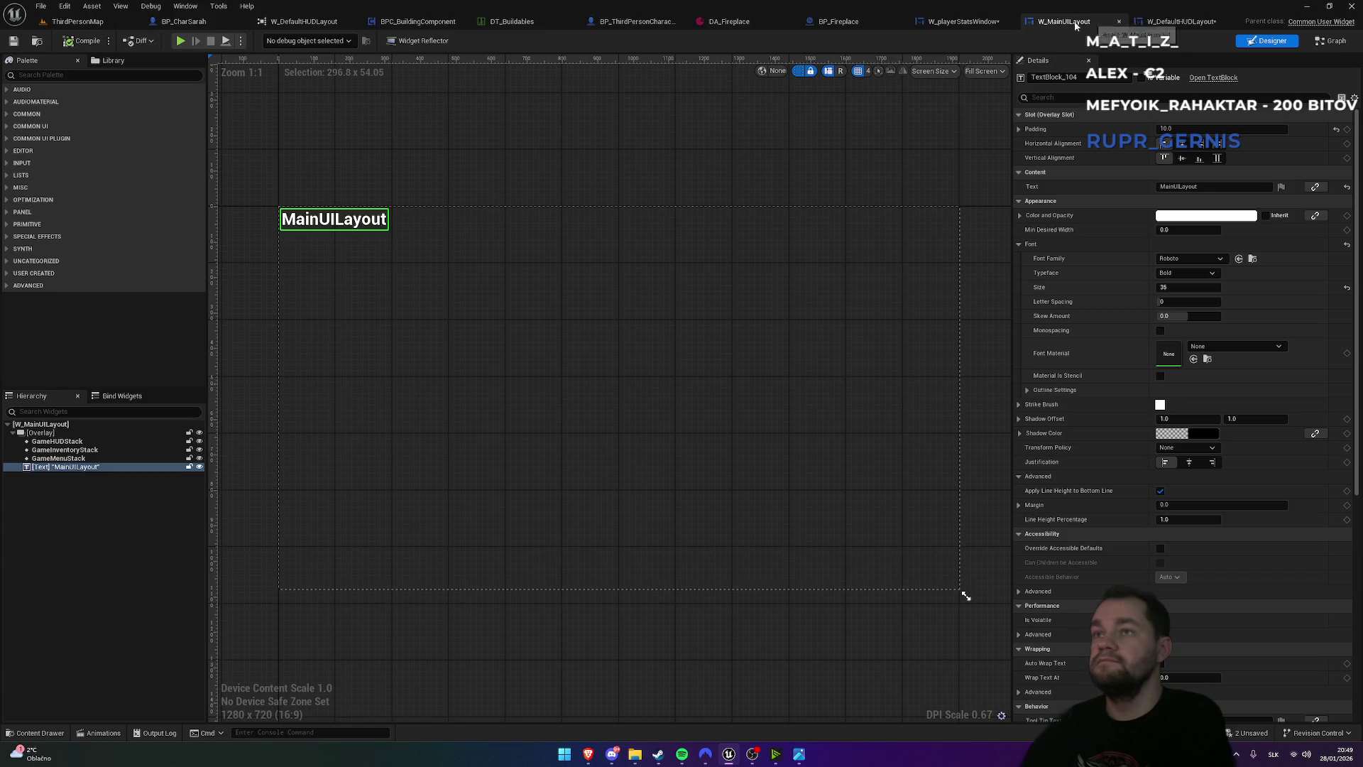
click(981, 22)
click(81, 553)
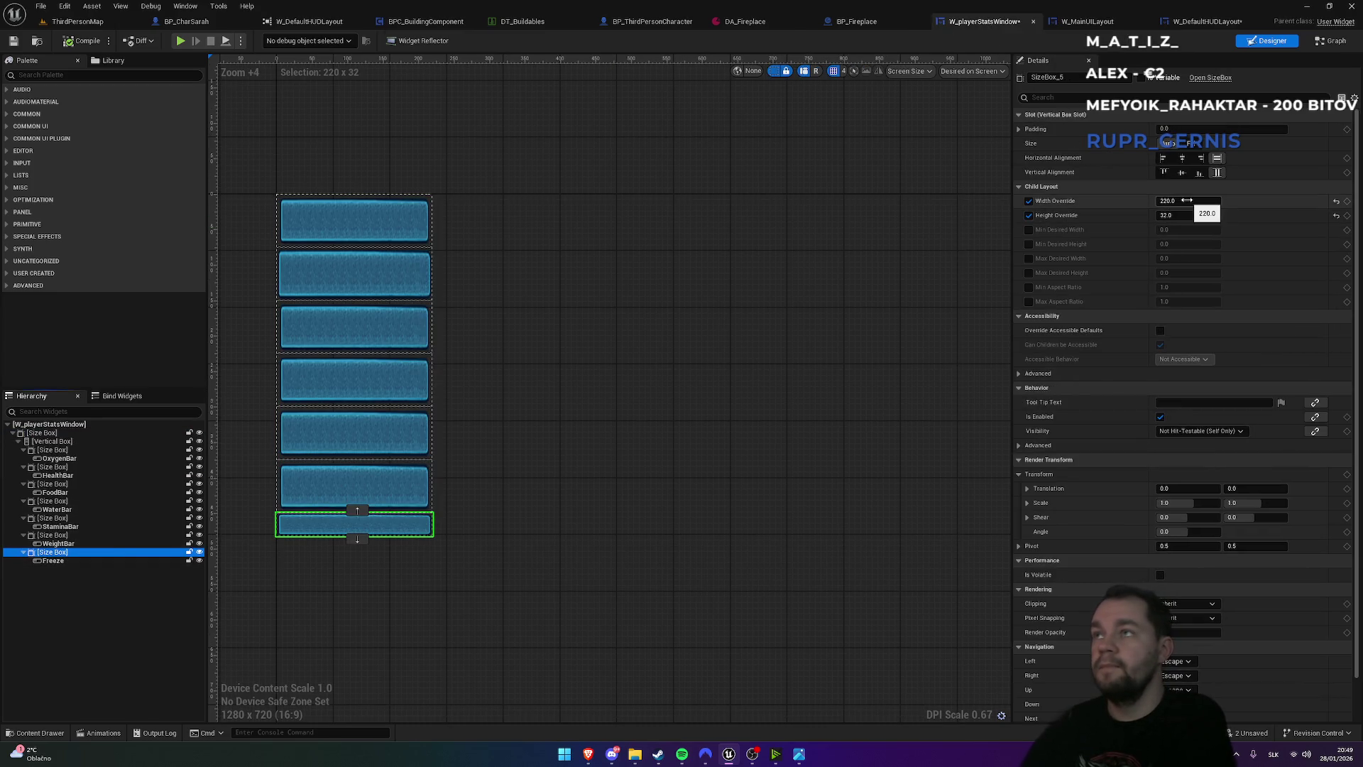
key(Return)
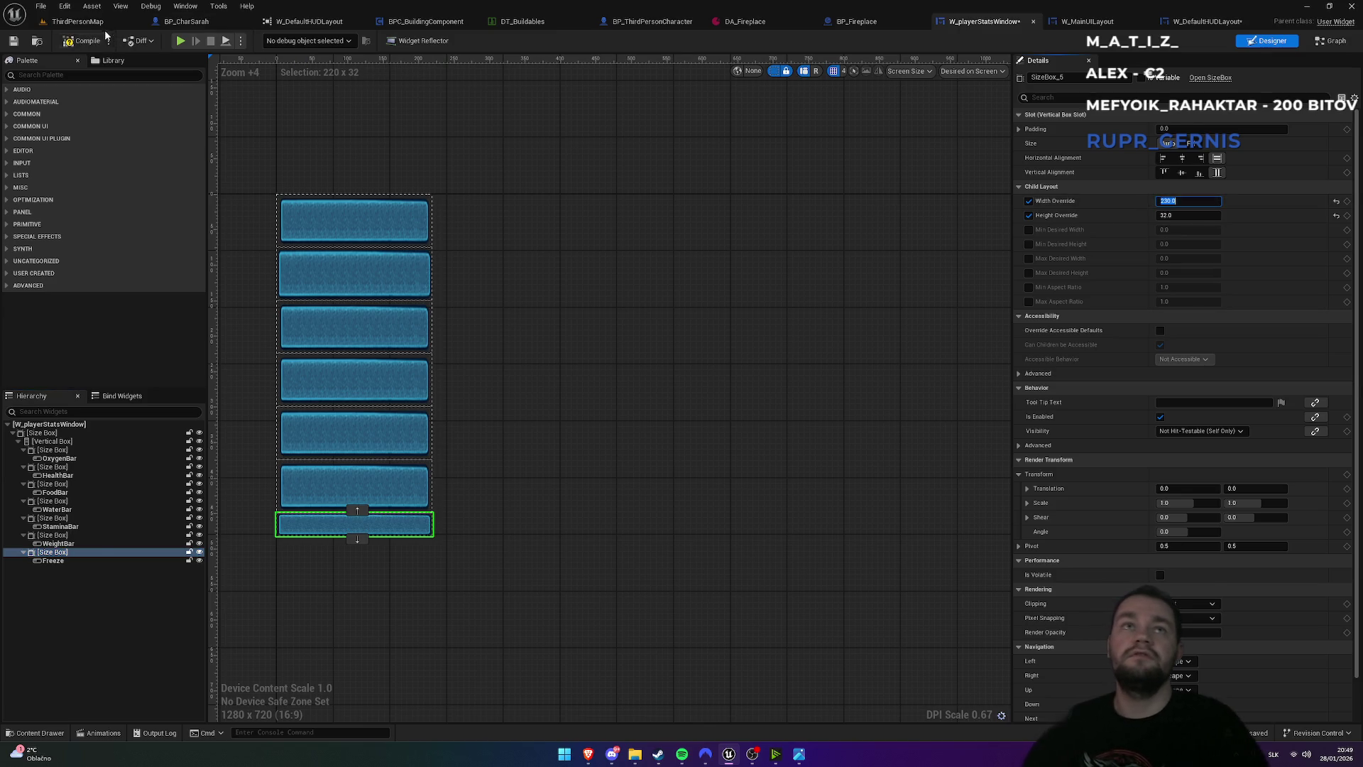
click(85, 22)
click(264, 40)
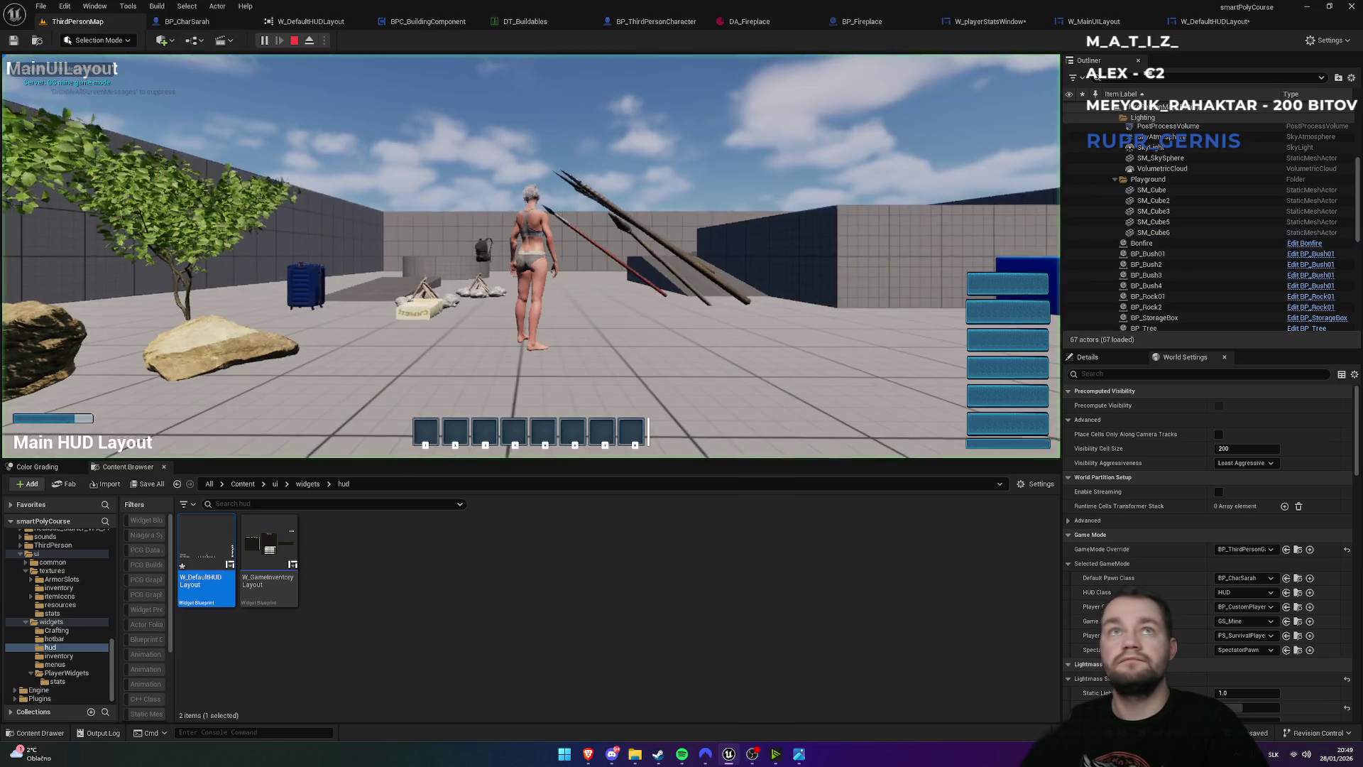
- View the game full screen, then try Fill sizing on the Freeze size box and revert to Auto
key(F11)
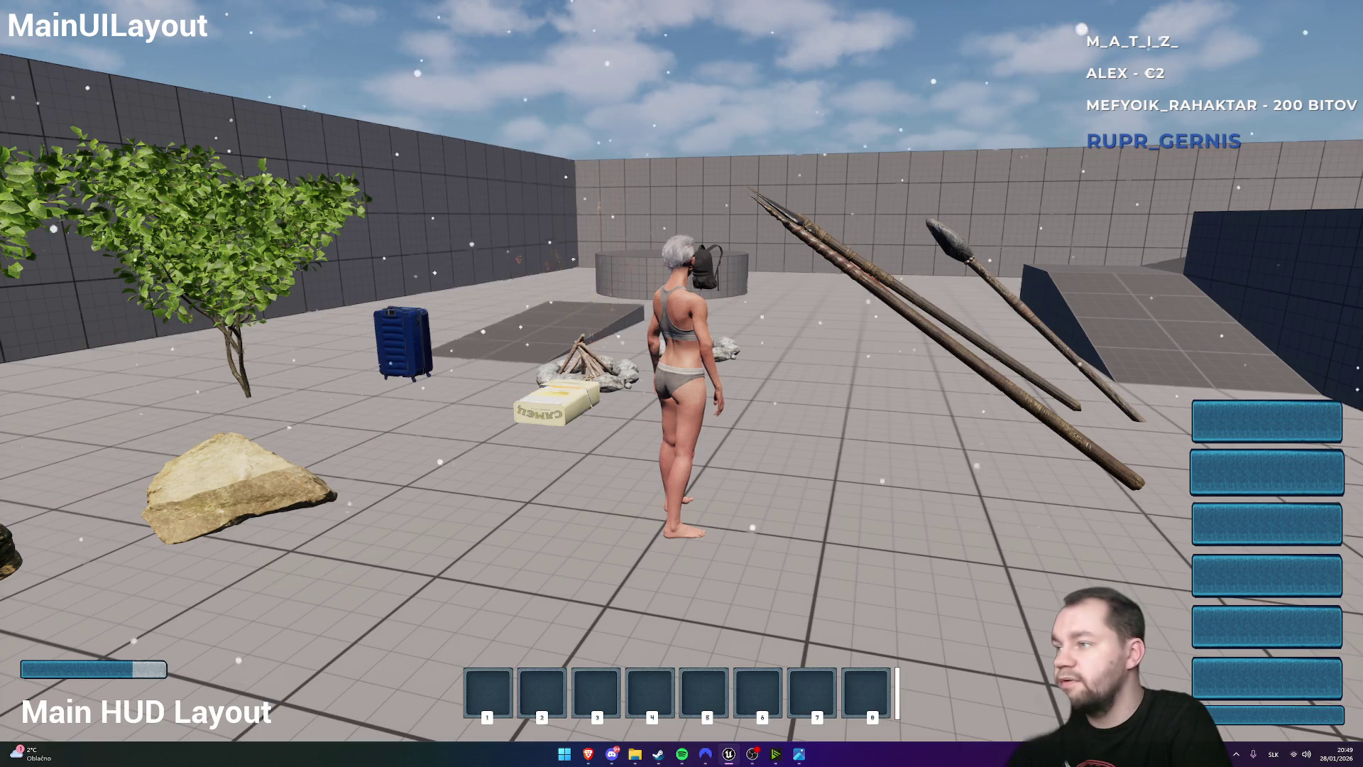
key(F11)
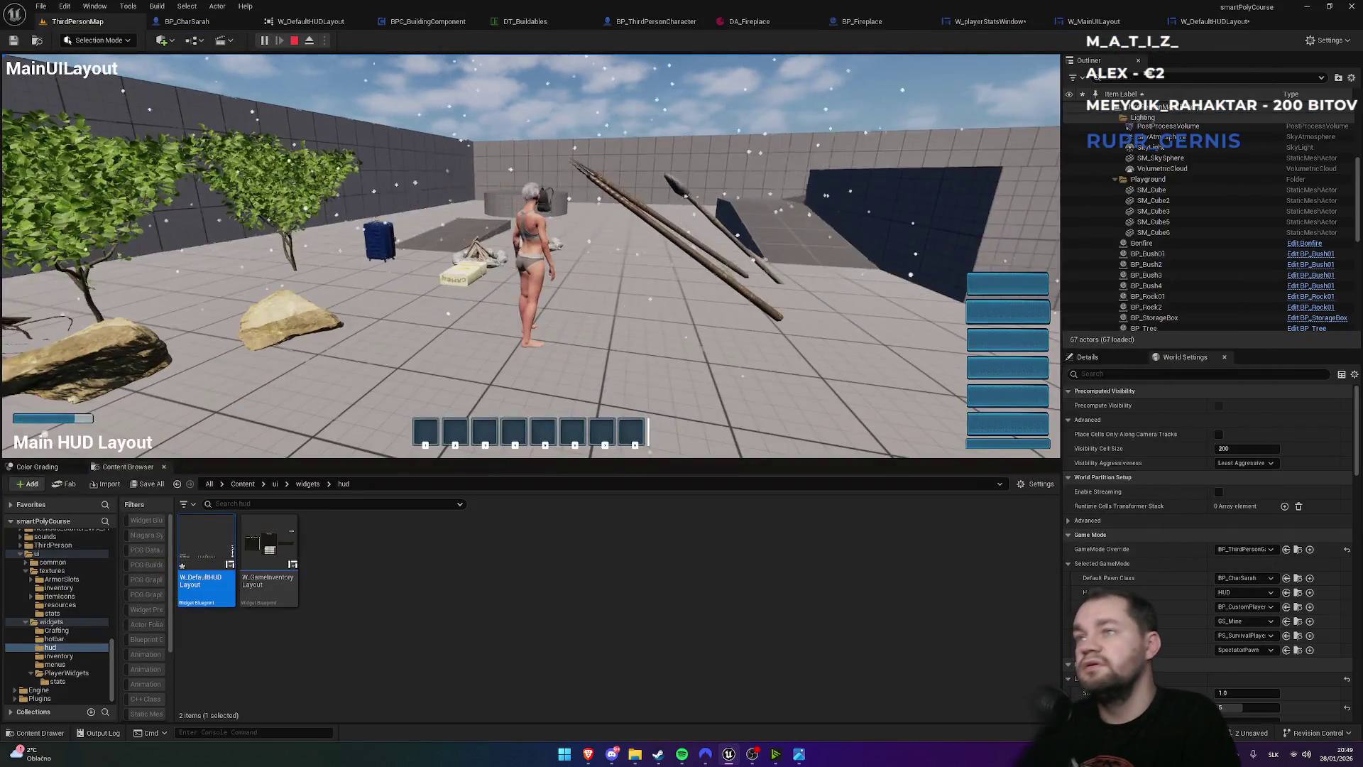
click(1205, 23)
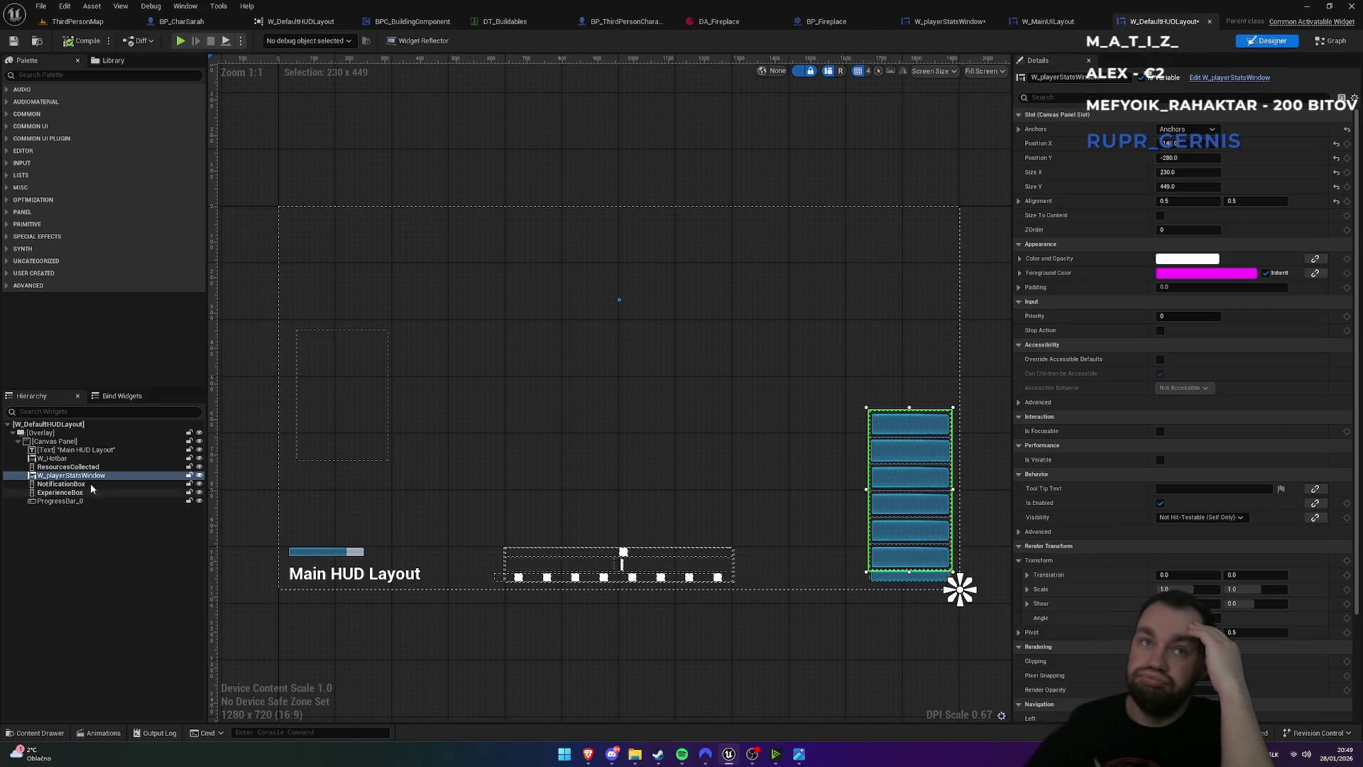
click(952, 21)
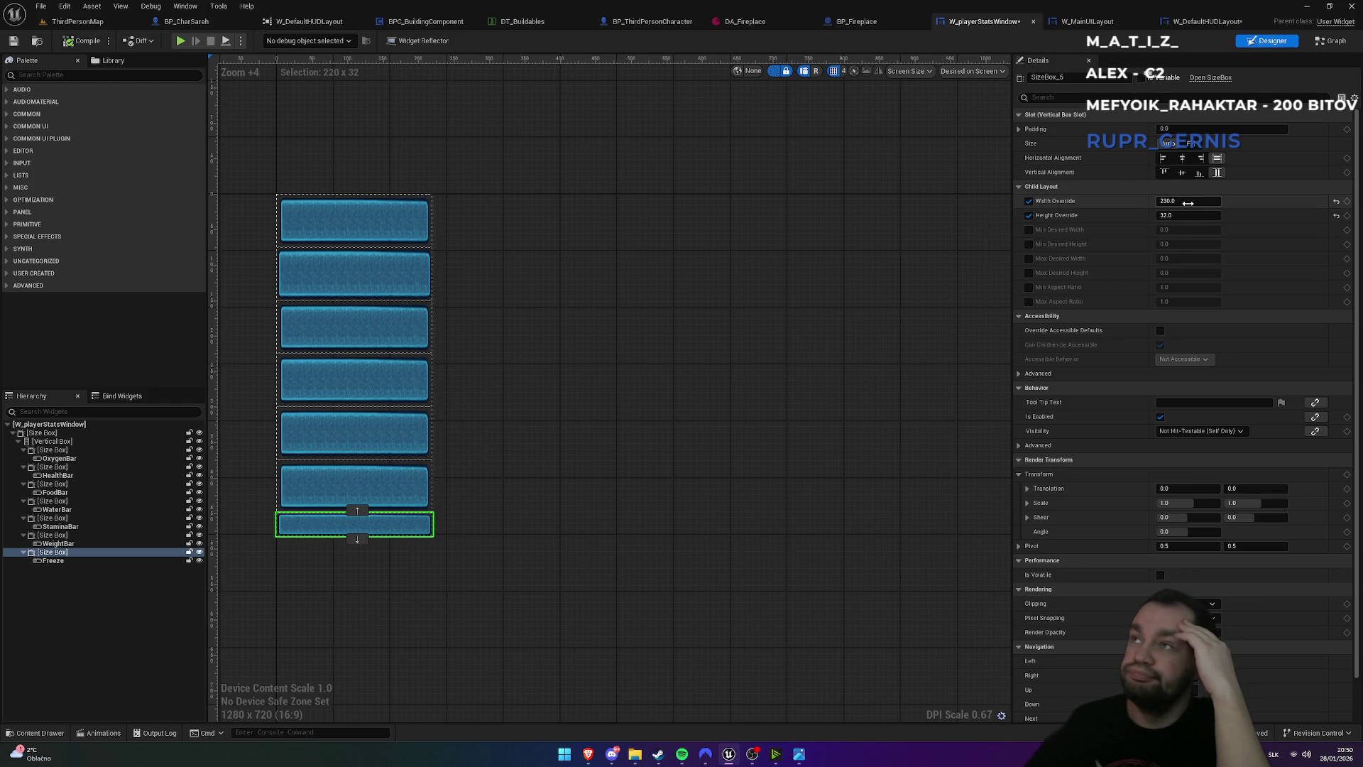
click(1191, 144)
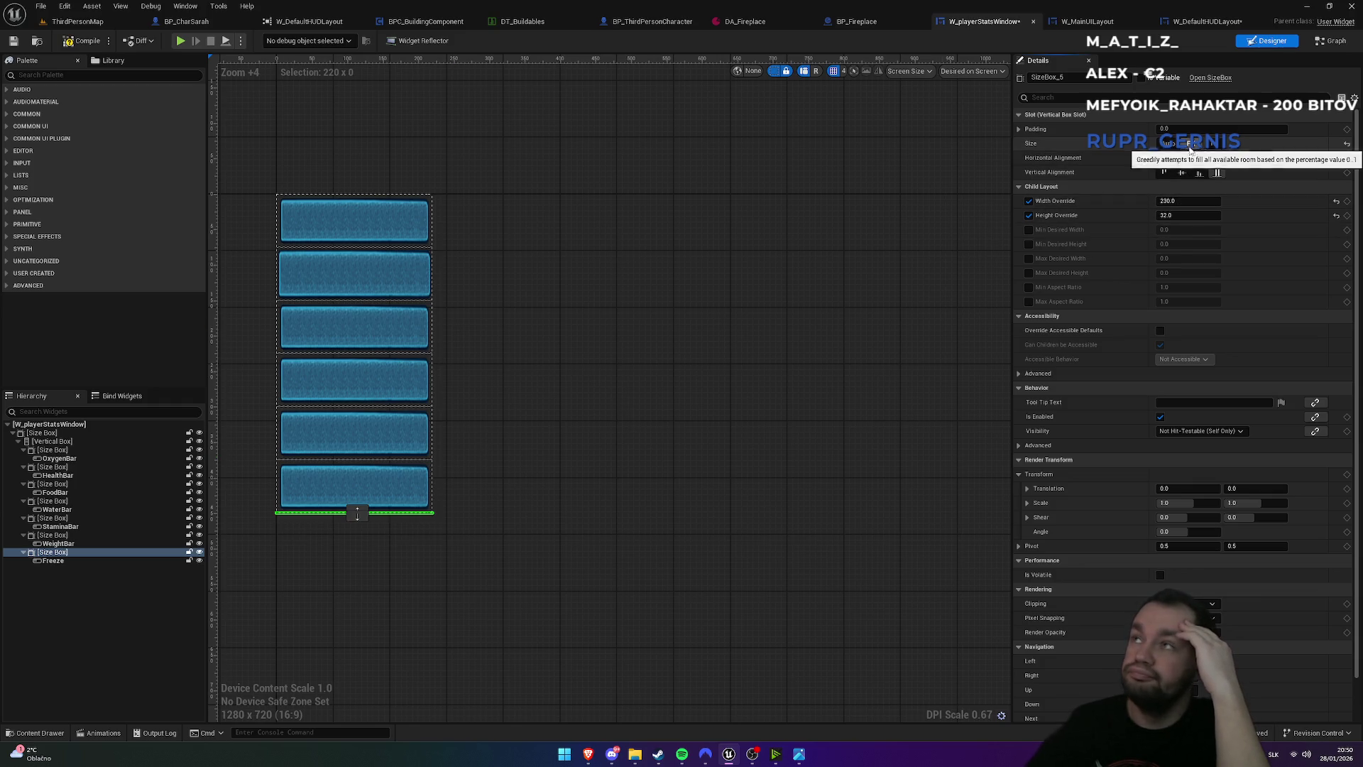
click(1167, 145)
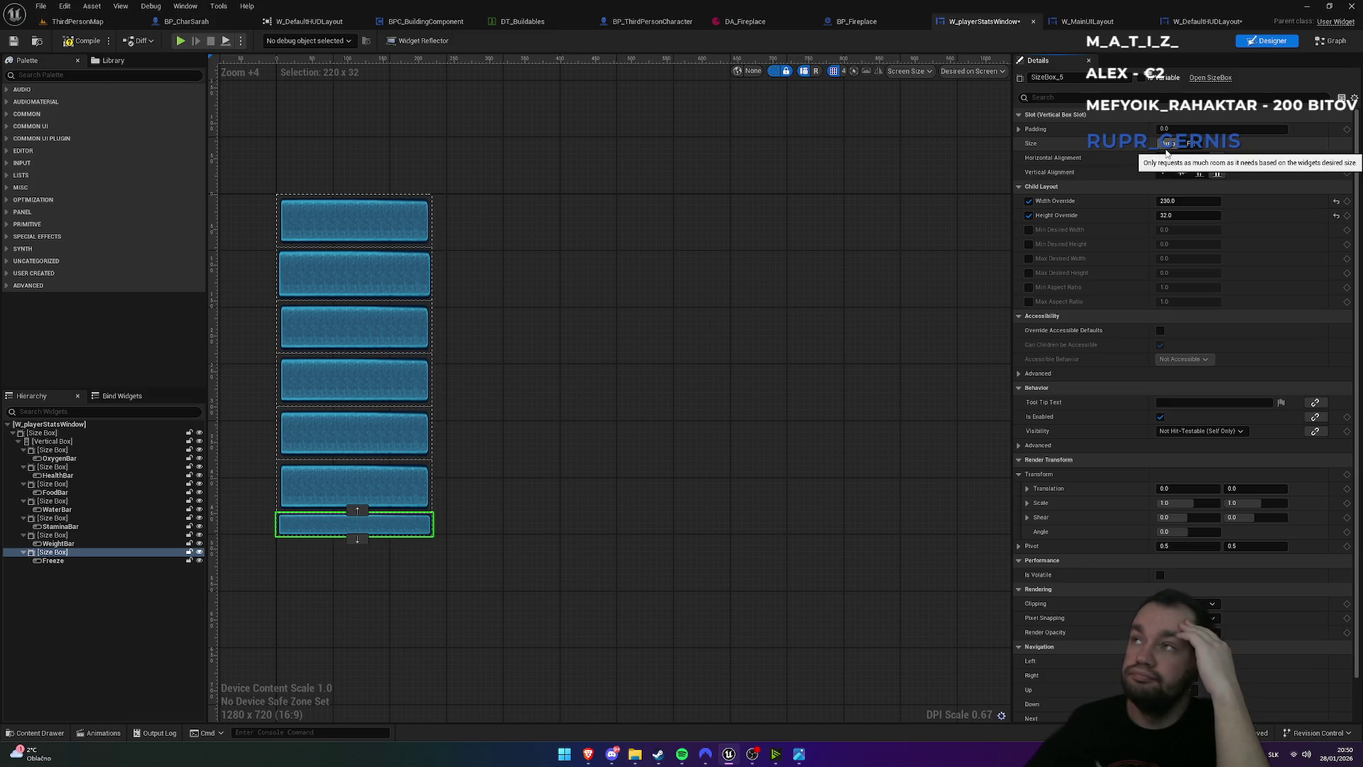
- Give the Freeze size box a padding of 2 and a Height Override of 36
click(1165, 130)
key(Return)
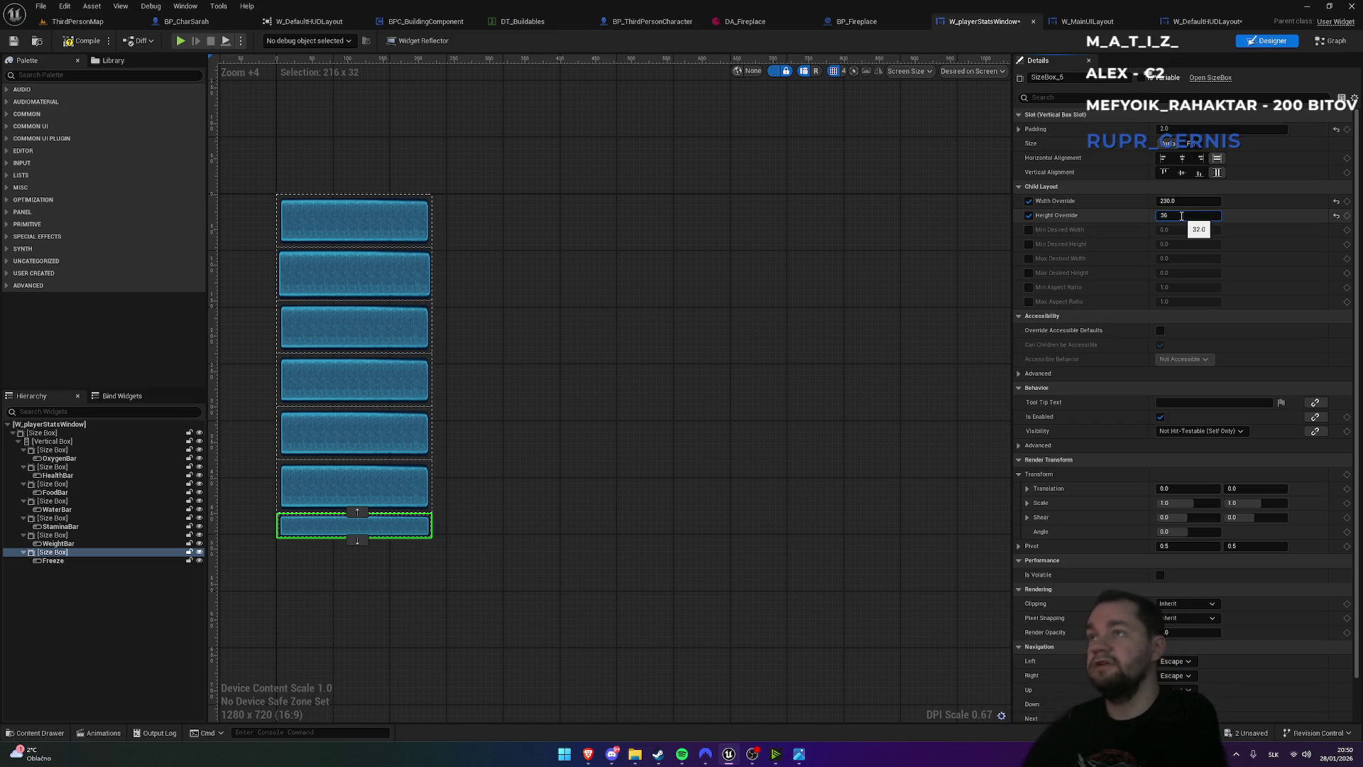
key(Return)
click(104, 20)
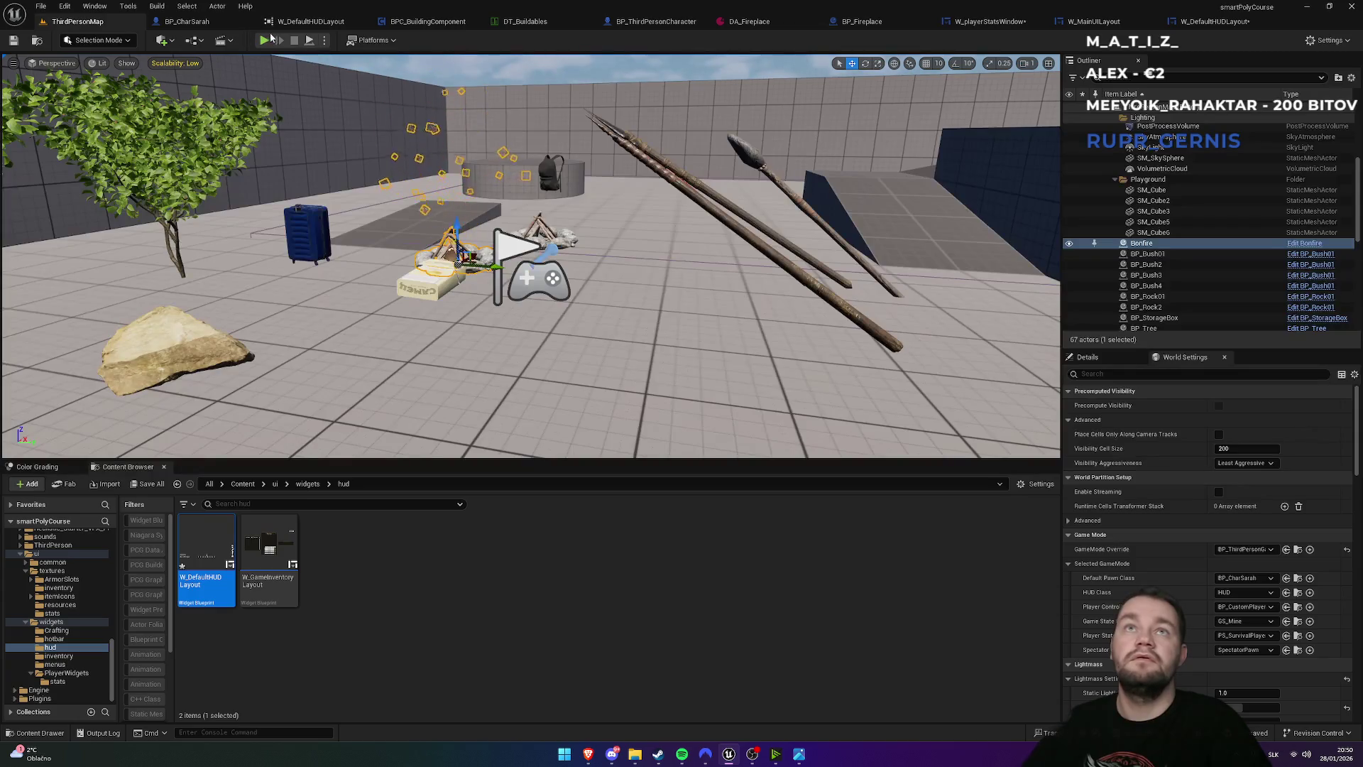
- Start a fresh play test, free the mouse with Shift+F1, and bring up W_DefaultHUDLayout
click(267, 41)
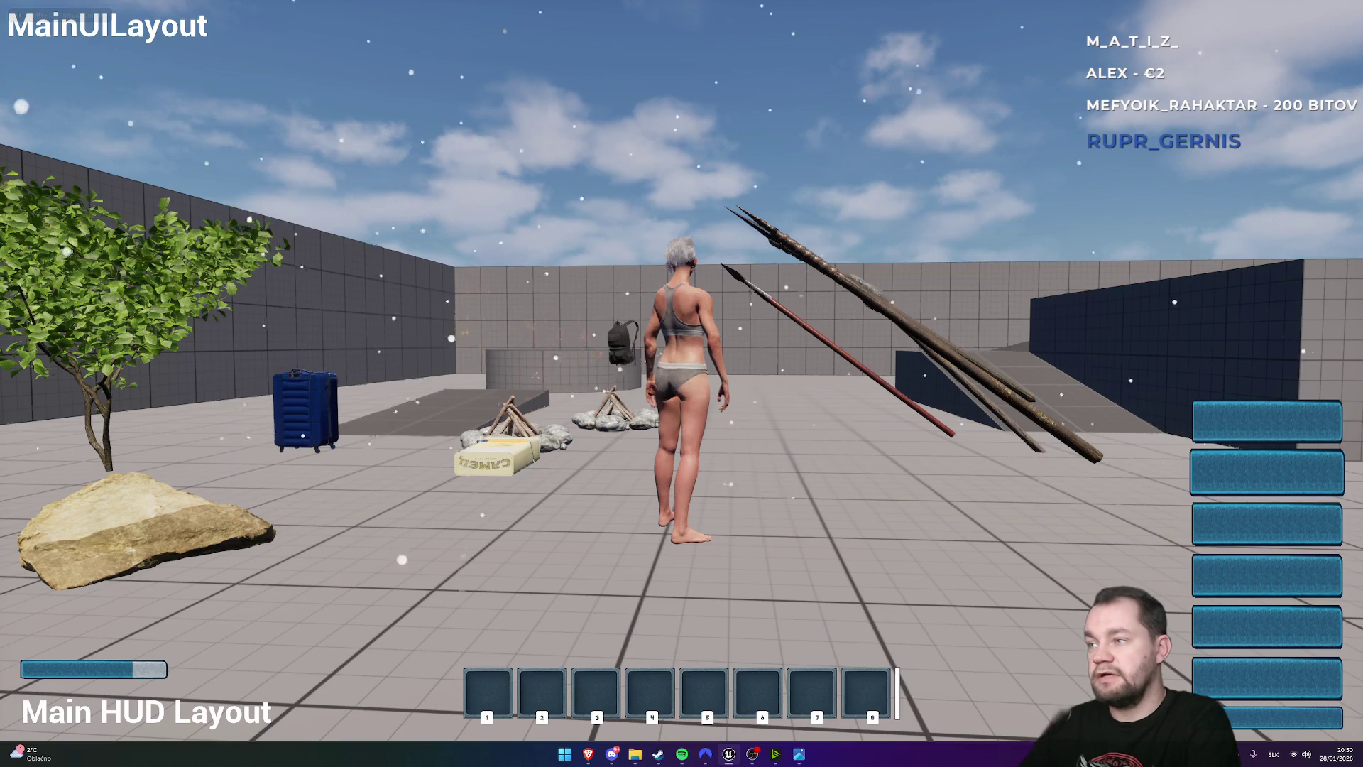
key(shift+F1)
key(F11)
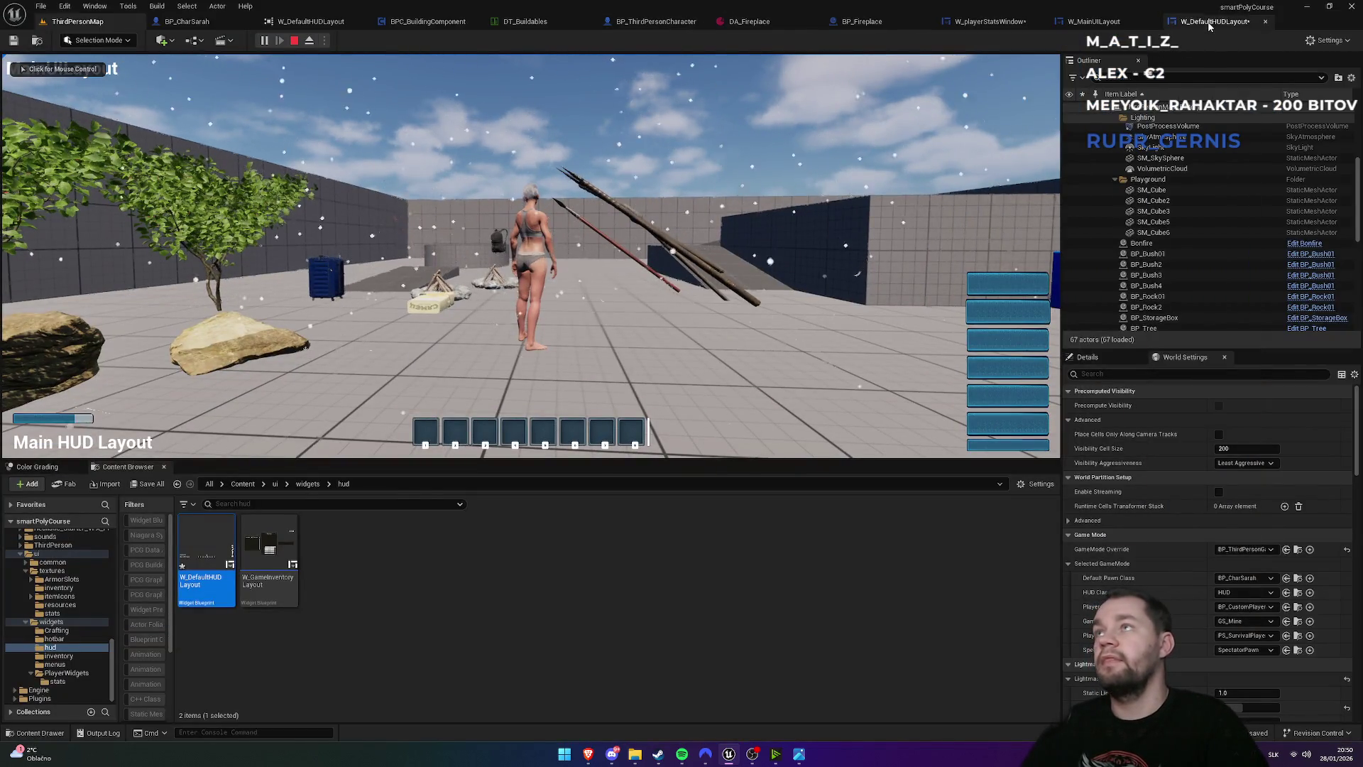
click(1215, 21)
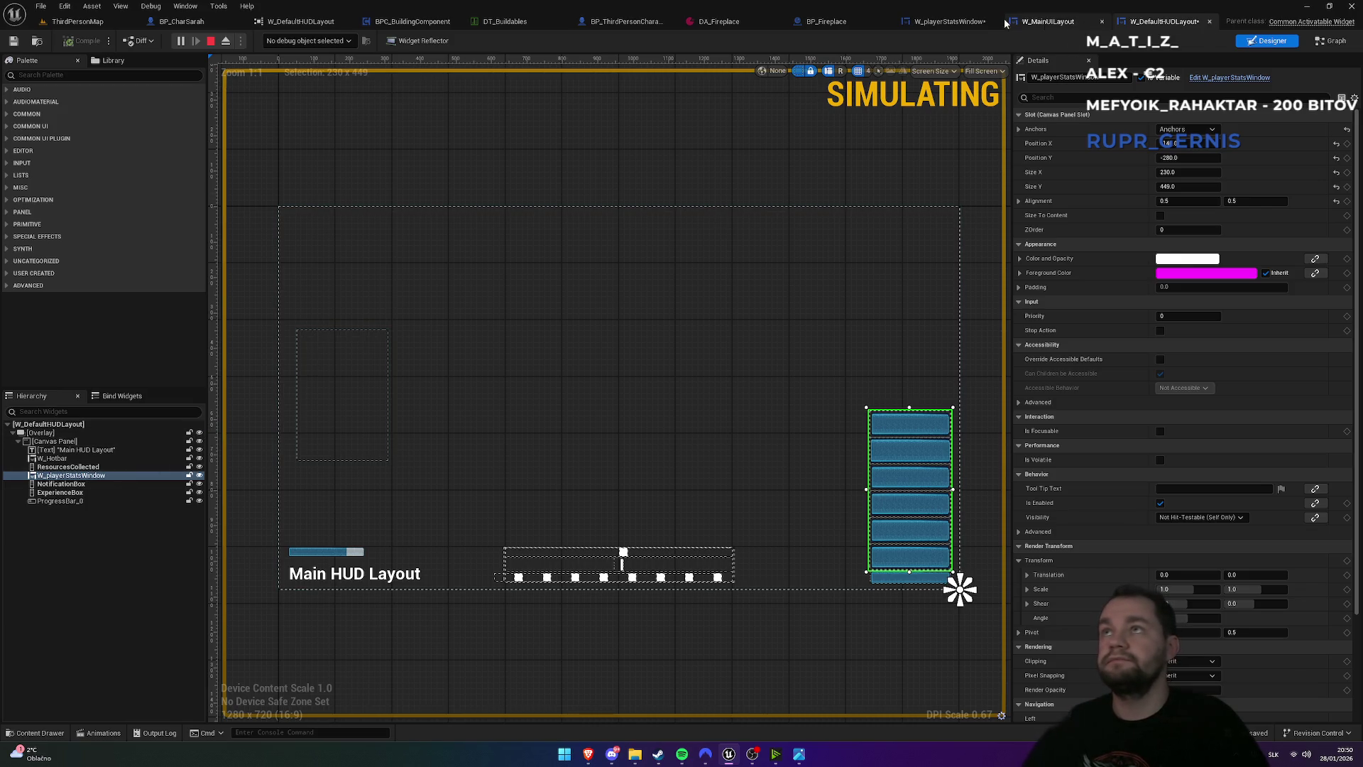
- Set the Freeze bar's Percent to 0.685605 with a Left to Right fill type
click(1001, 22)
click(71, 554)
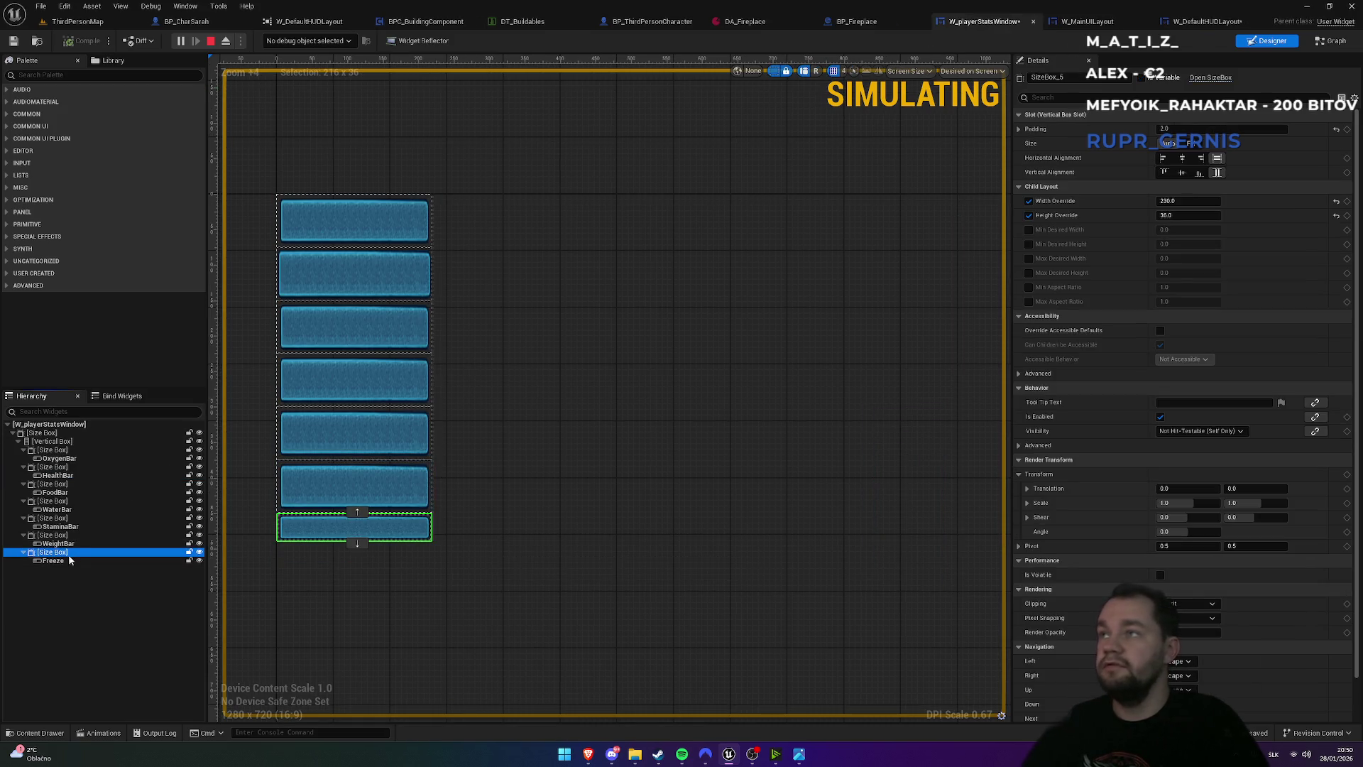
click(69, 560)
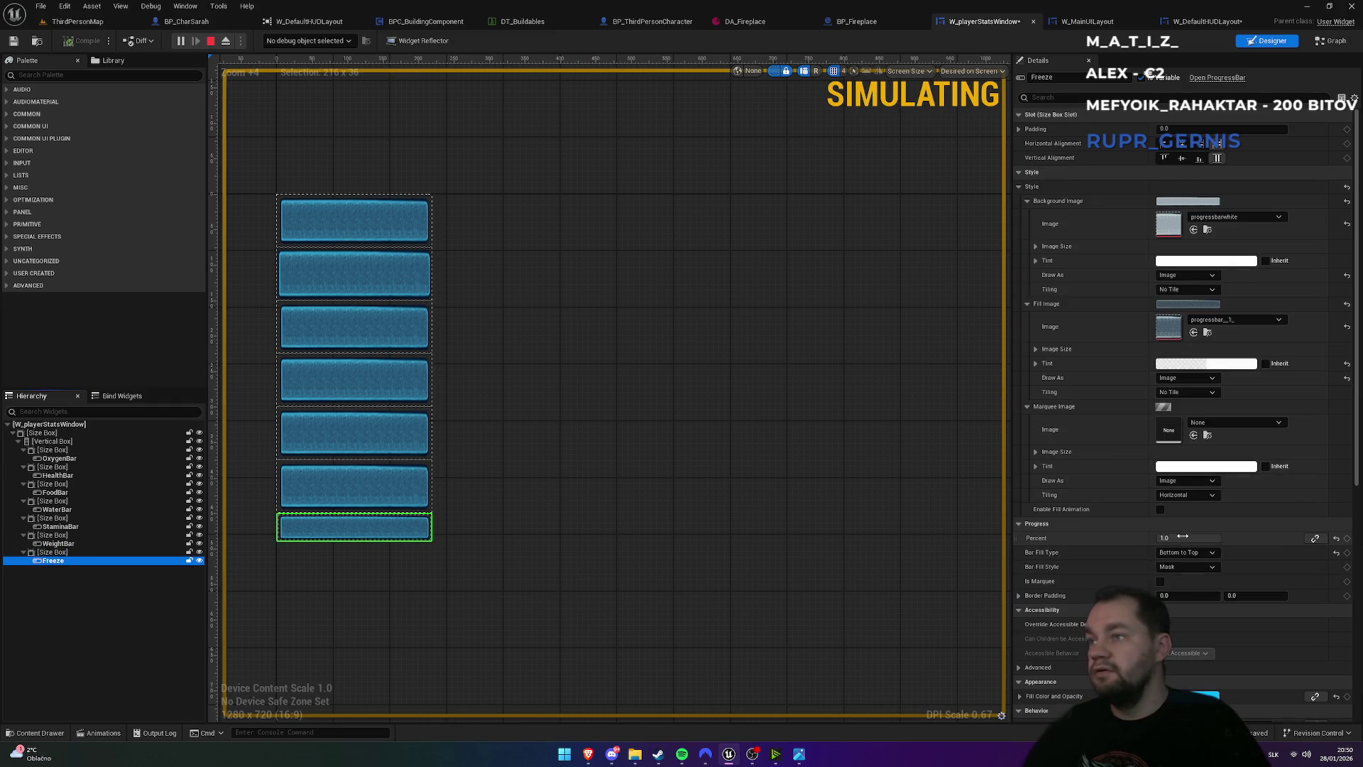
drag(1188, 538, 1179, 538)
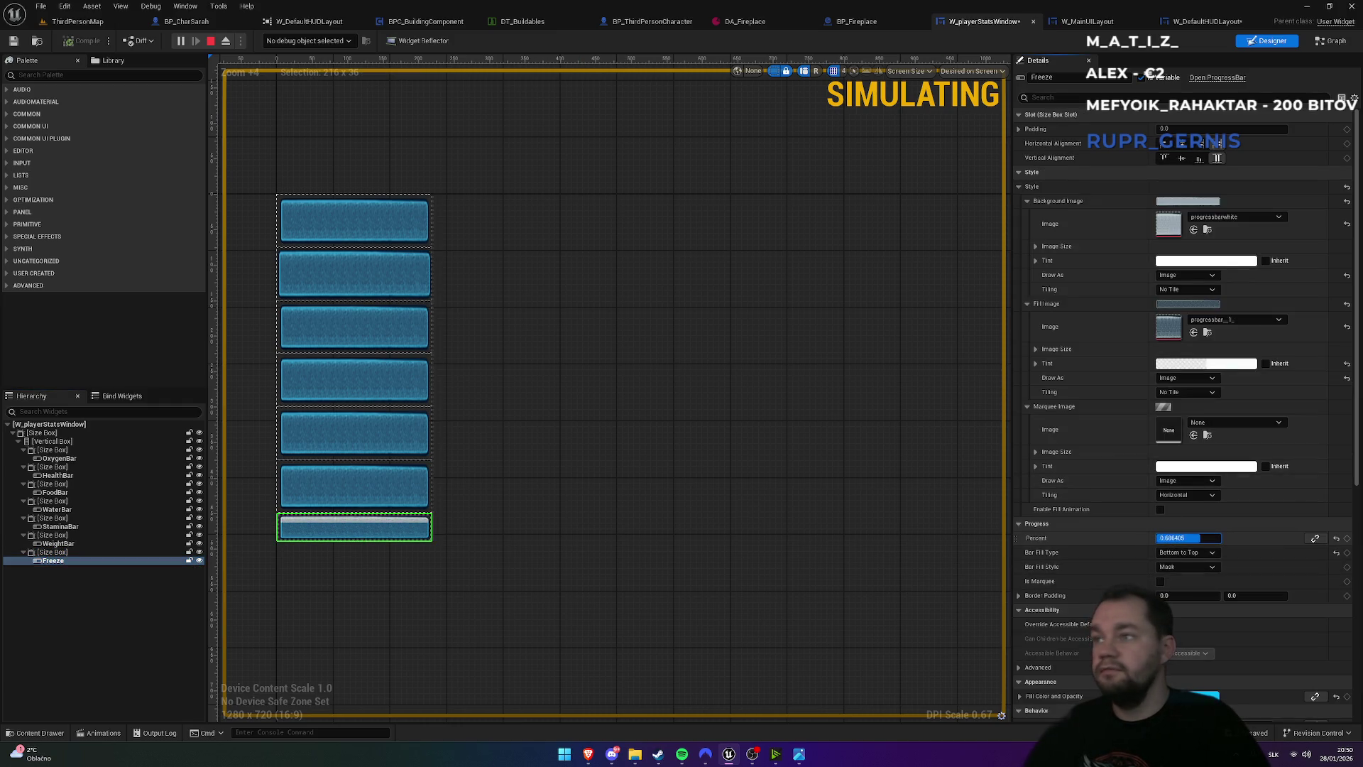
click(1186, 552)
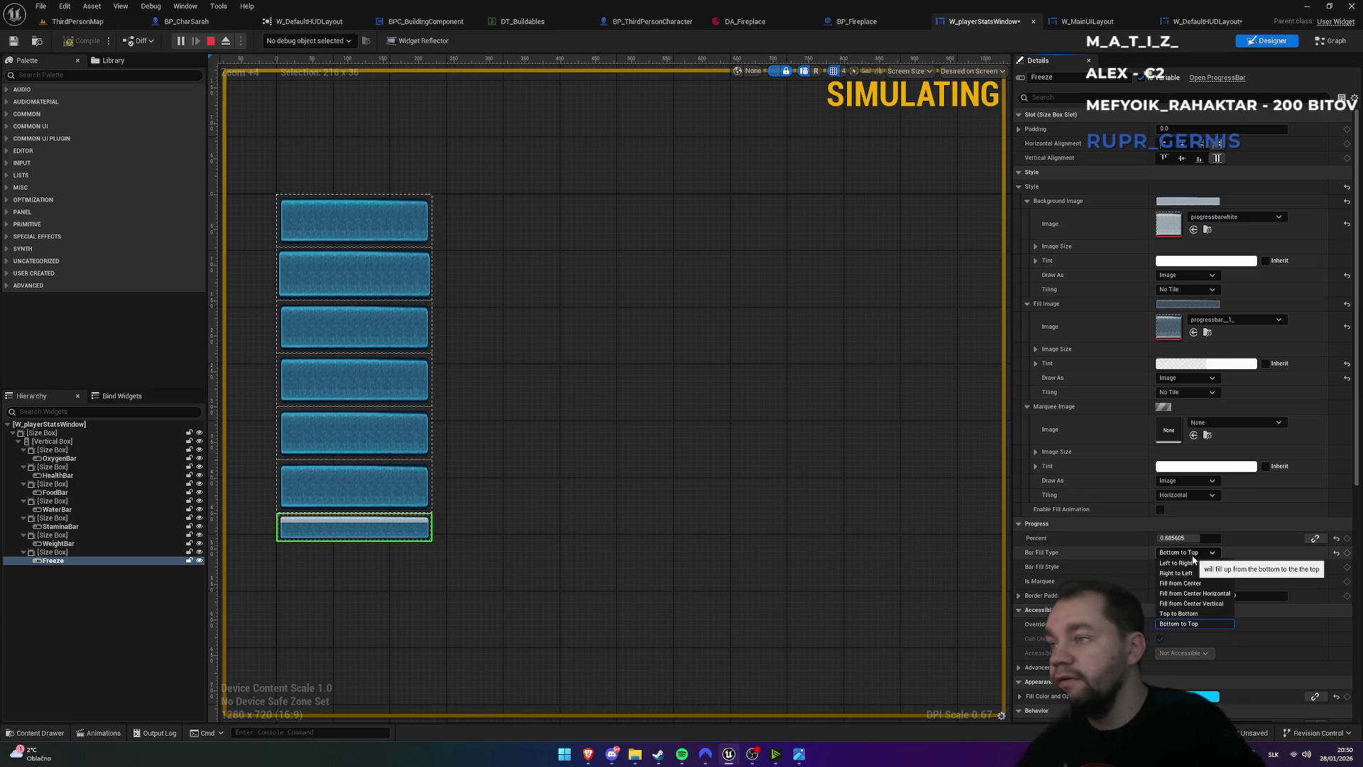
click(1184, 563)
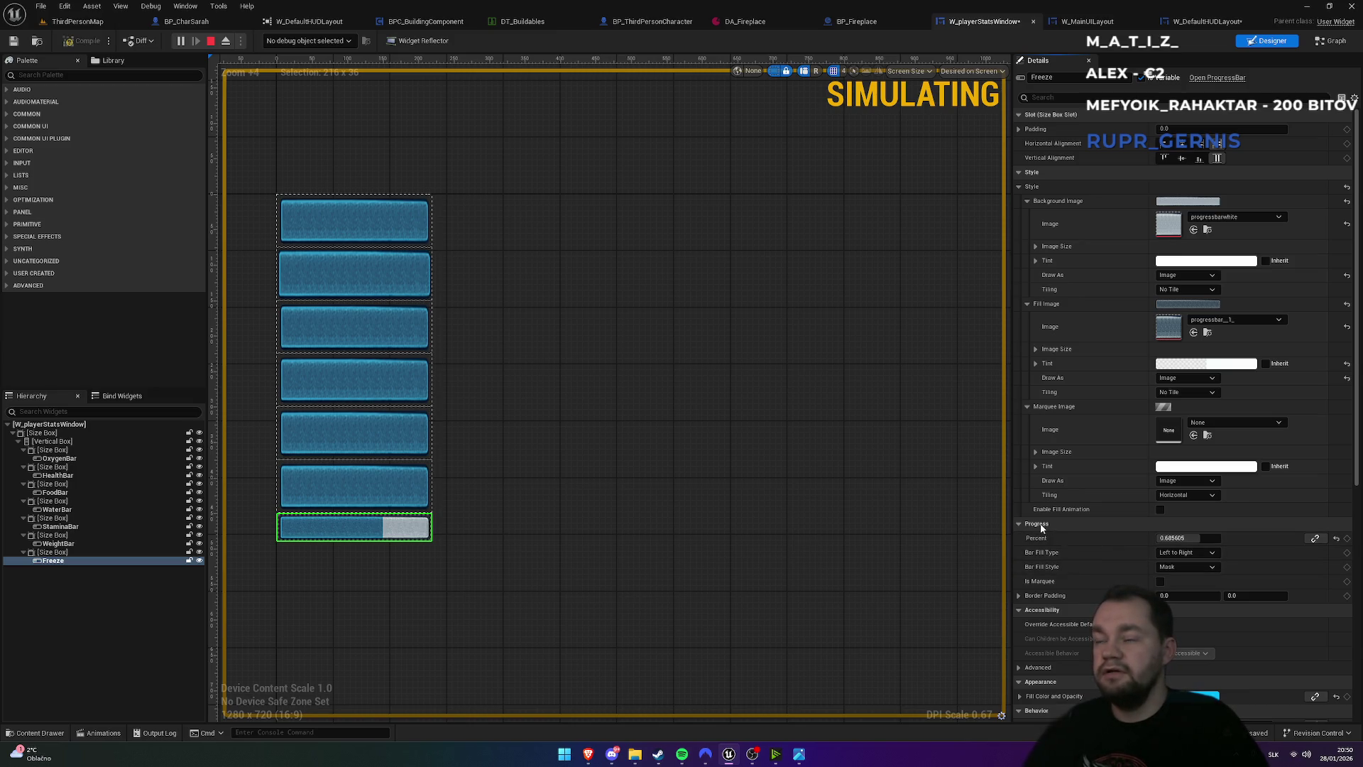
- Paste the Freeze progress settings onto WeightBar, StaminaBar and WaterBar
click(58, 535)
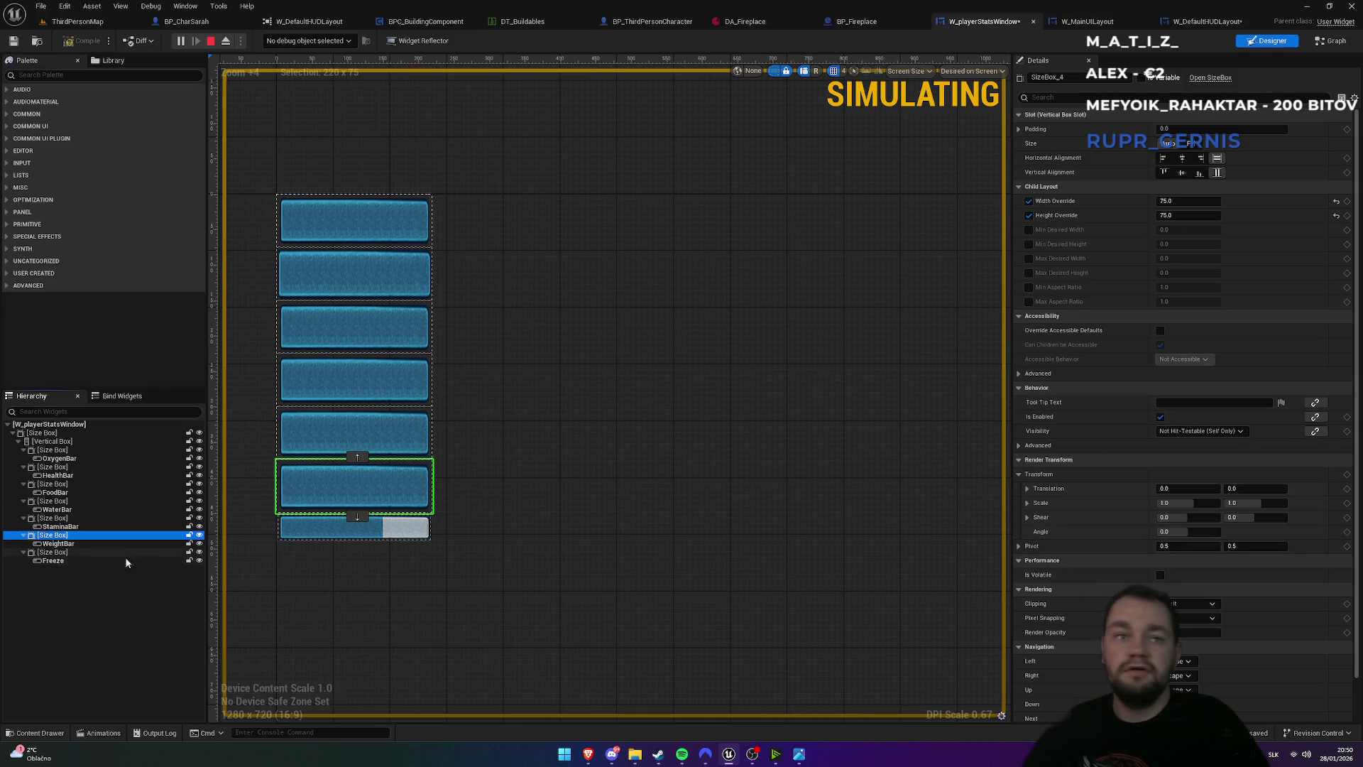
click(61, 543)
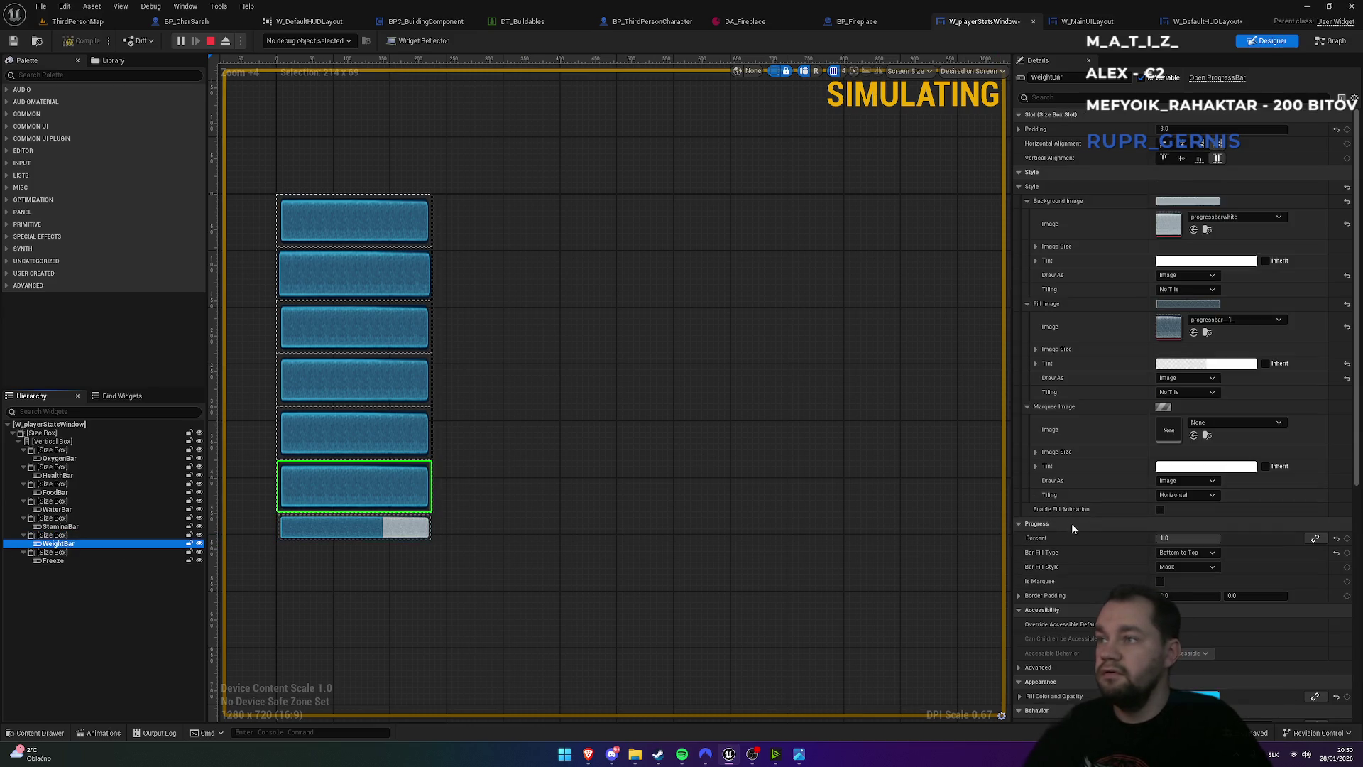
key(ctrl+v)
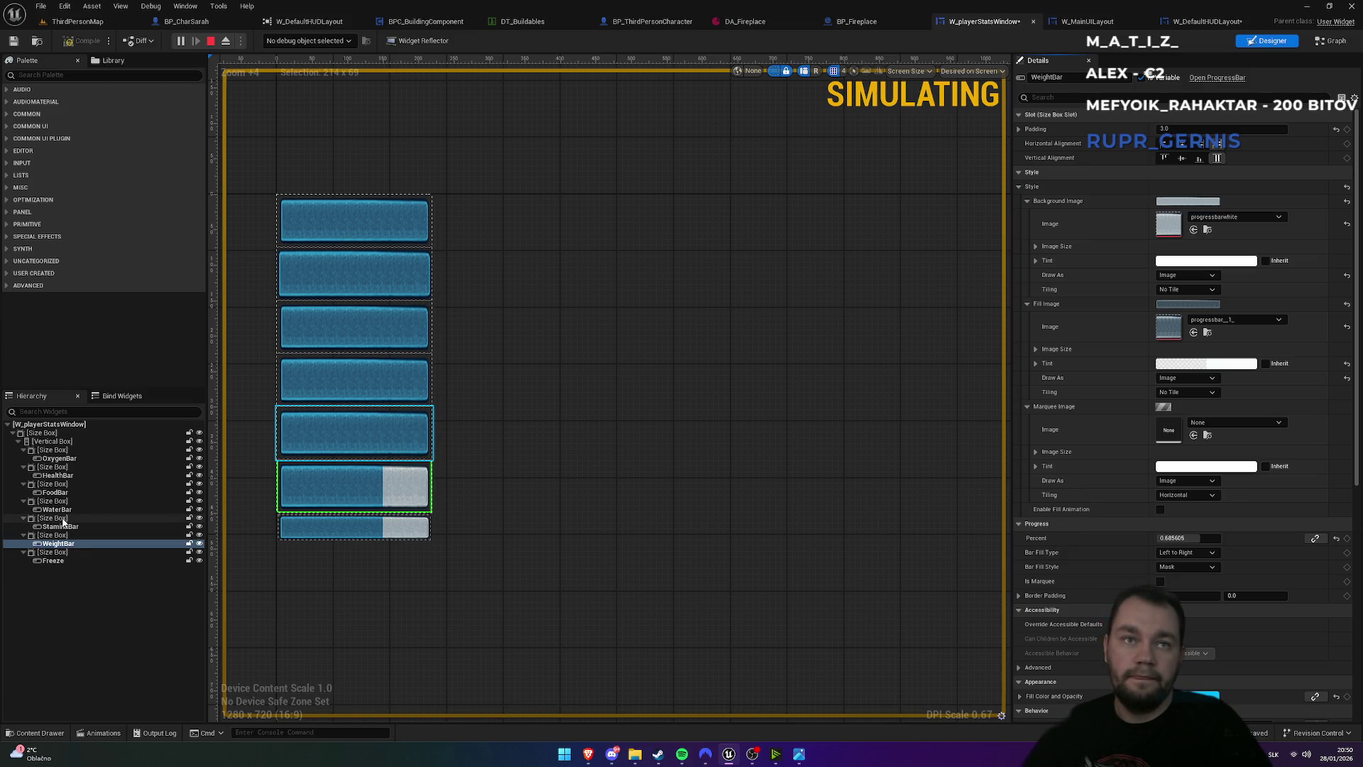
click(60, 526)
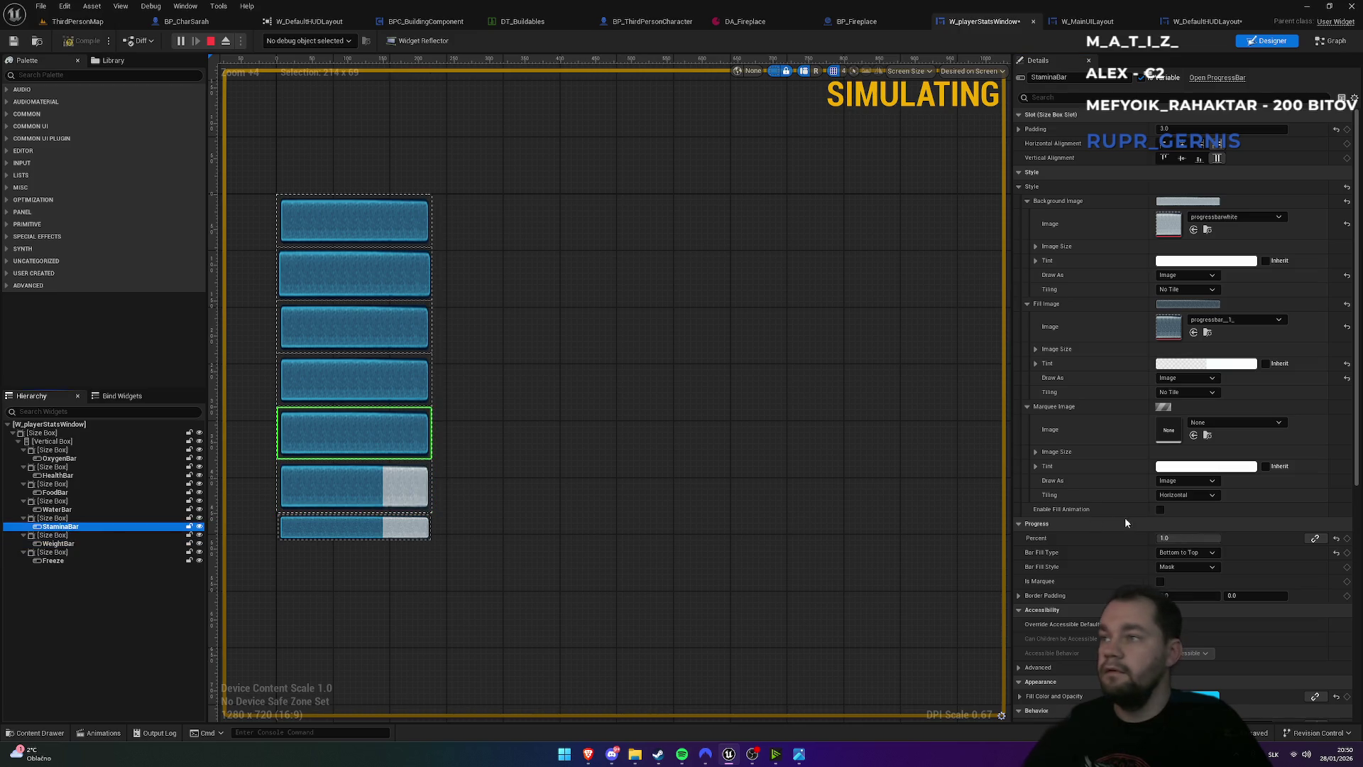
key(ctrl+v)
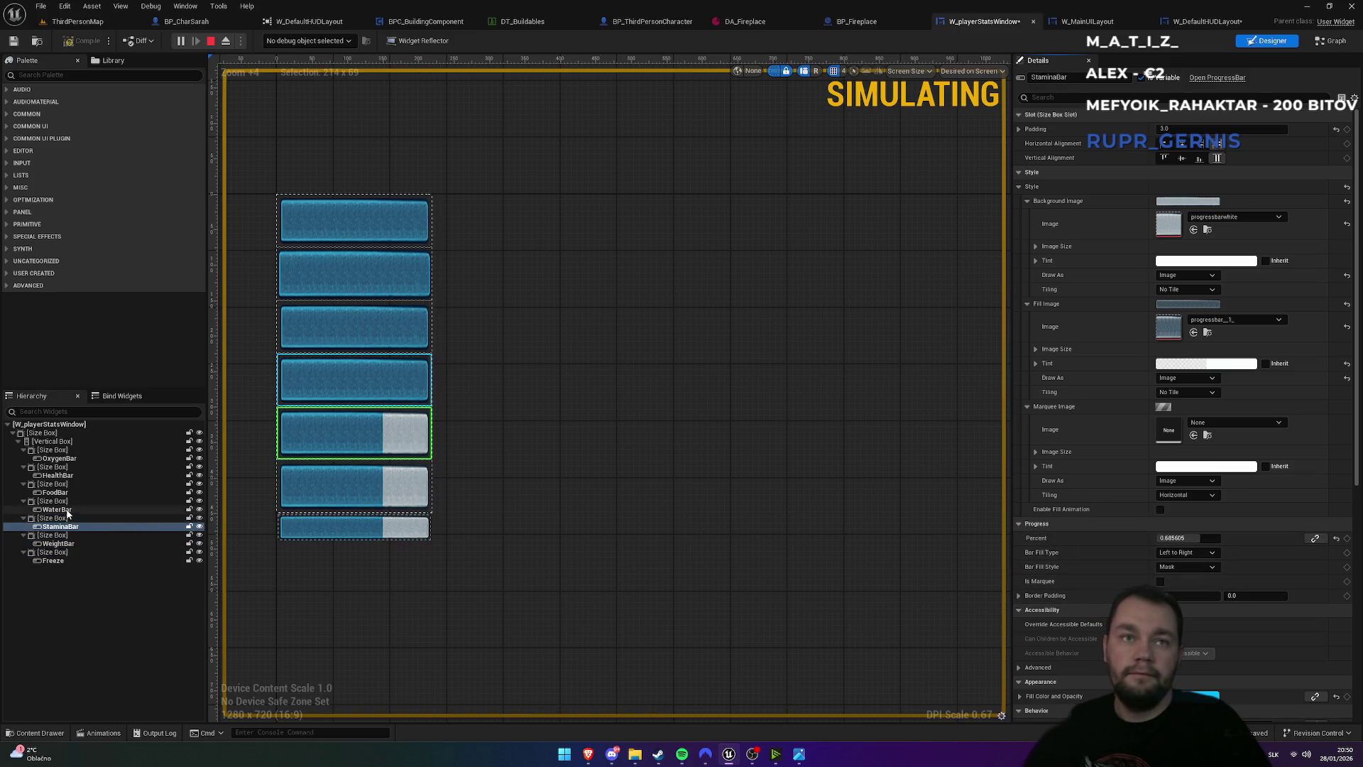
click(57, 509)
text(0.685605)
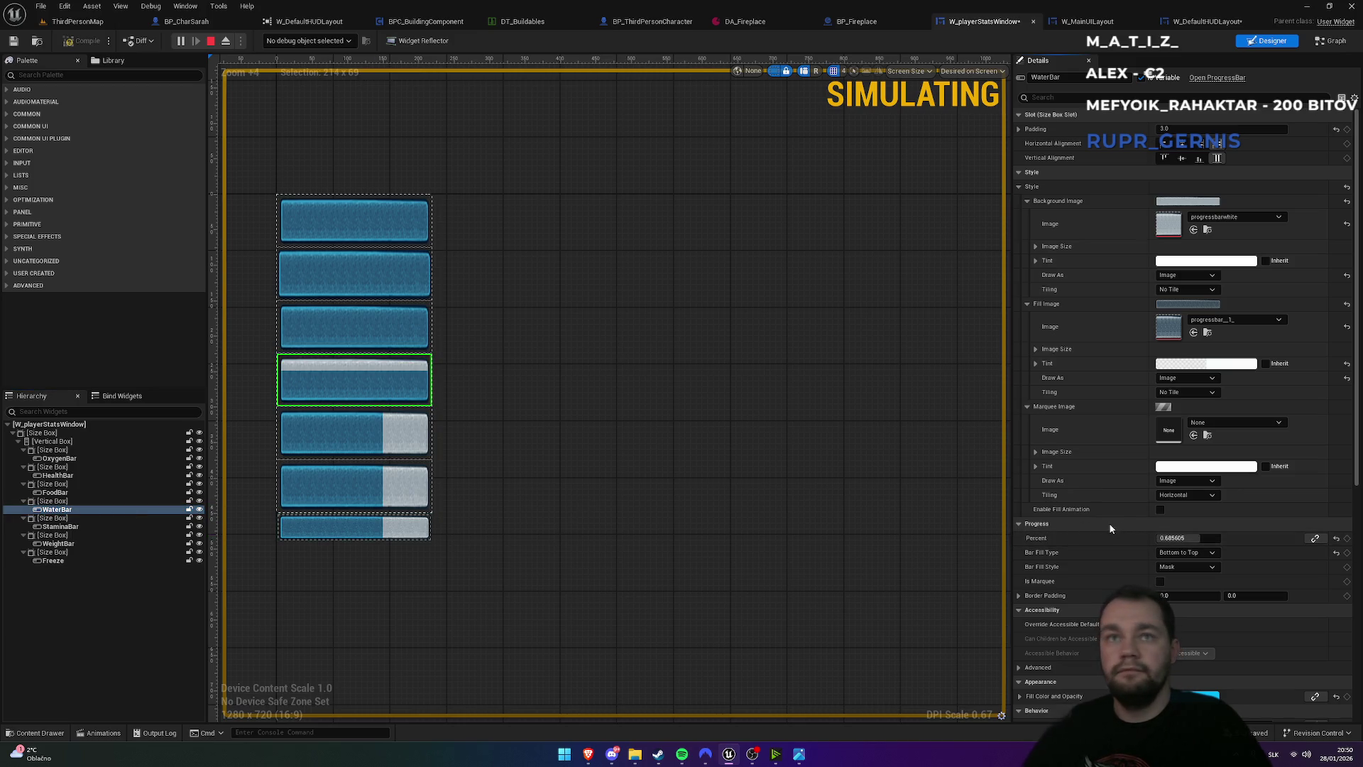
key(ctrl+v)
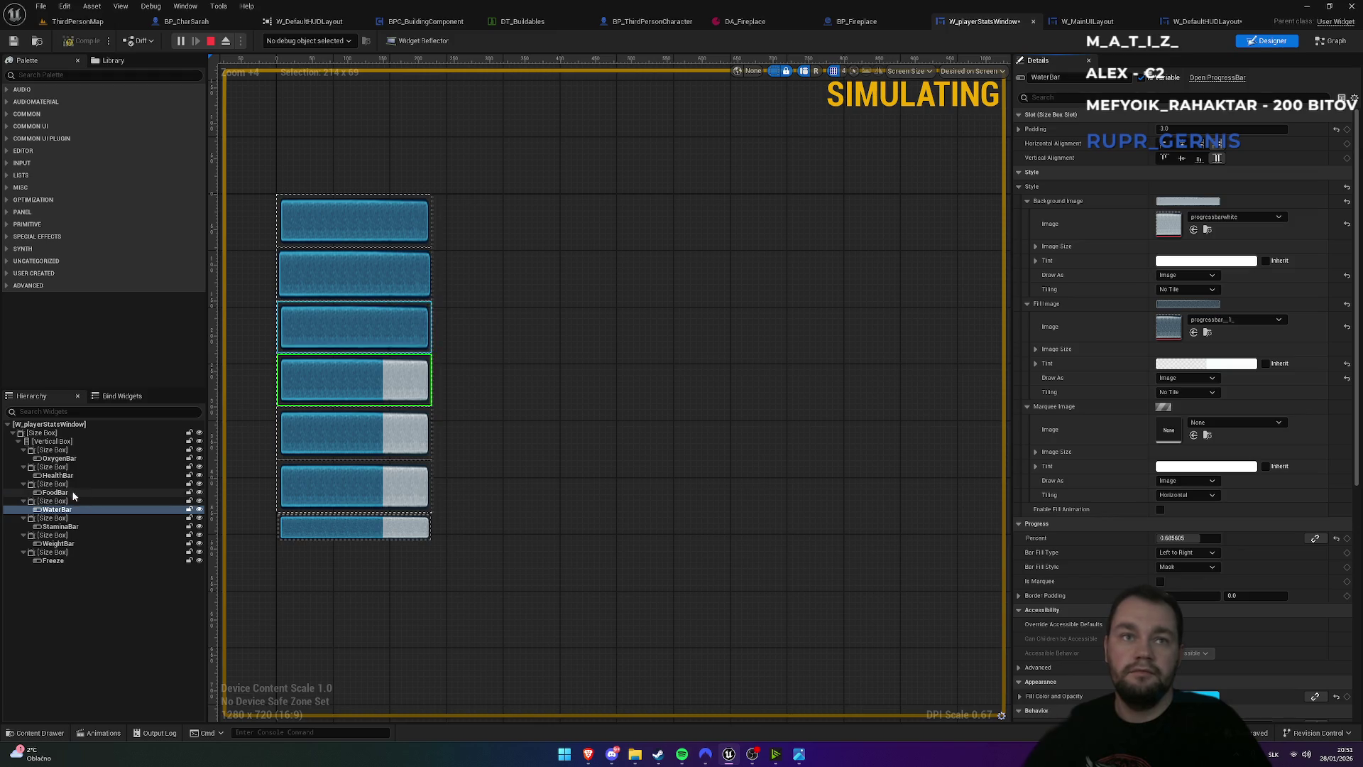
- Paste the same progress settings onto FoodBar, HealthBar and OxygenBar
click(106, 492)
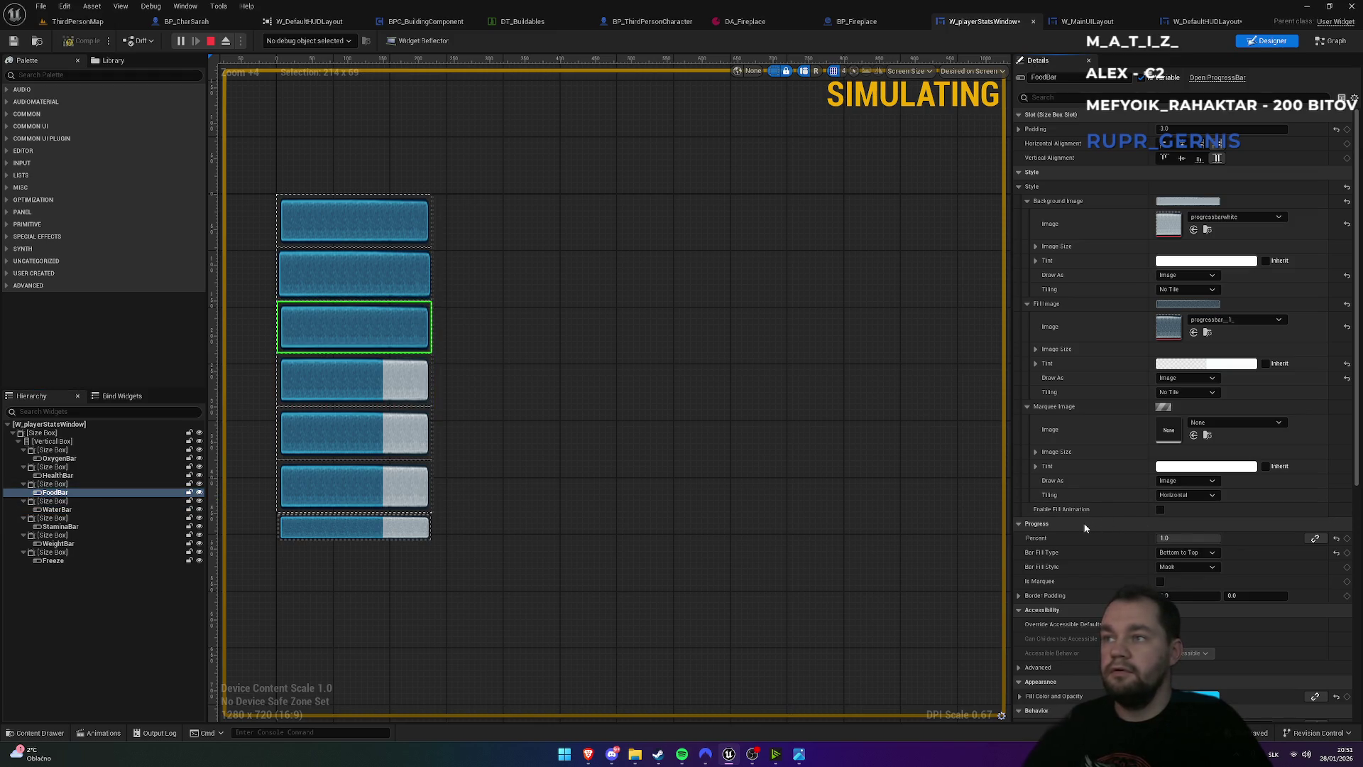
key(ctrl+v)
click(57, 475)
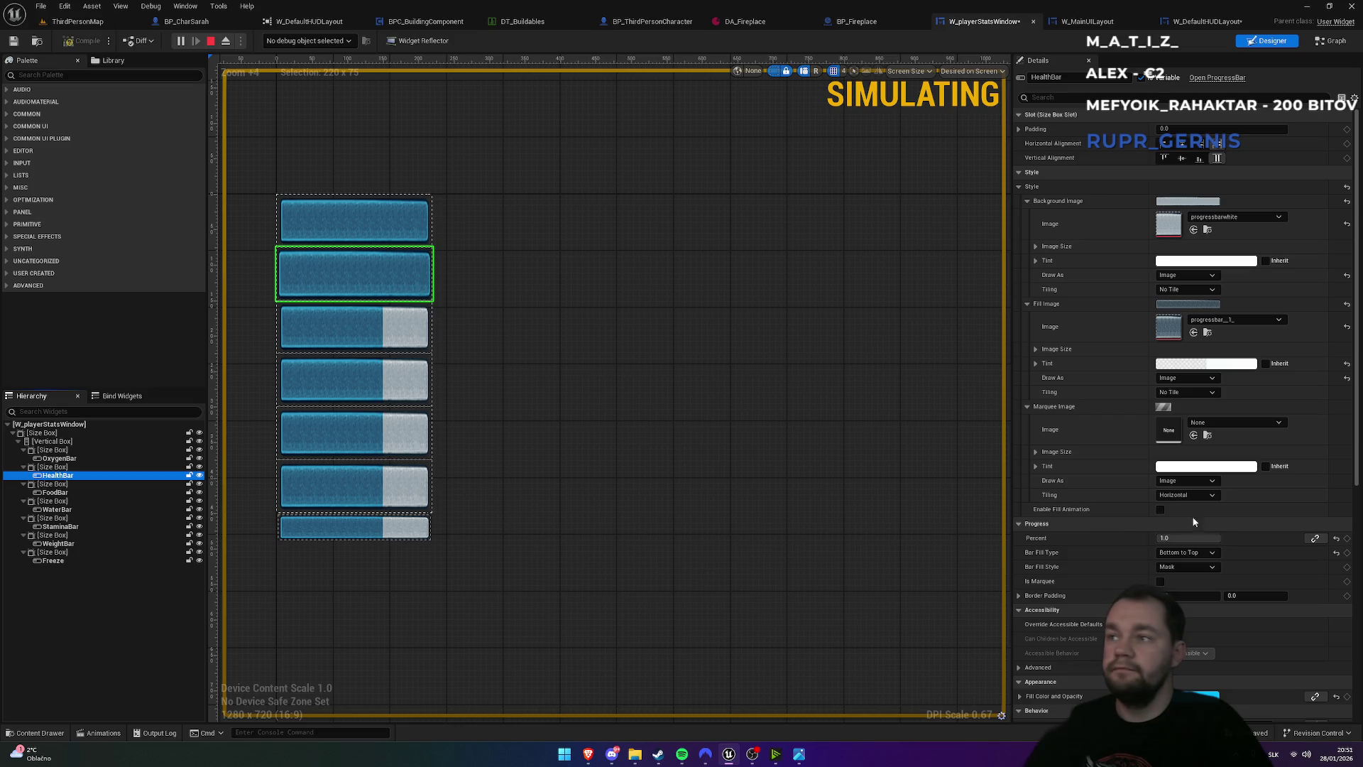
key(ctrl+v)
click(80, 458)
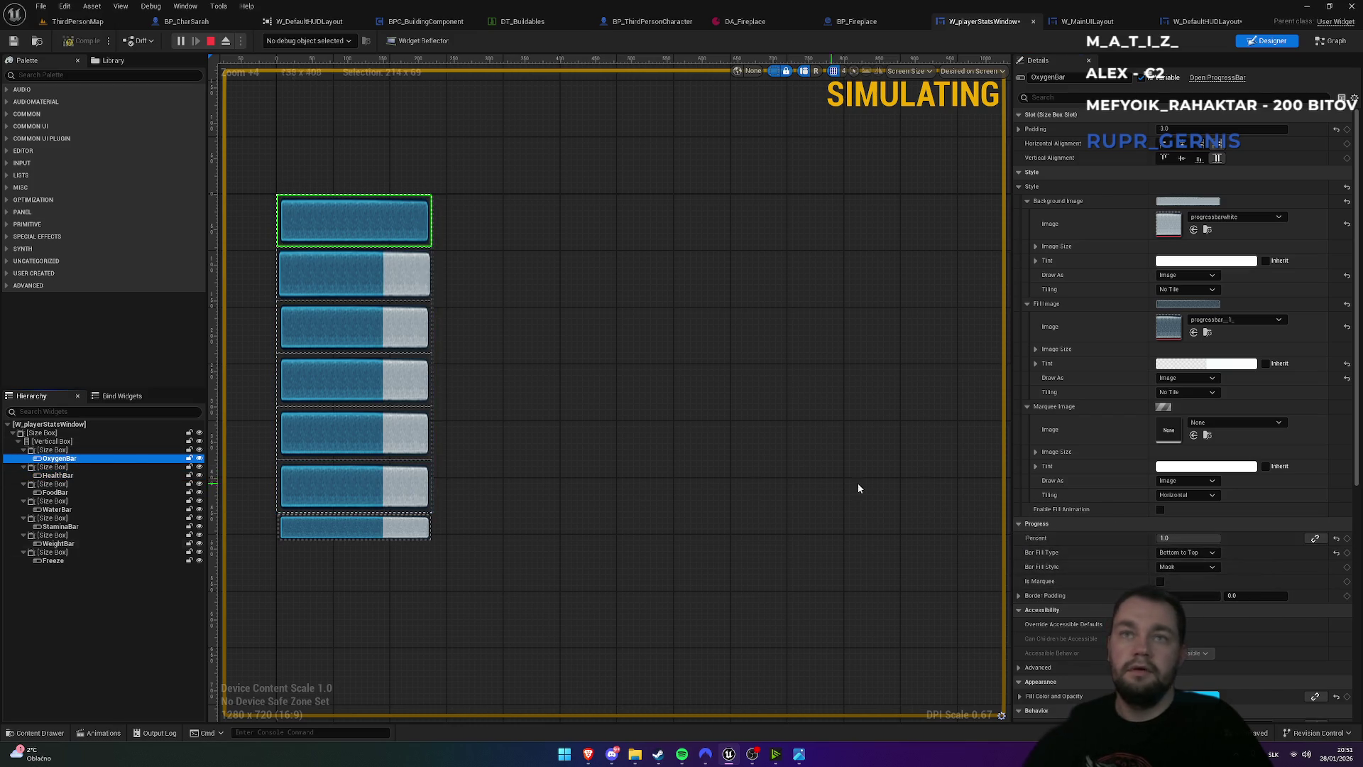
key(ctrl+v)
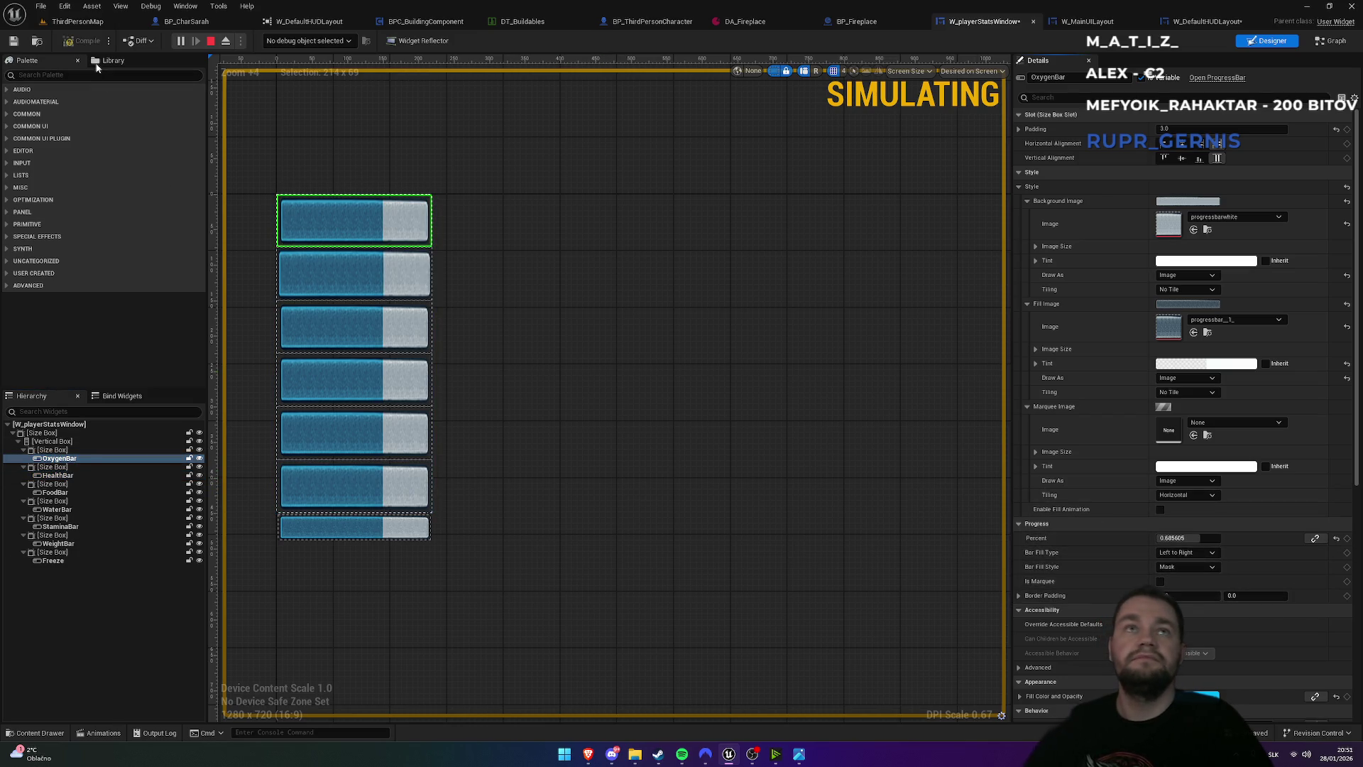
click(121, 21)
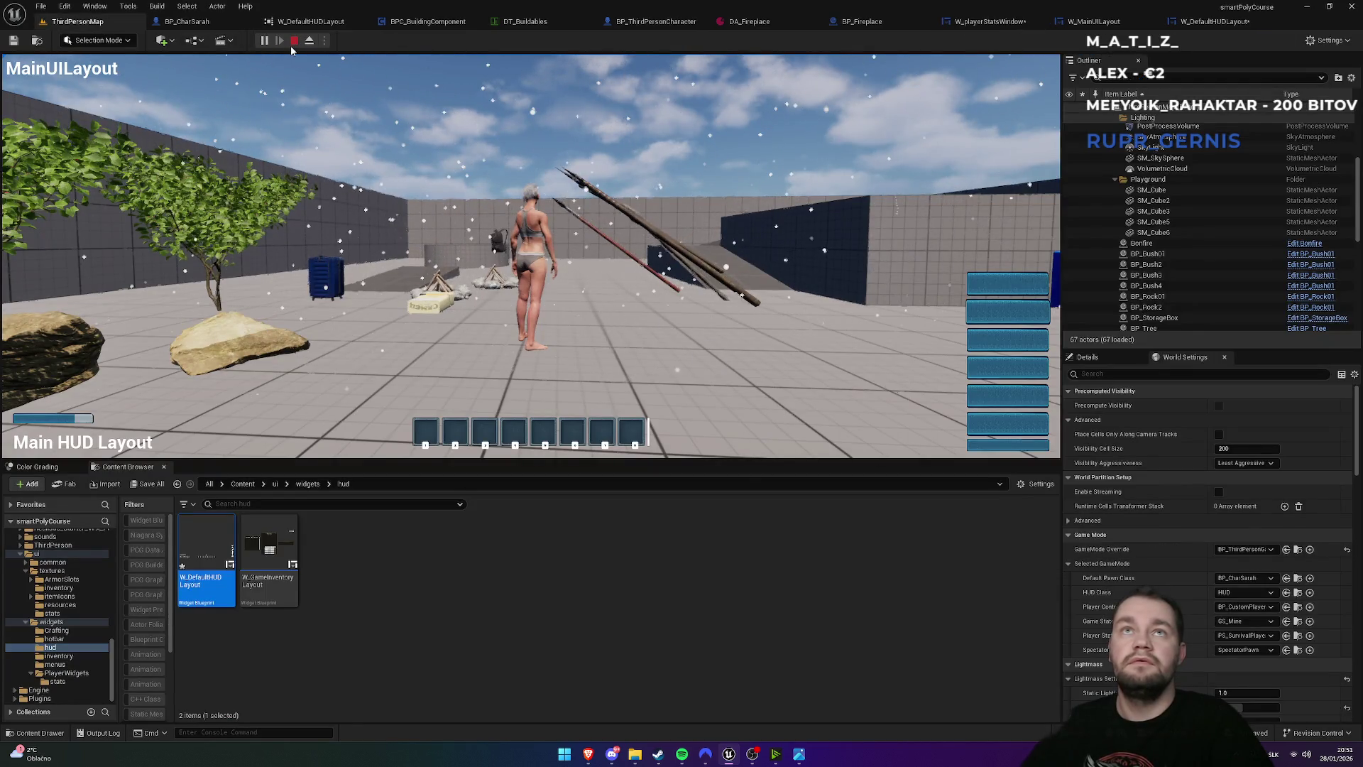
- Restart the play test and run the character forward to check the partly filled bars
click(294, 41)
click(267, 41)
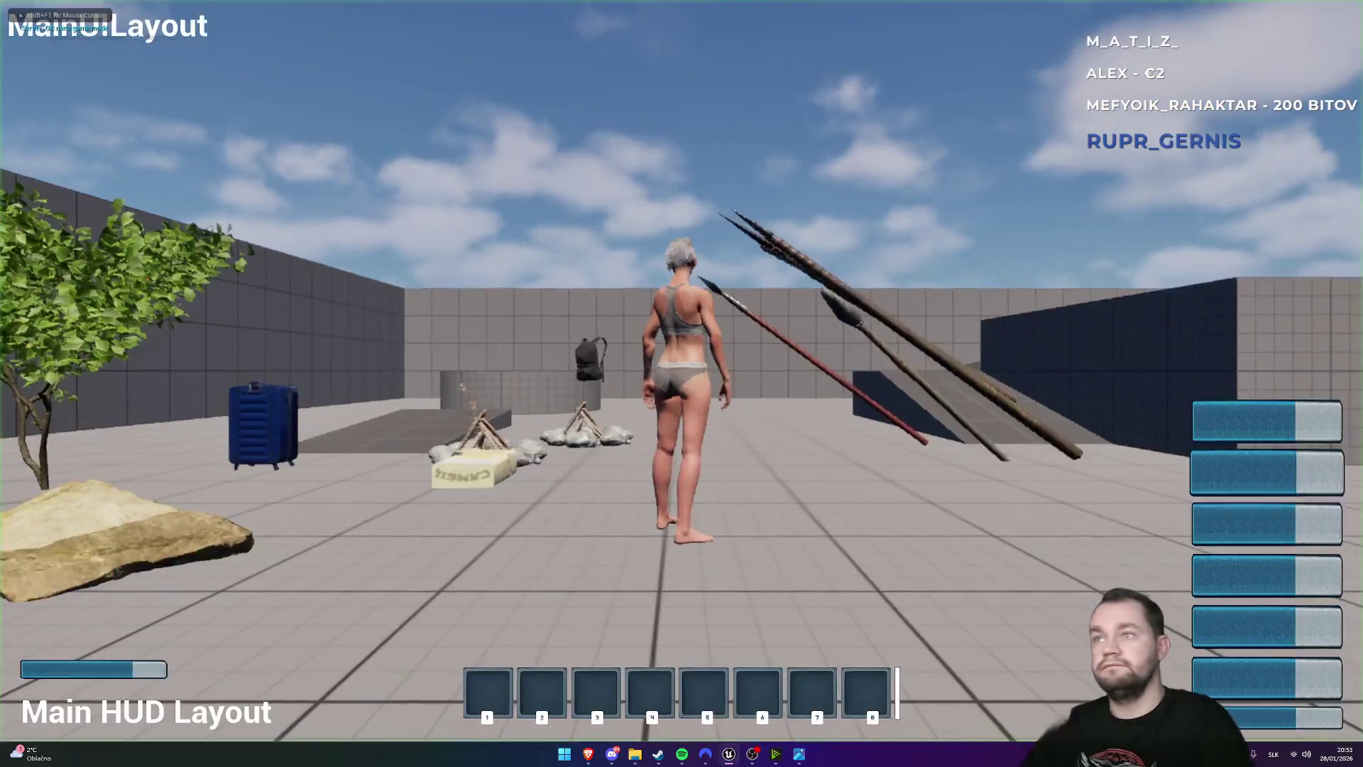
key(w)
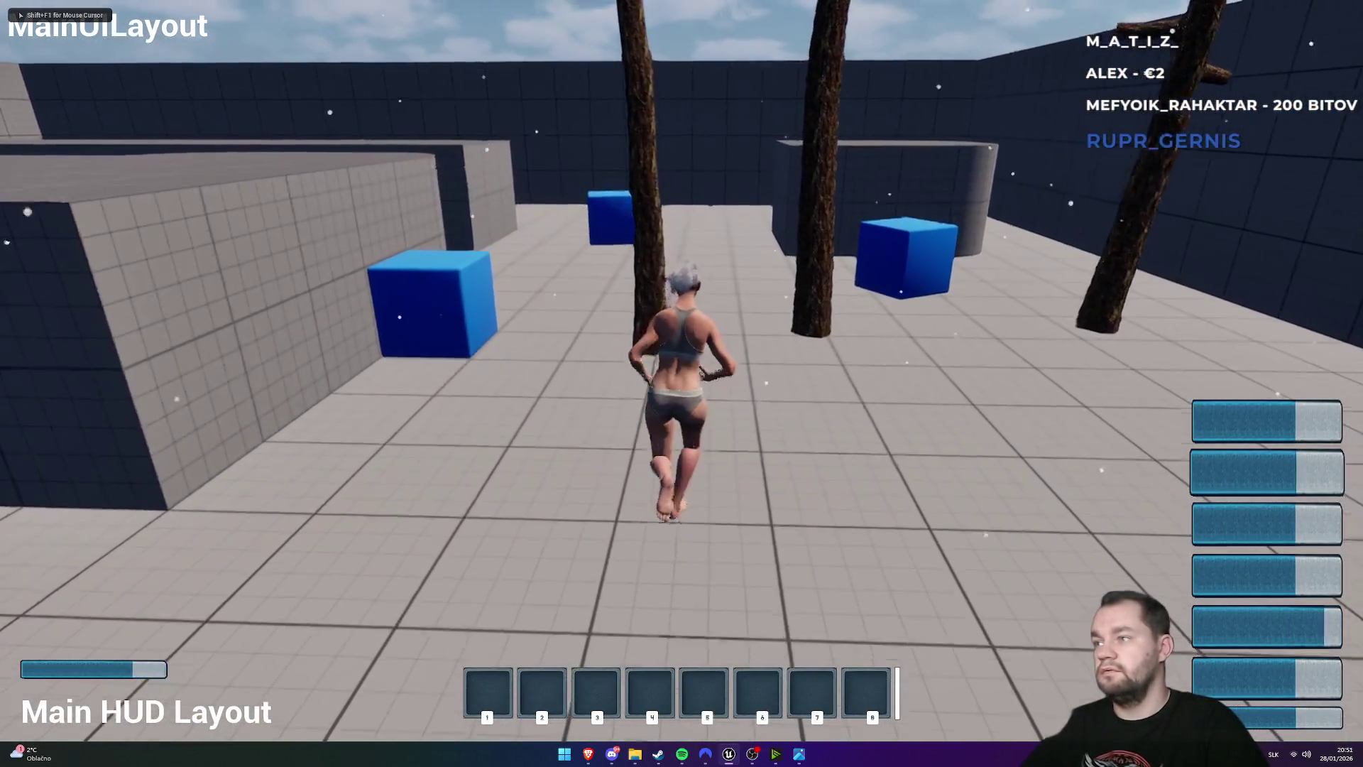
key(w)
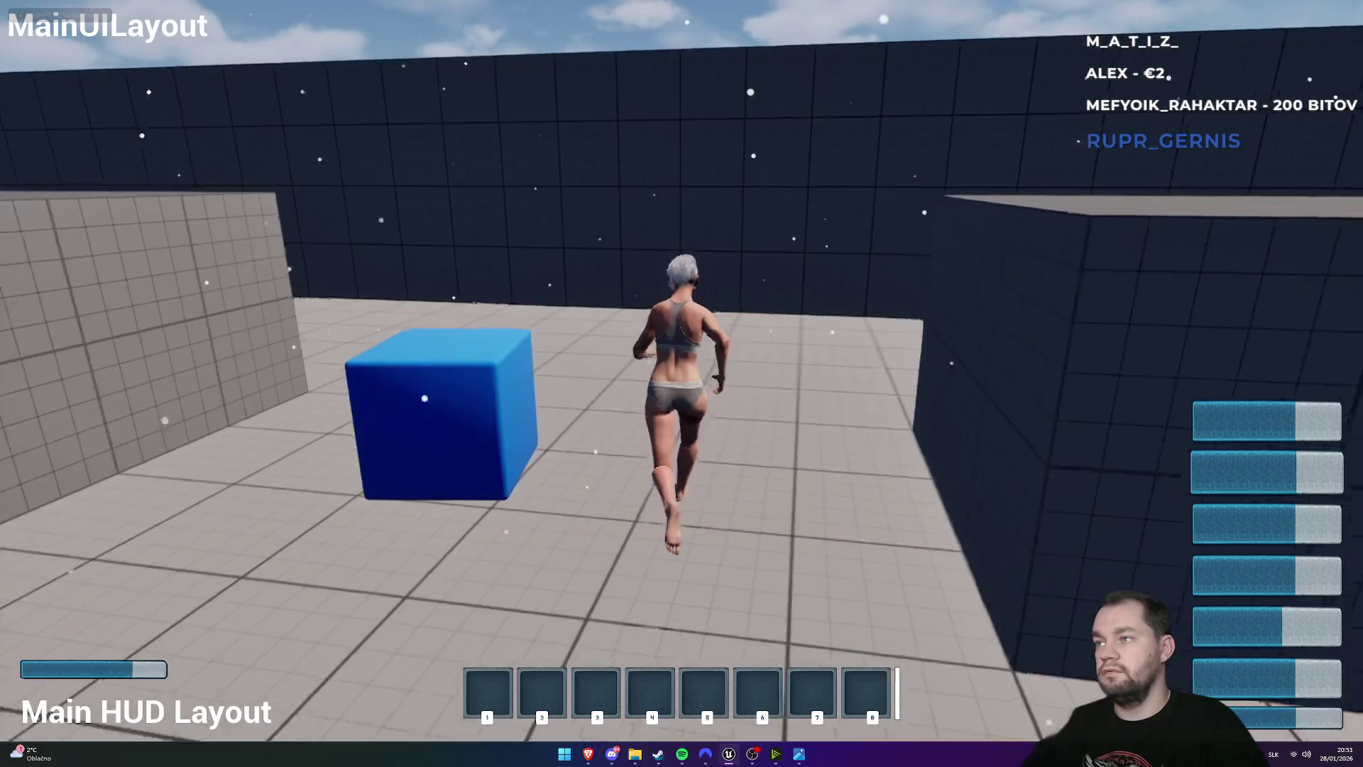
key(w)
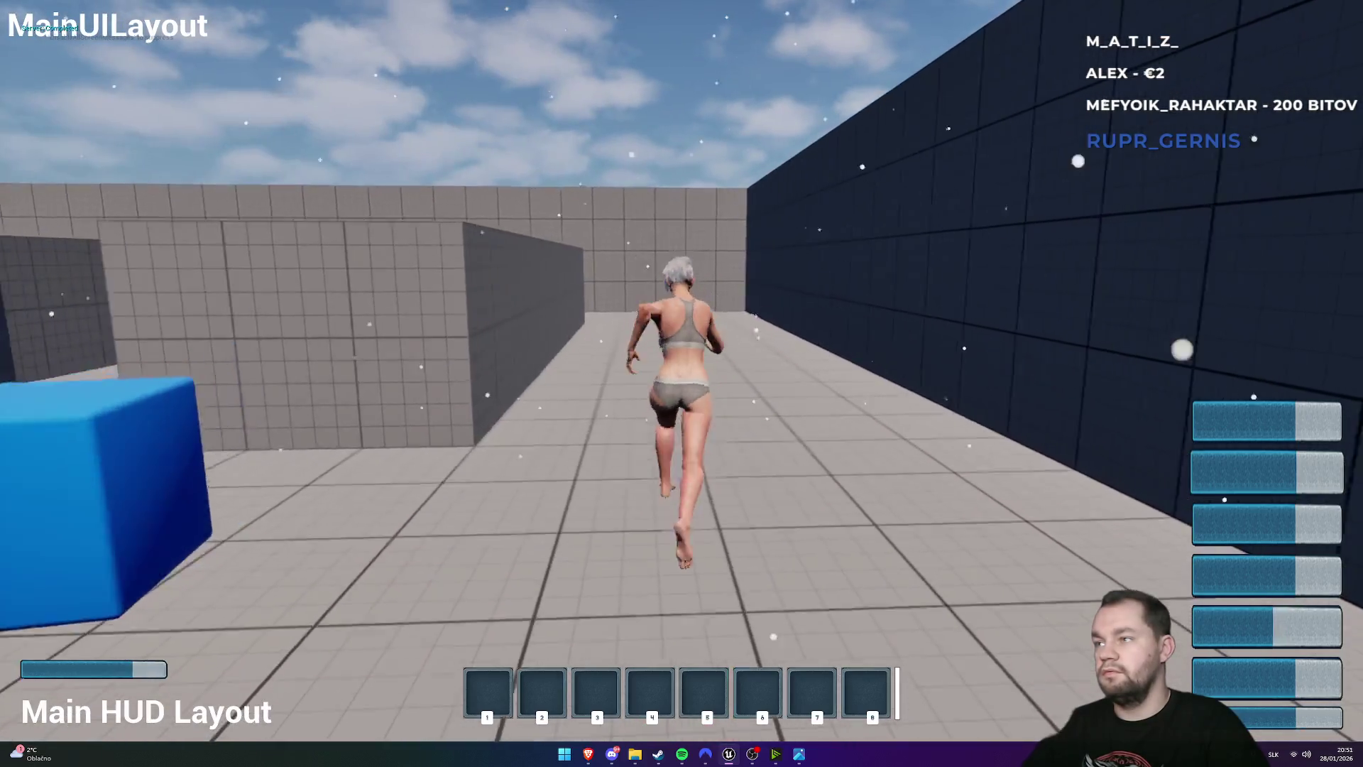
key(Escape)
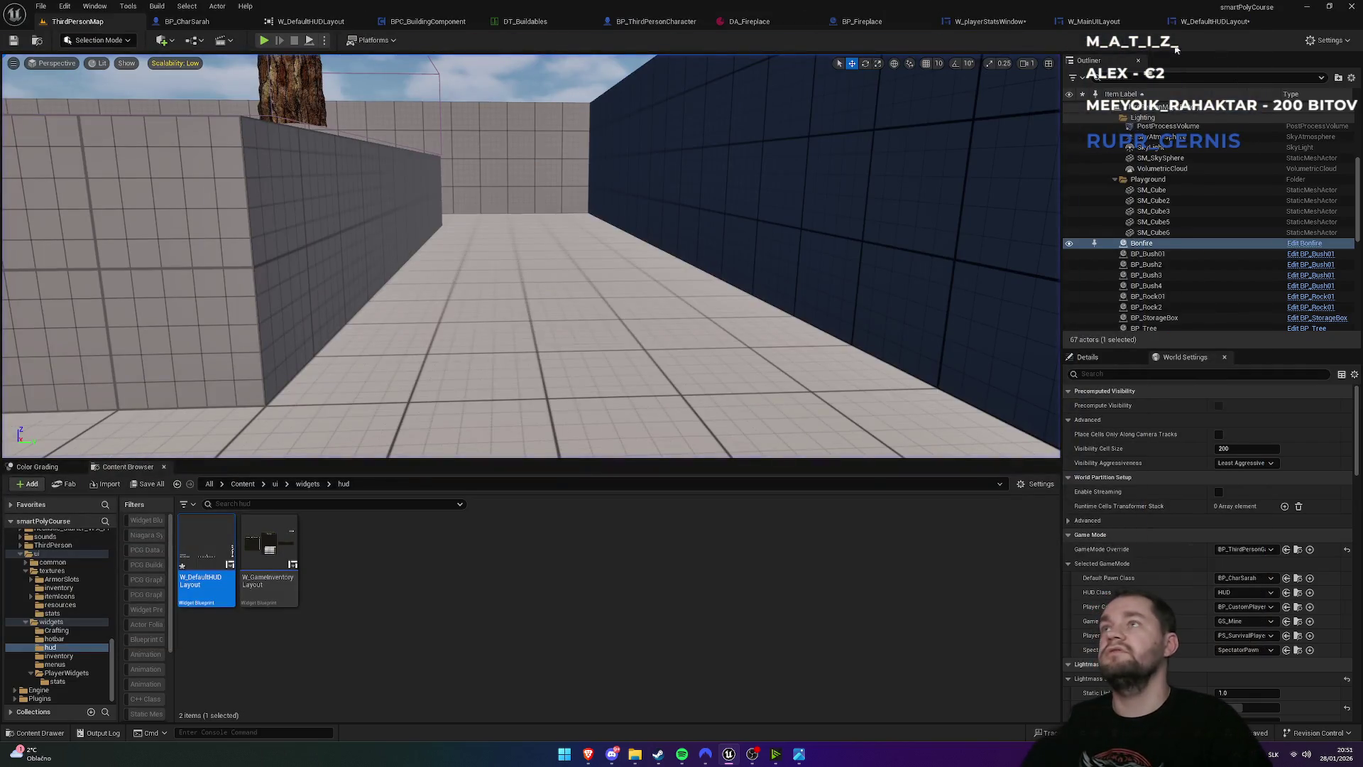
click(1211, 23)
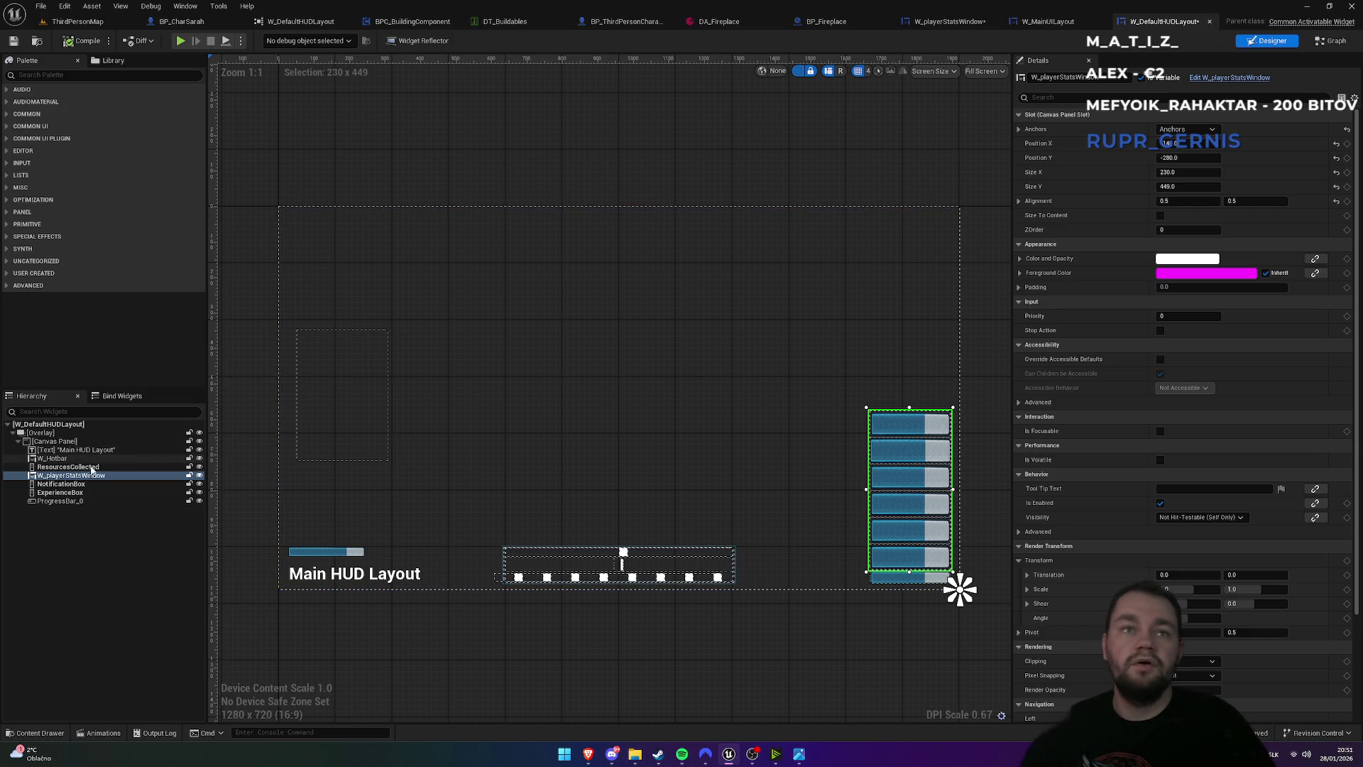
- Set OxygenBar and HealthBar fill percent back to 1.0
click(1075, 27)
click(970, 24)
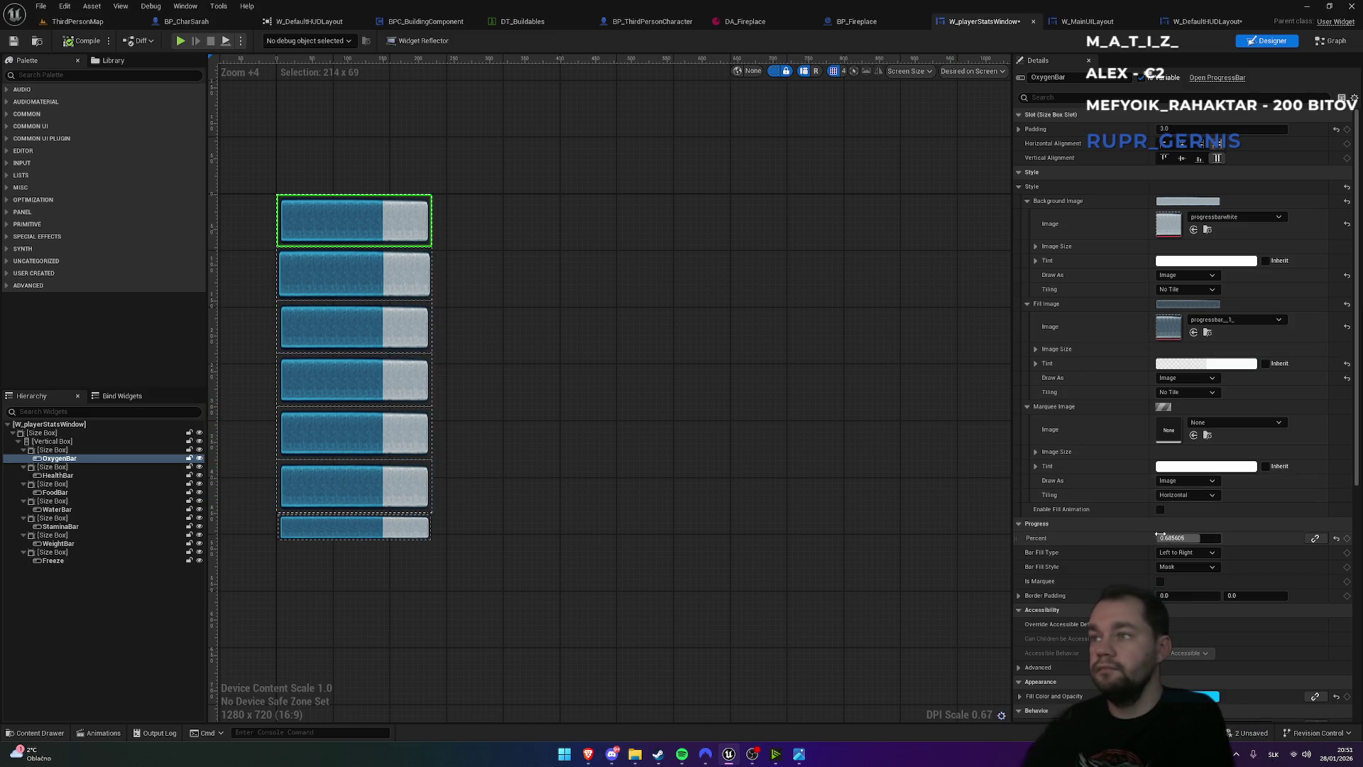
text(1)
key(Return)
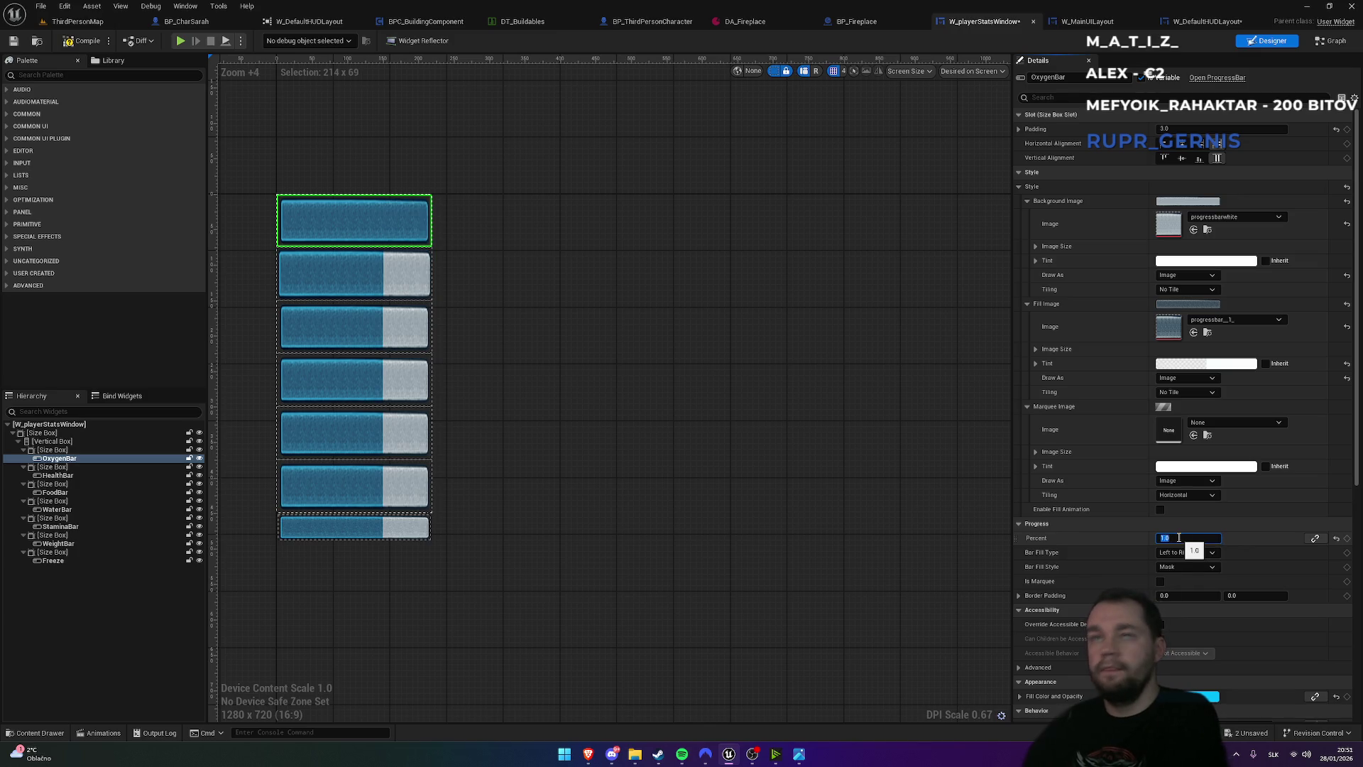
click(83, 475)
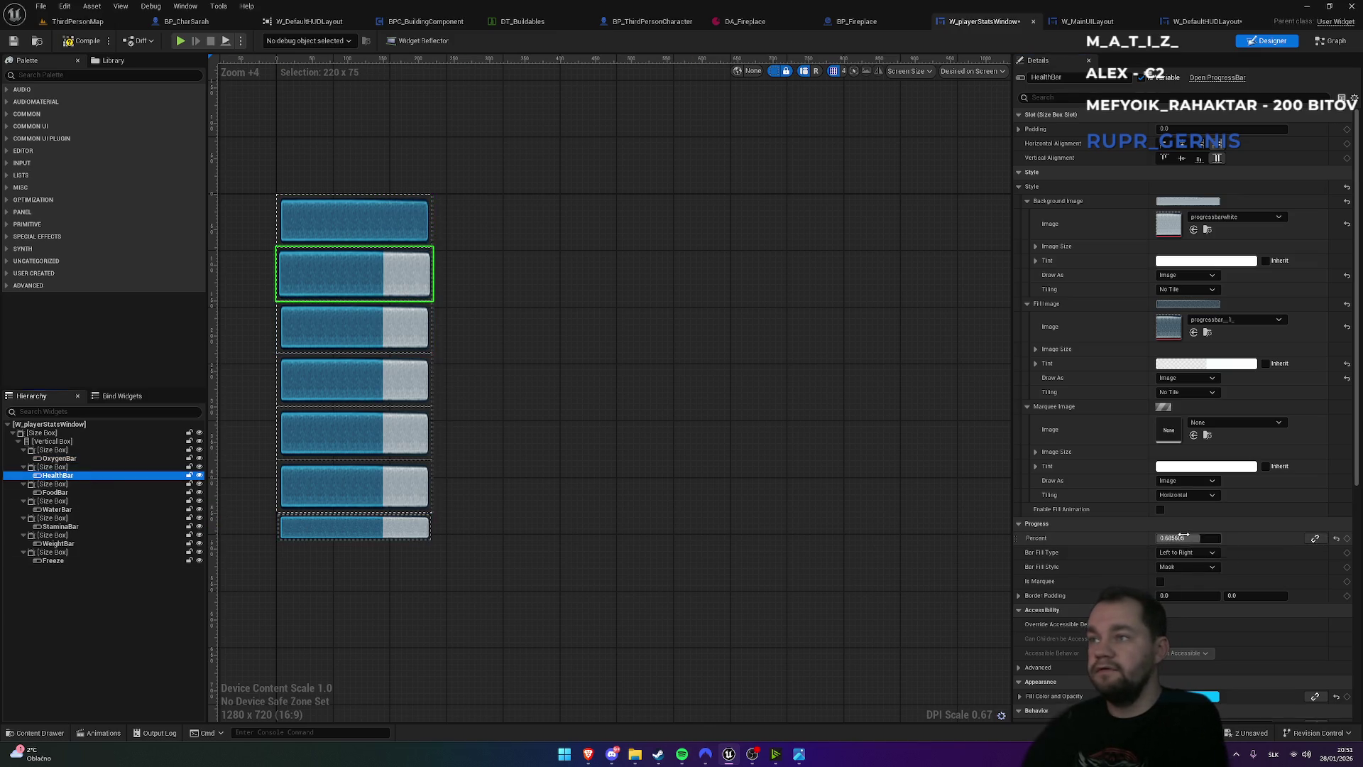
drag(1184, 535, 1222, 535)
- Return FoodBar, WaterBar and StaminaBar to full 1.0 fill, leaving WeightBar partial
click(54, 492)
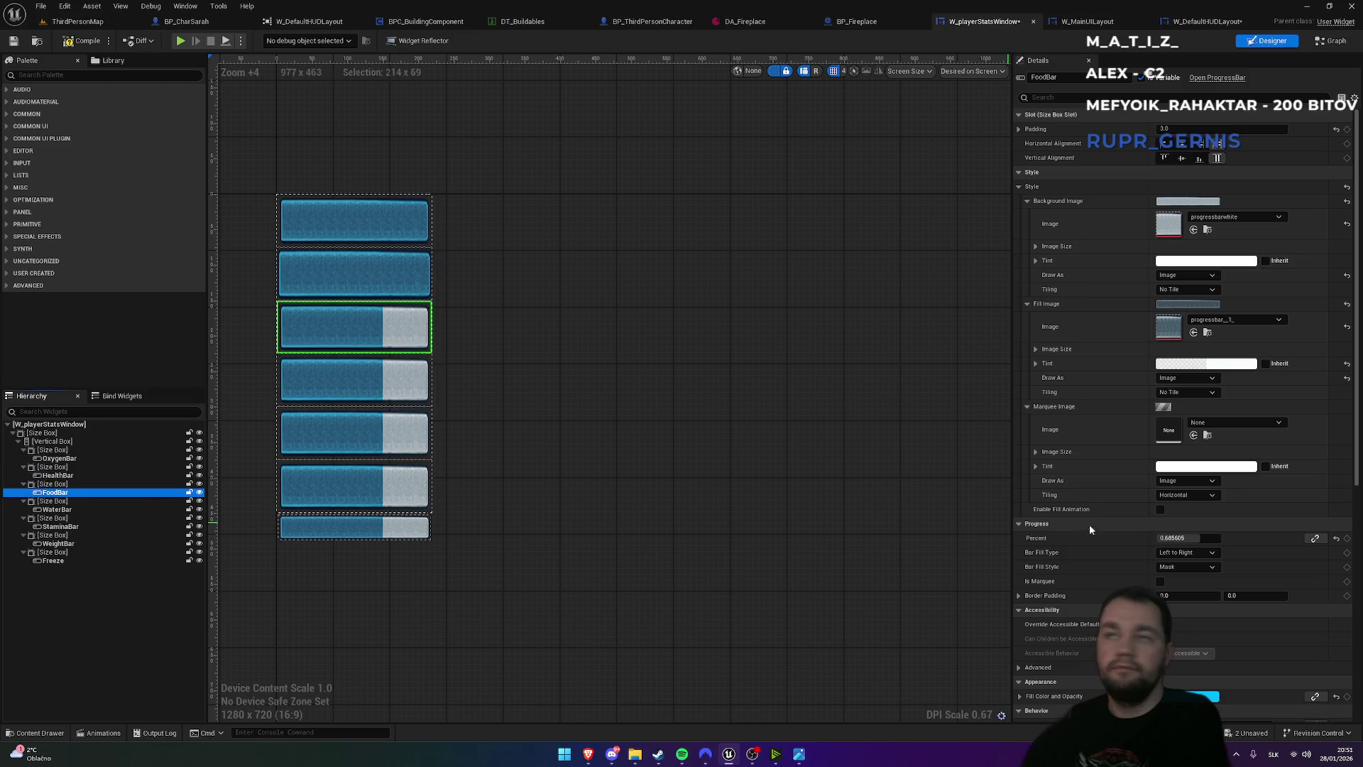
click(102, 510)
drag(1184, 537, 1223, 538)
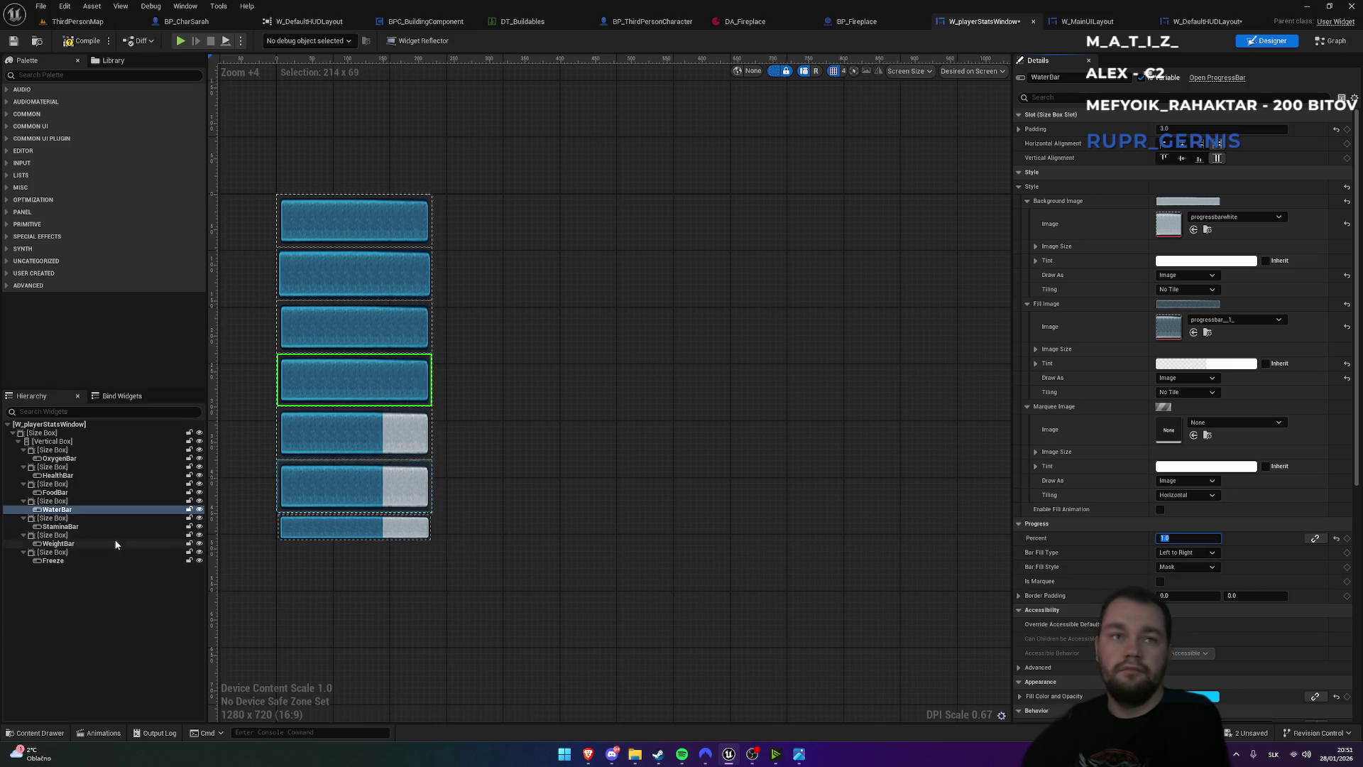
click(60, 526)
click(1182, 538)
text(1)
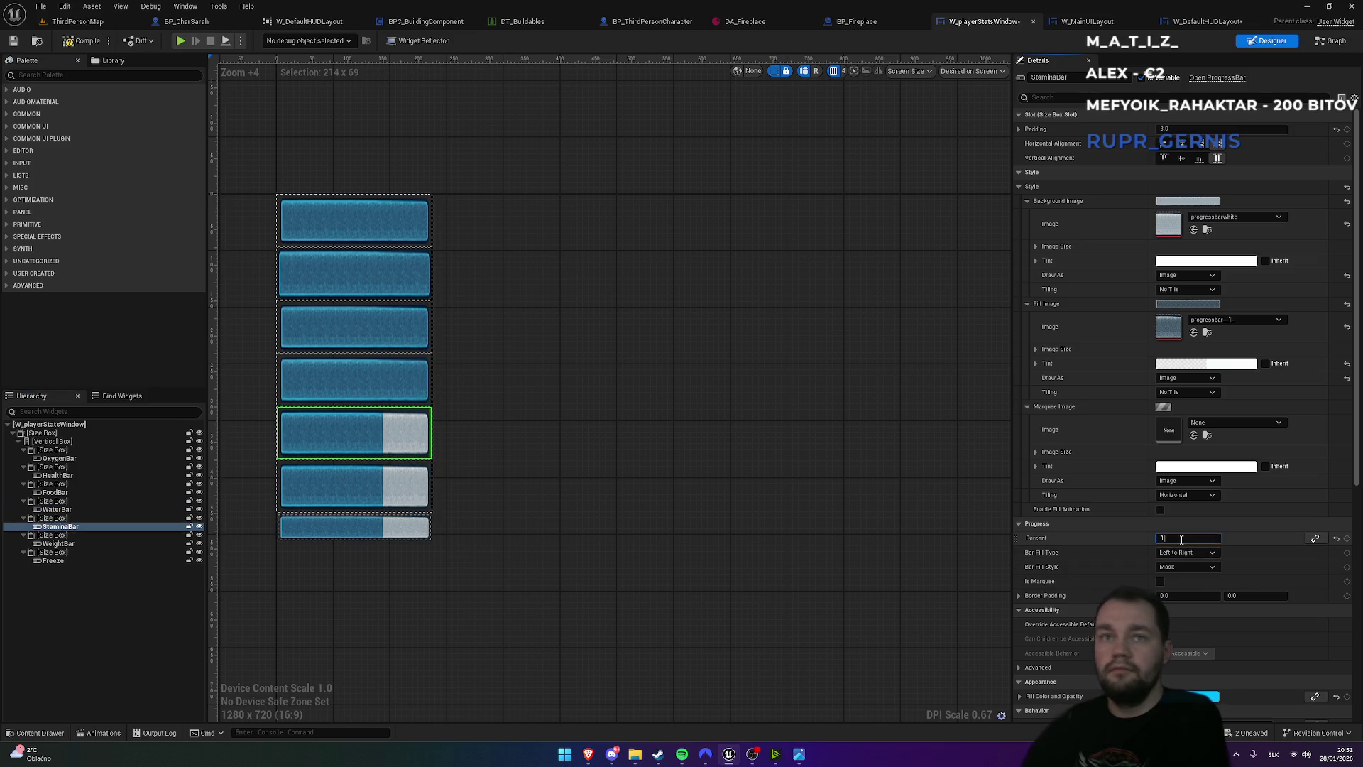
key(Return)
click(56, 544)
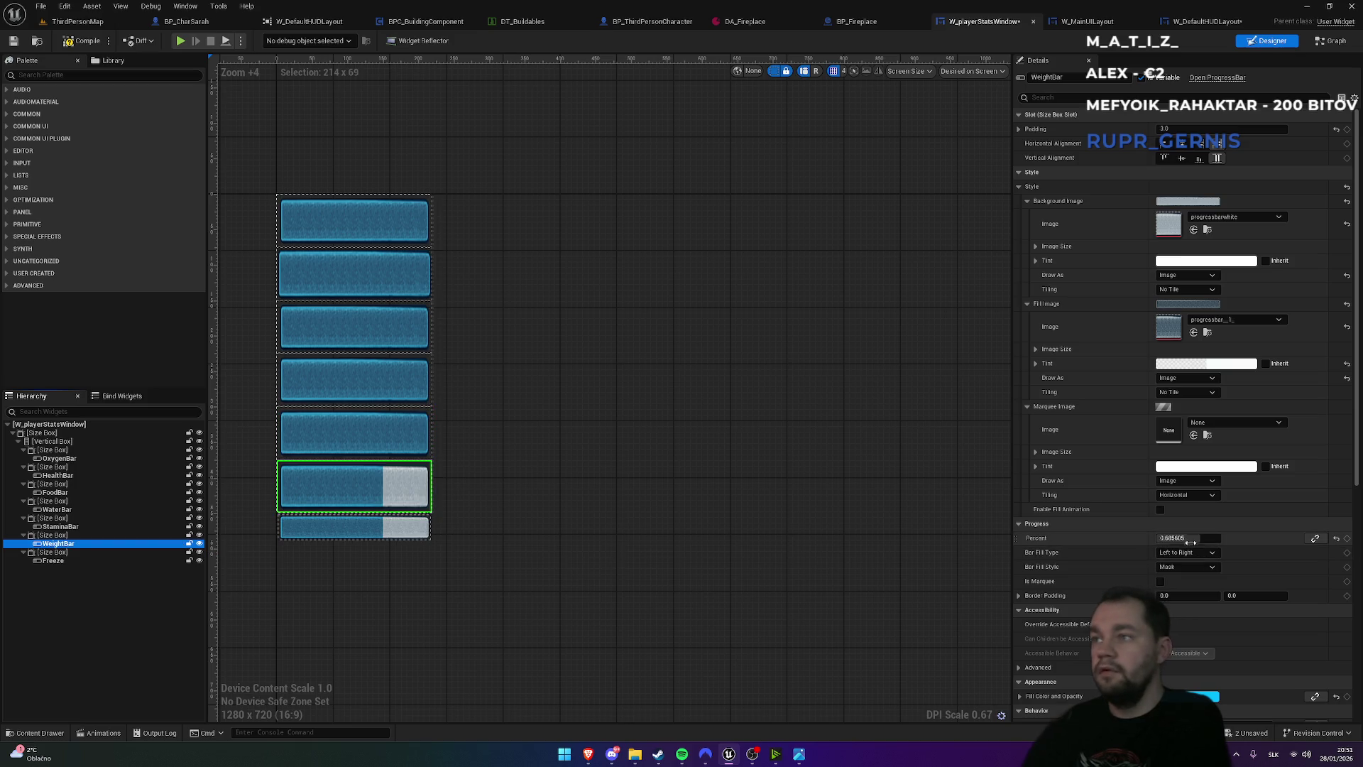
click(71, 22)
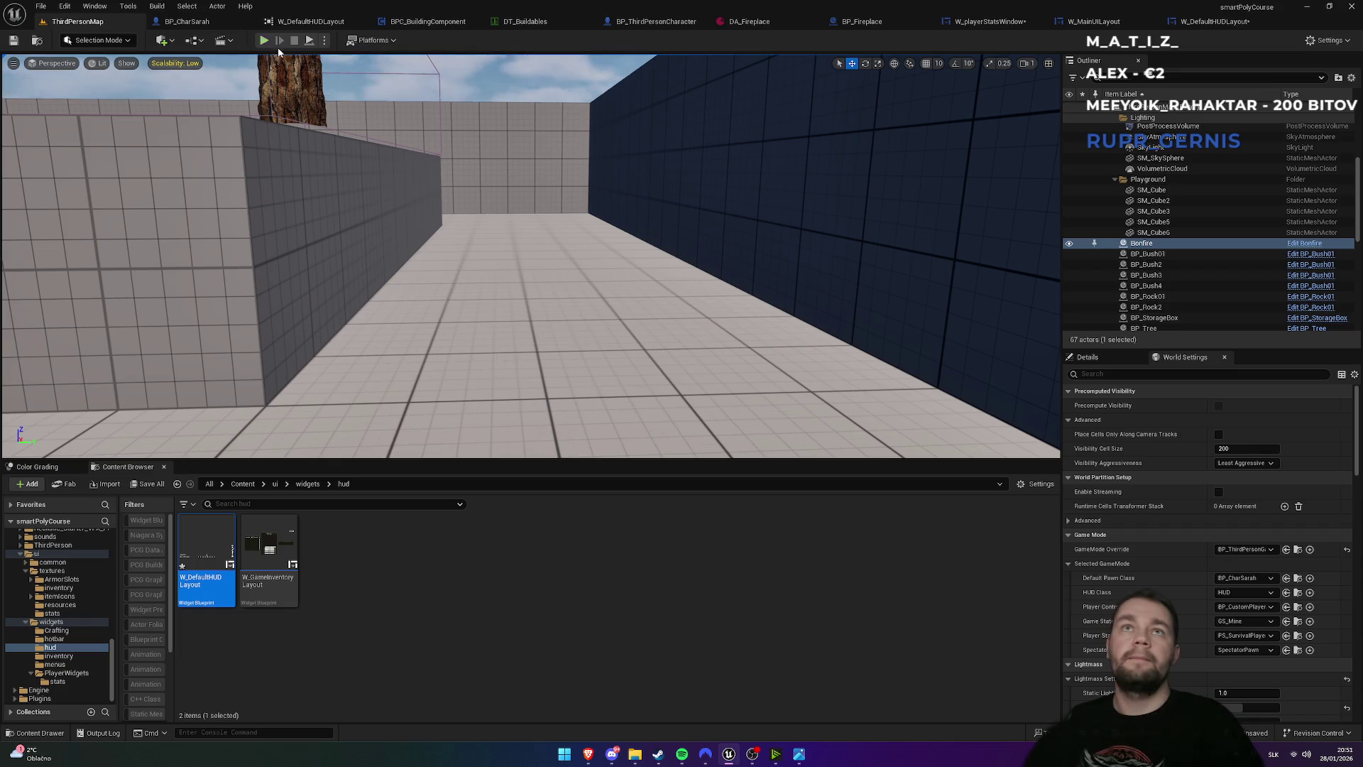
- Run a full-screen play test, walking toward the campfires to check the five full bars
click(263, 43)
key(F11)
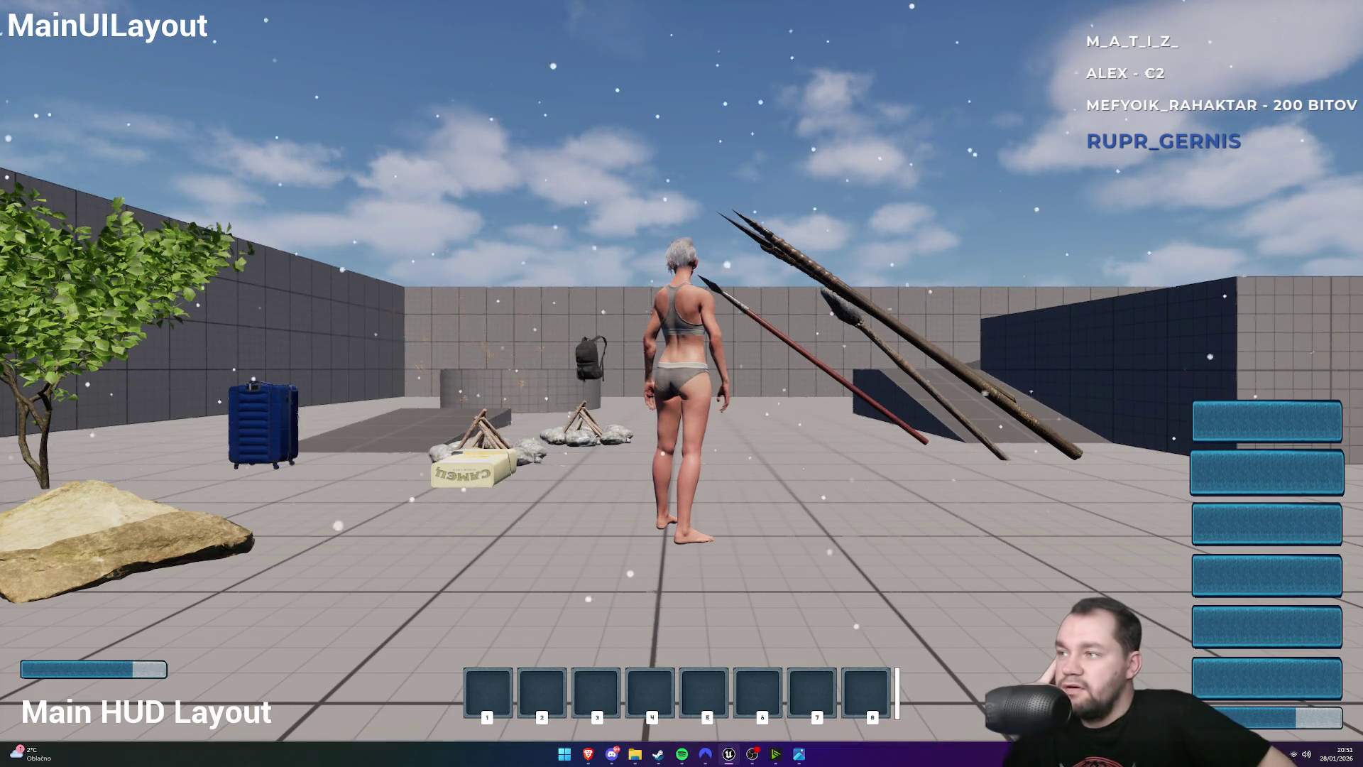
key(w)
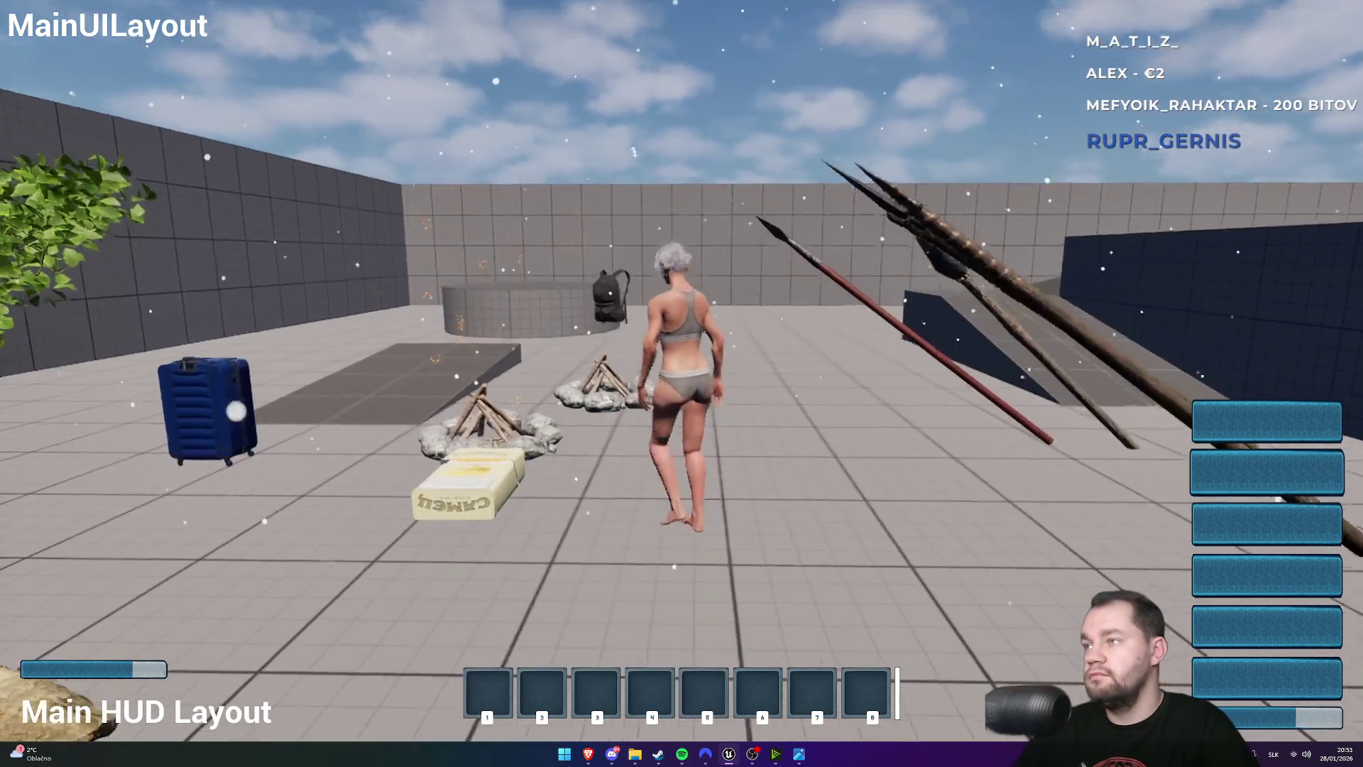
key(w)
key(w)
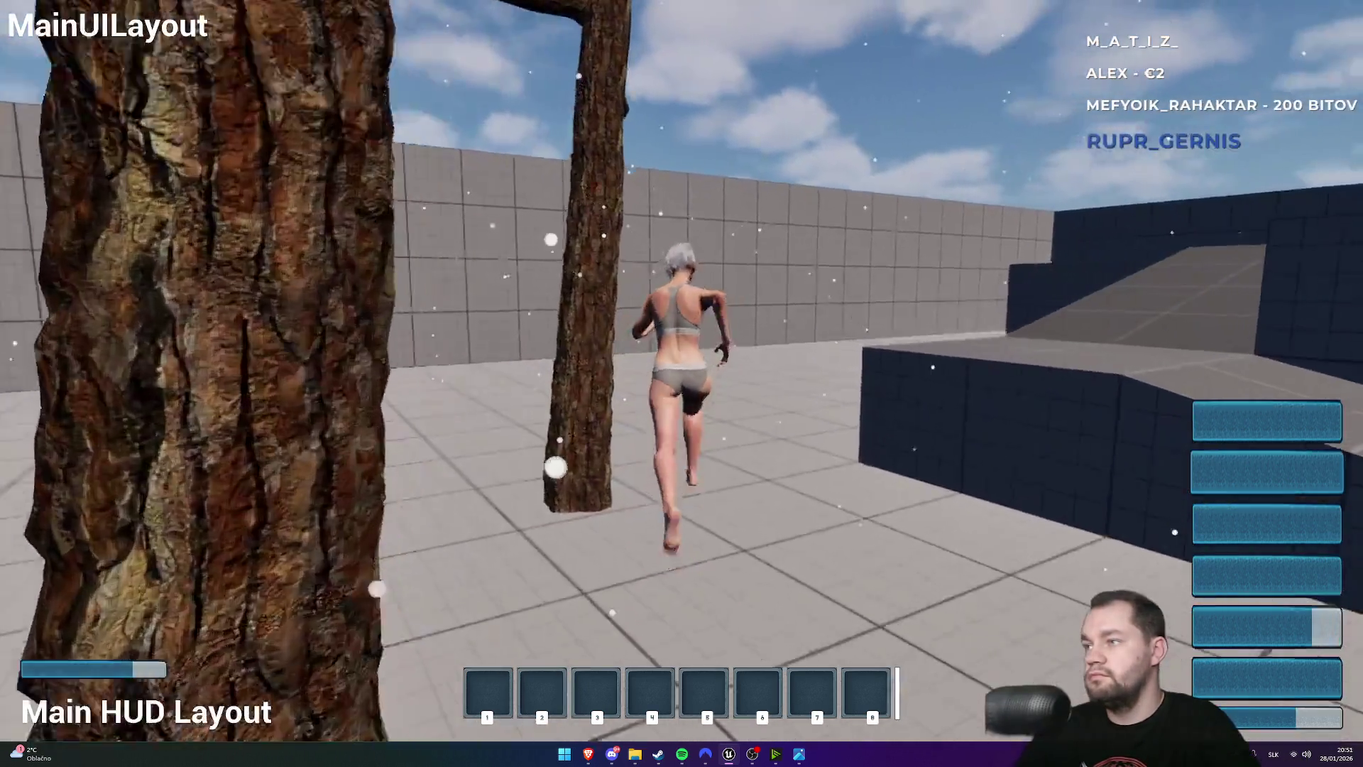
key(Escape)
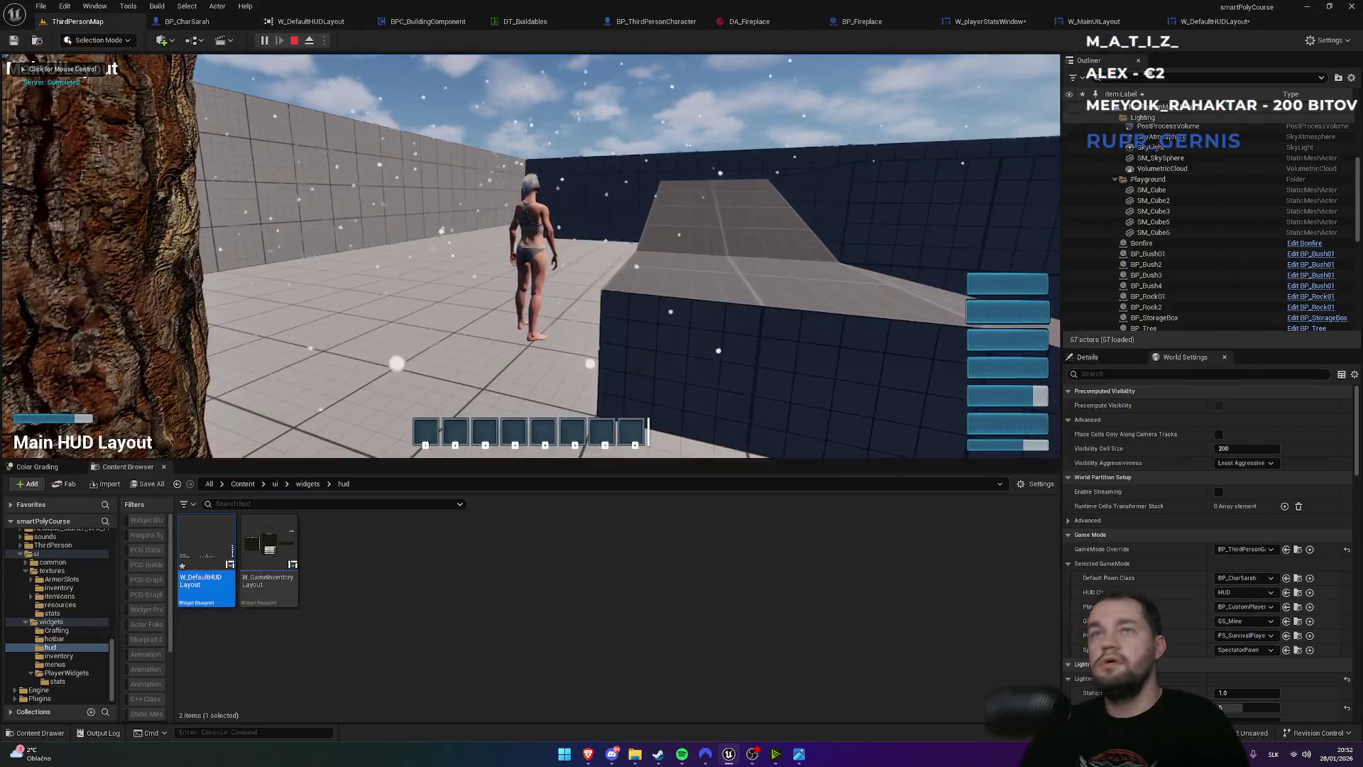
click(1217, 26)
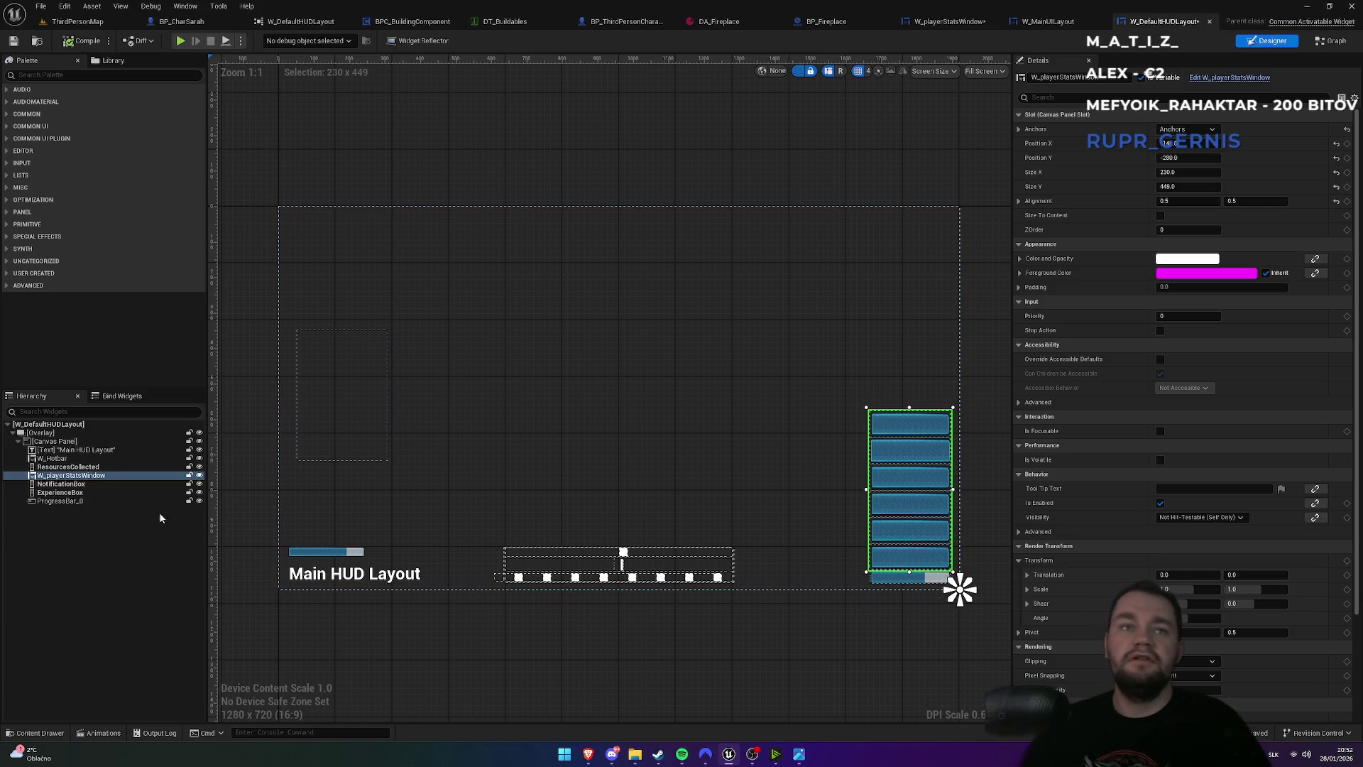
- Paste the Freeze box's 230×36 size overrides onto the WeightBar, StaminaBar and WaterBar size boxes
click(943, 22)
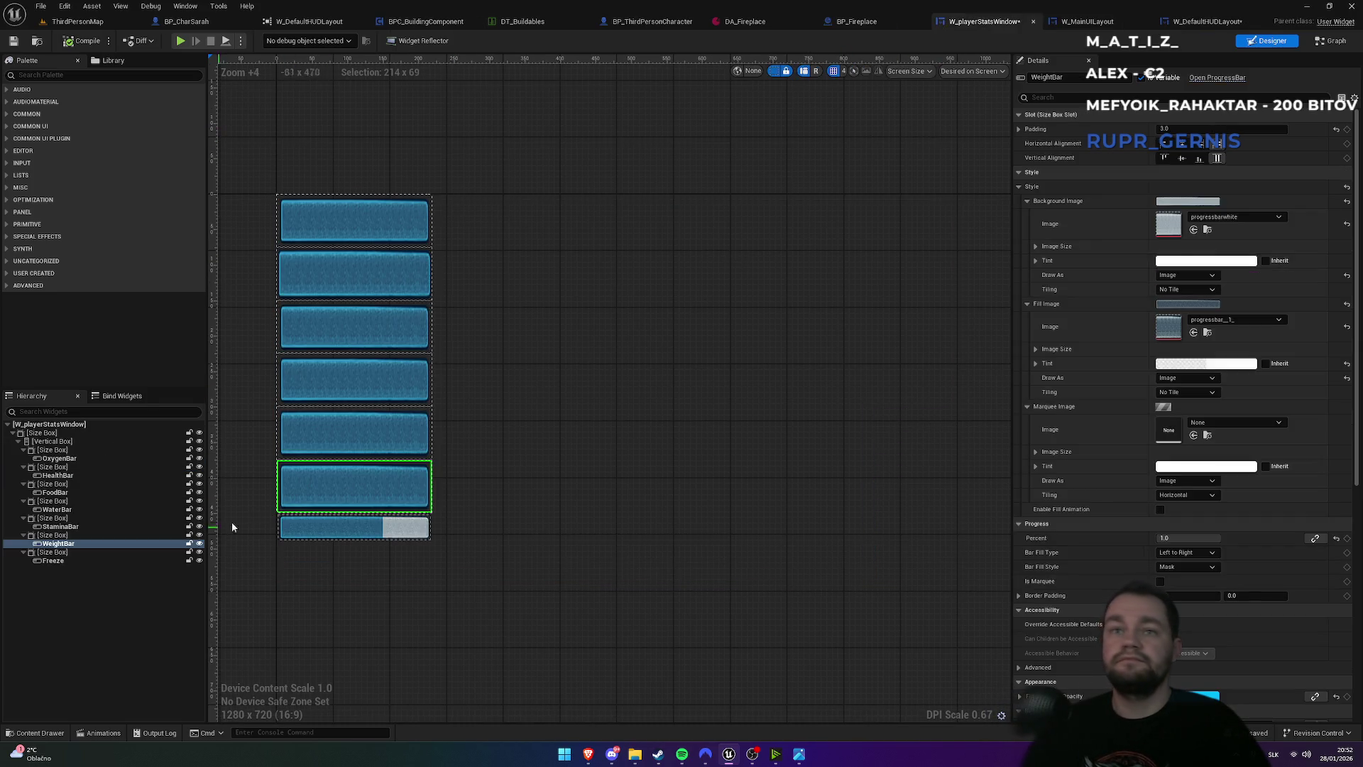
key(Up)
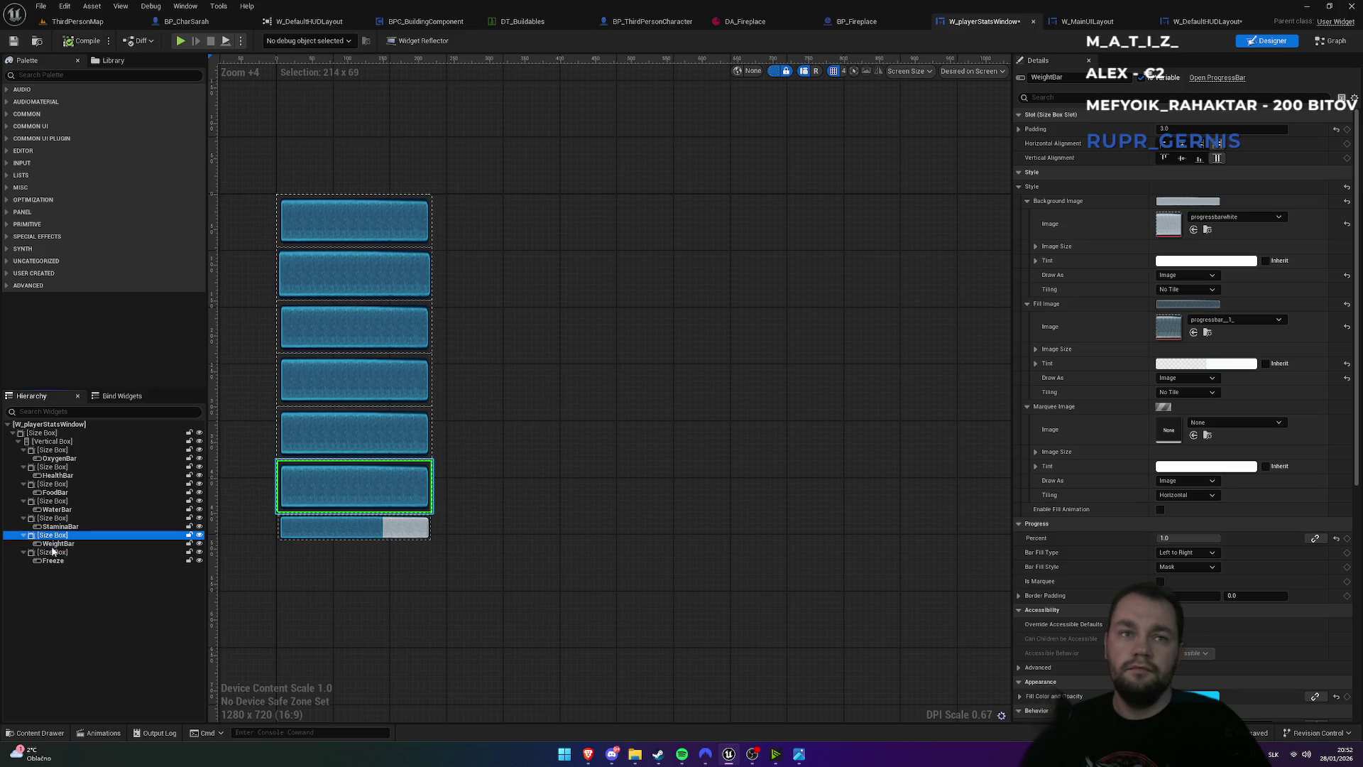
click(51, 553)
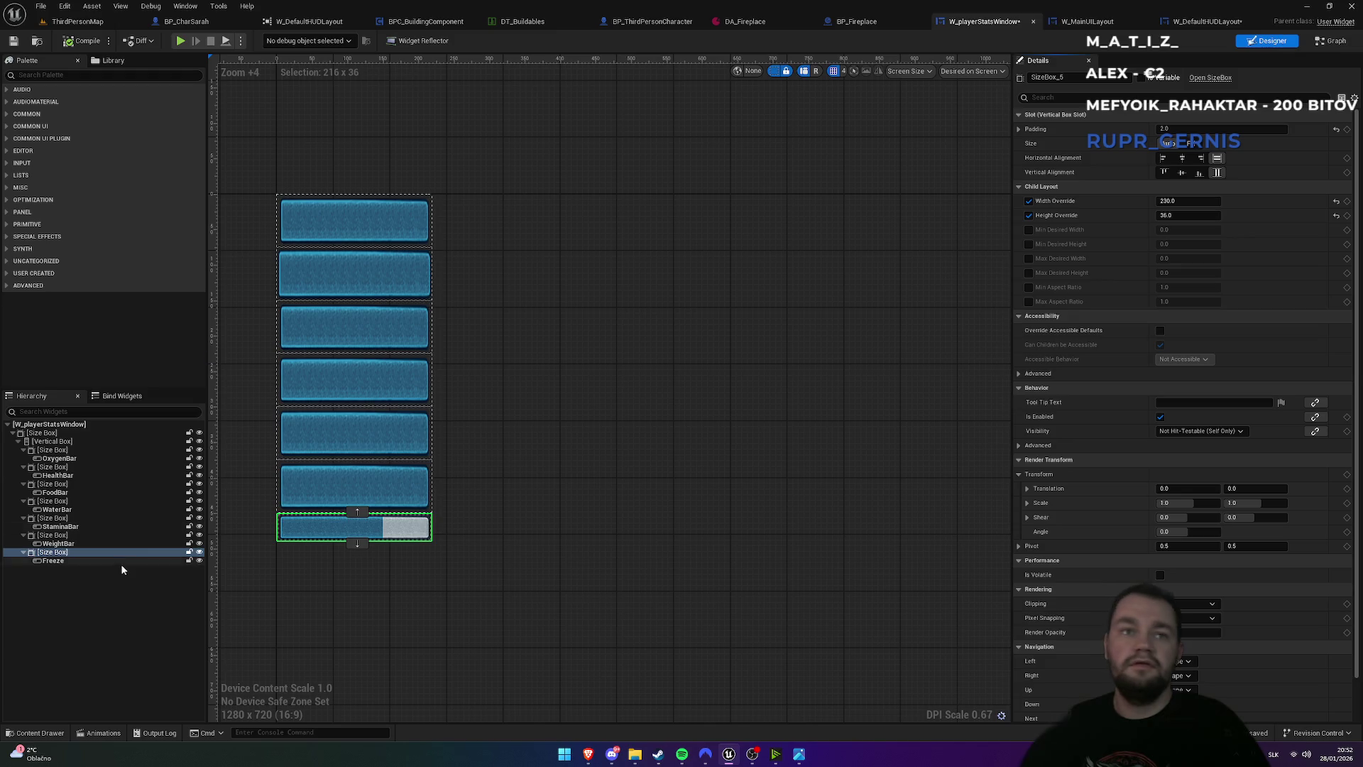
click(387, 496)
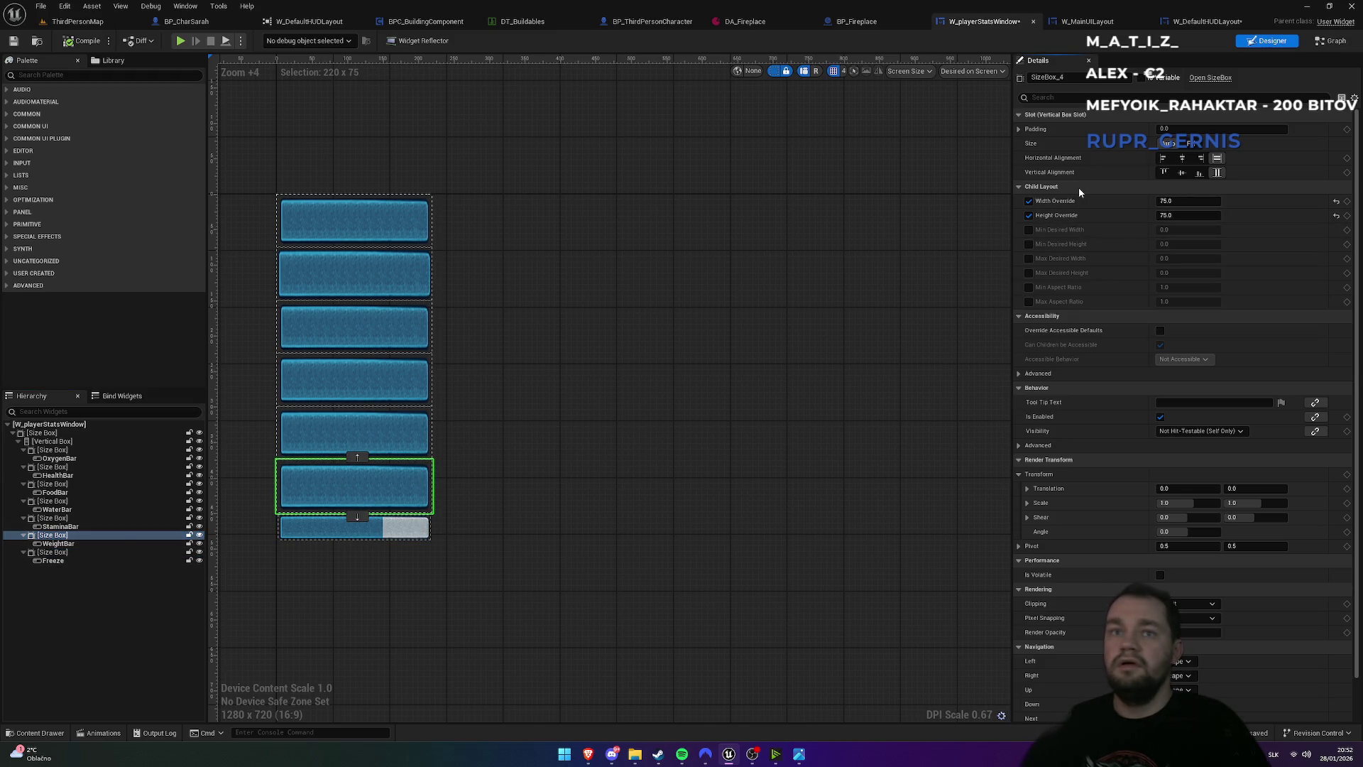
key(ctrl+v)
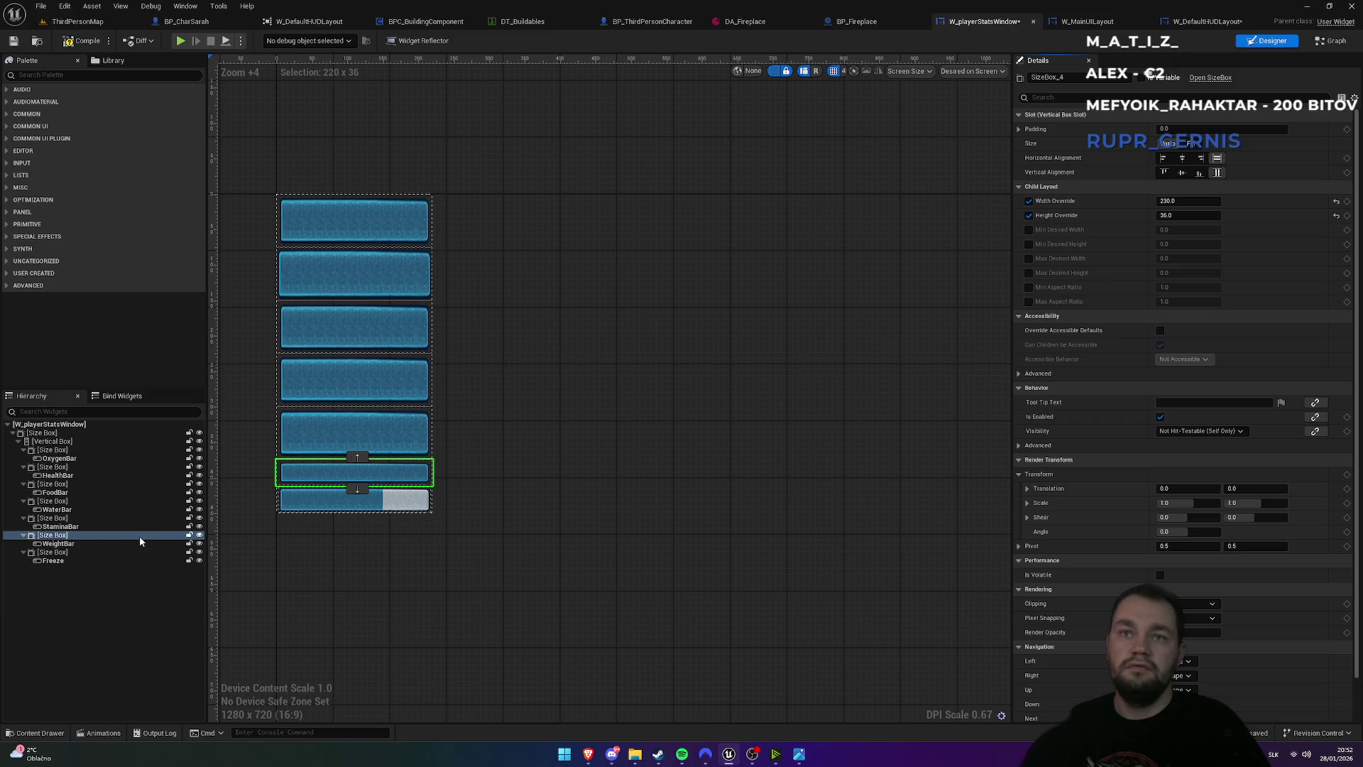
click(53, 517)
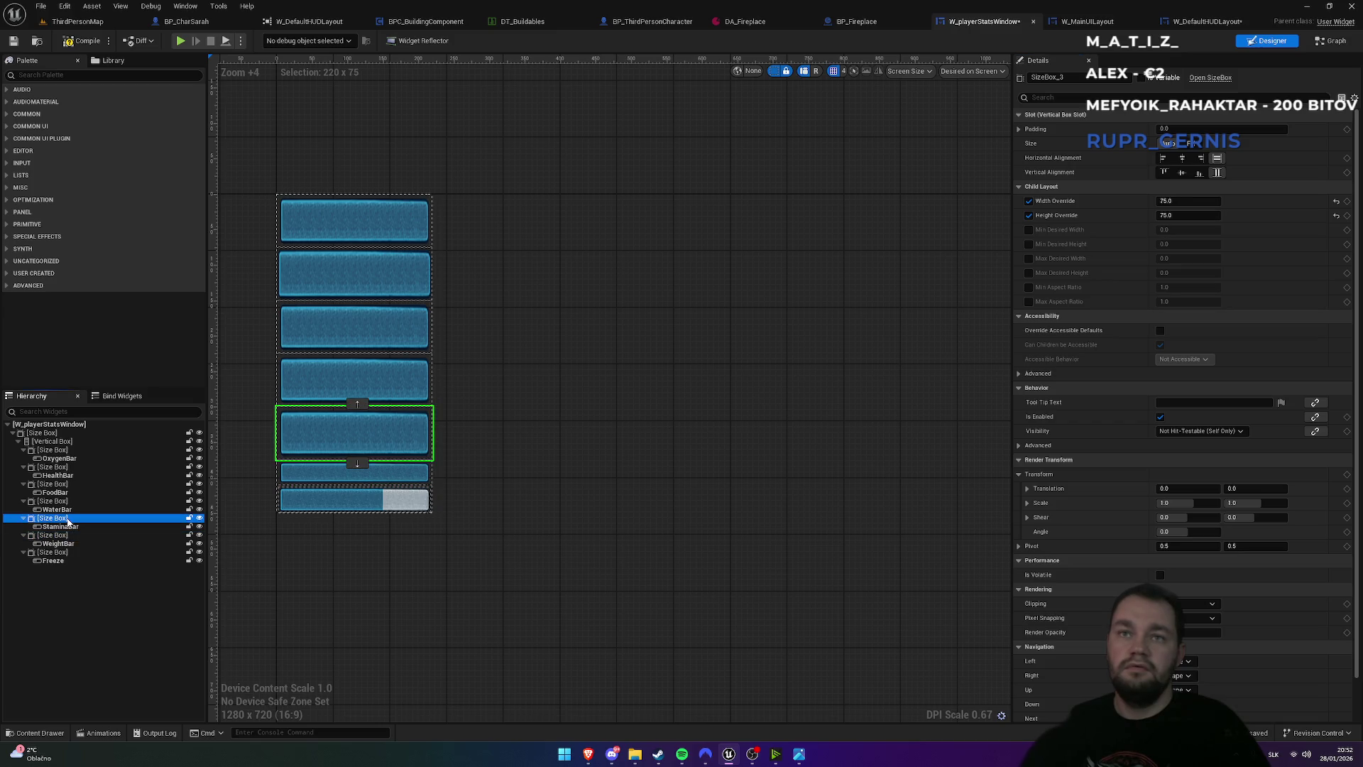
key(ctrl+v)
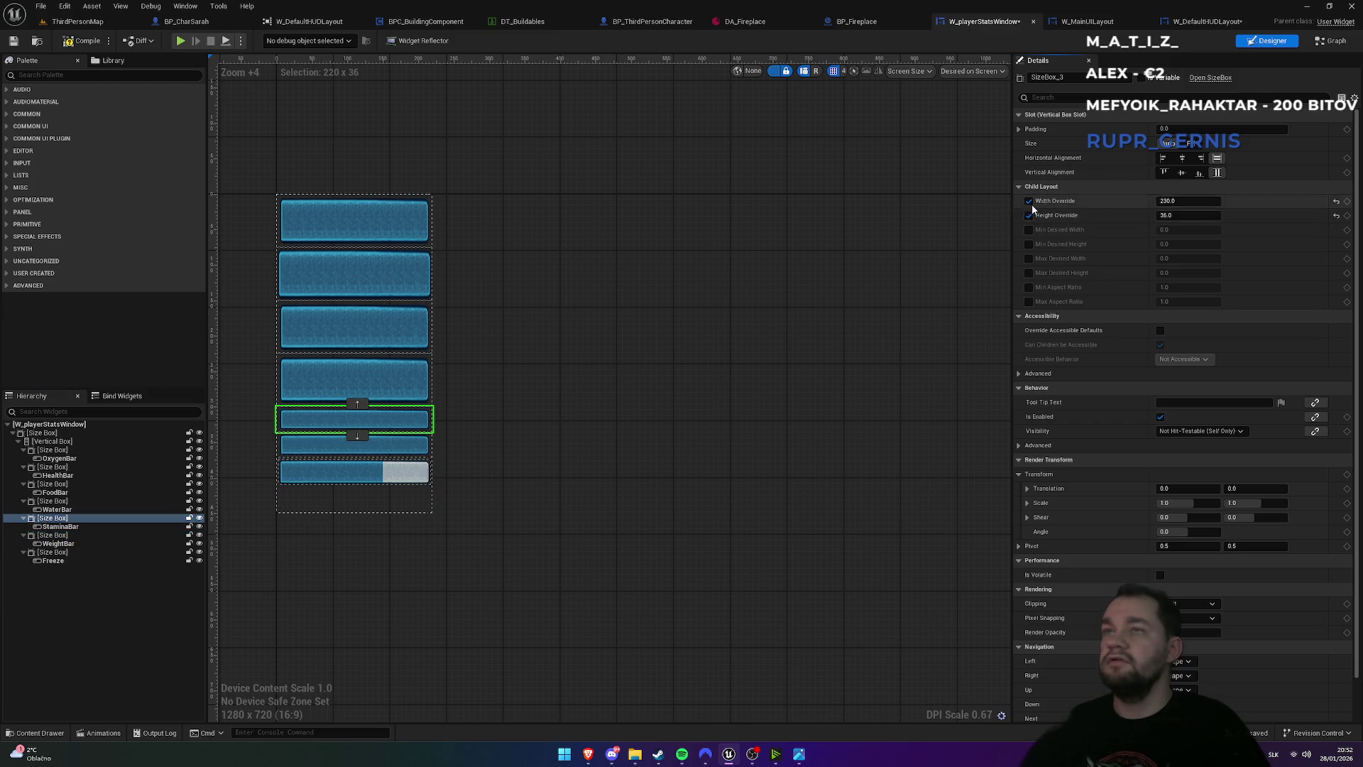
click(53, 501)
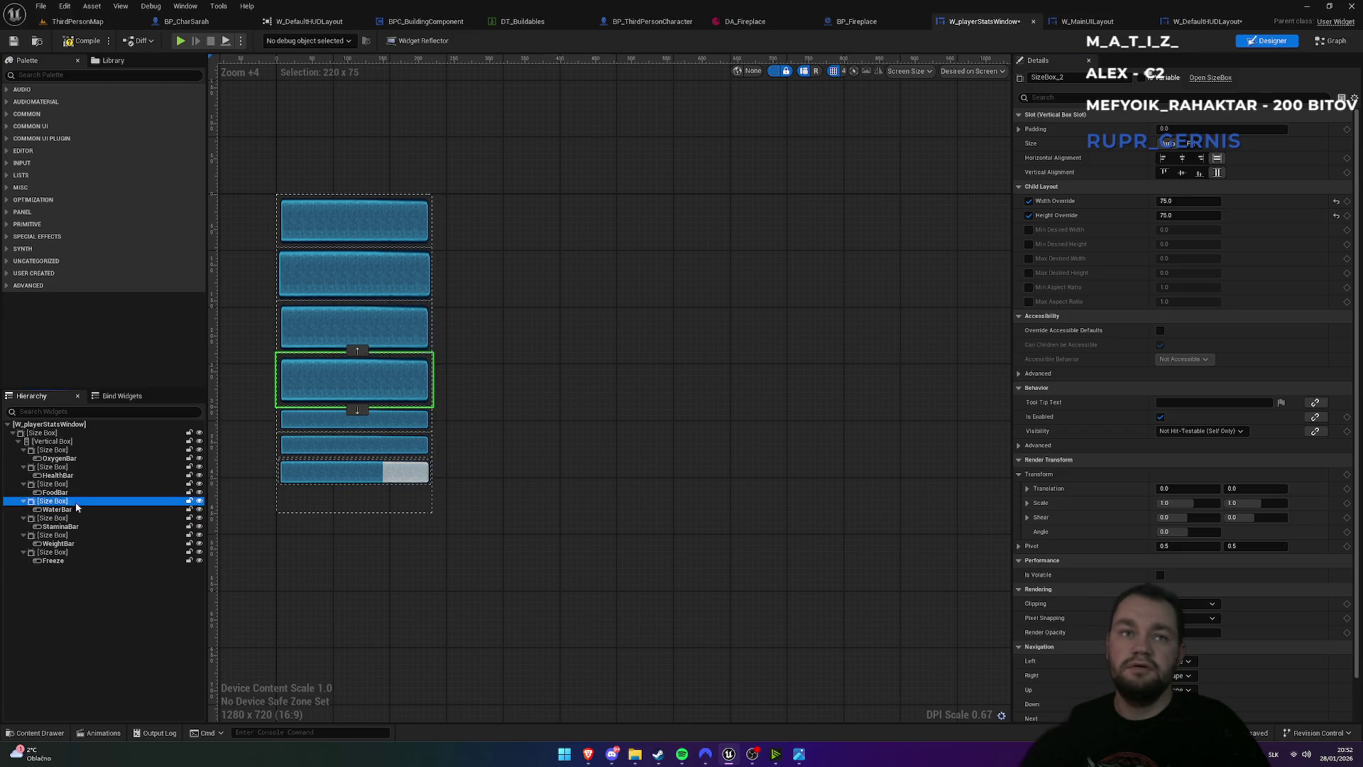
key(ctrl+v)
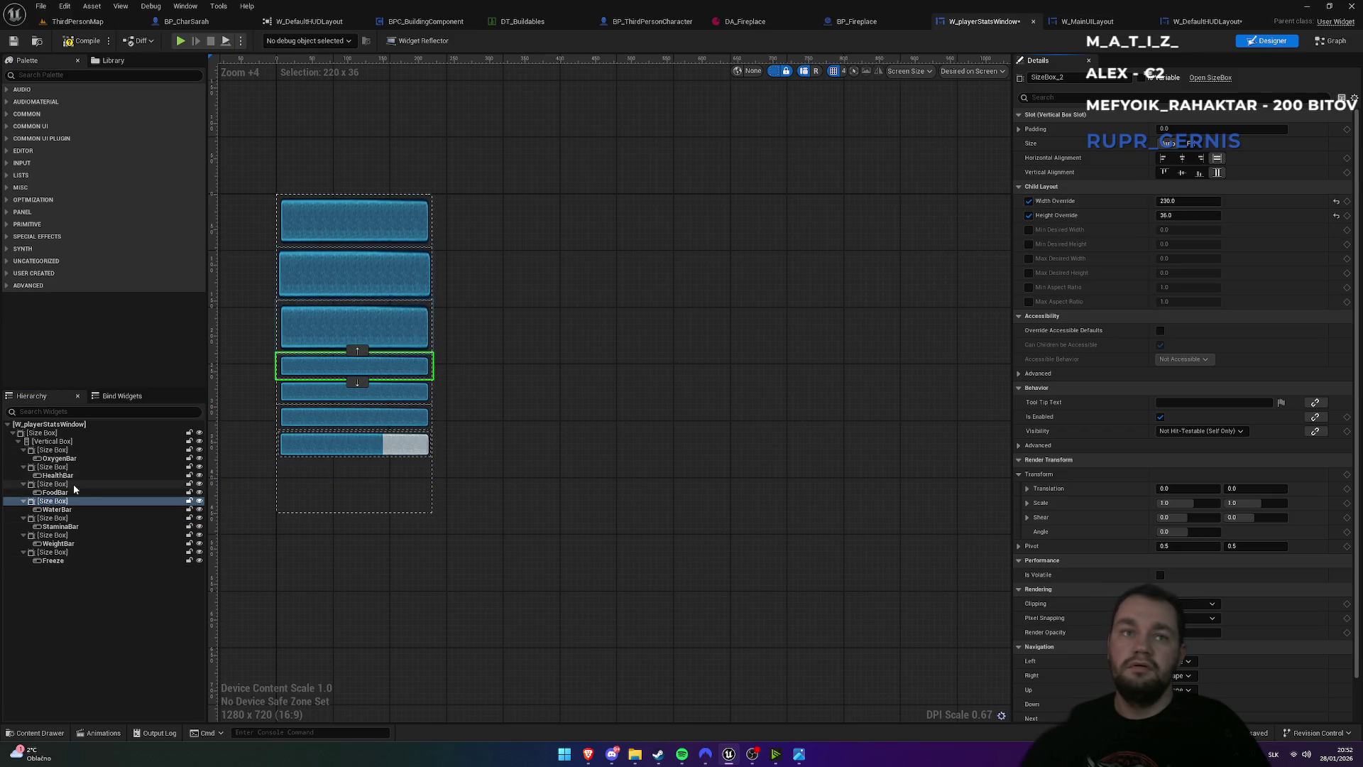
- Apply the same 230×36 overrides to the FoodBar, HealthBar and OxygenBar size boxes
click(63, 484)
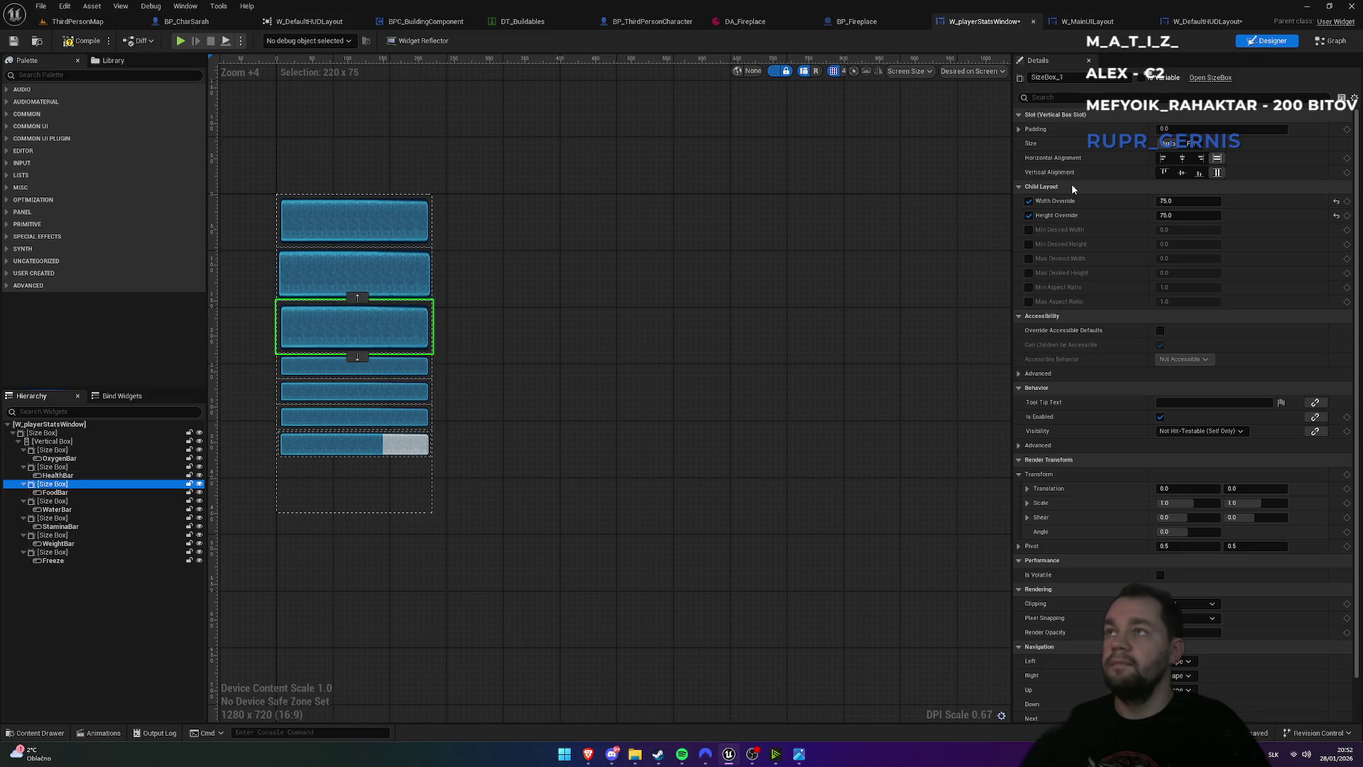
key(ctrl+v)
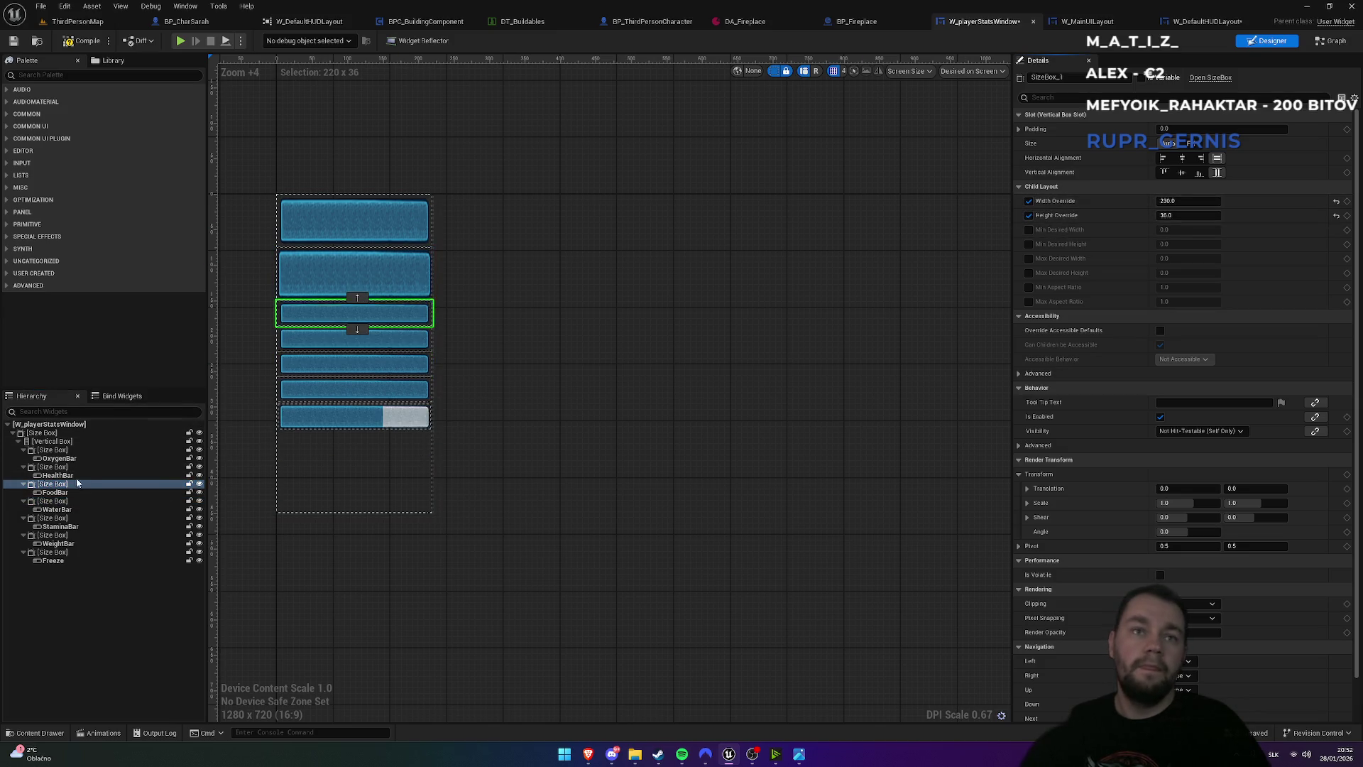
click(53, 466)
key(ctrl+v)
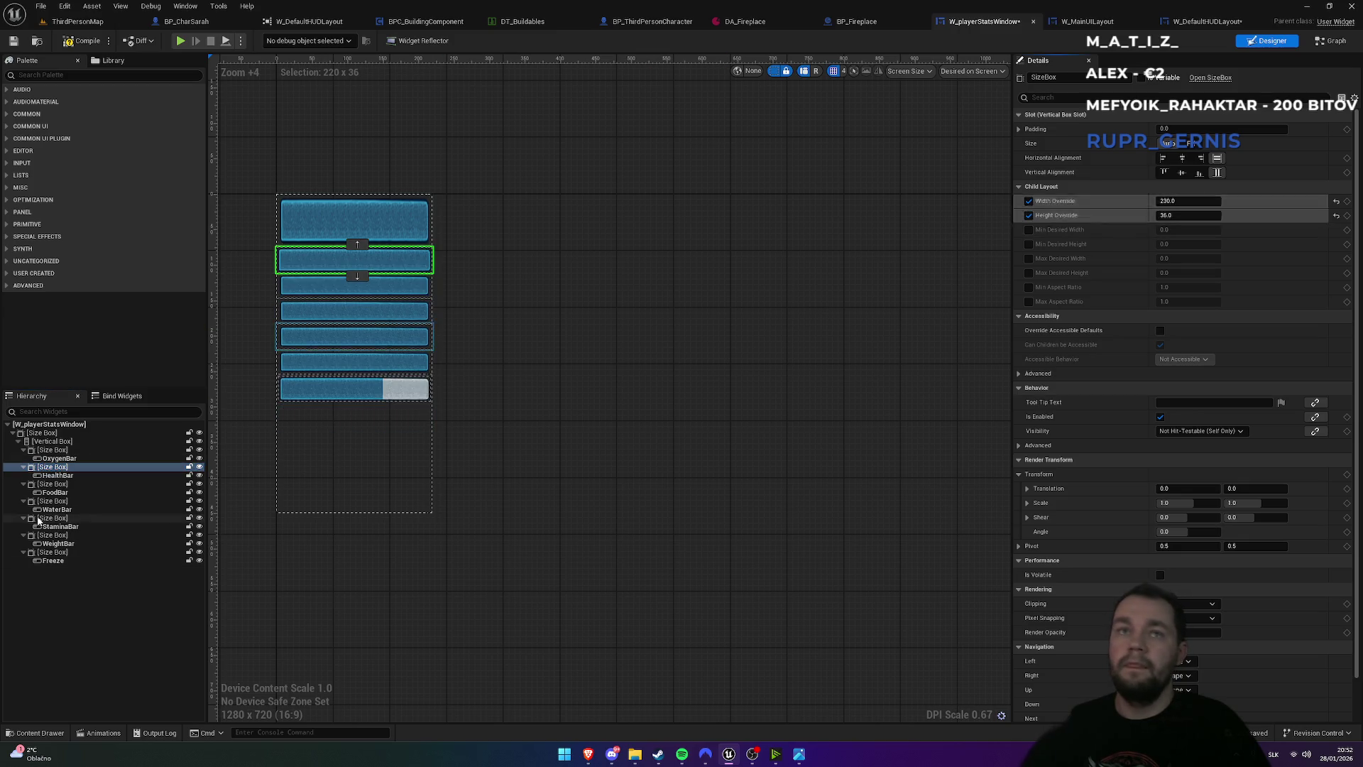
click(53, 450)
click(1109, 186)
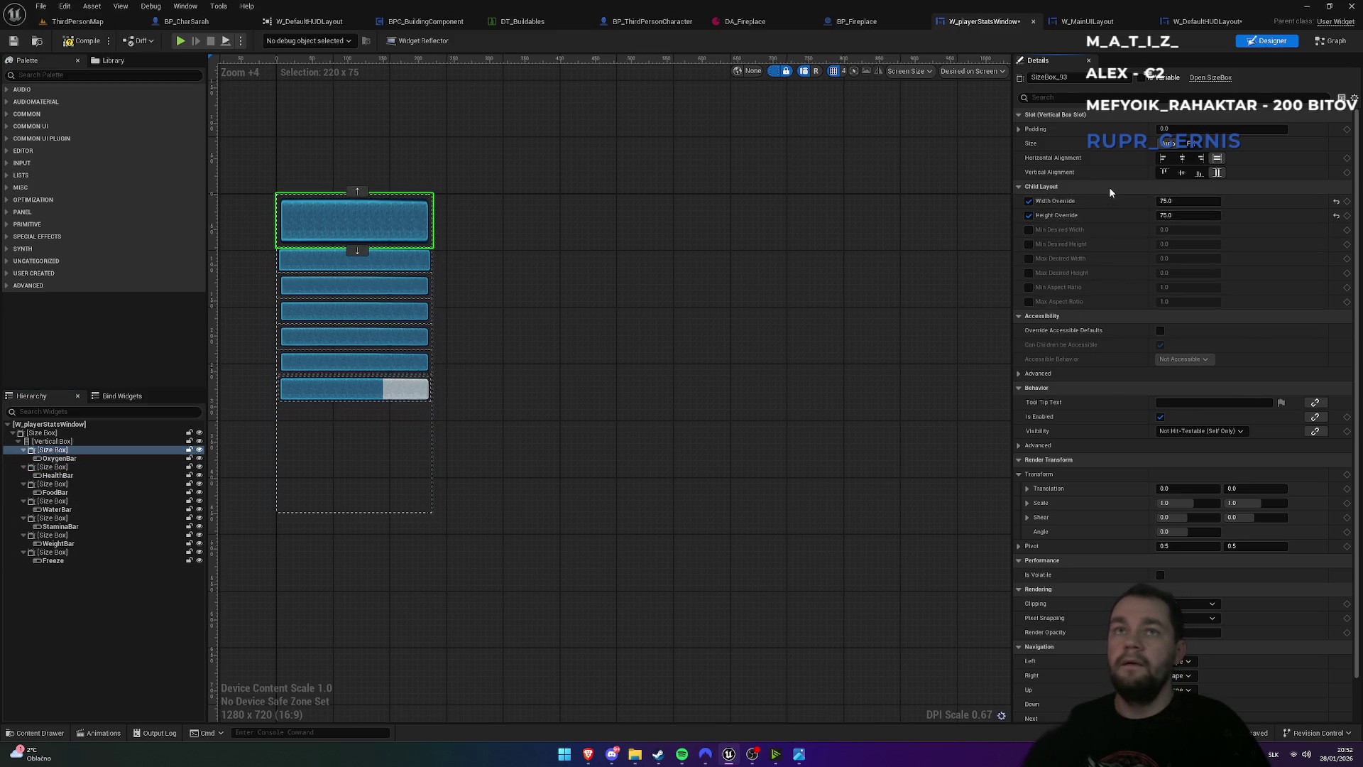
key(ctrl+v)
- Give the WeightBar size box a padding of 2, matching Freeze
click(399, 371)
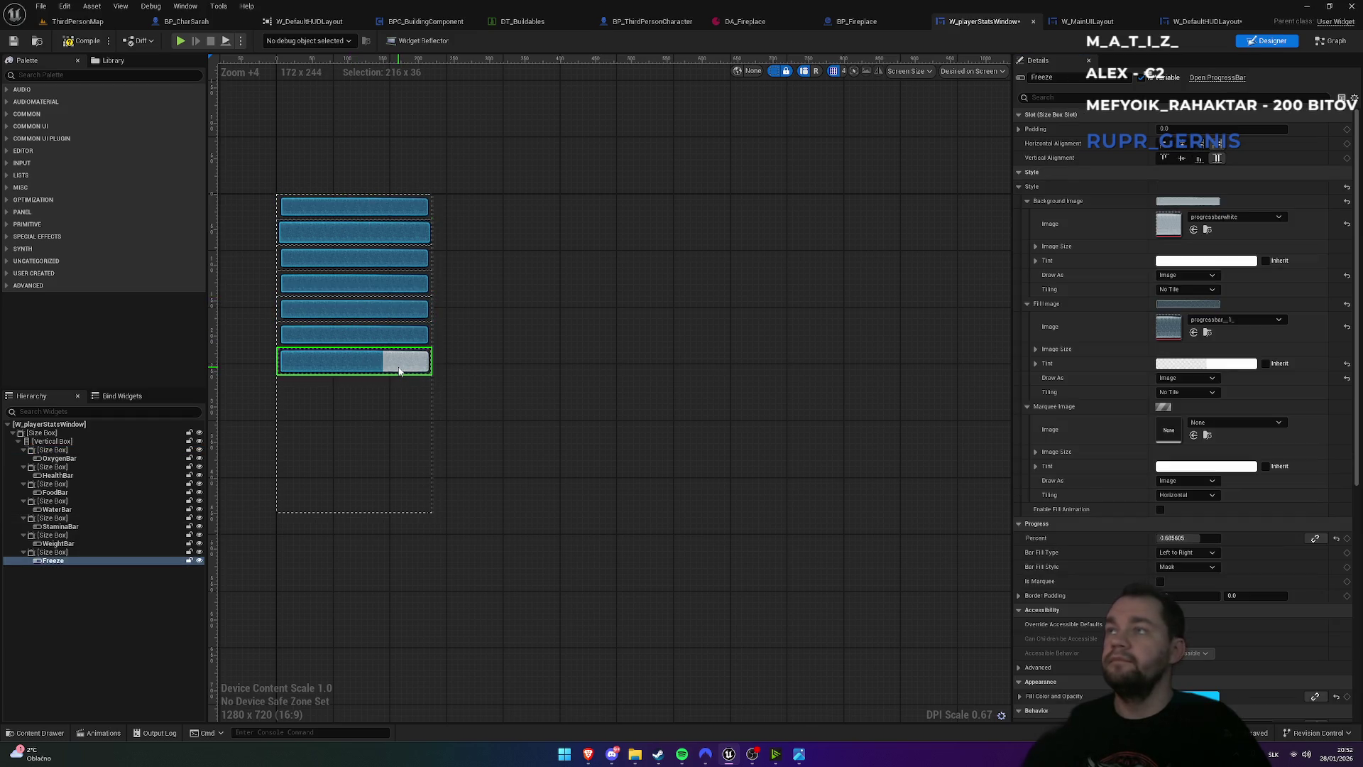
click(60, 553)
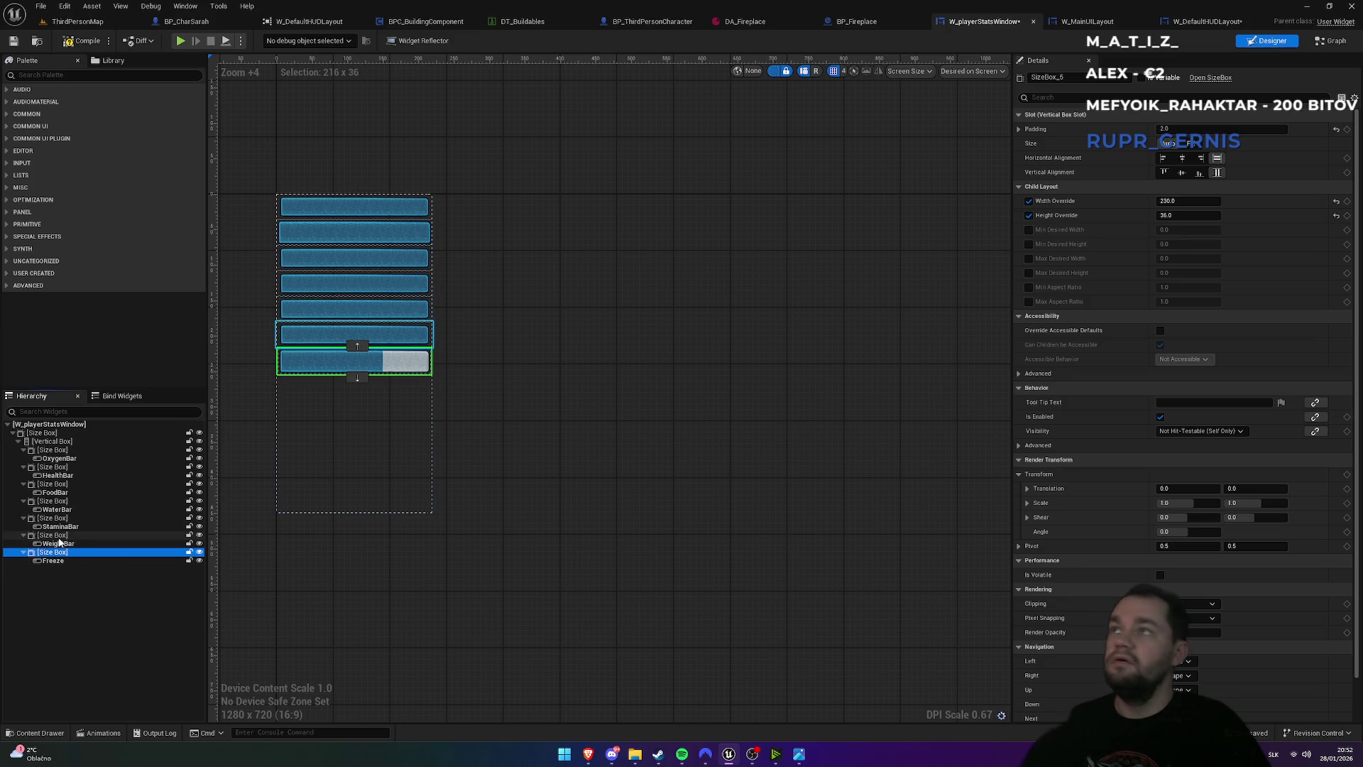
click(60, 537)
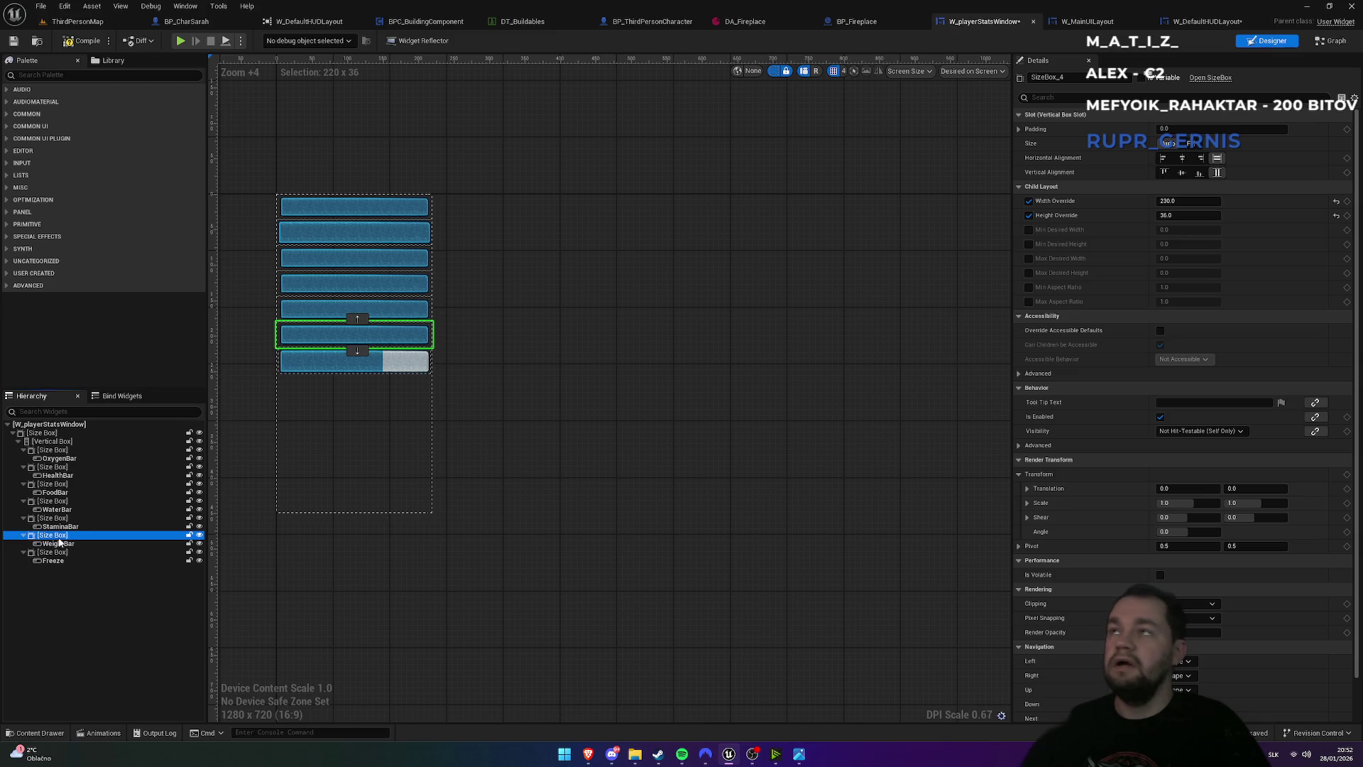
click(1184, 129)
key(Return)
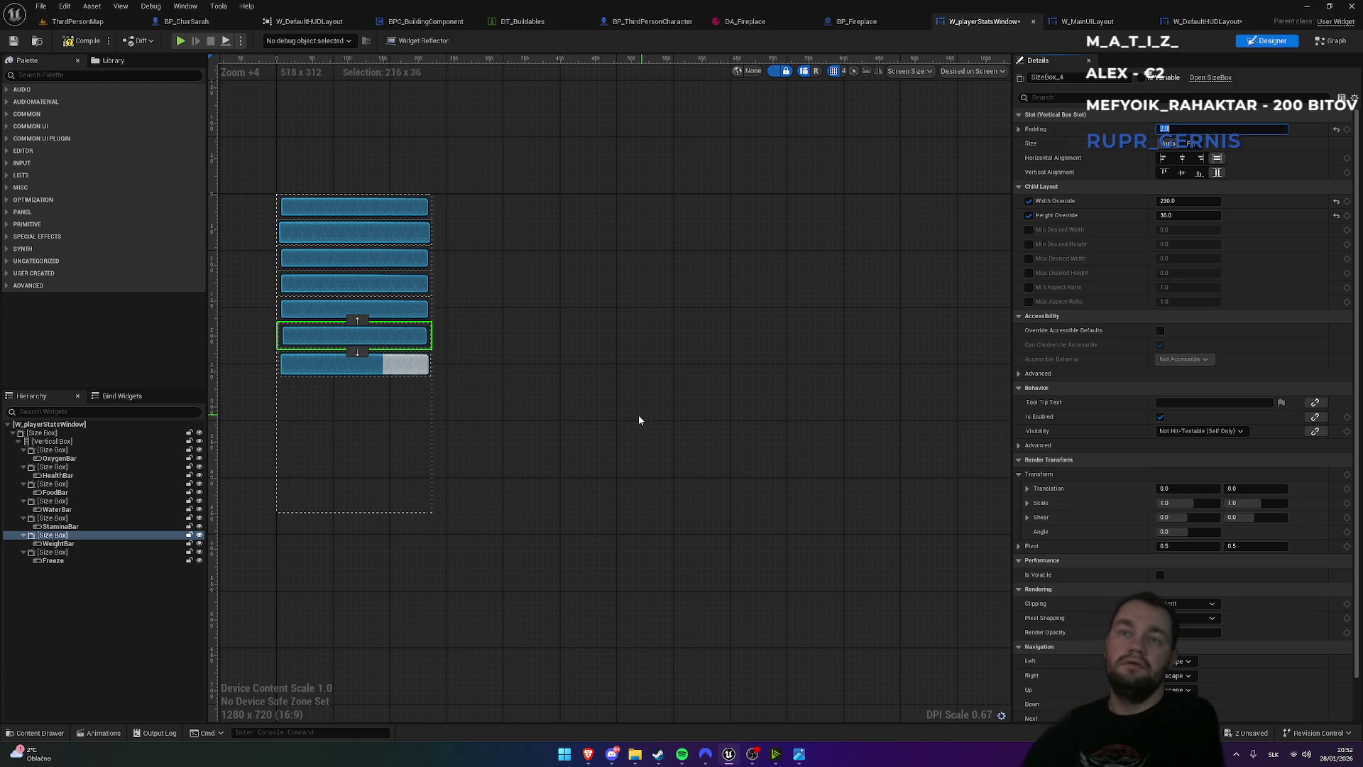
click(608, 416)
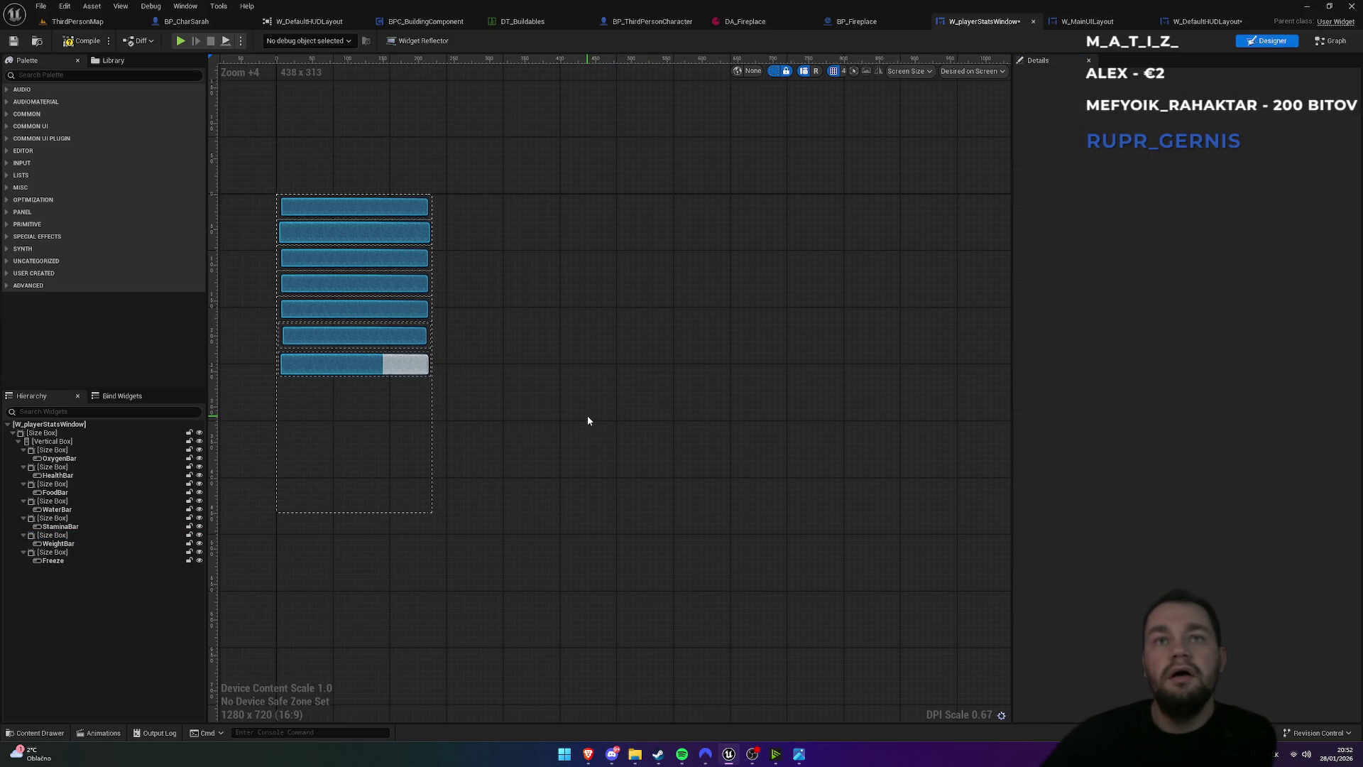
- Compare the WeightBar's padding with the Freeze bar's
click(64, 544)
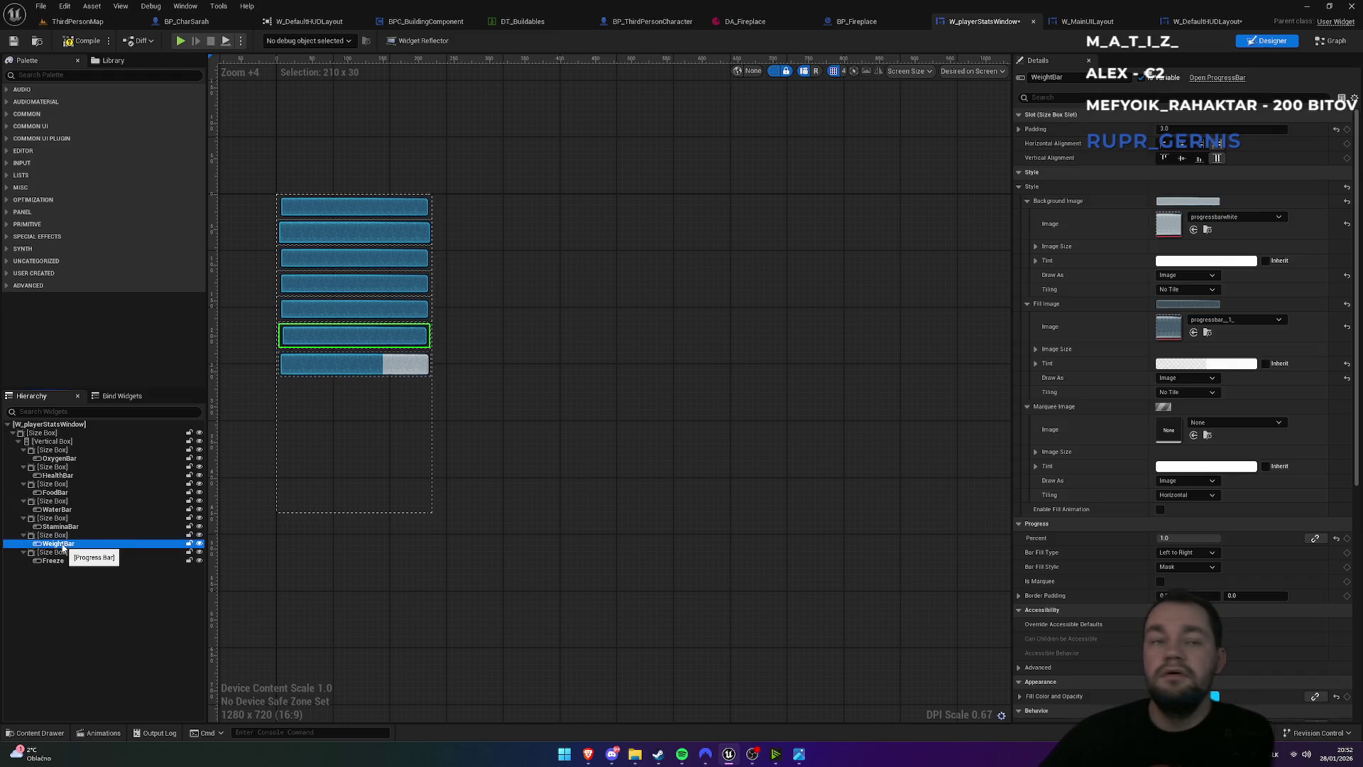
click(54, 562)
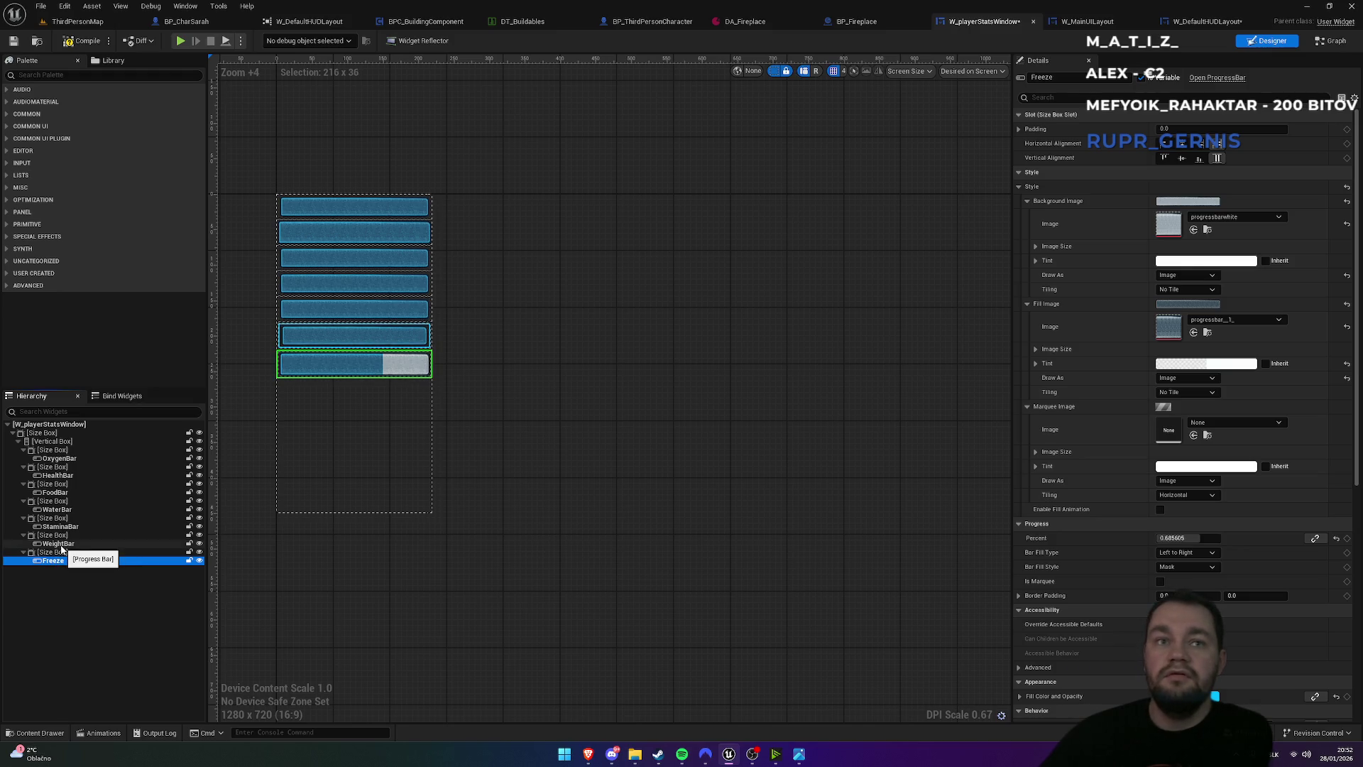
click(58, 543)
click(1180, 130)
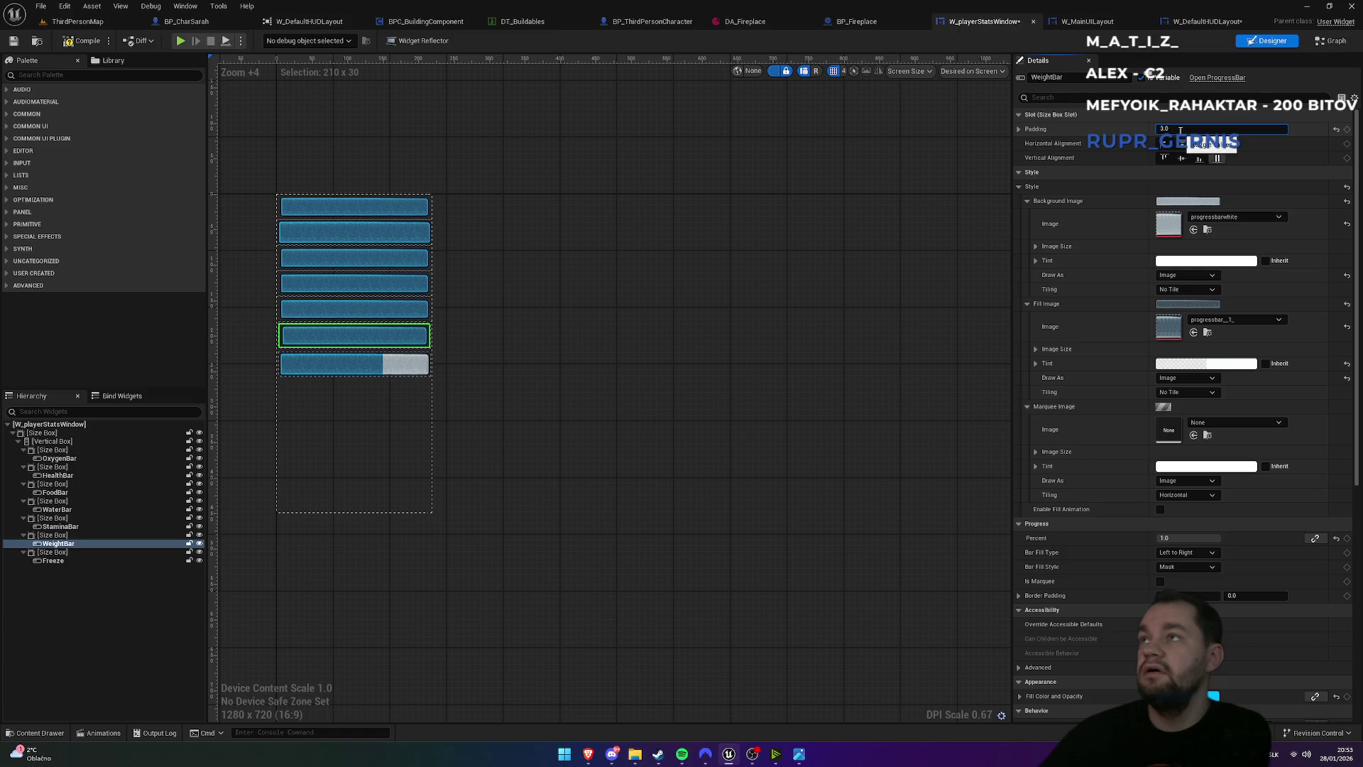
click(673, 344)
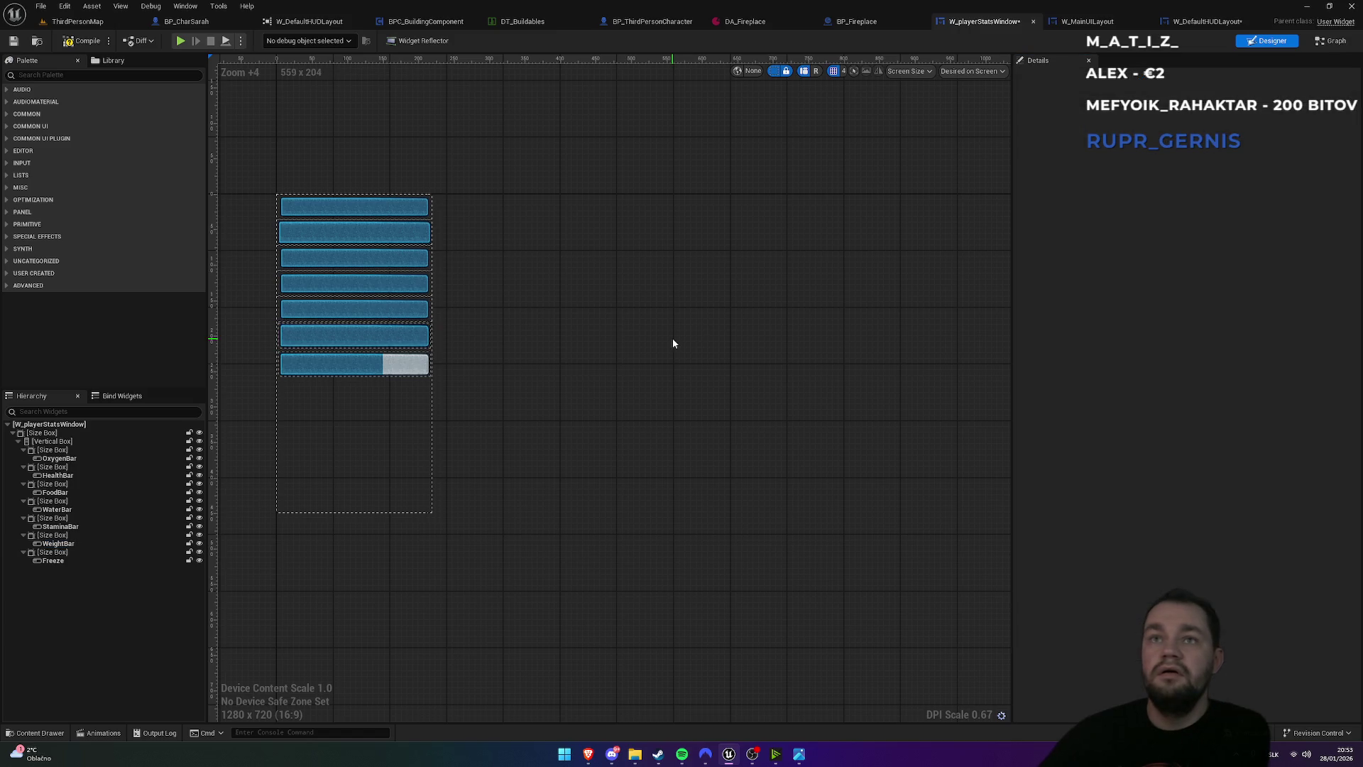
- Reset the Food, Health and Oxygen bars' slot padding to 0
click(396, 310)
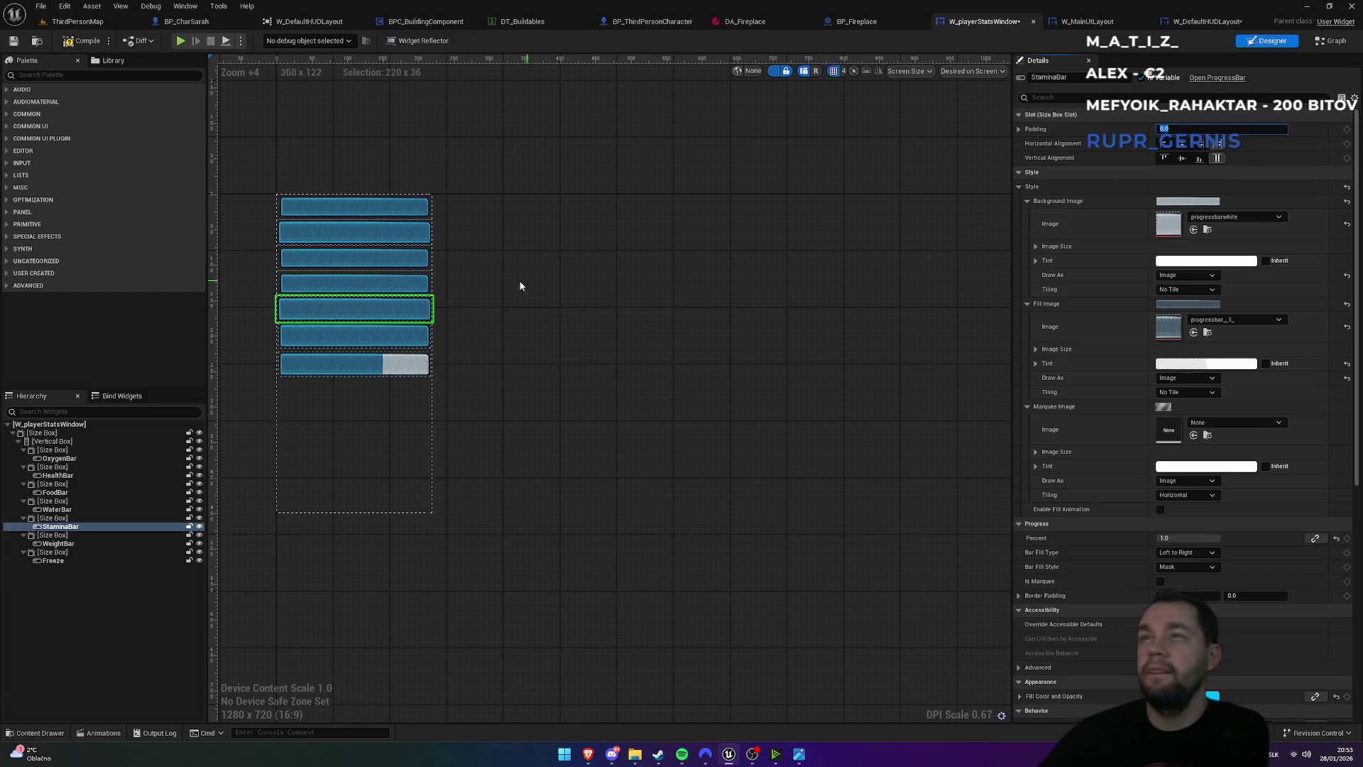
click(414, 288)
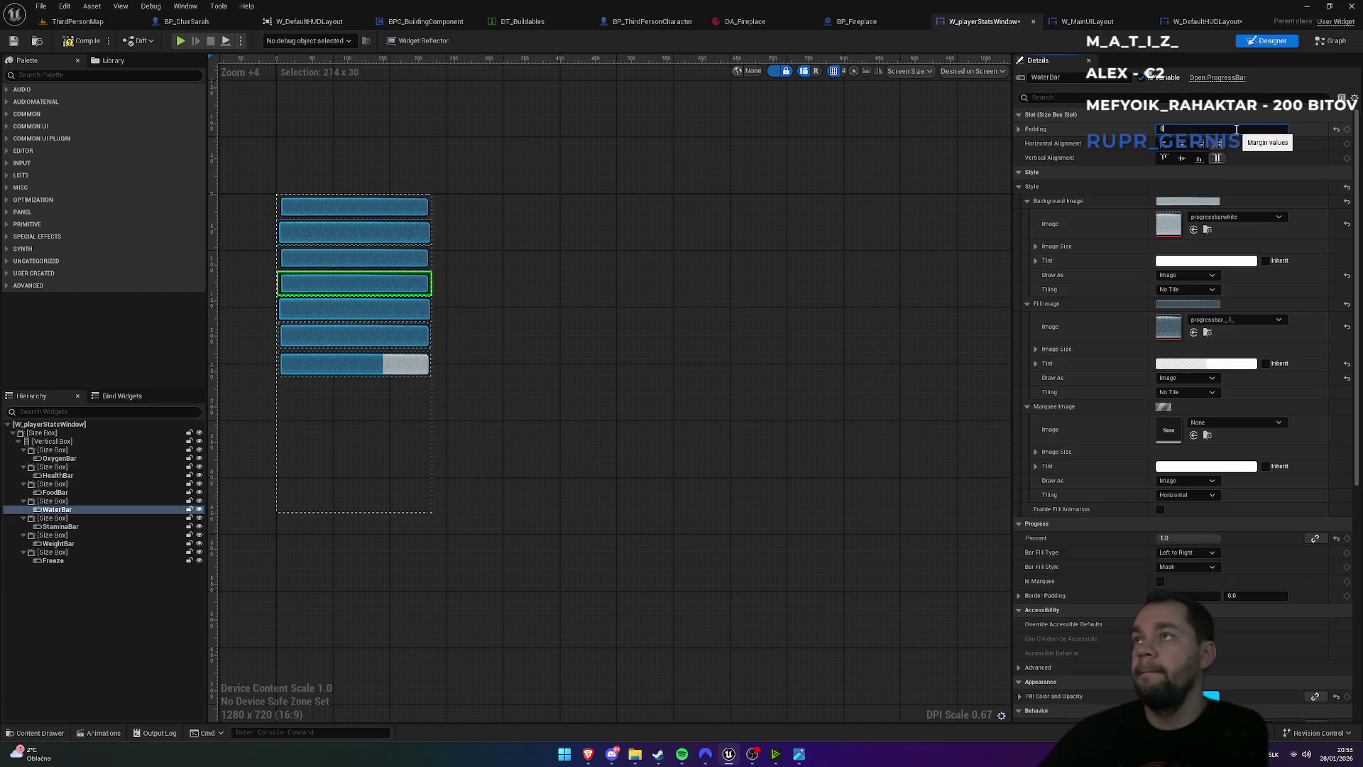
click(402, 257)
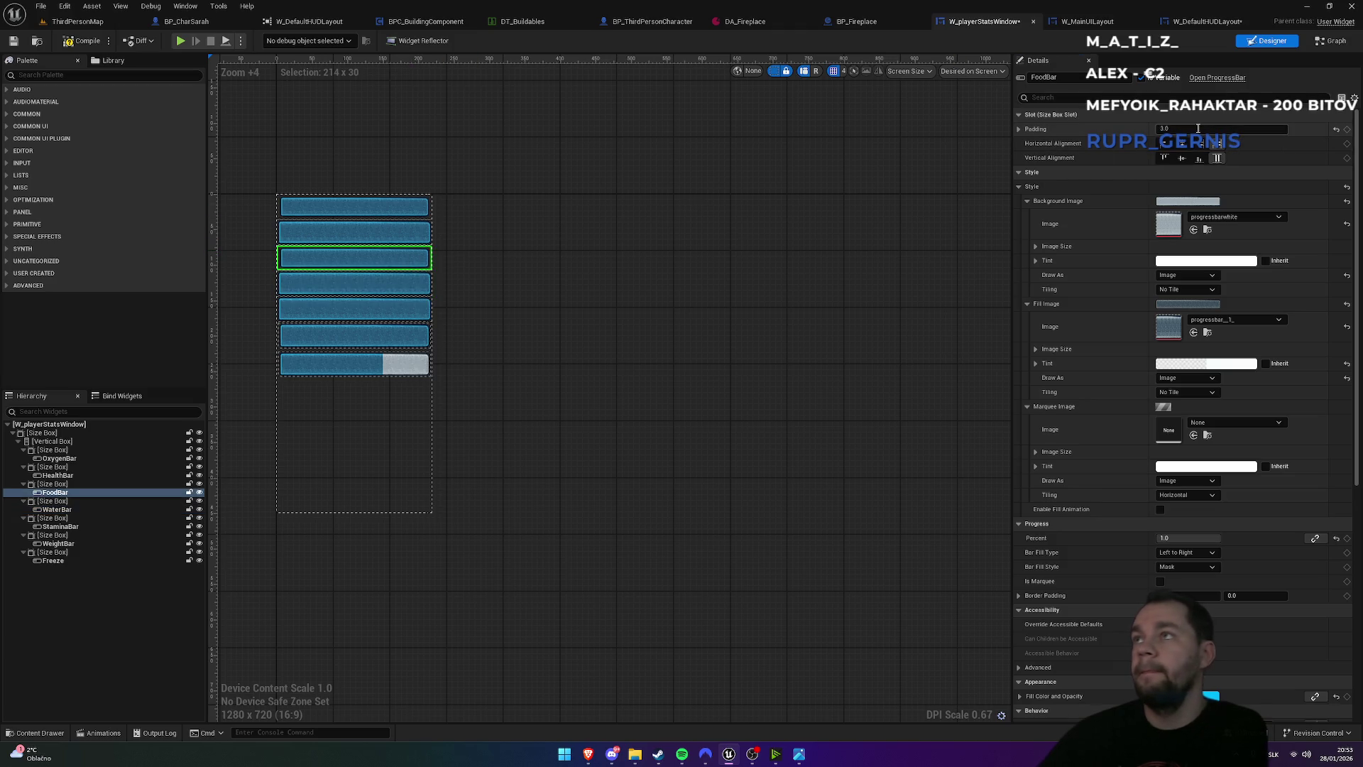
click(382, 228)
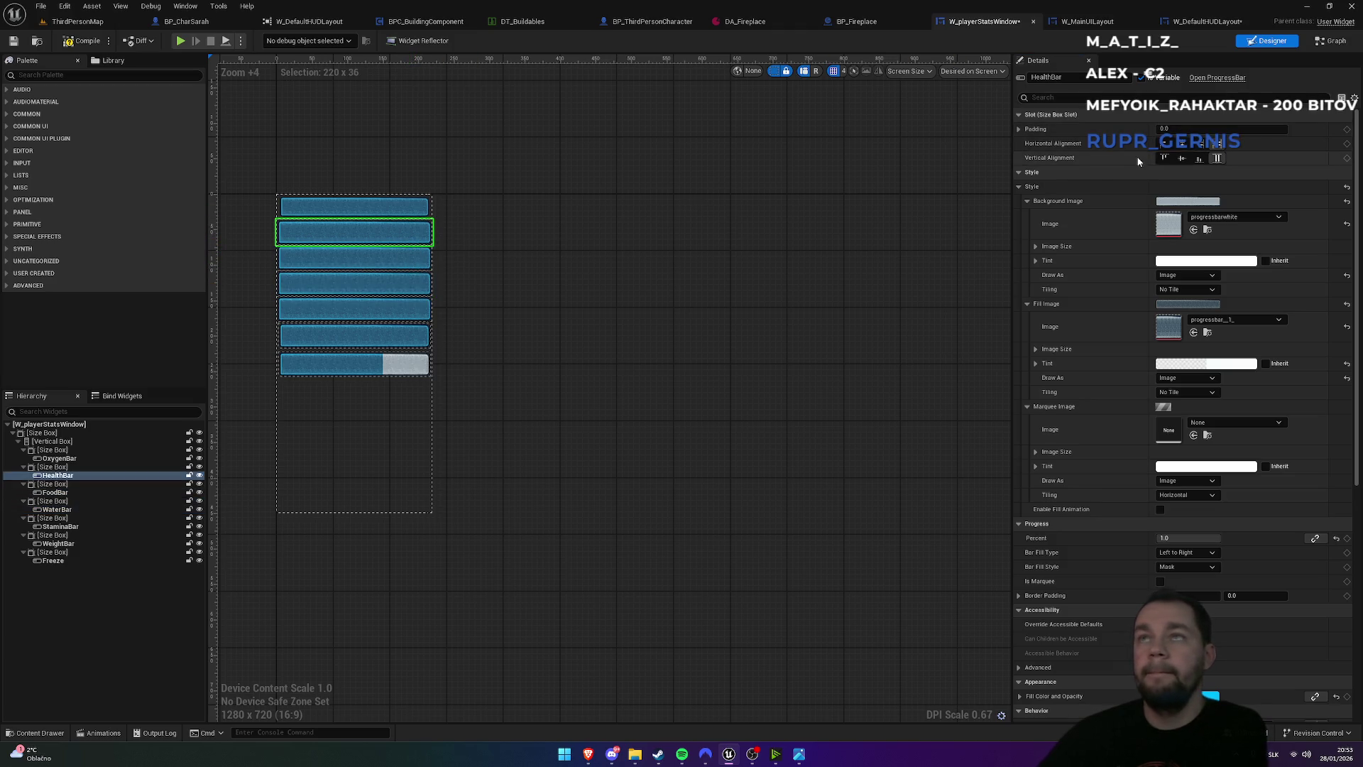
click(387, 207)
click(1176, 130)
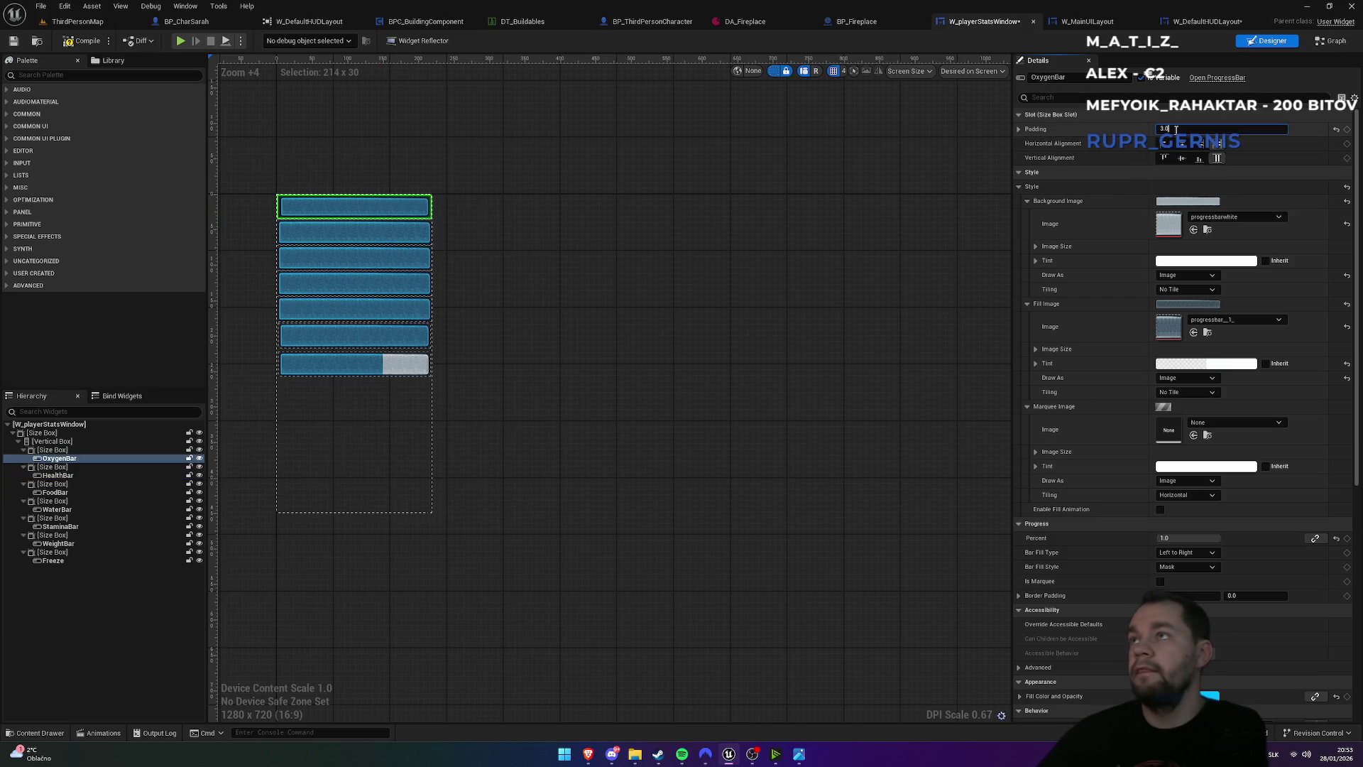
key(Return)
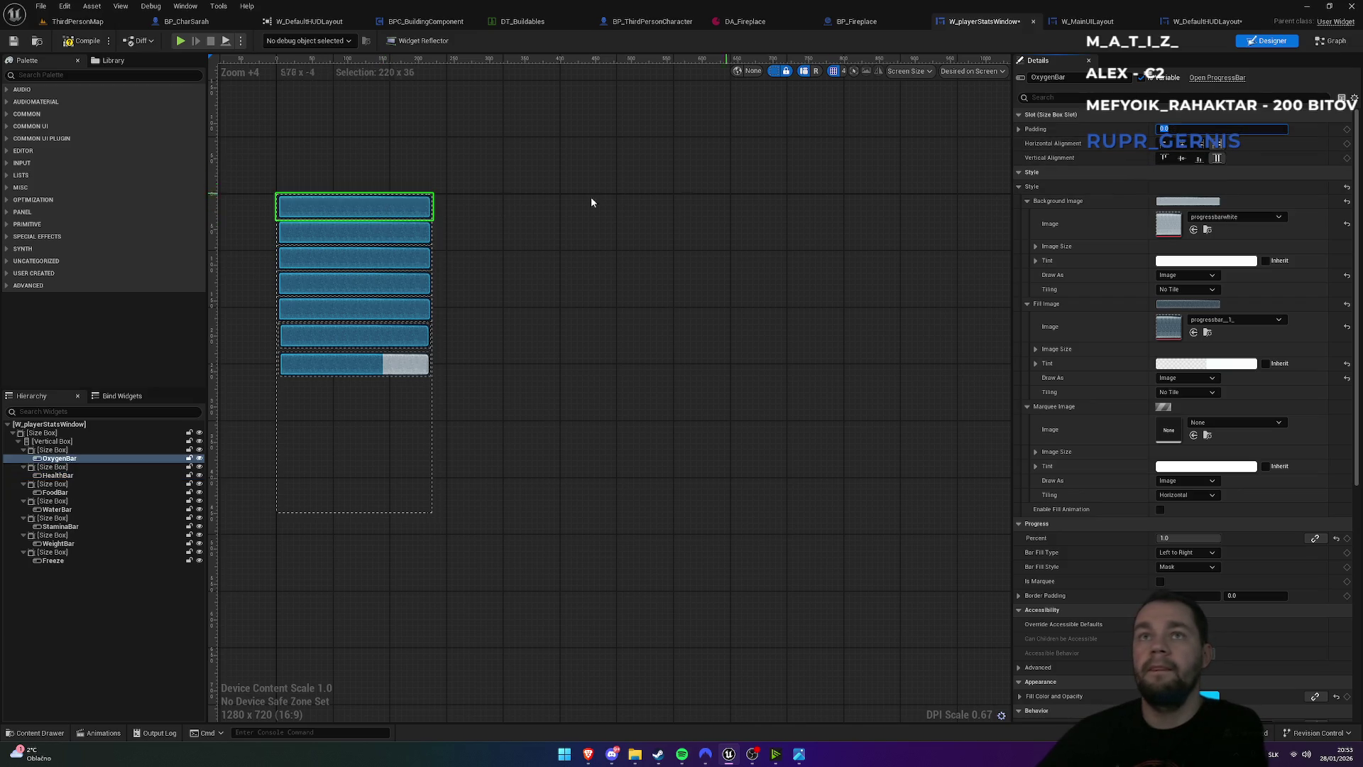
click(77, 21)
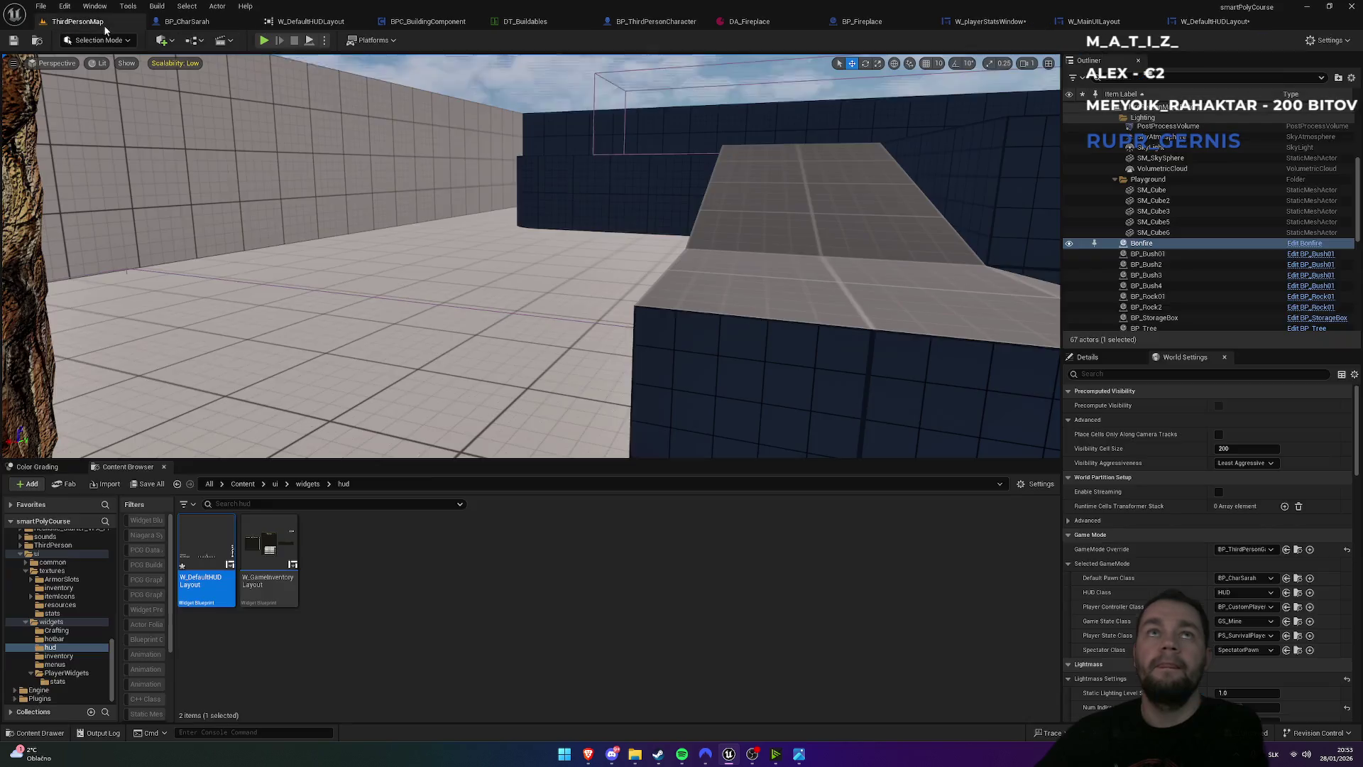
- Play-test ThirdPersonMap fullscreen to view the seven stacked stat bars, then stop
click(264, 42)
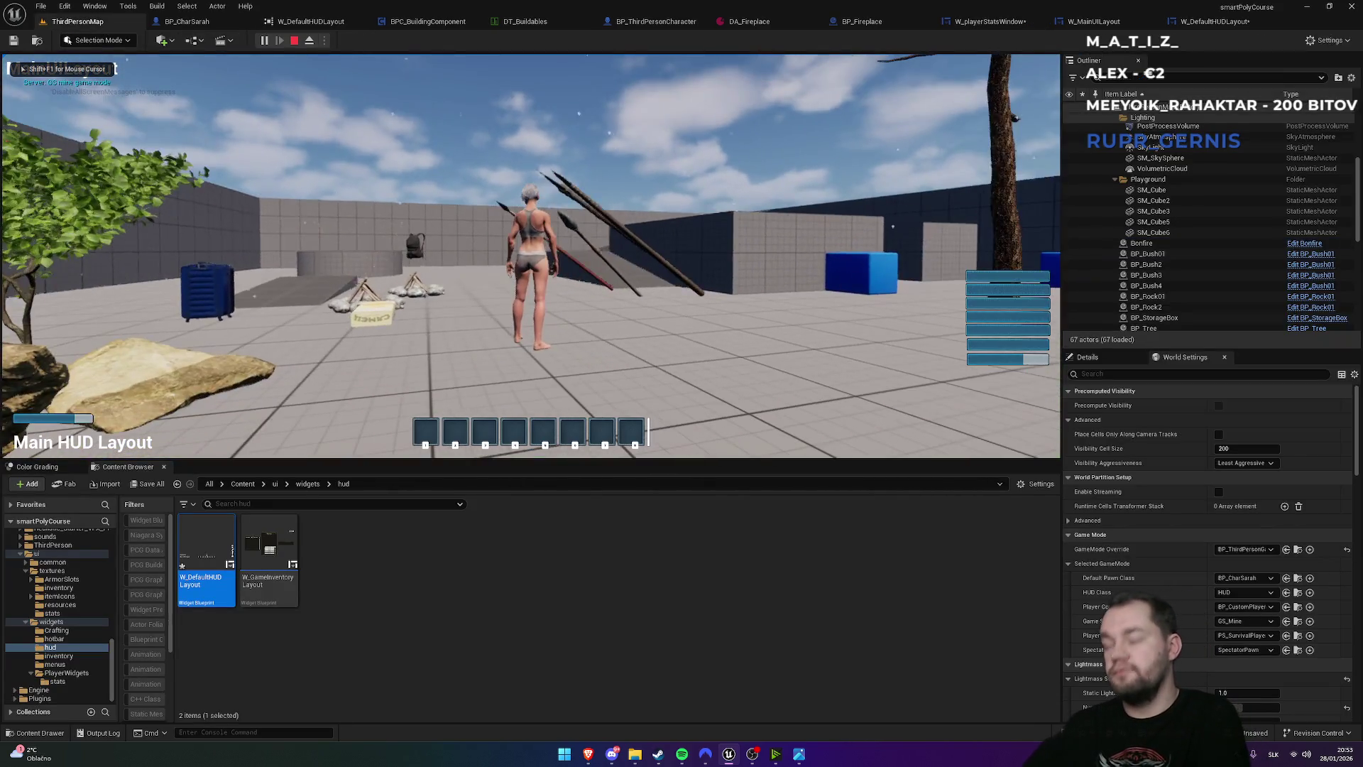
key(F11)
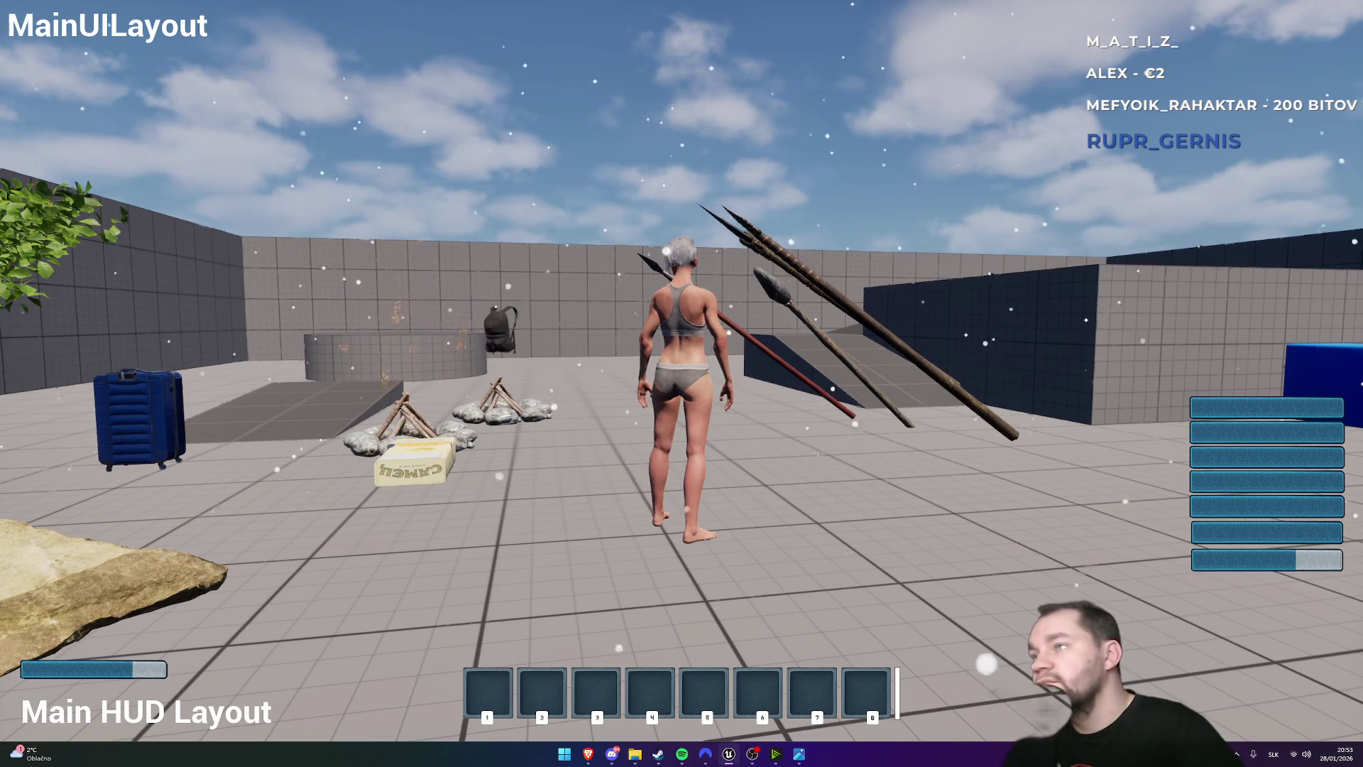
key(Escape)
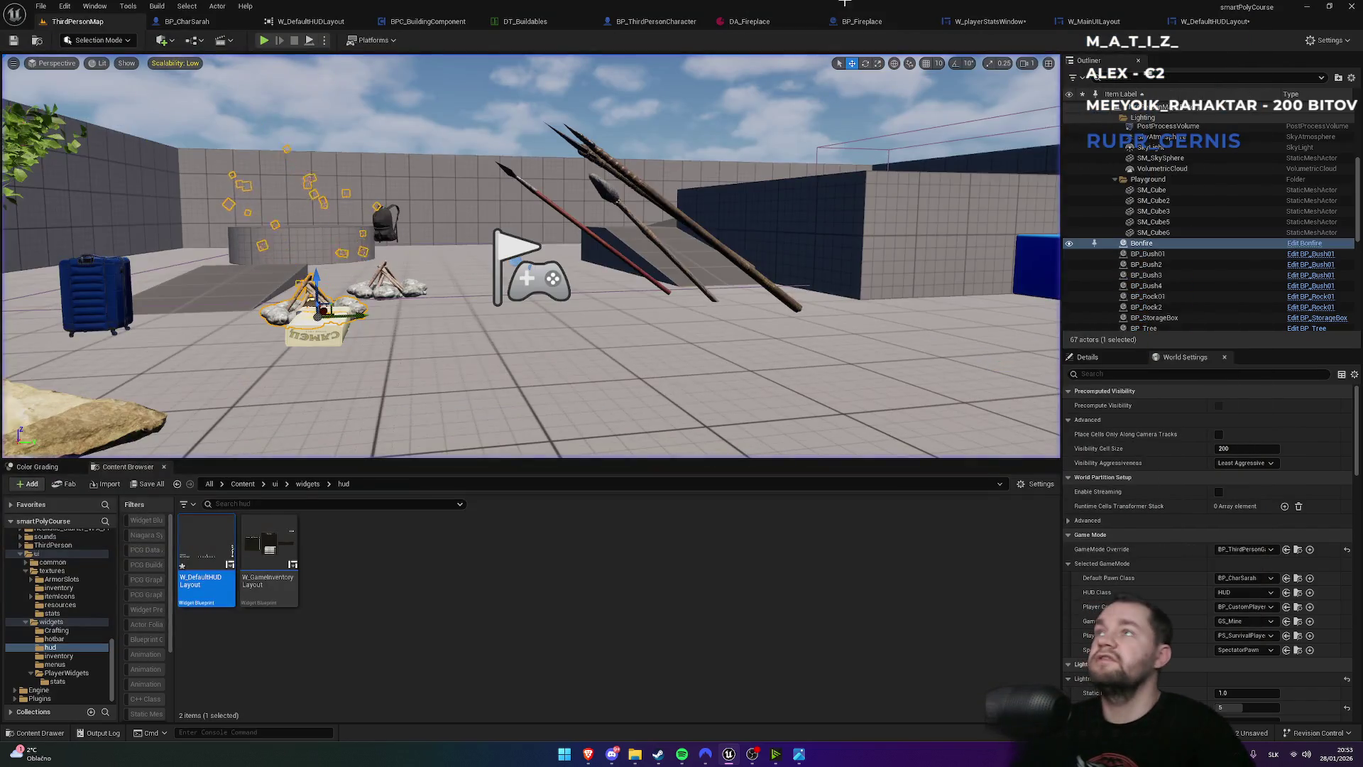
- In W_playerStatsWindow, step through the bar size boxes and set the WeightBar box padding to 0.0
click(989, 22)
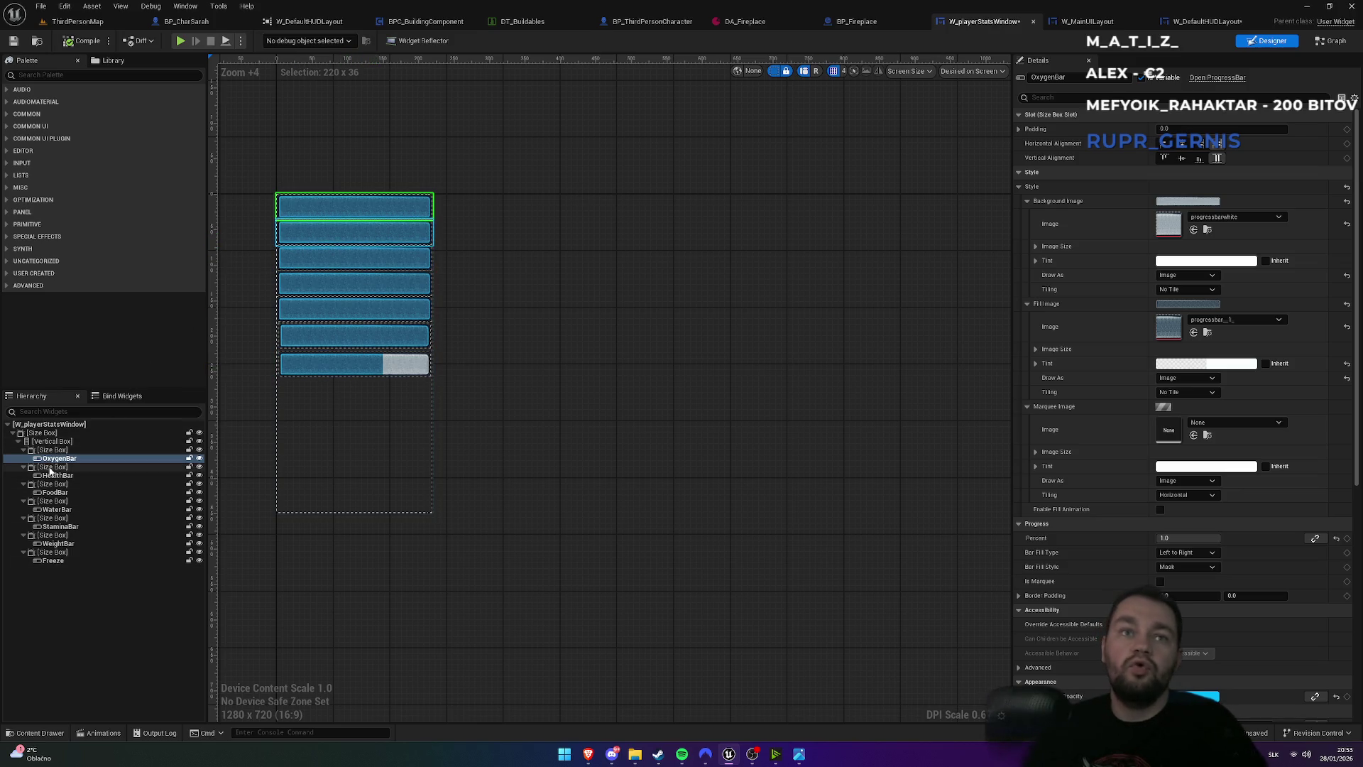
click(54, 451)
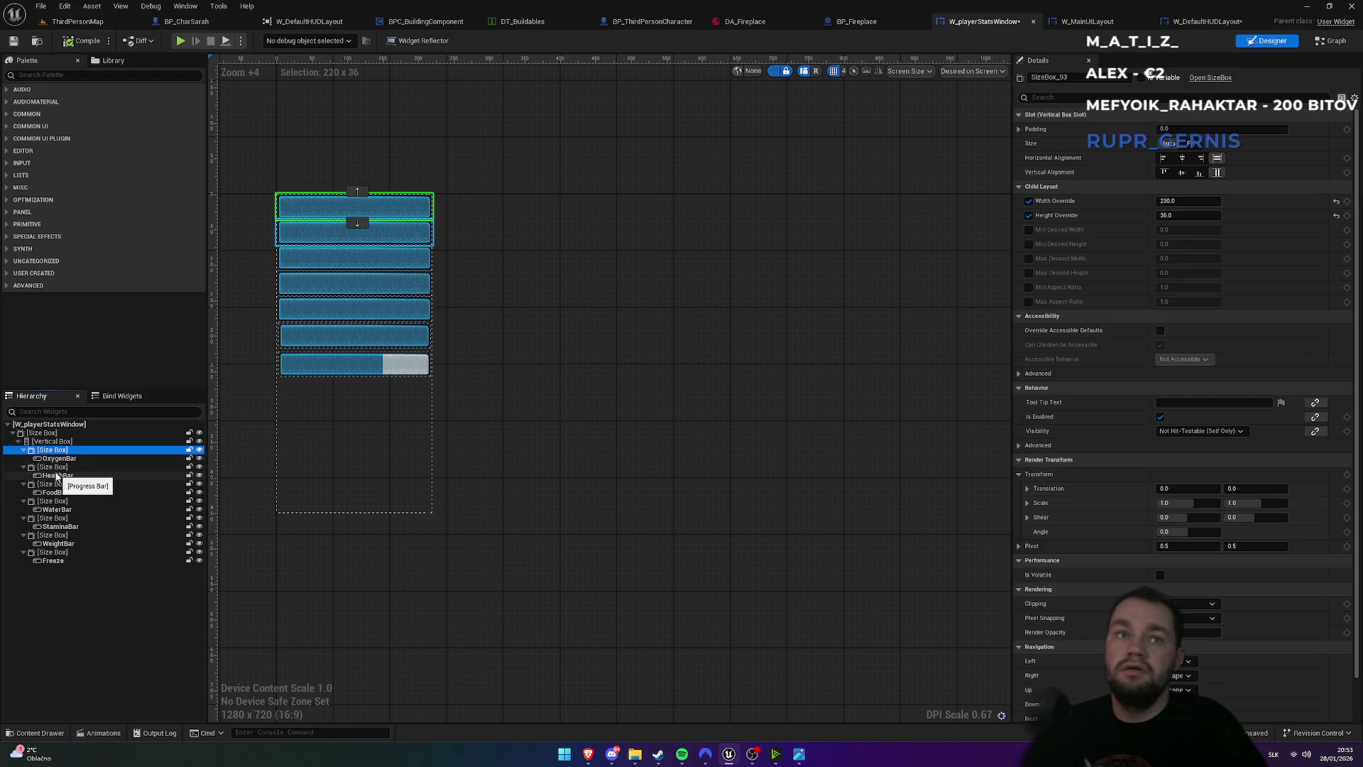
click(55, 469)
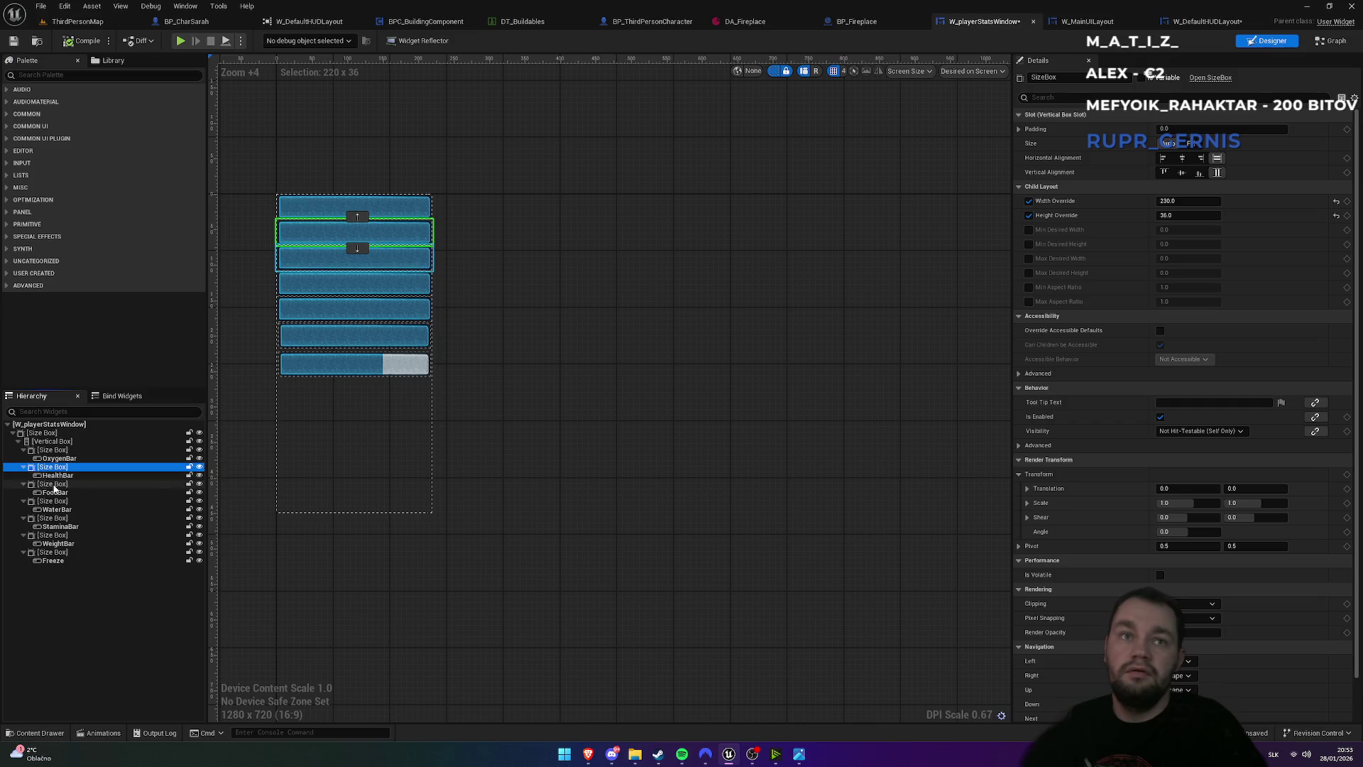
click(55, 485)
click(45, 501)
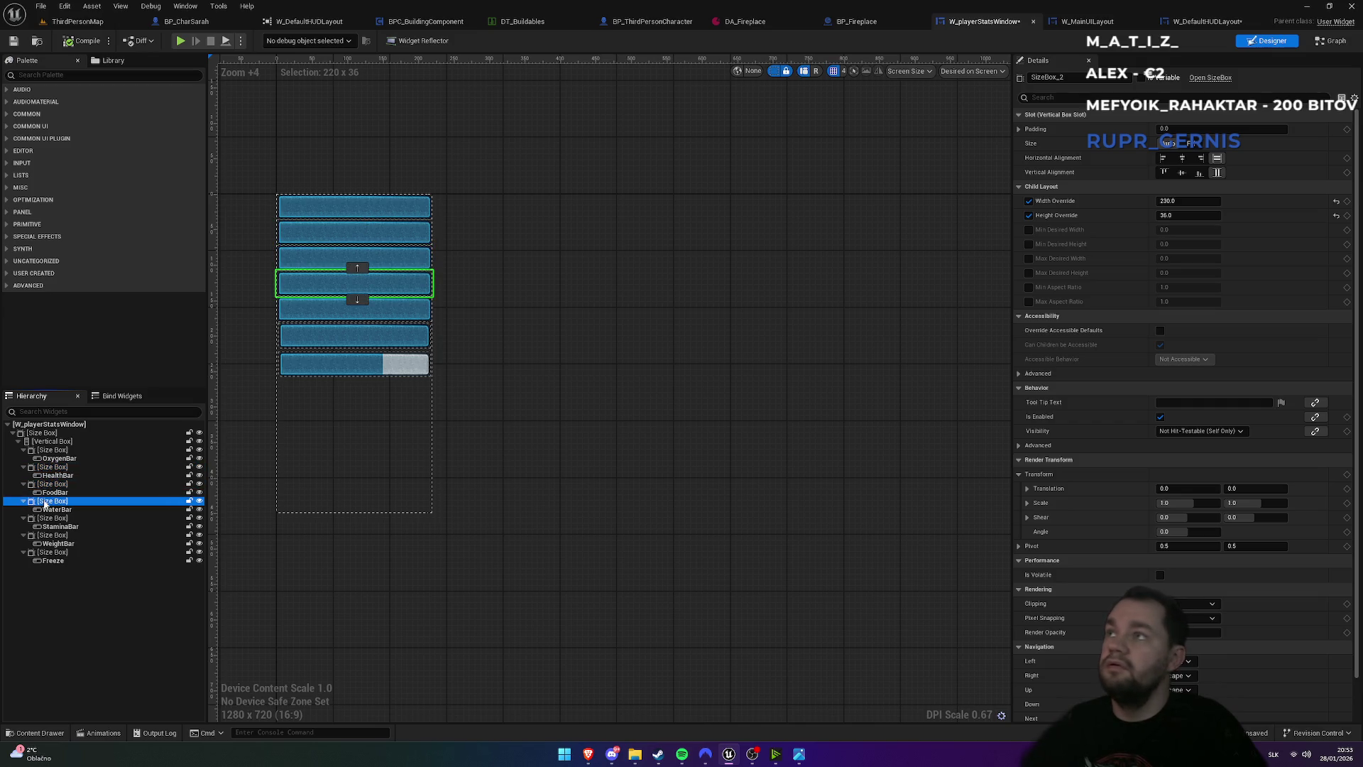
click(45, 519)
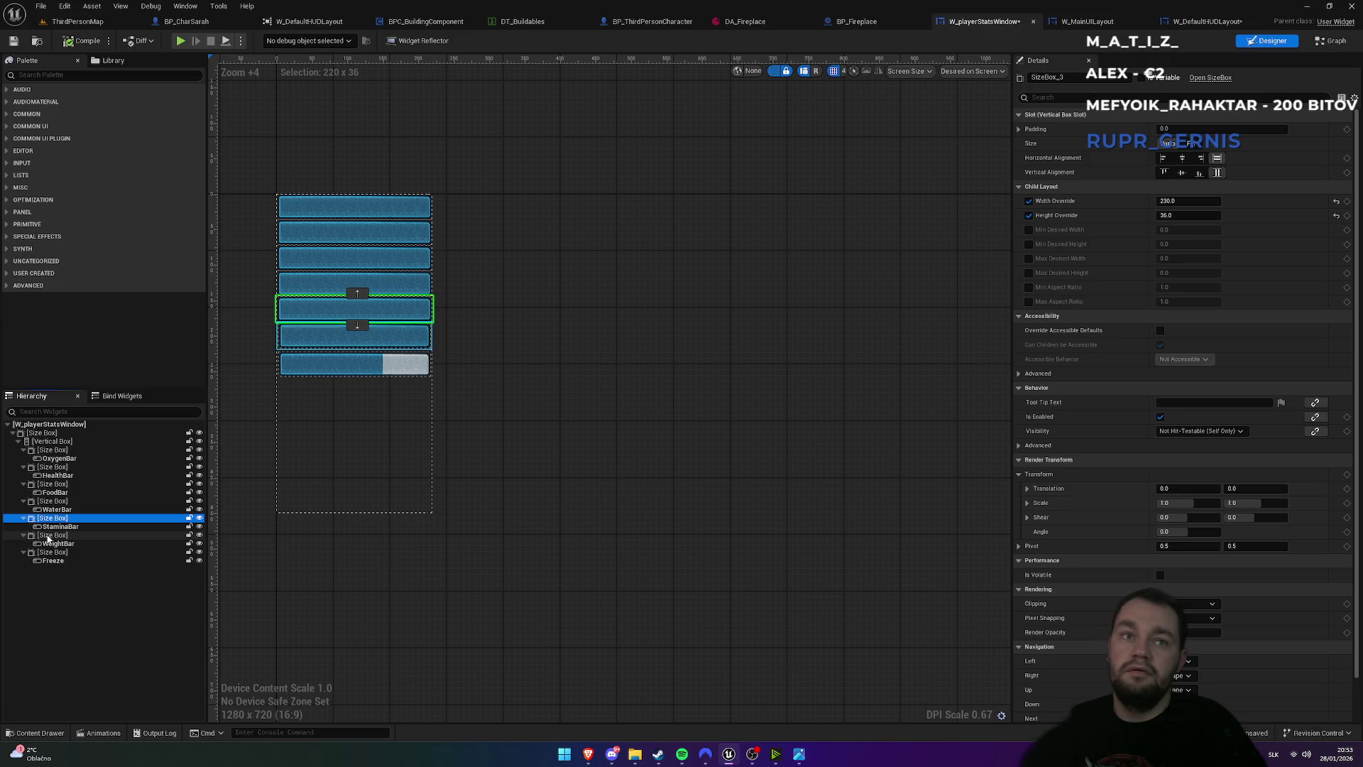
click(47, 535)
click(1177, 129)
key(Return)
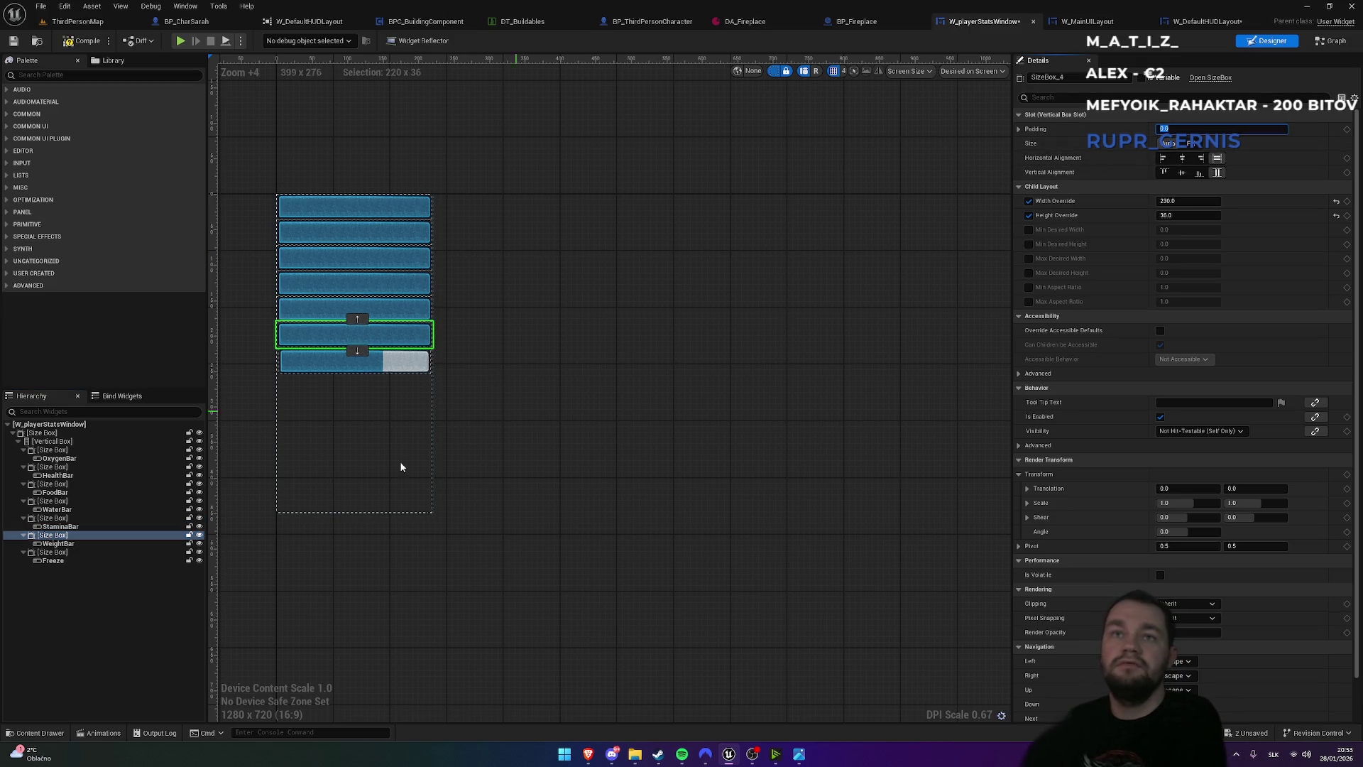
- Select the Freeze bar's size box, edit its padding, and return to ThirdPersonMap
click(55, 553)
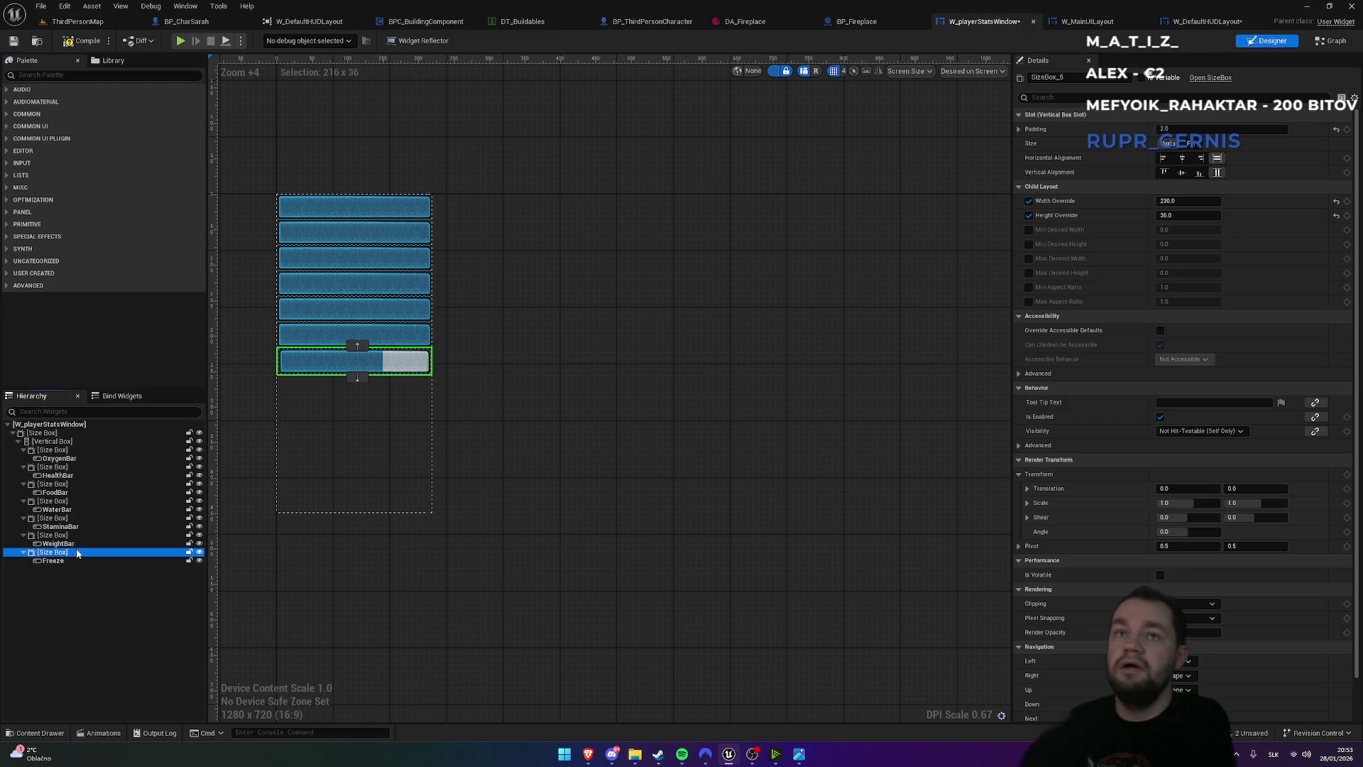
click(513, 338)
click(46, 554)
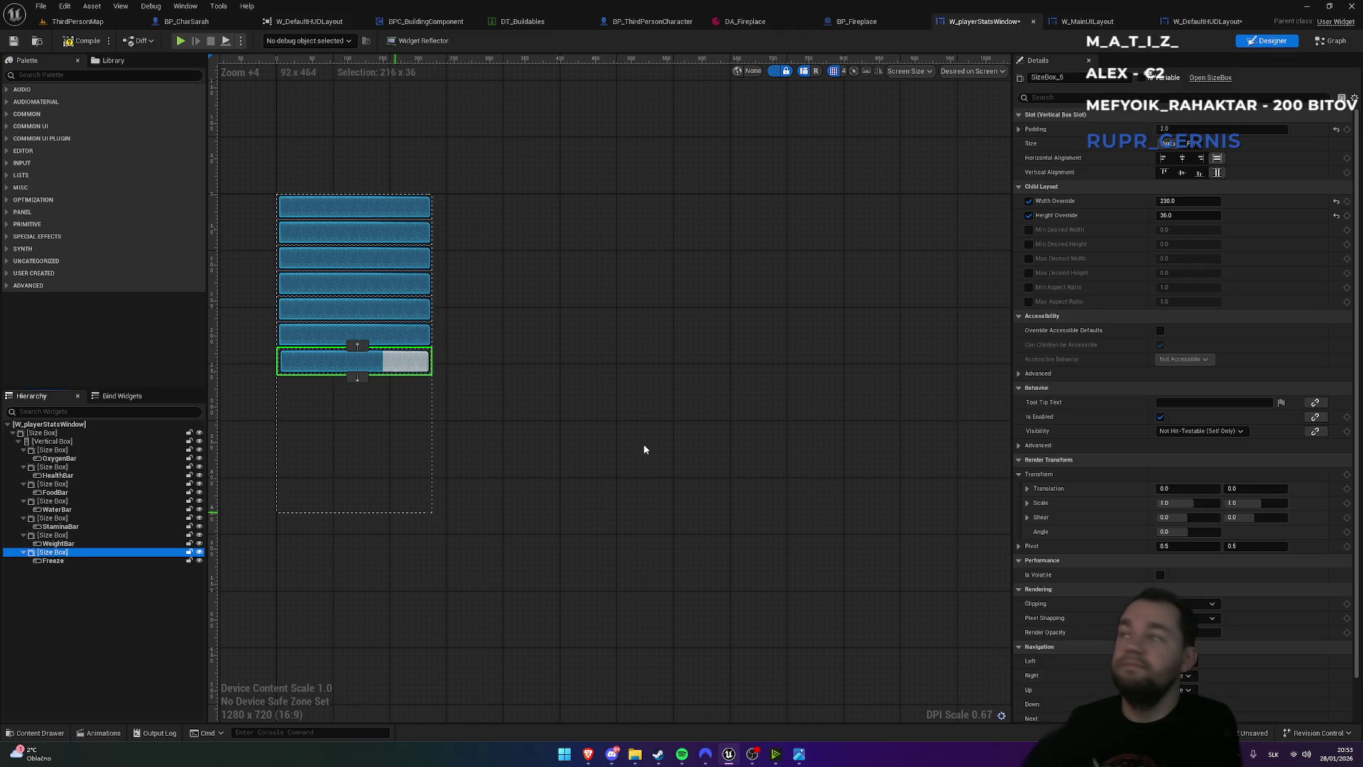
click(1178, 130)
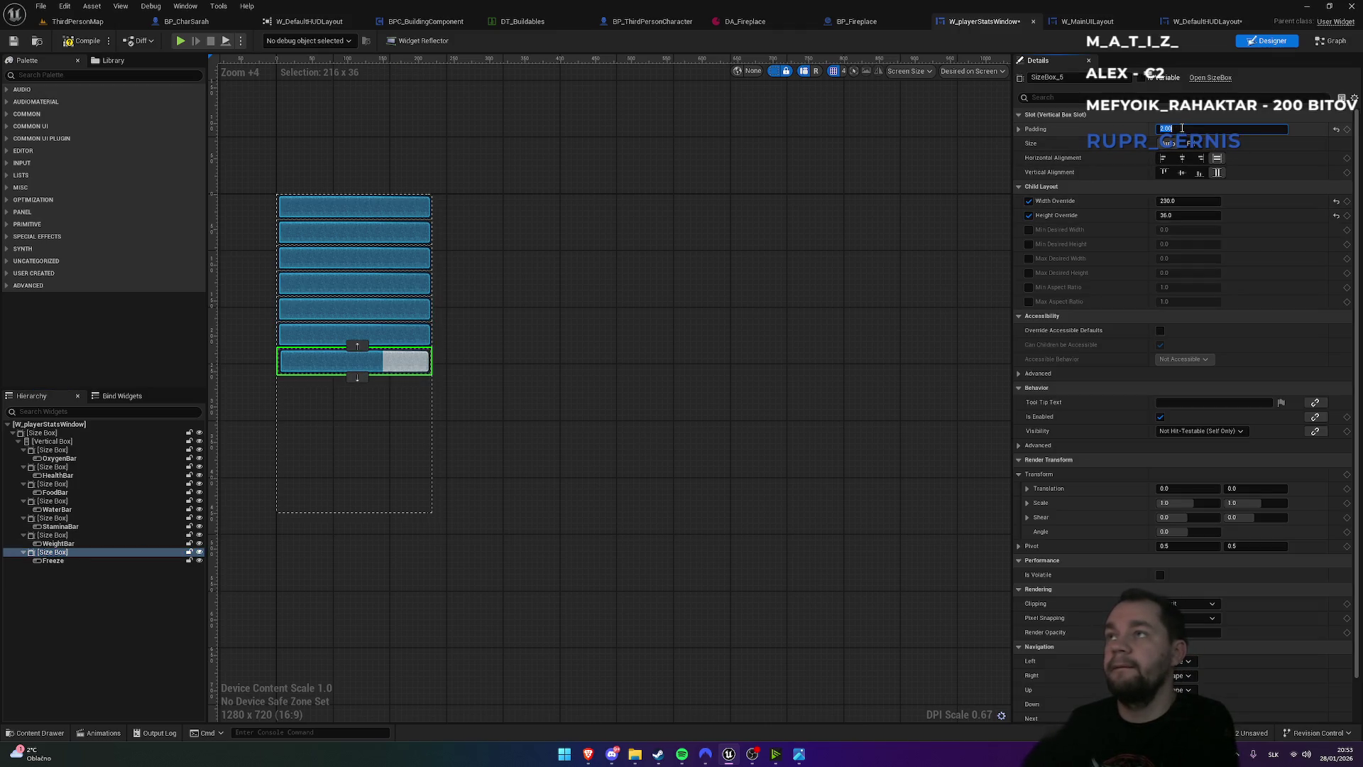
click(651, 313)
click(78, 21)
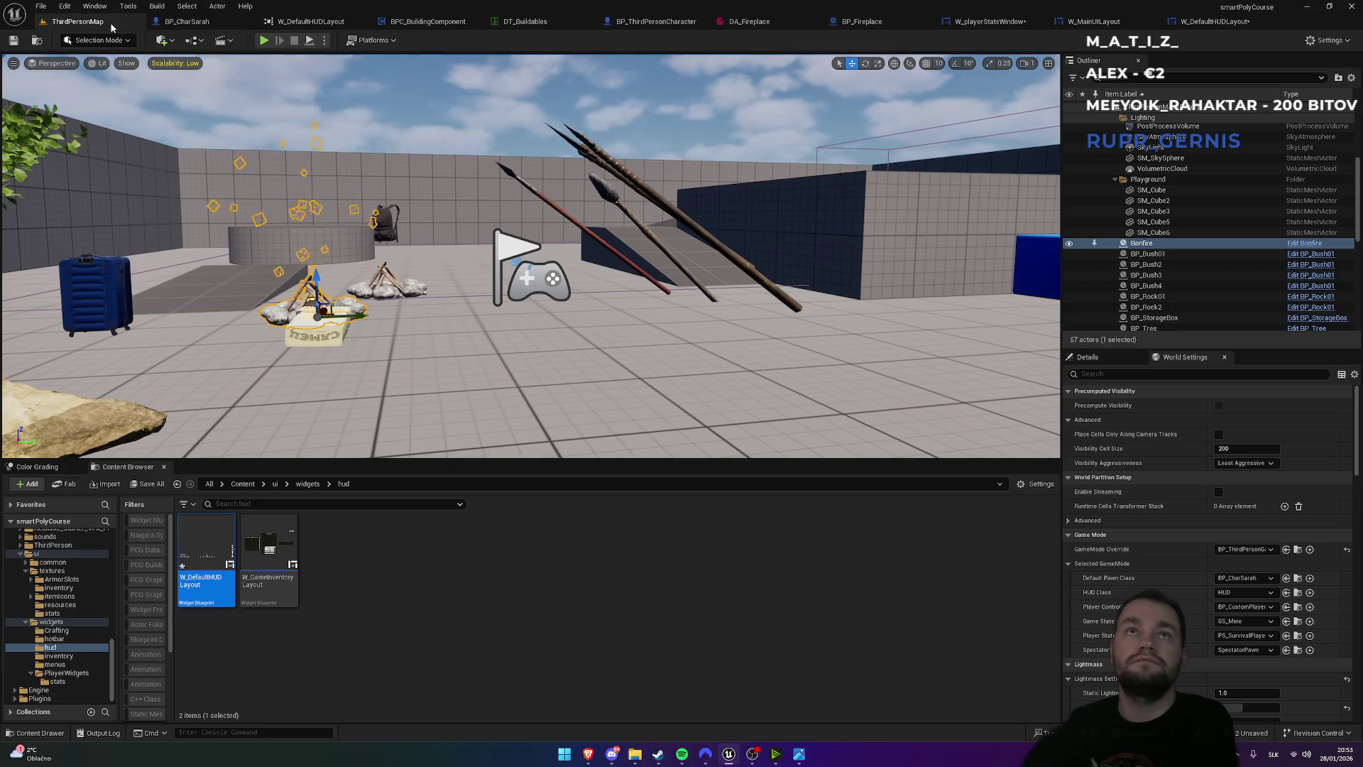
click(266, 39)
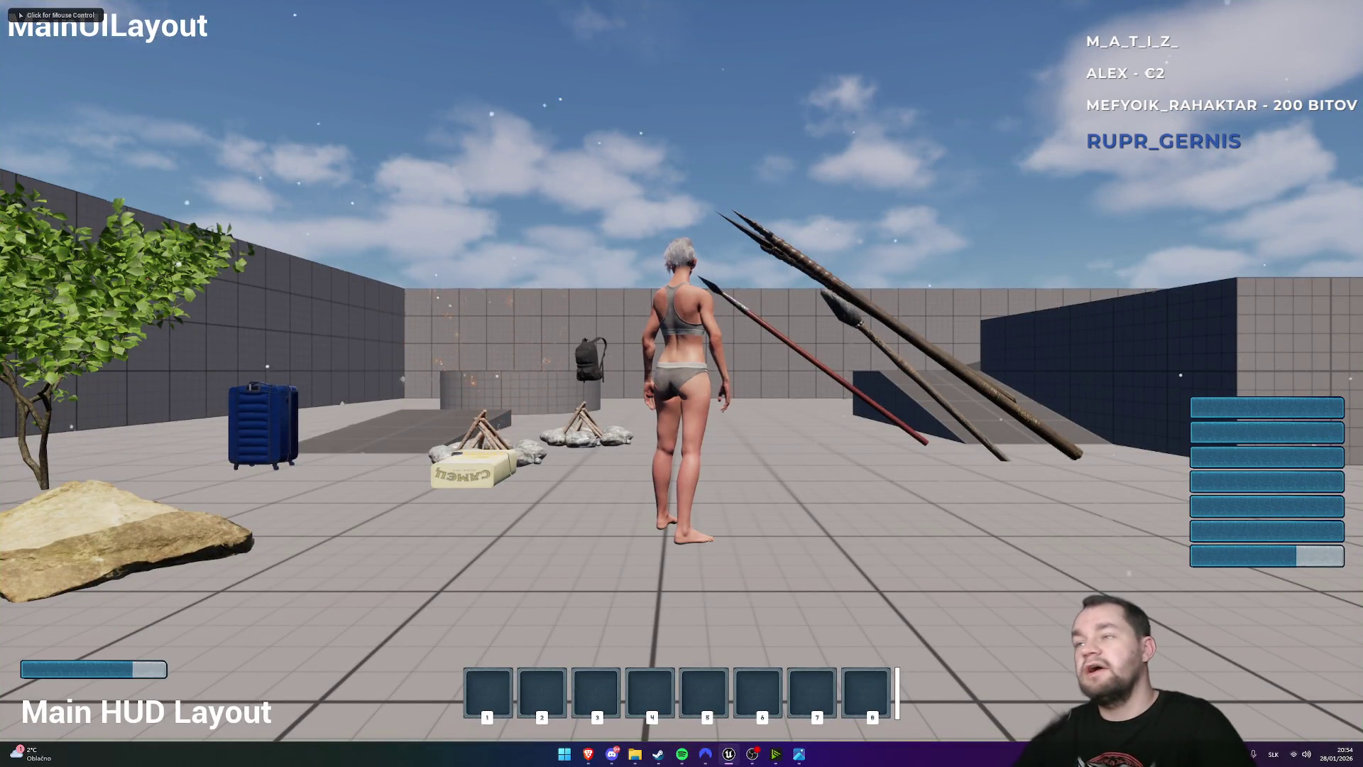
click(558, 176)
key(w)
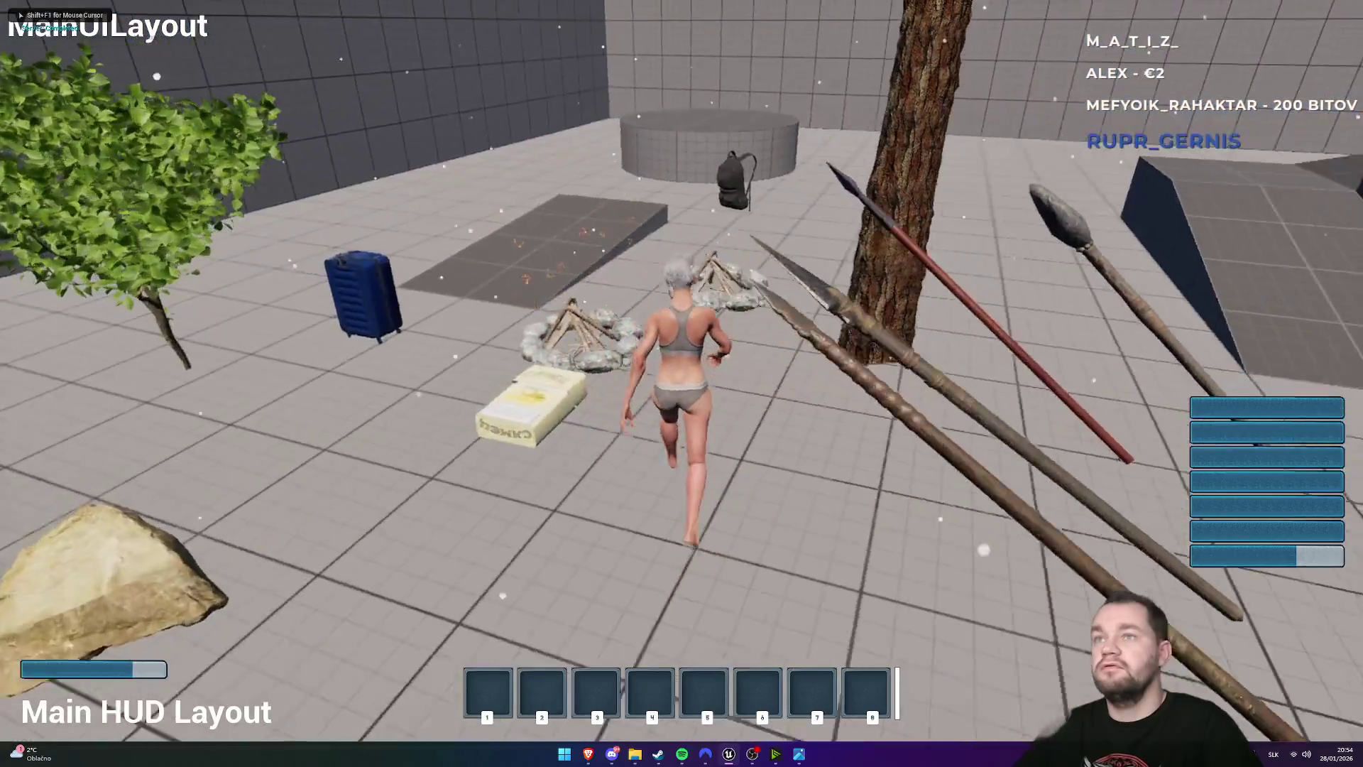
key(space)
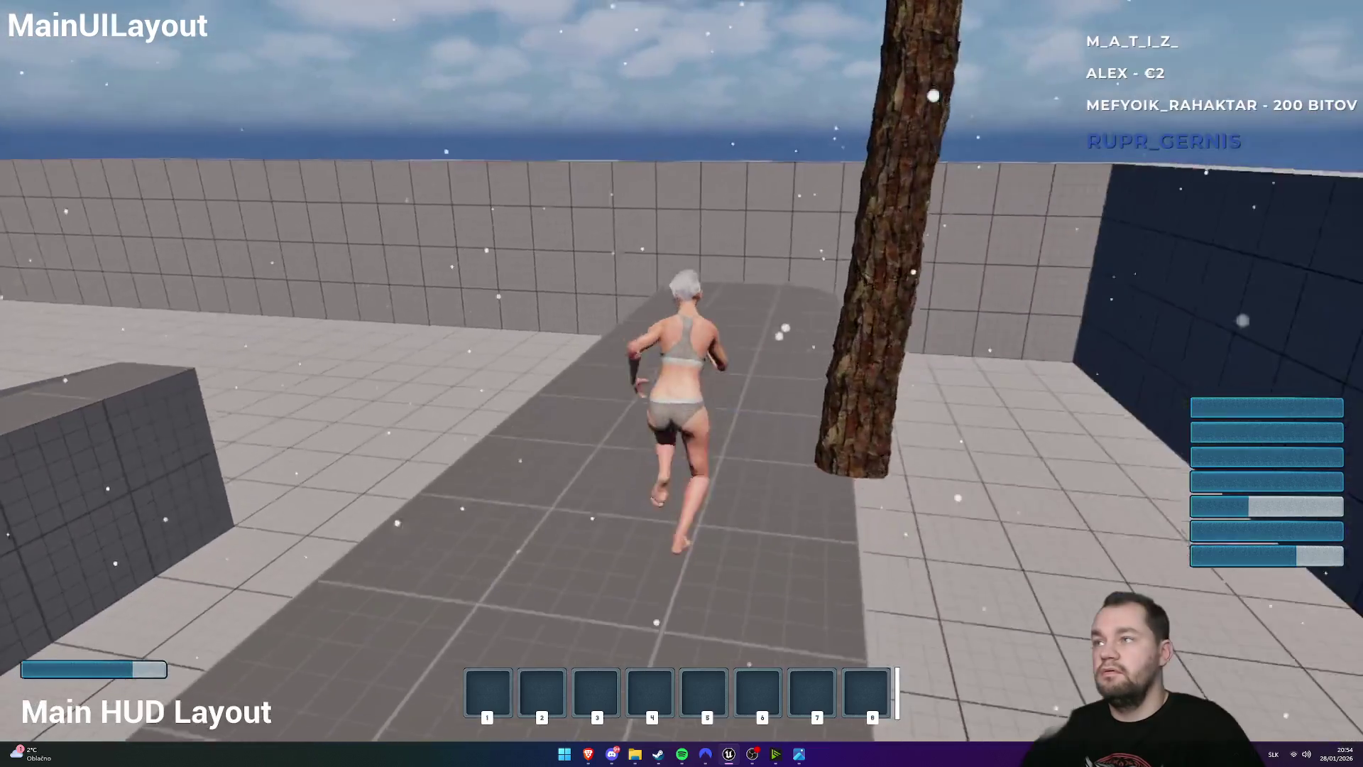
key(Tab)
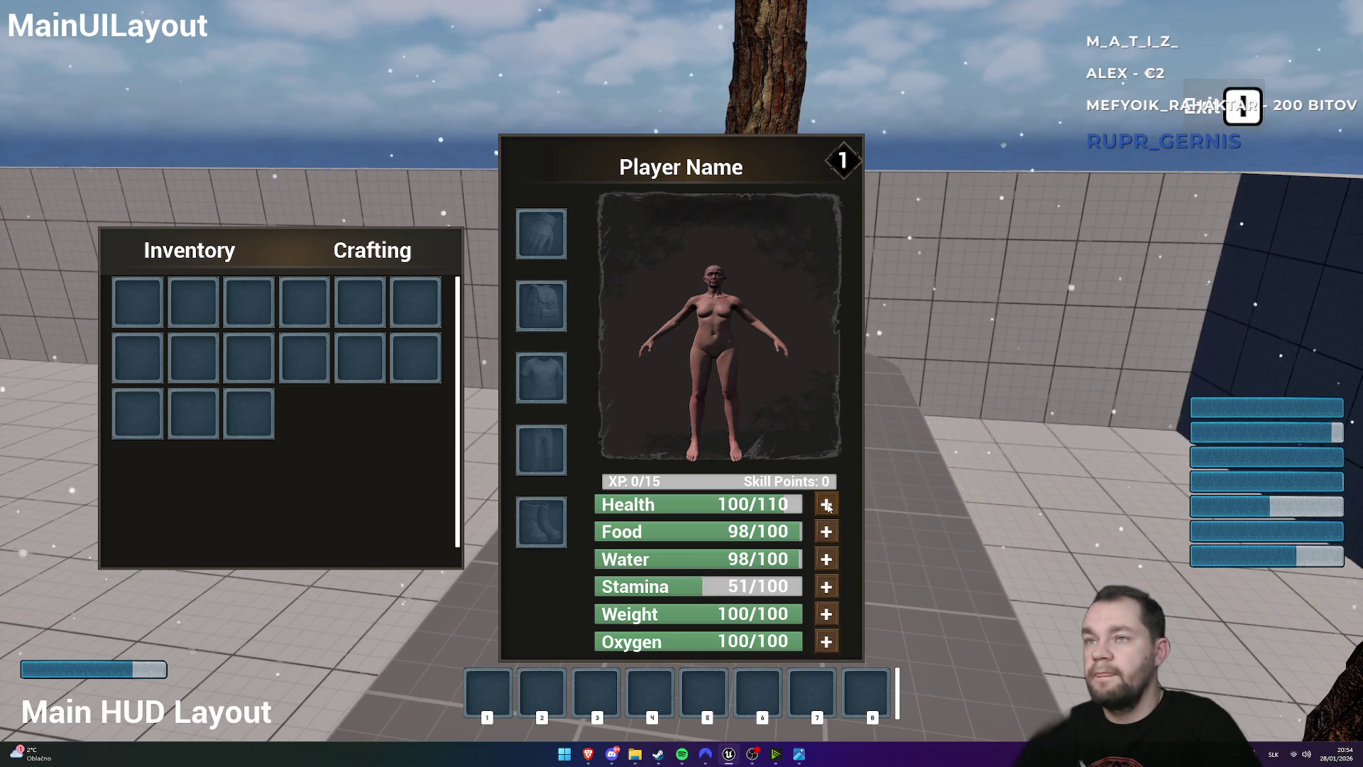
key(Tab)
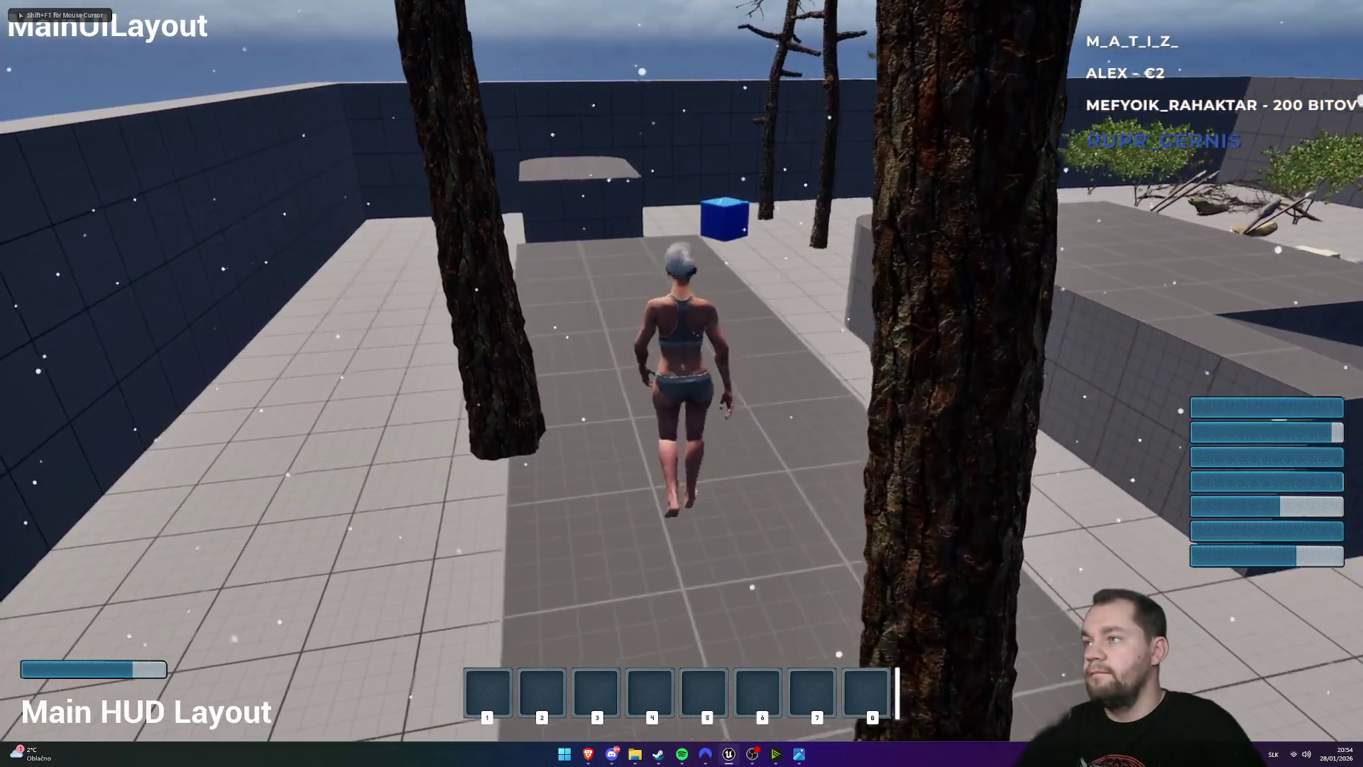
key(space)
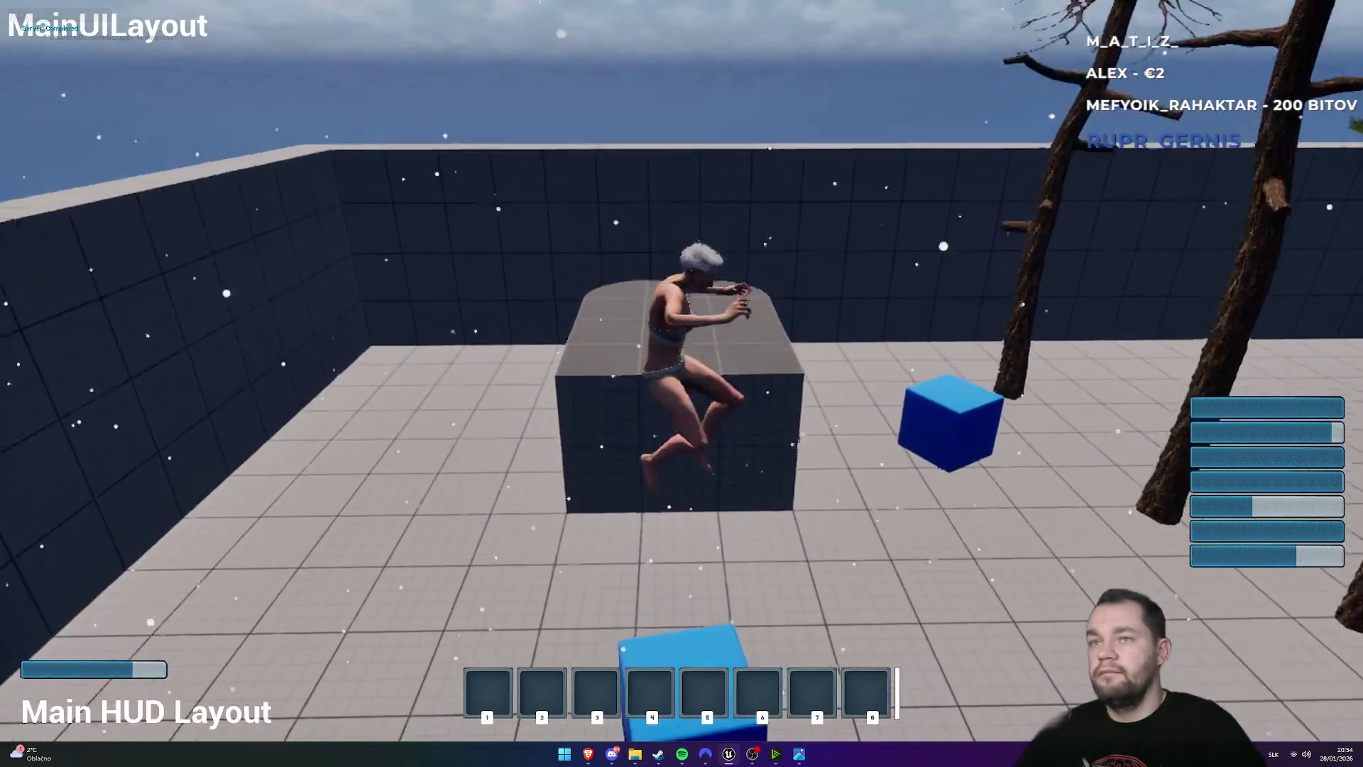
key(space)
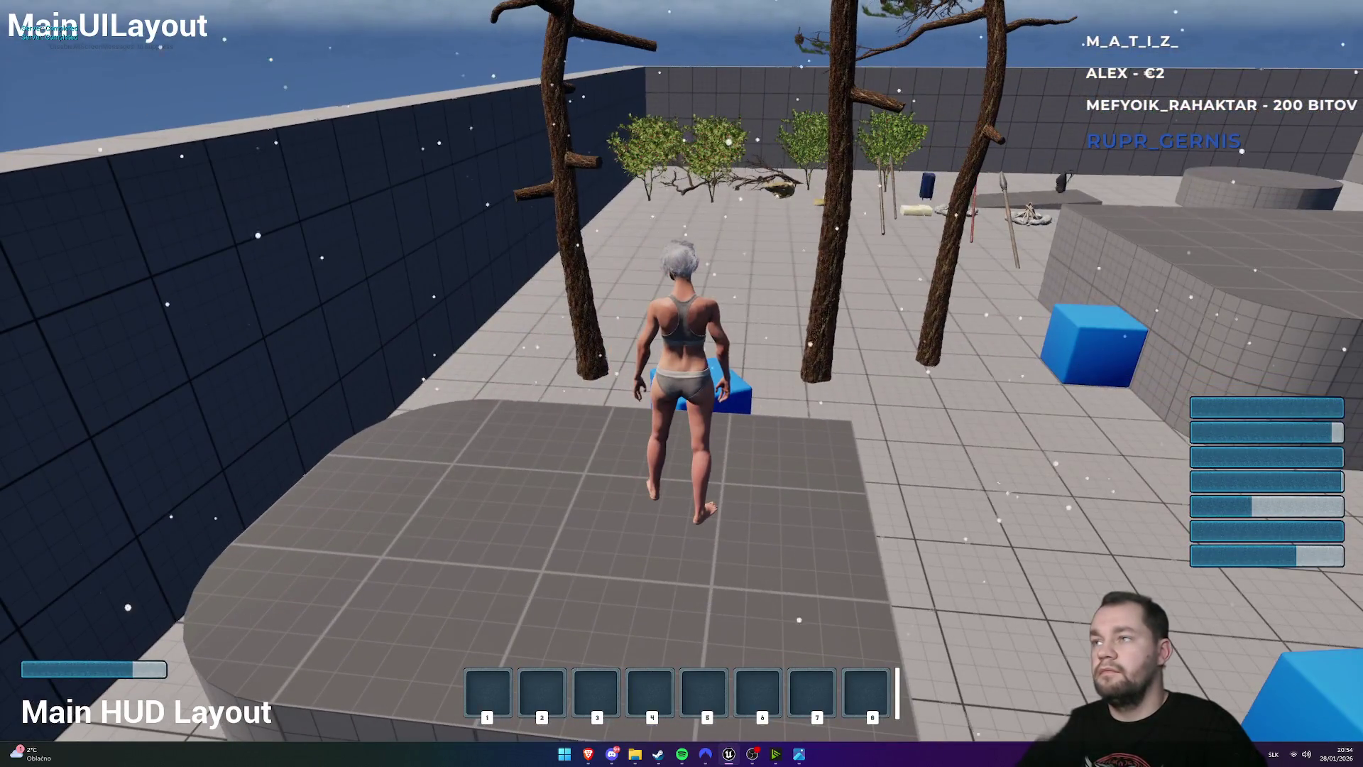
key(space)
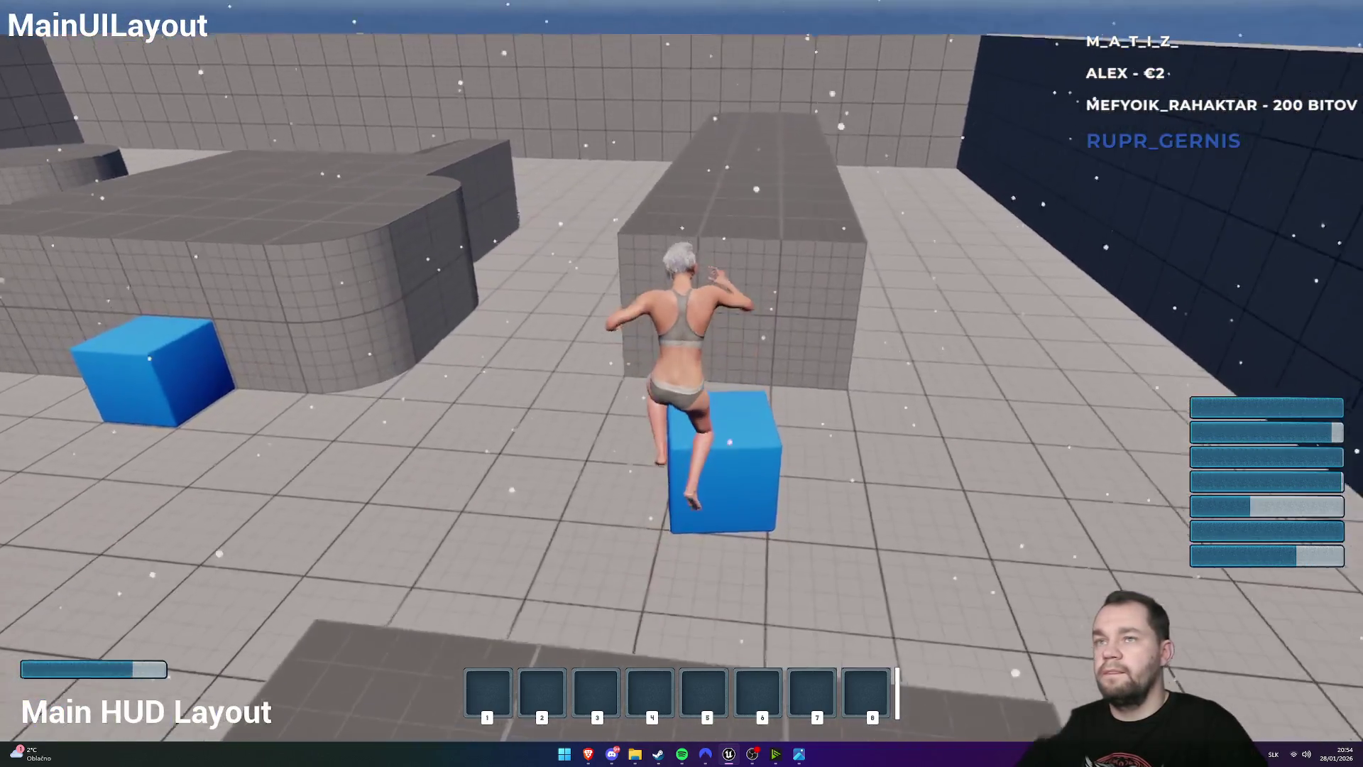
key(space)
key(space)
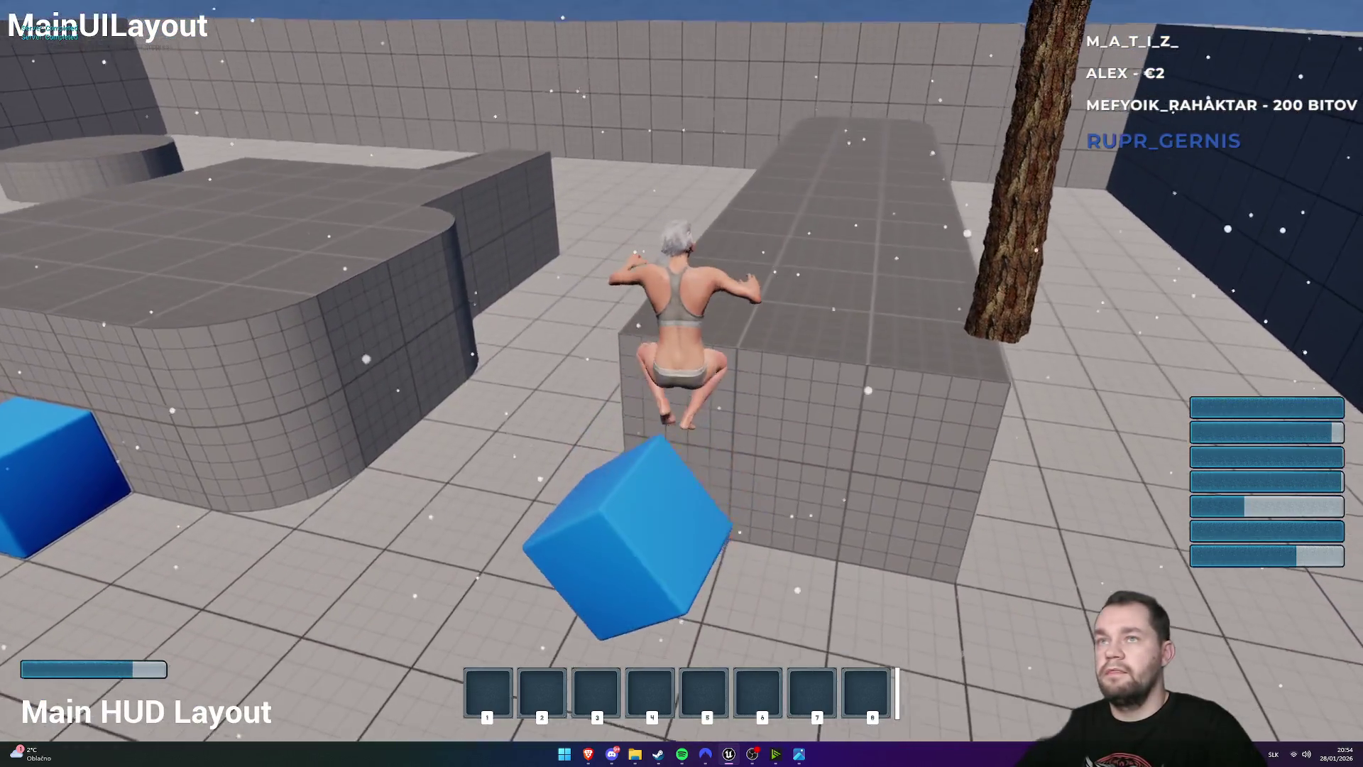
key(space)
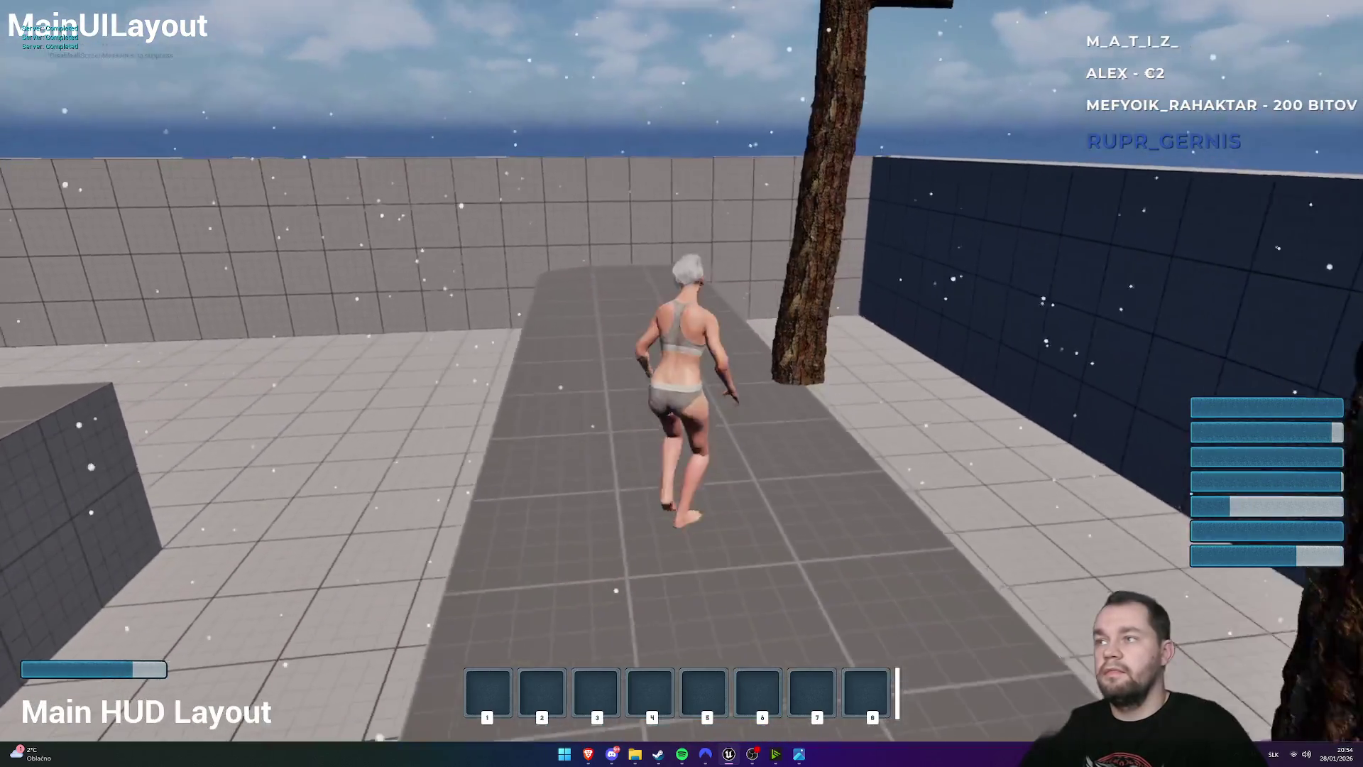
key(w)
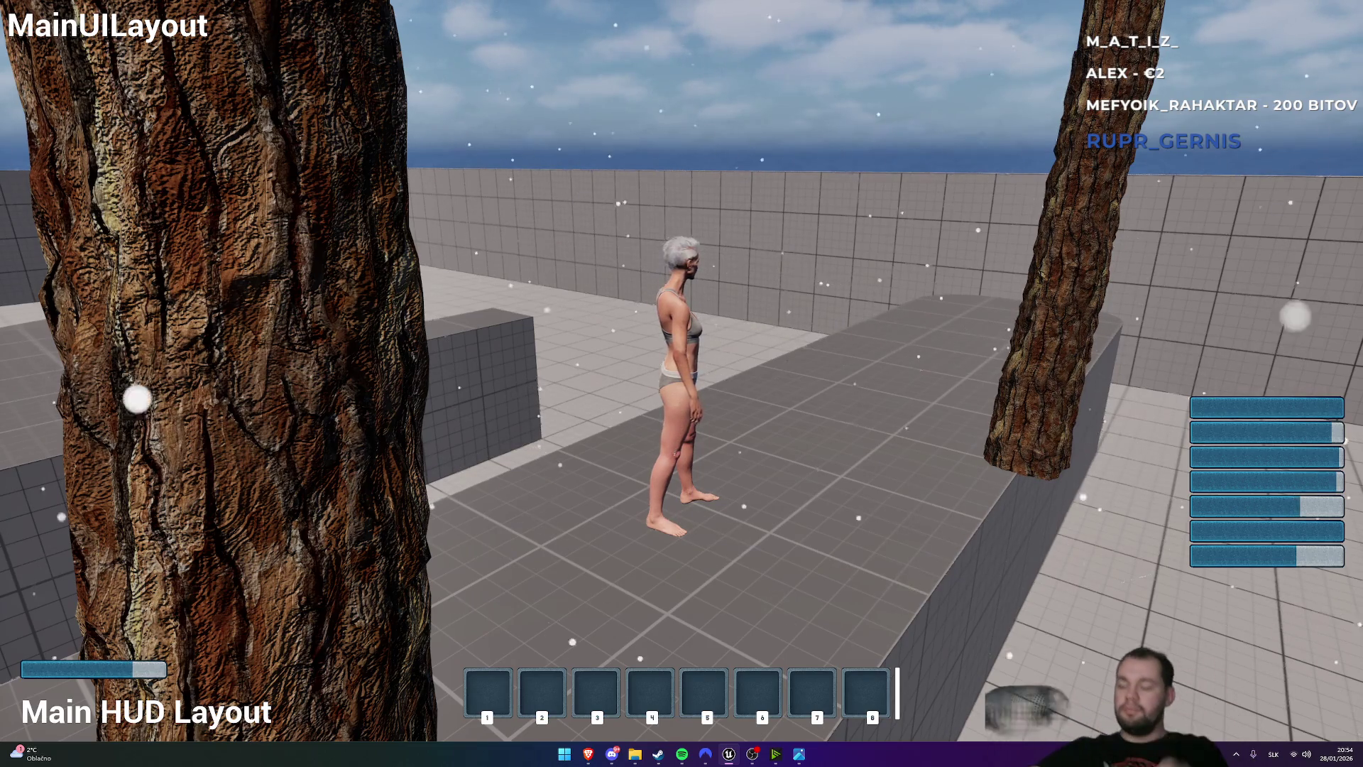
key(Escape)
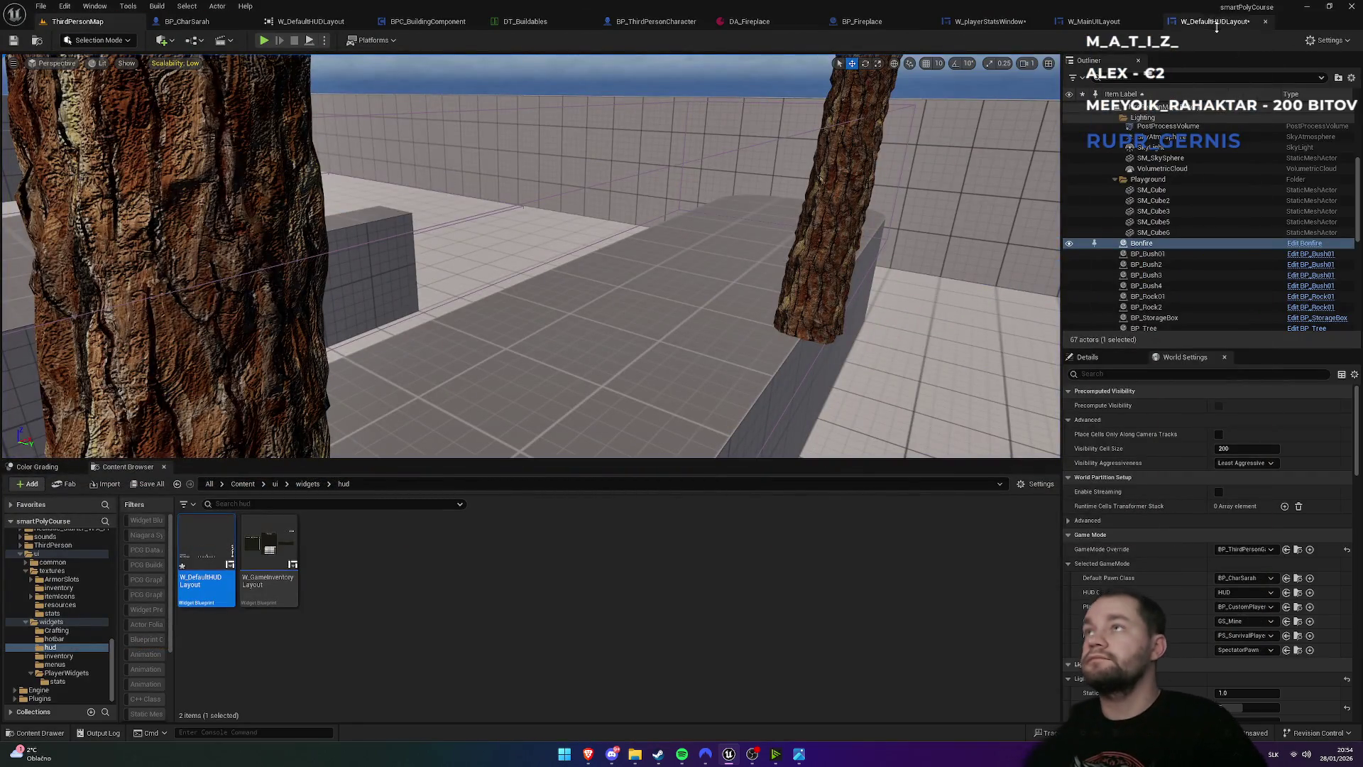
- Open W_playerStatsWindow and filter a size box's Details for 'vis' to reach Visibility
click(1216, 22)
click(1089, 22)
click(987, 21)
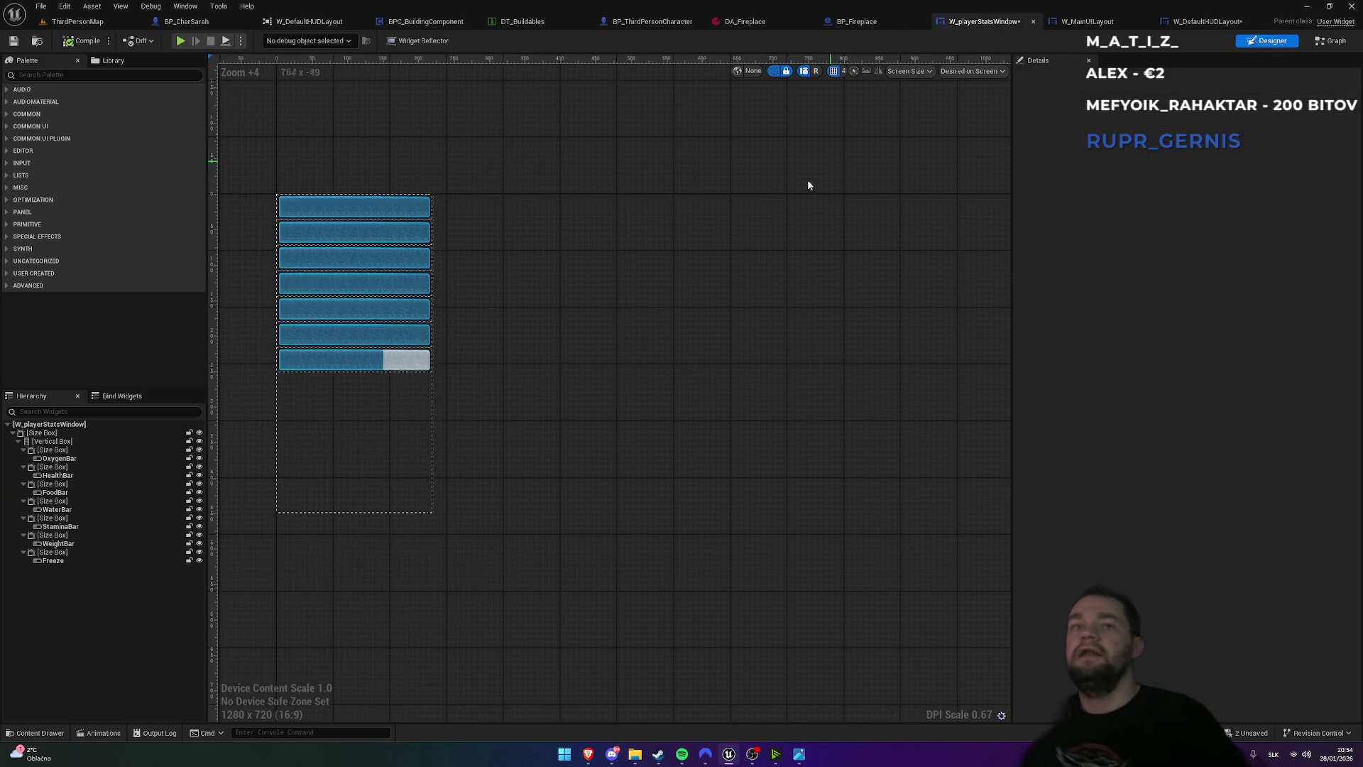
click(72, 486)
click(1065, 97)
text(t)
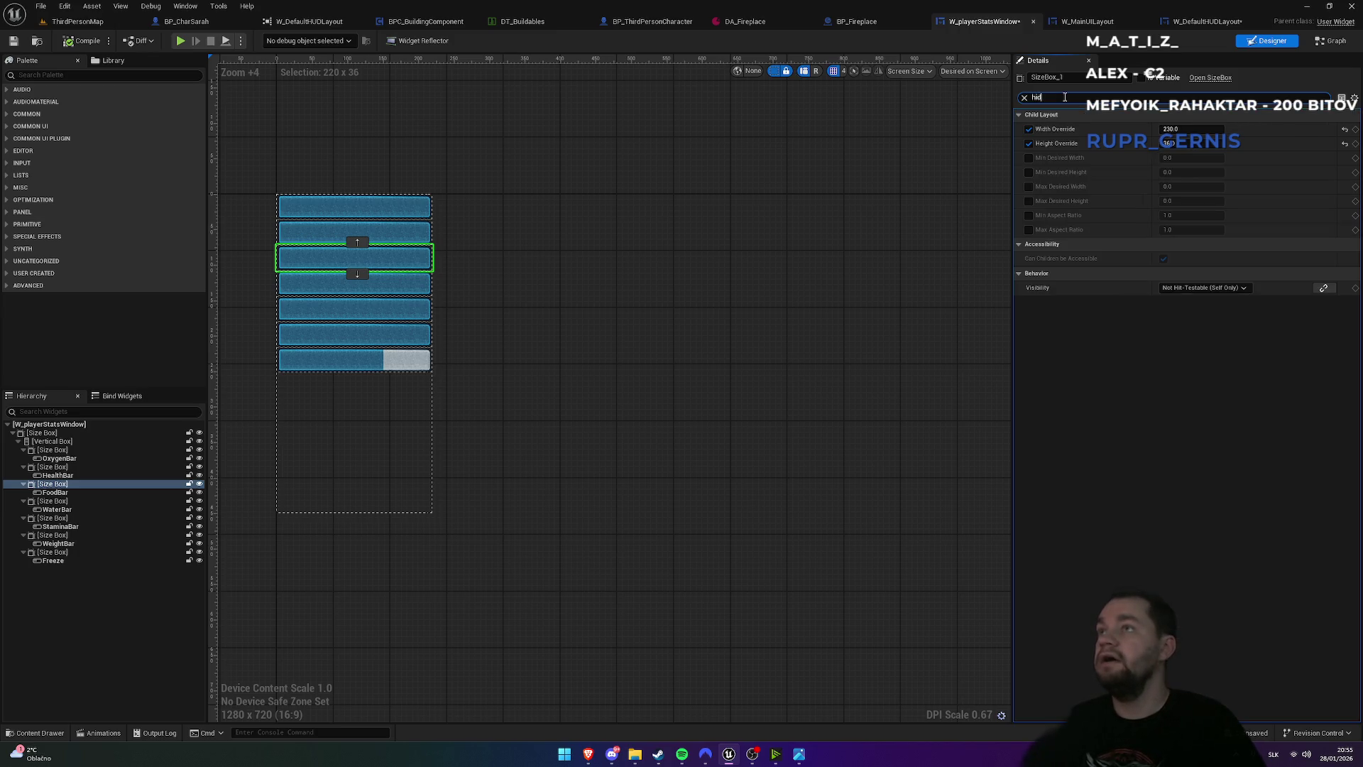
key(BackSpace)
key(BackSpace)
key(BackSpace)
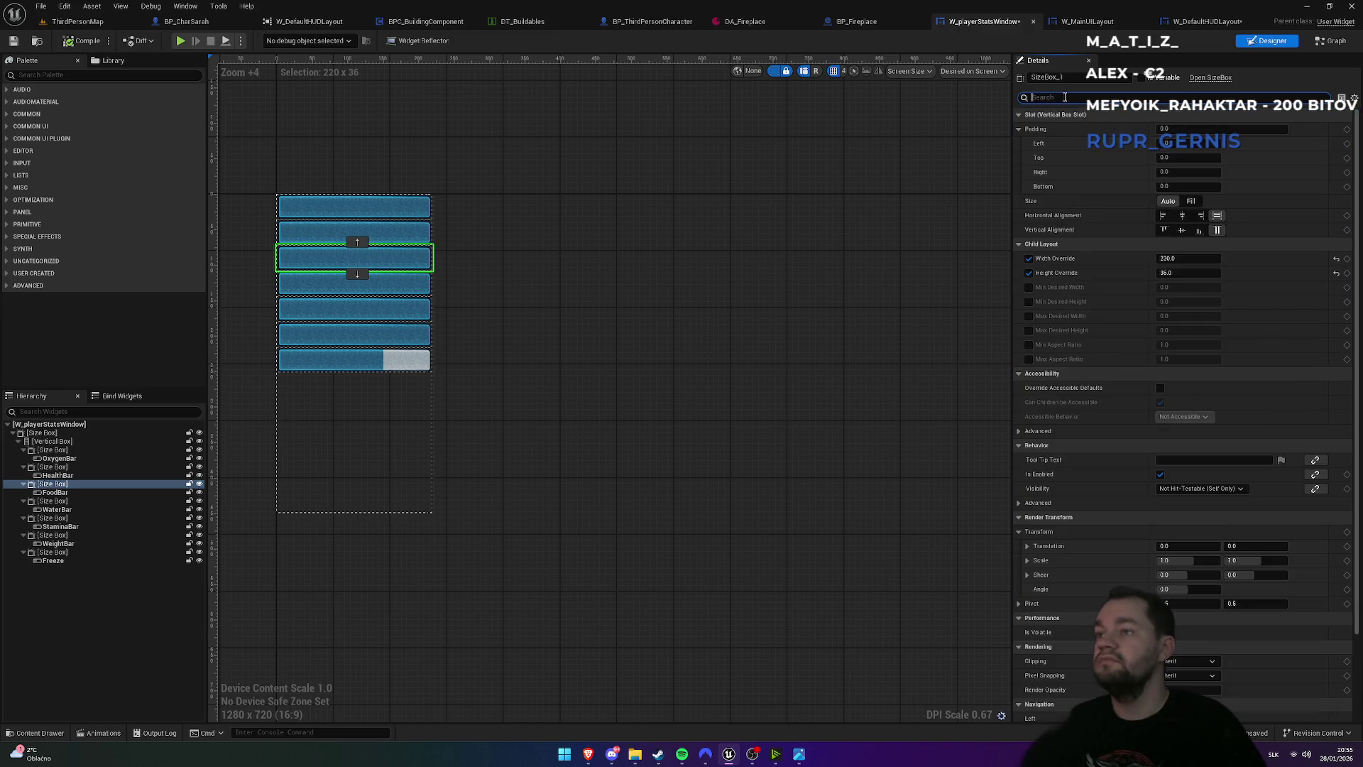
text(vis)
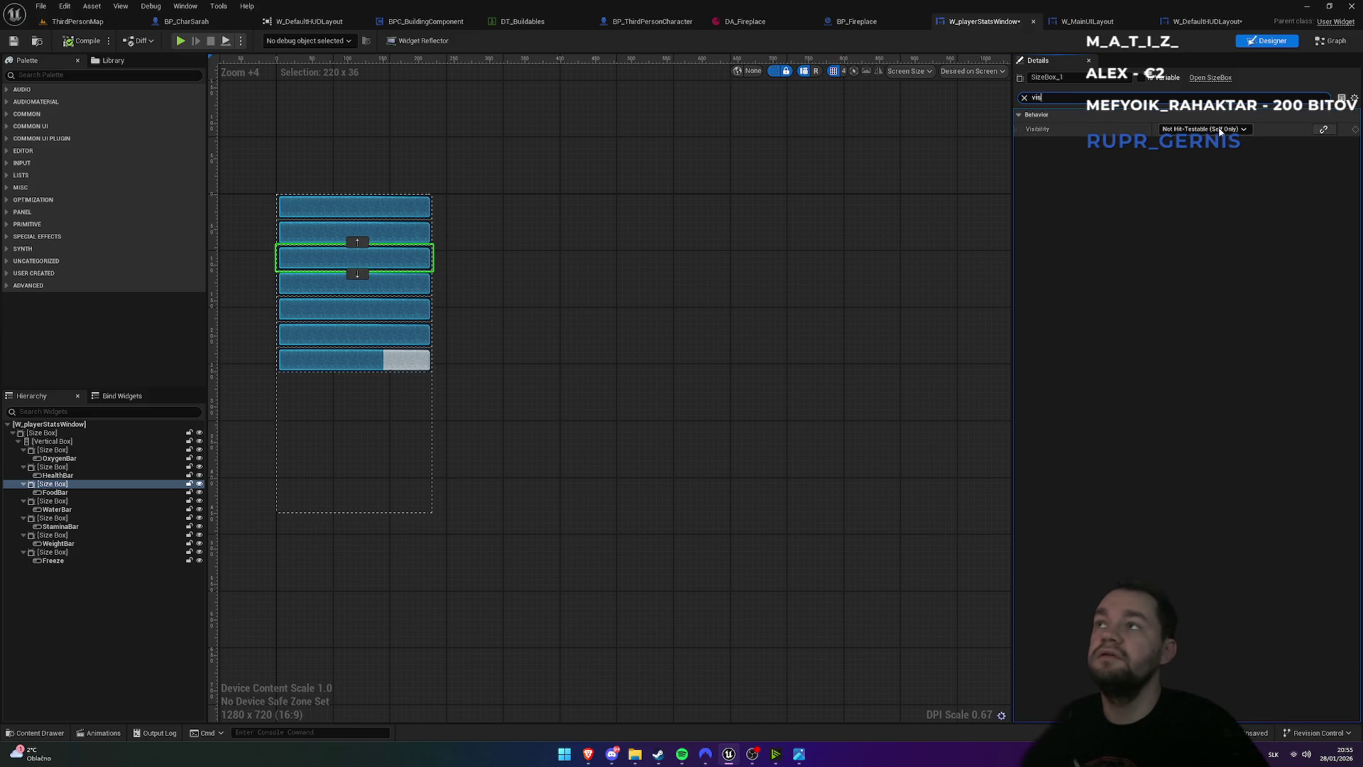
click(1174, 128)
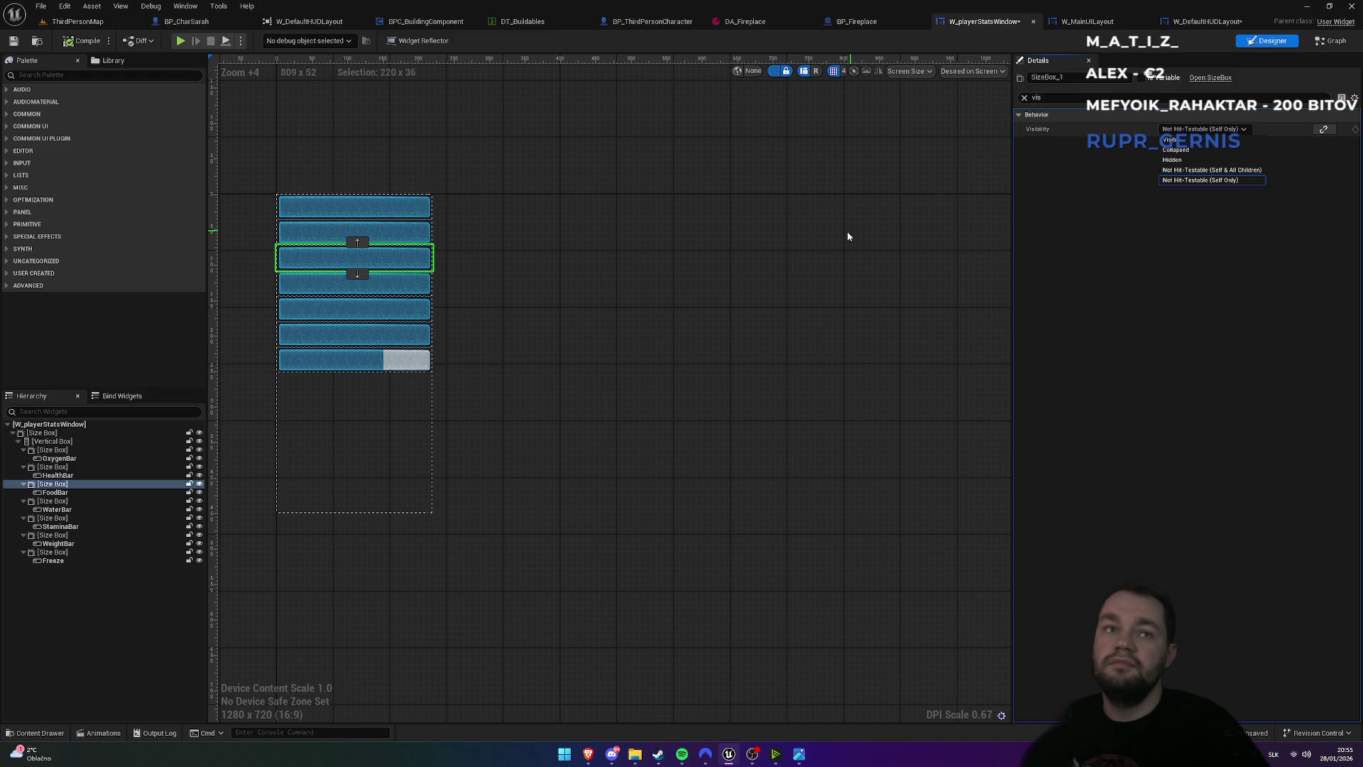
- Set the OxygenBar's size box Visibility to Hidden and start a play test
click(52, 449)
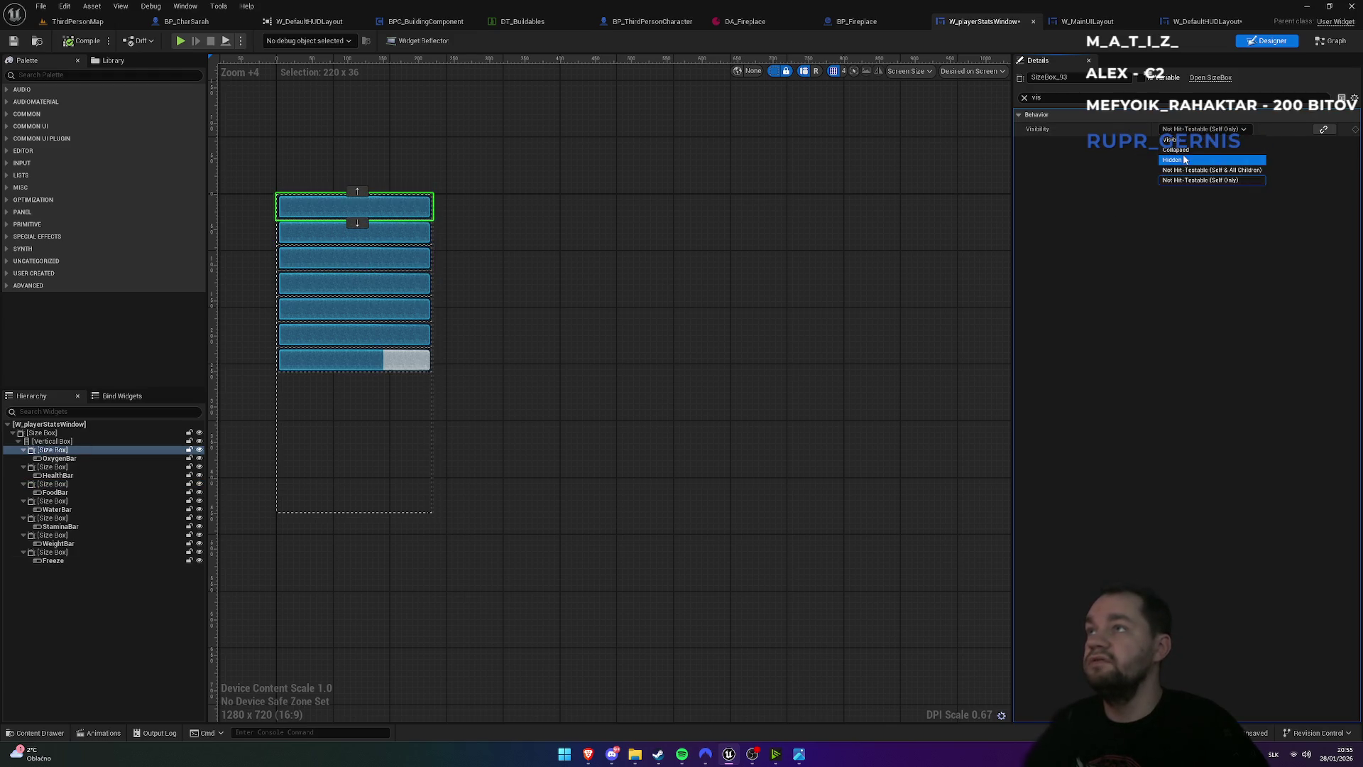
click(1200, 159)
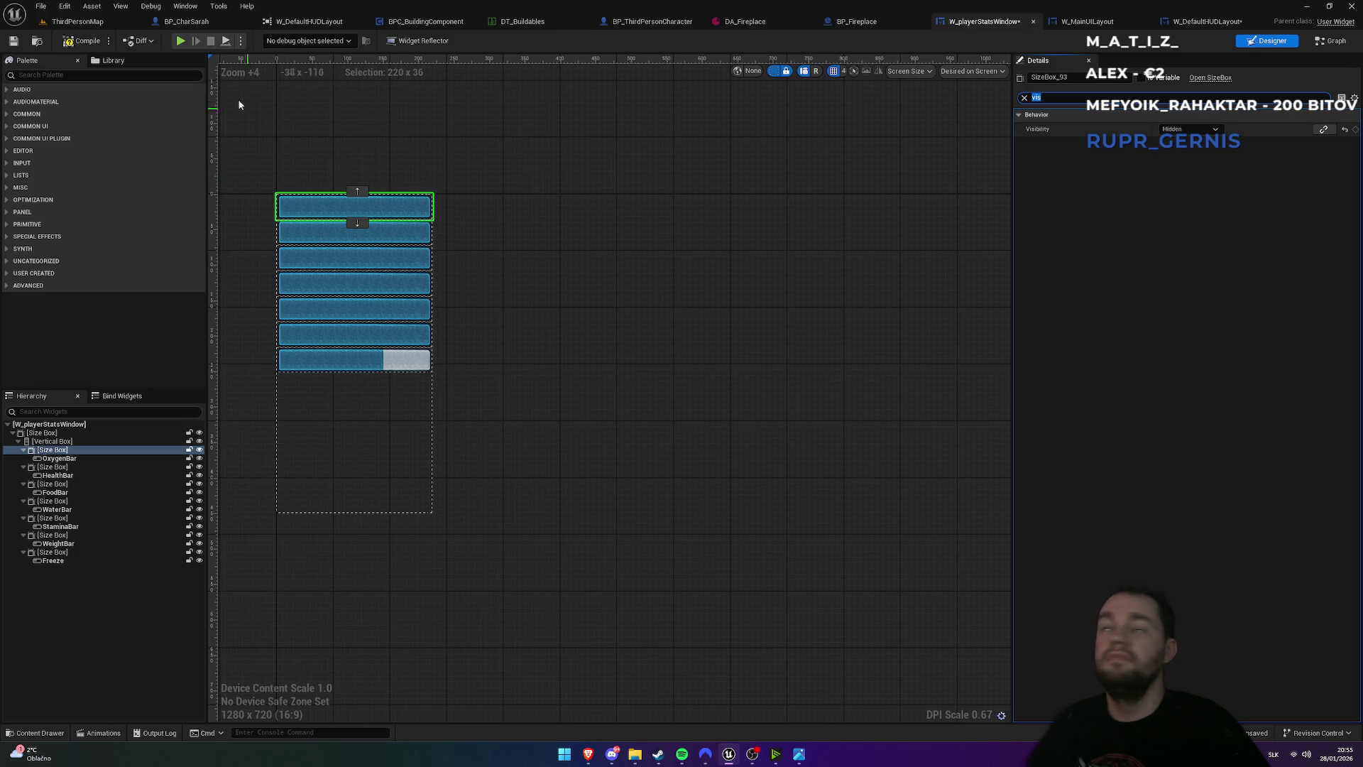
click(113, 26)
click(264, 42)
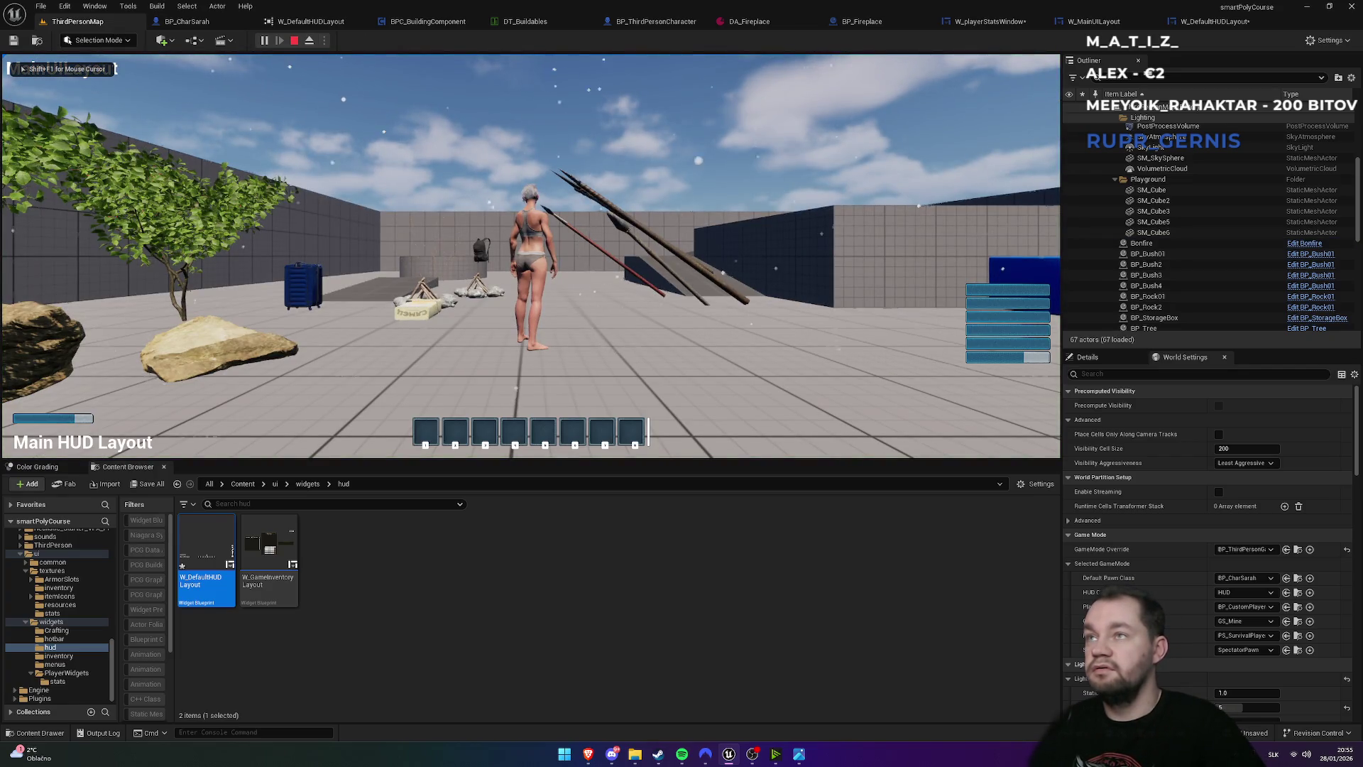
- Stop the play test and set the WeightBar's size box Visibility to Hidden
key(Escape)
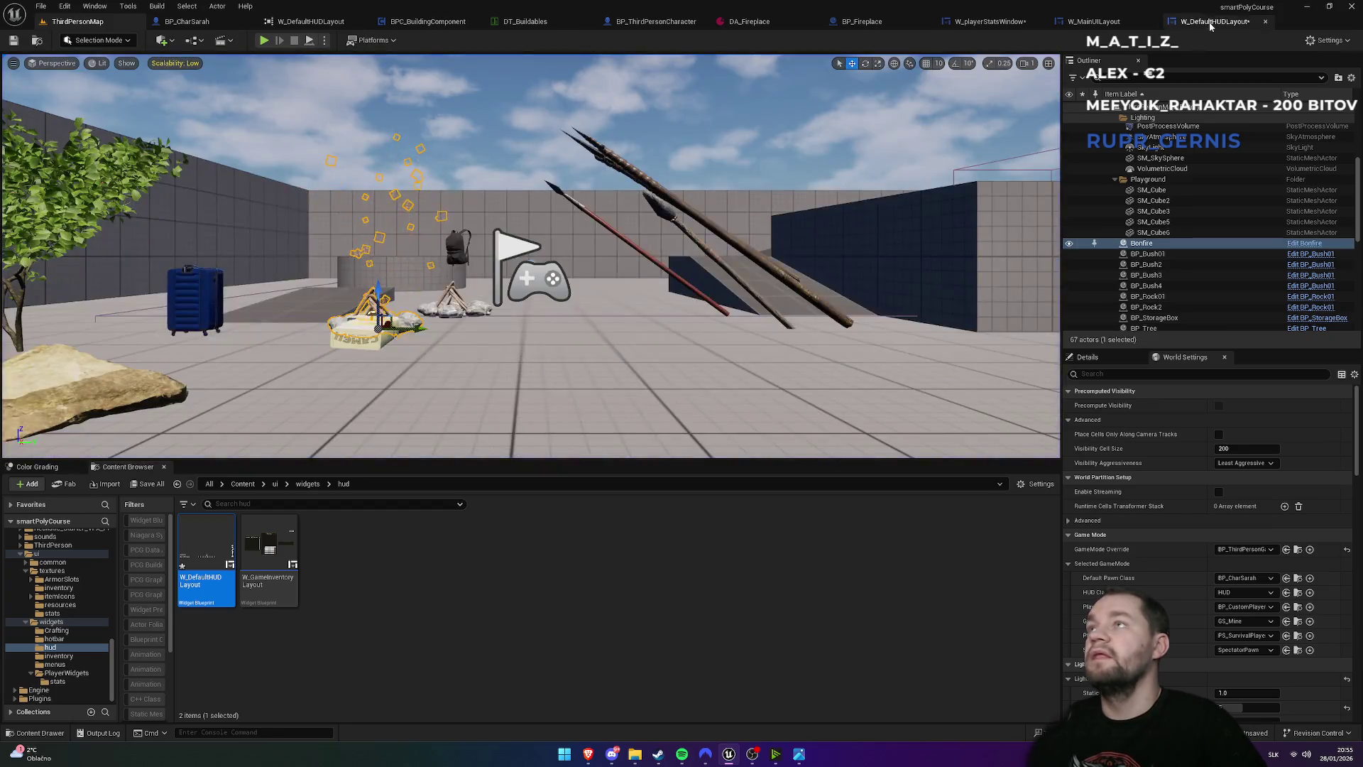
double_click(206, 561)
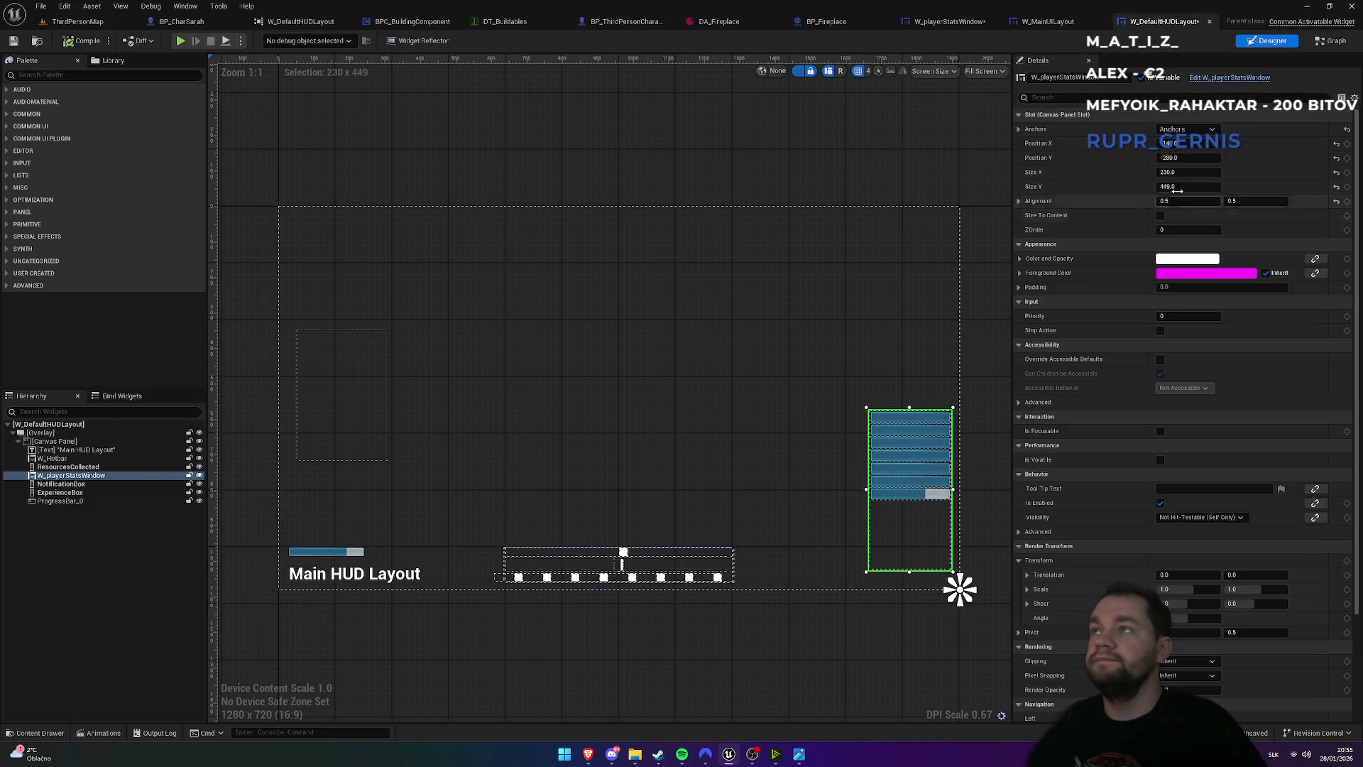
click(945, 21)
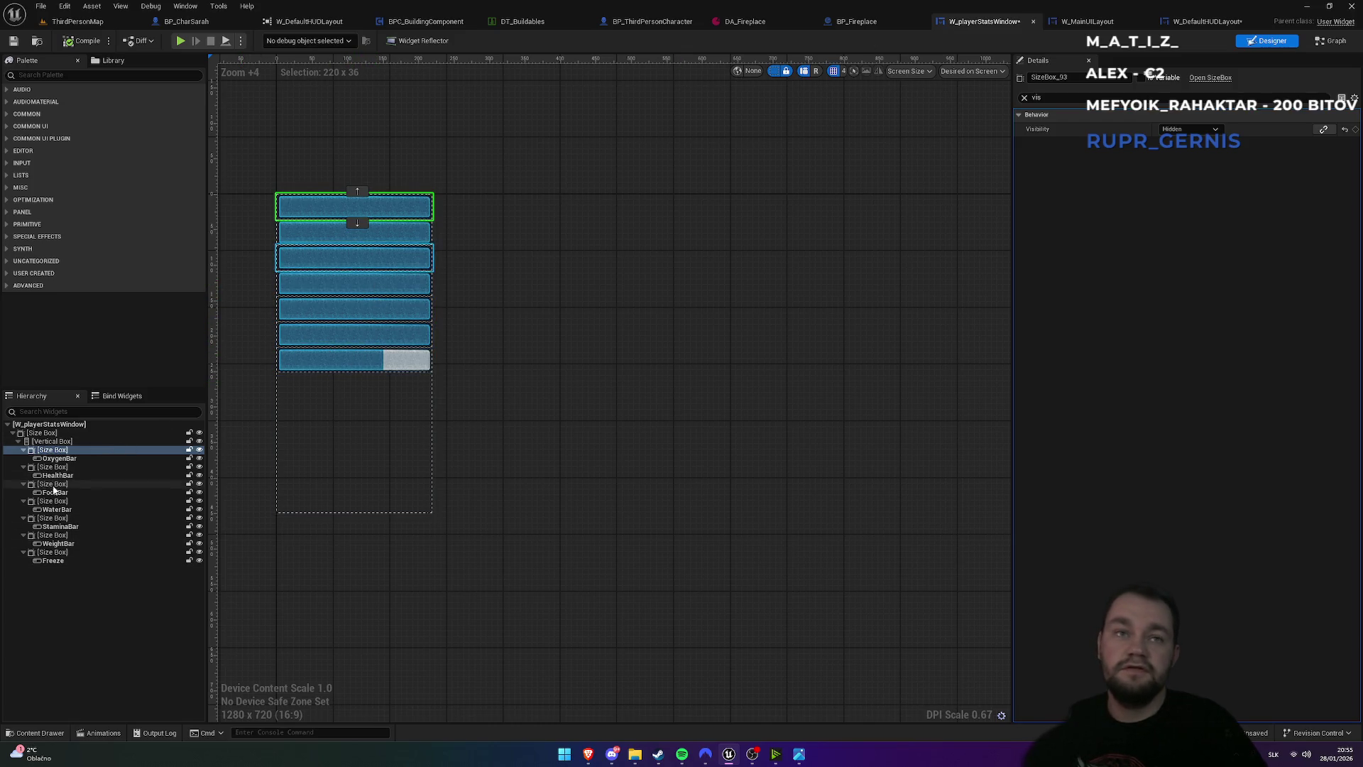
click(54, 535)
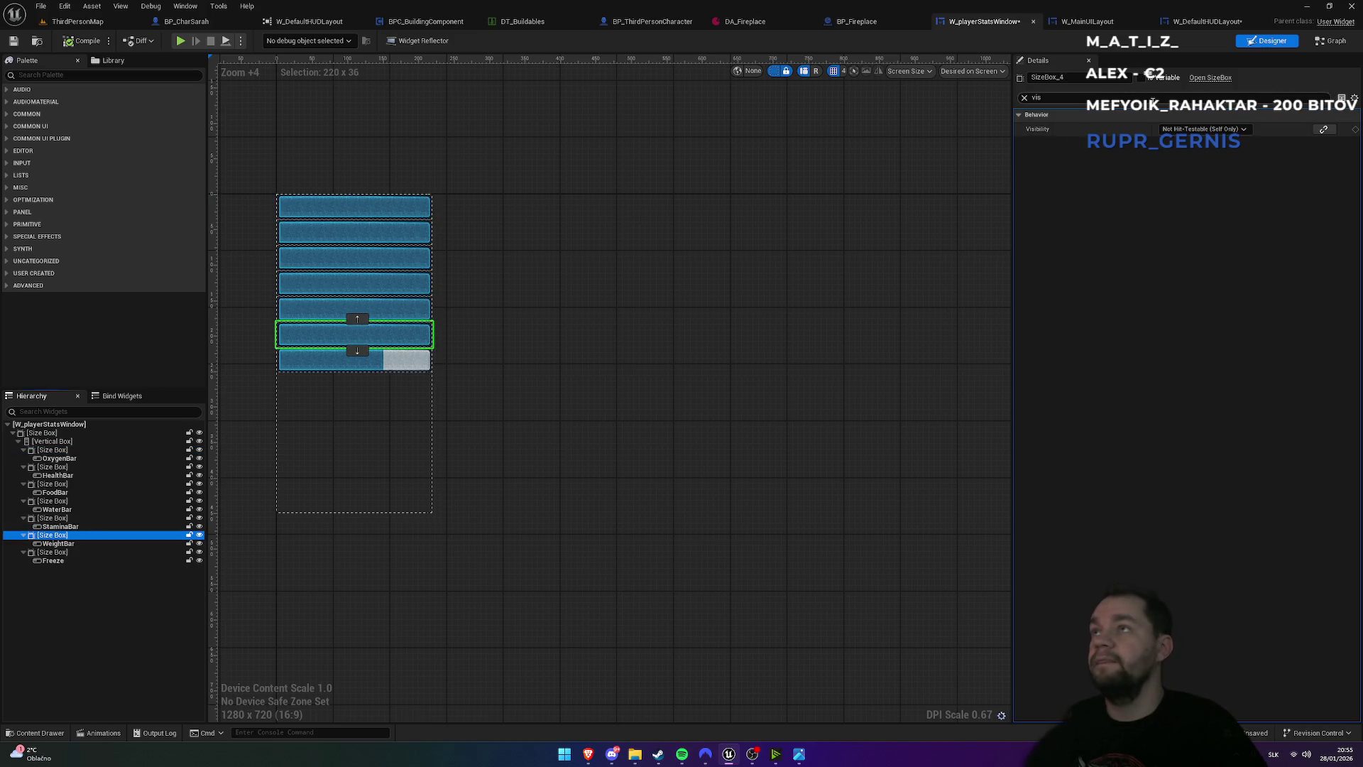
click(1203, 128)
click(1176, 165)
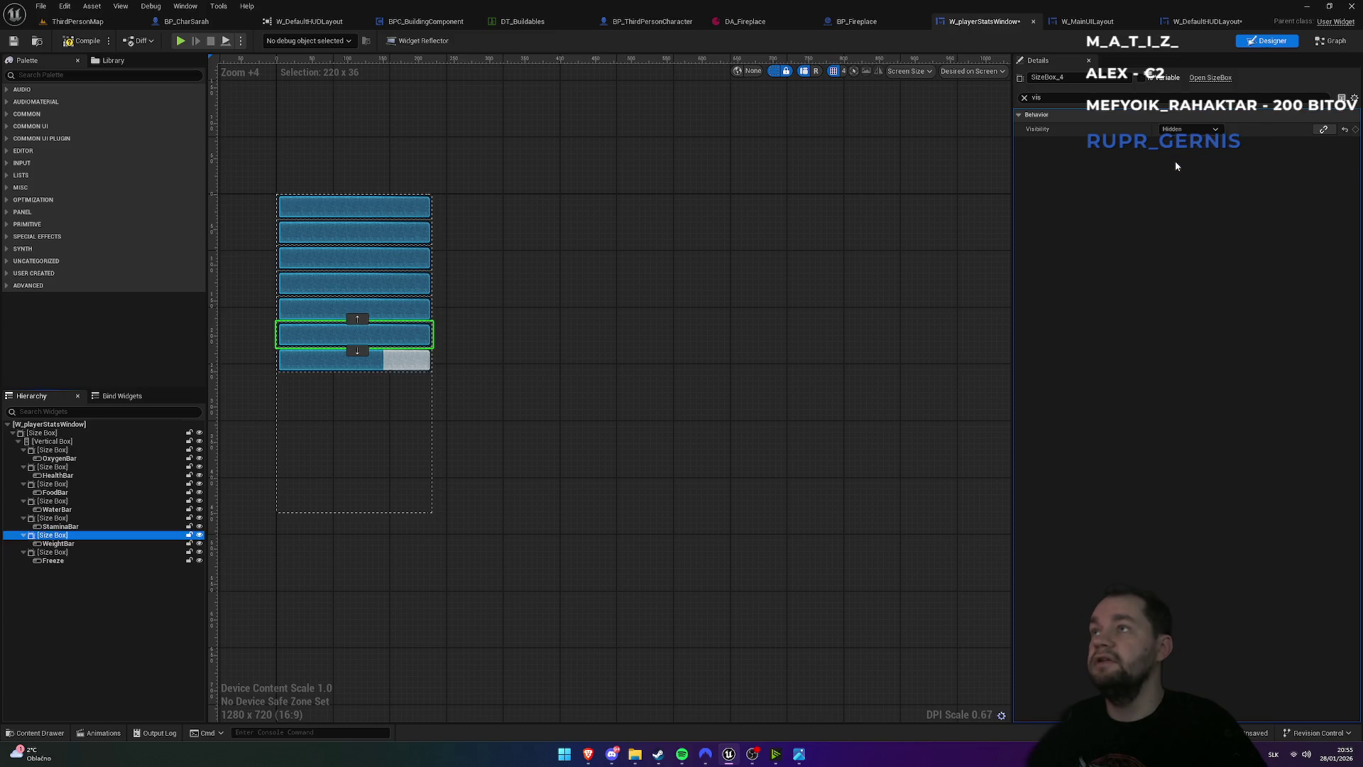
click(74, 21)
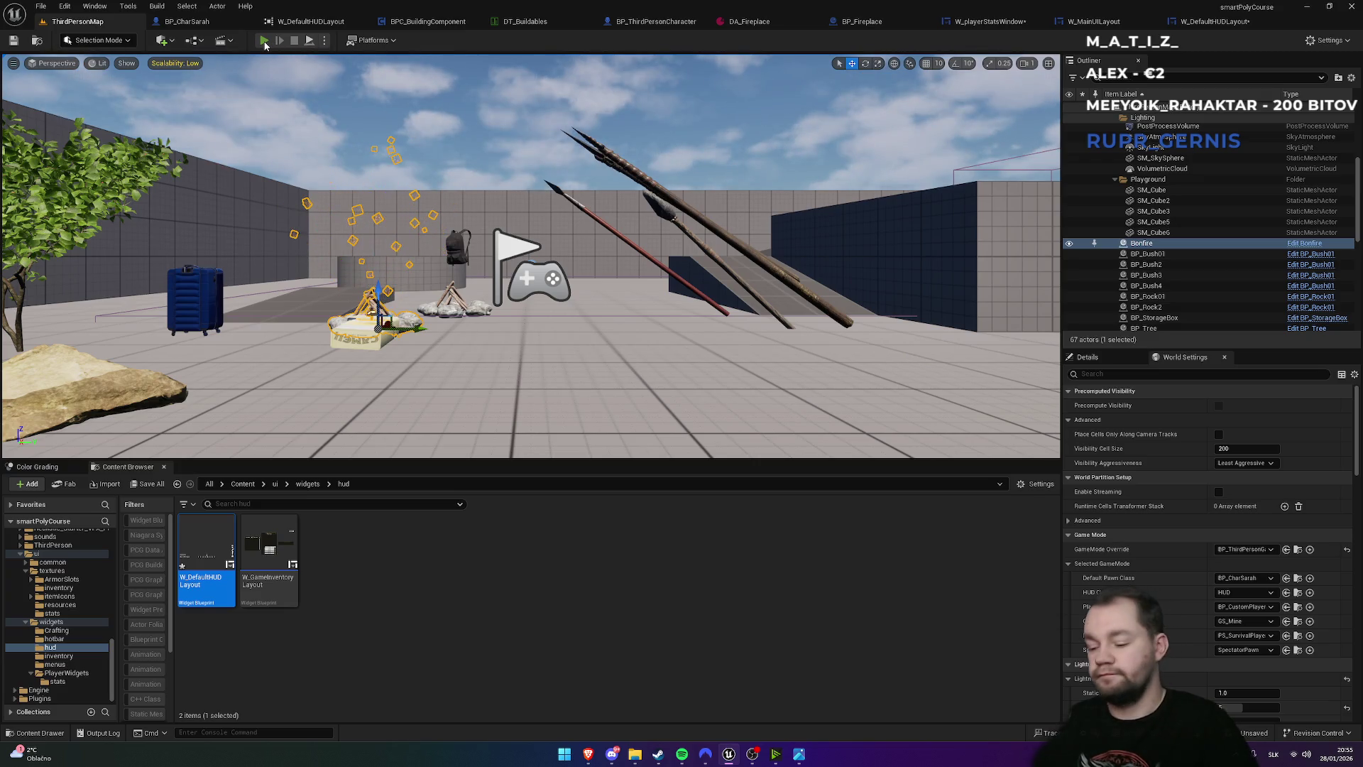
click(265, 40)
key(F11)
key(w)
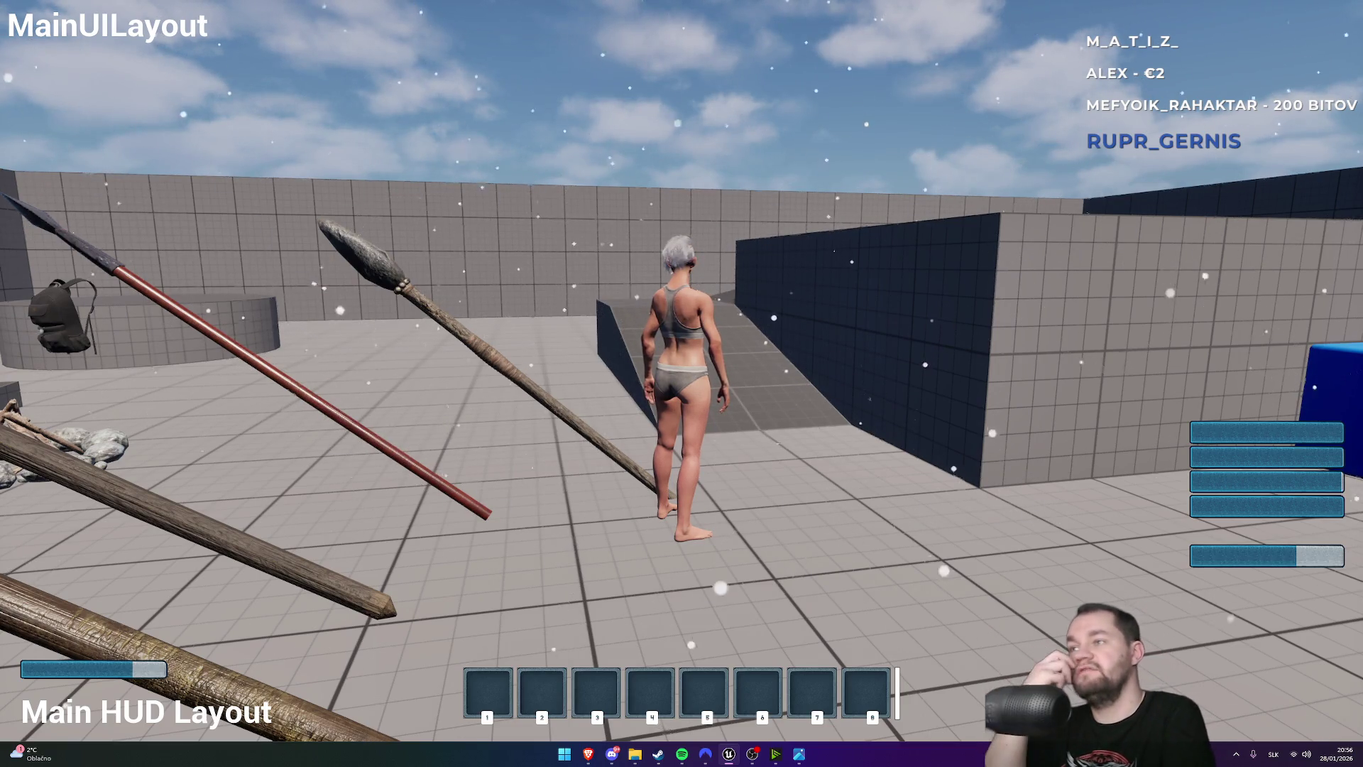
key(F11)
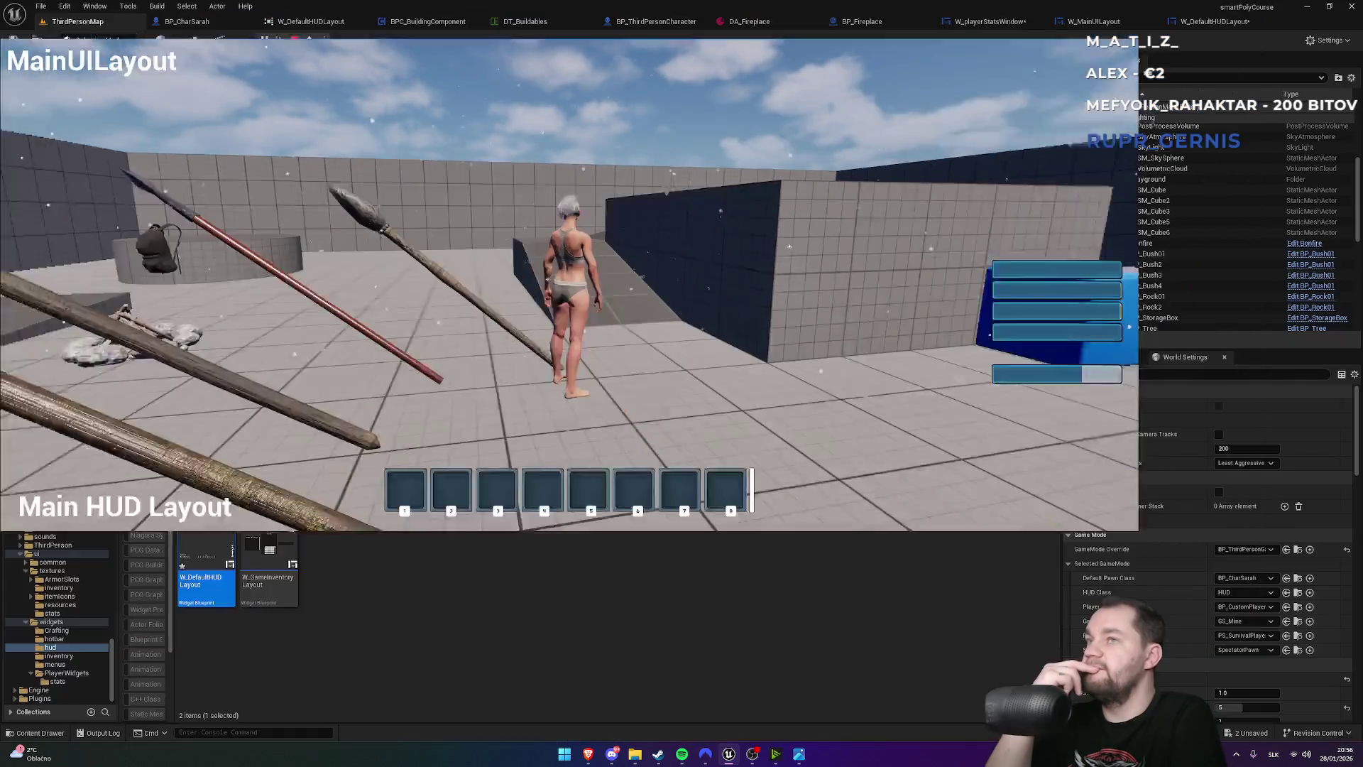
key(Escape)
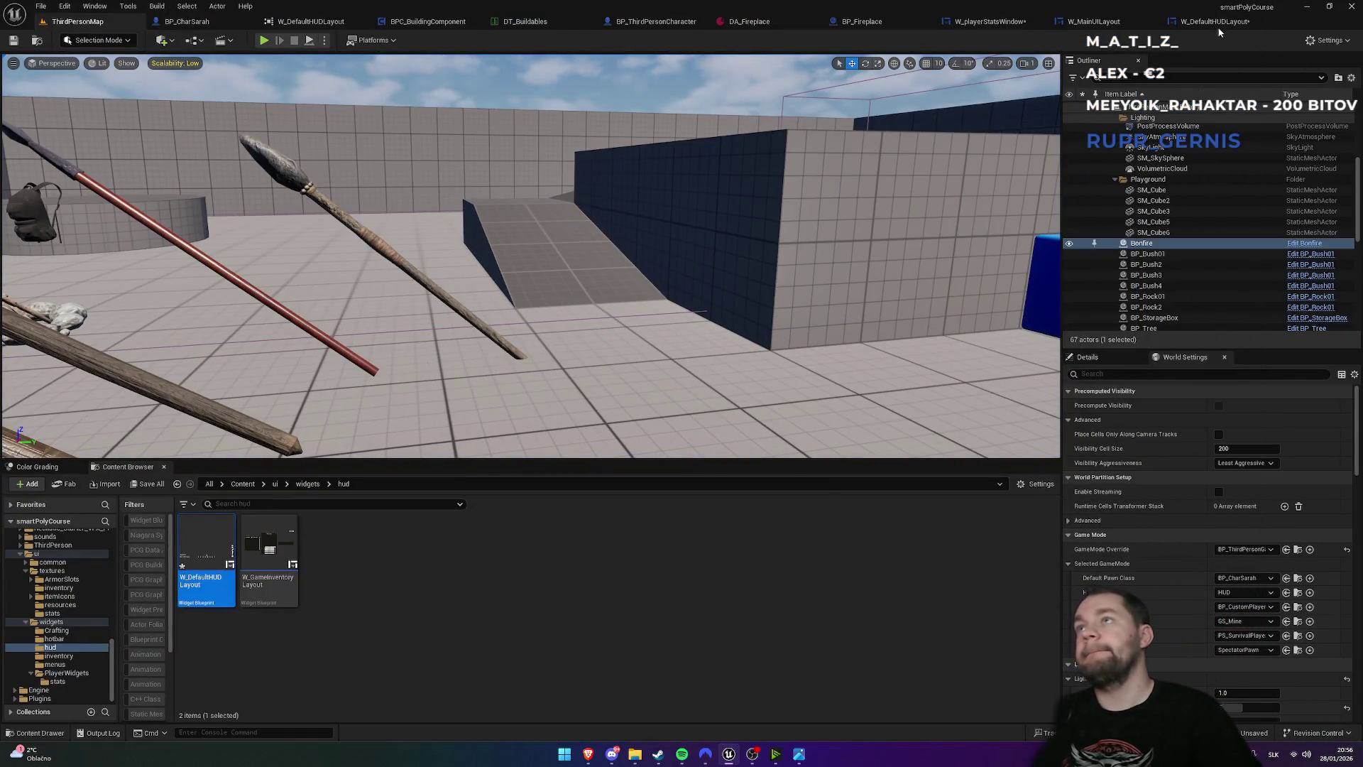
click(1216, 24)
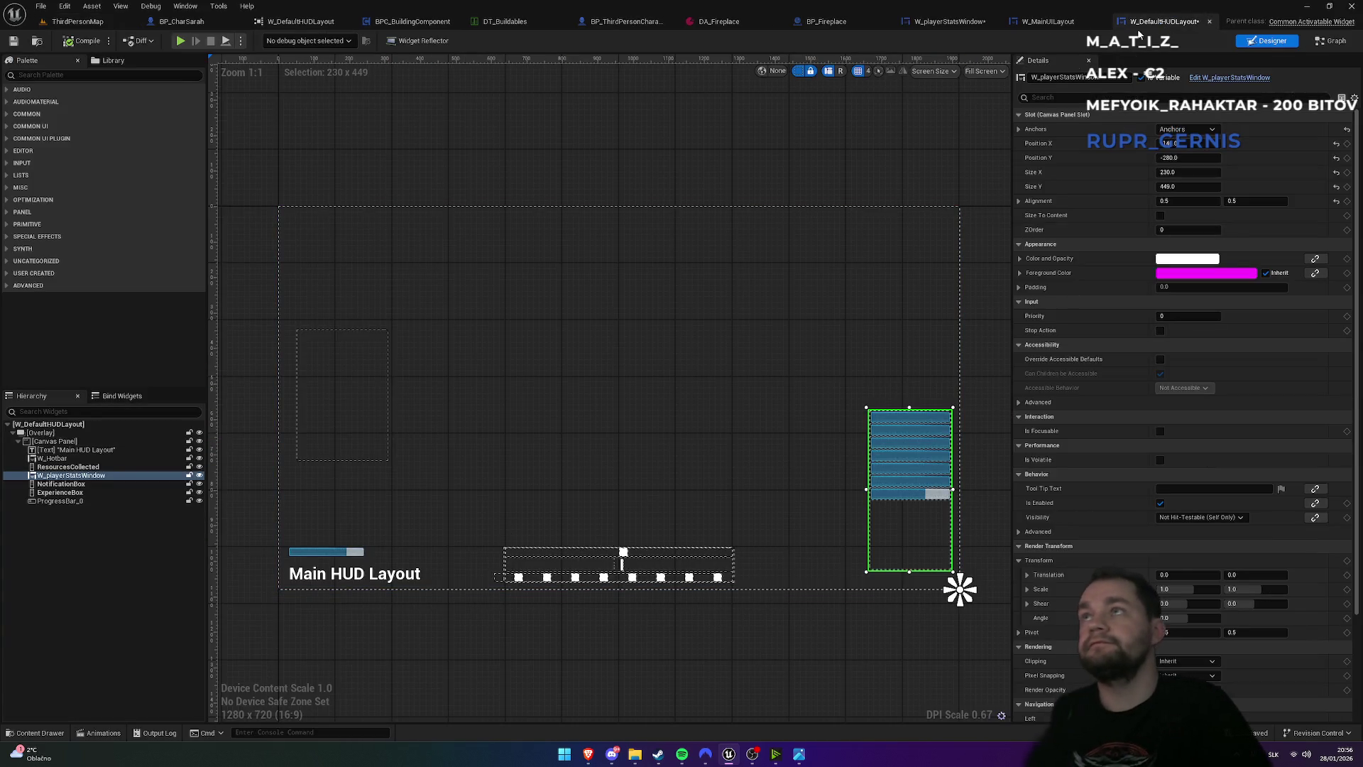
click(940, 24)
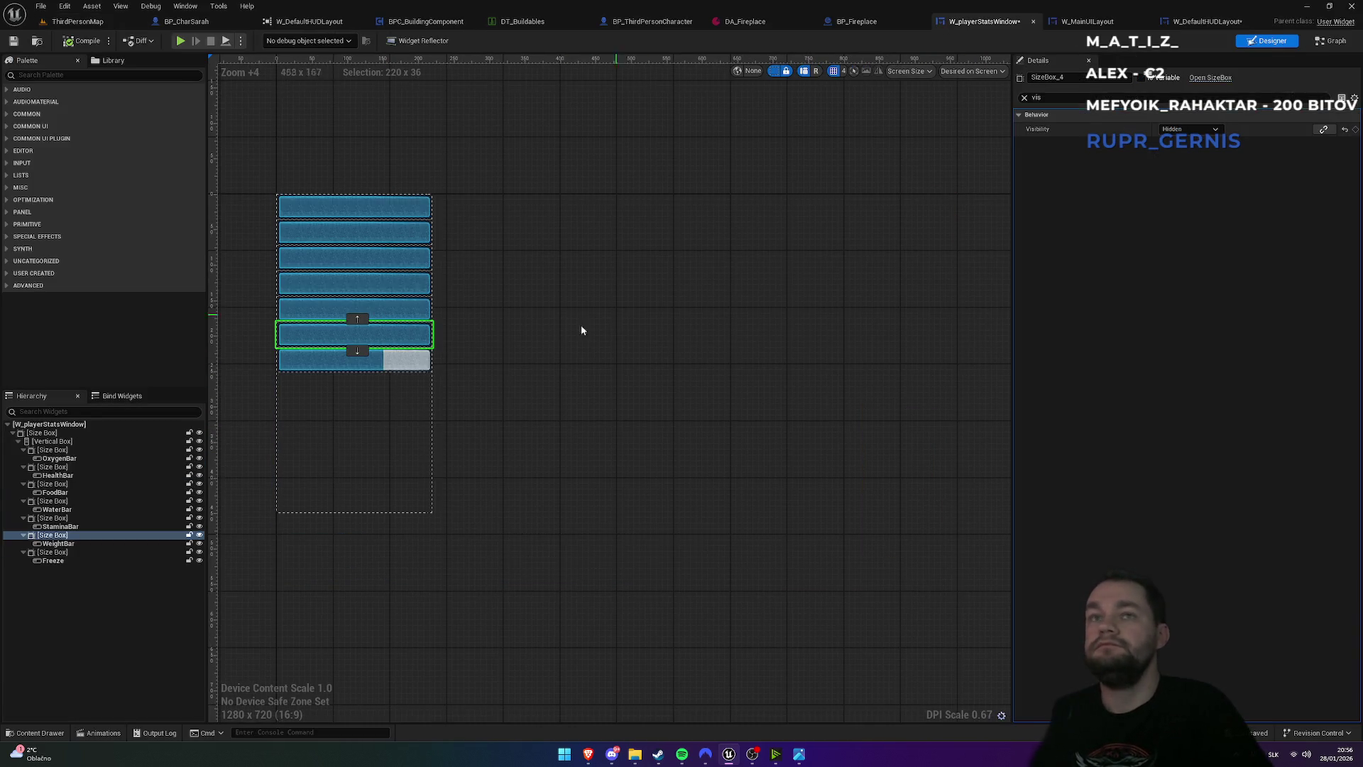
- Select the HealthBar and pick red on the colour wheel for its Fill Image Tint
click(371, 236)
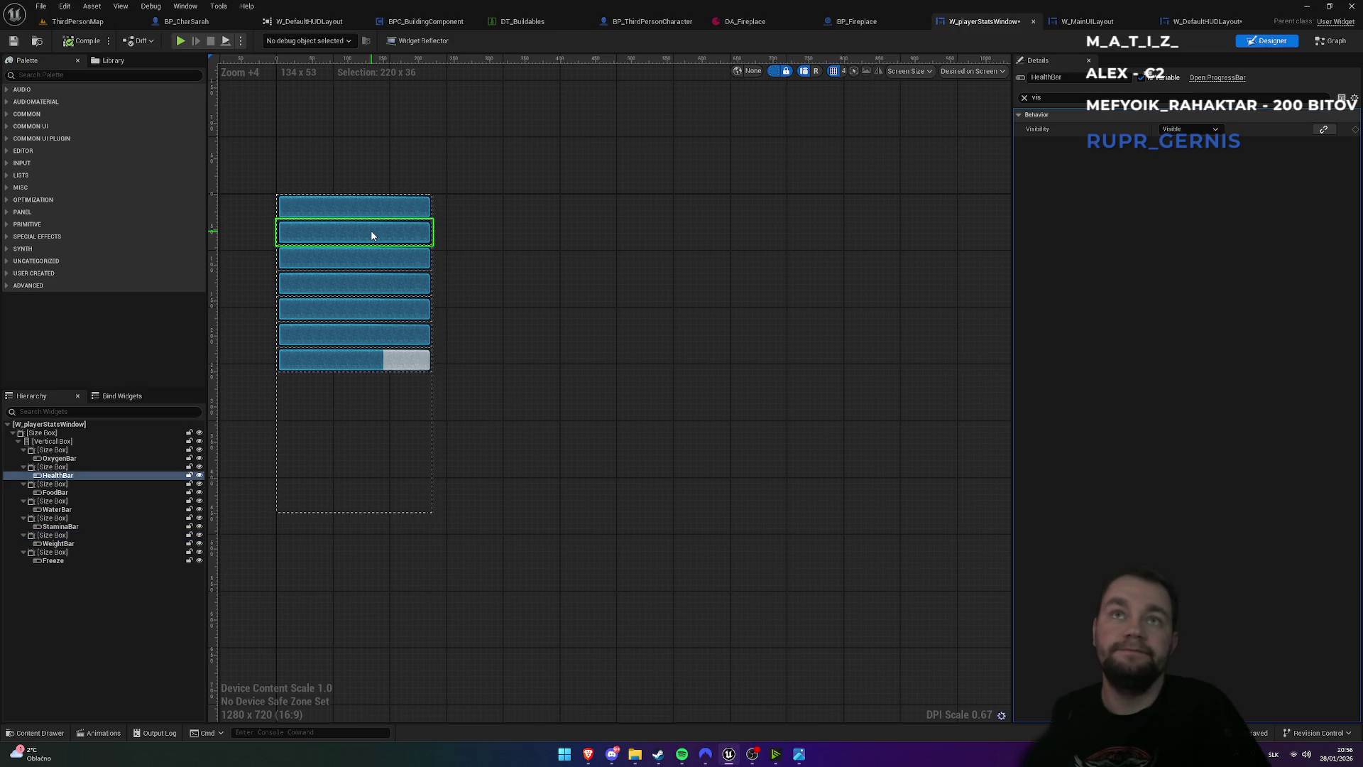
click(1023, 99)
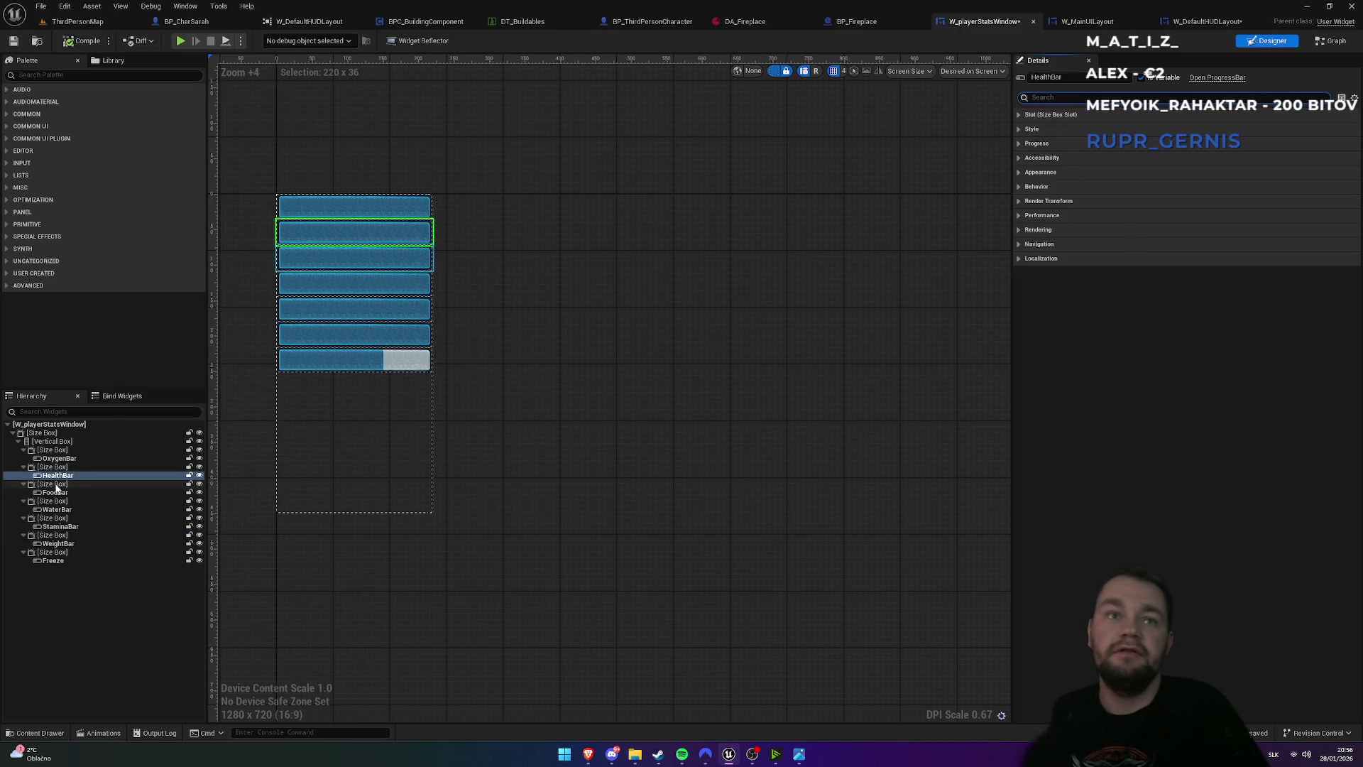
click(65, 483)
click(58, 475)
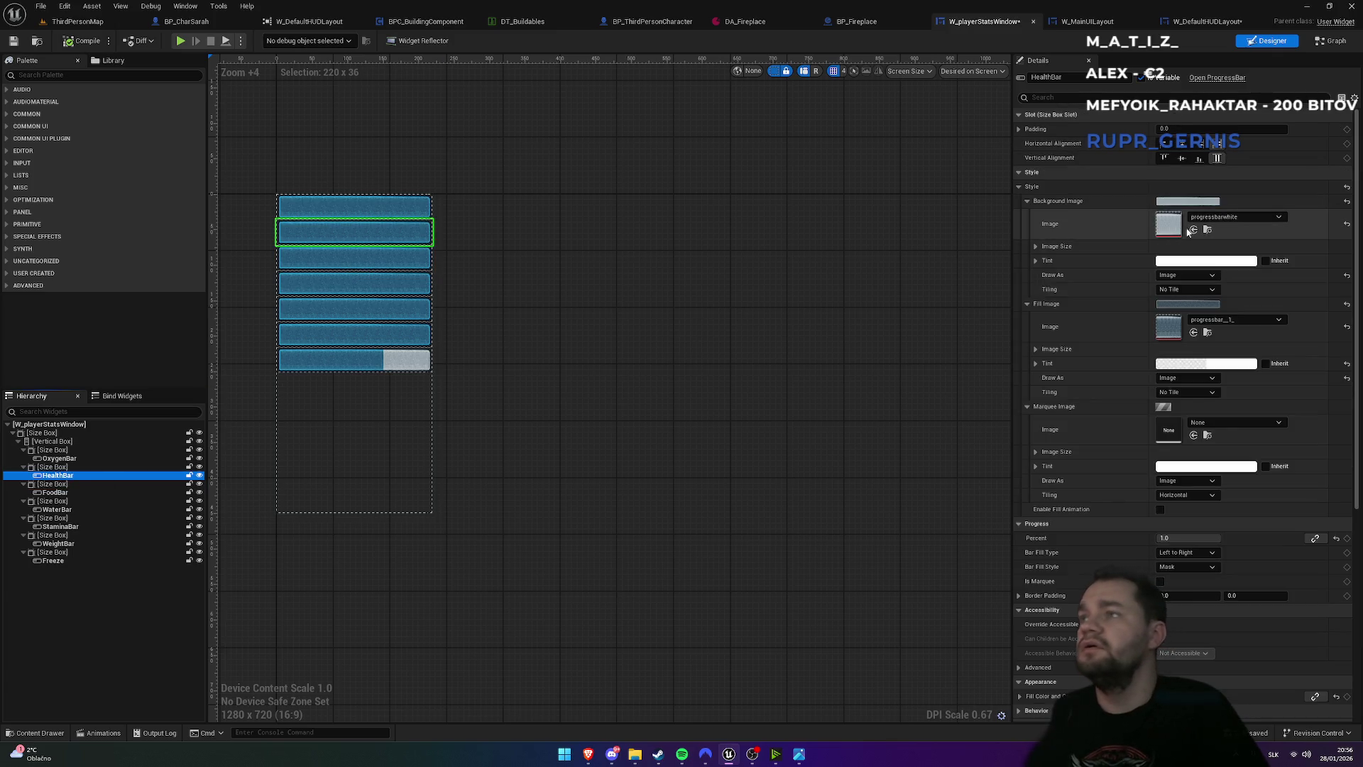
click(1180, 364)
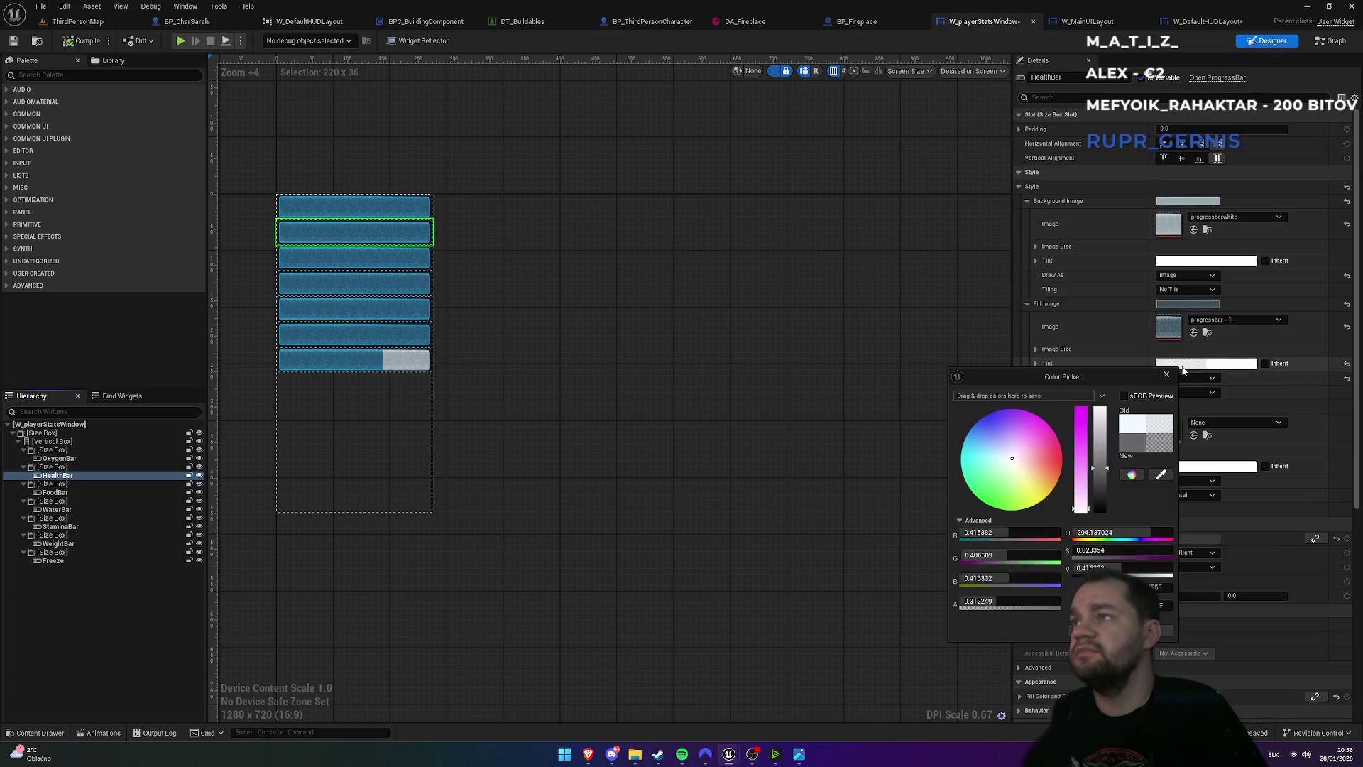
mouse_move(1048, 463)
mouse_down()
mouse_move(1105, 500)
mouse_move(1104, 486)
mouse_up()
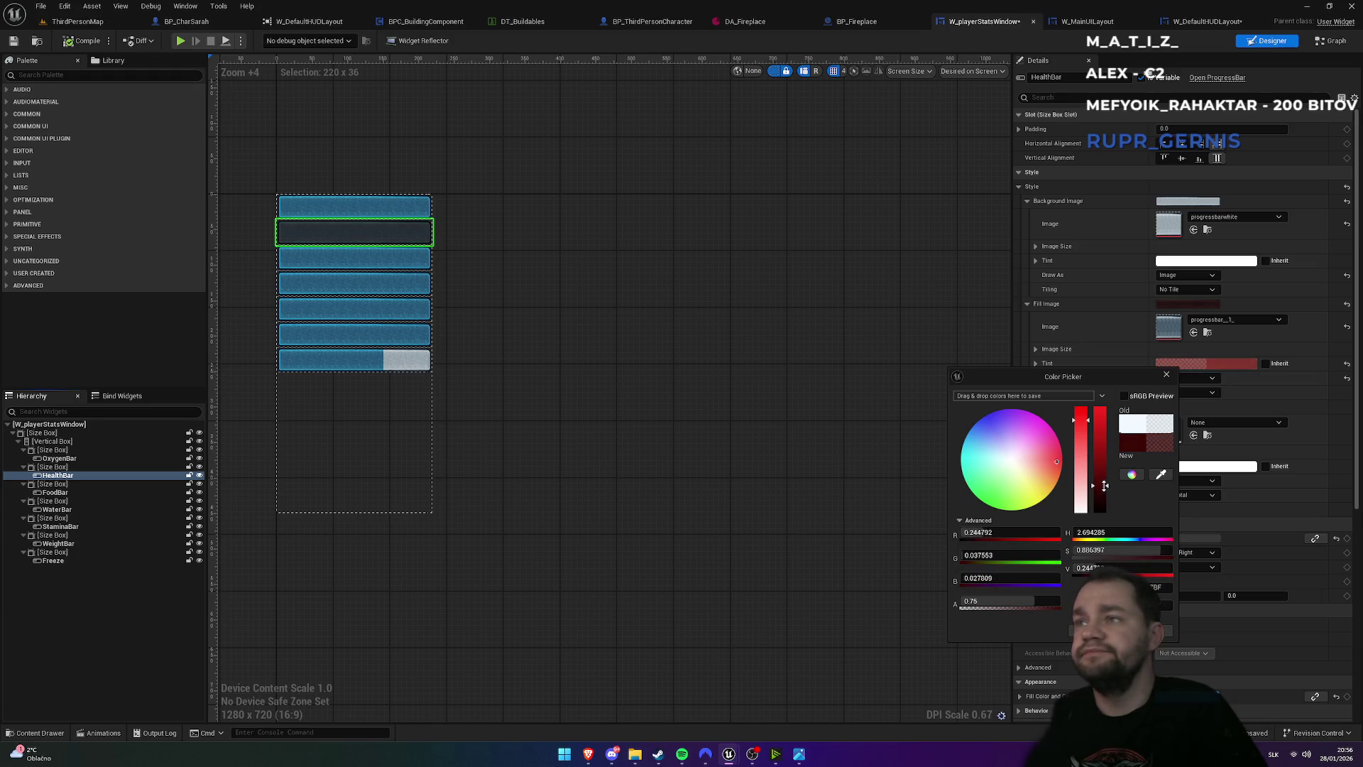
- Set the tint's Alpha to 1, raise its Value, and close the Color Picker
click(993, 602)
text(1)
key(Return)
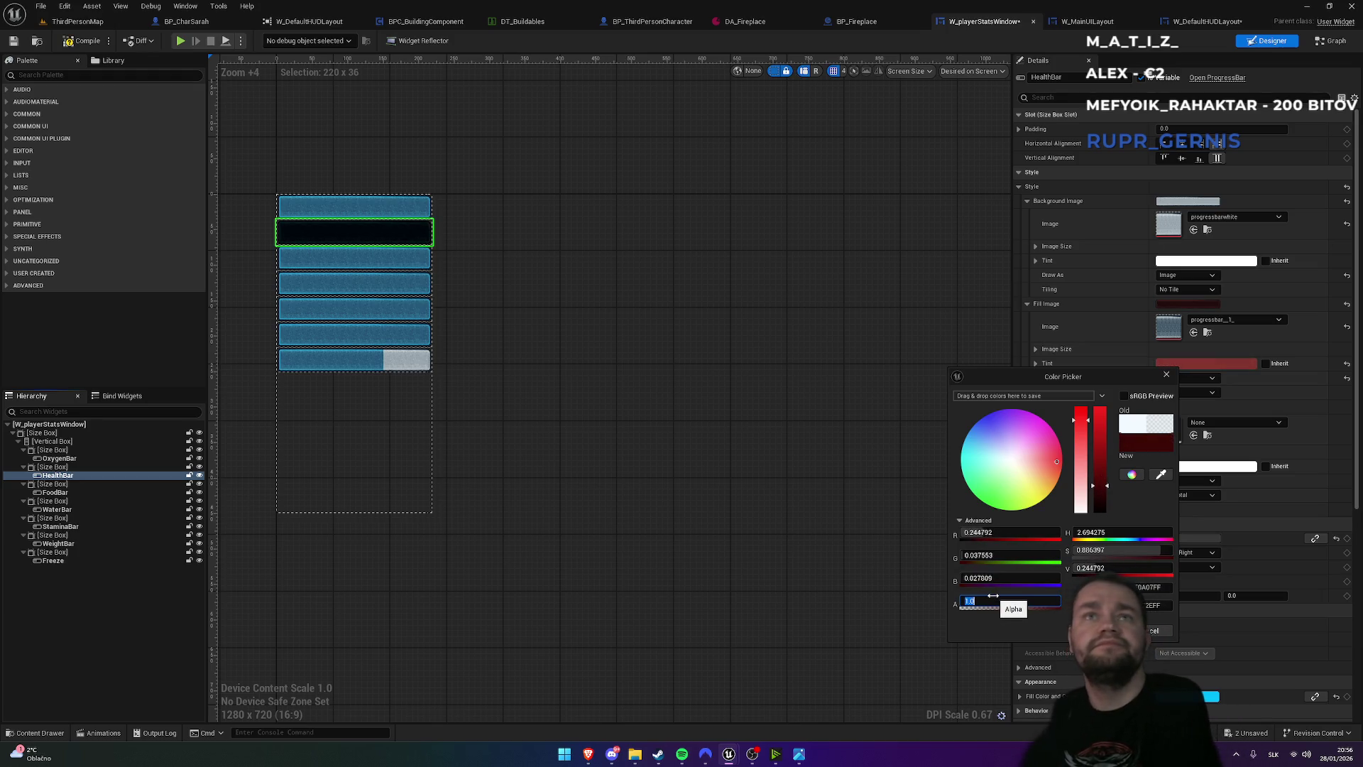
text(0)
key(Return)
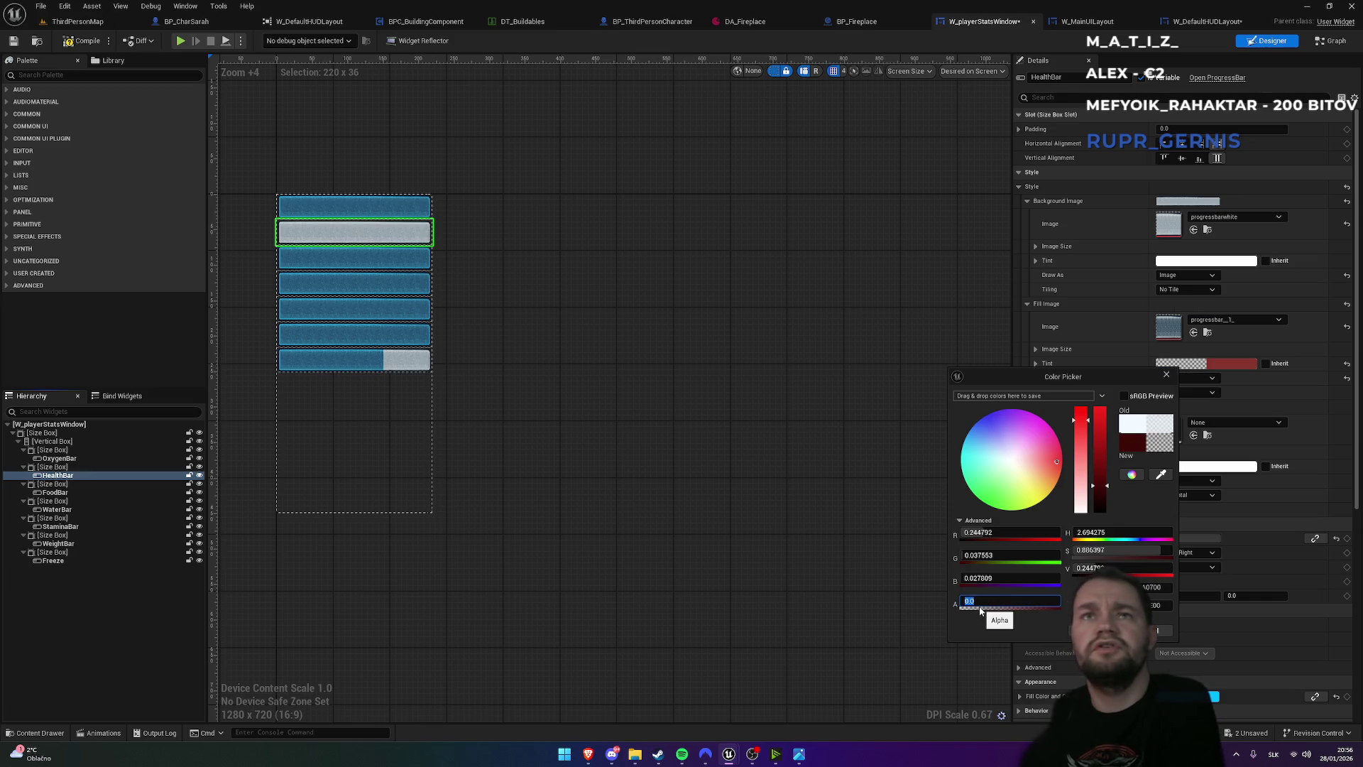
text(1)
key(Return)
drag(1098, 486, 1101, 455)
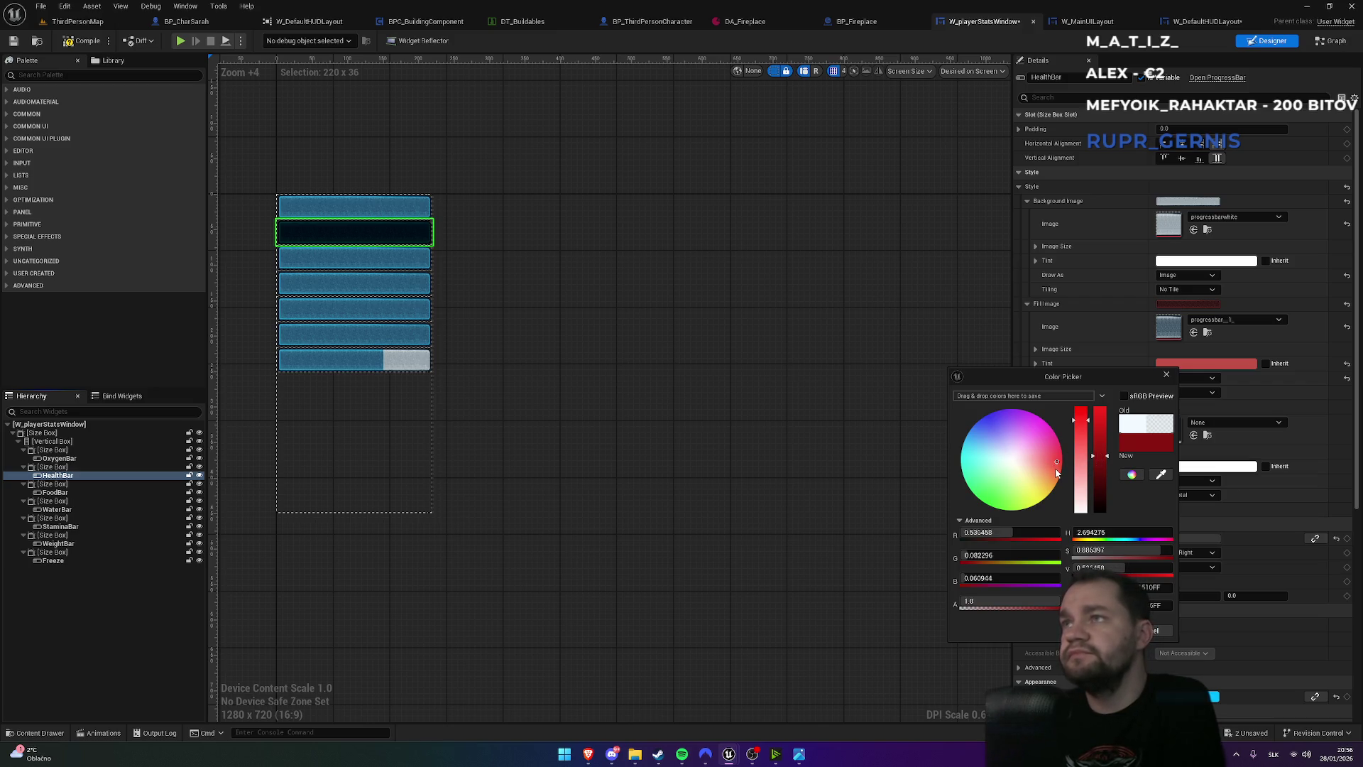
click(1109, 630)
click(460, 277)
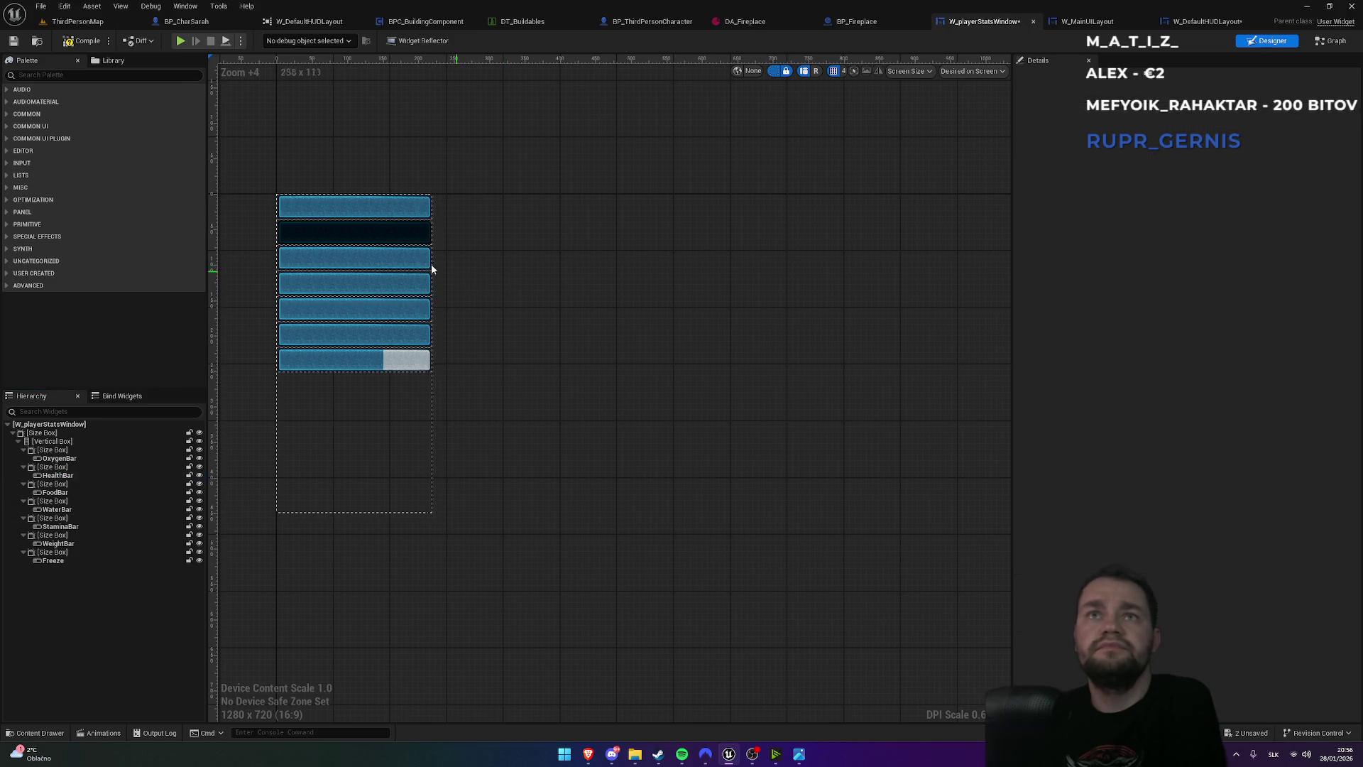
- Compile the stats widget, run a quick play test, then reopen W_playerStatsWindow
click(79, 42)
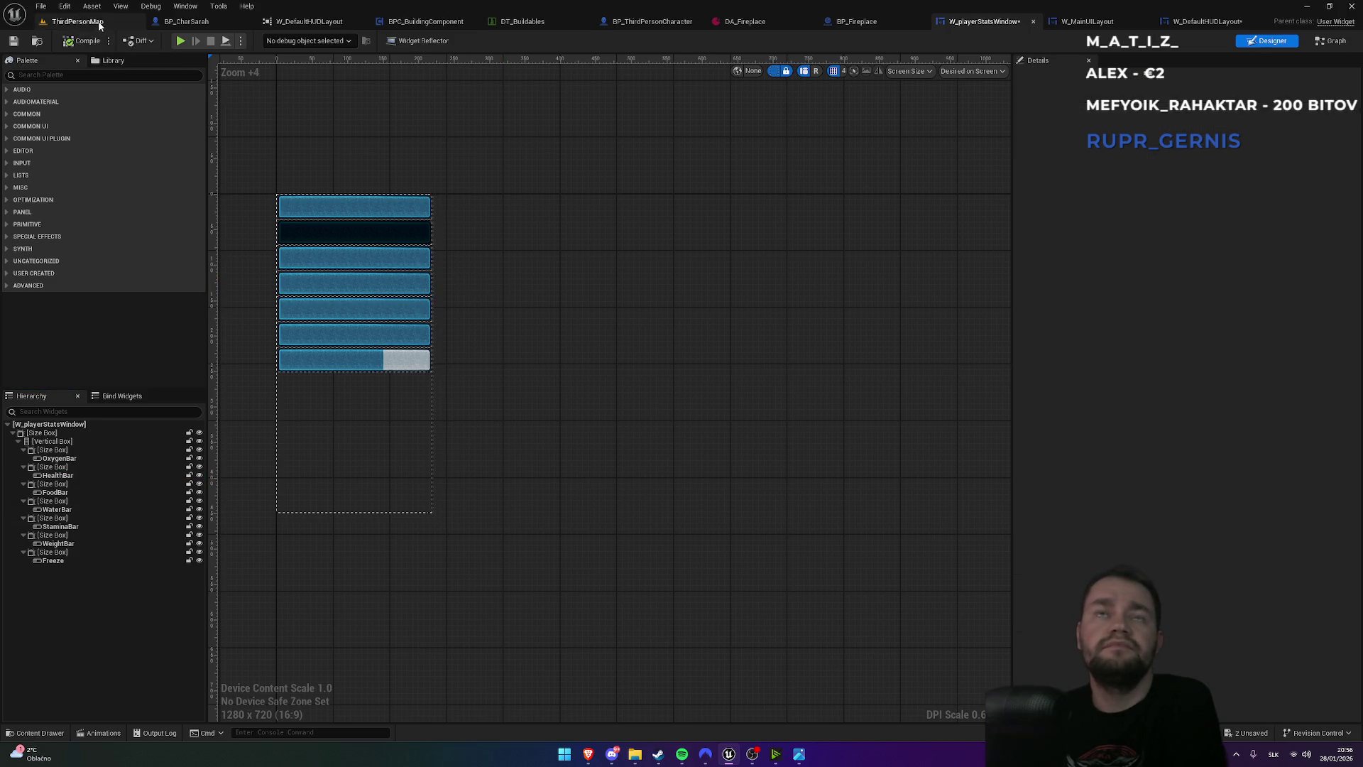
click(77, 22)
click(261, 40)
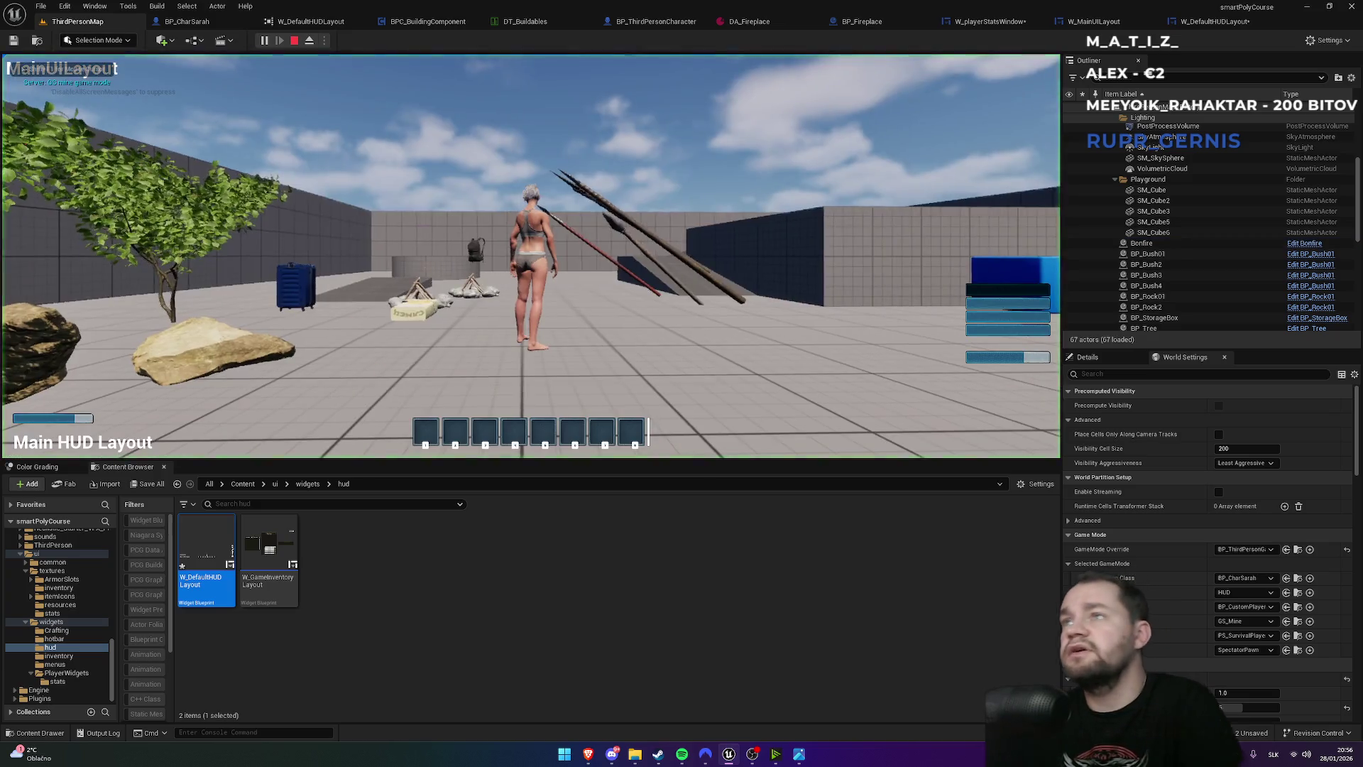
key(Escape)
click(1214, 21)
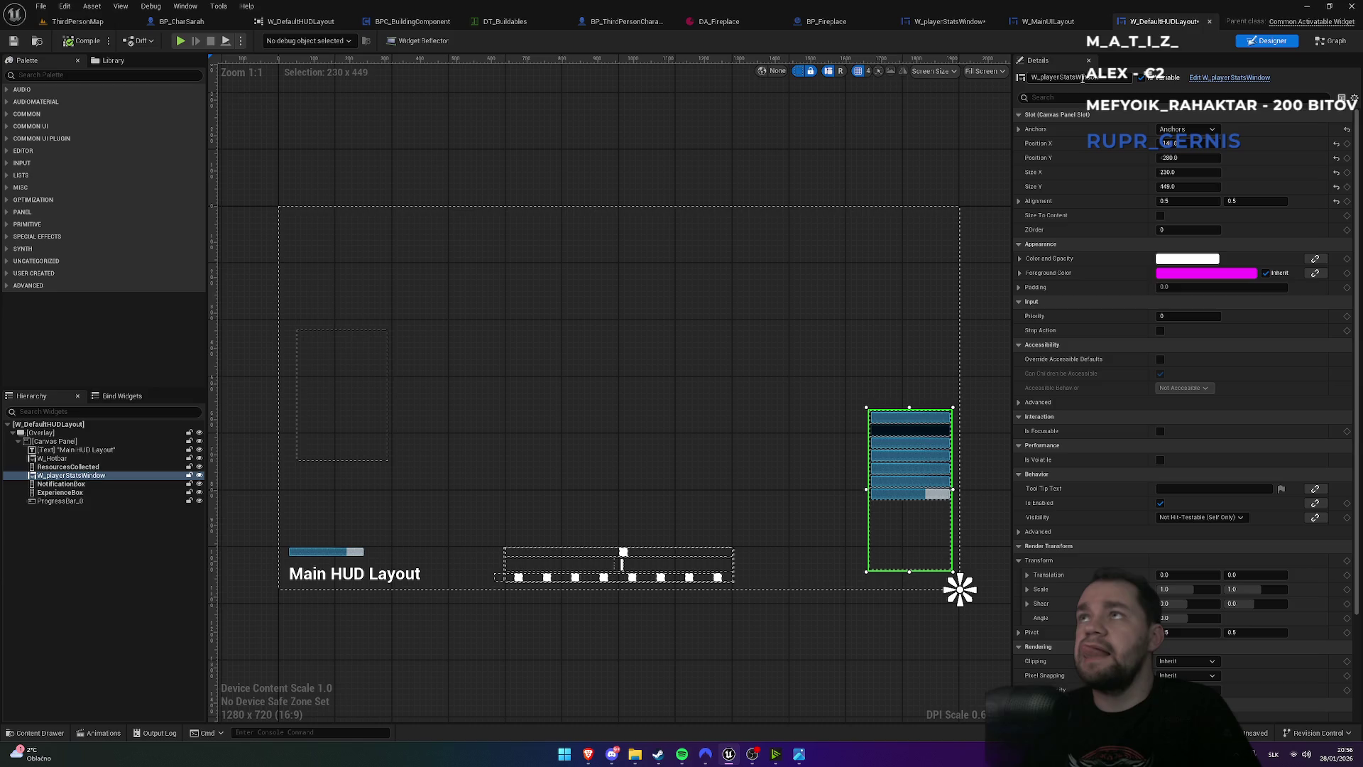
click(949, 22)
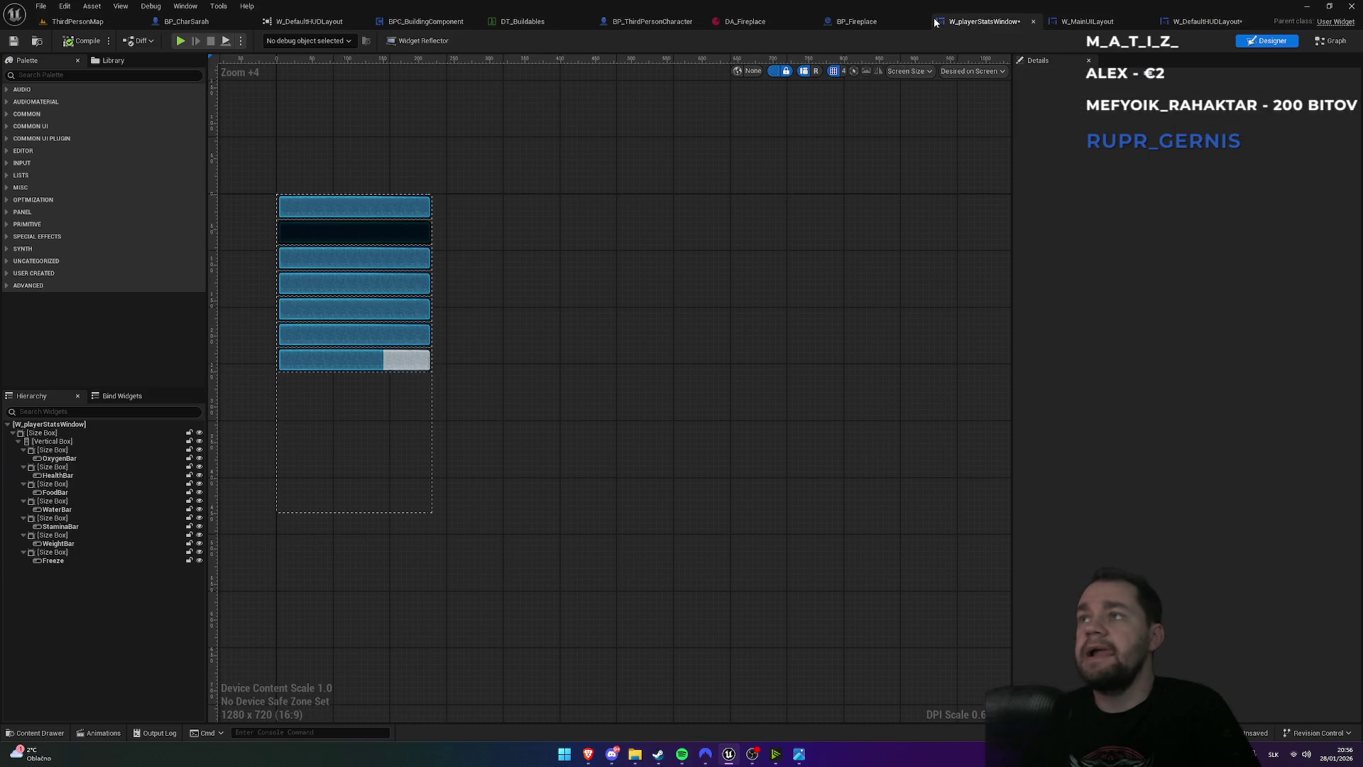
- Select the HealthBar, keep its fill image untiled, and drag Percent below 1.0
click(344, 233)
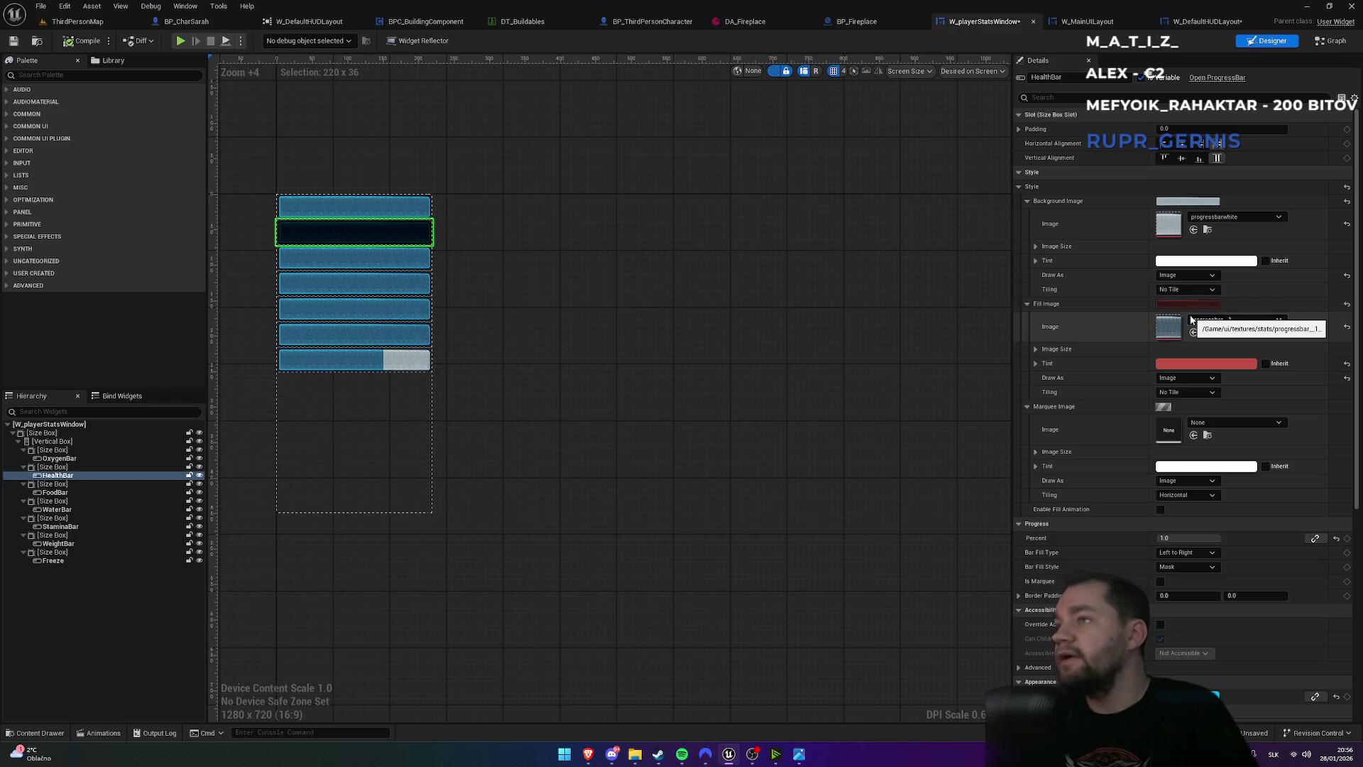
click(1179, 392)
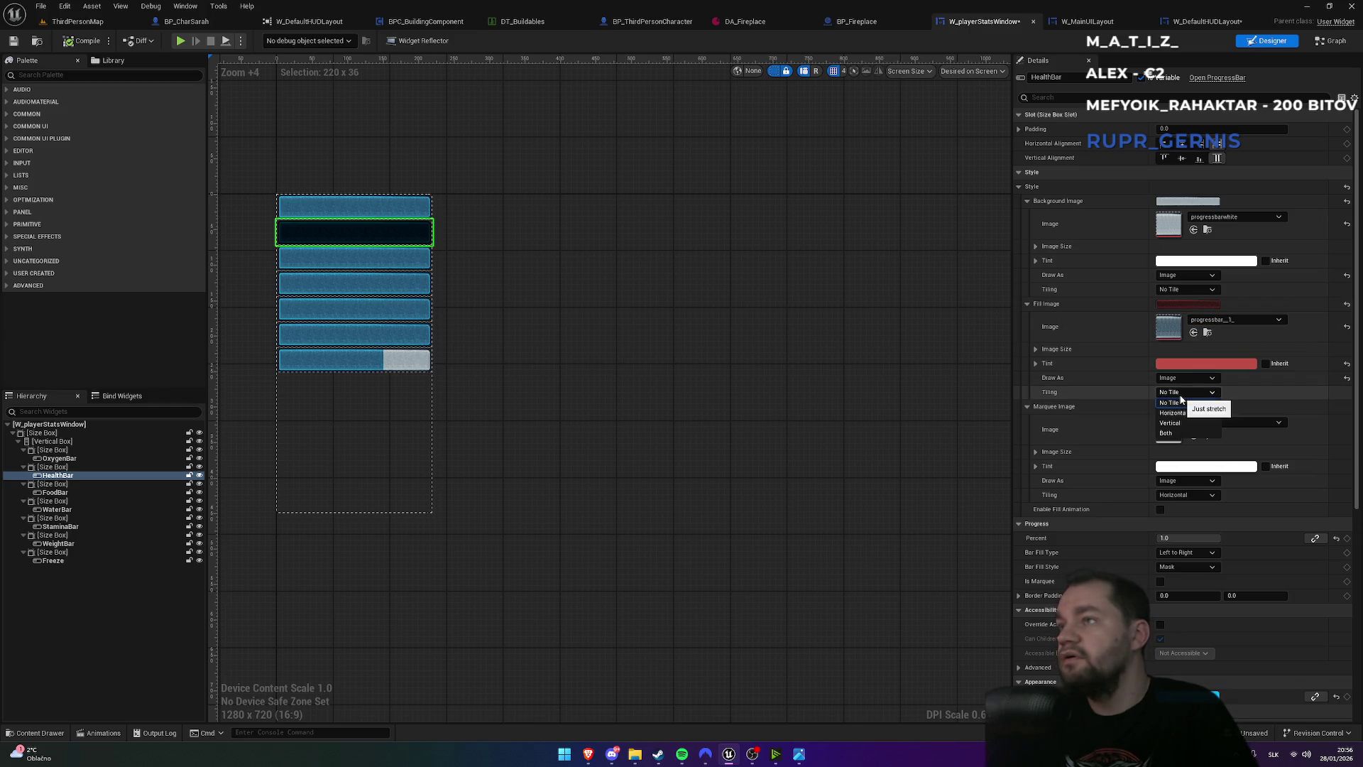
click(1182, 403)
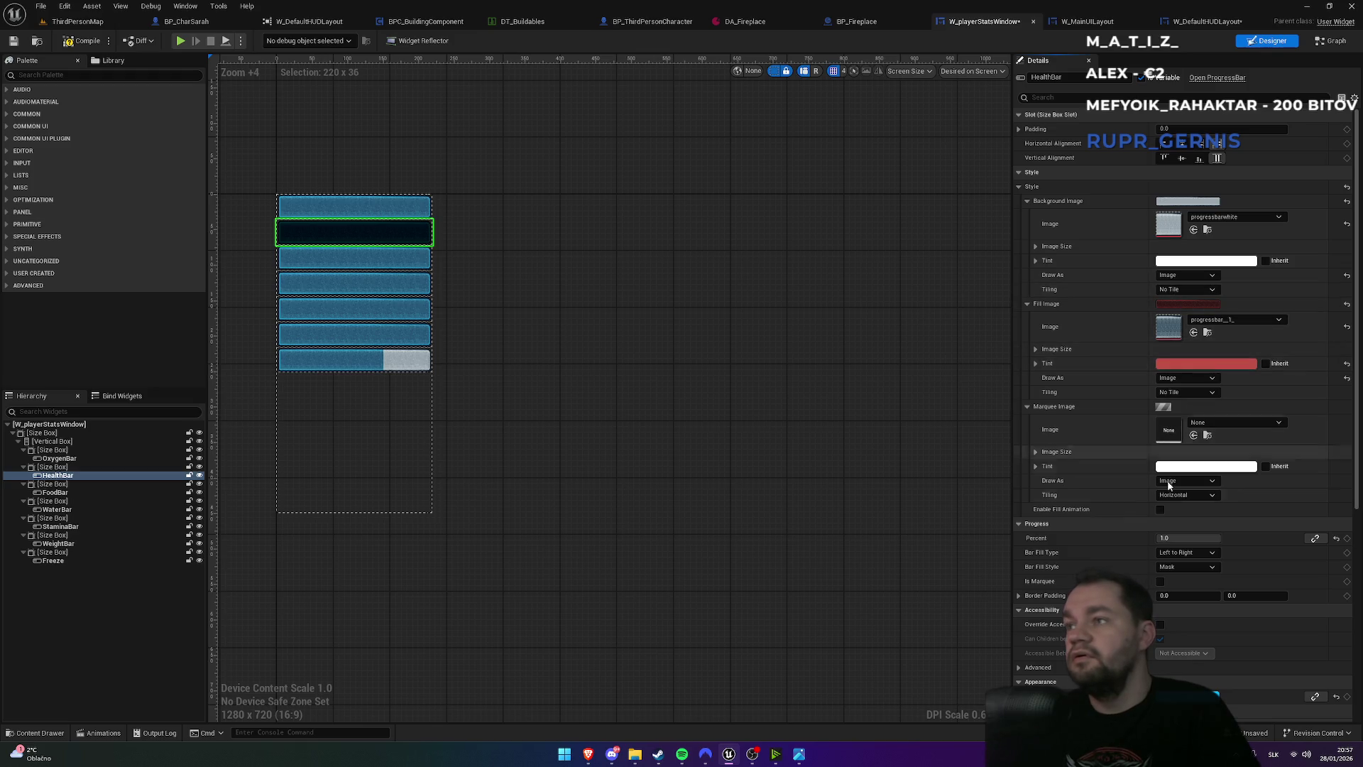
mouse_move(1187, 537)
mouse_down()
mouse_move(1175, 537)
mouse_move(1221, 537)
mouse_up()
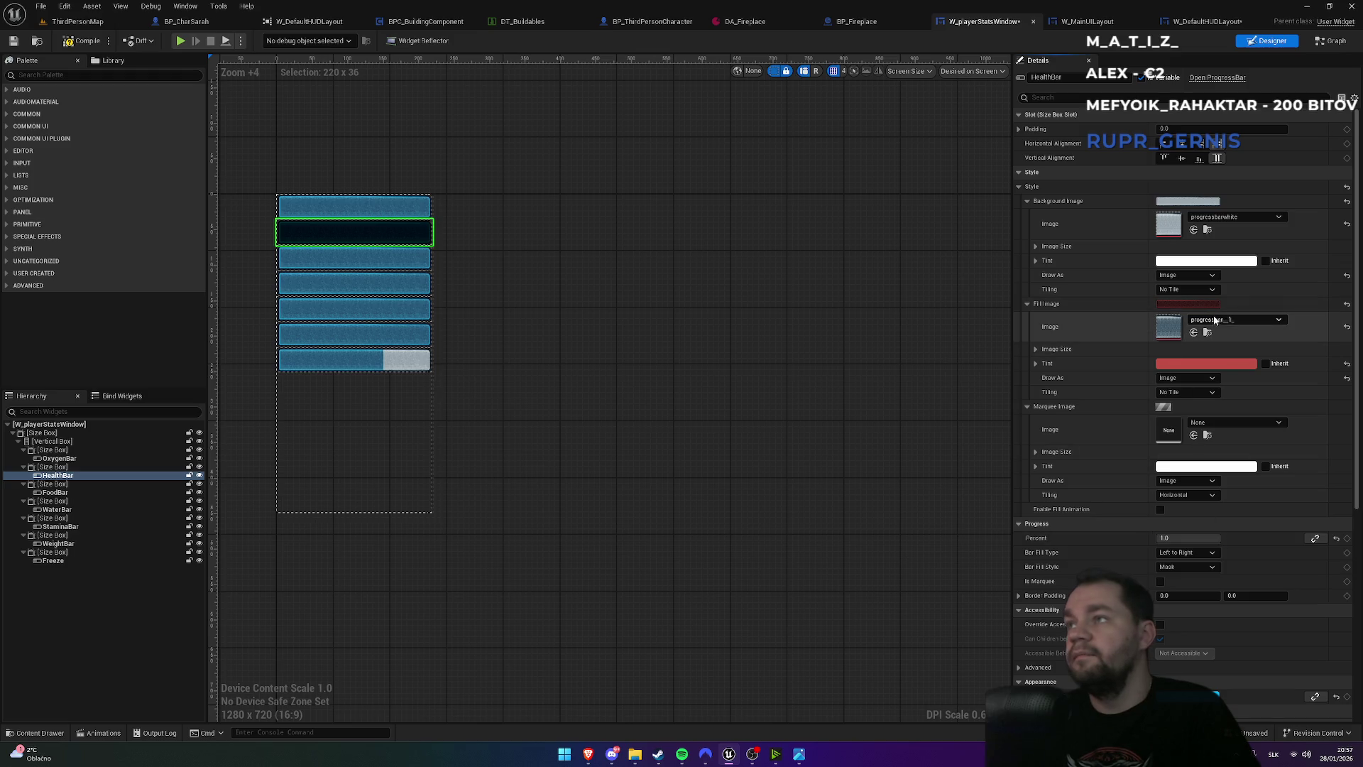
- Brighten the red Fill Image Tint, clear the fill texture, and set Percent to about 0.76
click(1206, 363)
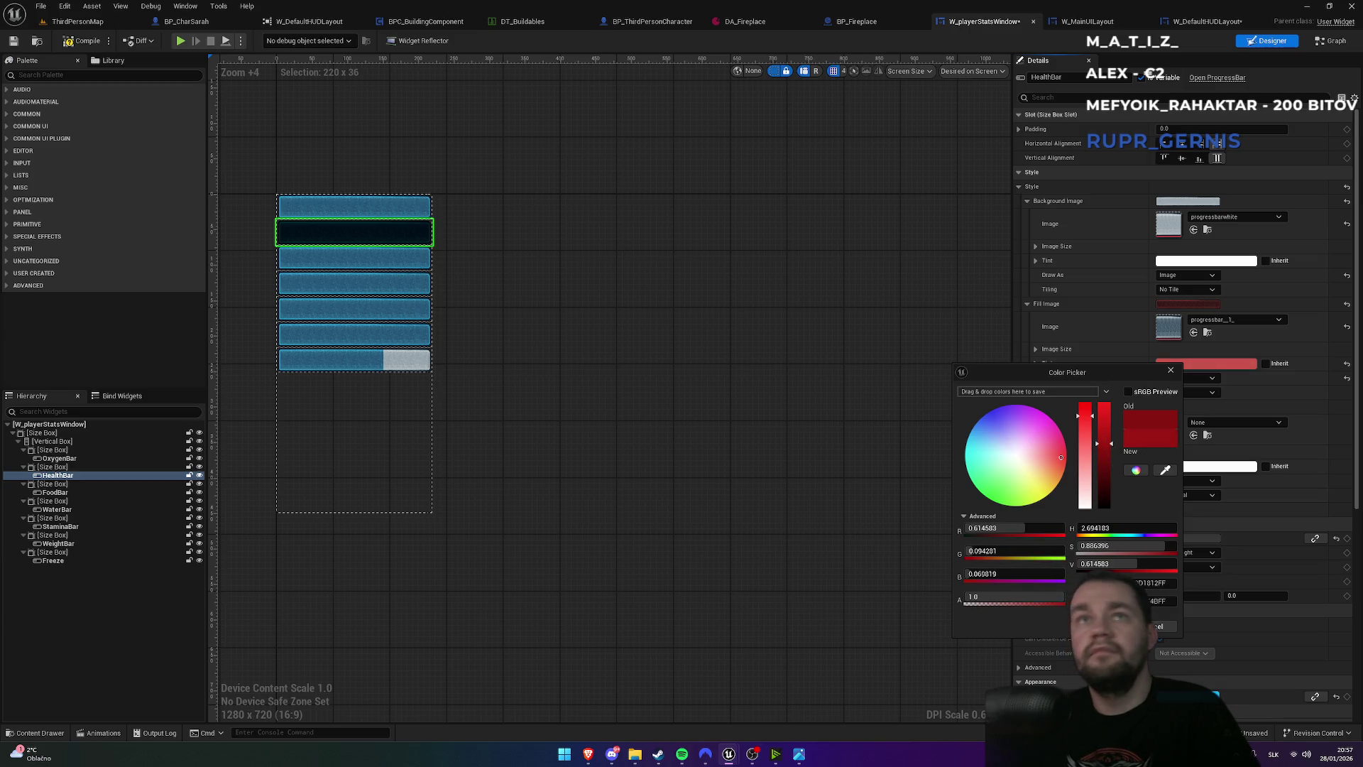
mouse_move(1104, 443)
mouse_down()
mouse_move(1084, 390)
mouse_move(1086, 438)
mouse_move(1091, 420)
mouse_up()
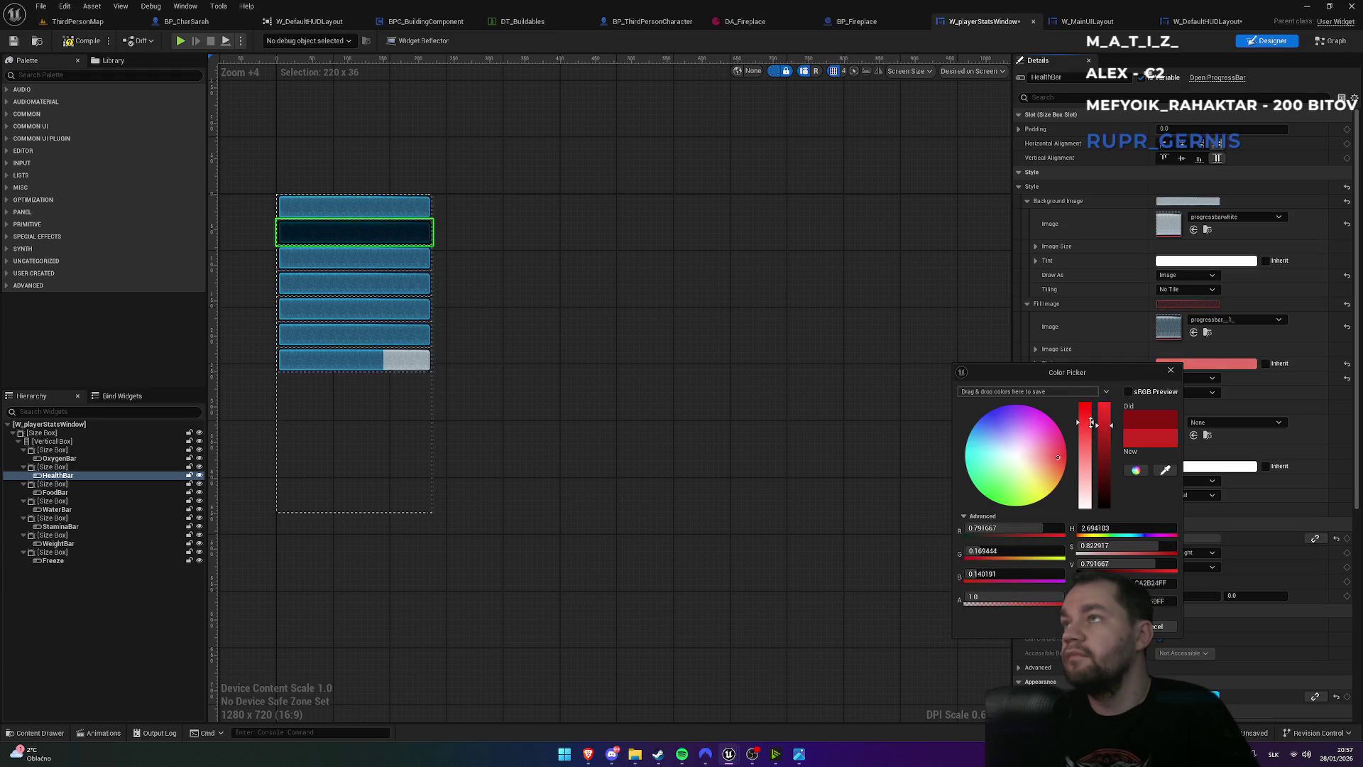
click(1120, 626)
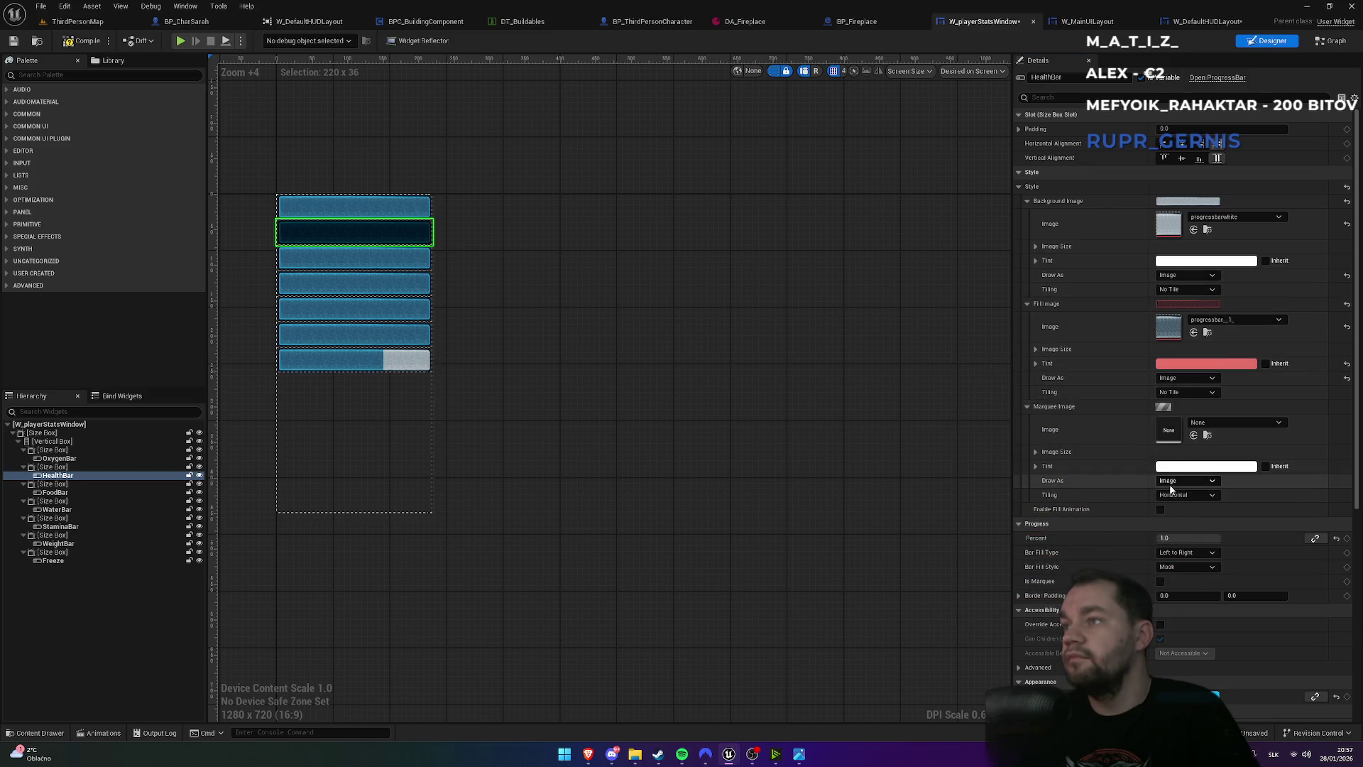
drag(1189, 537, 1166, 538)
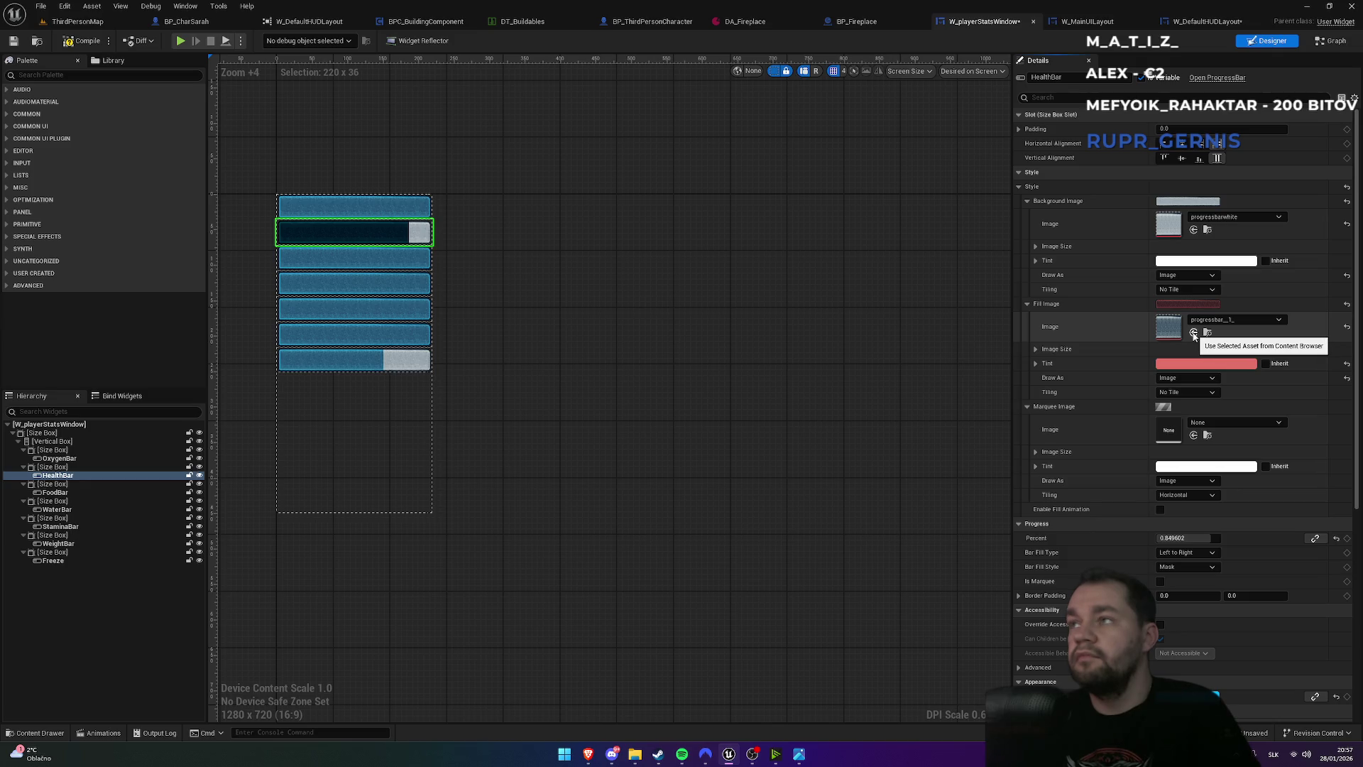
click(1348, 328)
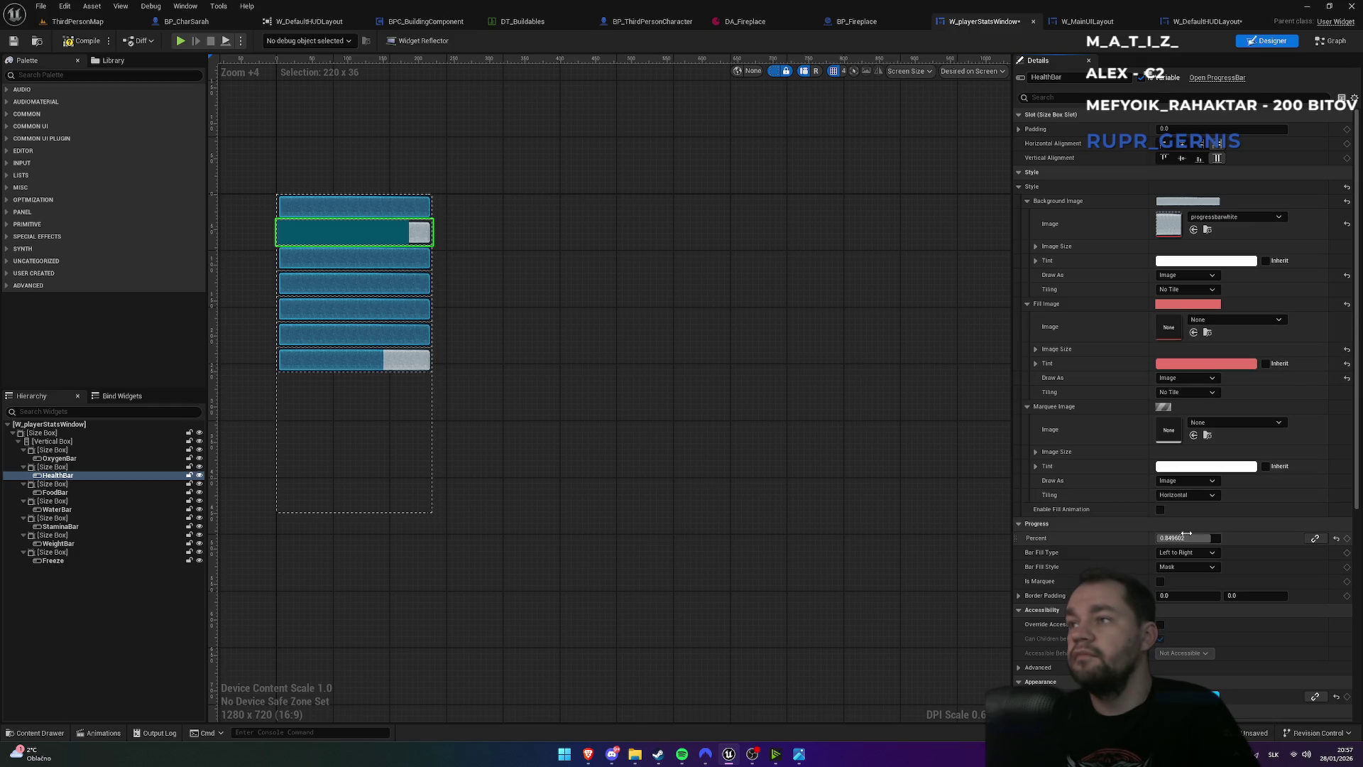
drag(1187, 537, 1168, 537)
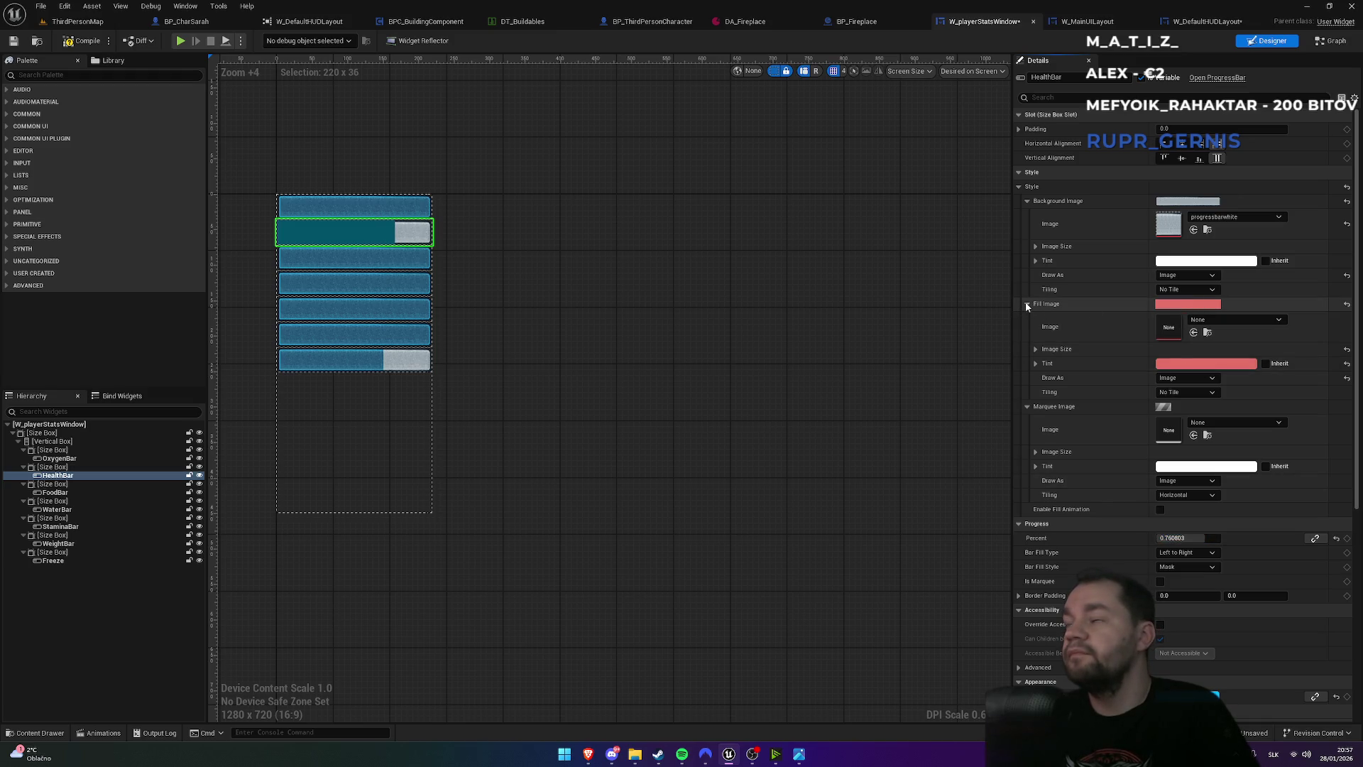
- Tint the HealthBar's background image salmon red
click(1190, 261)
mouse_move(1067, 355)
mouse_down()
mouse_move(1023, 363)
mouse_move(1056, 362)
mouse_move(1087, 318)
mouse_up()
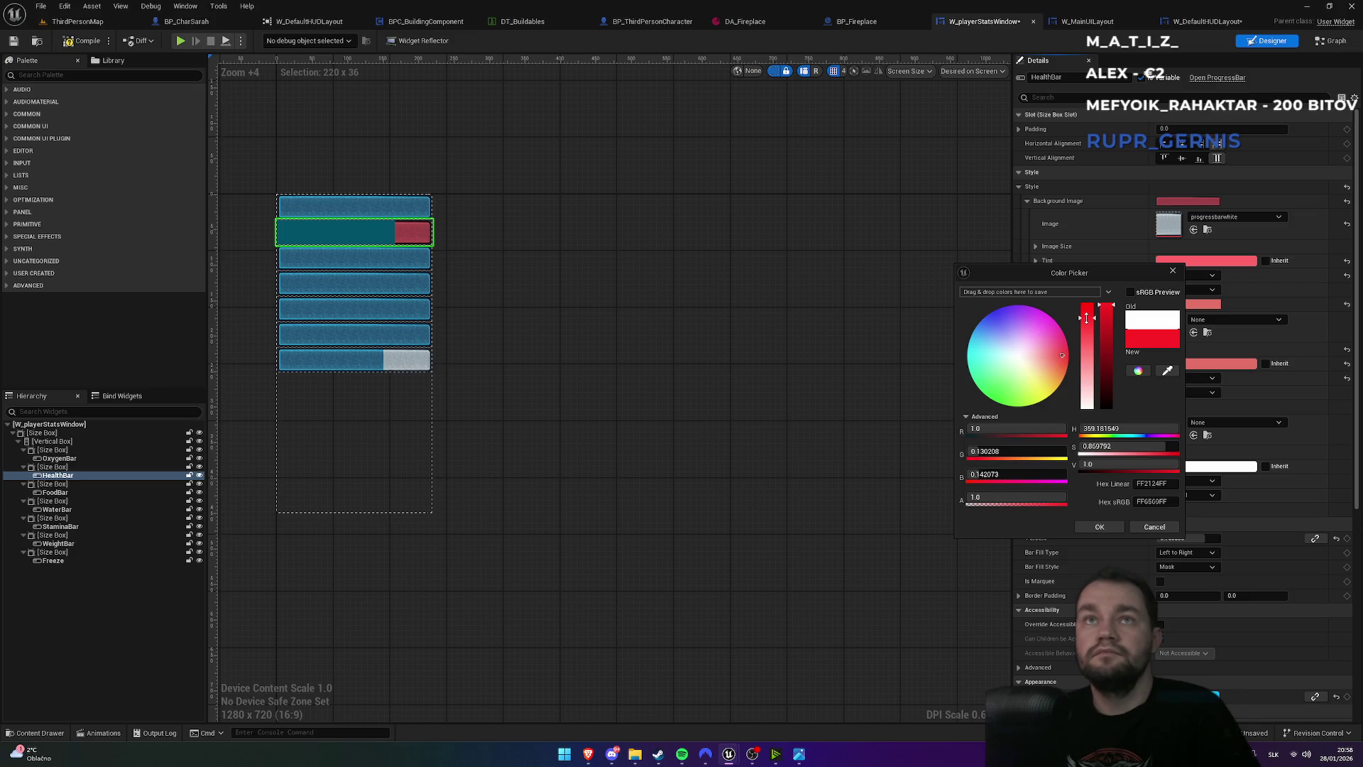
click(1099, 526)
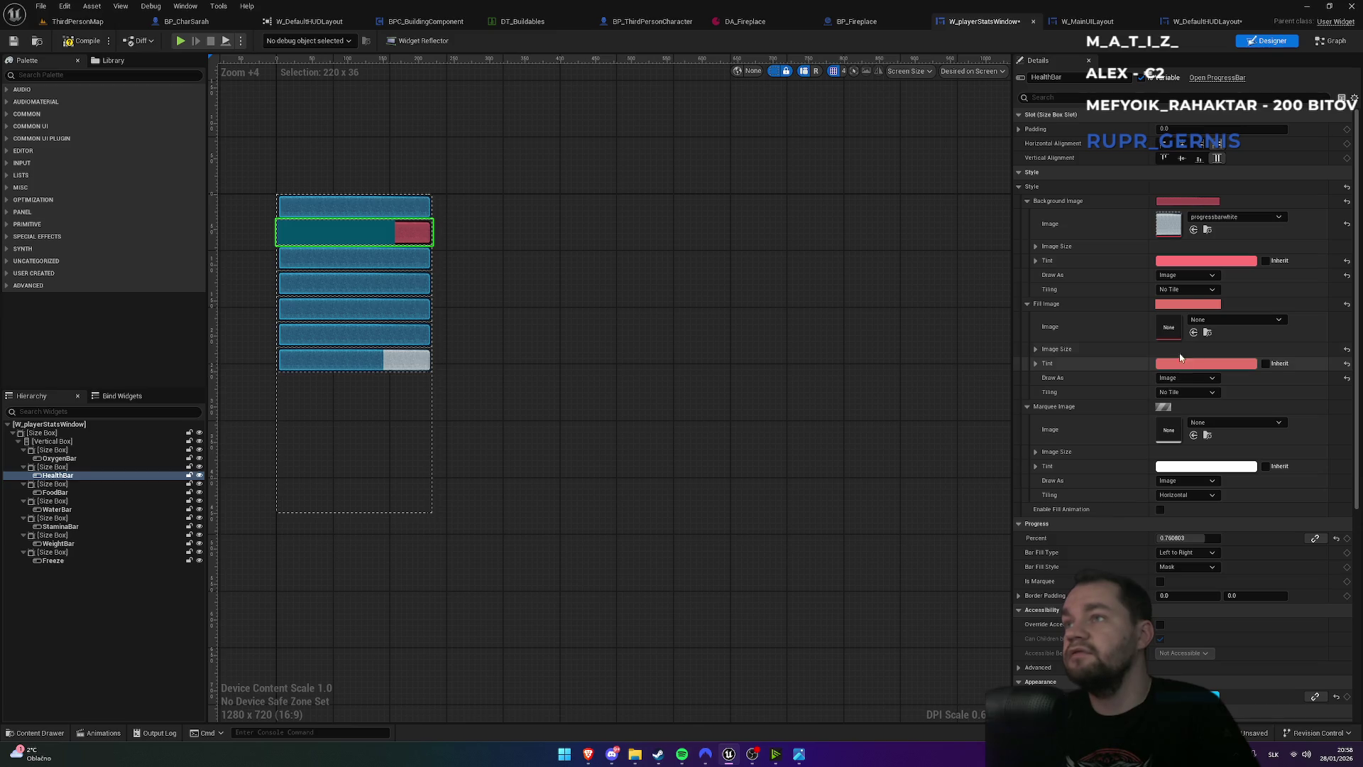
- Set the fill image to the progressbarwhite texture and compile the widget
click(1203, 320)
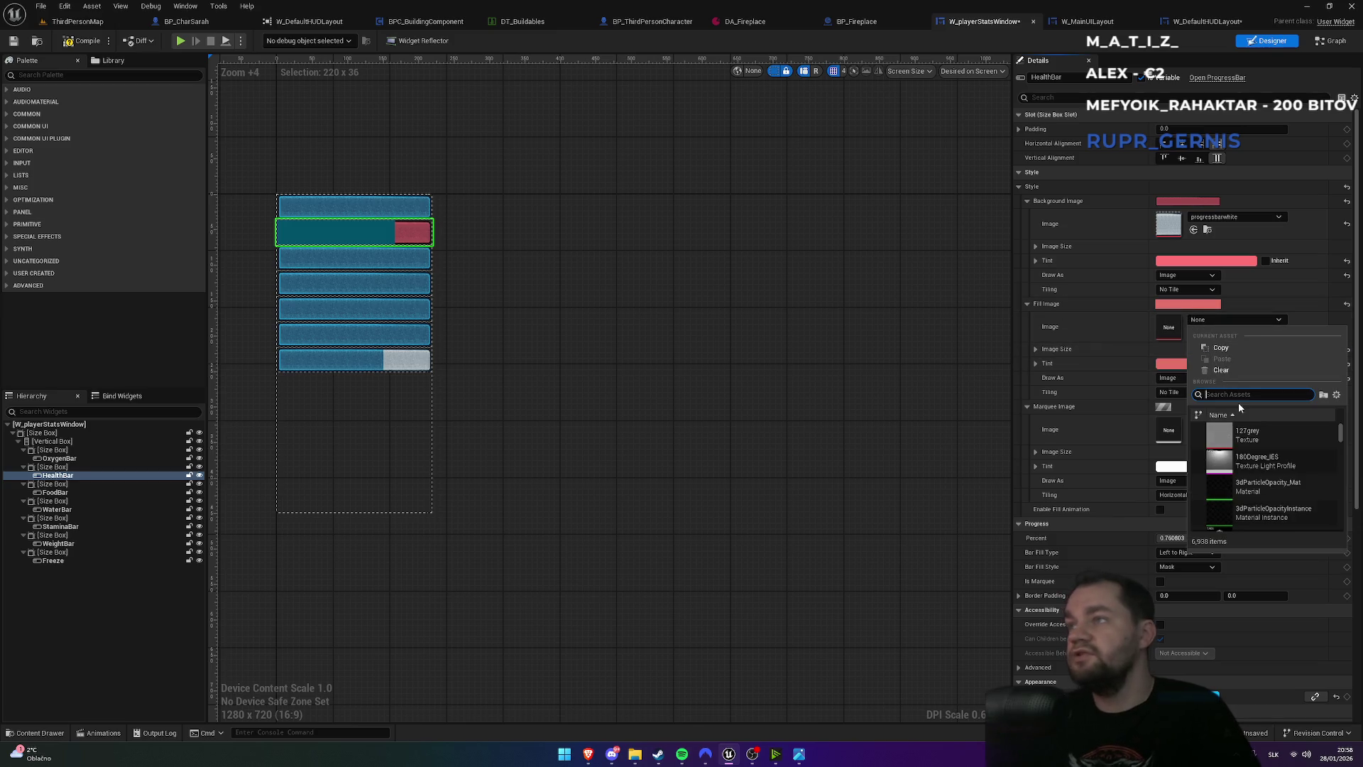
text(backgres)
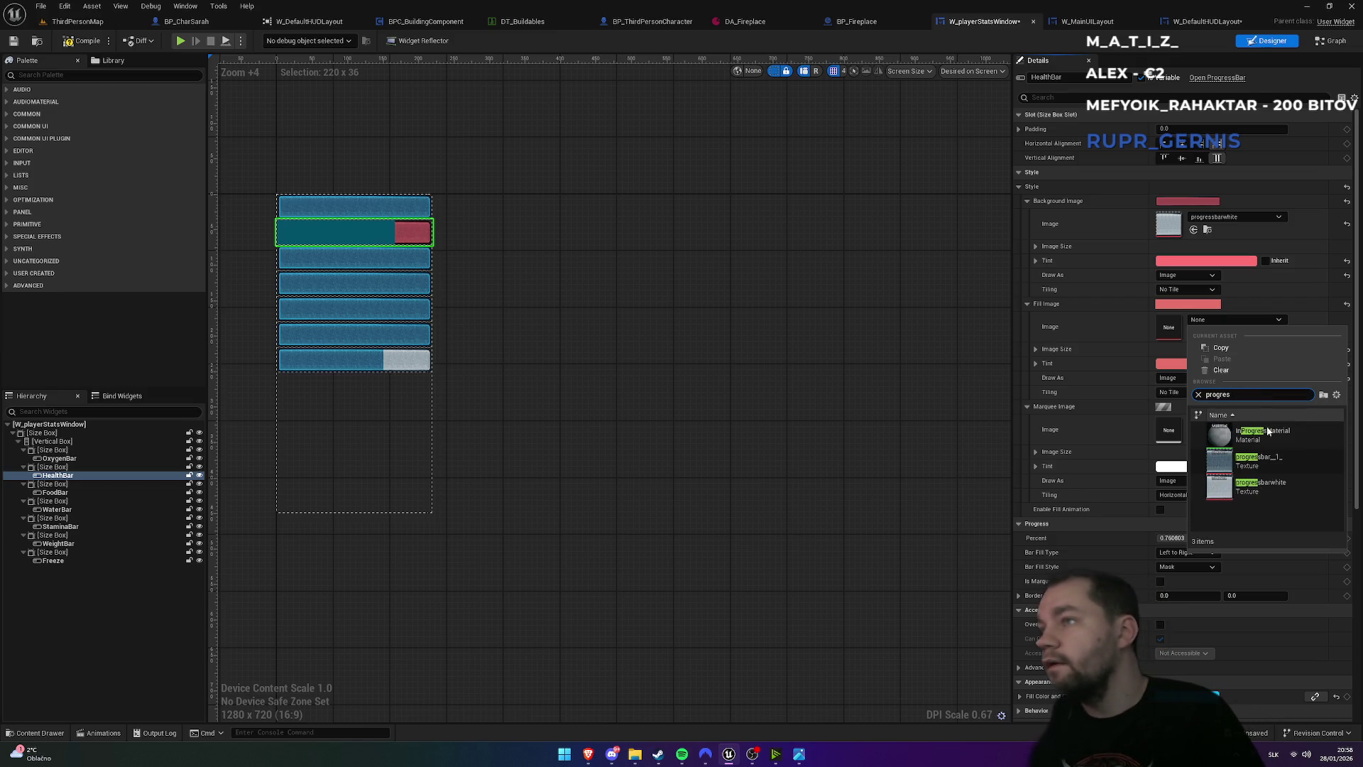
click(1267, 427)
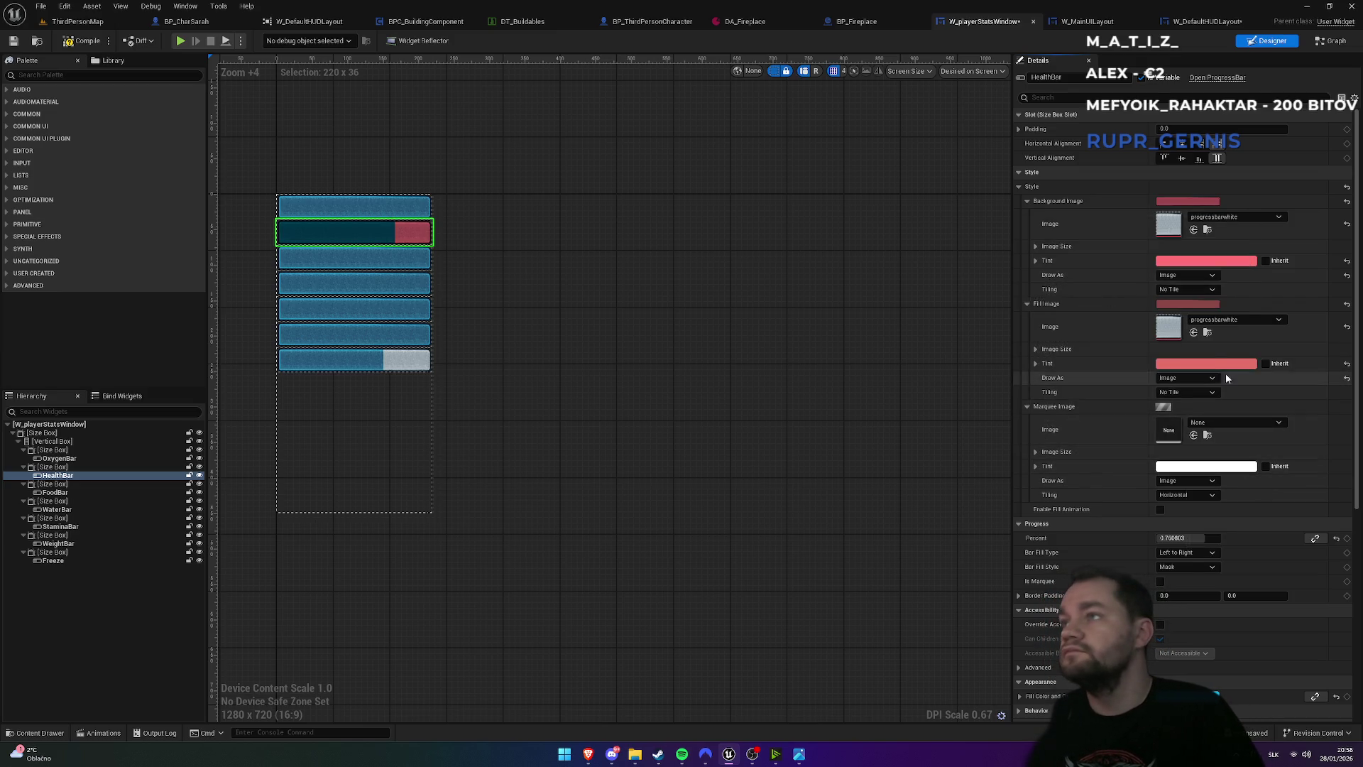
click(95, 44)
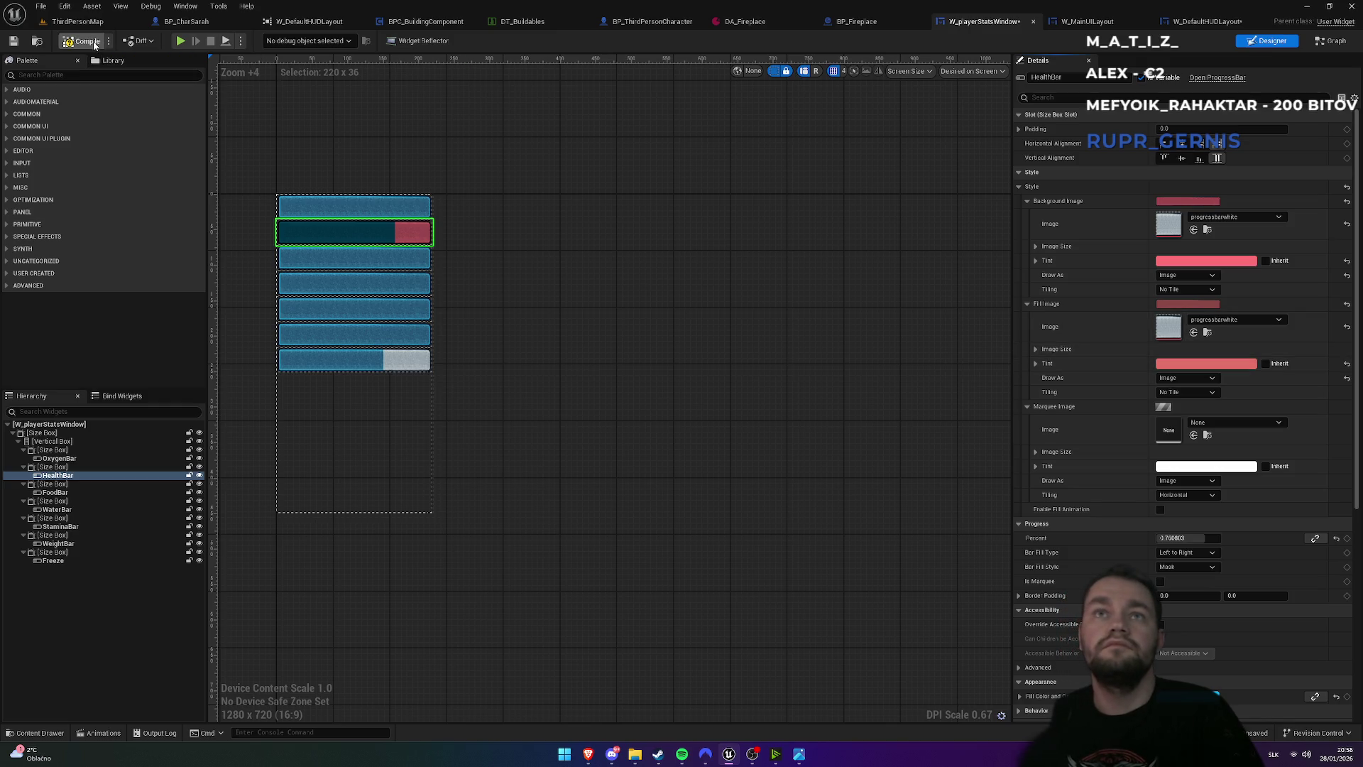
- Play-test fullscreen, running up the ramp and jumping, then go to W_DefaultHUDLayout
click(91, 24)
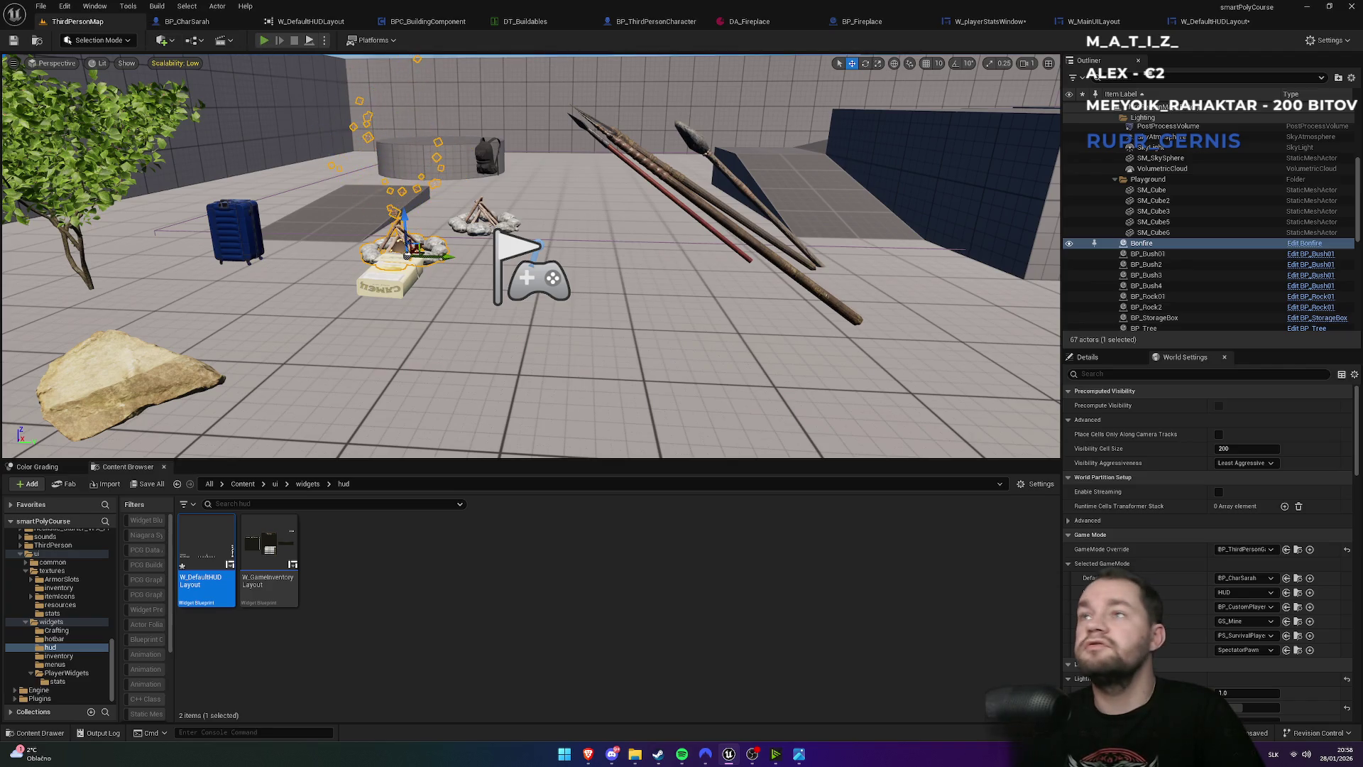
click(263, 40)
key(F11)
key(w)
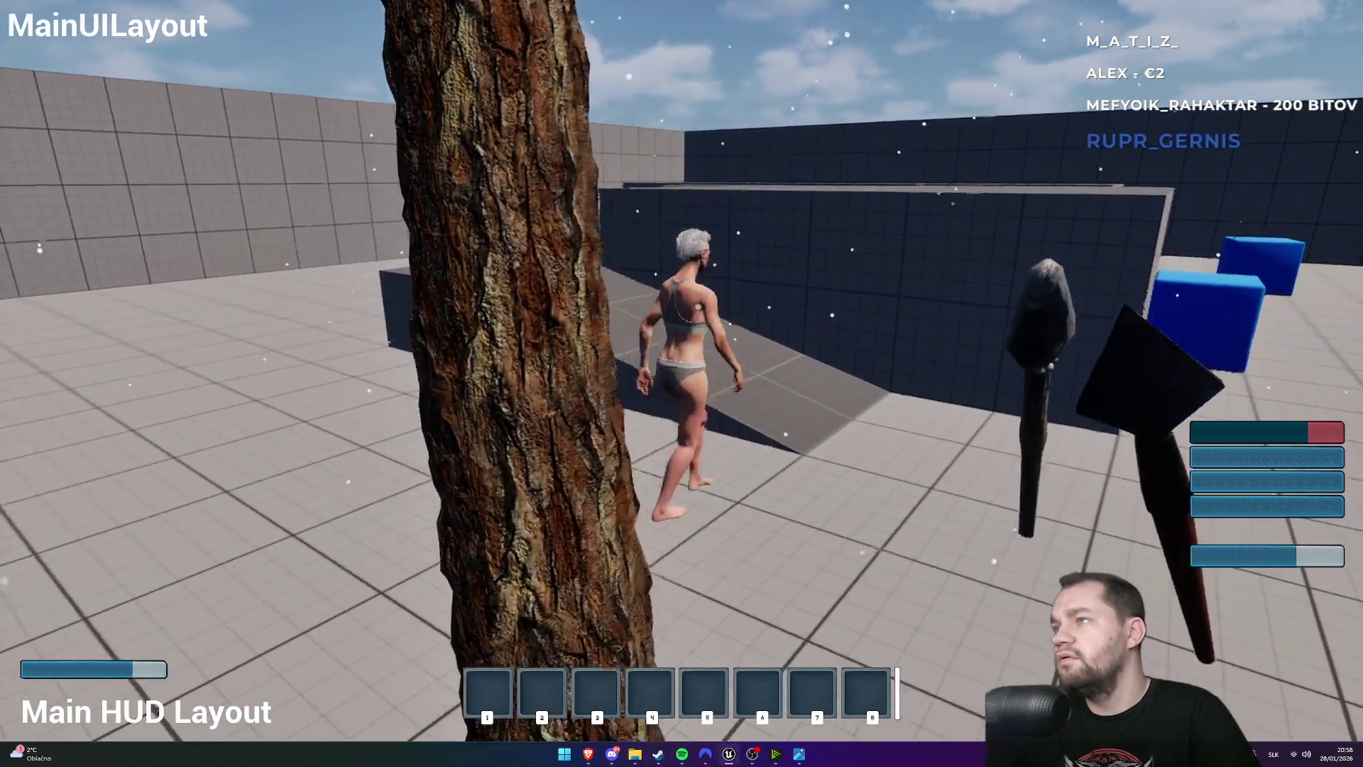
key(w)
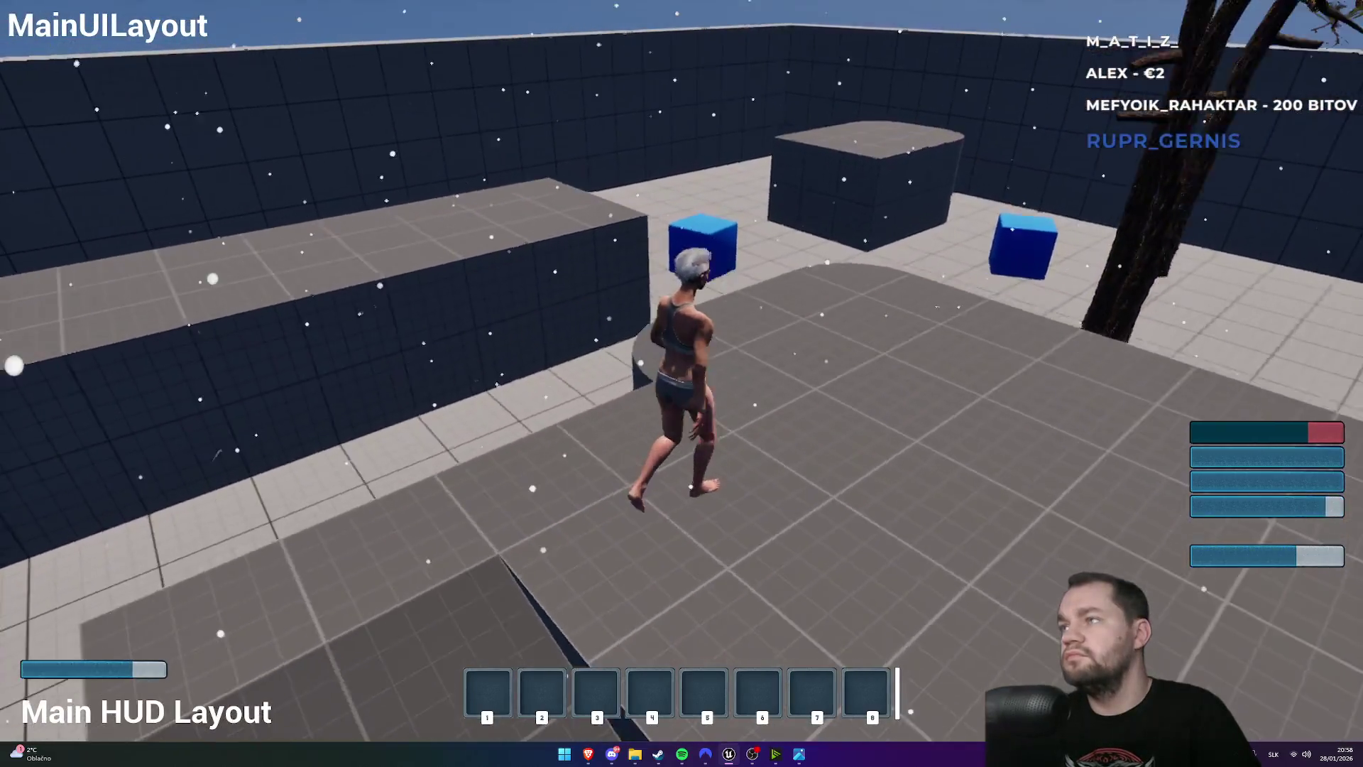
key(space)
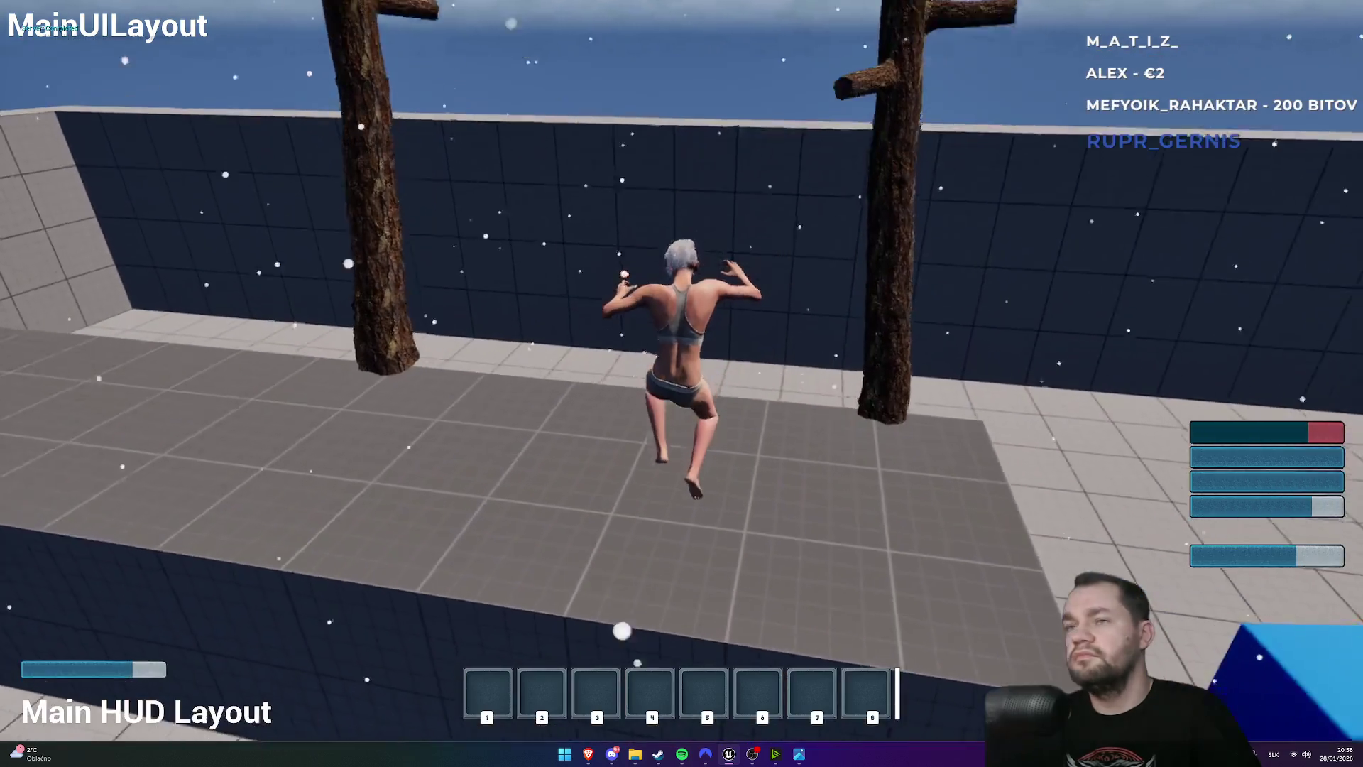
key(Escape)
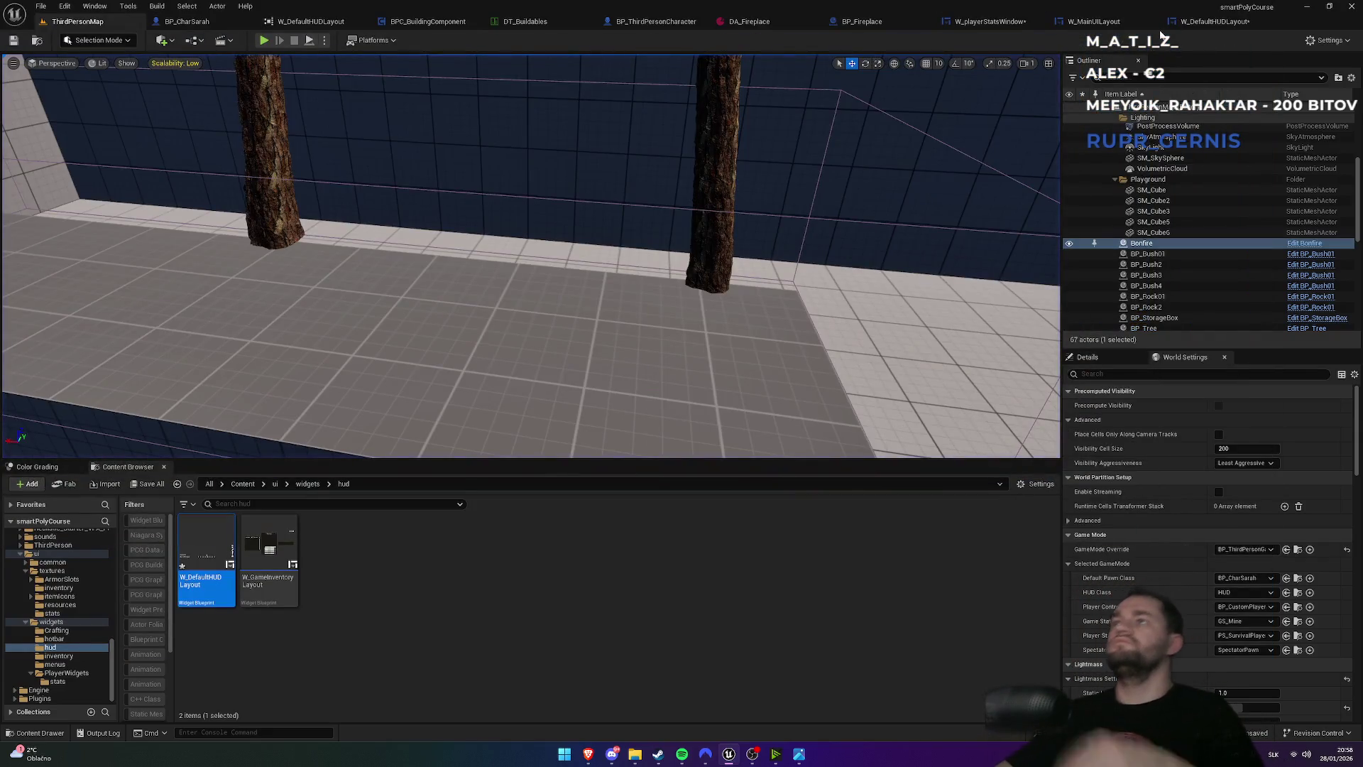
click(1178, 22)
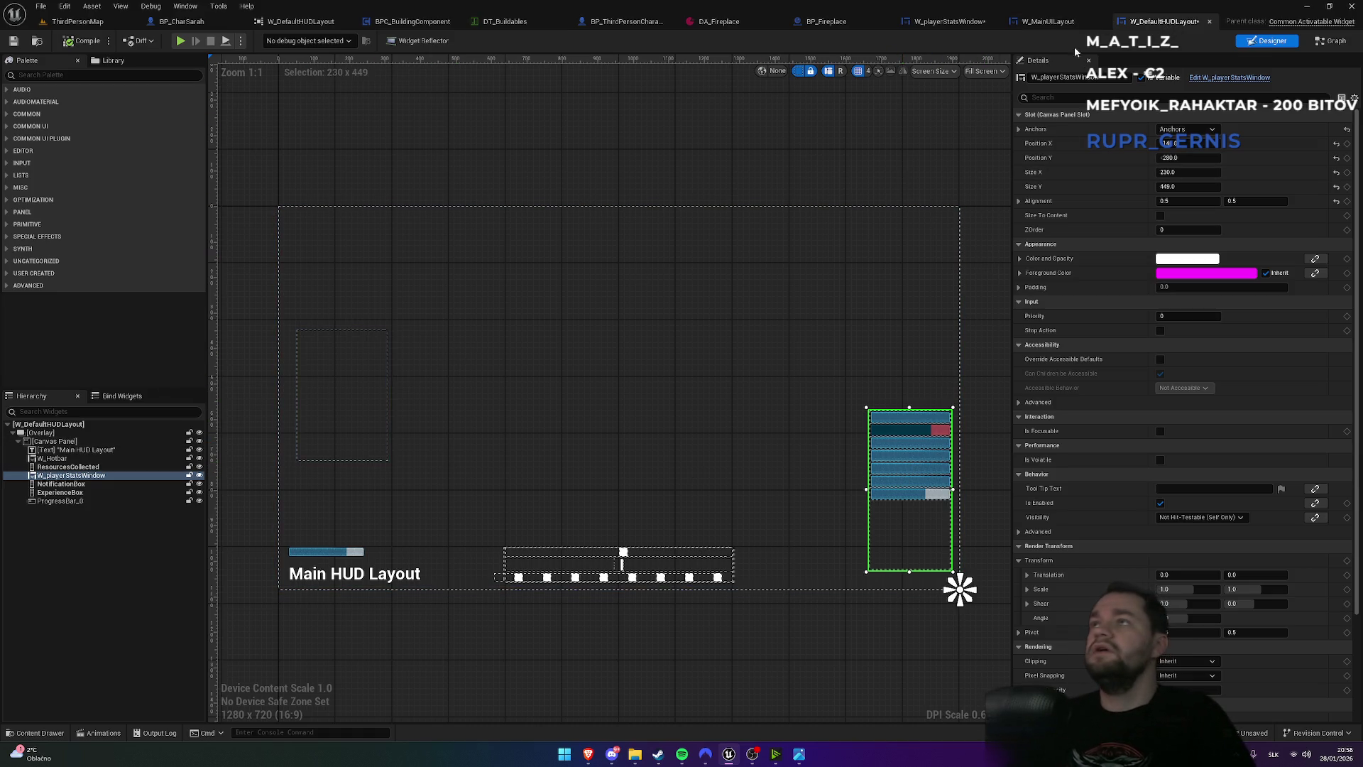
- Reopen W_playerStatsWindow, reselect the HealthBar, and set its fill tint Alpha to 1
click(957, 23)
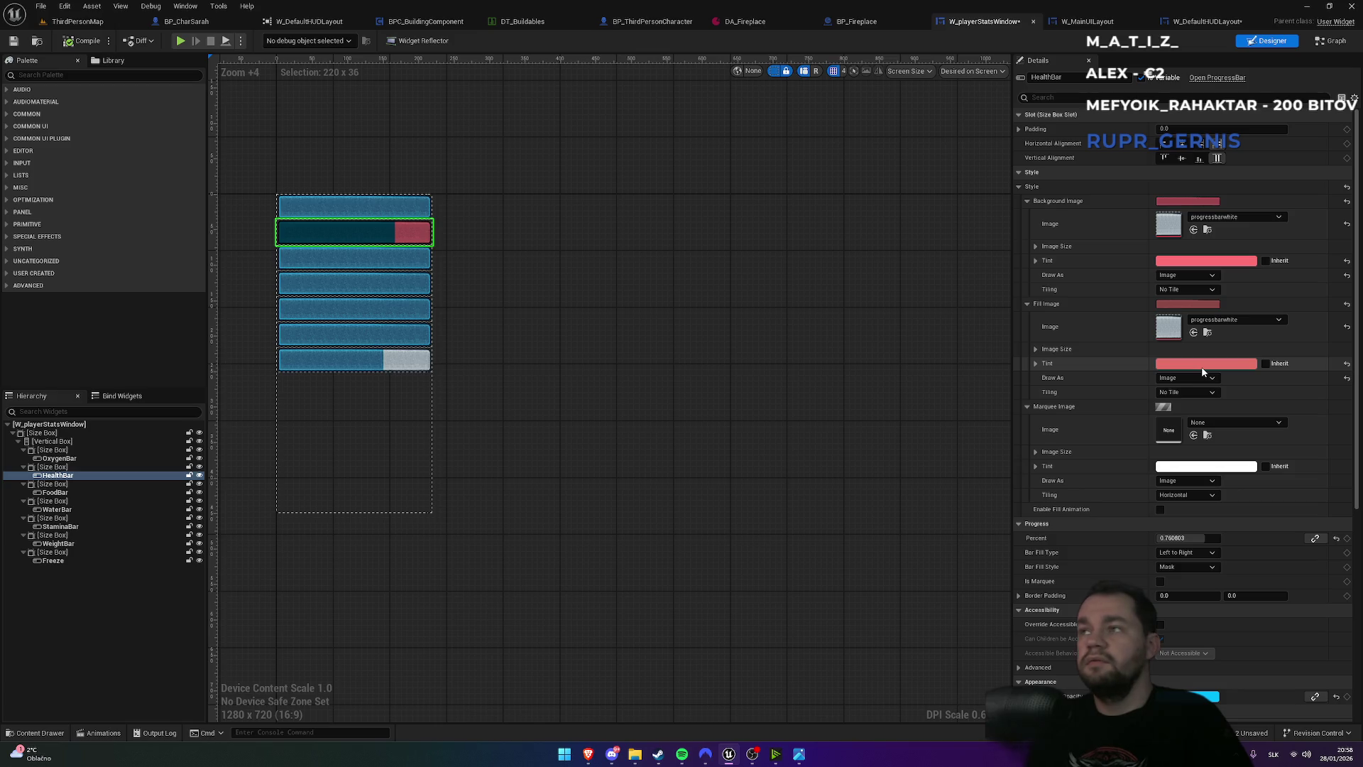
click(1266, 364)
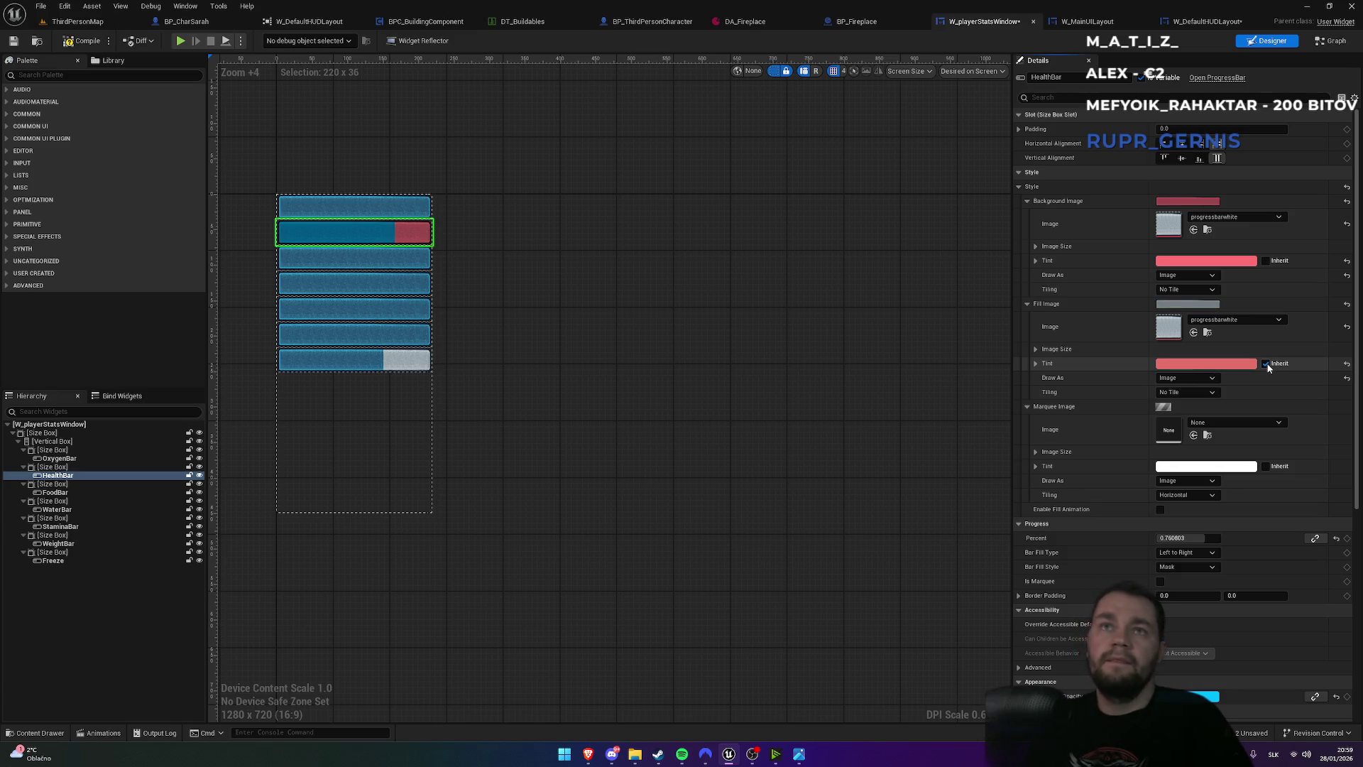
scroll(358, 234, up, 6)
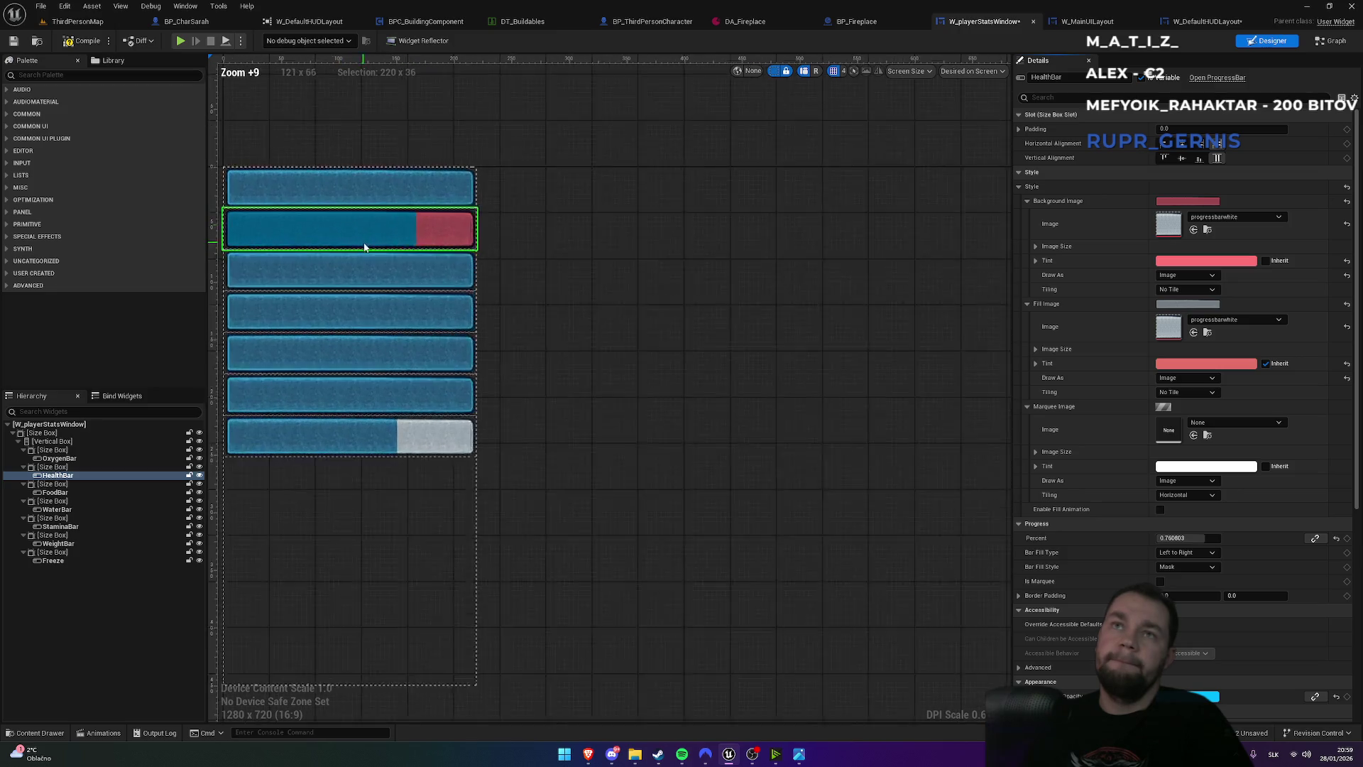
click(548, 269)
scroll(546, 269, down, 3)
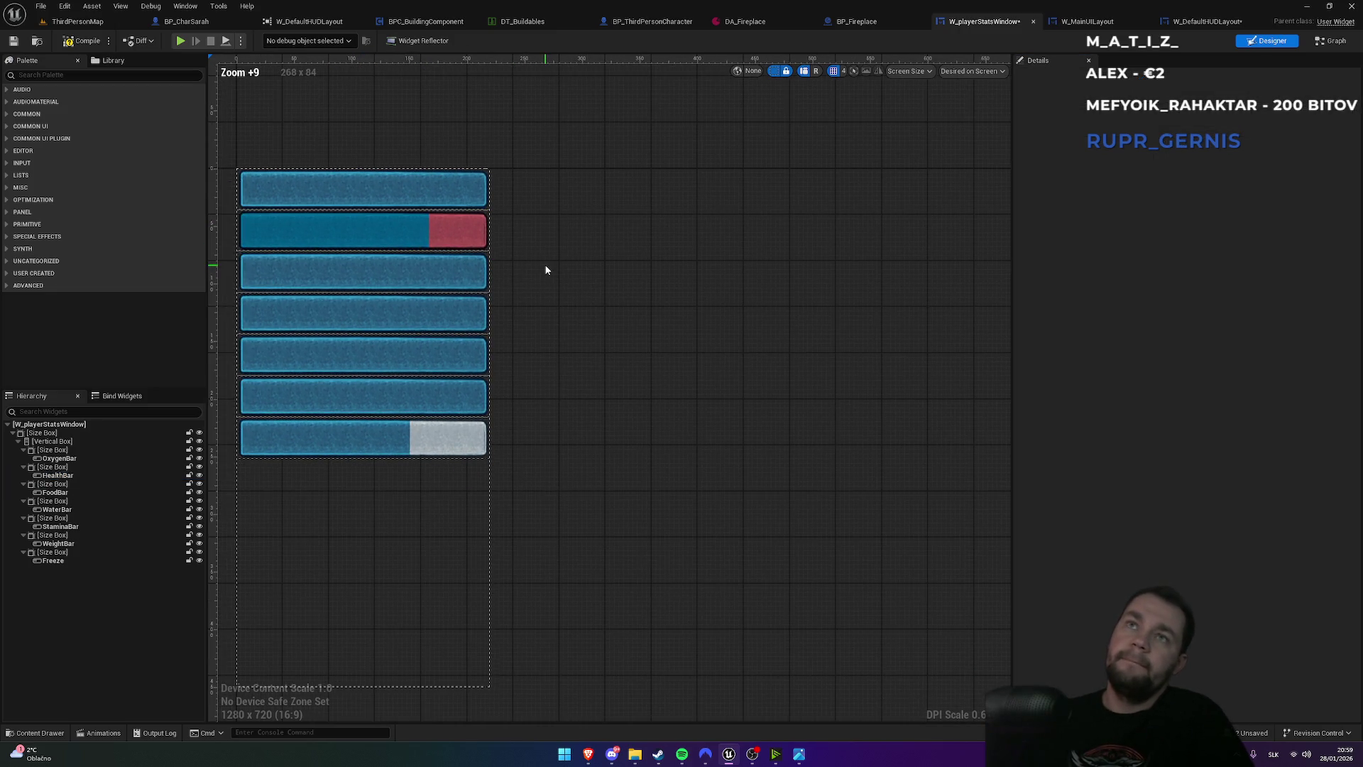
click(478, 249)
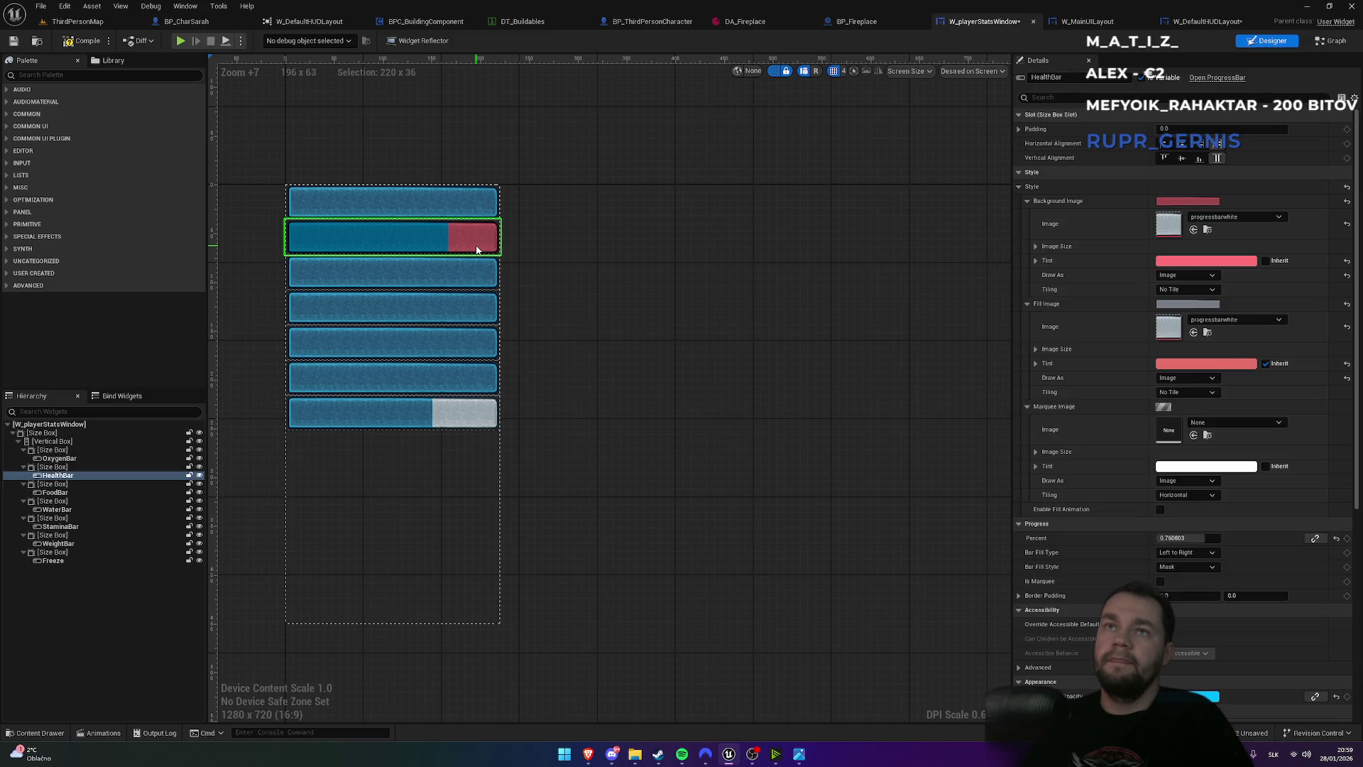
click(1174, 364)
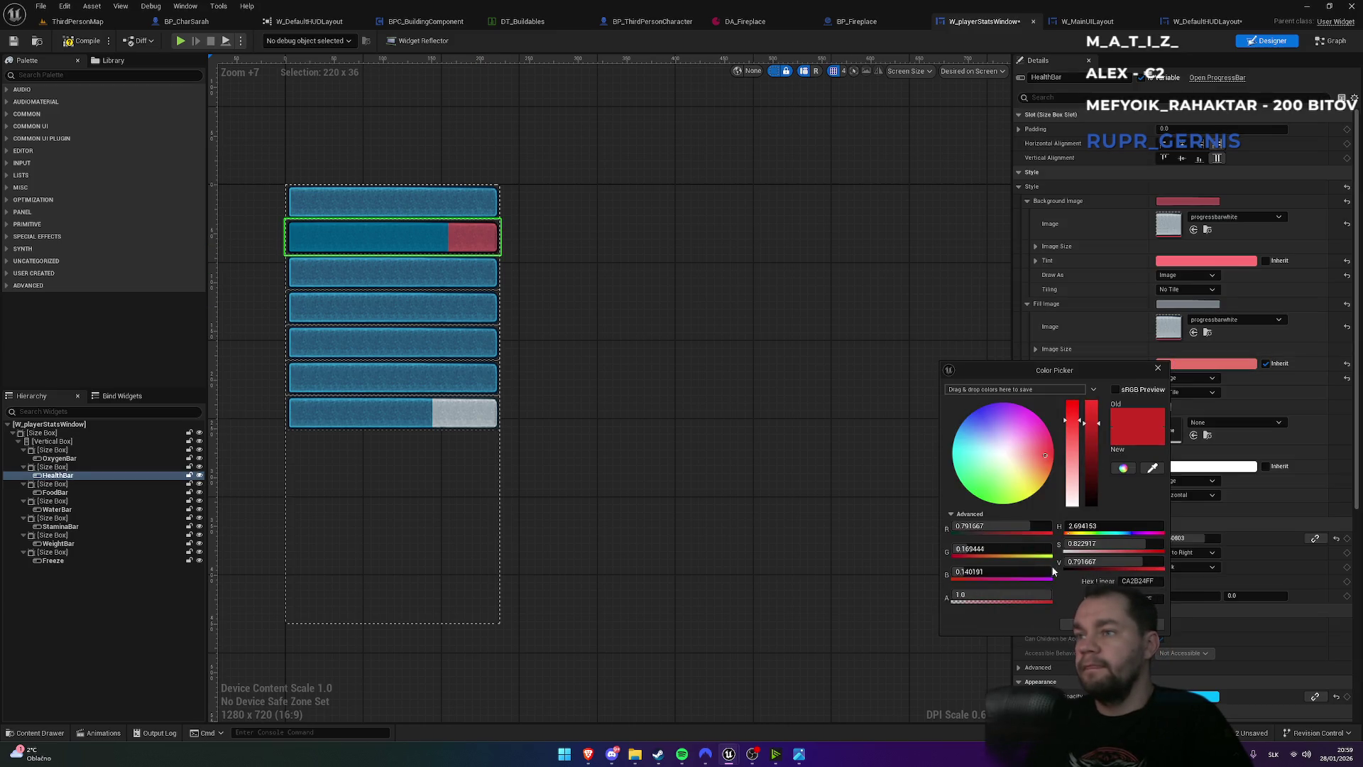
mouse_move(1040, 593)
mouse_down()
mouse_move(952, 594)
mouse_move(963, 593)
mouse_up()
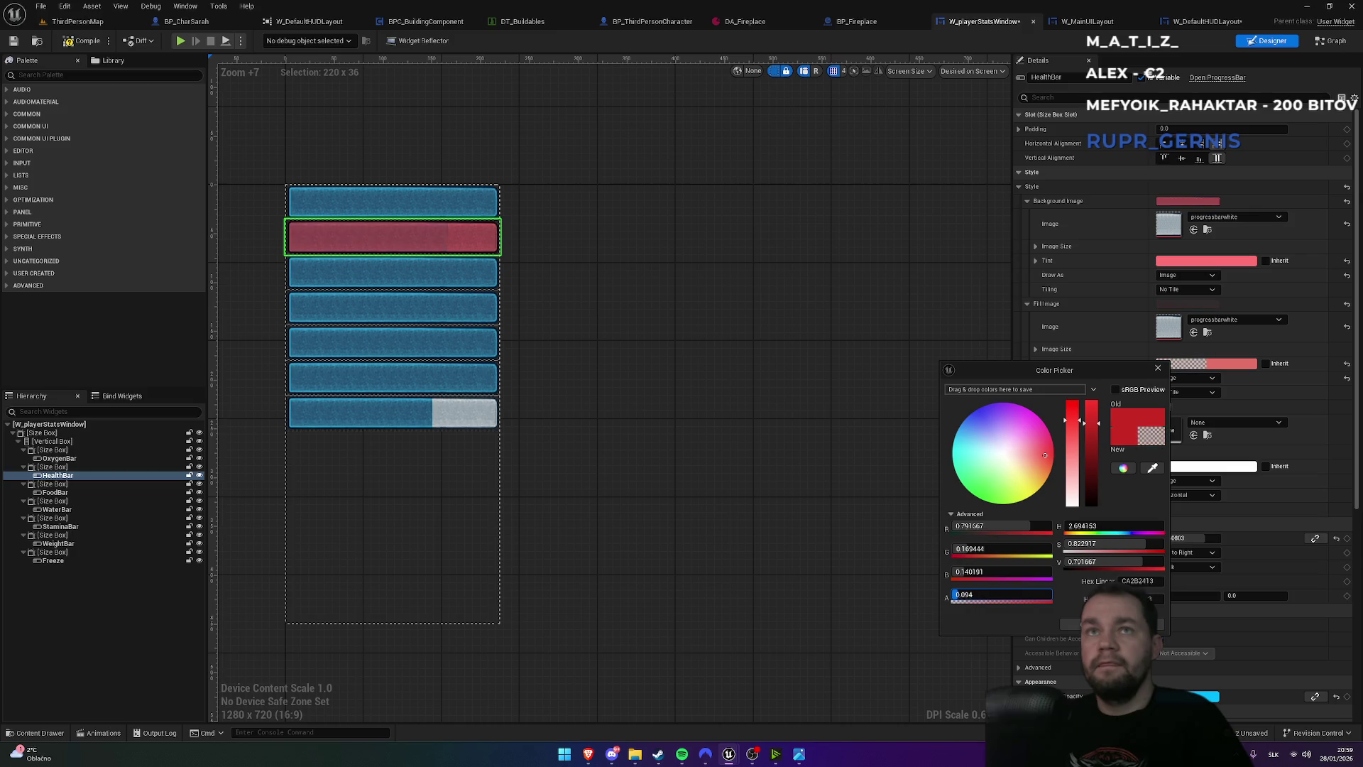
text(1)
key(Return)
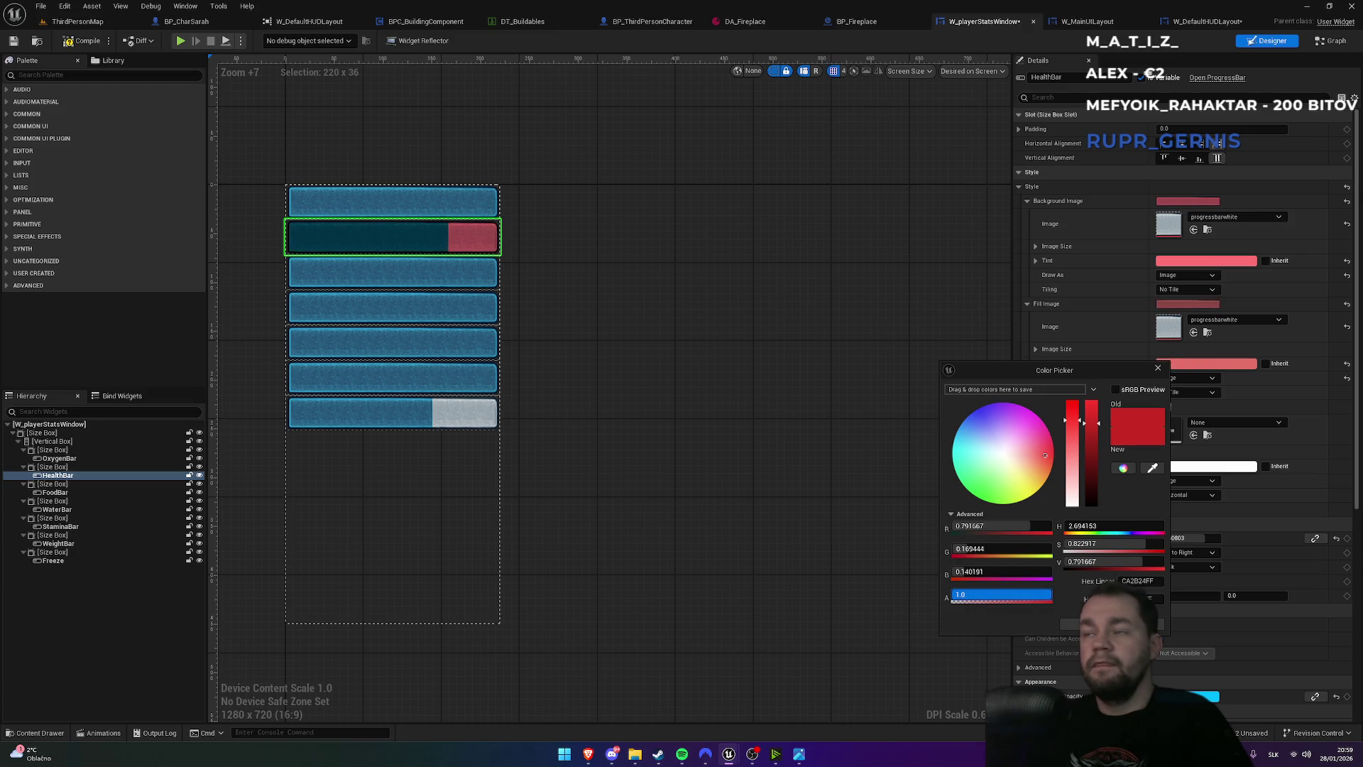
drag(1050, 594, 1049, 595)
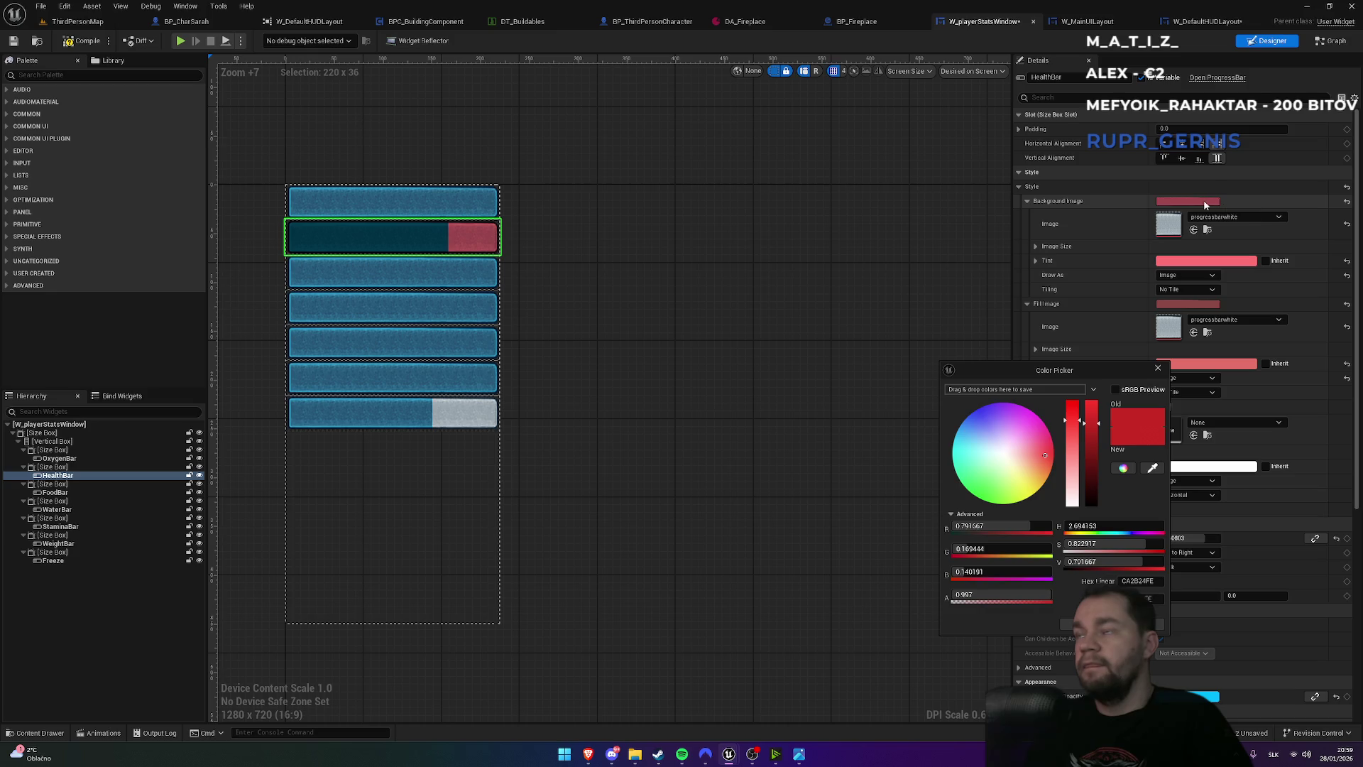
- Desaturate the Background Image Tint to white and confirm it
click(1182, 261)
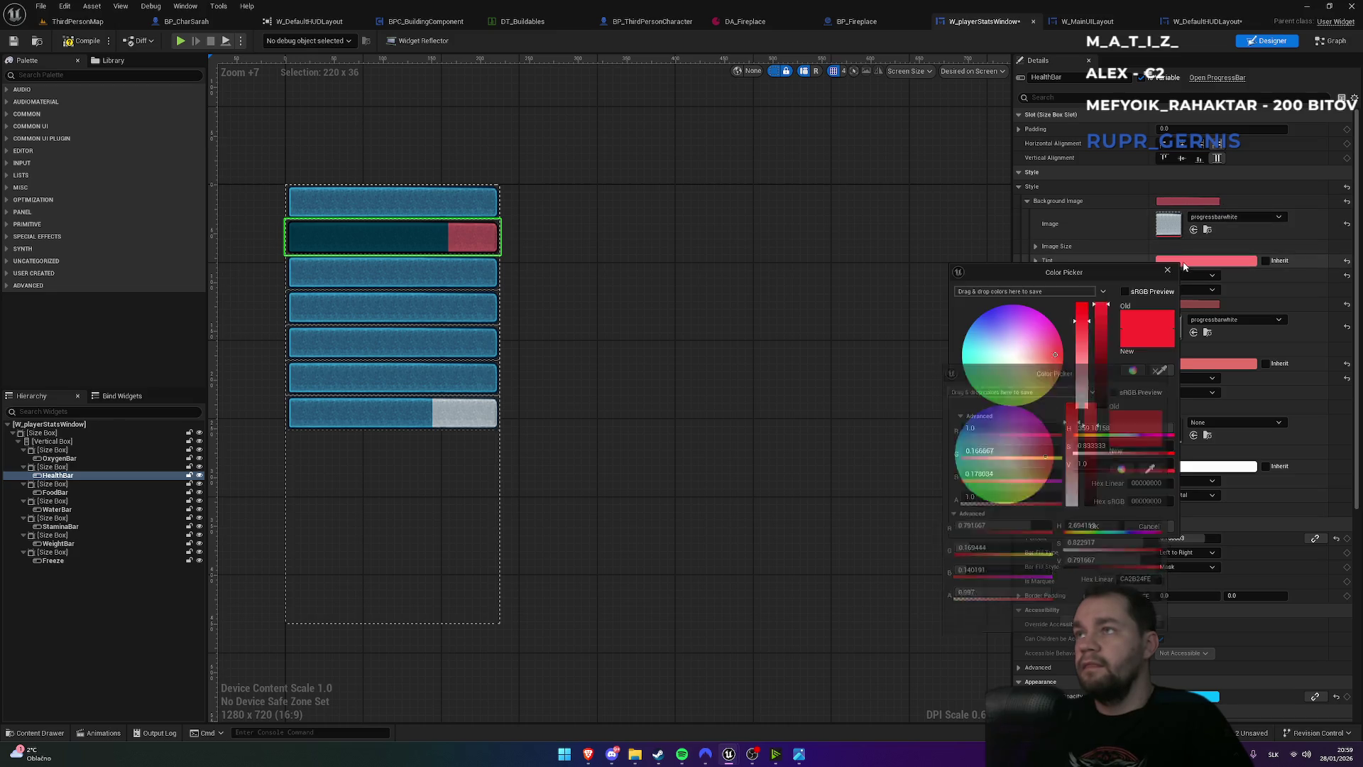
drag(1076, 328, 1082, 410)
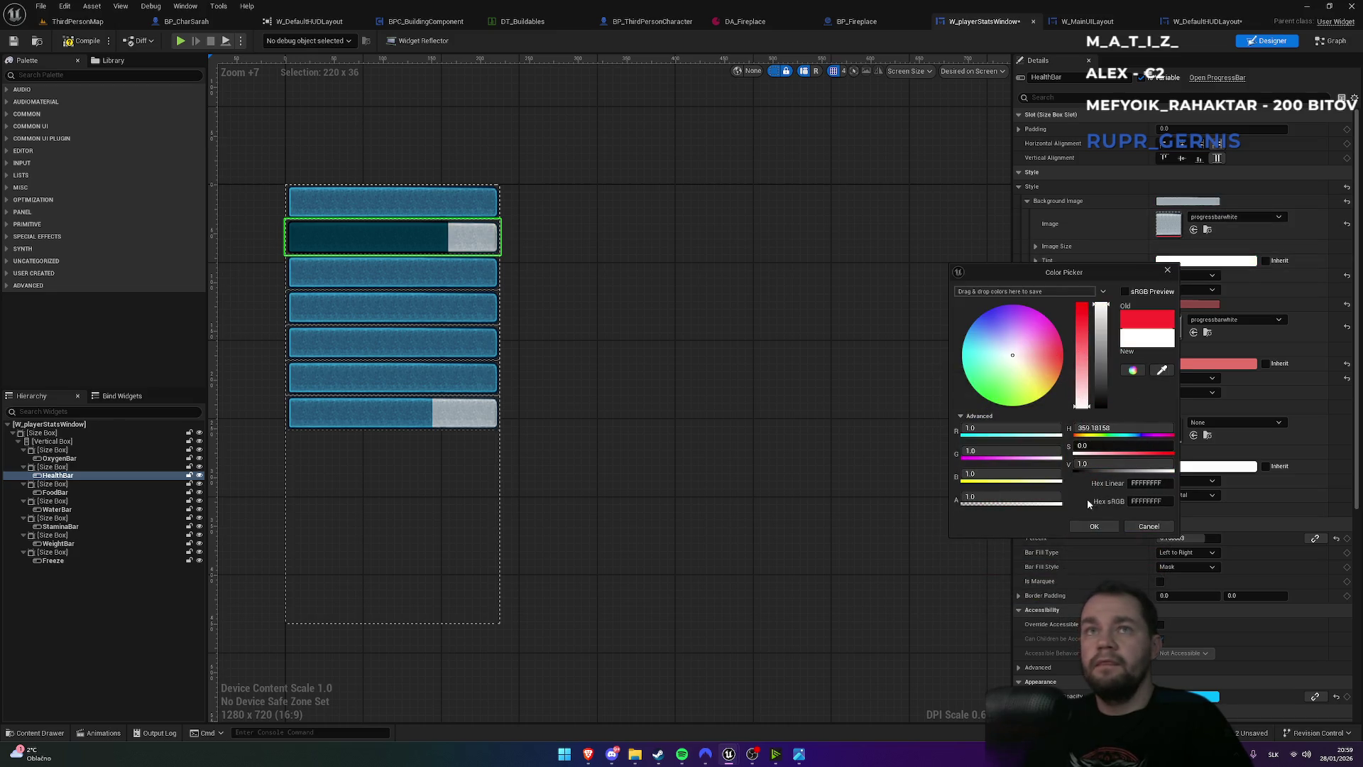
click(1094, 526)
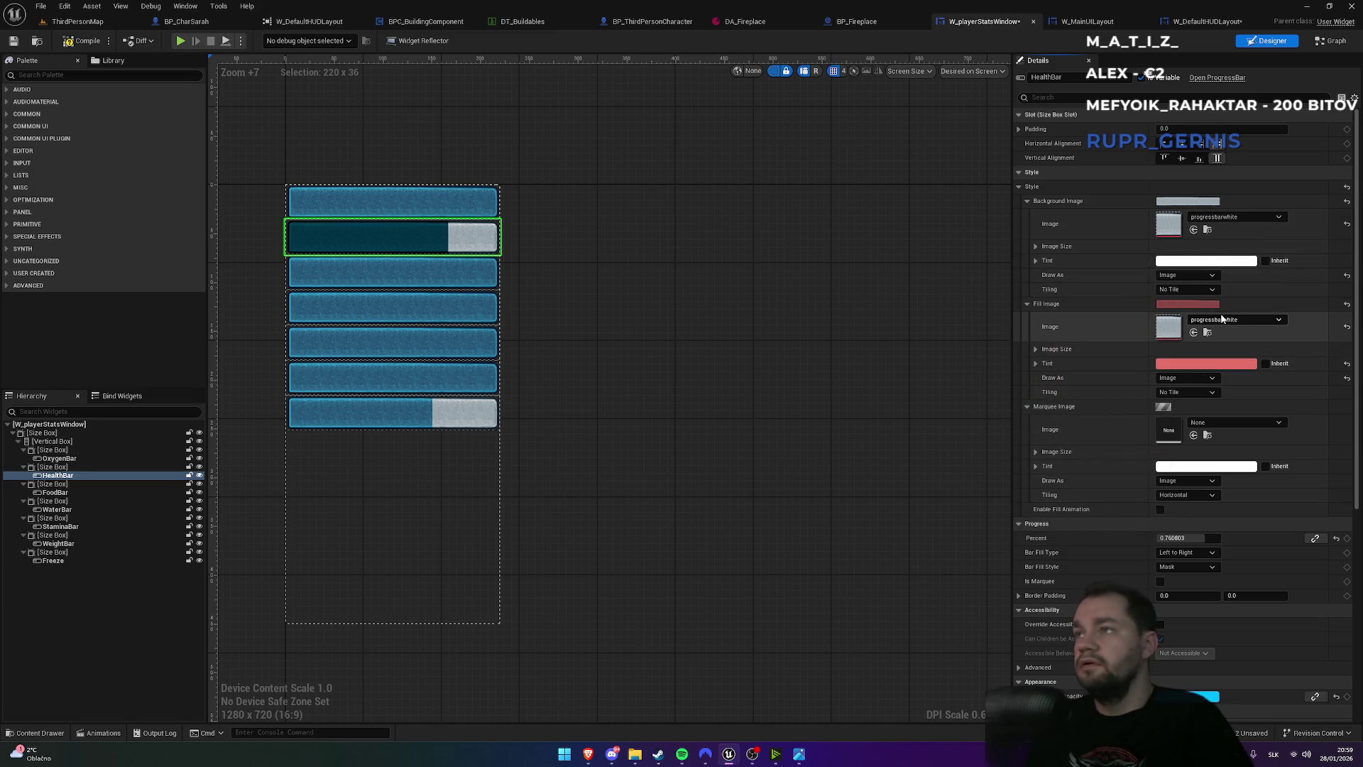
- Set the HealthBar fill image to progressbarwhite, drawn as a box
click(1346, 329)
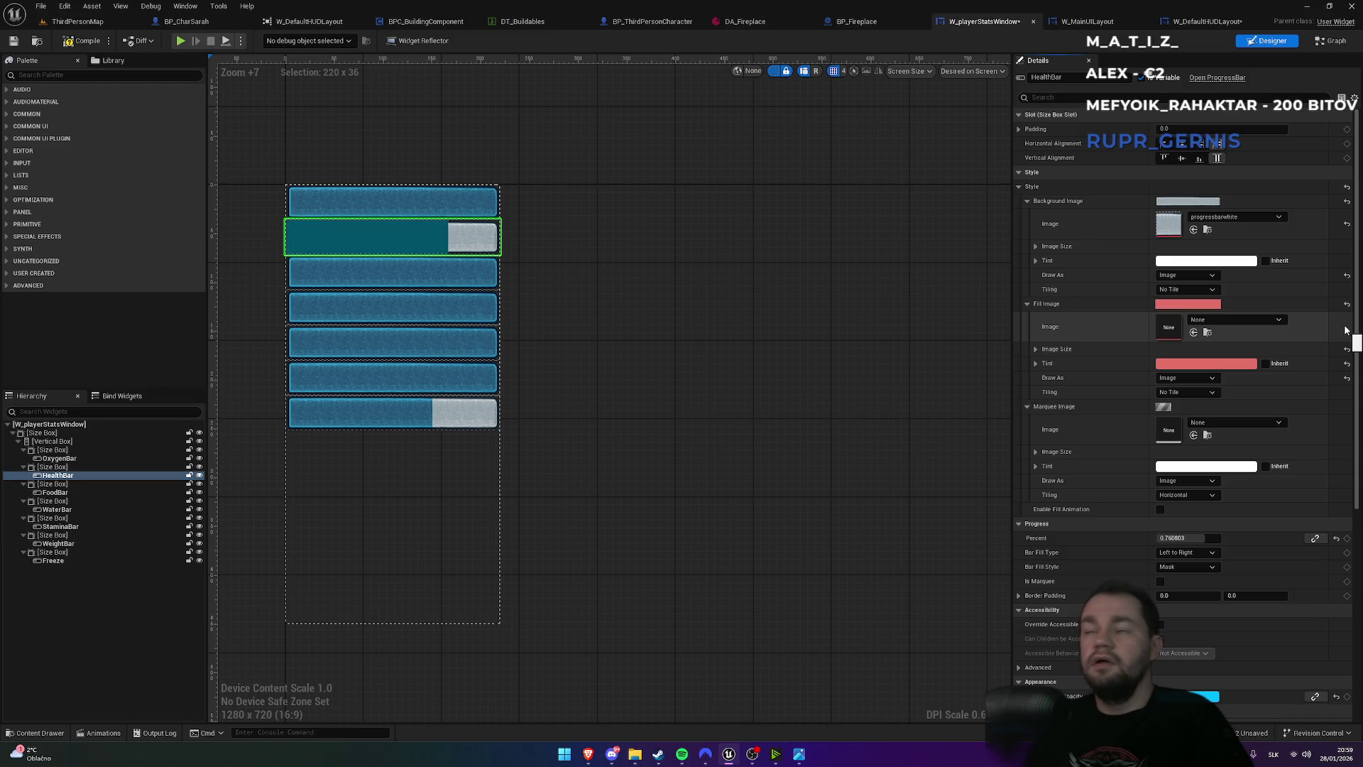
click(1215, 319)
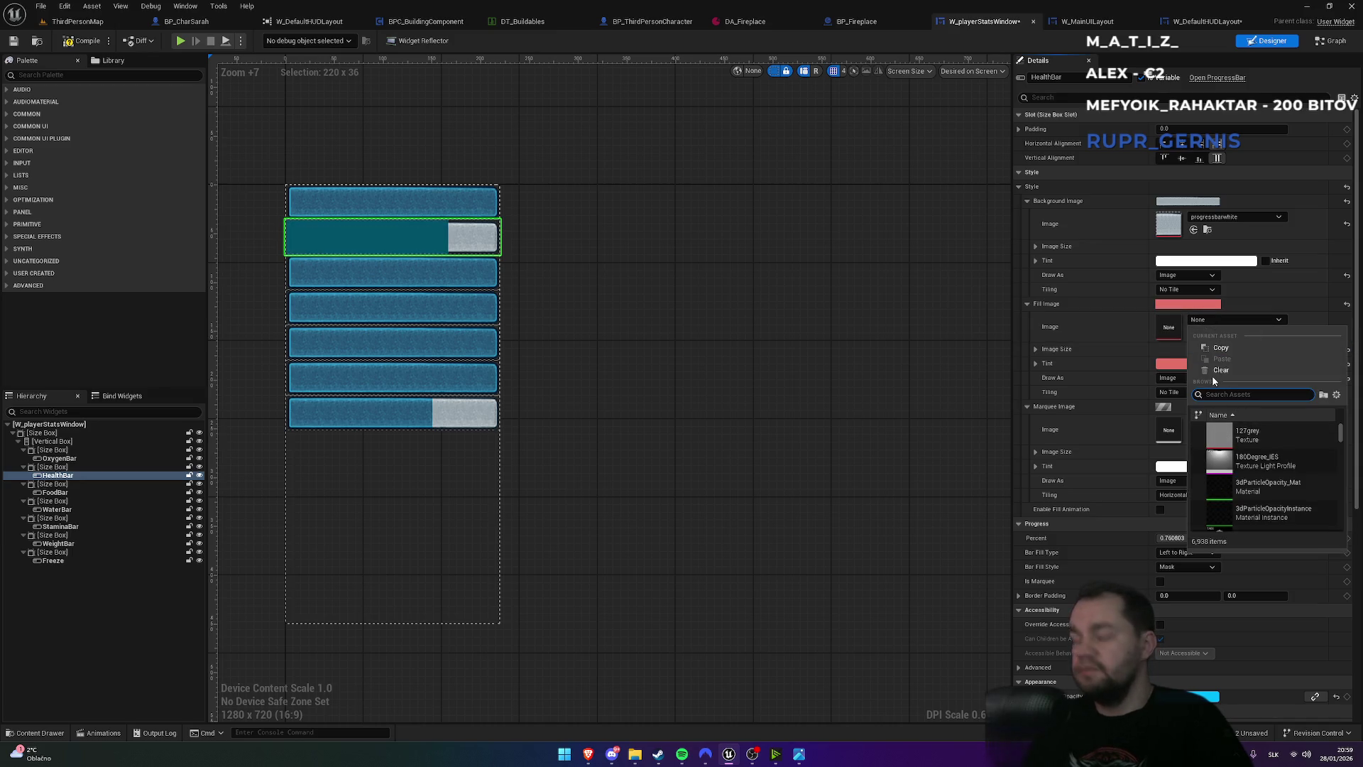
text(prog)
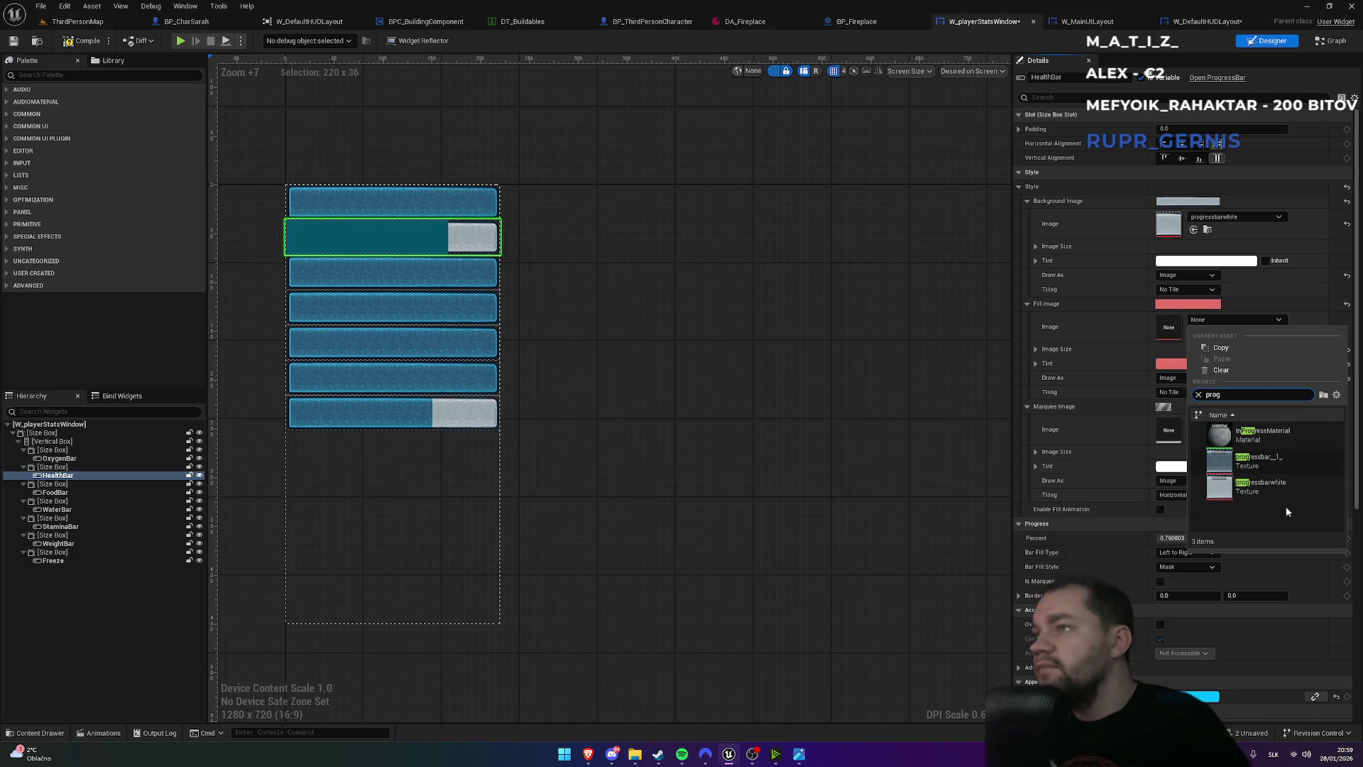
click(1271, 483)
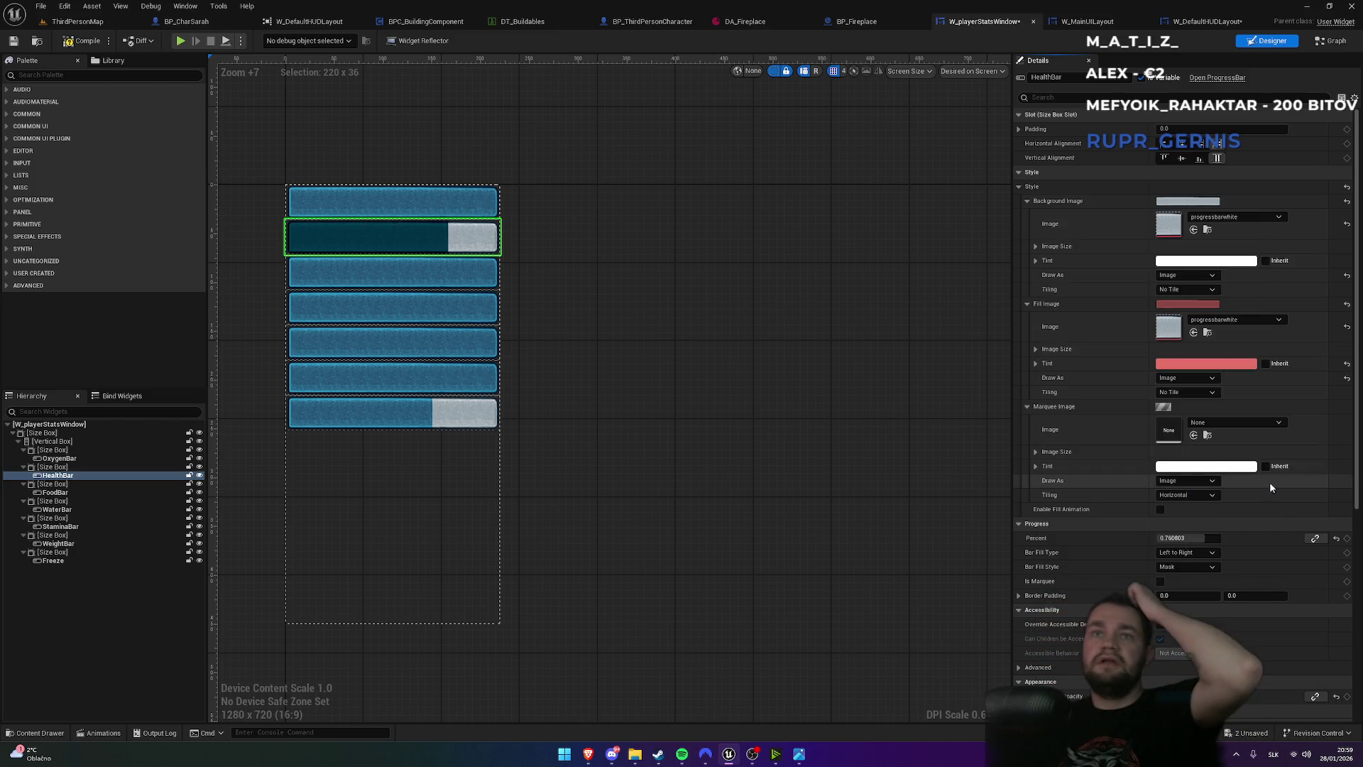
click(1206, 362)
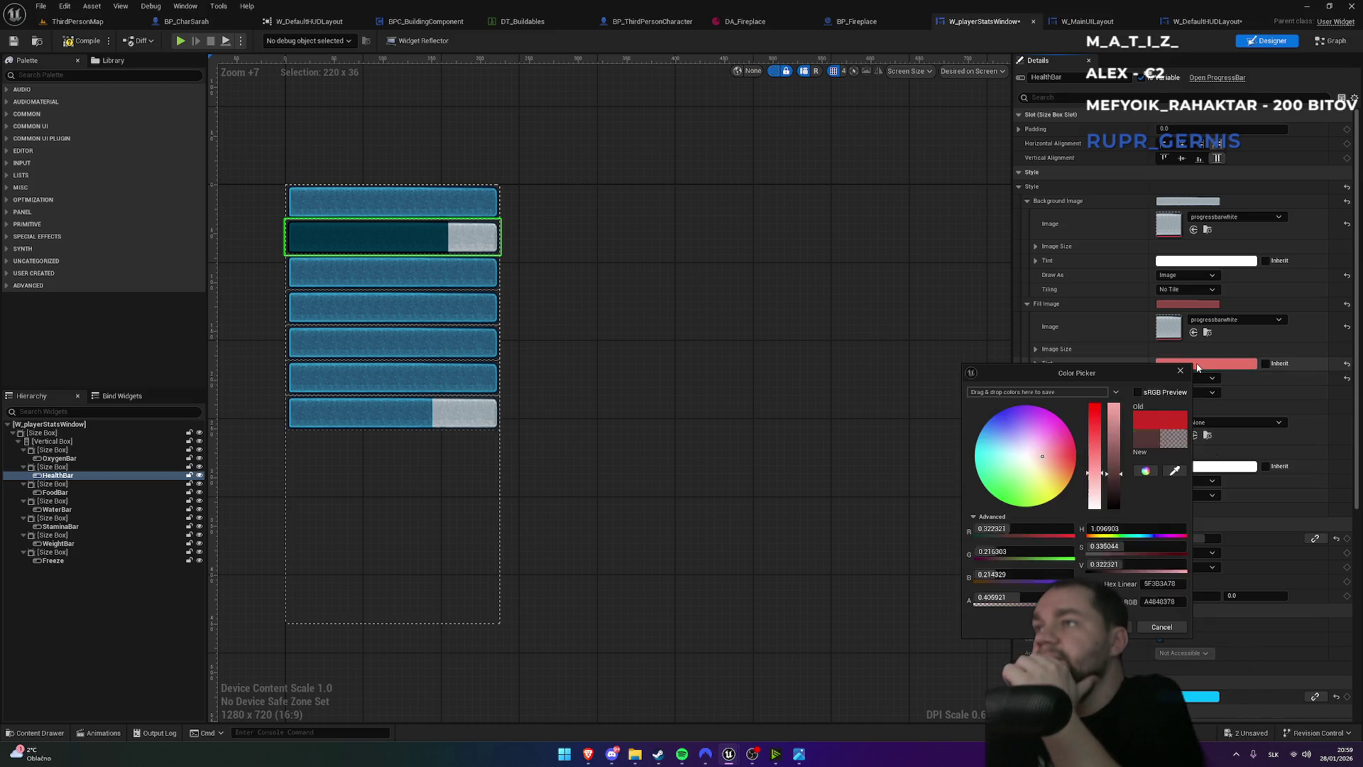
mouse_move(1091, 375)
mouse_down()
mouse_move(870, 335)
mouse_move(906, 333)
mouse_up()
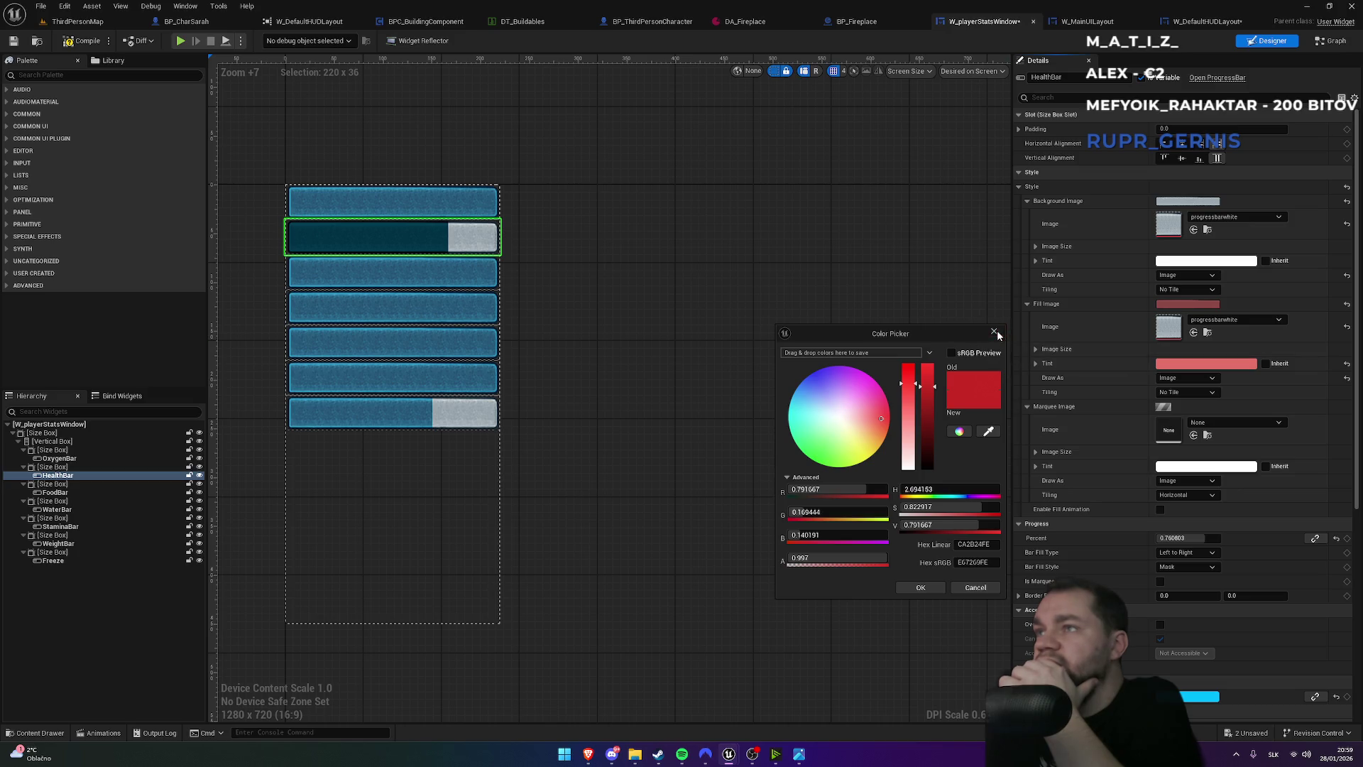
click(1173, 375)
click(1179, 378)
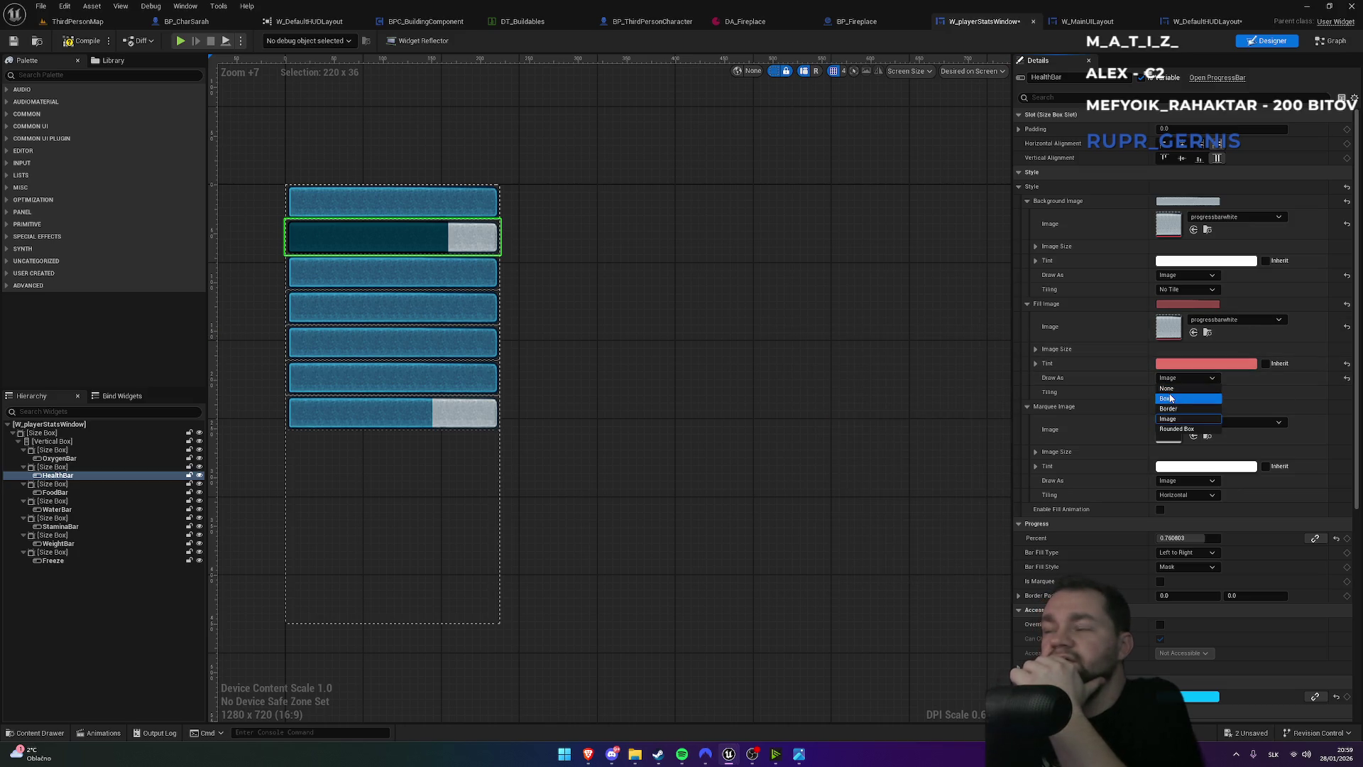
click(1179, 399)
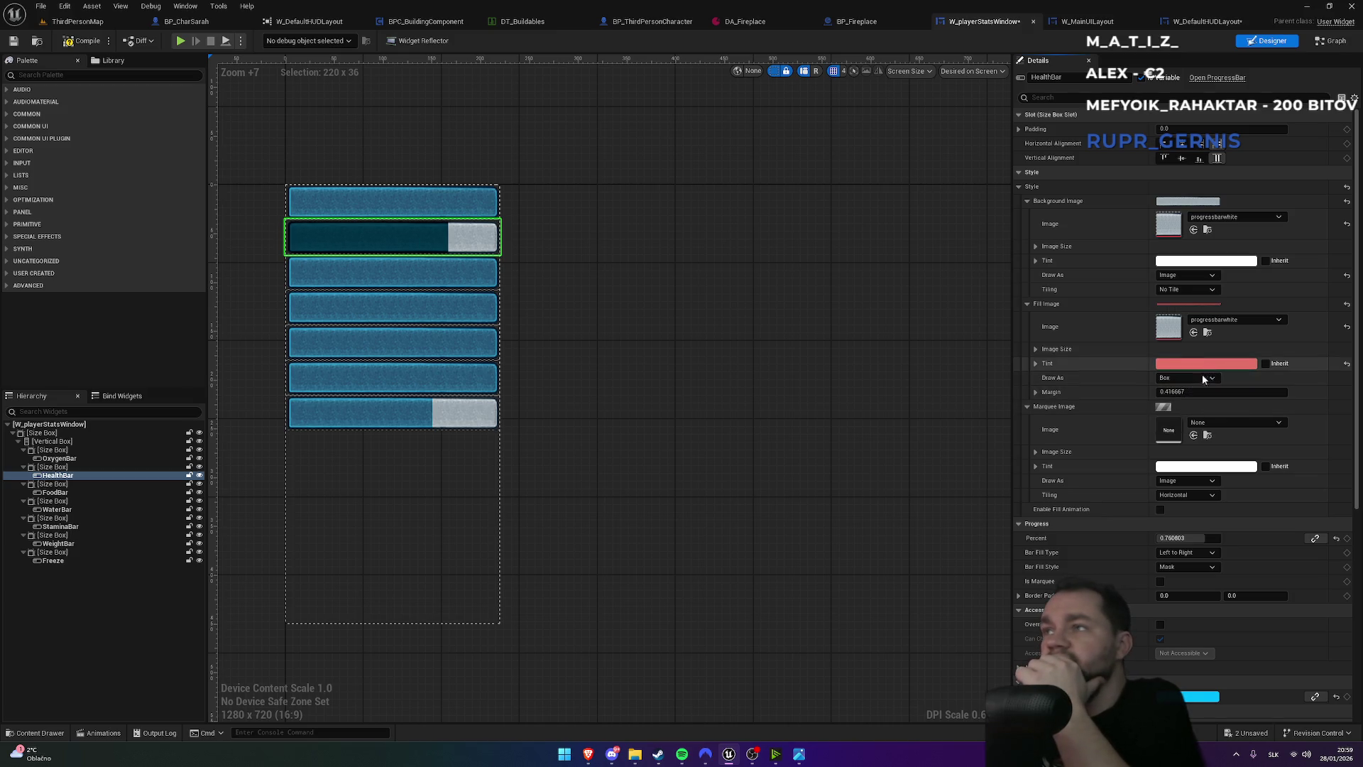
- Lower the fill percent slightly and reset the fill margin to its 0.416667 default
drag(1192, 539, 1168, 538)
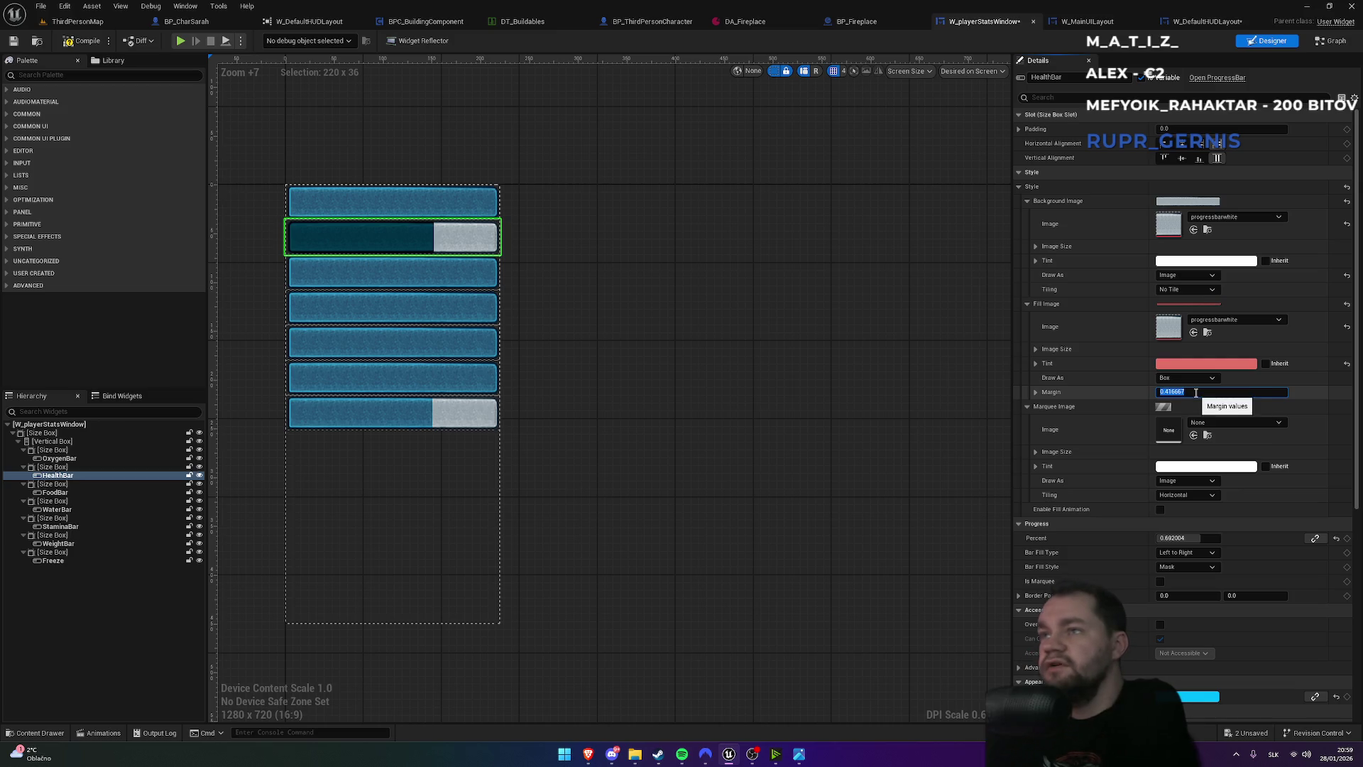
text(1)
key(Return)
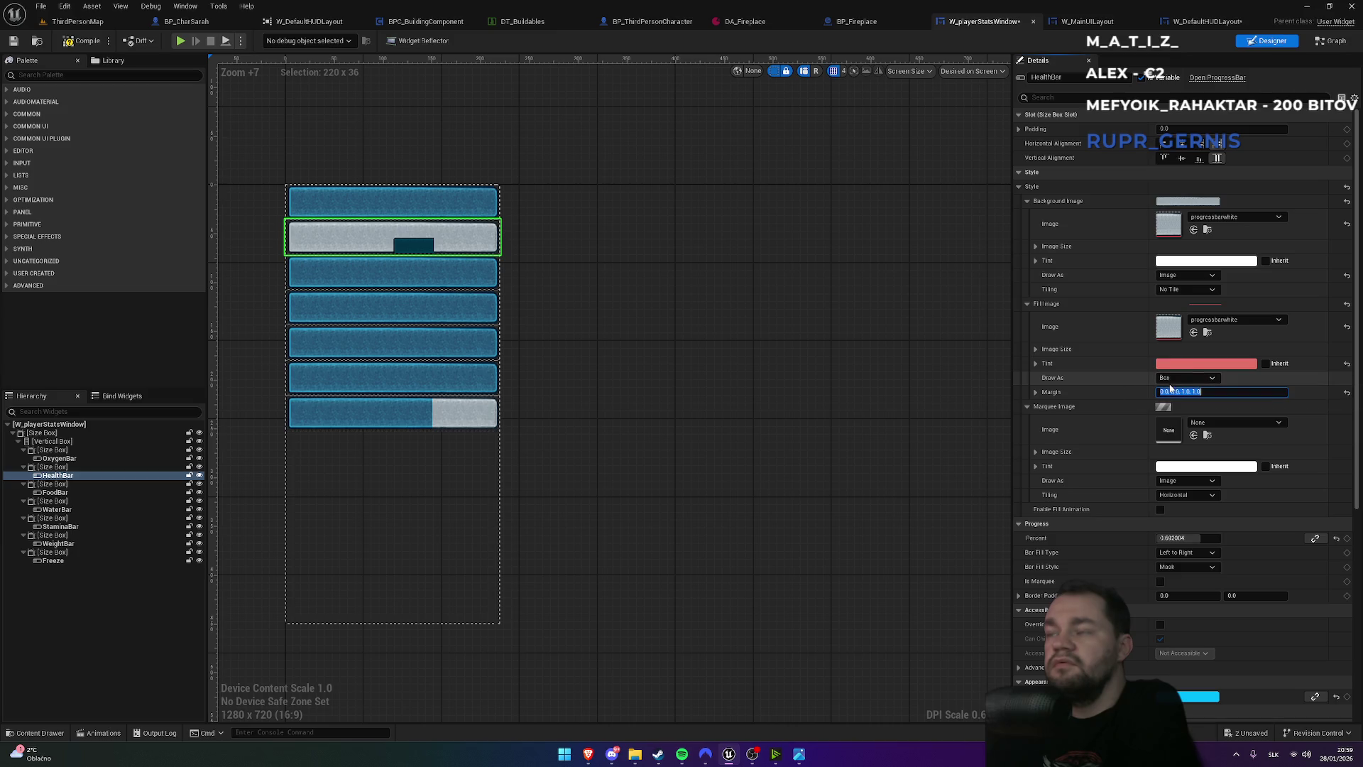
click(1180, 377)
click(1167, 389)
click(1185, 378)
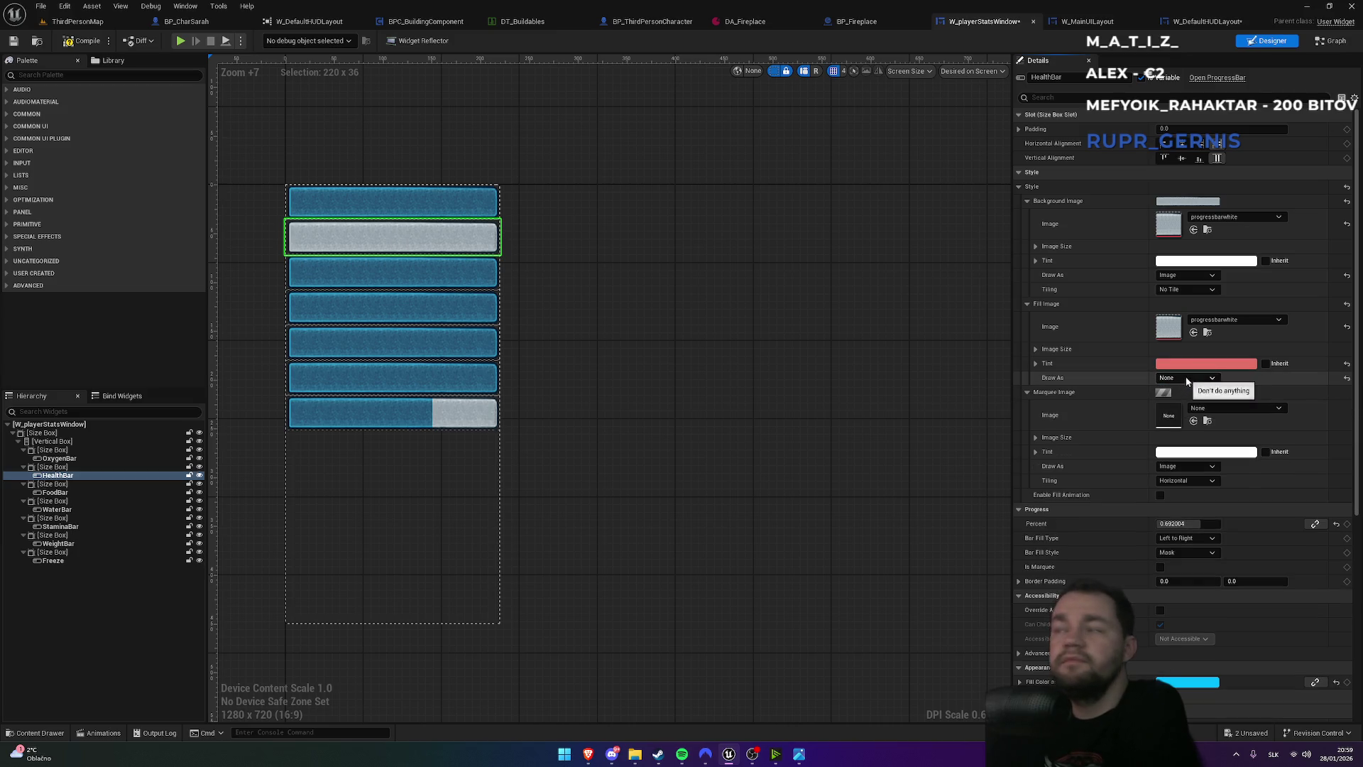
click(1185, 400)
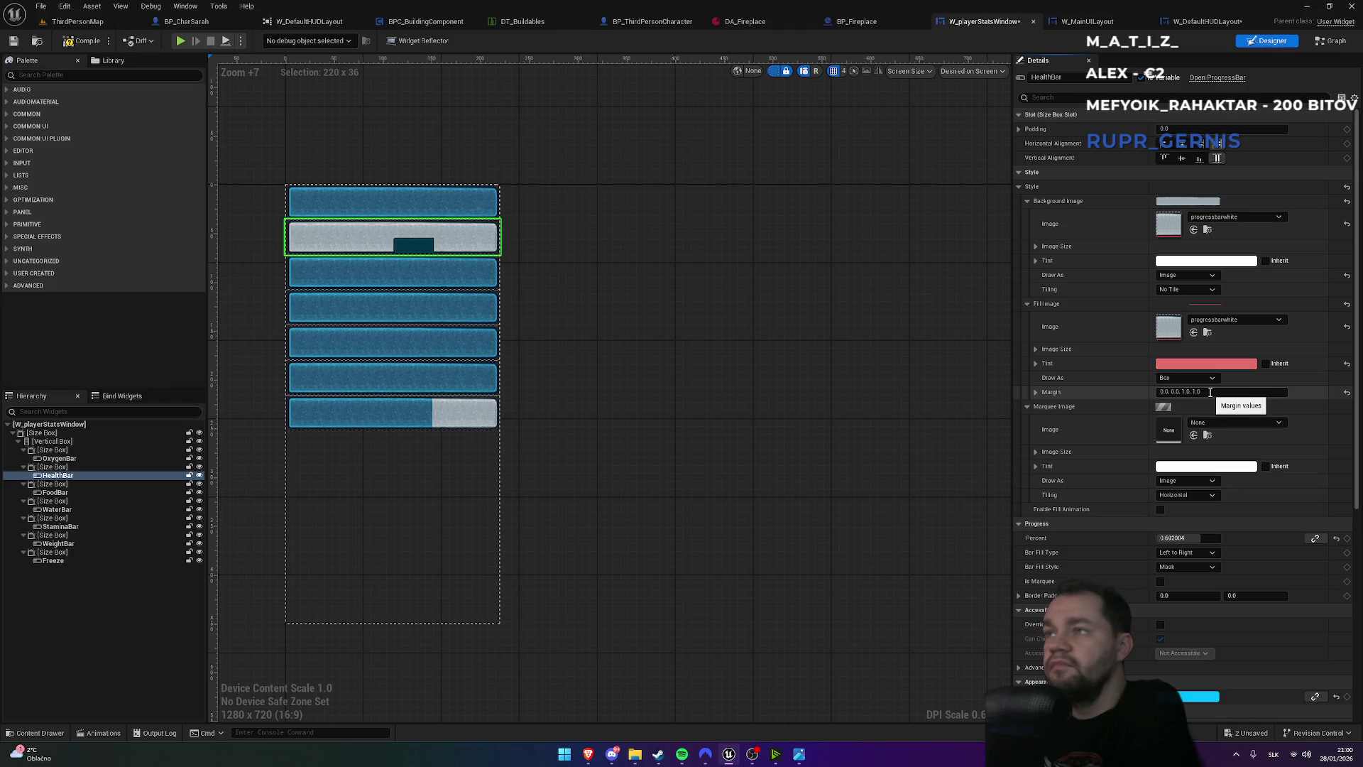
click(1346, 393)
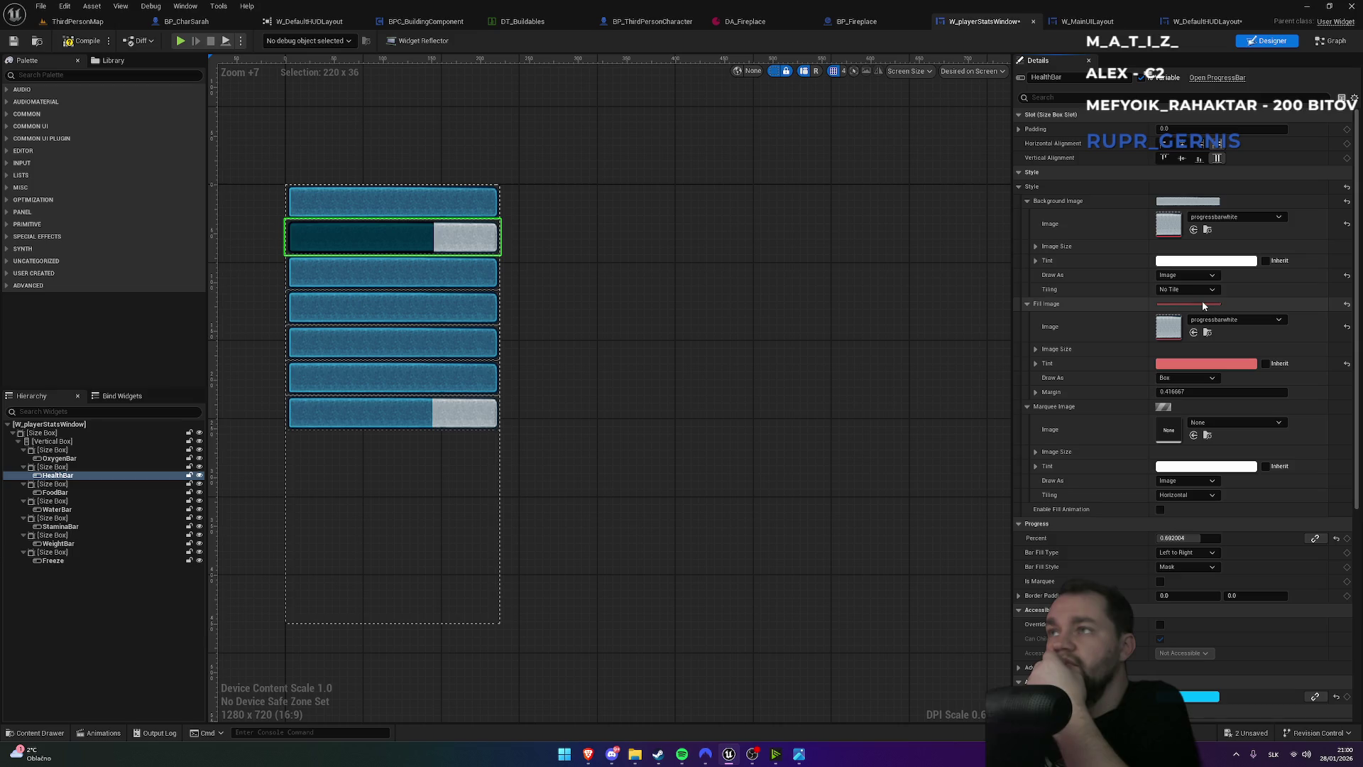
- Test the Tint Inherit and Is Marquee options, leaving both turned off
click(1266, 364)
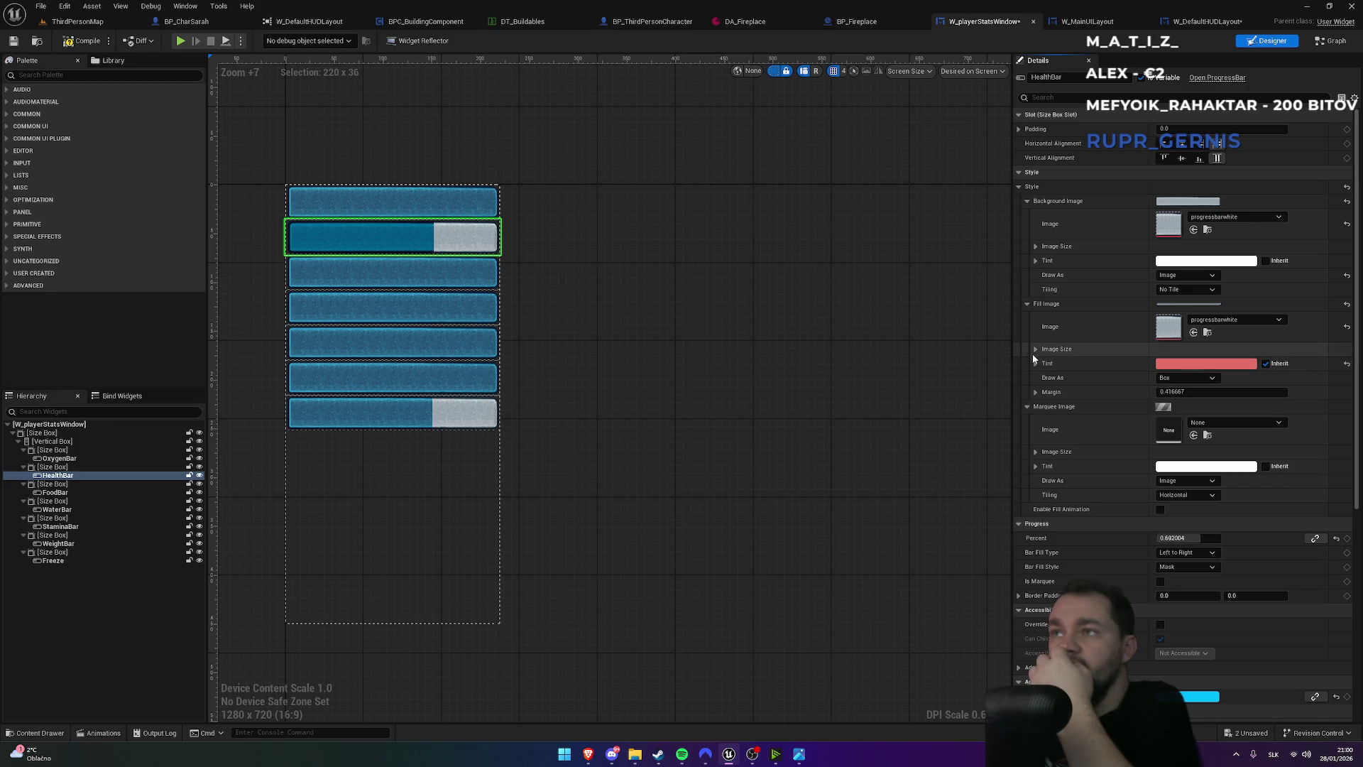
click(1036, 392)
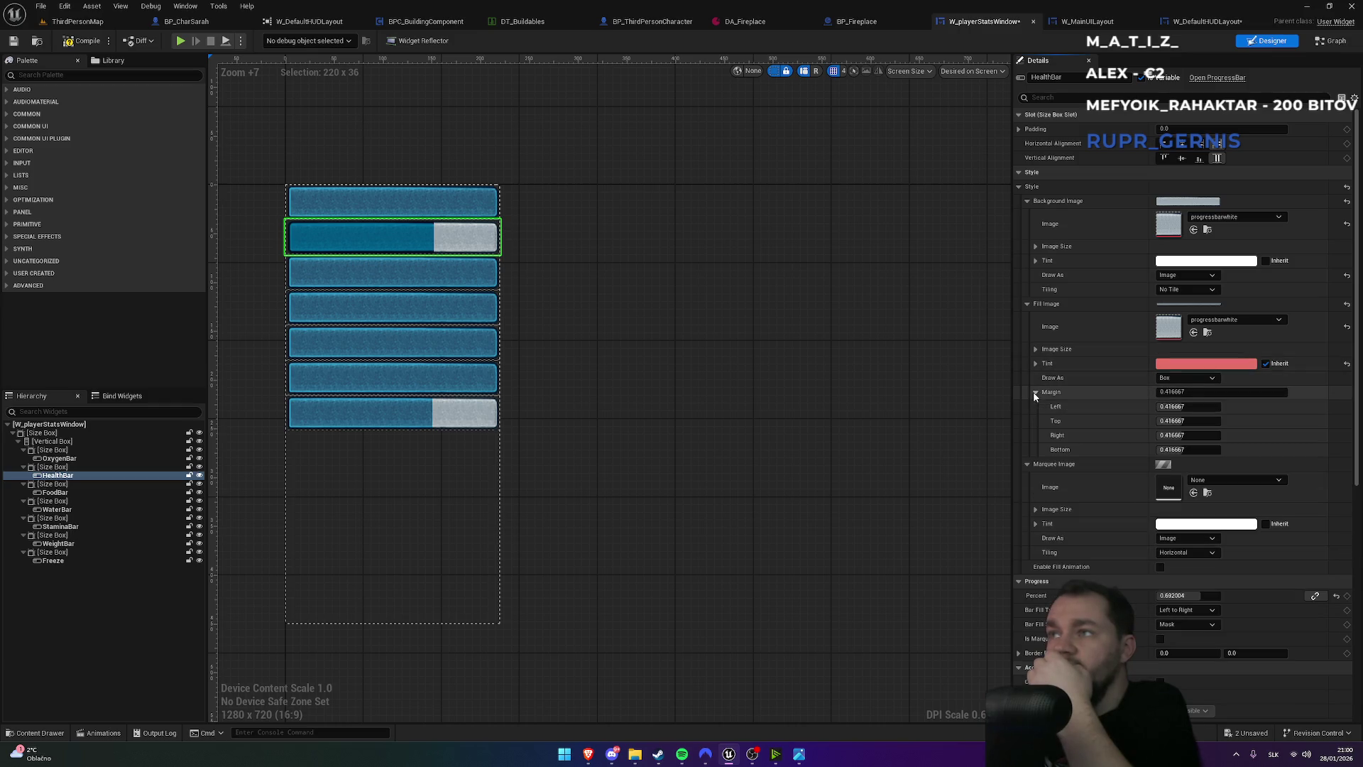
click(1036, 393)
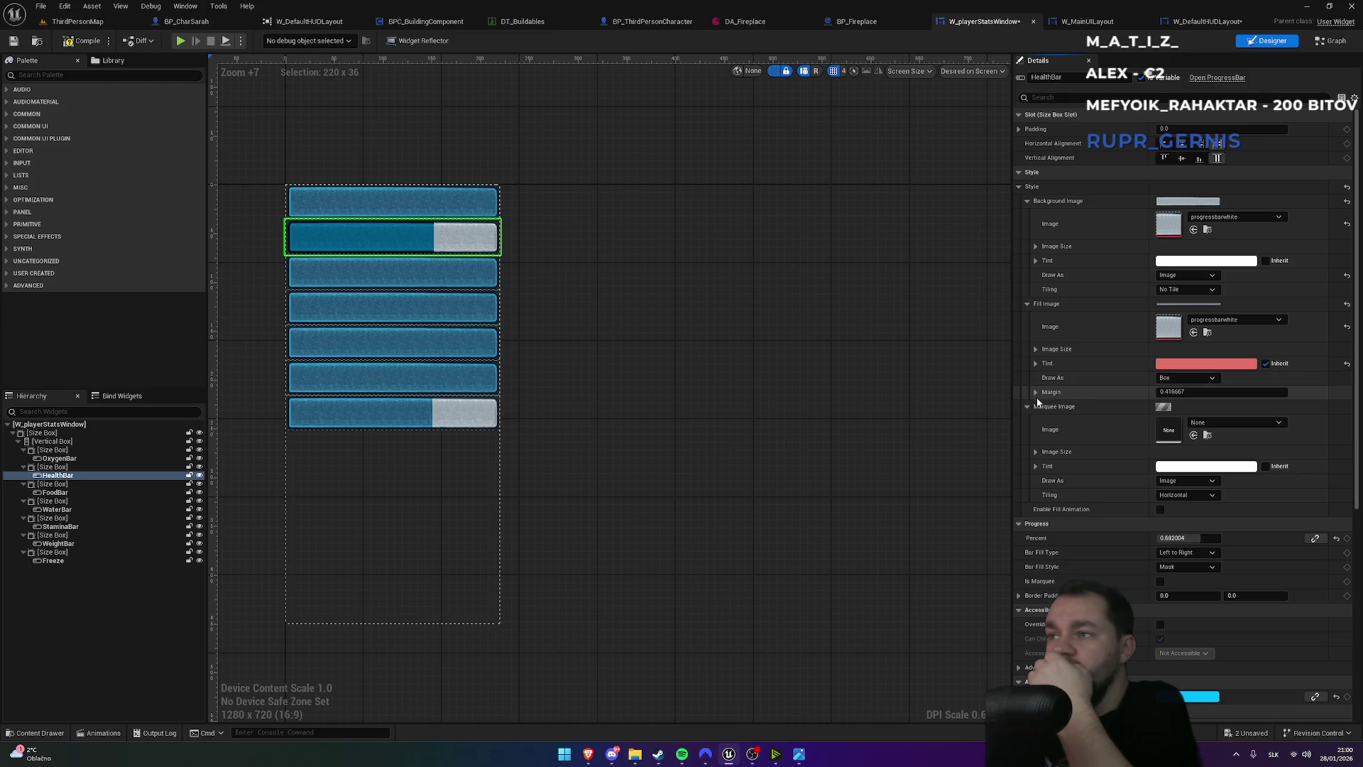
click(1160, 582)
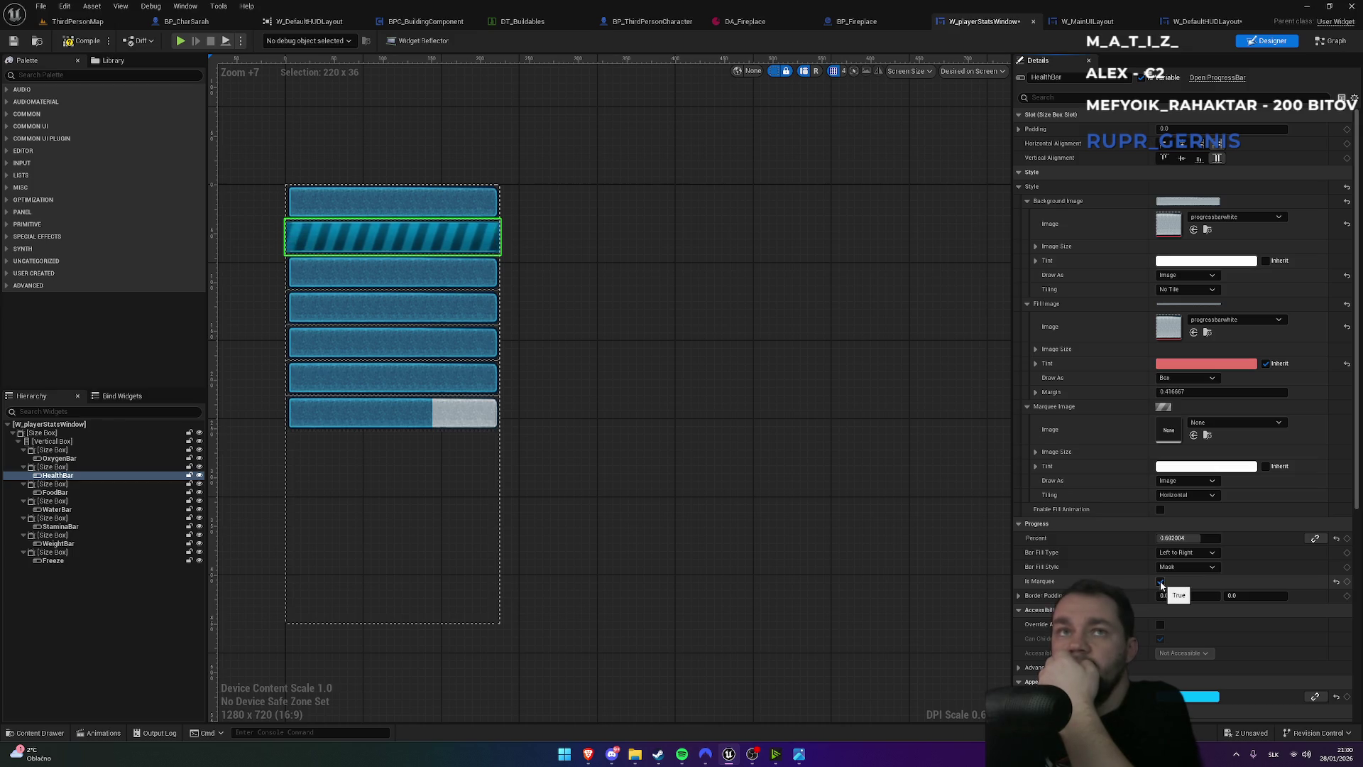
click(1161, 582)
click(1161, 582)
click(1160, 582)
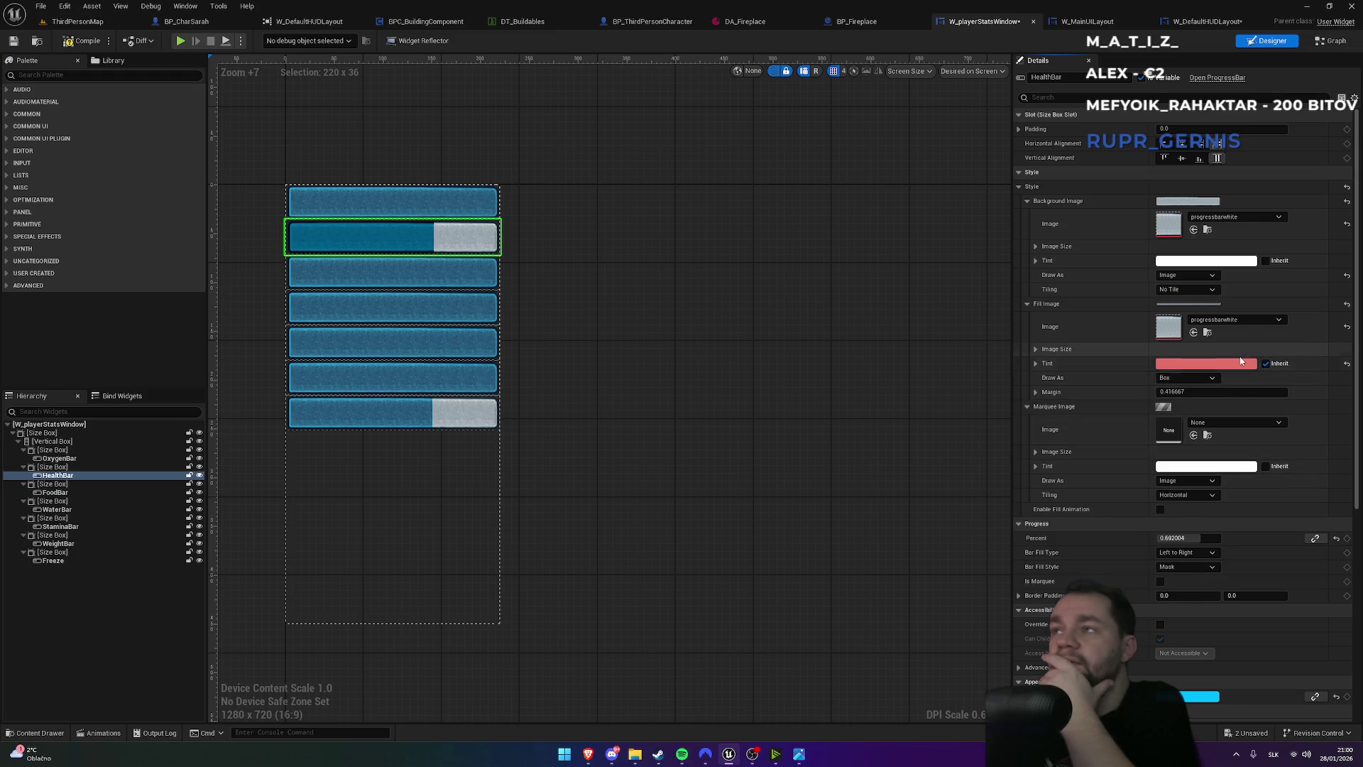
click(1266, 364)
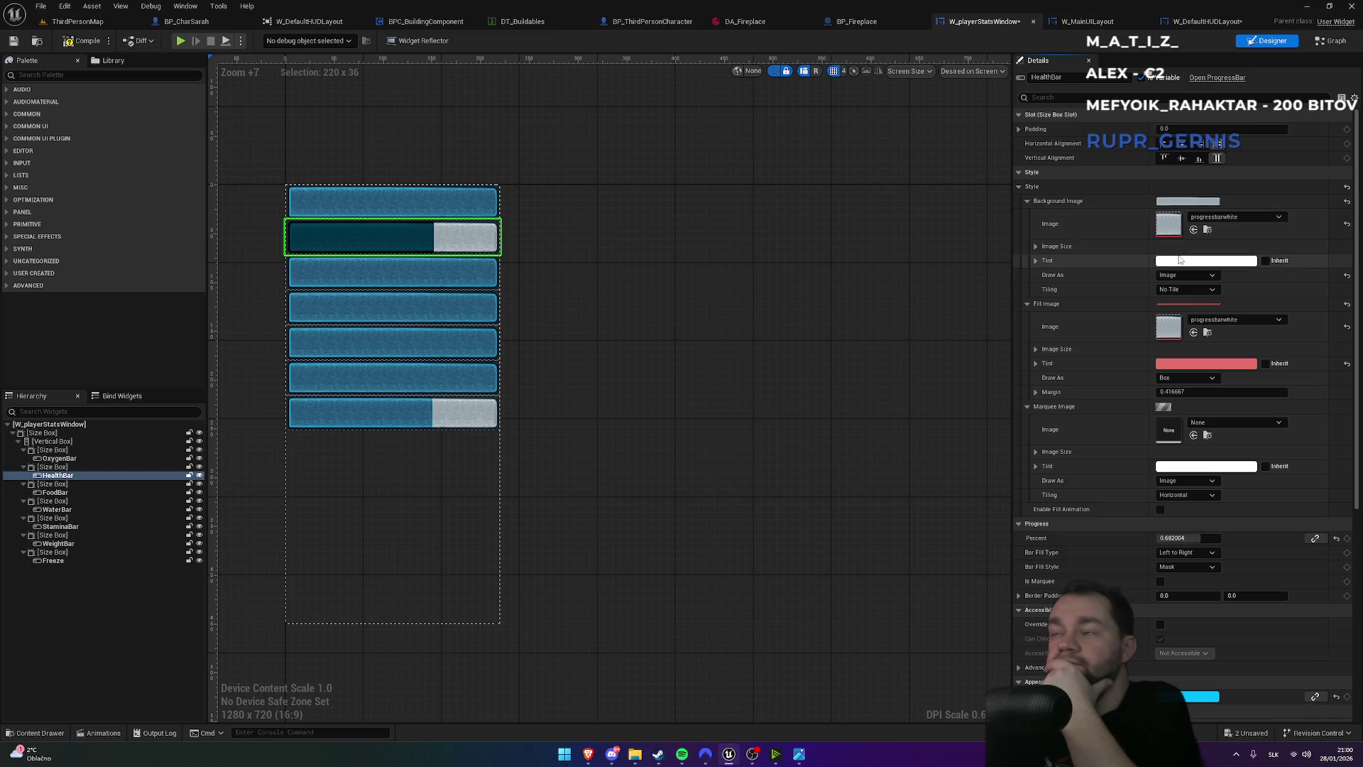
- Reset the Background Image and Fill Image textures, recompile, and expand the Fill Color values
click(1346, 225)
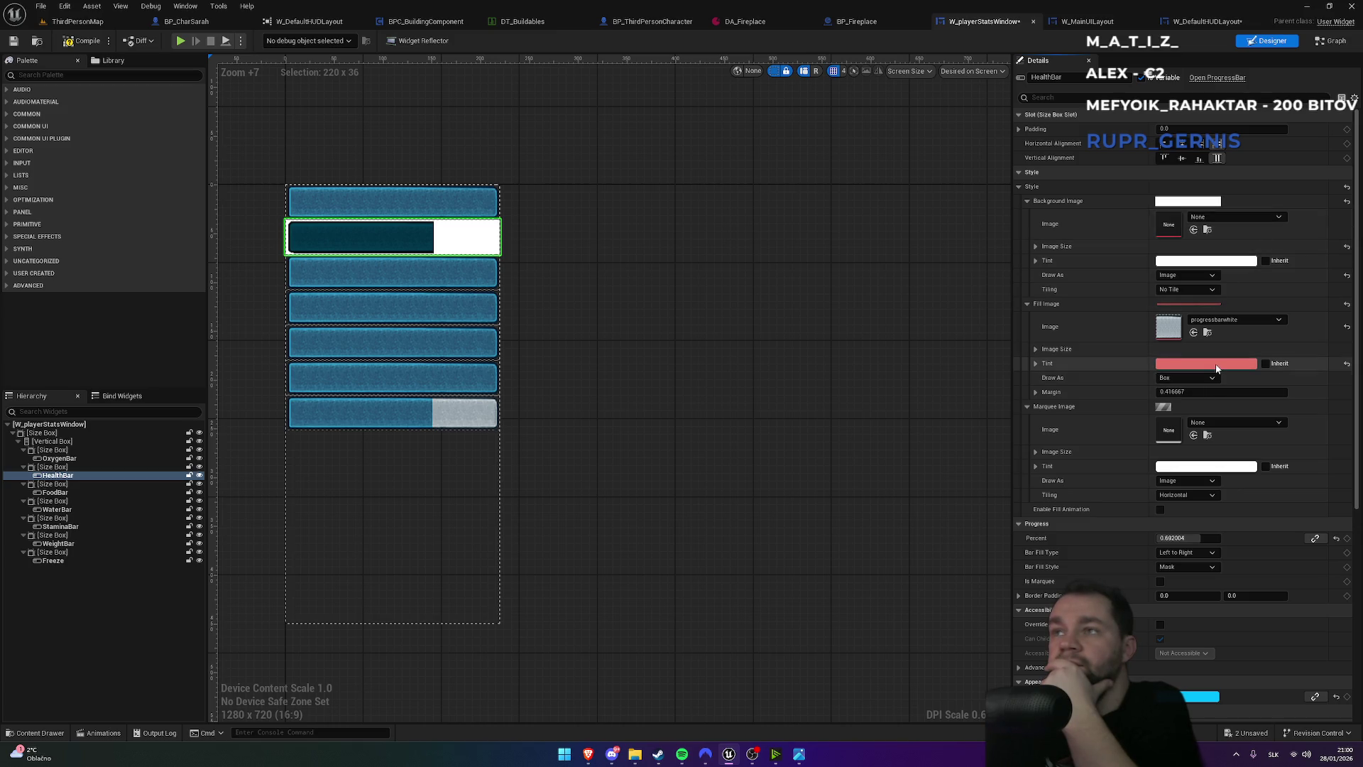
click(1347, 305)
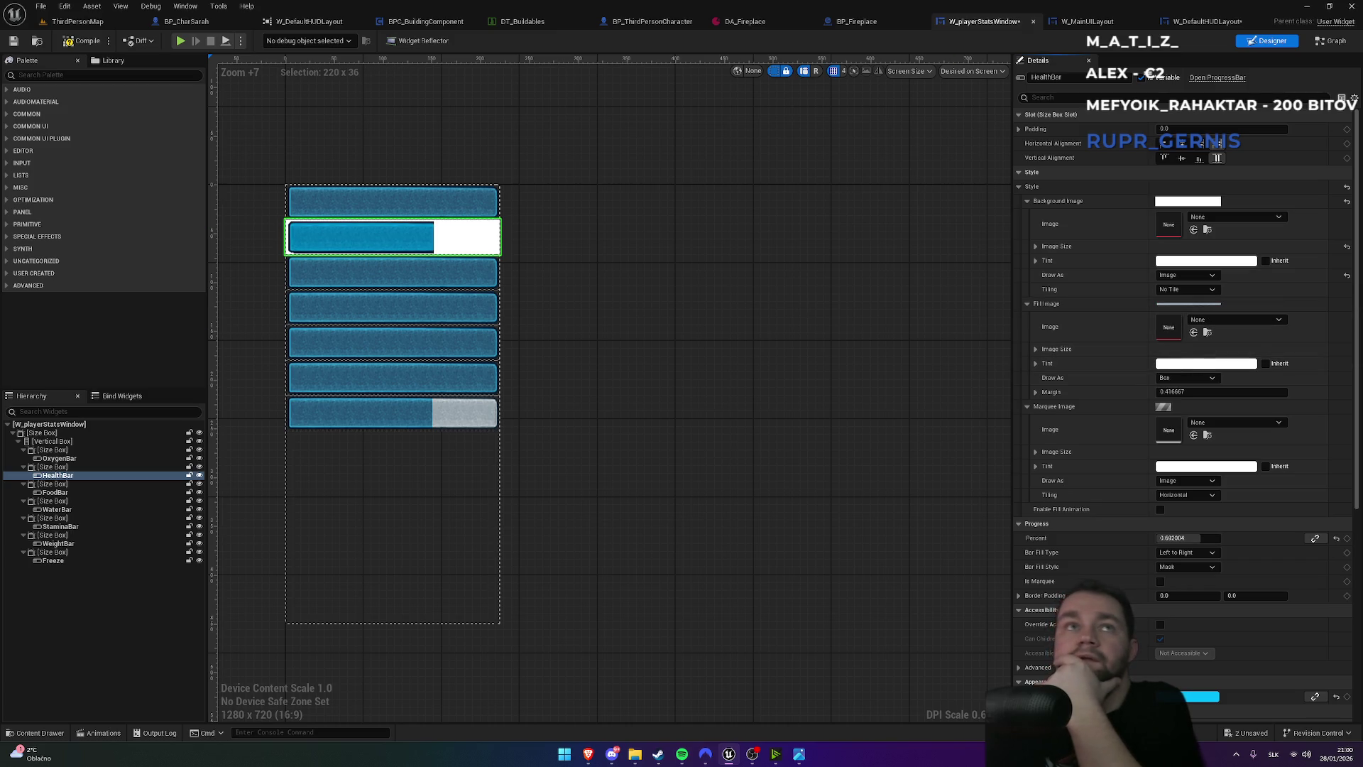
click(84, 41)
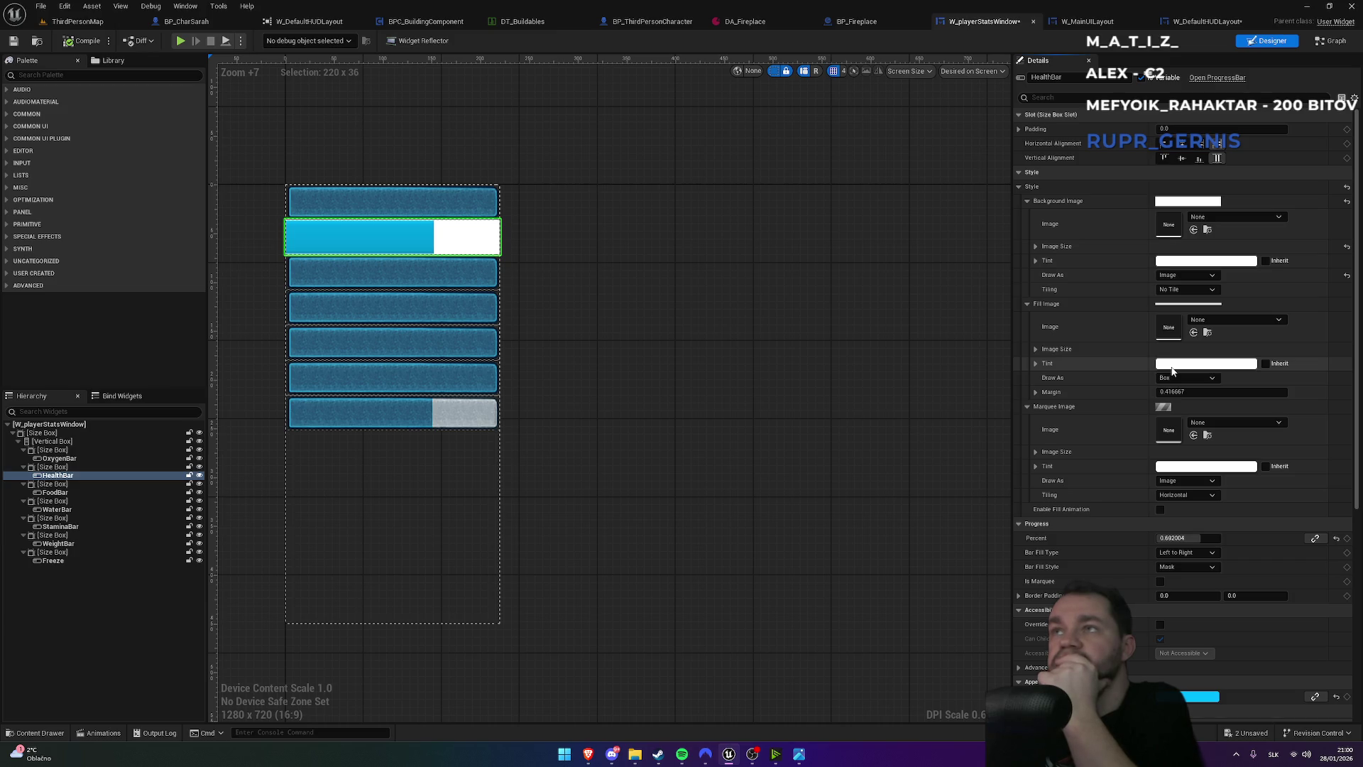
scroll(1126, 565, down, 3)
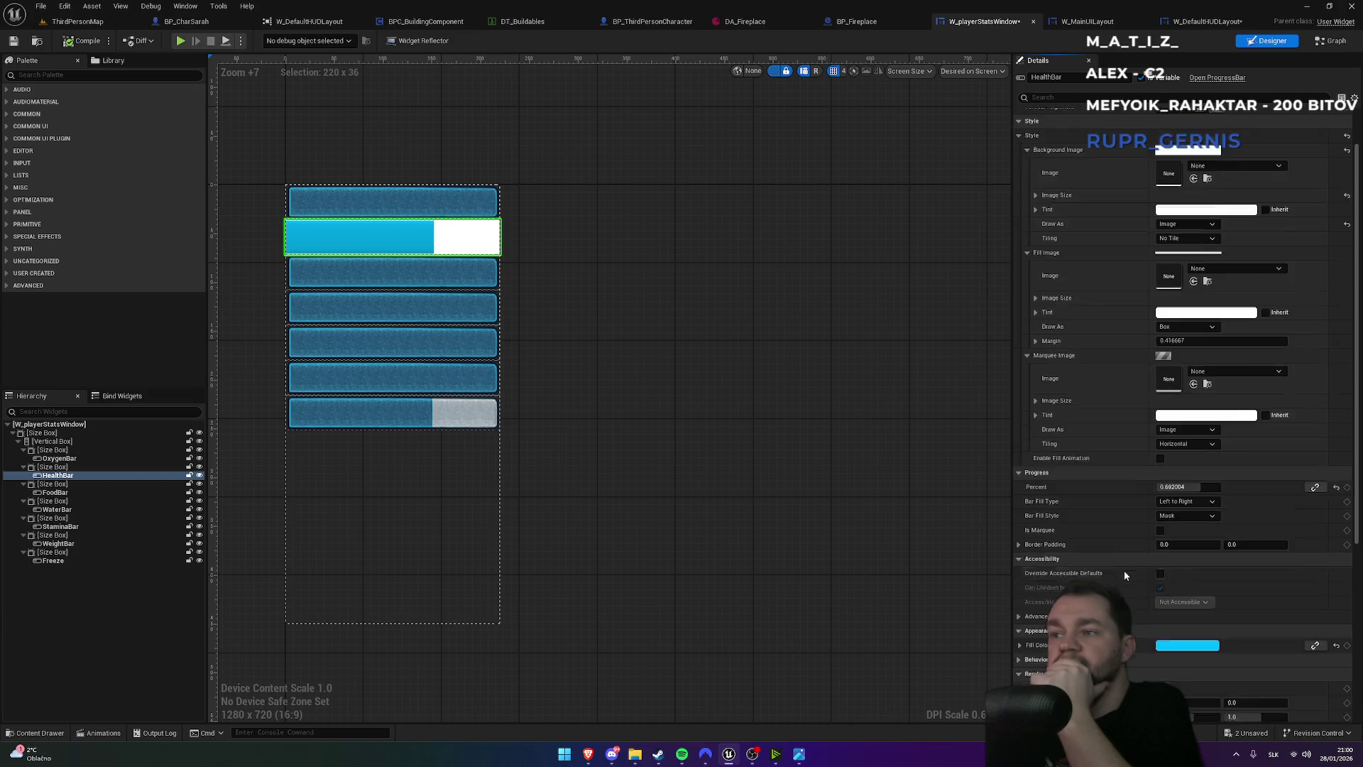
click(1020, 613)
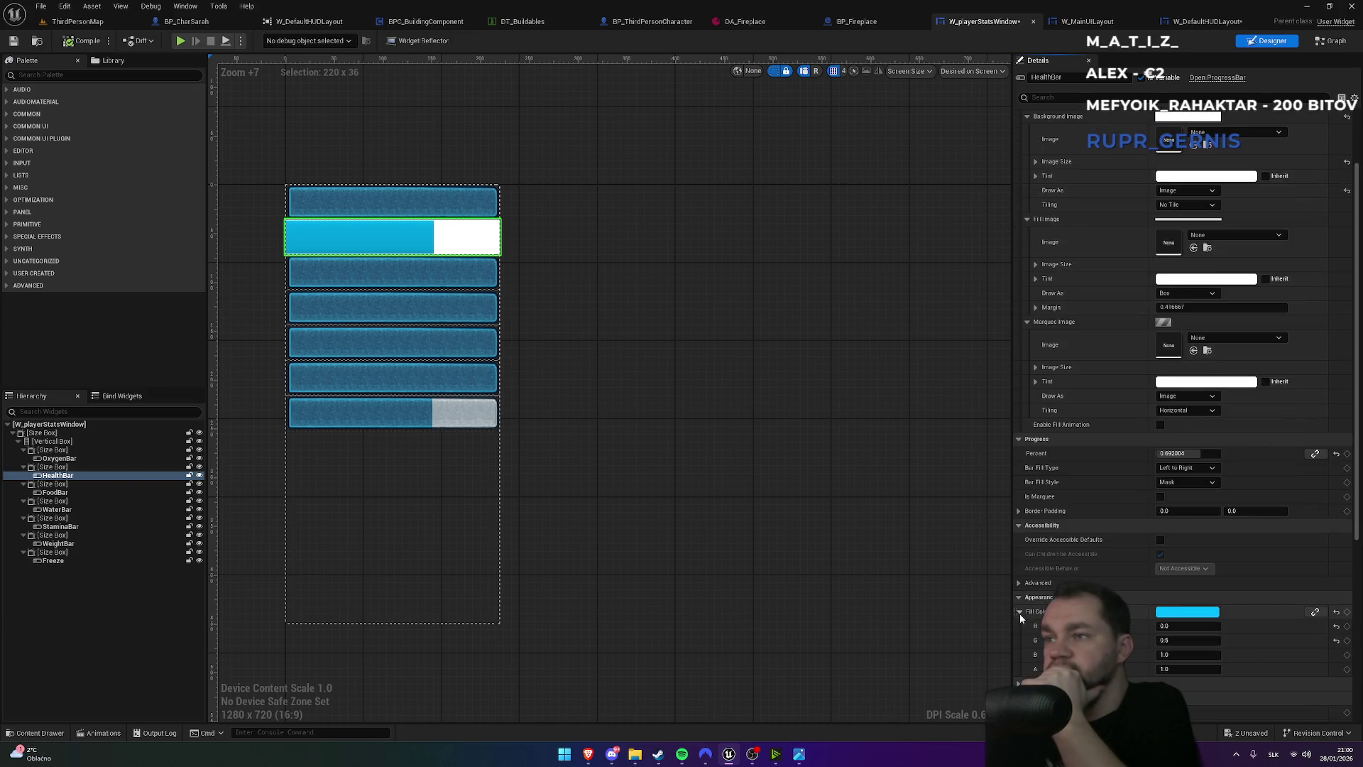
- Try a red fill colour, then set the bar's fill colour to pure white
click(1172, 612)
drag(1012, 573, 1053, 554)
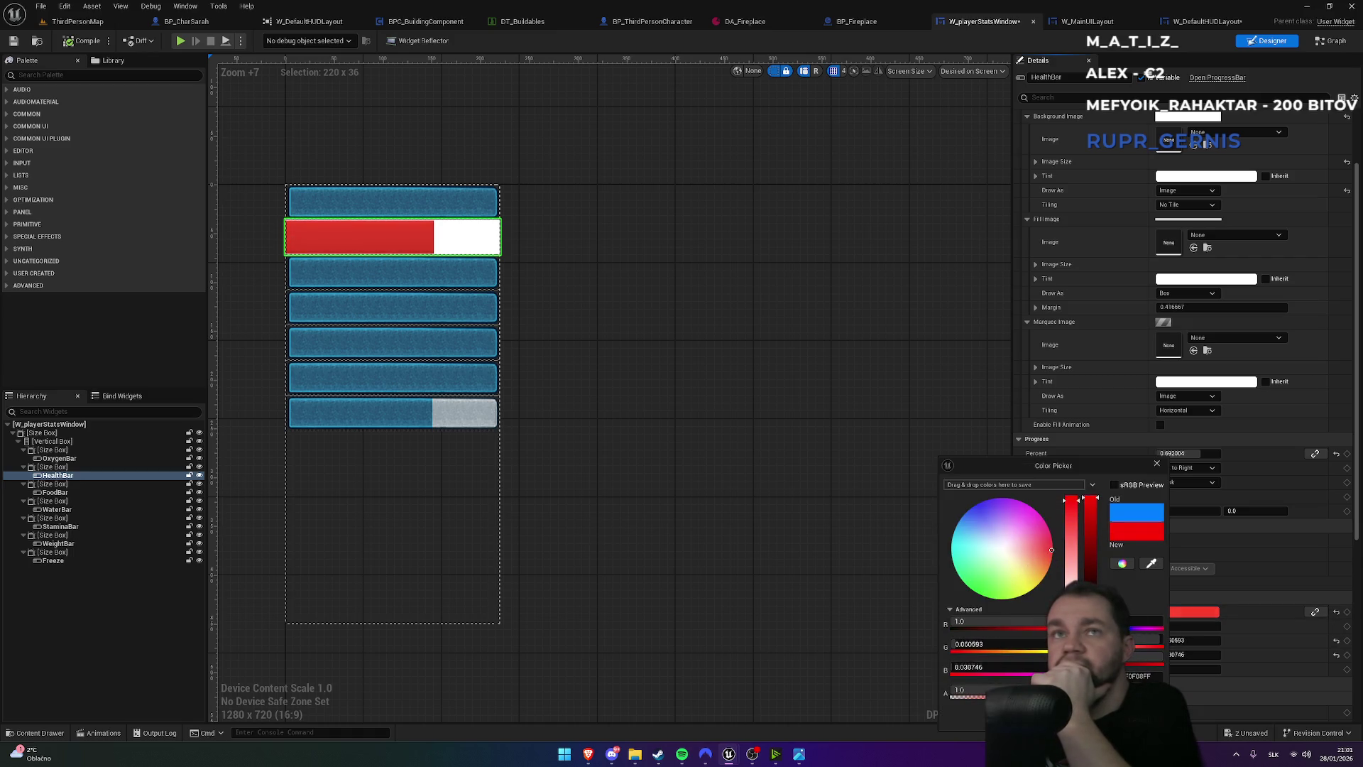
click(1134, 710)
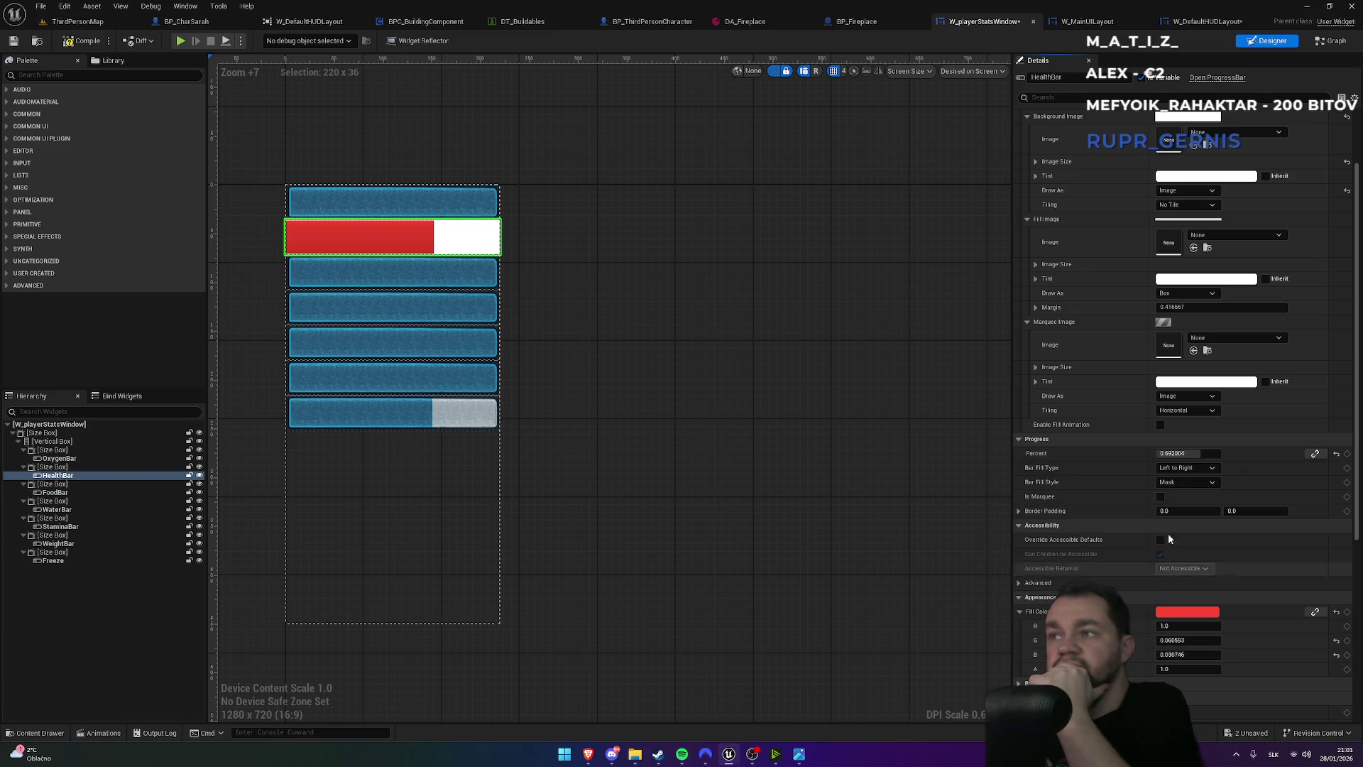
click(1178, 453)
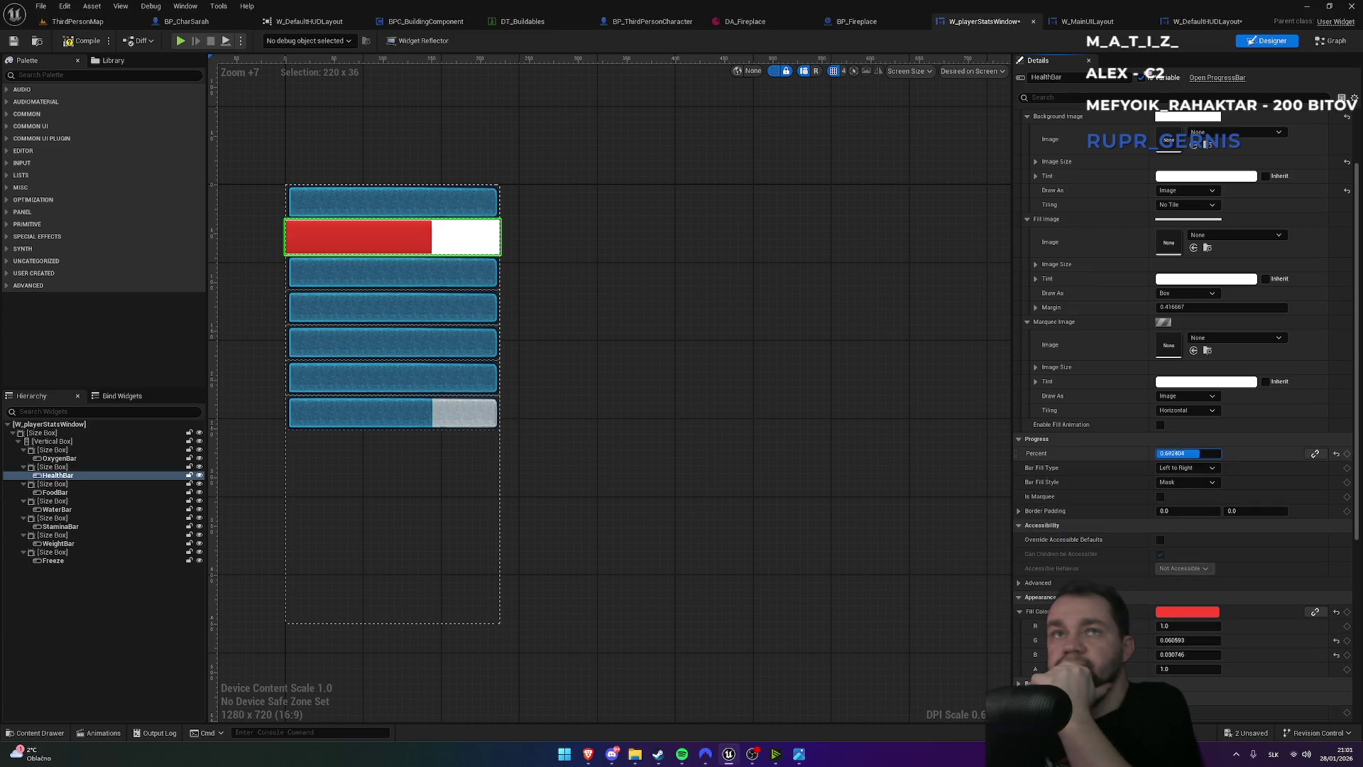
click(1188, 612)
drag(1068, 548, 1023, 548)
click(1192, 616)
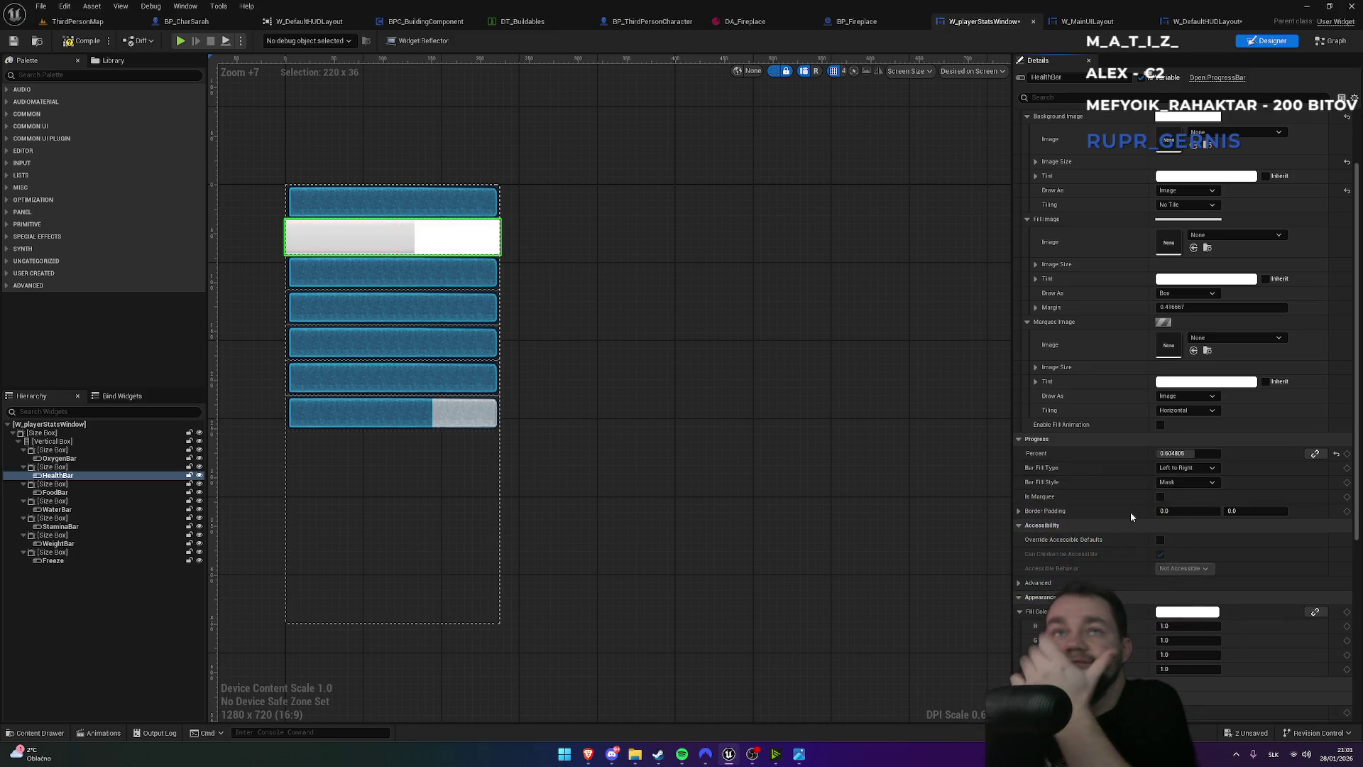
- Adjust the fill percent and inspect the fill and tint colours without changing them
scroll(1198, 485, up, 1)
scroll(1199, 485, up, 1)
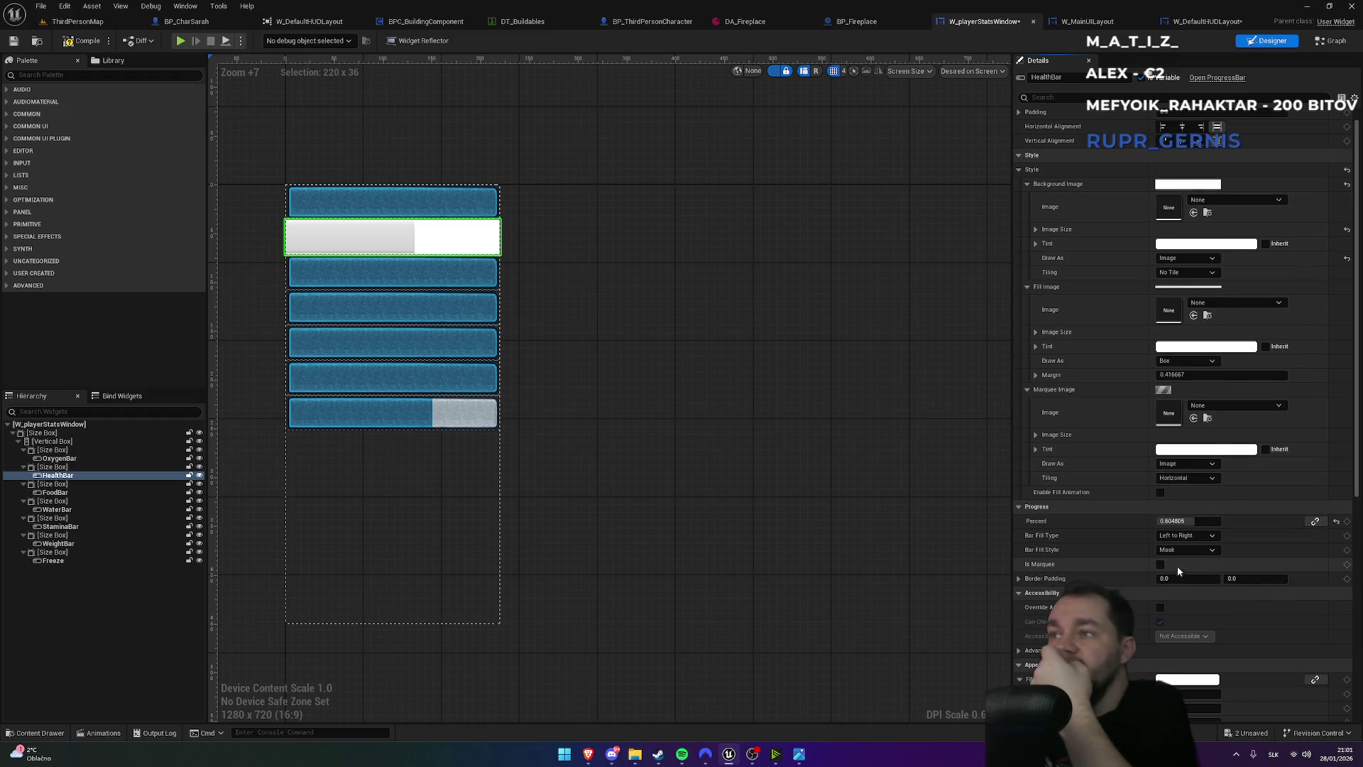
mouse_move(1178, 520)
mouse_down()
mouse_move(1250, 521)
mouse_move(1072, 521)
mouse_move(1159, 521)
mouse_up()
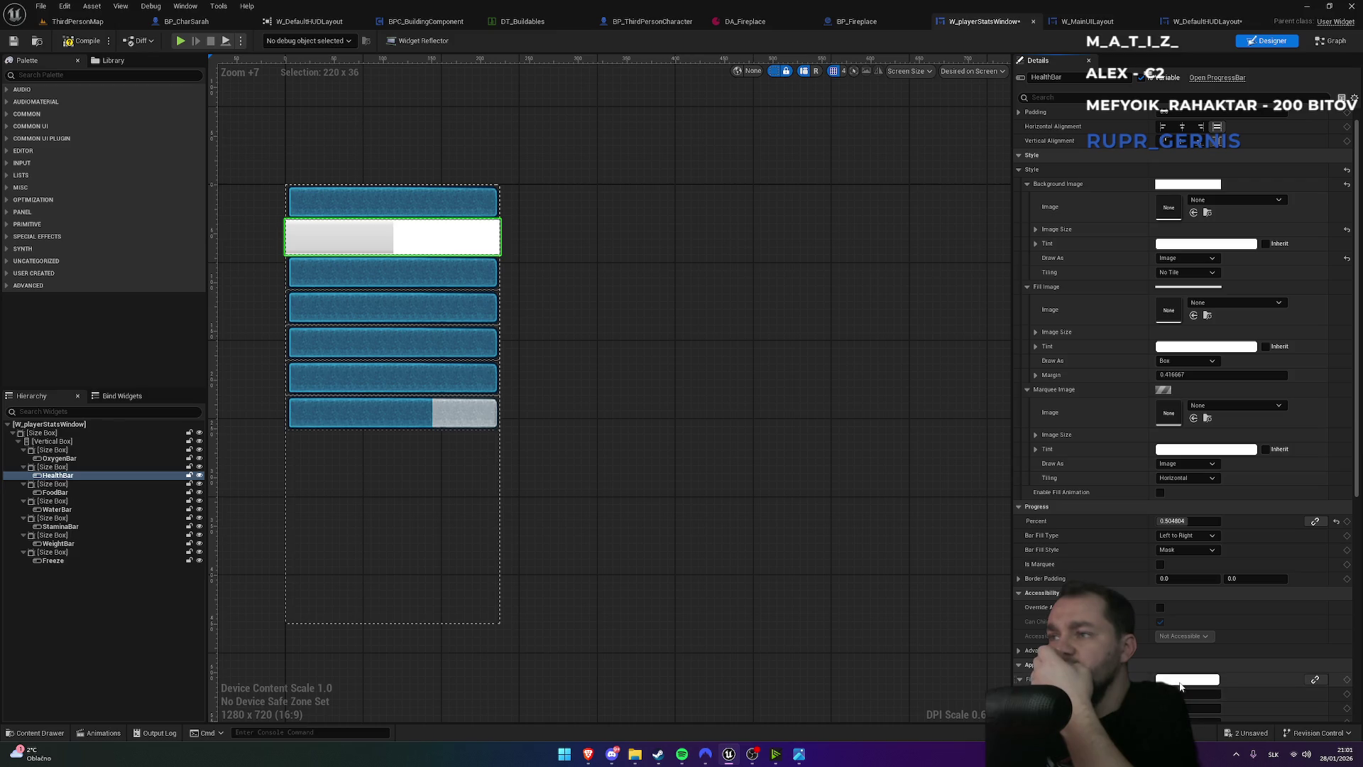
click(1180, 681)
key(Escape)
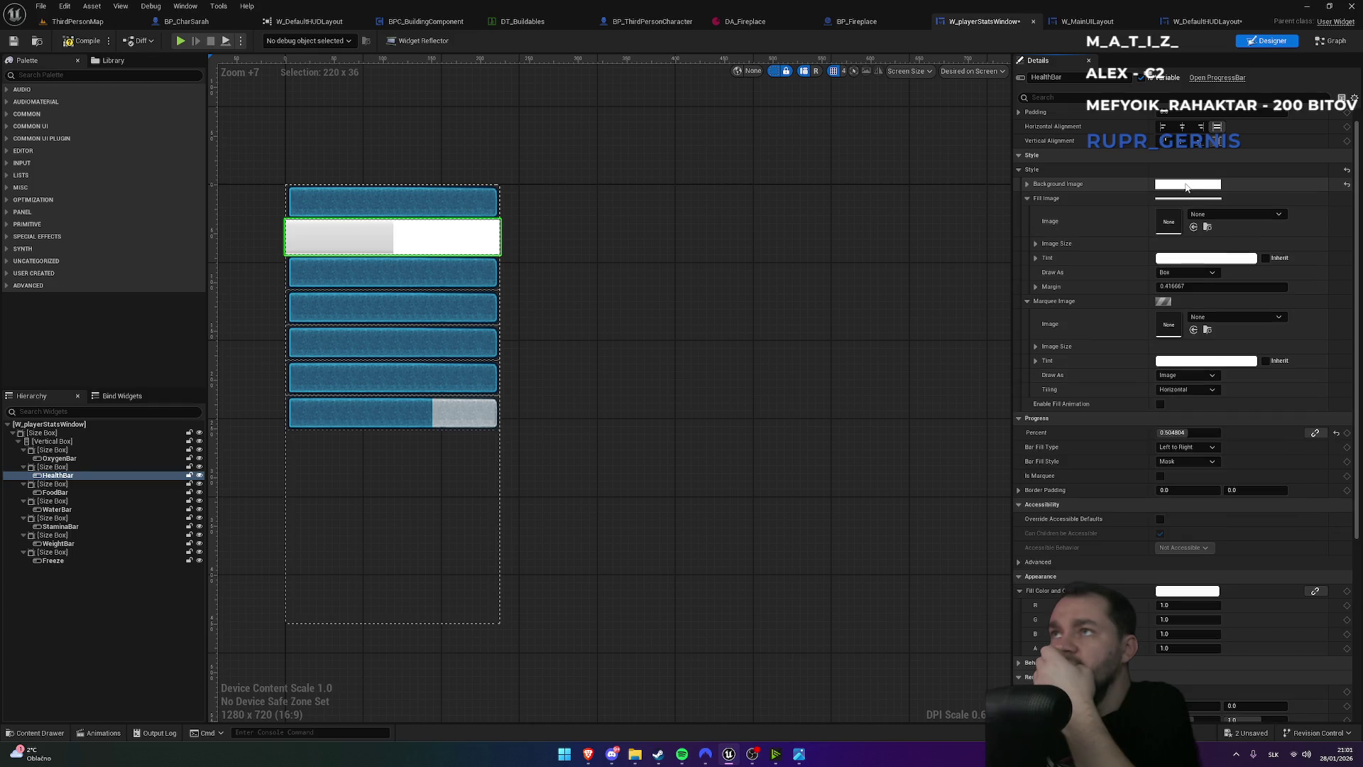
click(1026, 184)
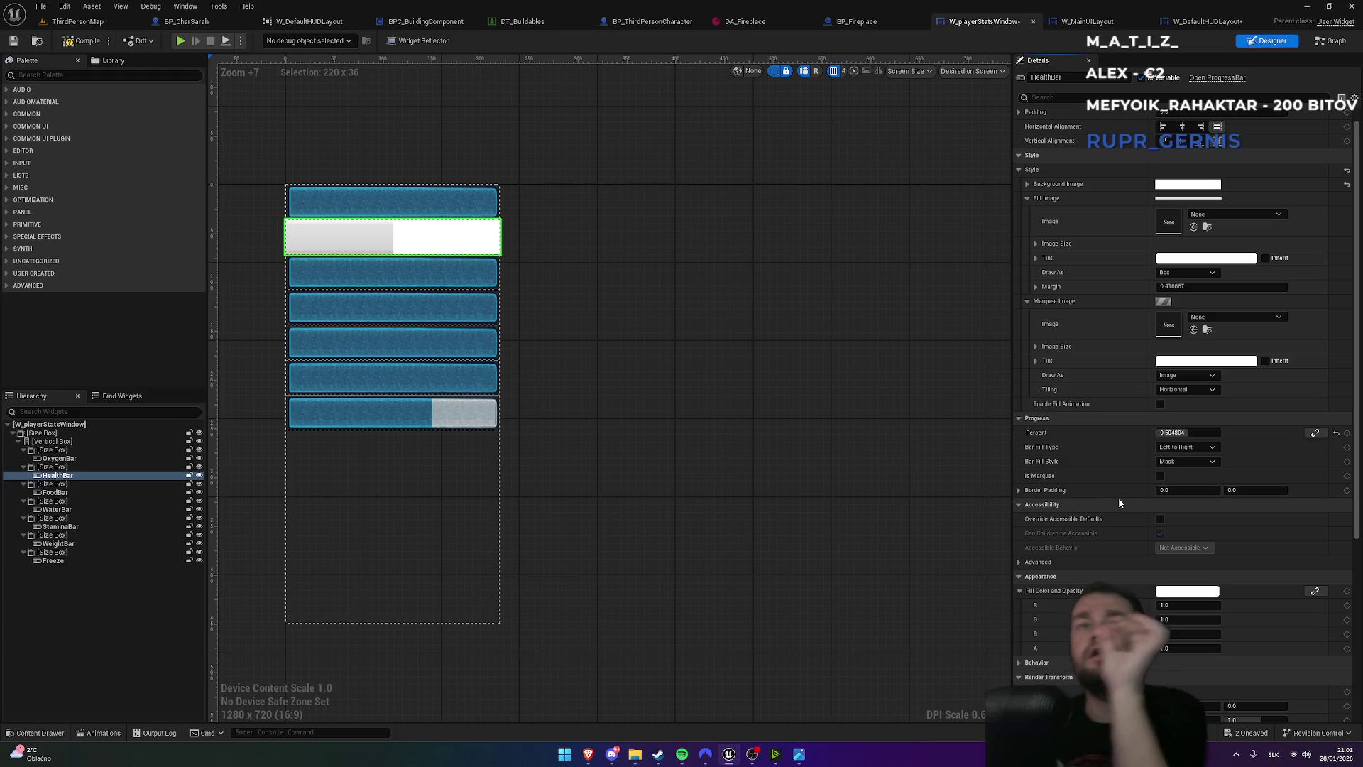
click(1207, 361)
click(1173, 630)
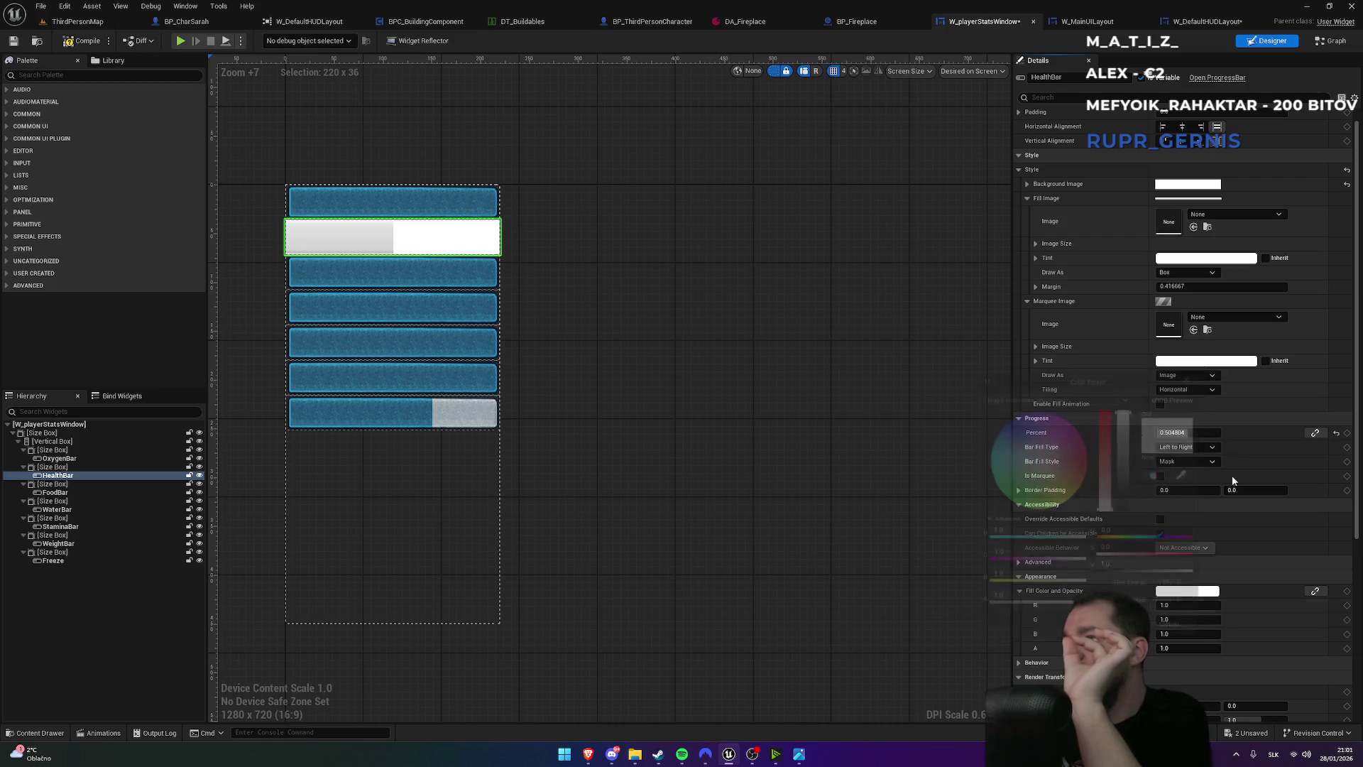
click(1206, 258)
click(1190, 269)
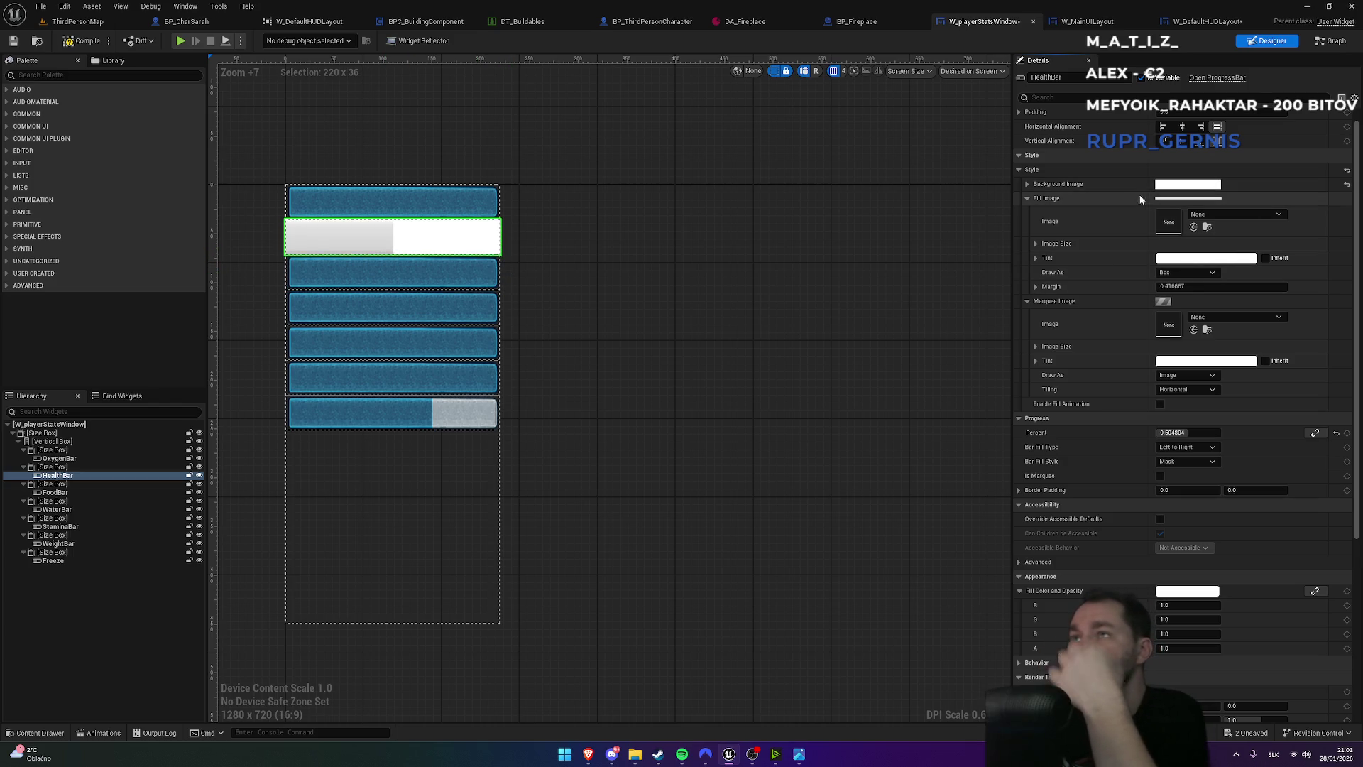
- Set the HealthBar background image to progressbarwhite
click(1027, 184)
click(1207, 200)
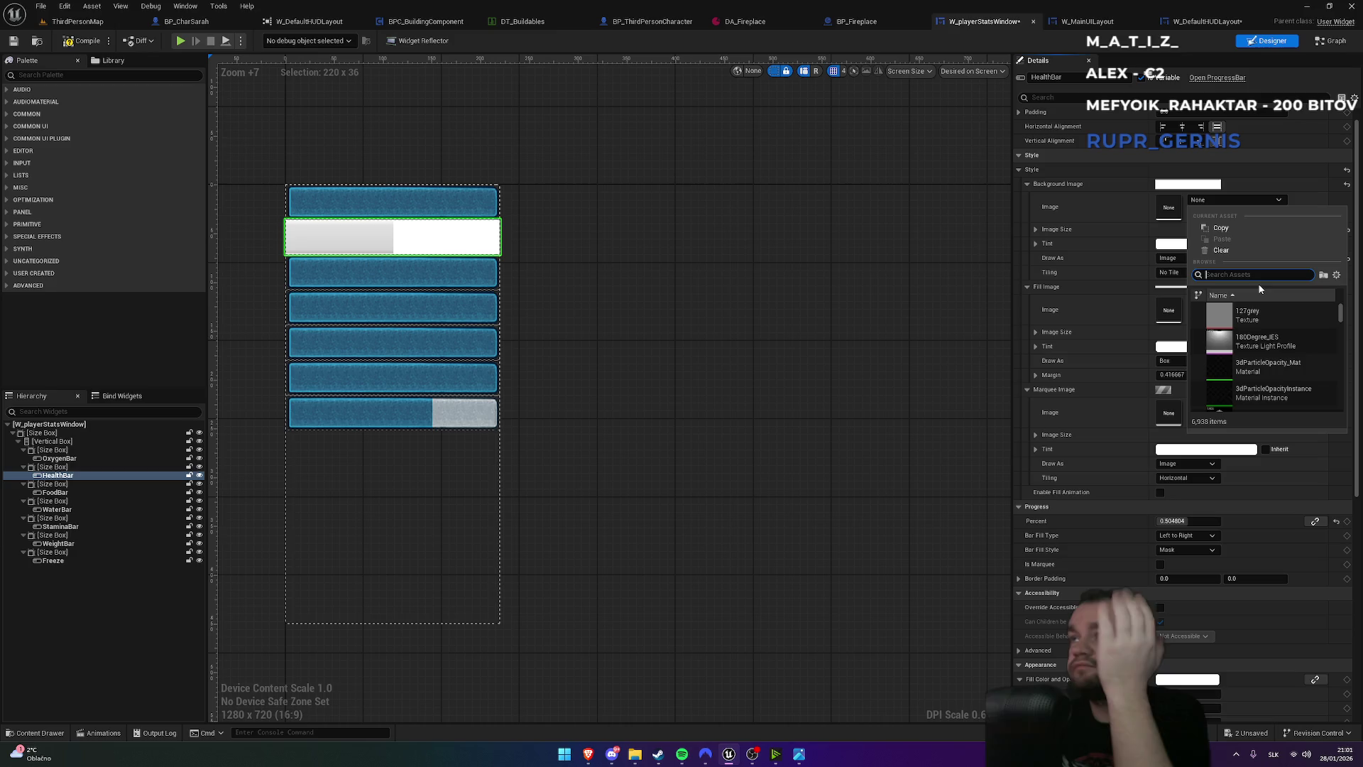
text(prog)
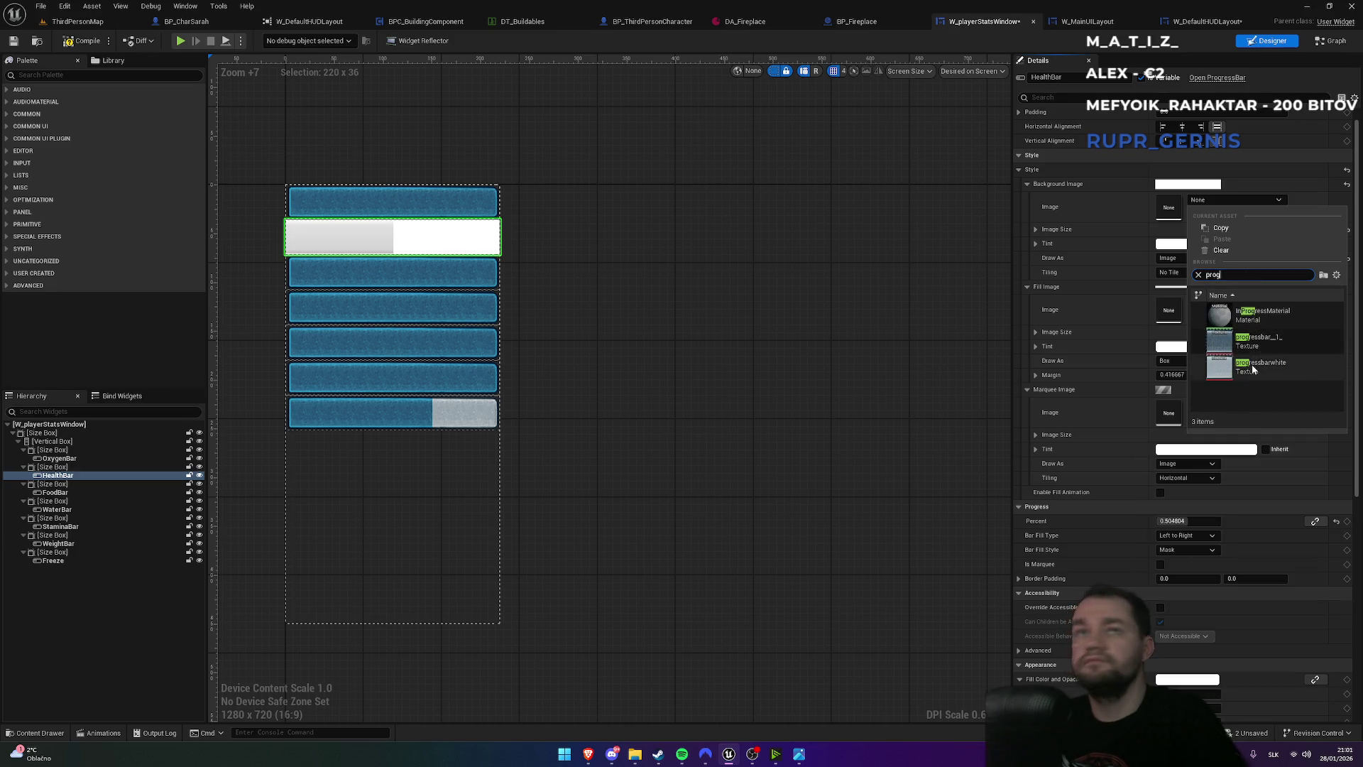
click(1252, 366)
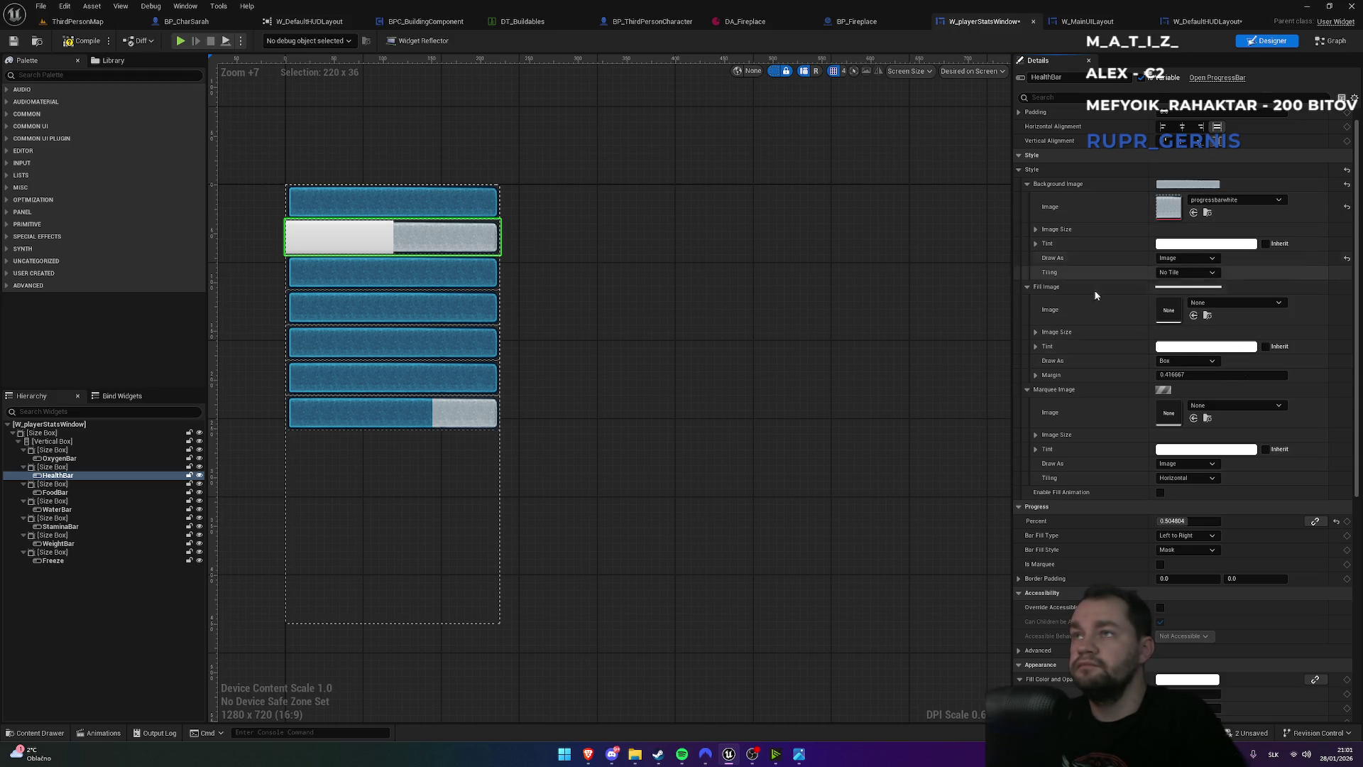
- Set the fill image to progressbarwhite as well and raise Percent to full
click(1228, 304)
text(prog)
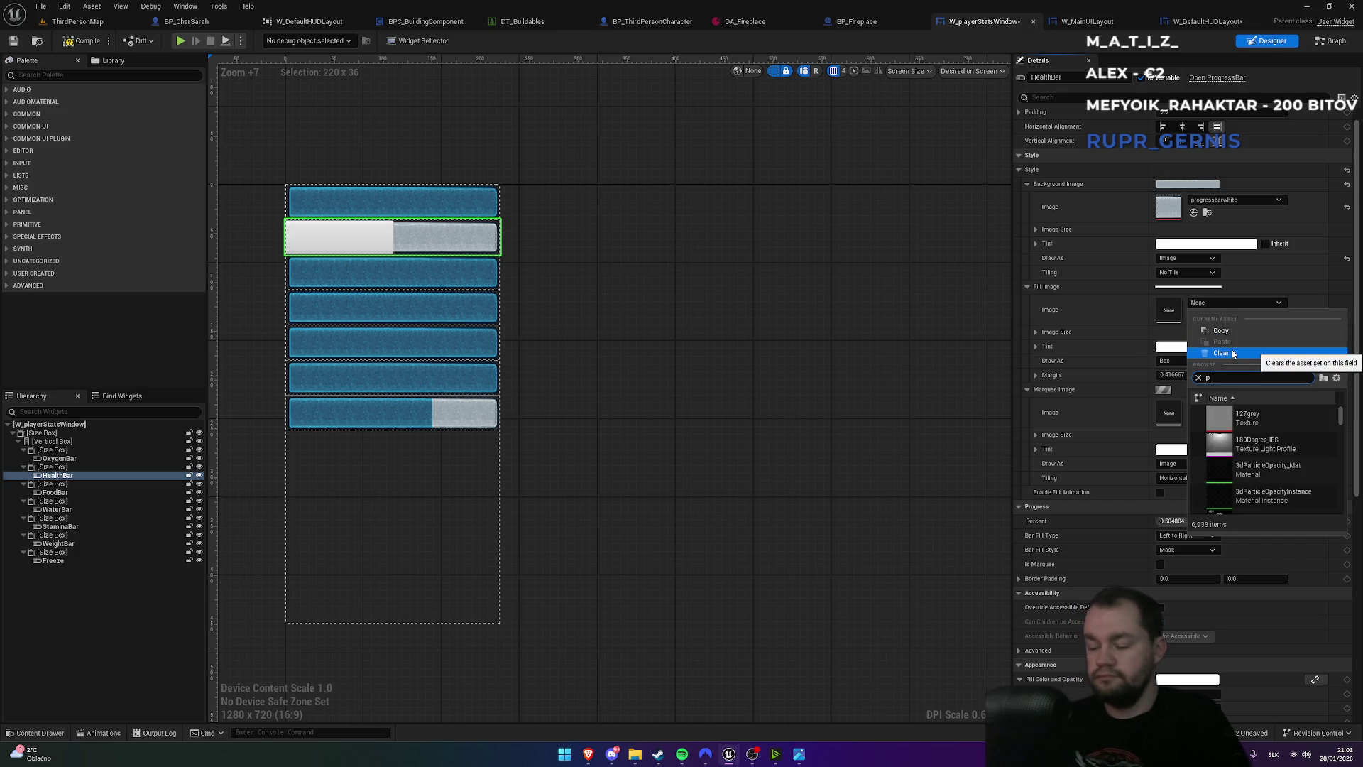
click(1232, 470)
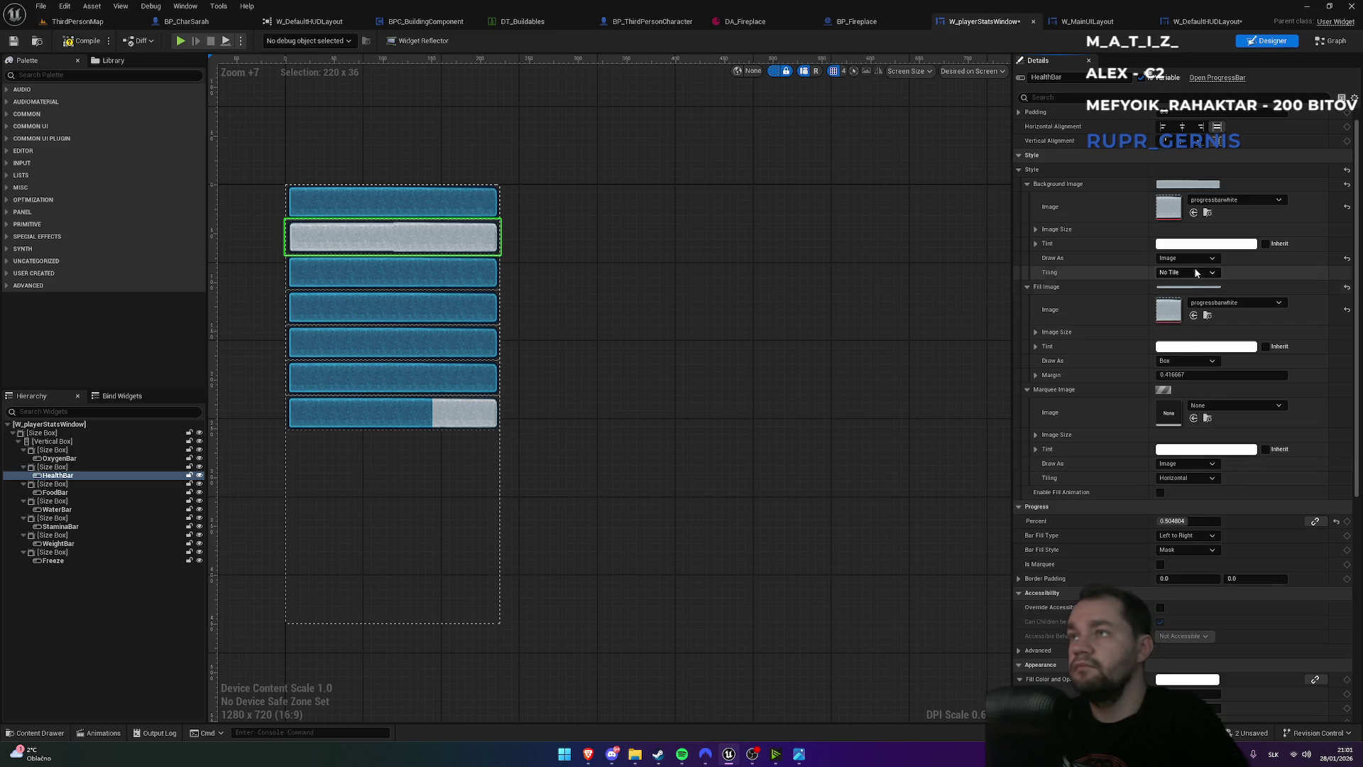
drag(1182, 520, 1235, 520)
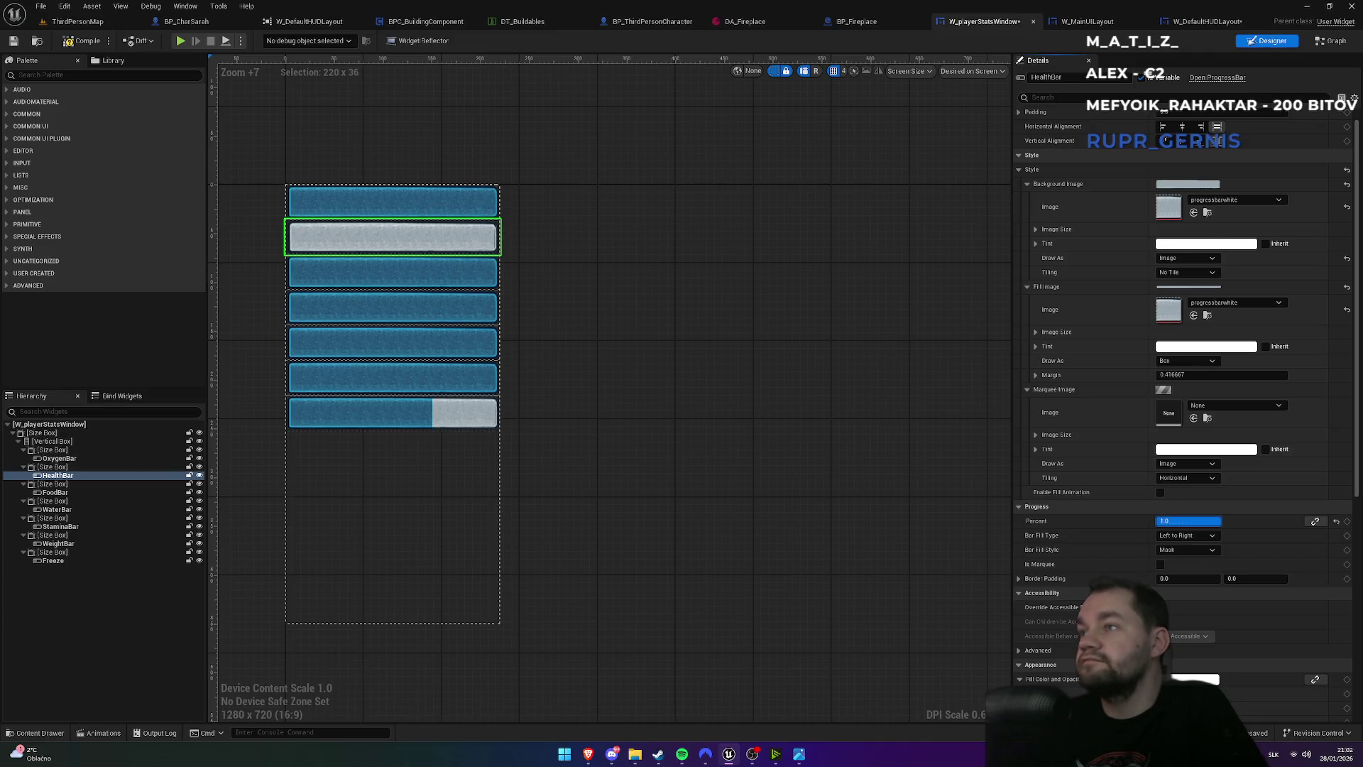
mouse_move(1200, 520)
mouse_down()
mouse_move(1236, 521)
mouse_move(1189, 520)
mouse_up()
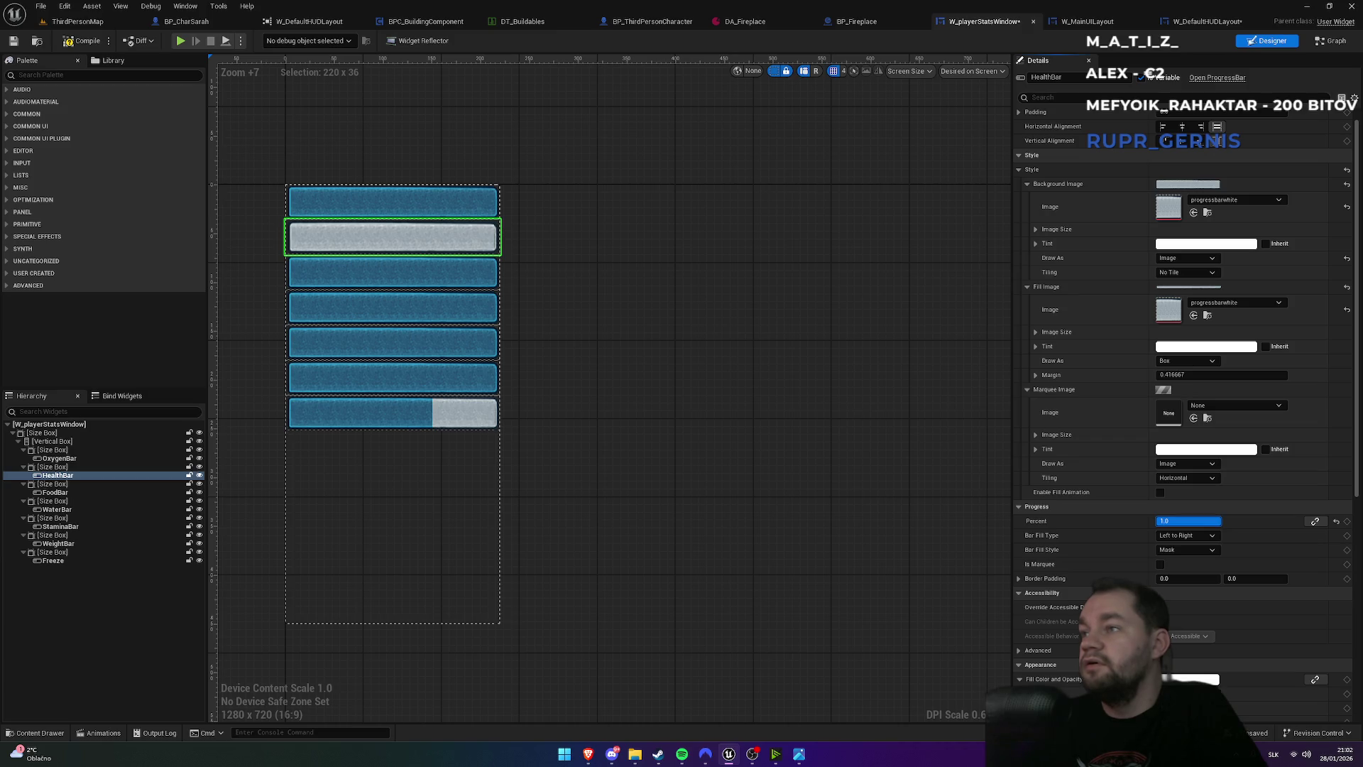
- Compare the FoodBar's style, then switch the HealthBar fill to the progressbar_1_ texture at 100 percent
click(446, 267)
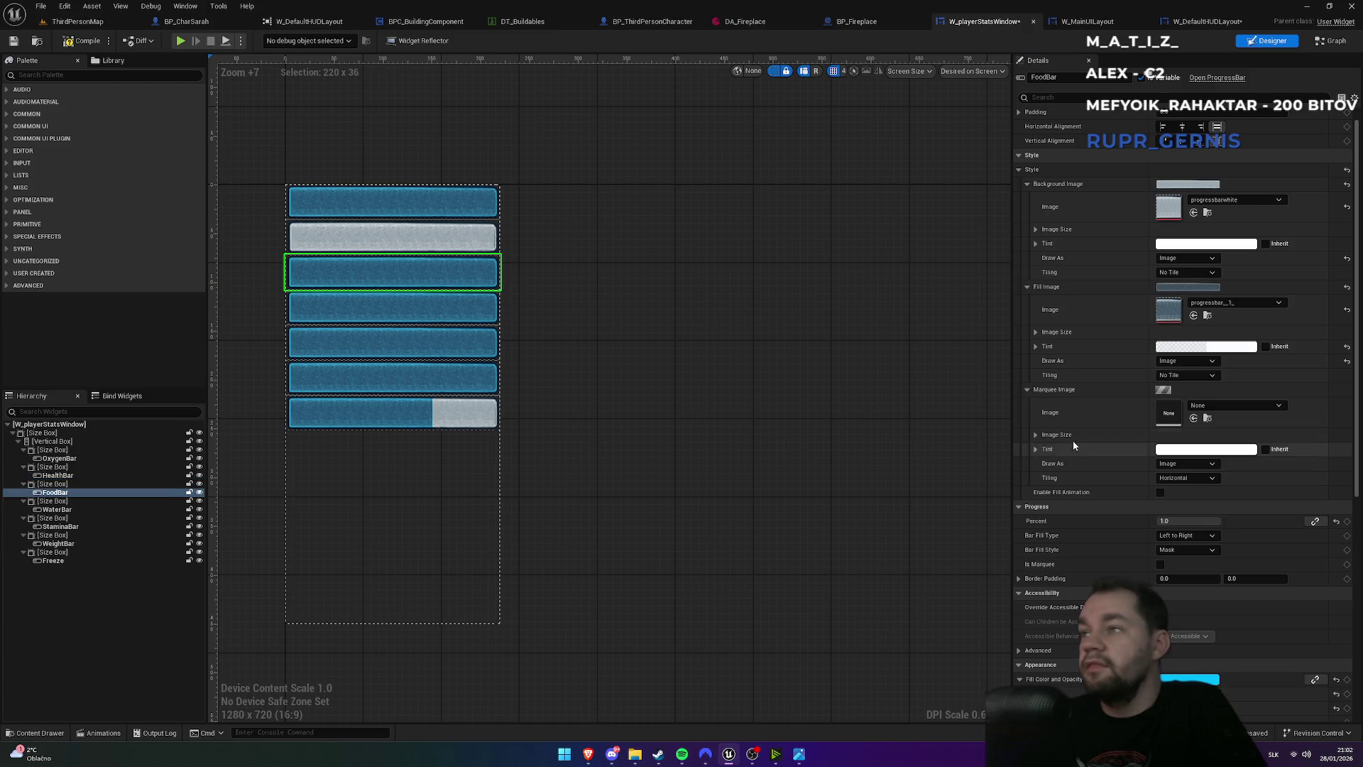
mouse_move(1207, 522)
mouse_down()
mouse_move(1125, 521)
mouse_move(1215, 521)
mouse_up()
click(469, 237)
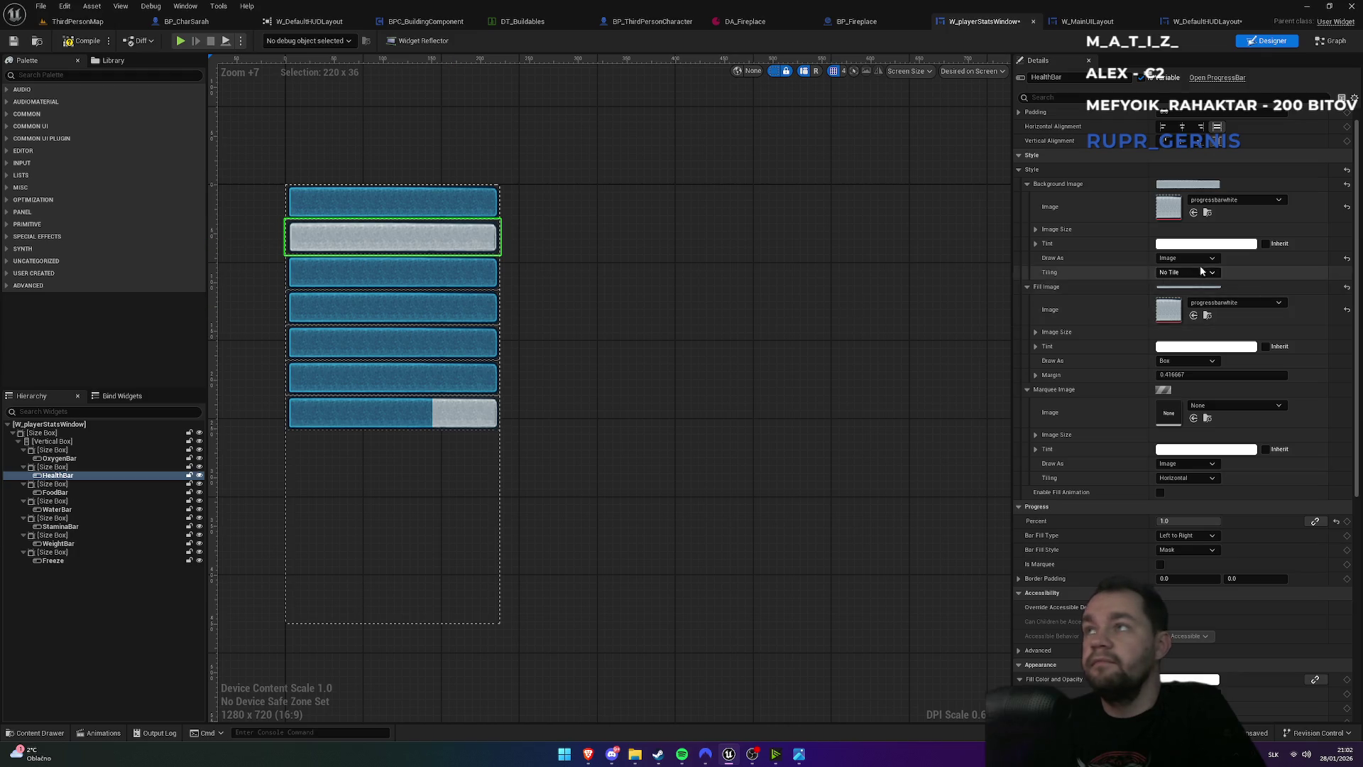
click(1234, 303)
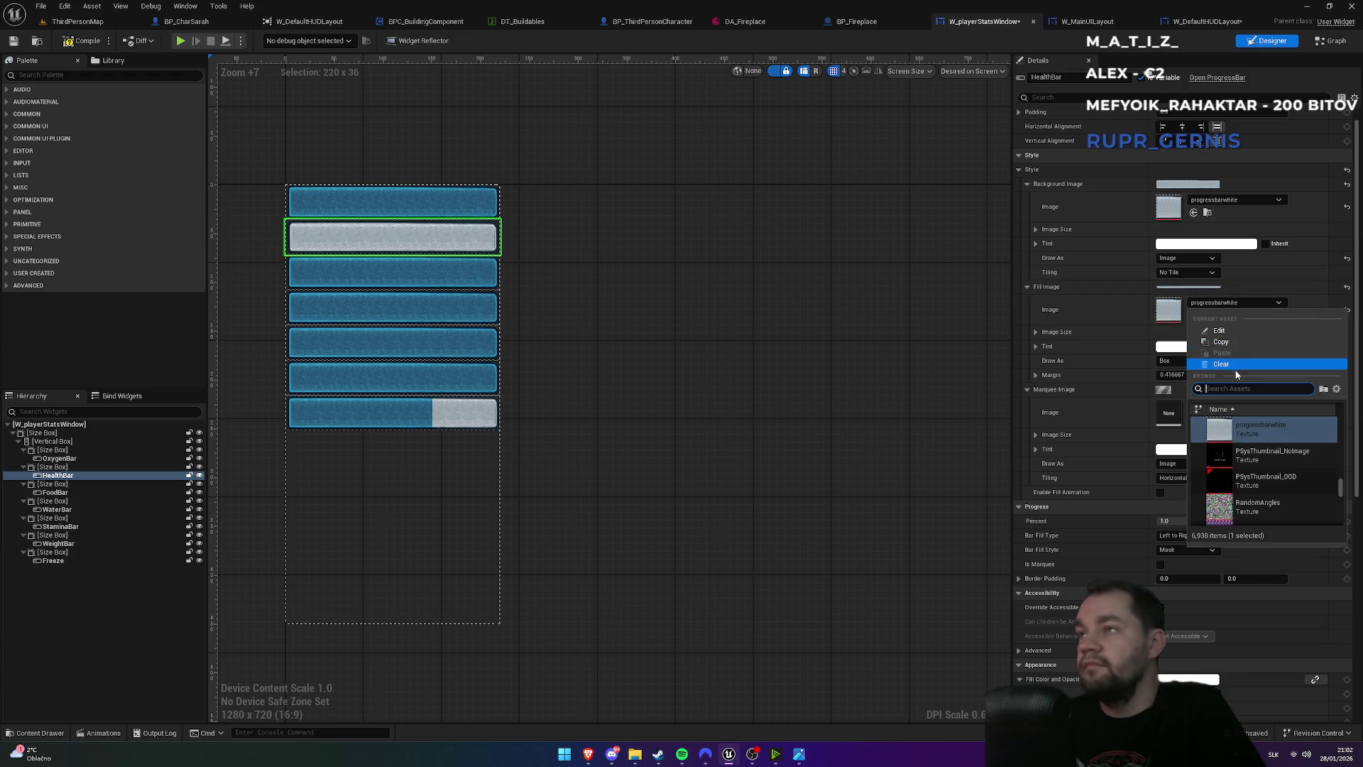
text(progre)
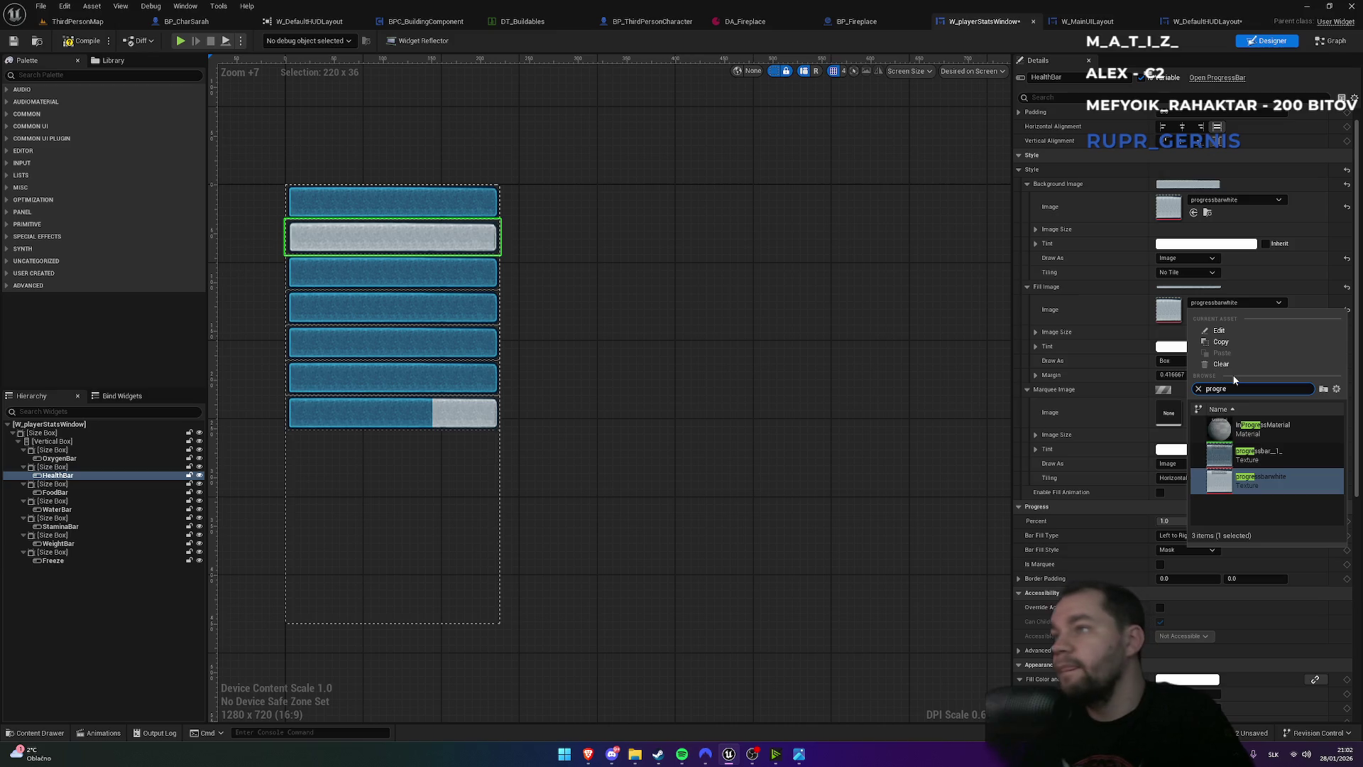
click(1263, 455)
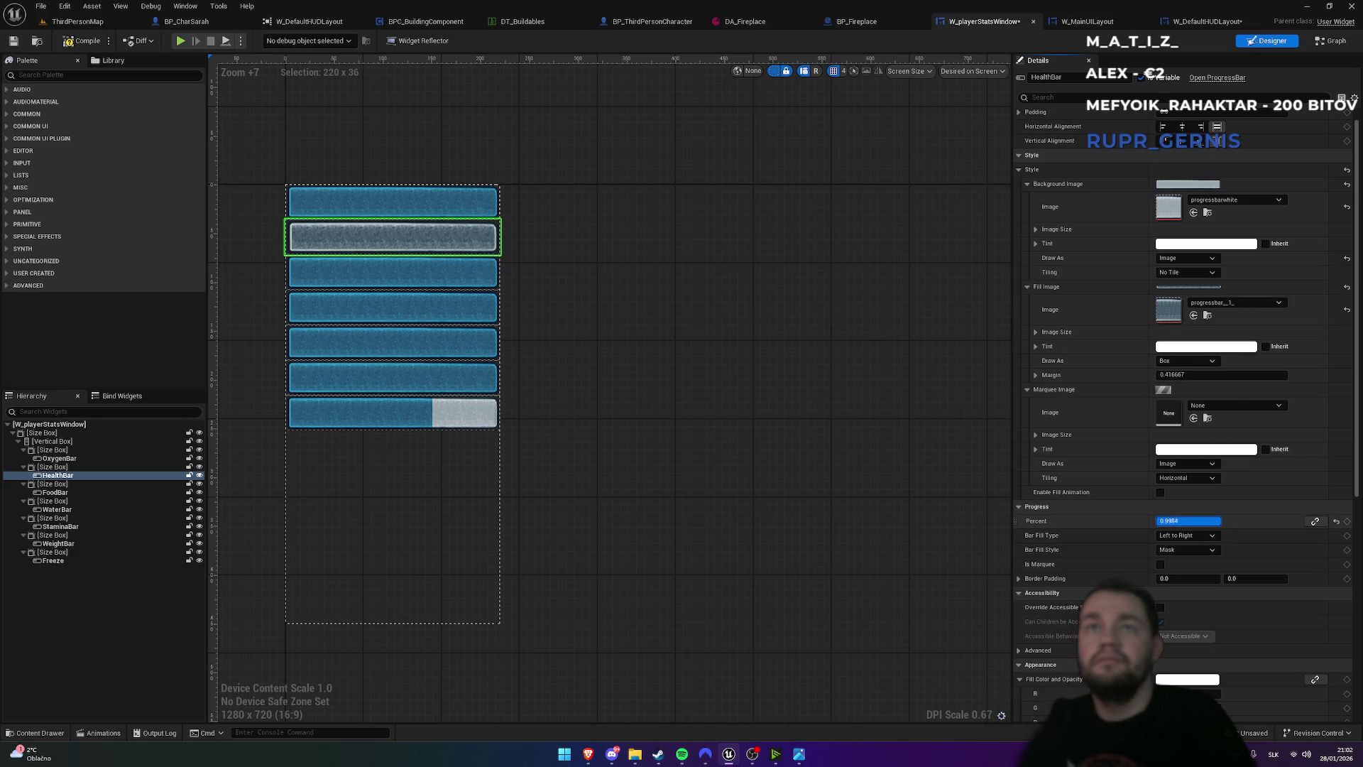
mouse_move(1186, 520)
mouse_down()
mouse_move(1221, 521)
mouse_move(1158, 521)
mouse_move(1221, 520)
mouse_up()
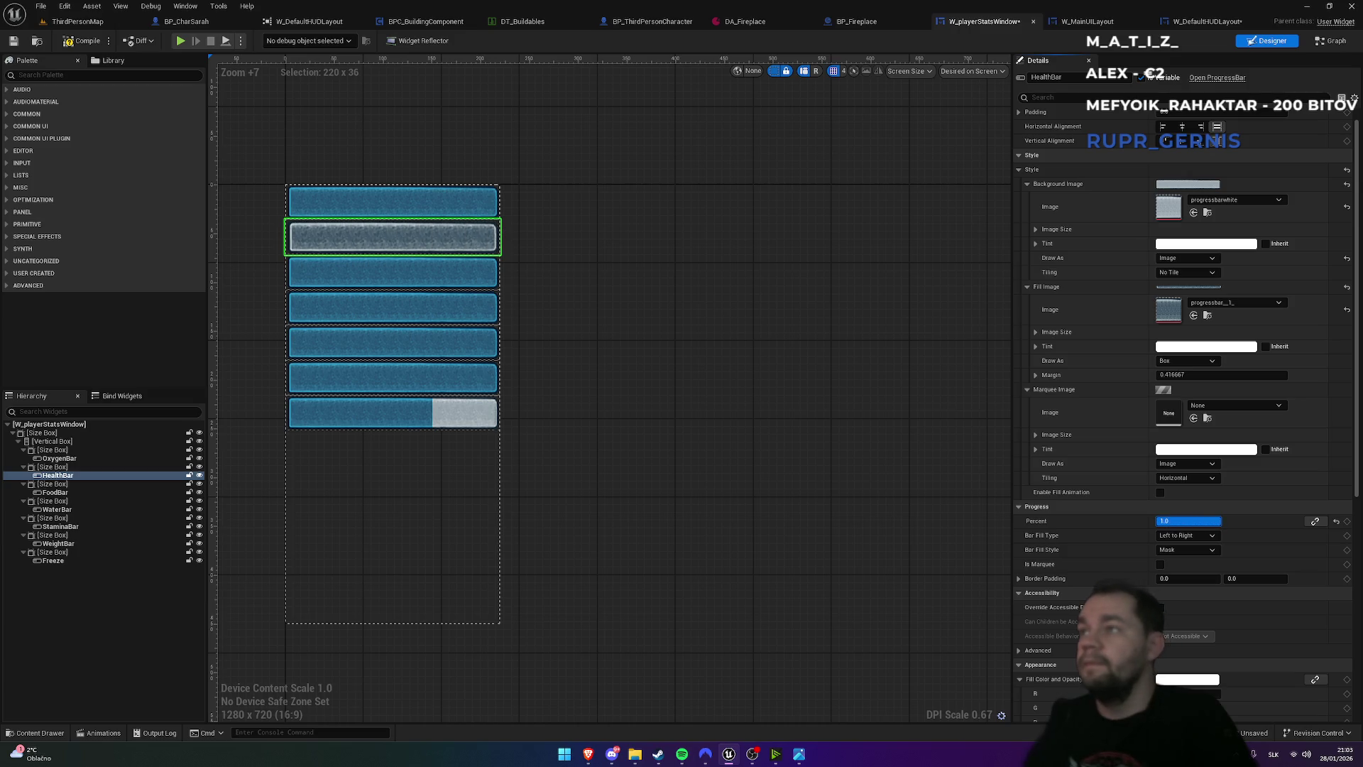
- Tint the HealthBar fill image a deep, saturated red
click(1191, 347)
drag(1048, 453, 1061, 442)
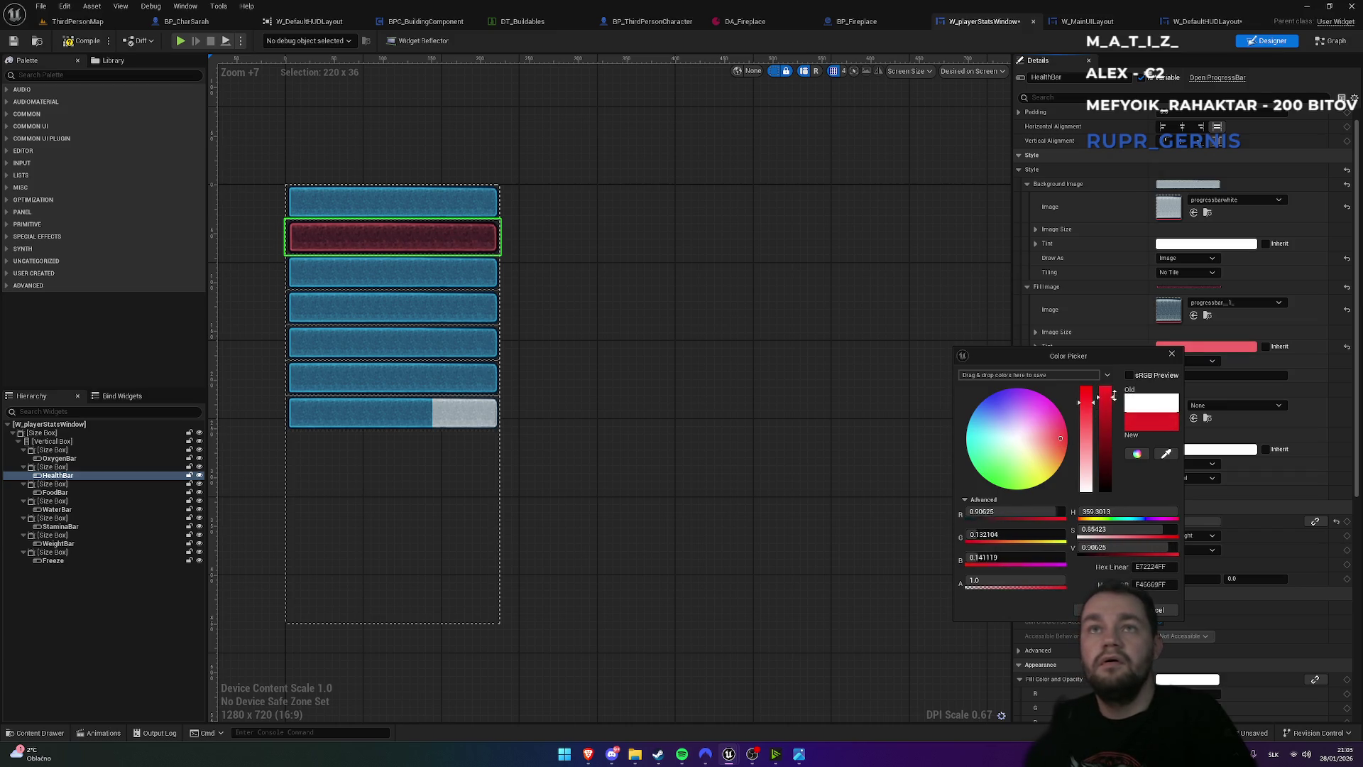
mouse_move(1090, 410)
mouse_down()
mouse_move(1093, 376)
mouse_move(1093, 394)
mouse_up()
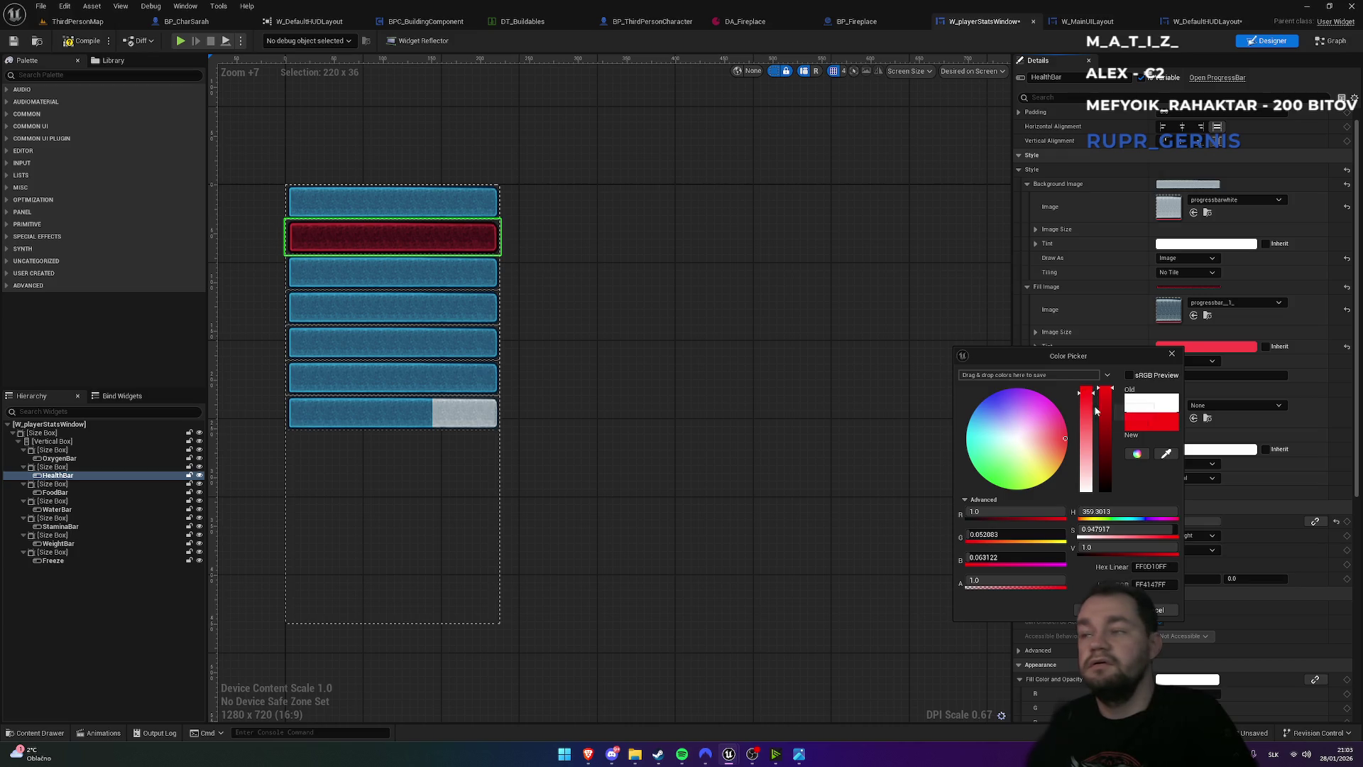
click(1101, 609)
- Set the HealthBar Percent to 1 and return to the ThirdPersonMap level
mouse_move(1186, 520)
mouse_down()
mouse_move(1143, 521)
mouse_move(1207, 520)
mouse_move(1193, 520)
mouse_up()
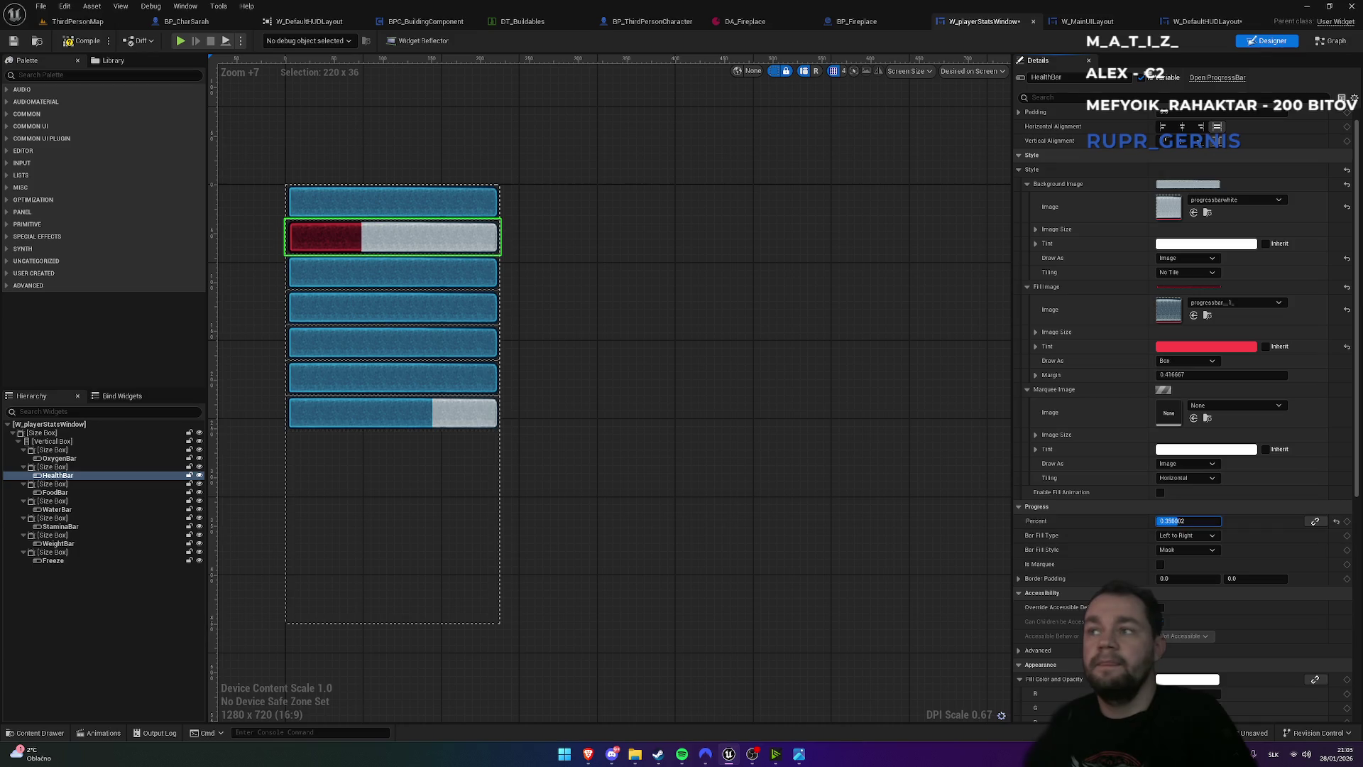
click(1205, 520)
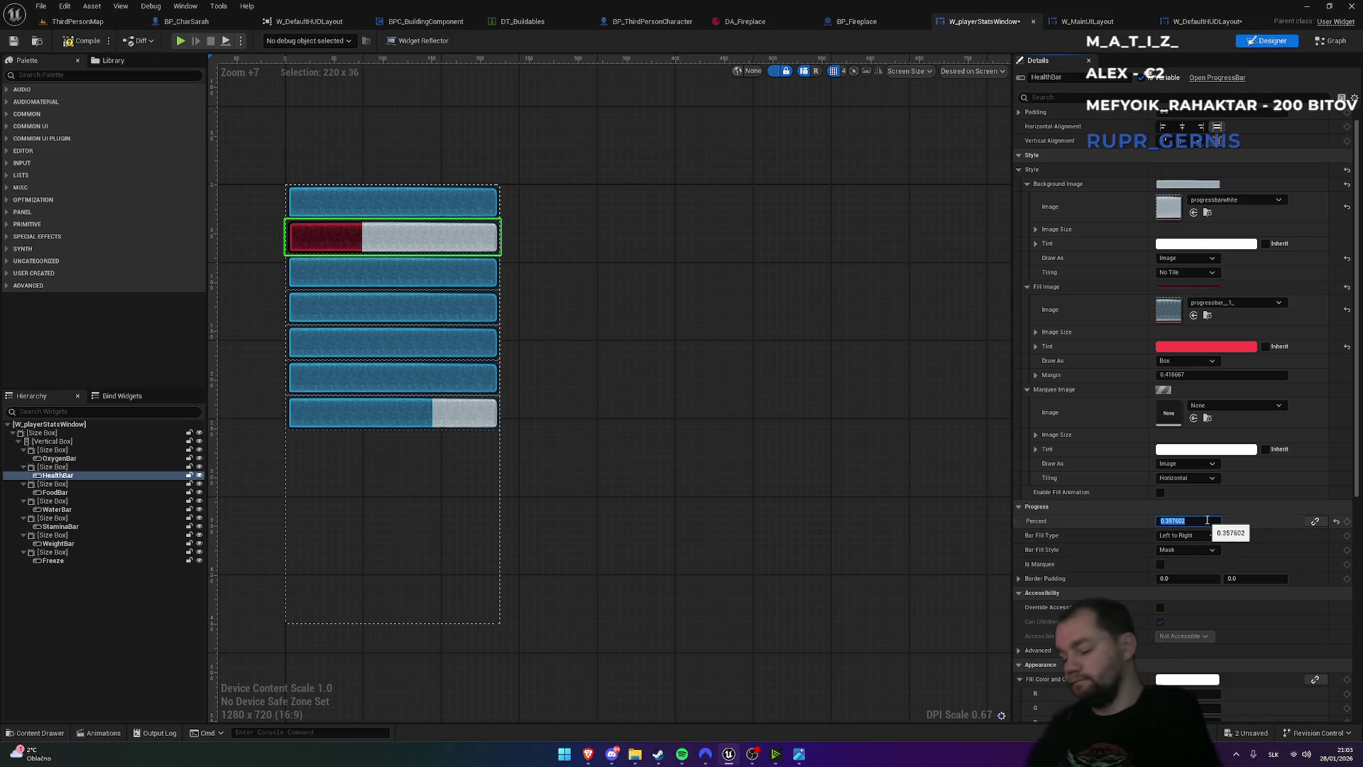
text(1)
key(Return)
click(94, 23)
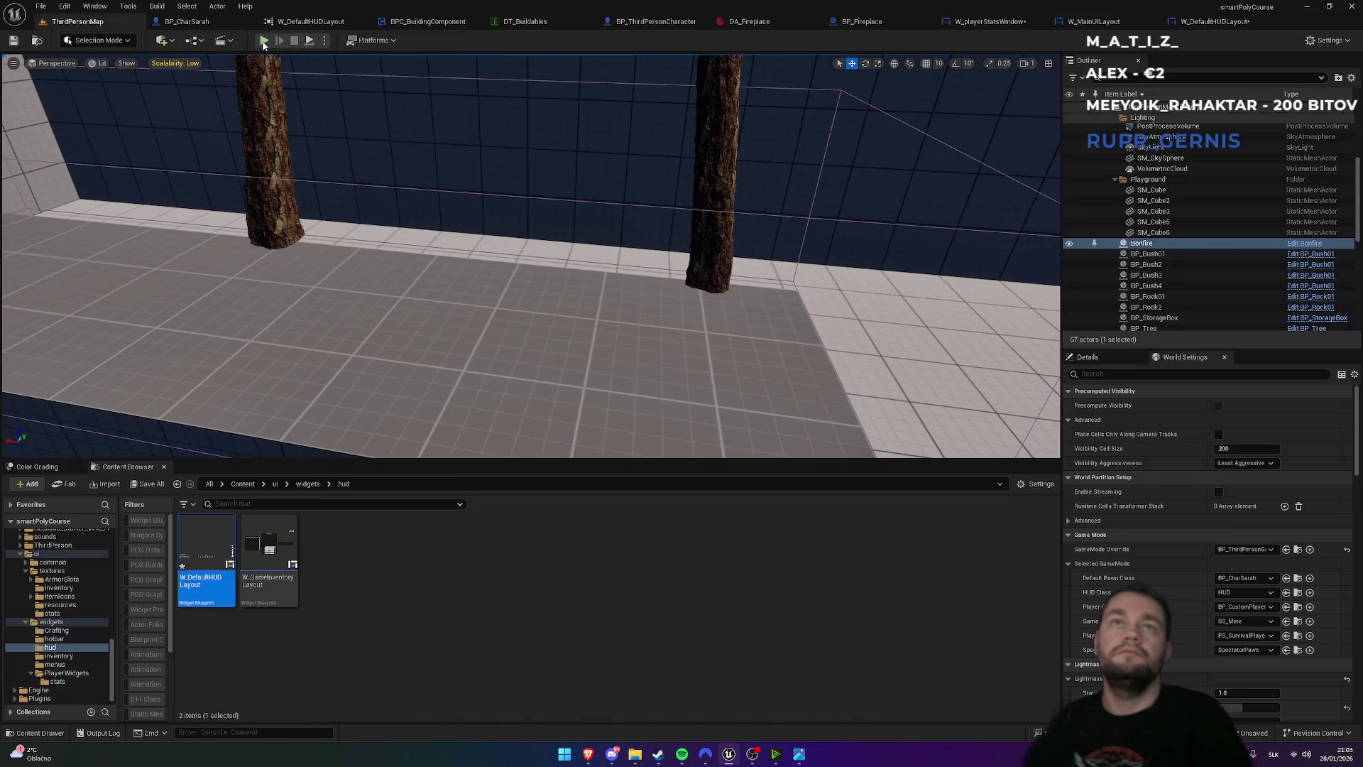
- Start play mode and spend a skill point to raise Health to 110
click(263, 41)
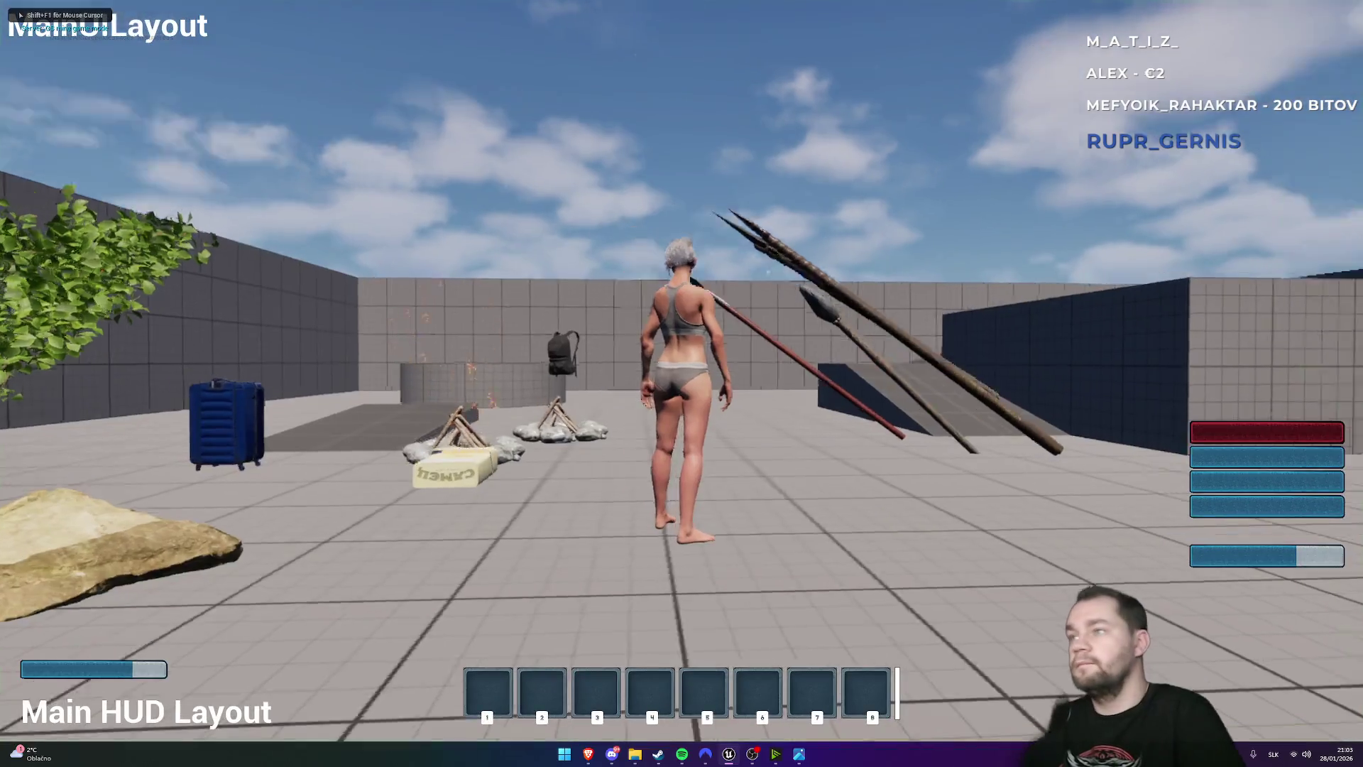
key(s)
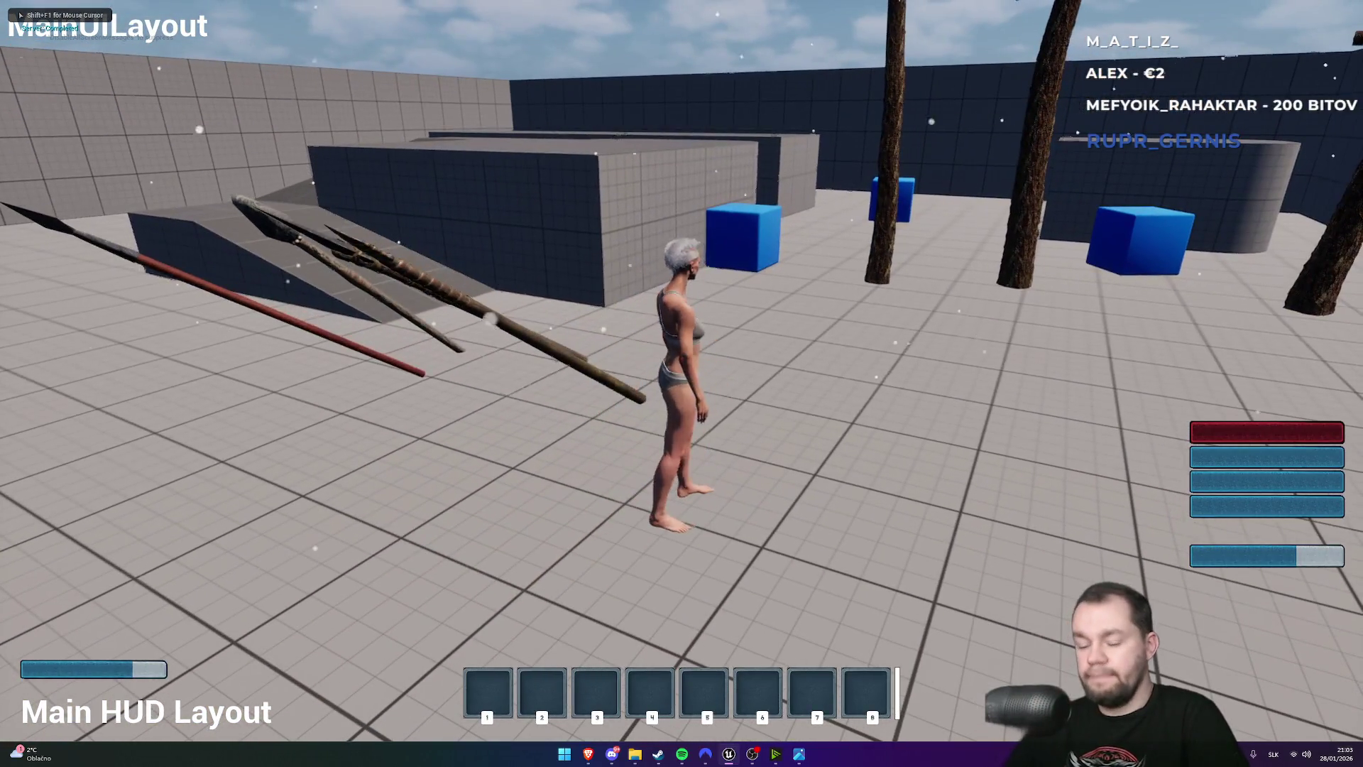
key(i)
click(827, 504)
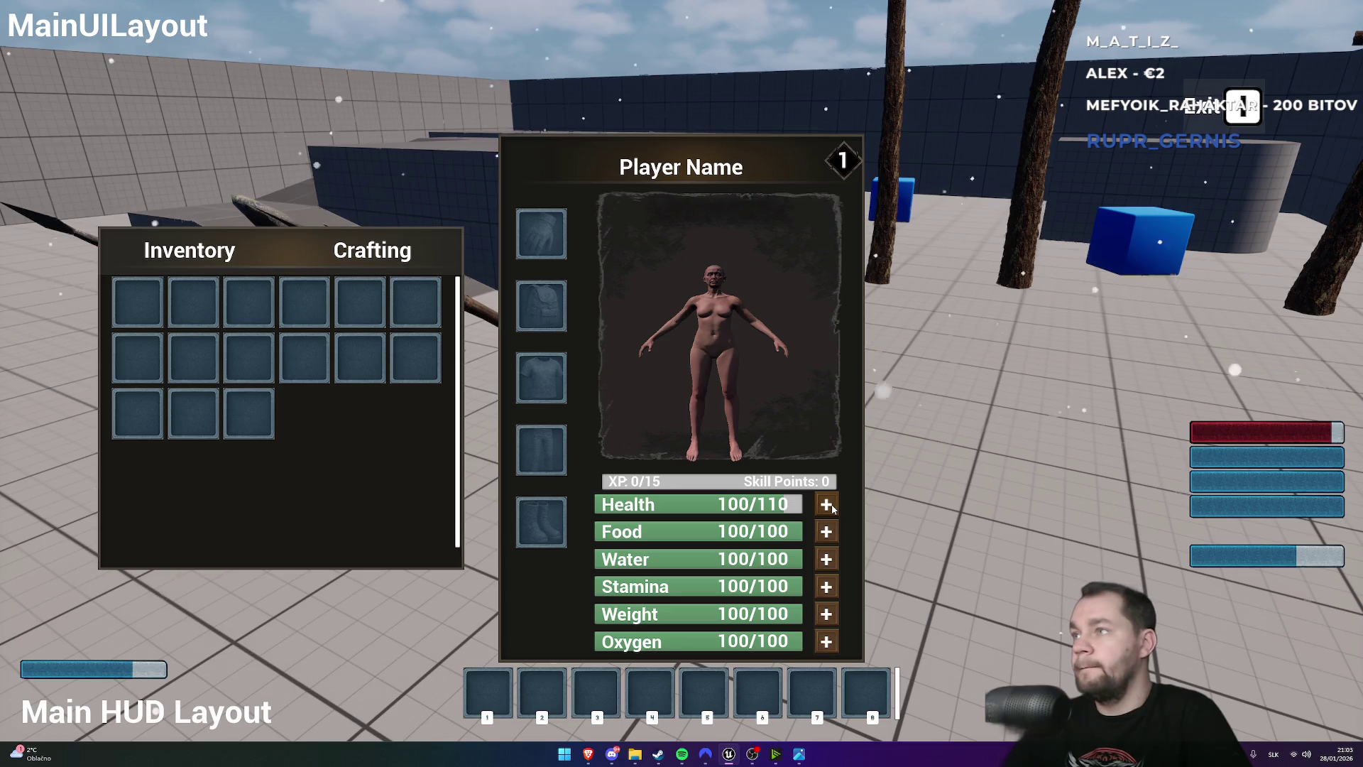
key(i)
- Run and jump through the level, then stop play and reopen W_playerStatsWindow
key(w)
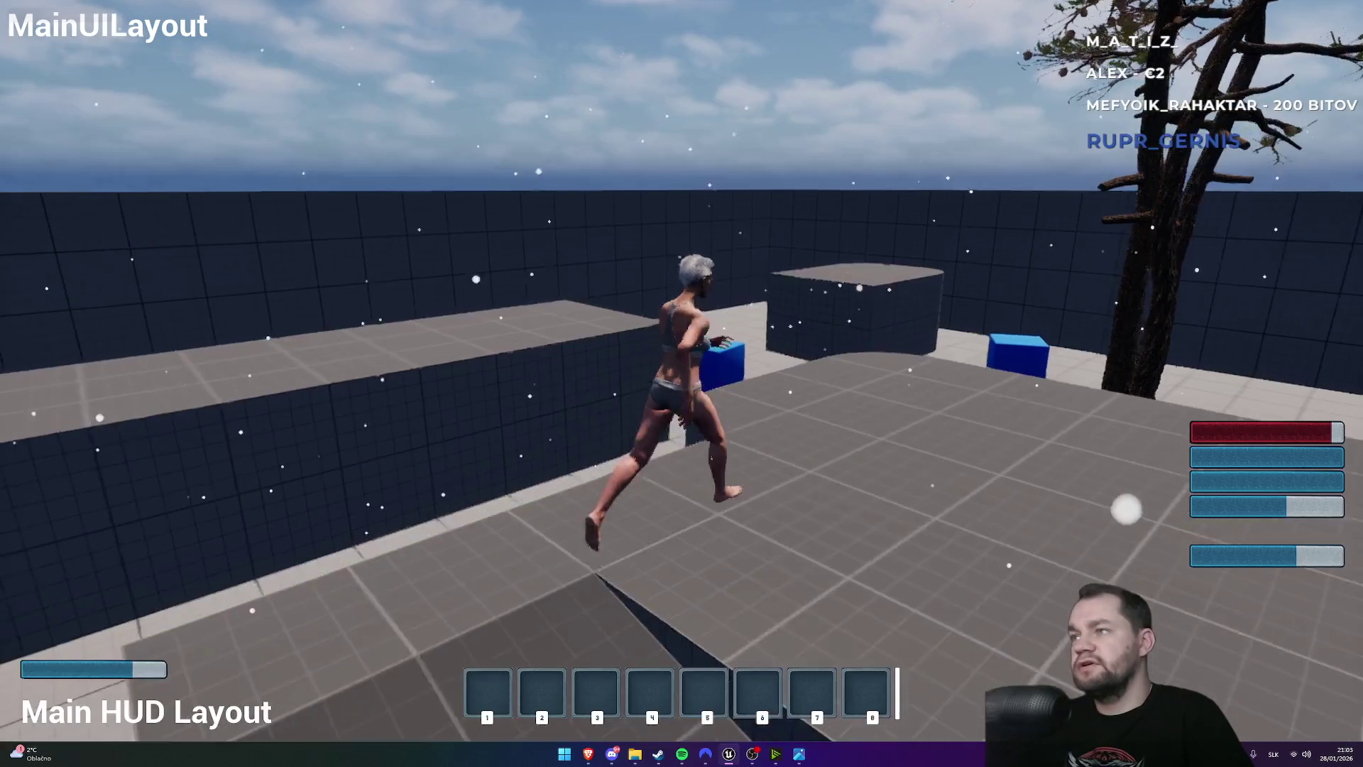
key(space)
key(F11)
key(Escape)
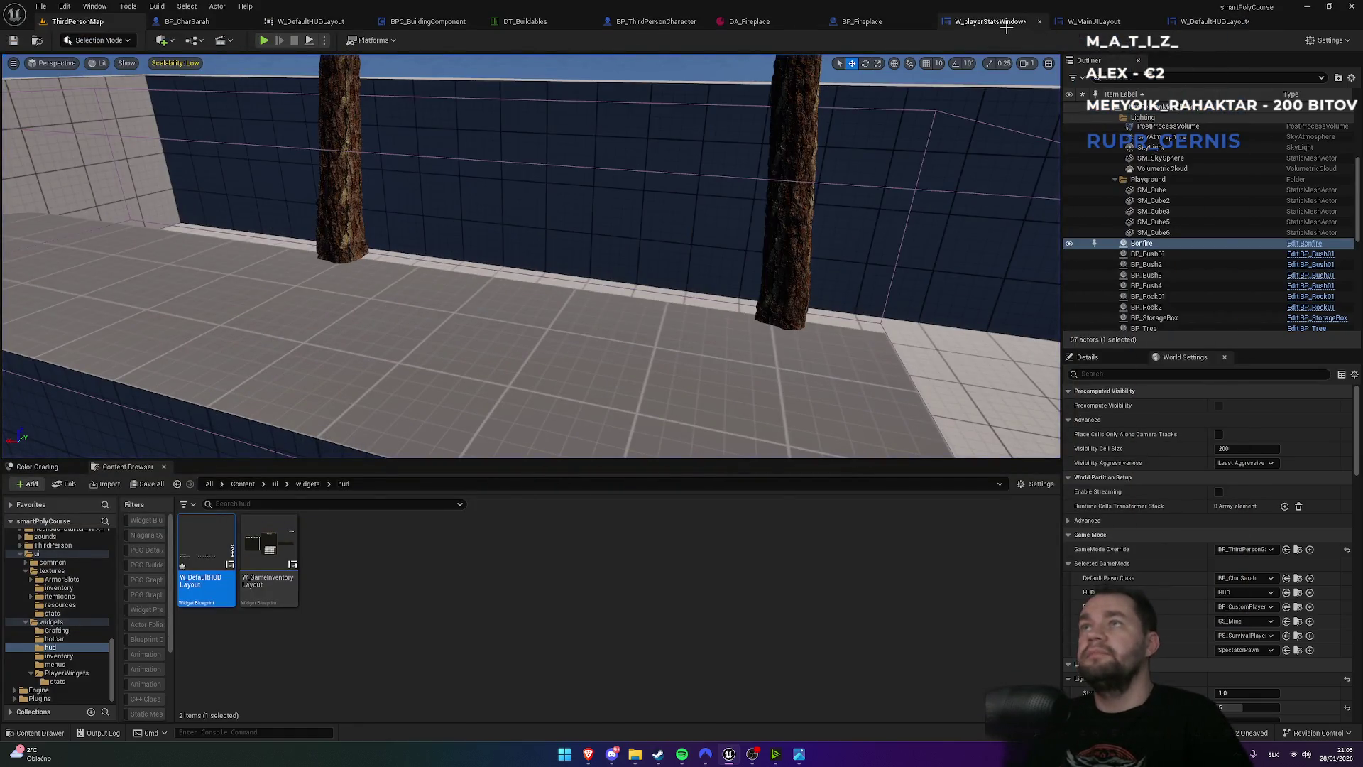
click(1007, 25)
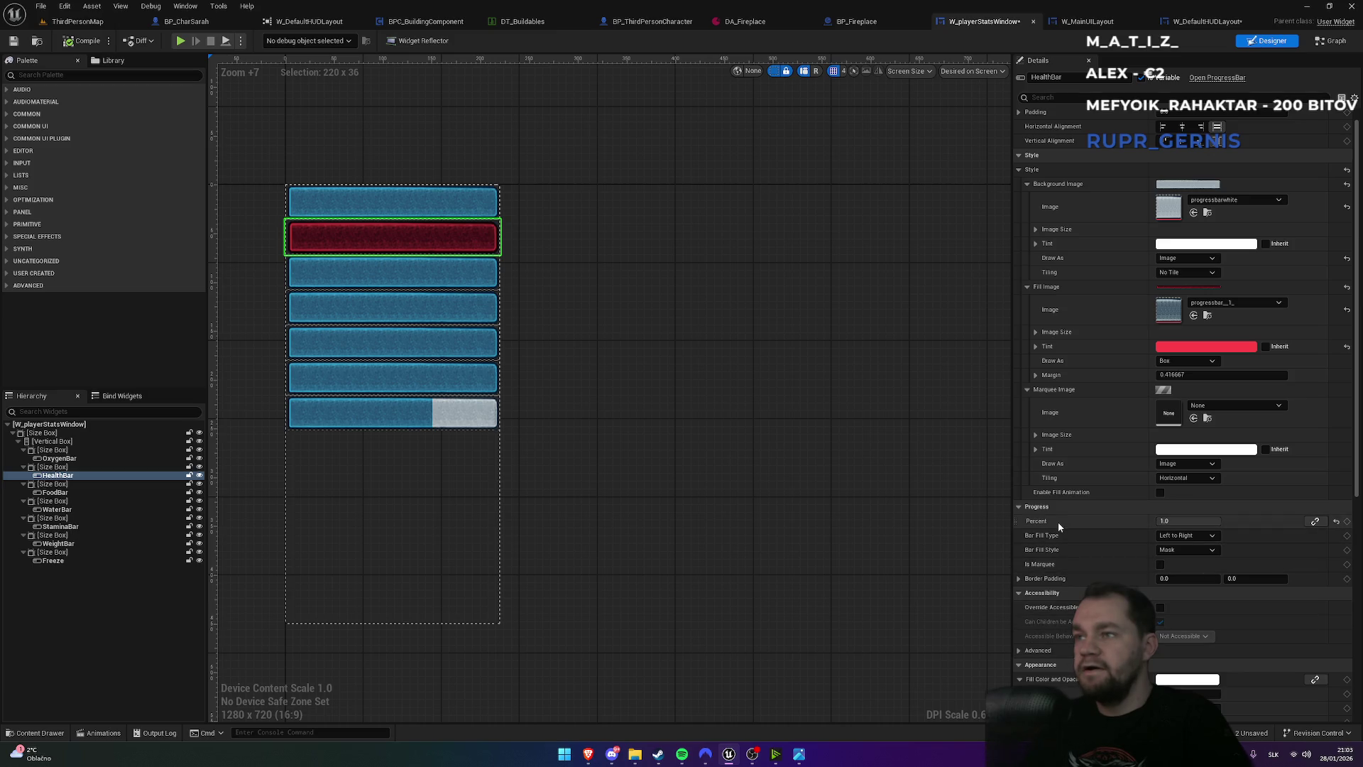
scroll(1055, 600, down, 3)
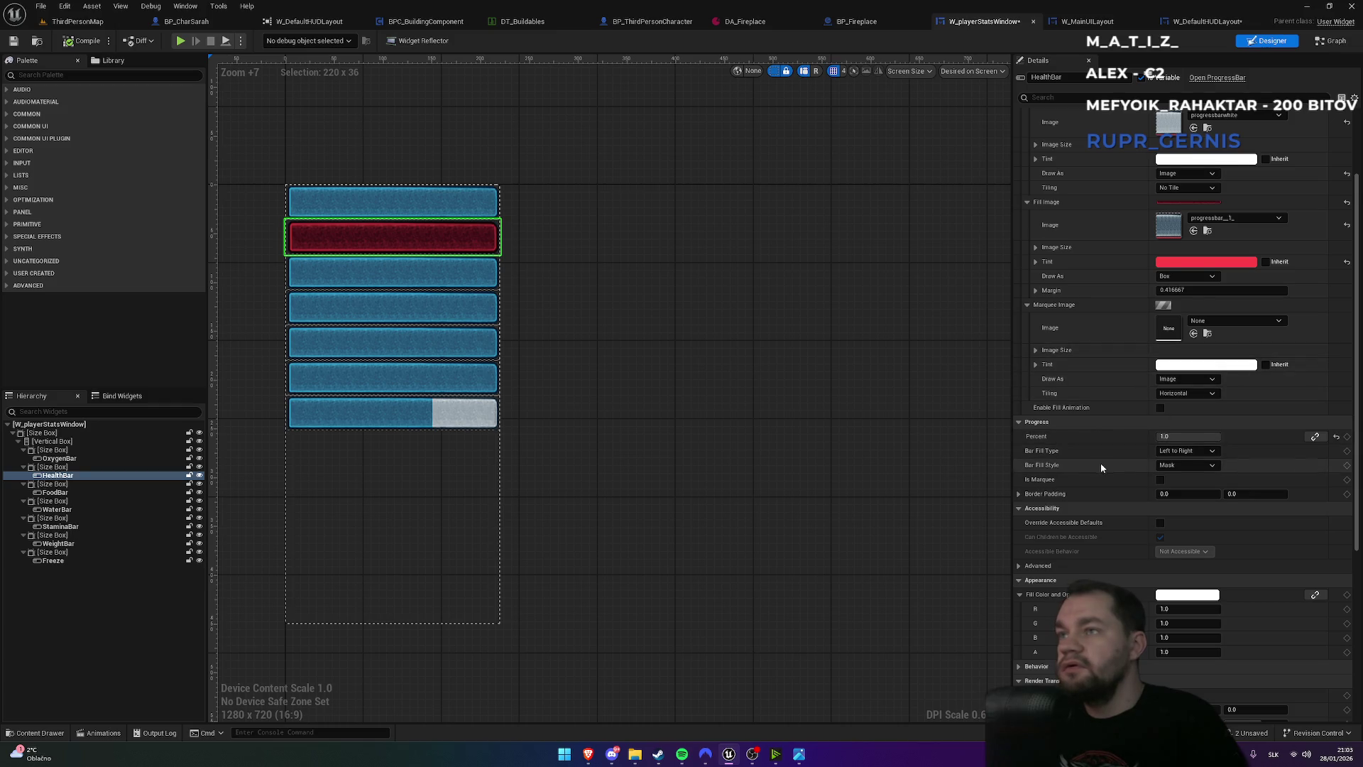
scroll(1102, 468, down, 2)
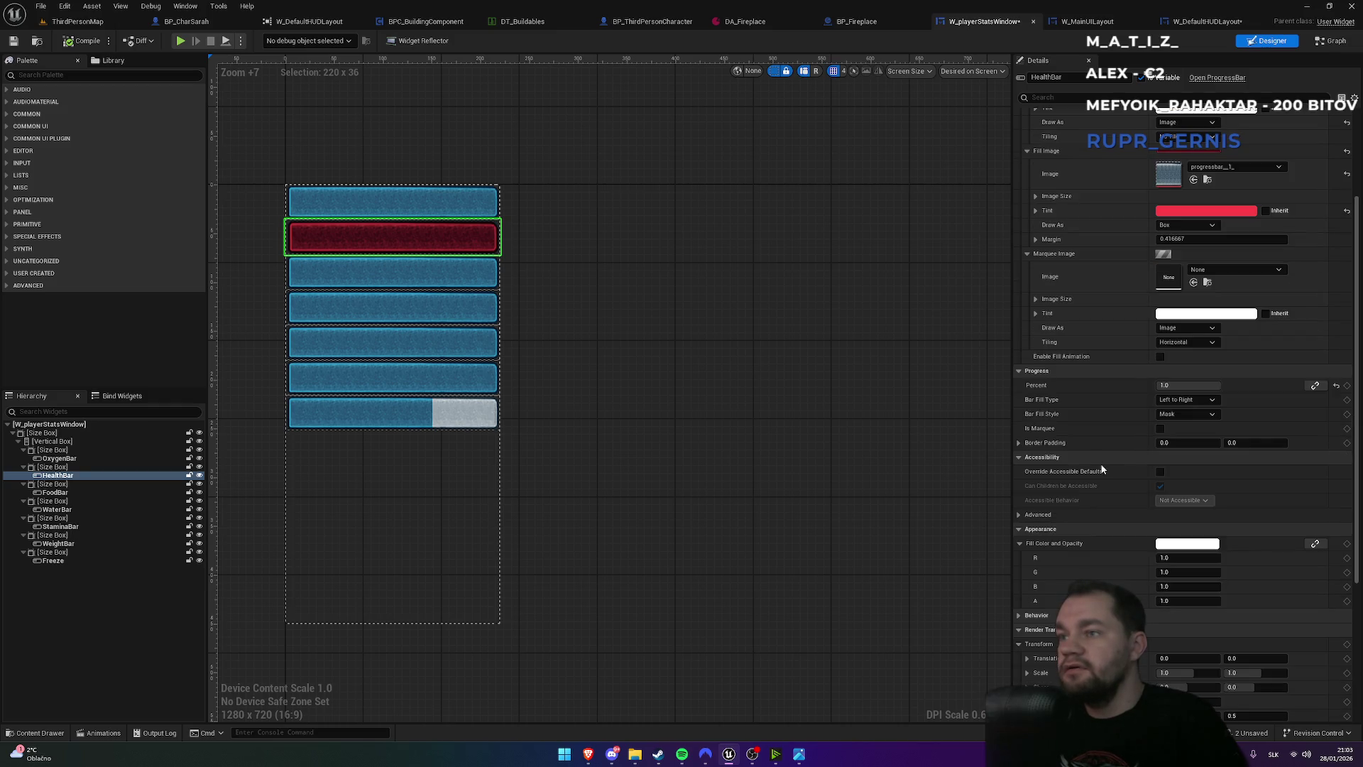
click(1171, 545)
click(984, 540)
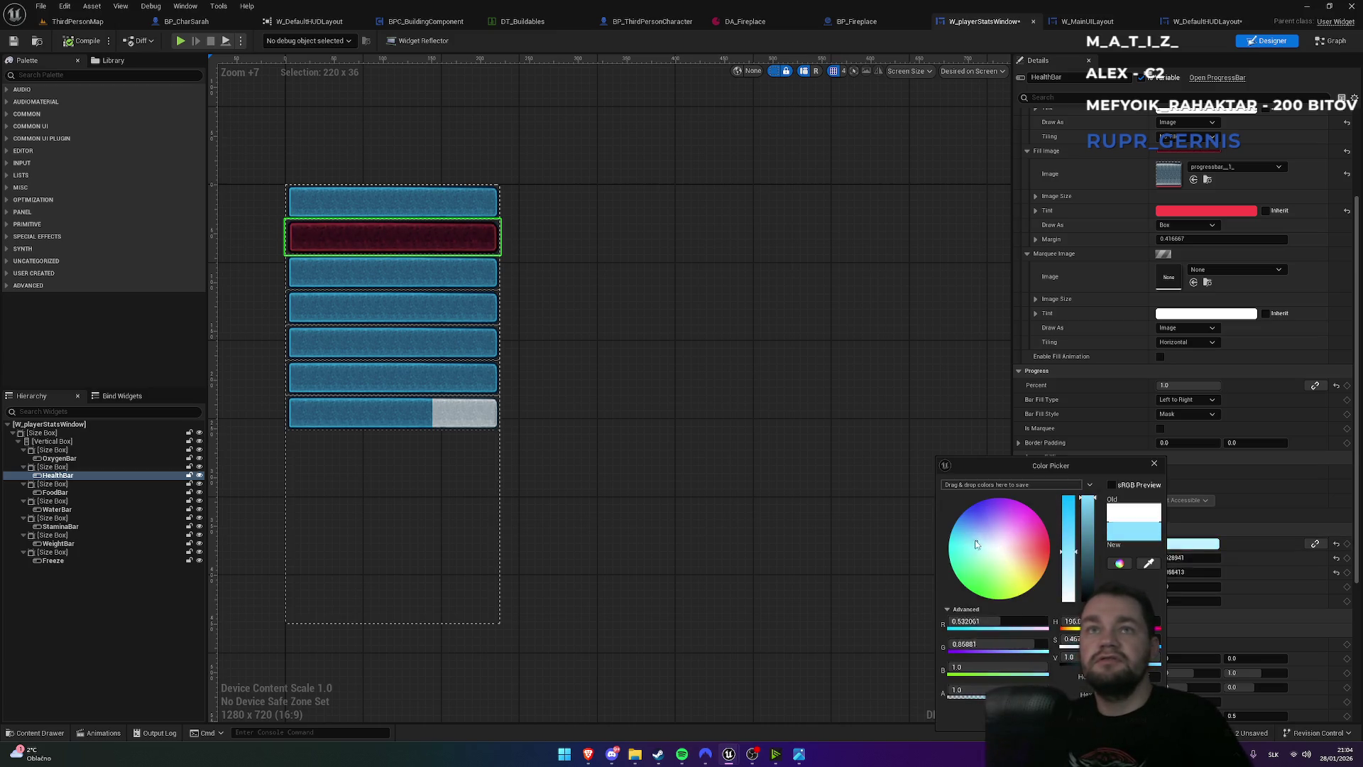
drag(987, 544, 971, 516)
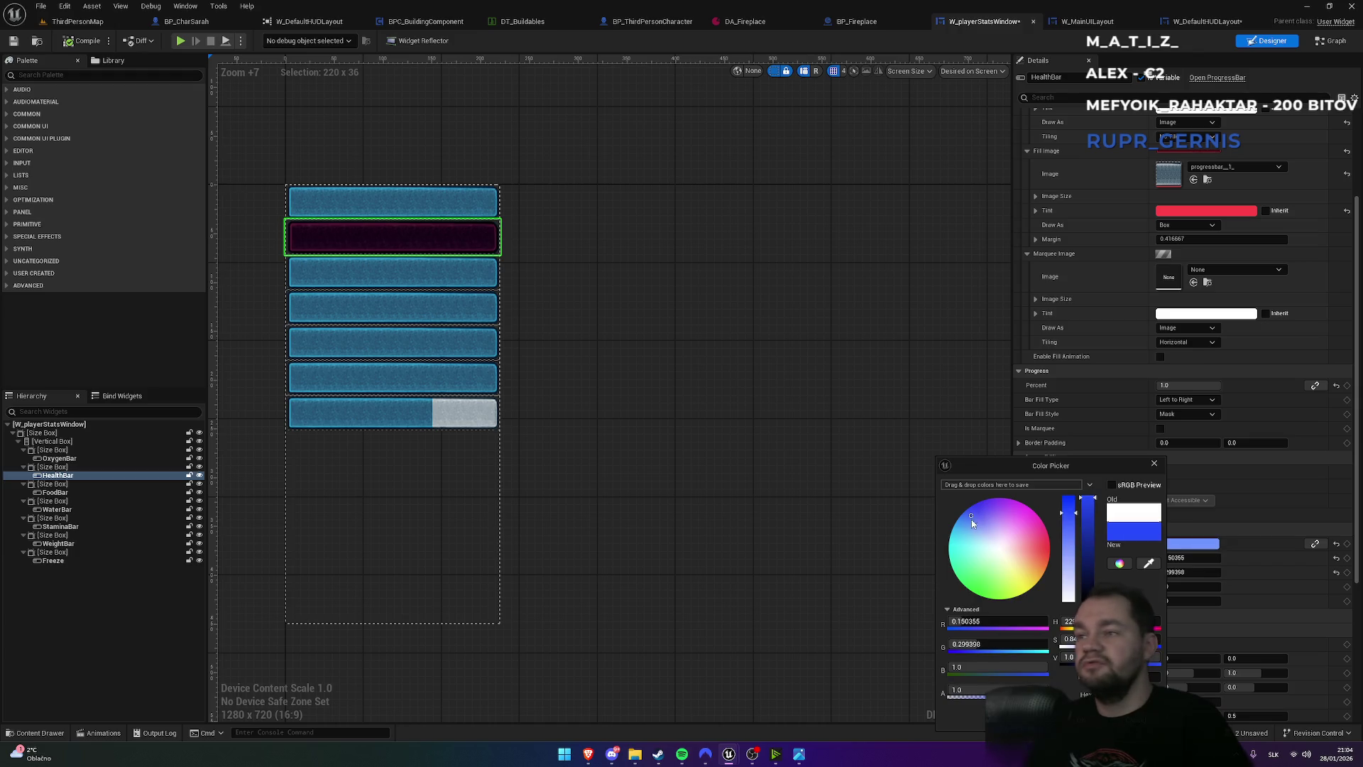
click(1134, 512)
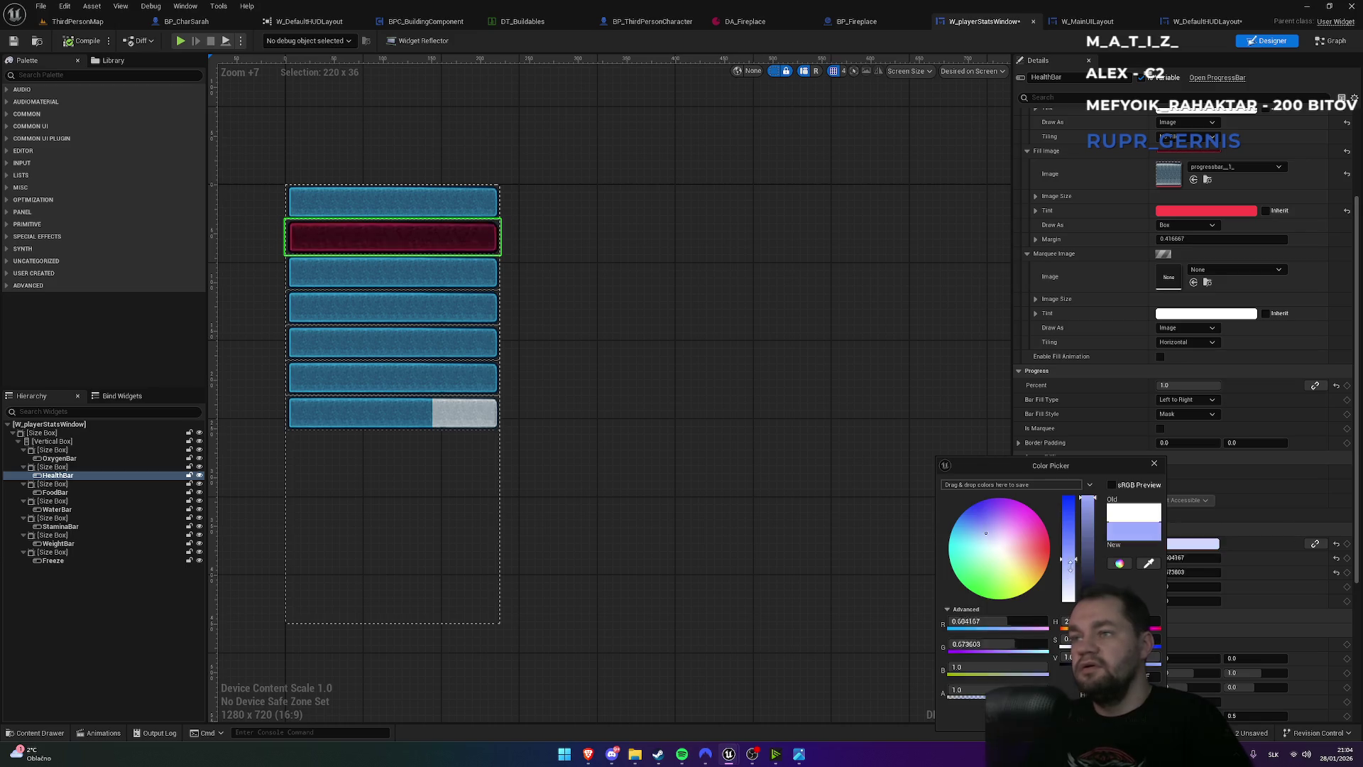
click(1154, 462)
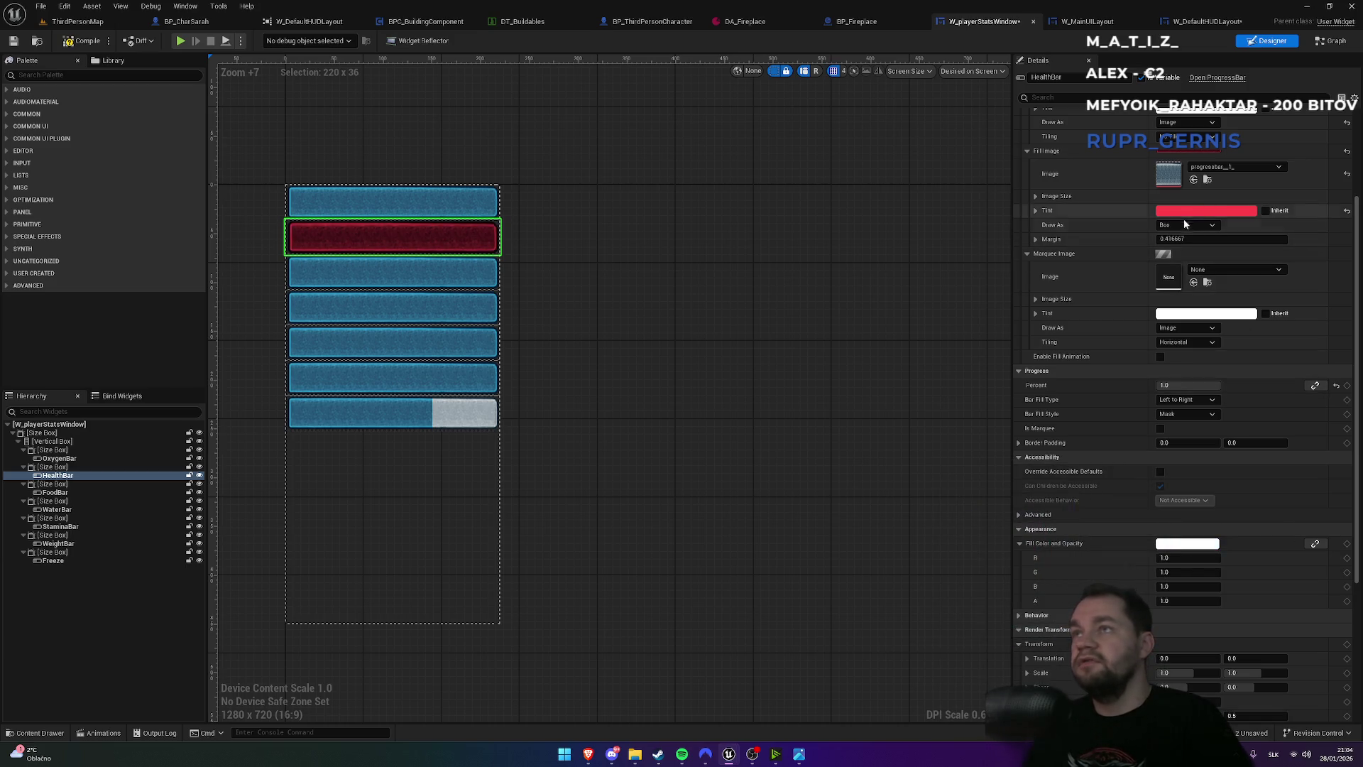
scroll(1162, 353, up, 3)
scroll(1162, 352, up, 4)
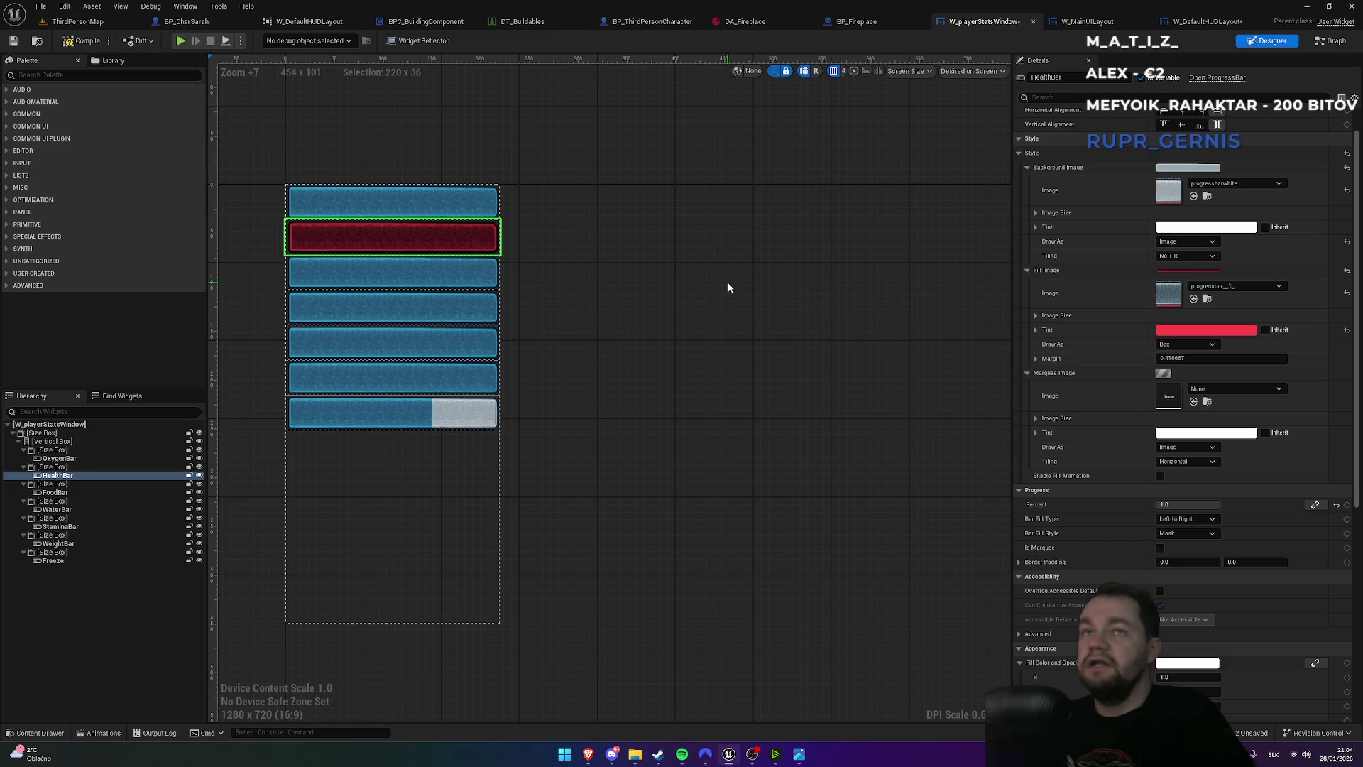
click(76, 475)
click(70, 469)
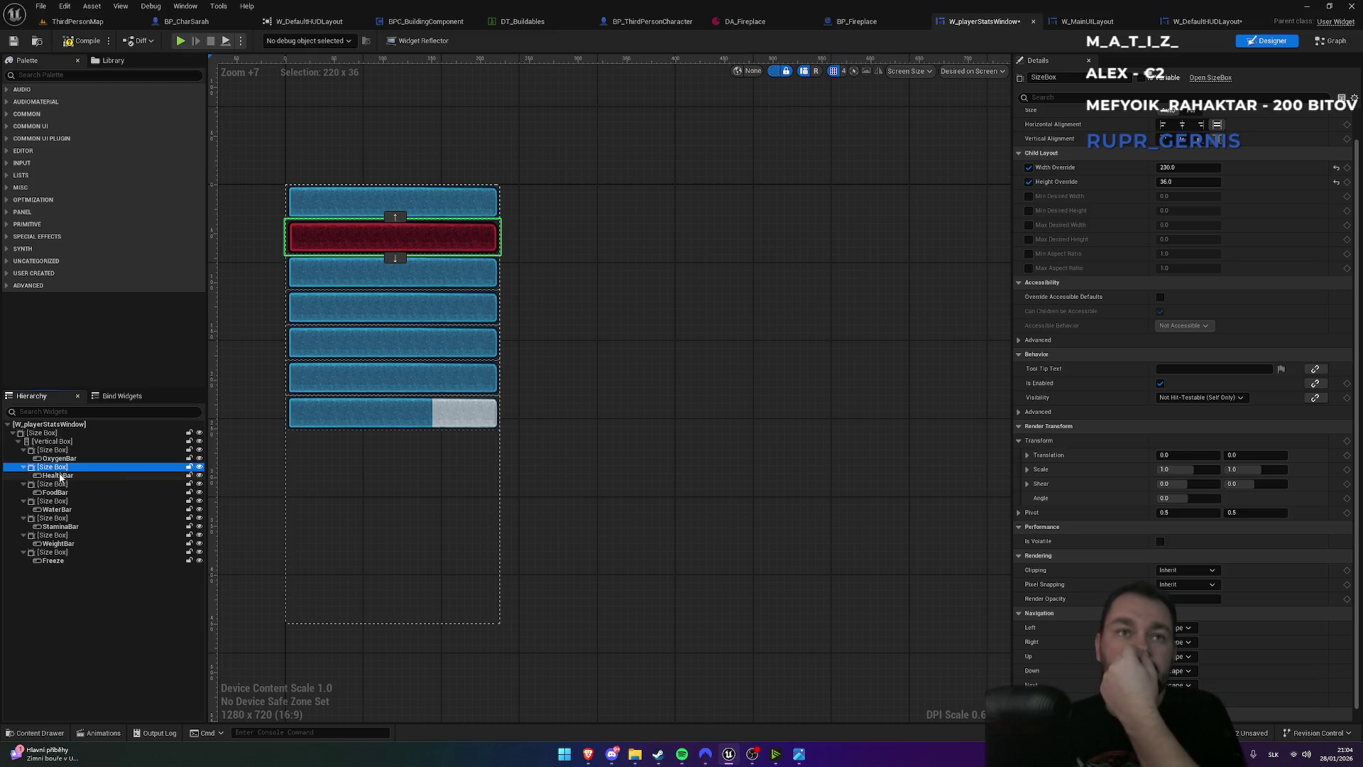
- Add an Image widget (Image_120) to the Hierarchy below the HealthBar Size Box
click(65, 76)
text(e)
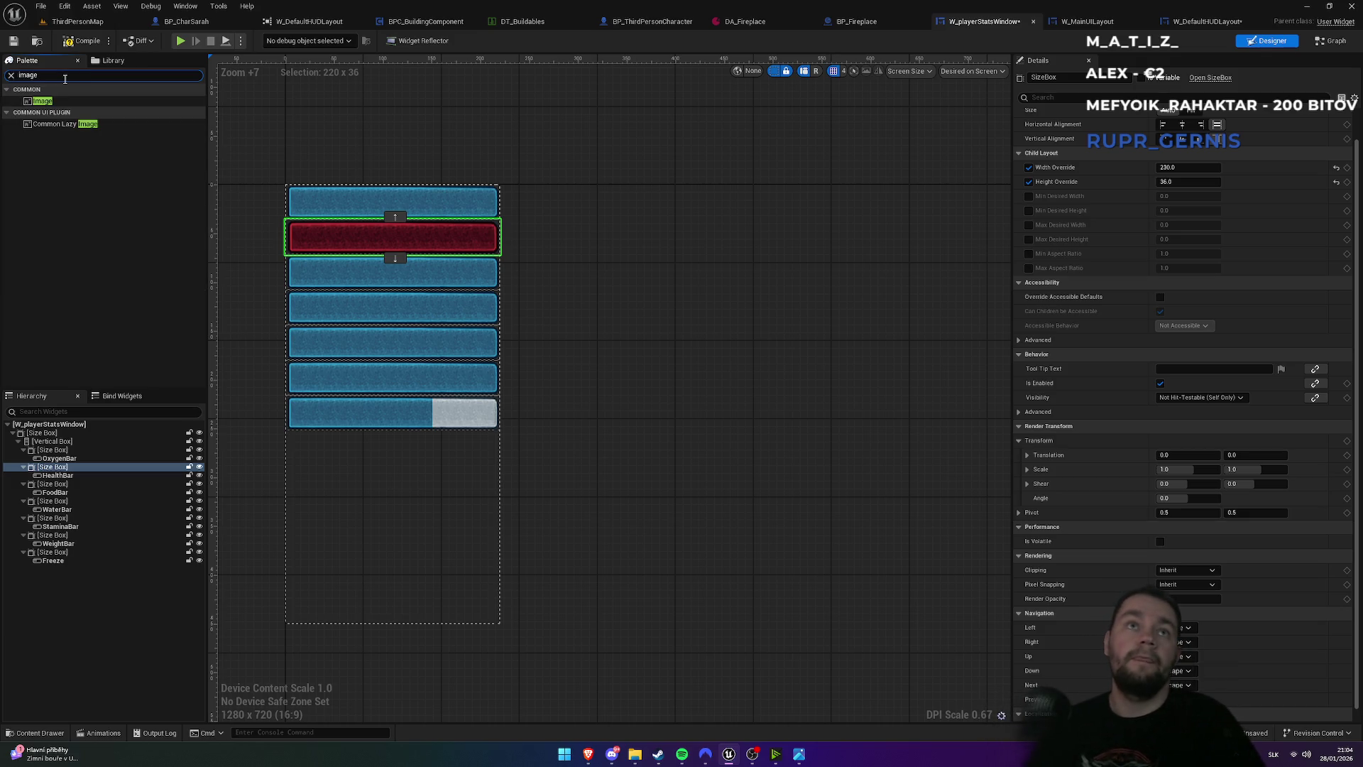
mouse_move(59, 100)
mouse_down()
mouse_move(32, 267)
mouse_move(43, 484)
mouse_up()
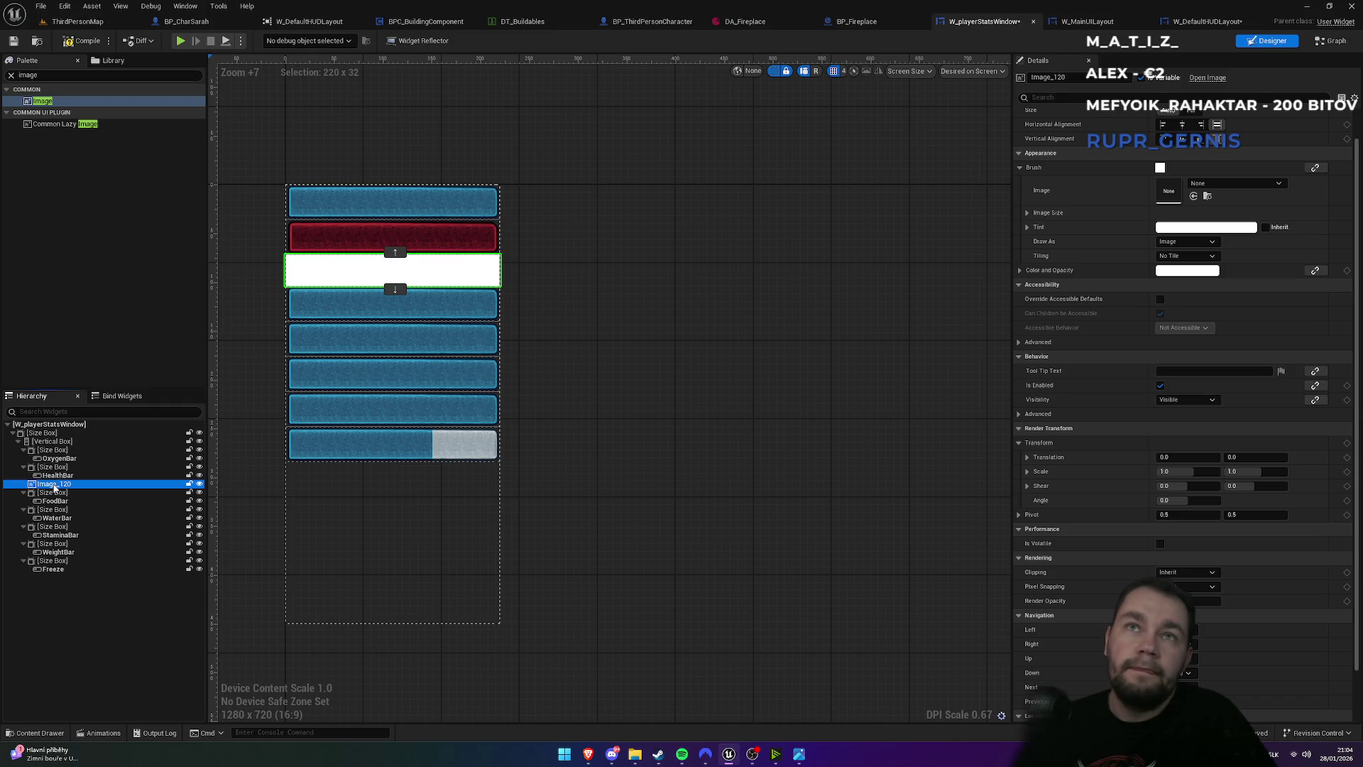
click(50, 467)
click(23, 467)
click(23, 468)
drag(46, 483, 53, 475)
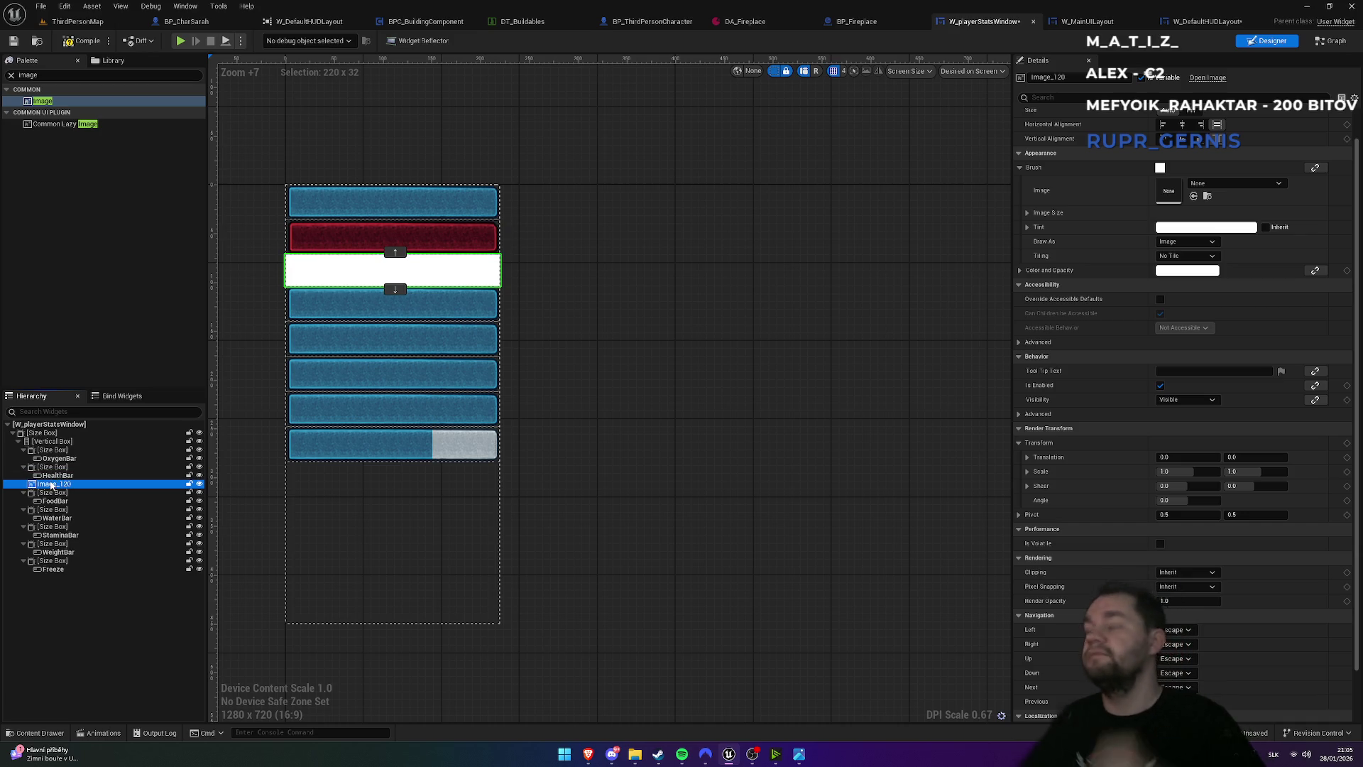
drag(50, 472, 50, 469)
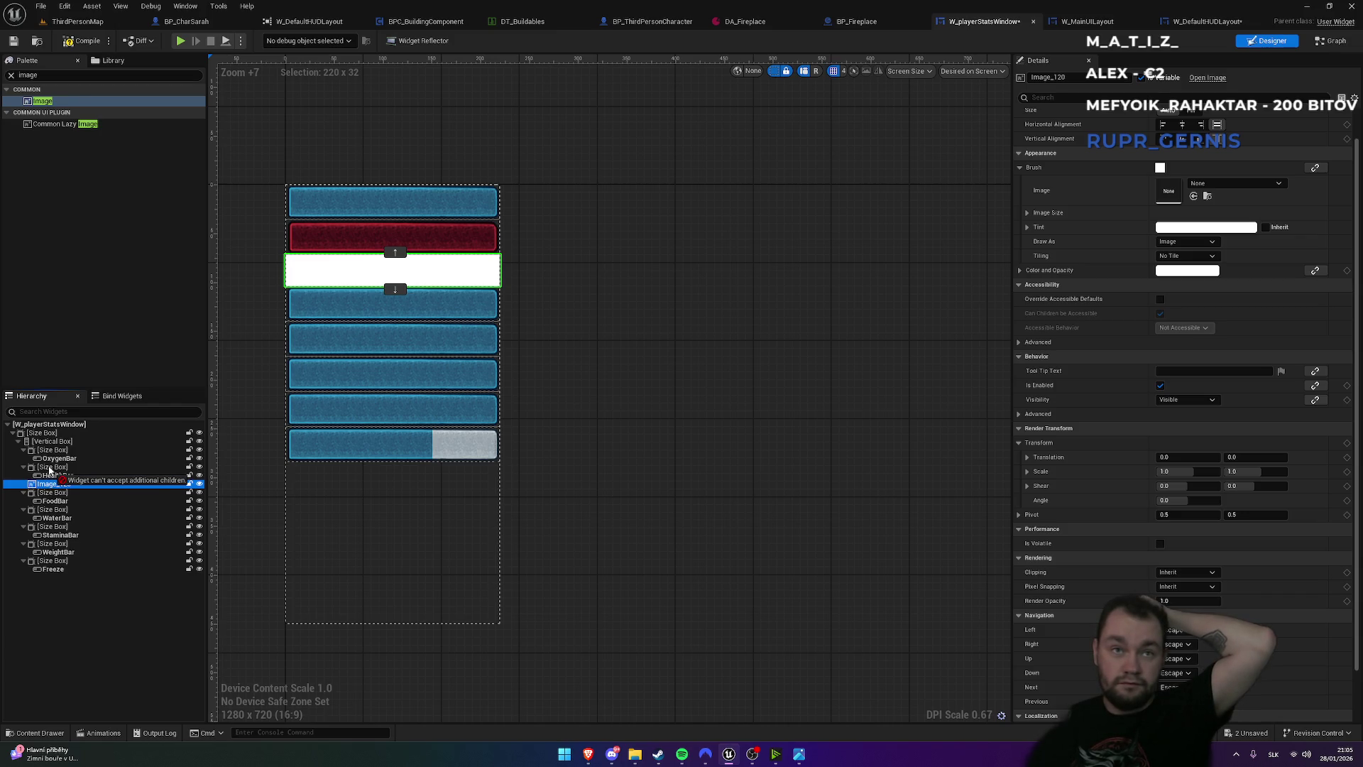
drag(50, 468, 49, 469)
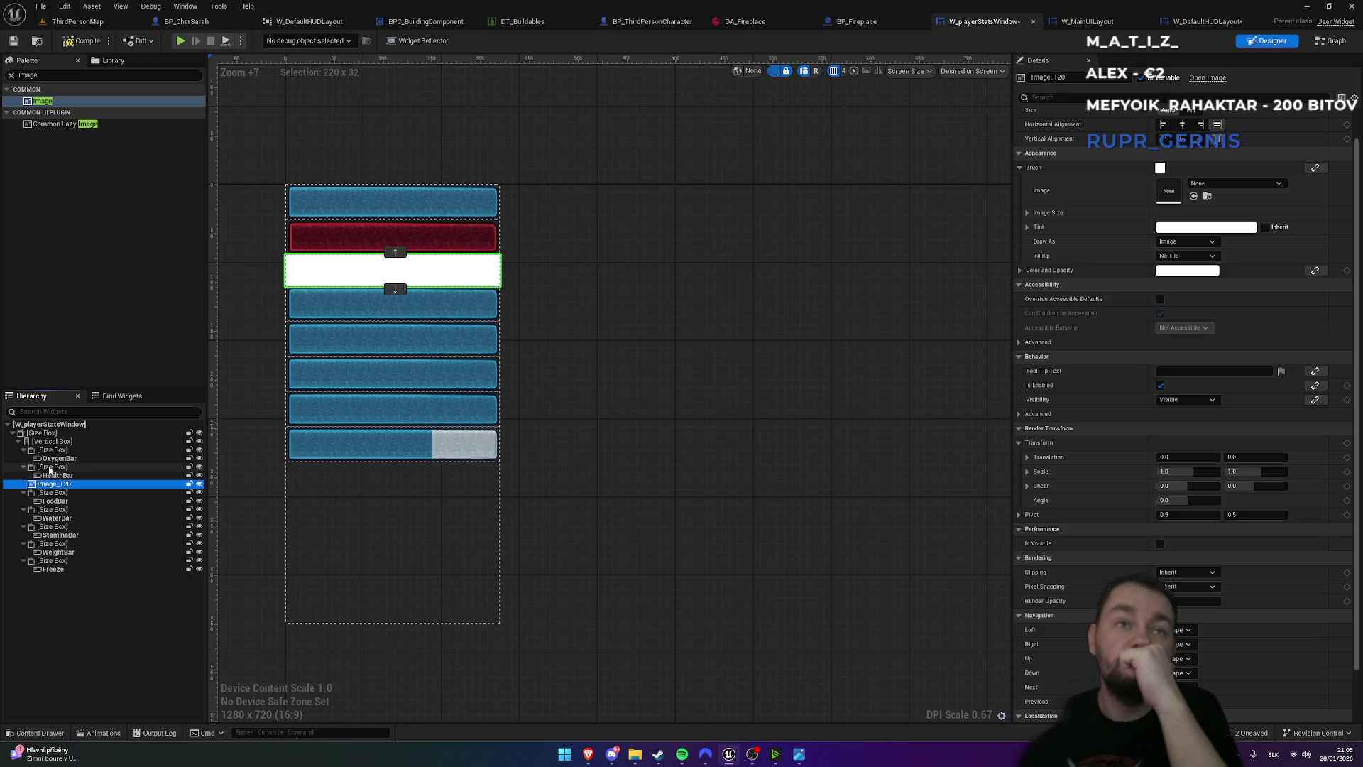
- Align the HealthBar to the left and top of its slot
click(57, 476)
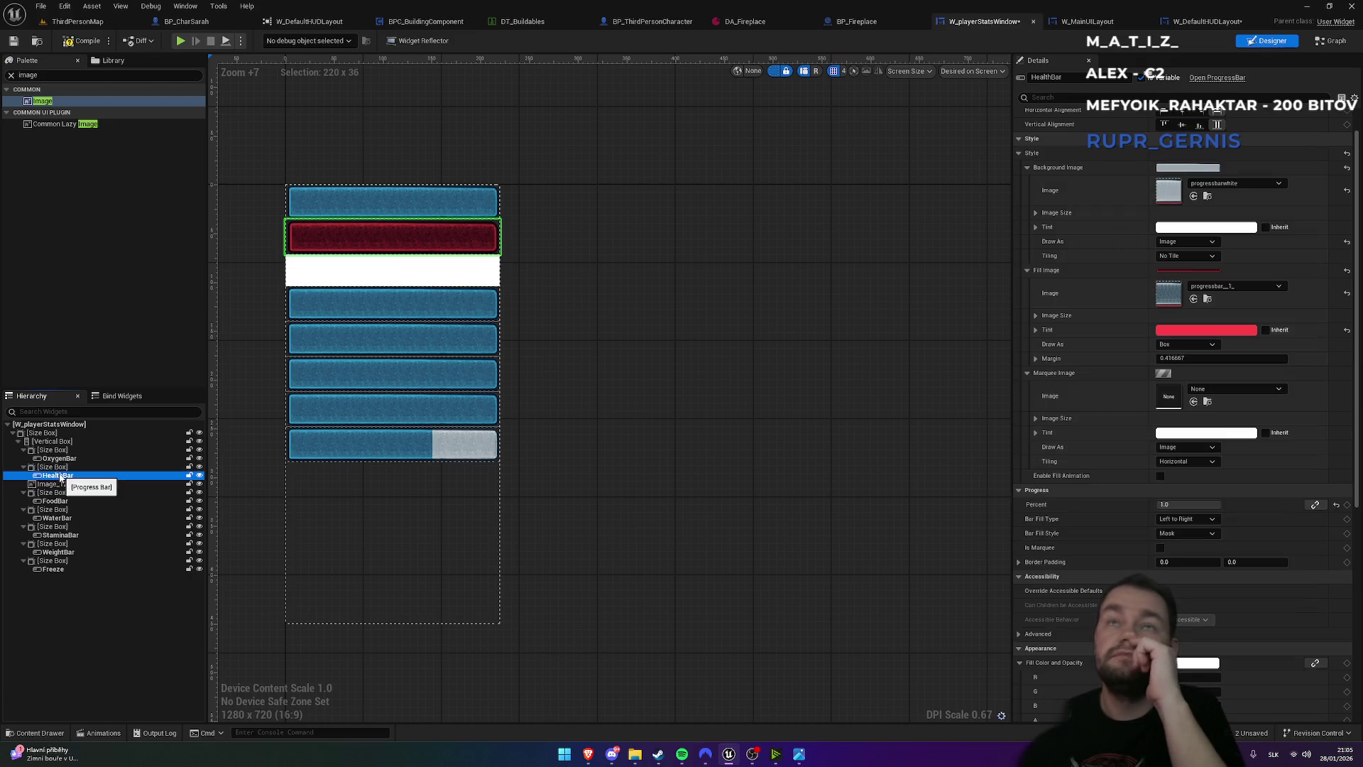
scroll(1079, 190, up, 2)
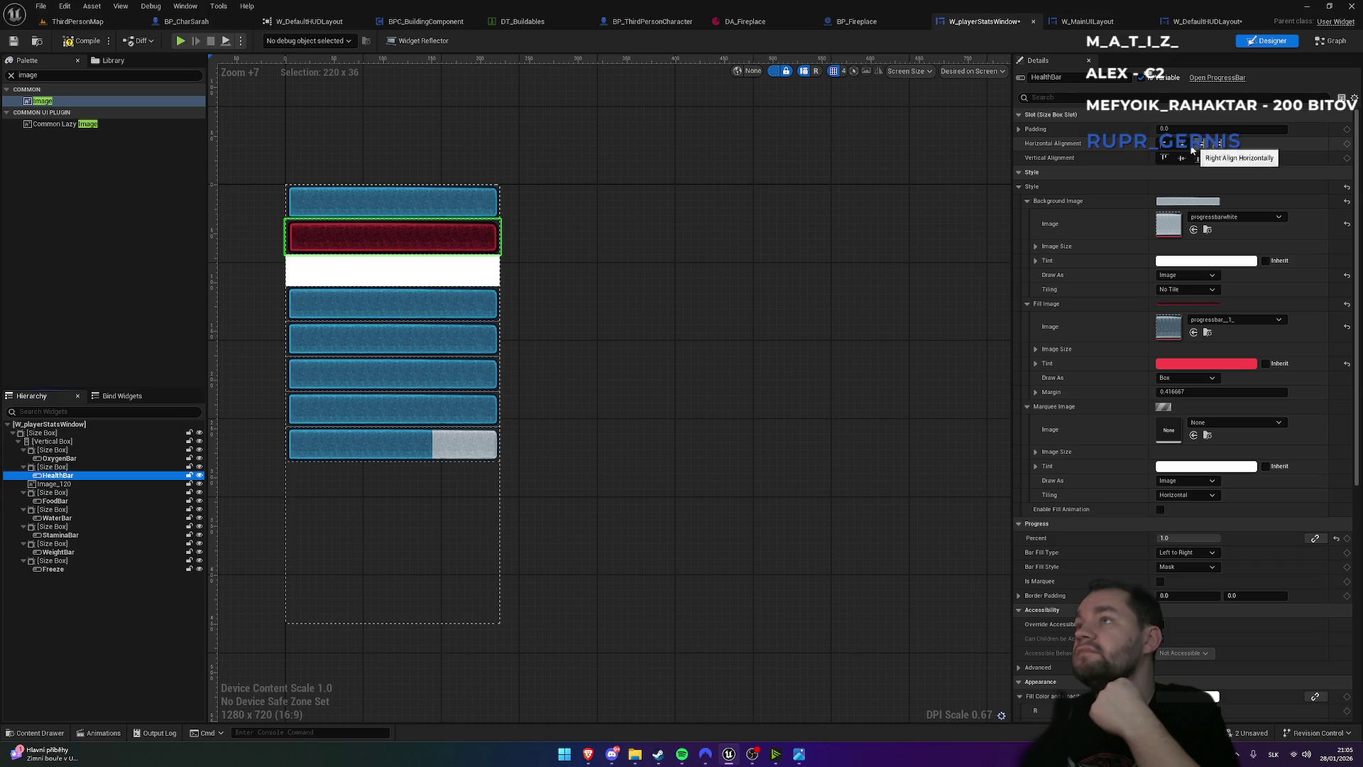
click(1165, 144)
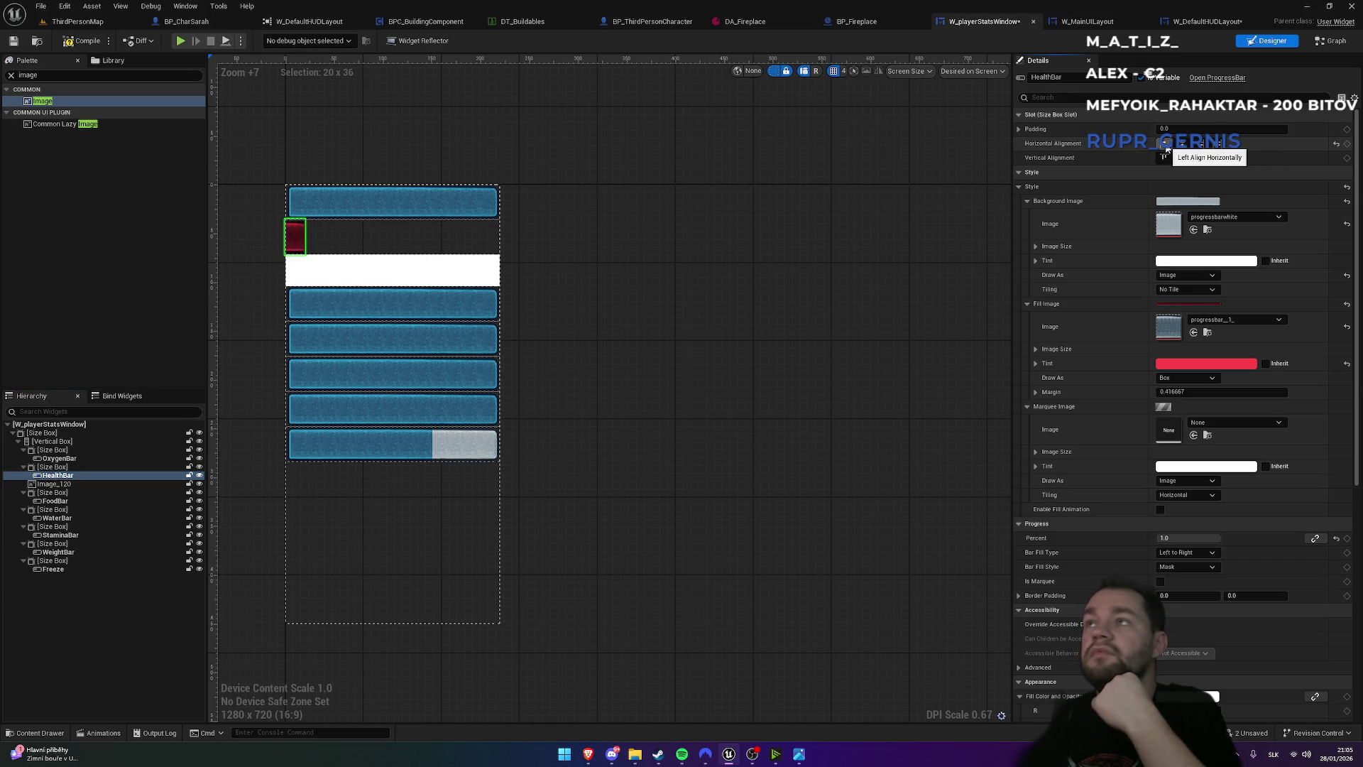
click(1163, 161)
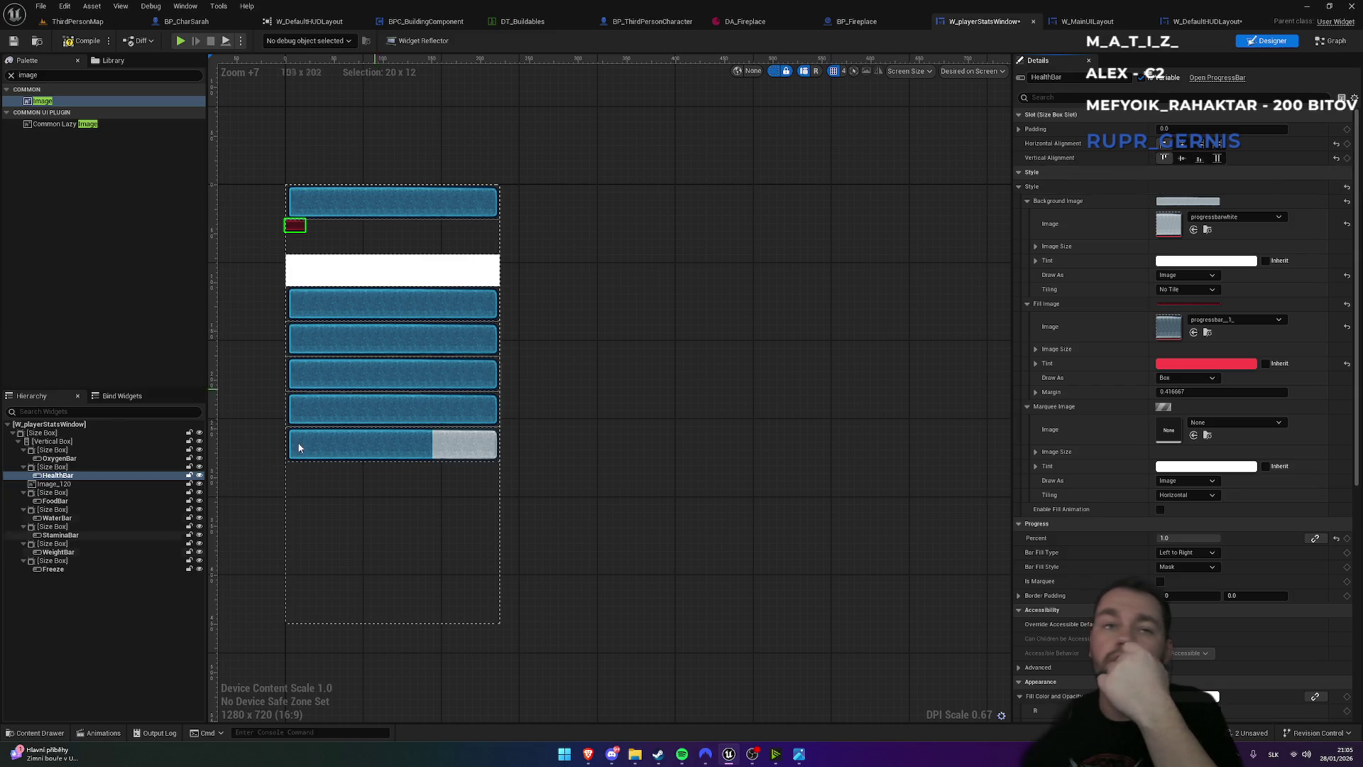
click(48, 484)
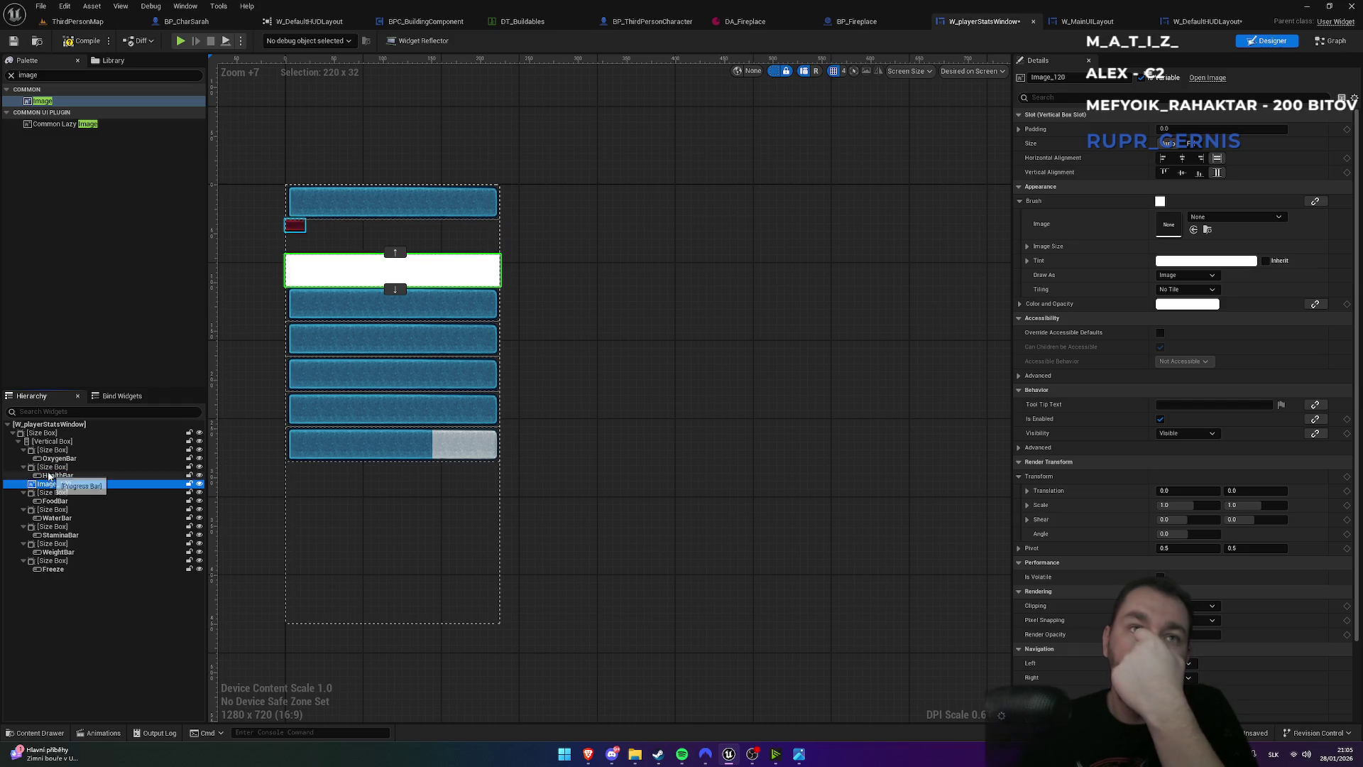
click(50, 468)
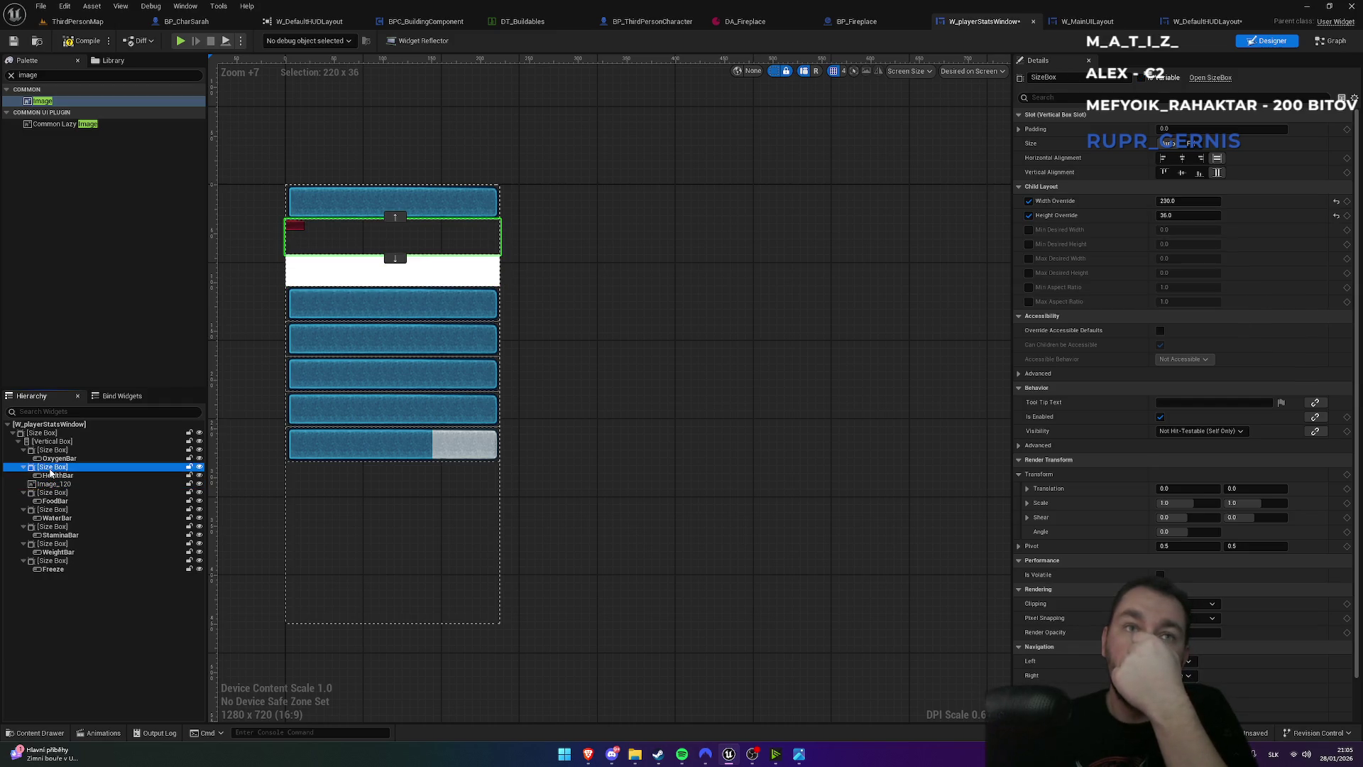
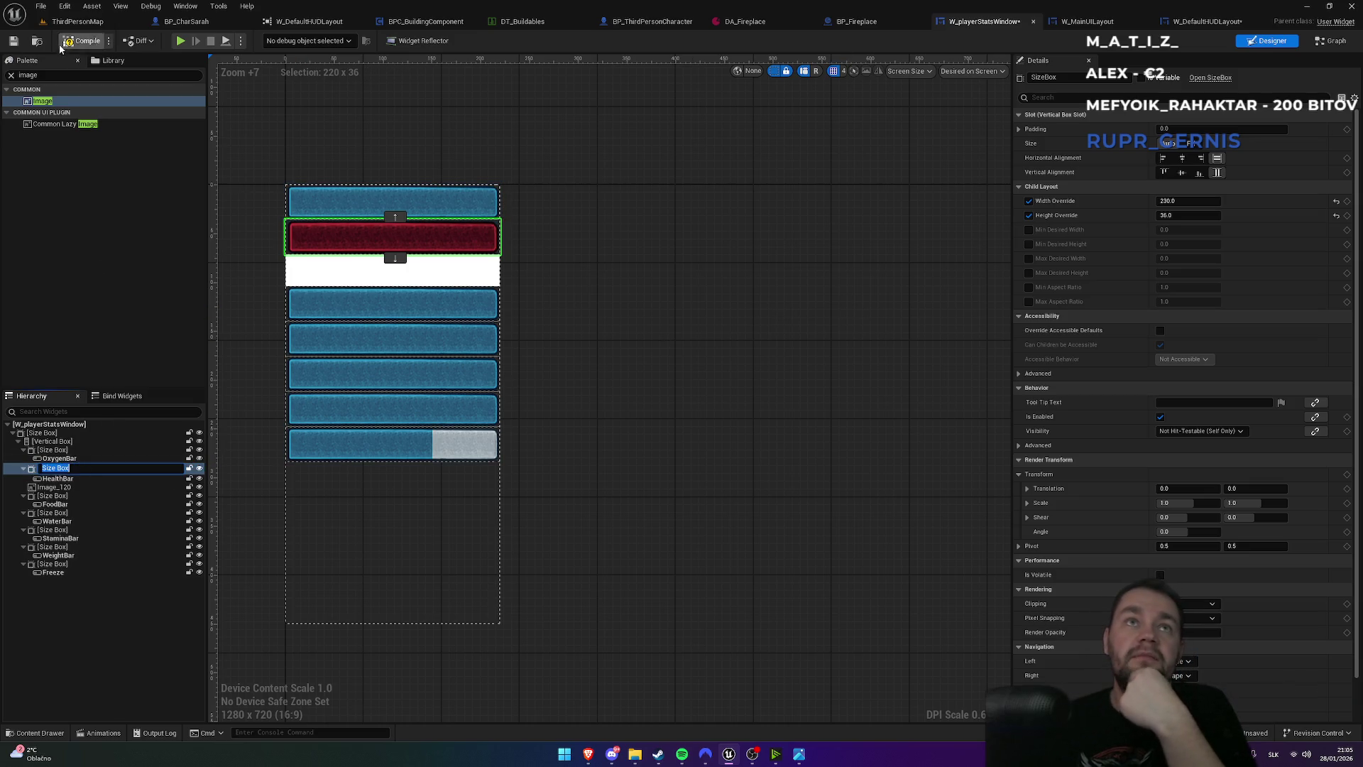
- Add a Horizontal Box from the Palette into the Hierarchy beside the health bar
click(43, 73)
text(hor)
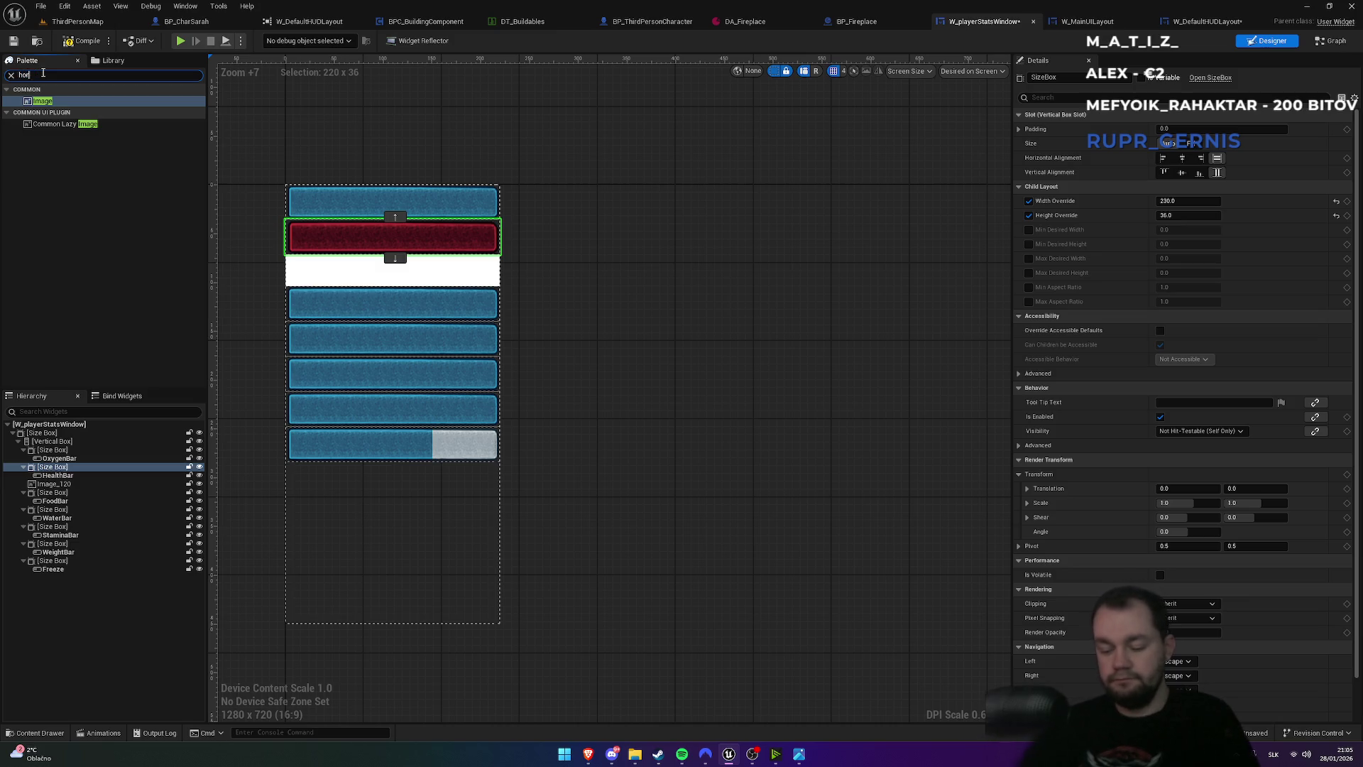
text(izontal)
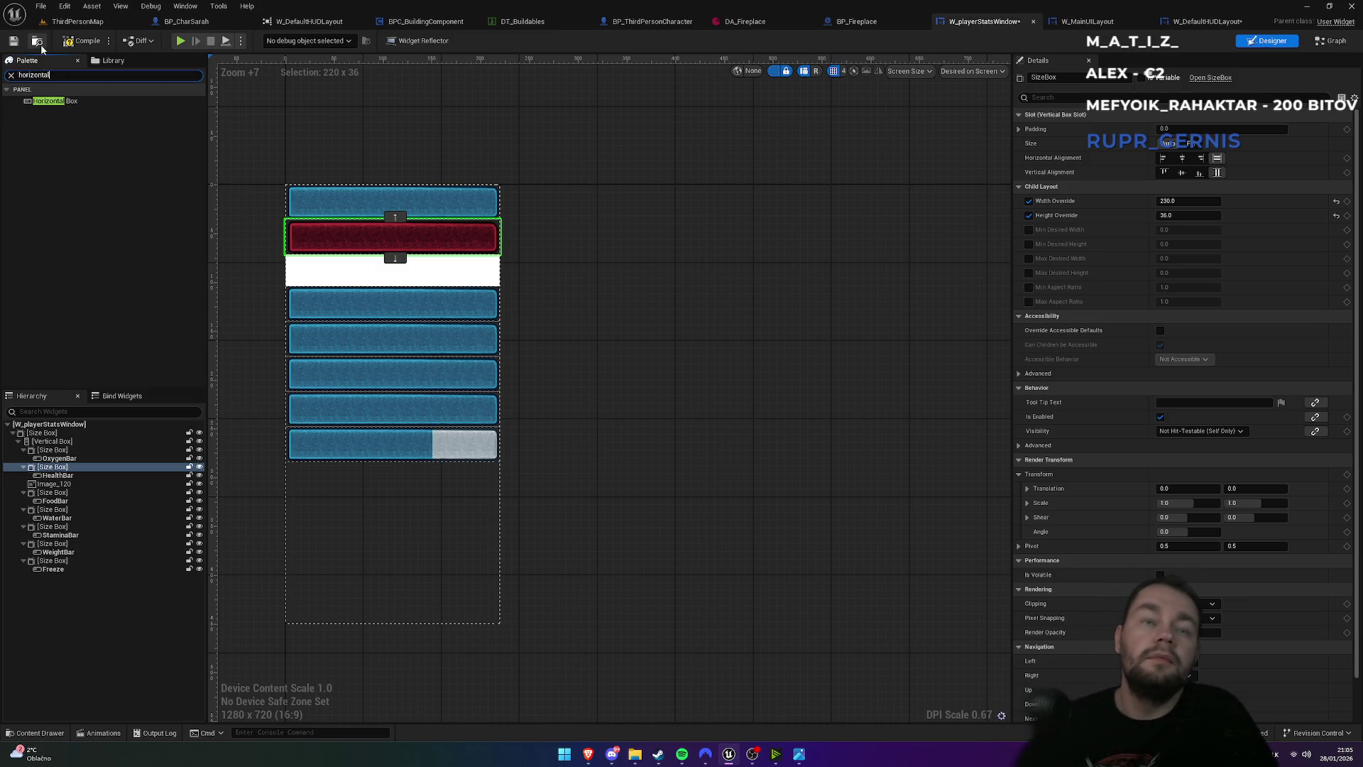
click(51, 102)
drag(48, 105, 42, 468)
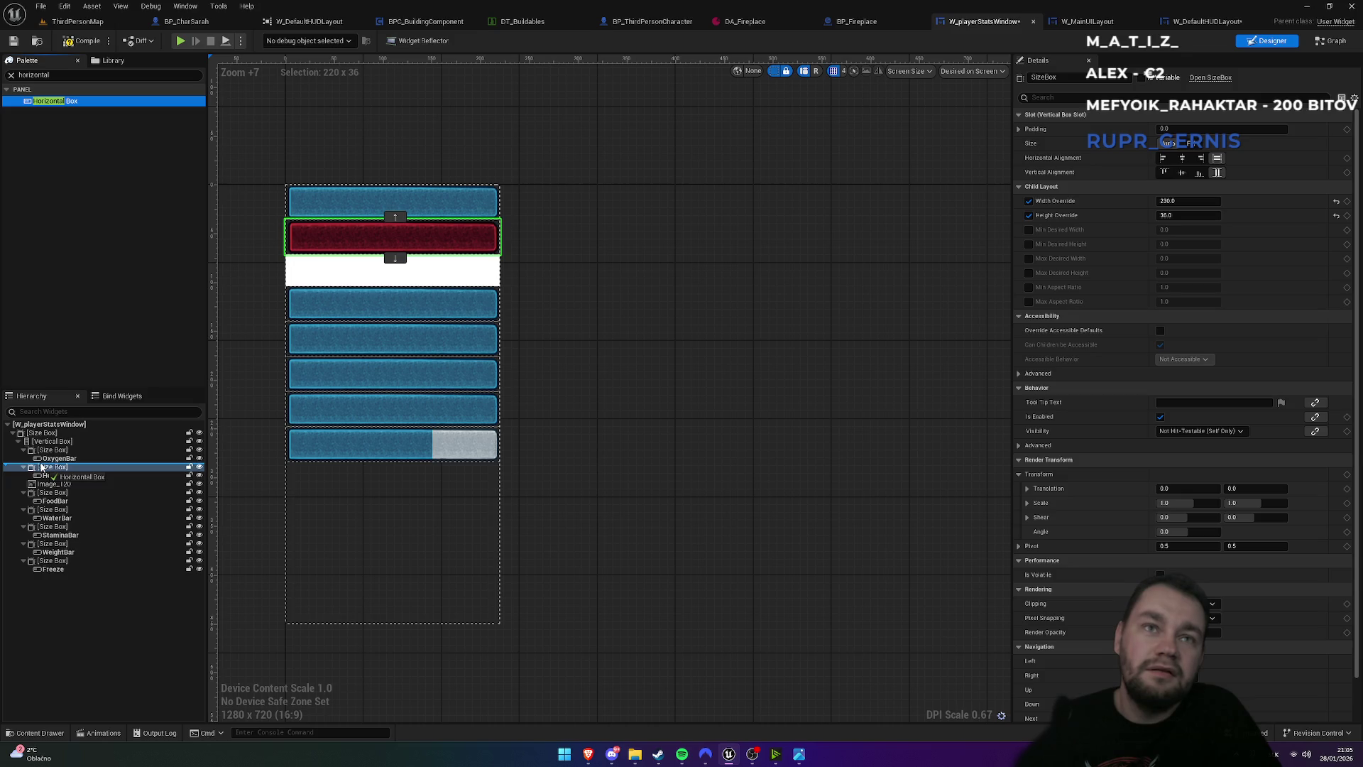
drag(42, 466, 42, 467)
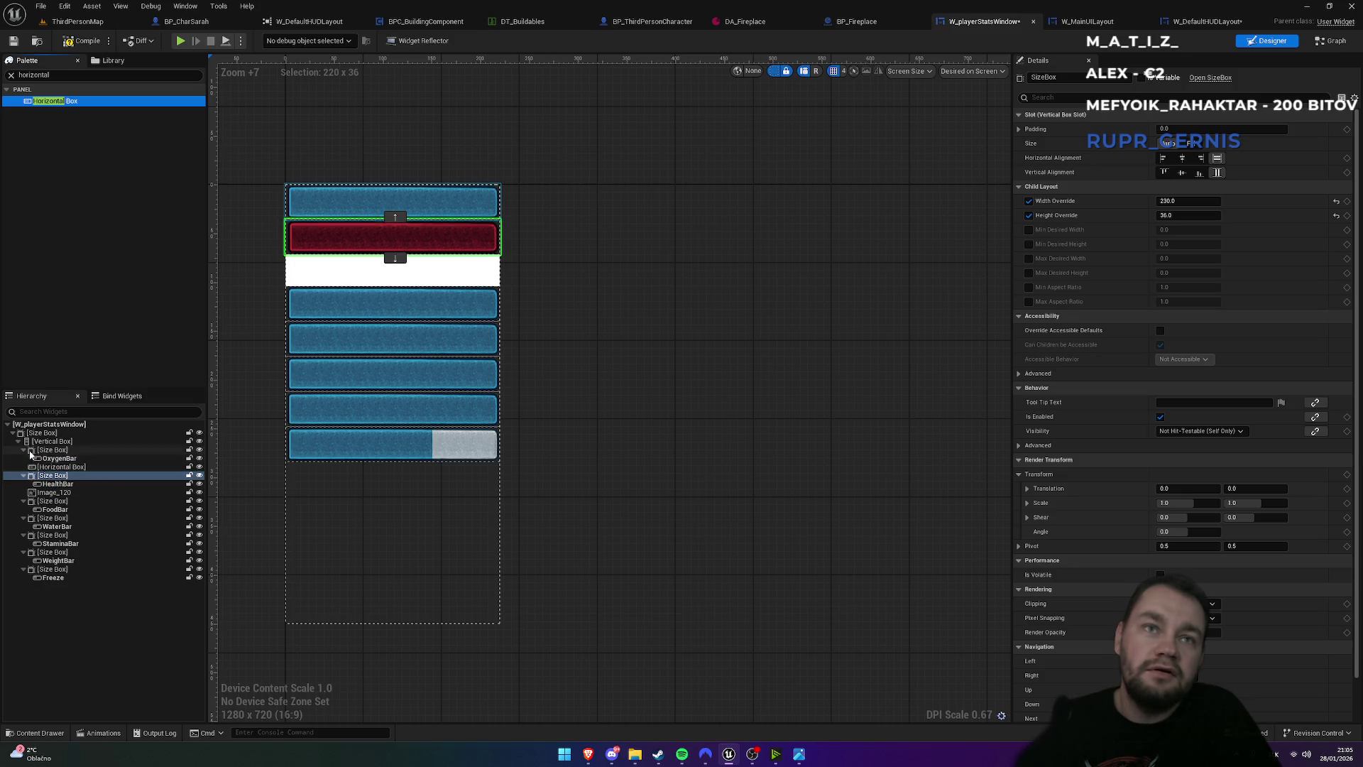
- Move the HealthBar Size Box and Image_120 into the row, with the image on the left
click(23, 450)
drag(43, 468, 51, 460)
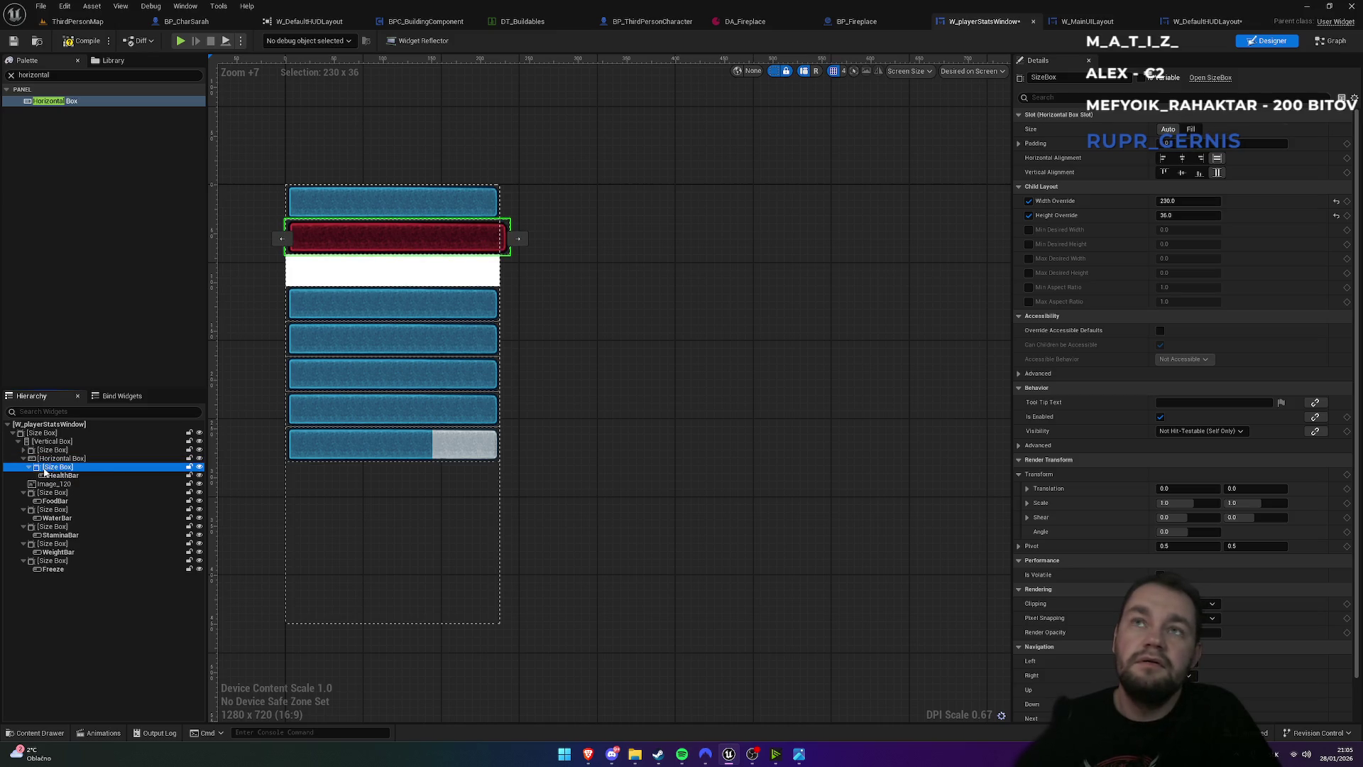
click(59, 458)
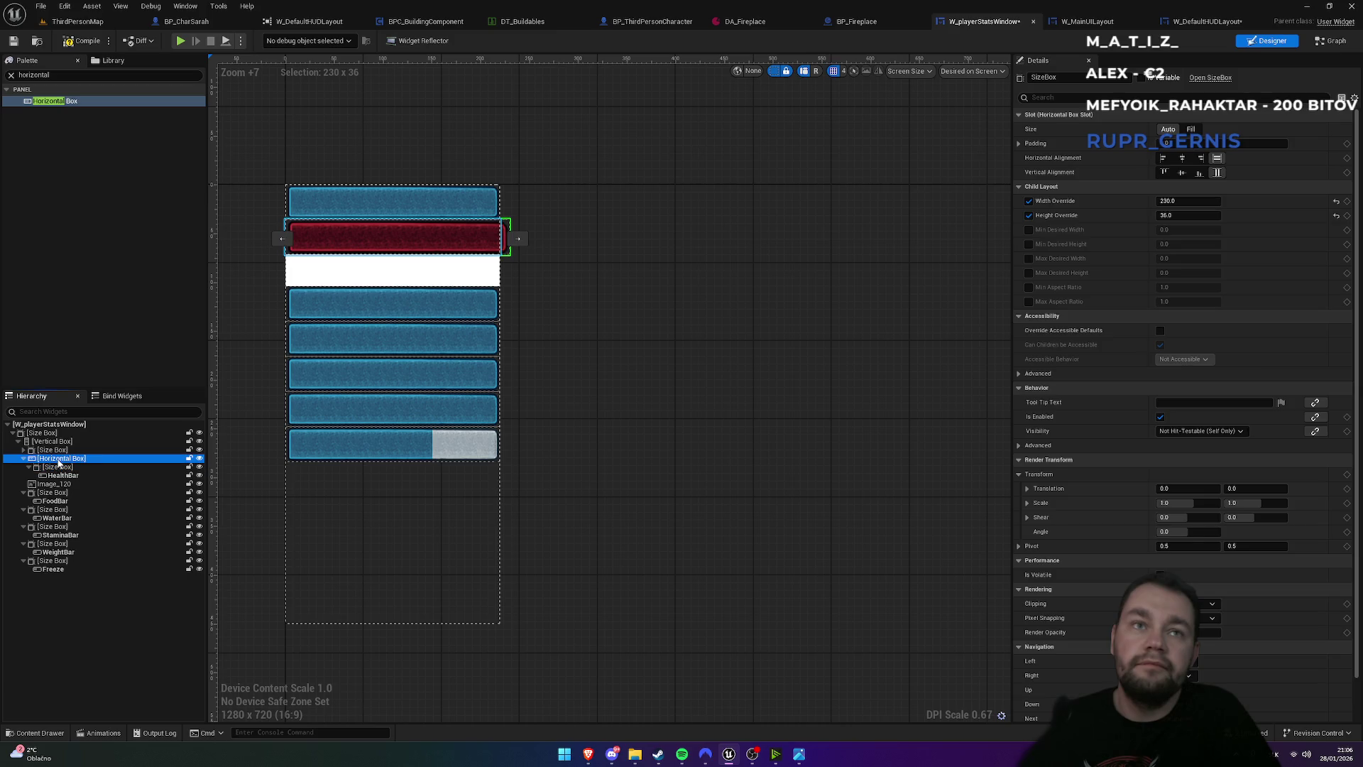
click(51, 485)
drag(49, 488, 57, 468)
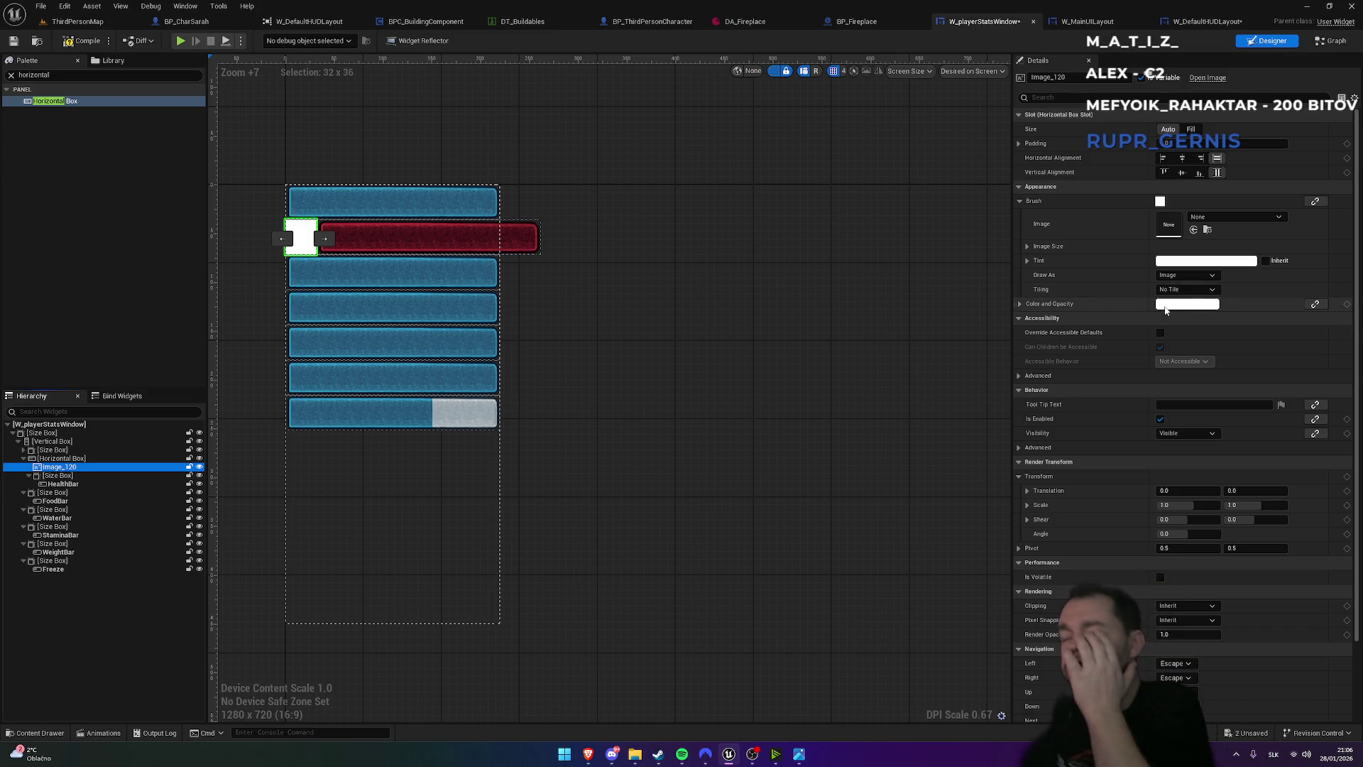
- Set Image_120's Brush Image to the healthicon texture
click(1224, 218)
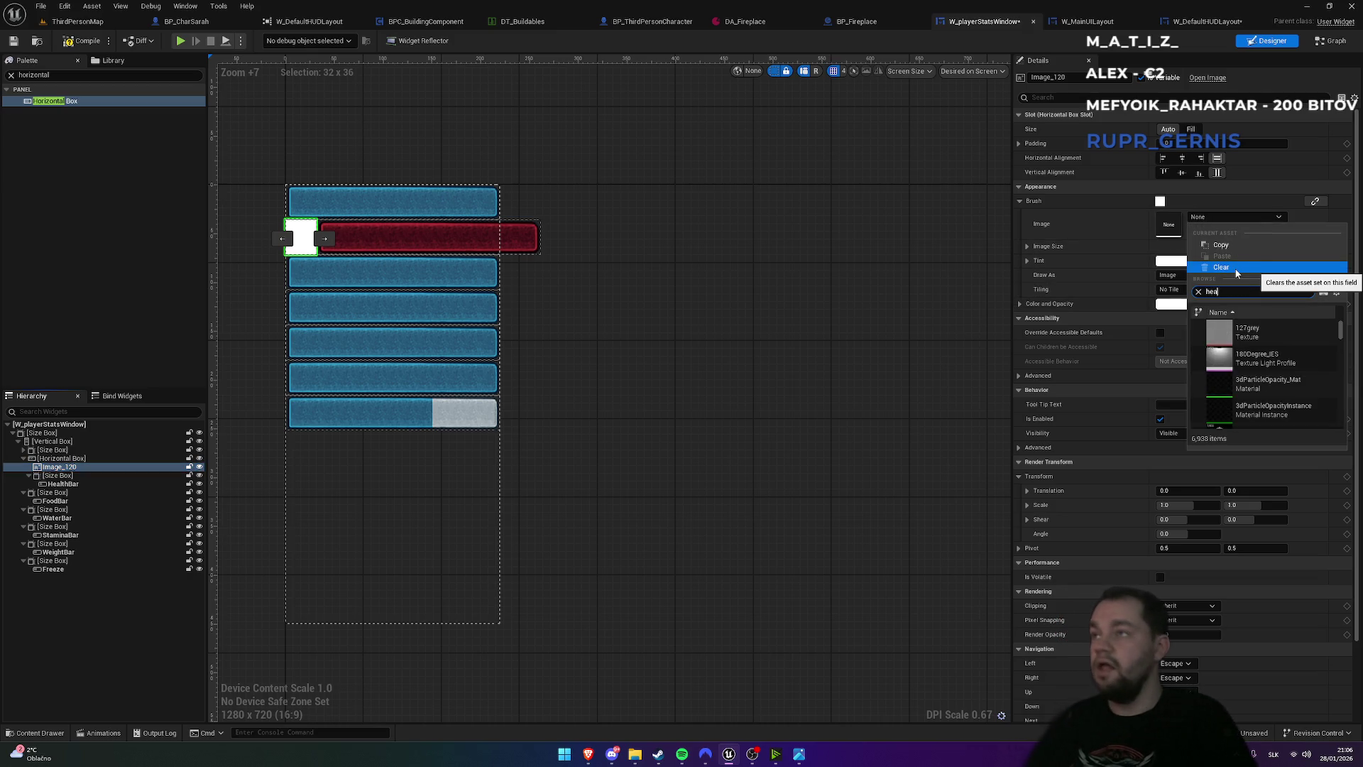
text(l)
click(1253, 334)
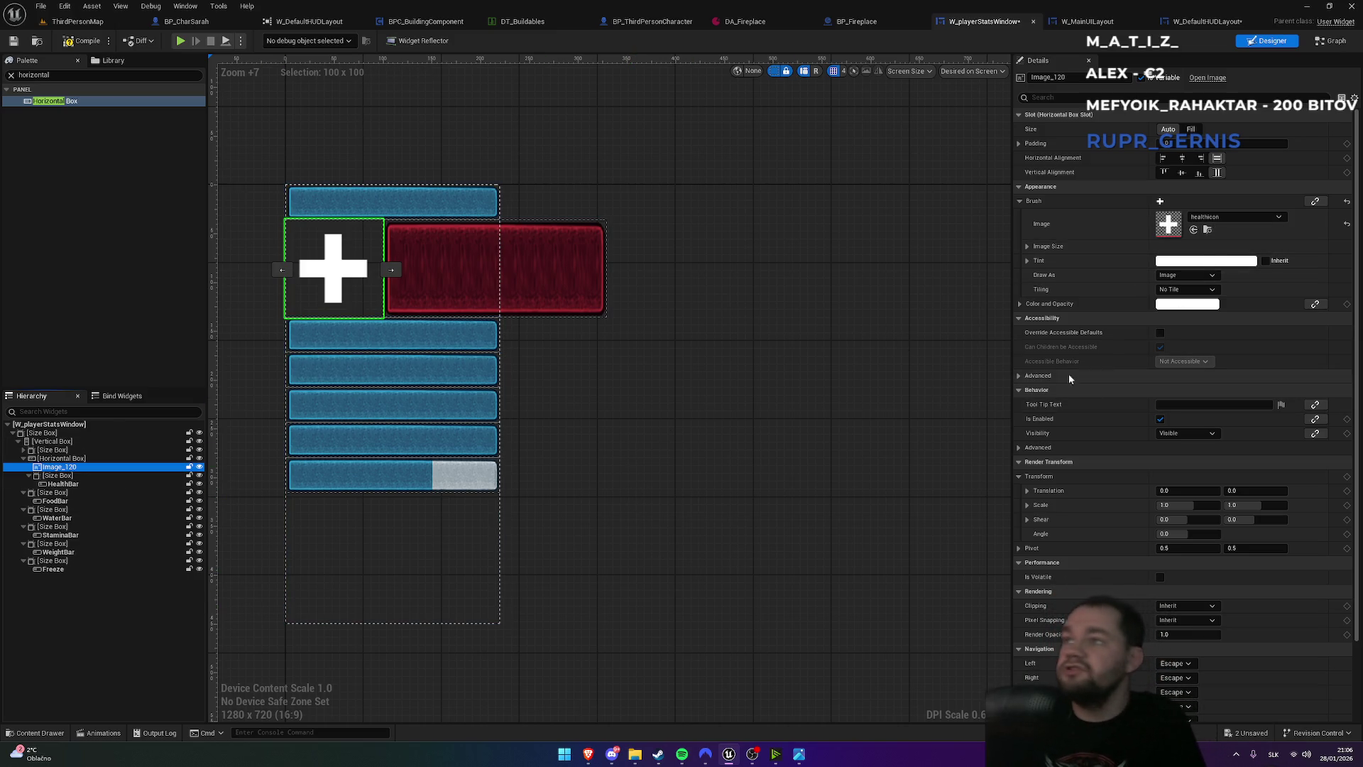
- Try left and top alignment for the icon, revert to fill, and clear the palette search
click(1163, 158)
click(1165, 173)
click(1217, 158)
click(1217, 173)
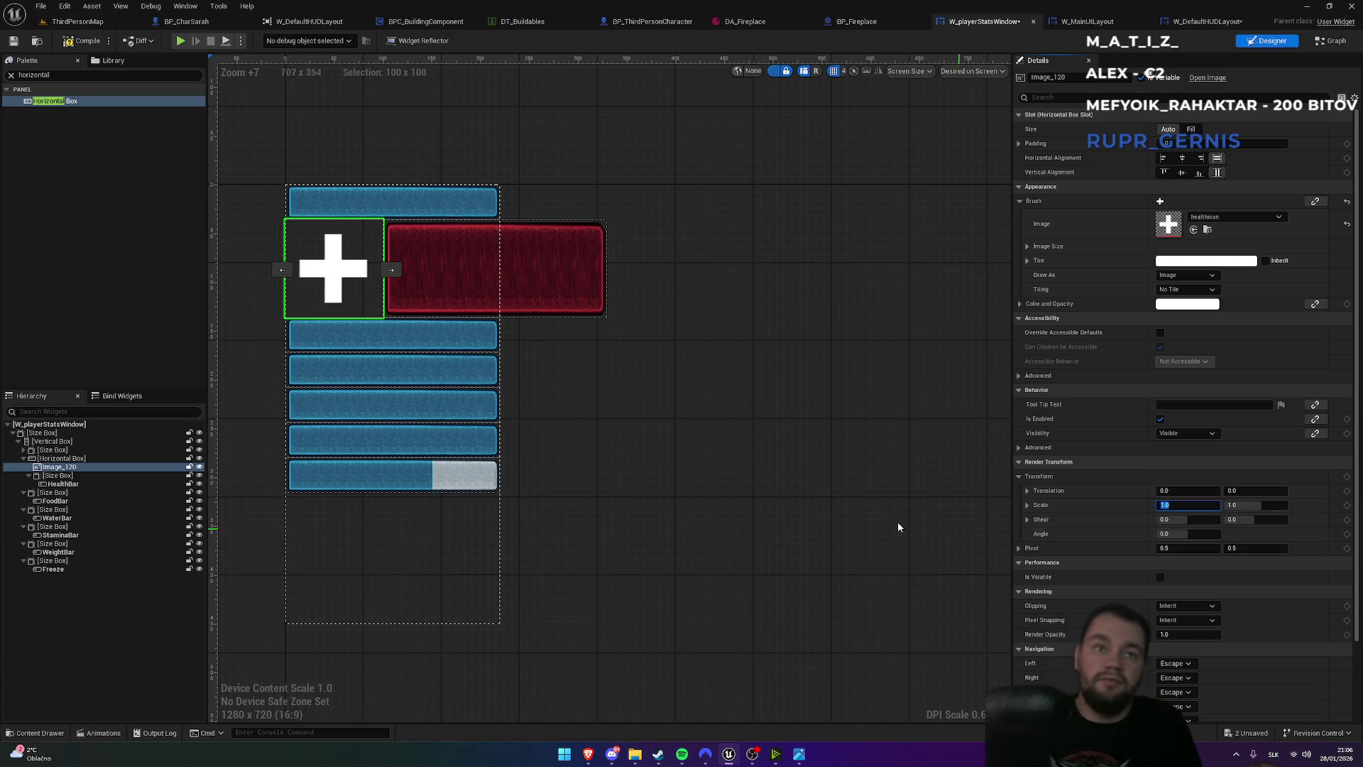
click(11, 76)
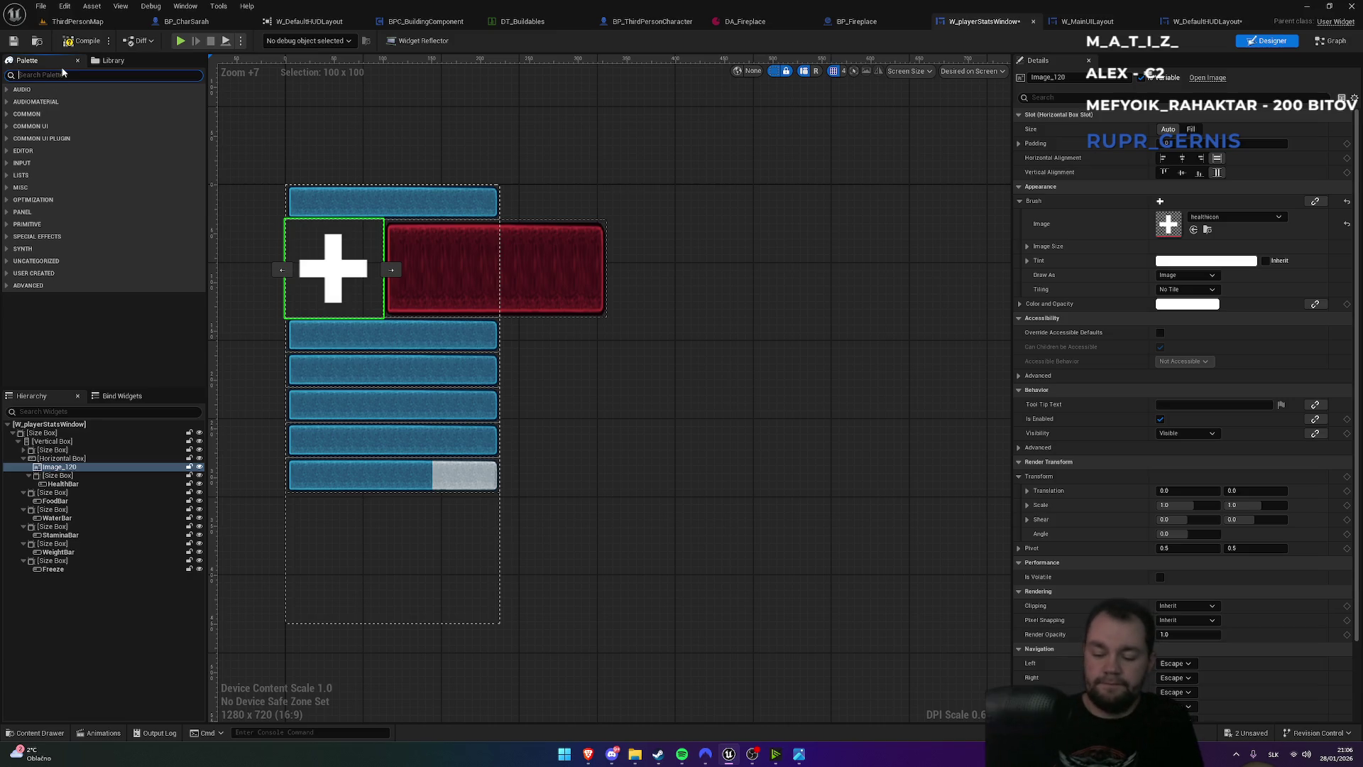
- Wrap the plus icon in a new Size Box placed ahead of the health bar
text(size)
drag(22, 102, 48, 161)
drag(46, 415, 58, 463)
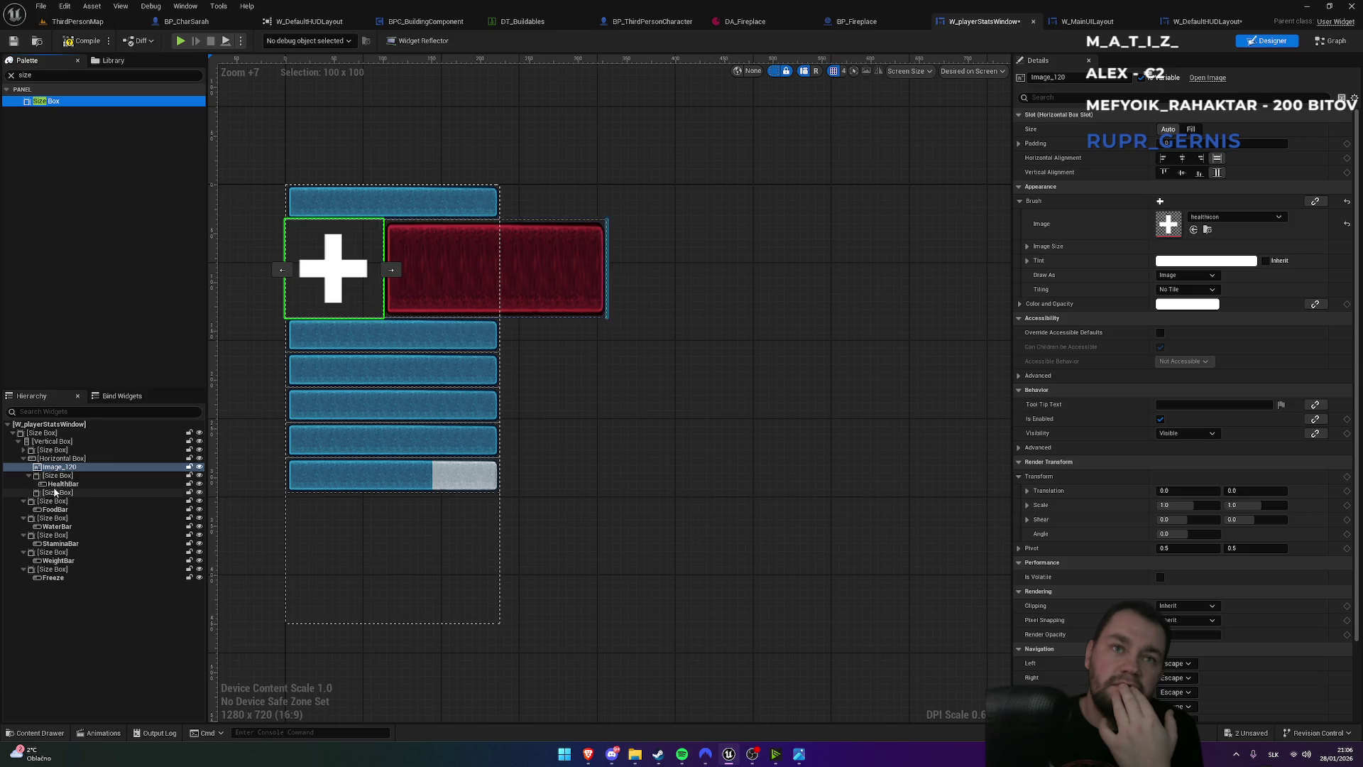
drag(55, 467, 56, 497)
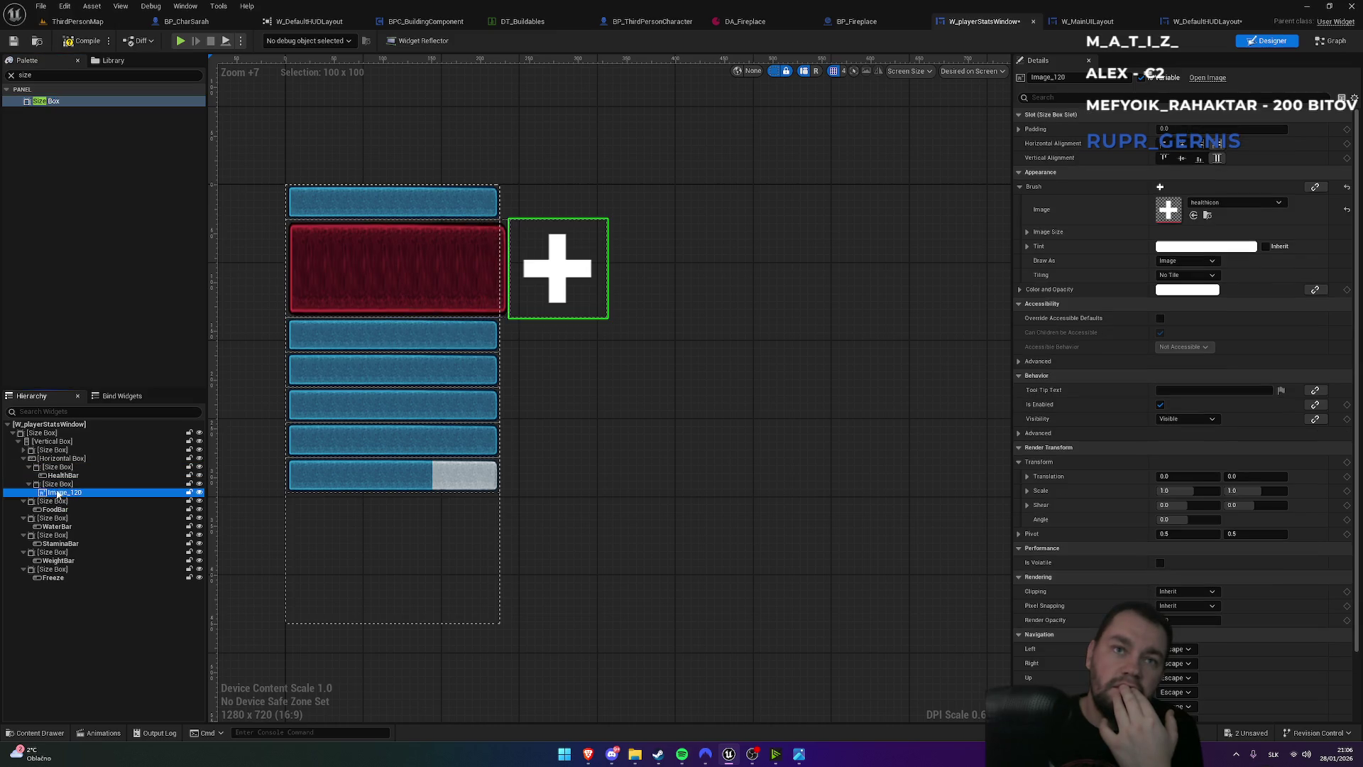
click(59, 484)
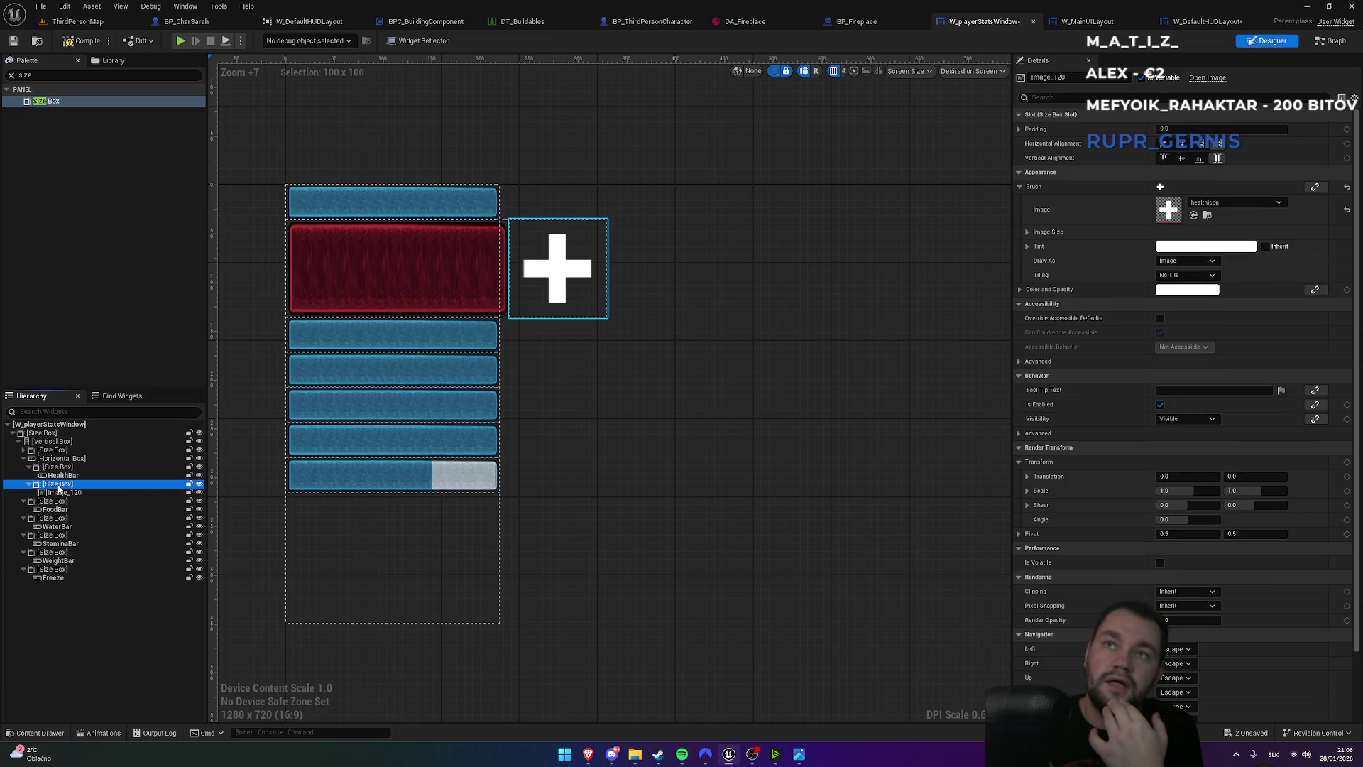
drag(61, 487, 66, 468)
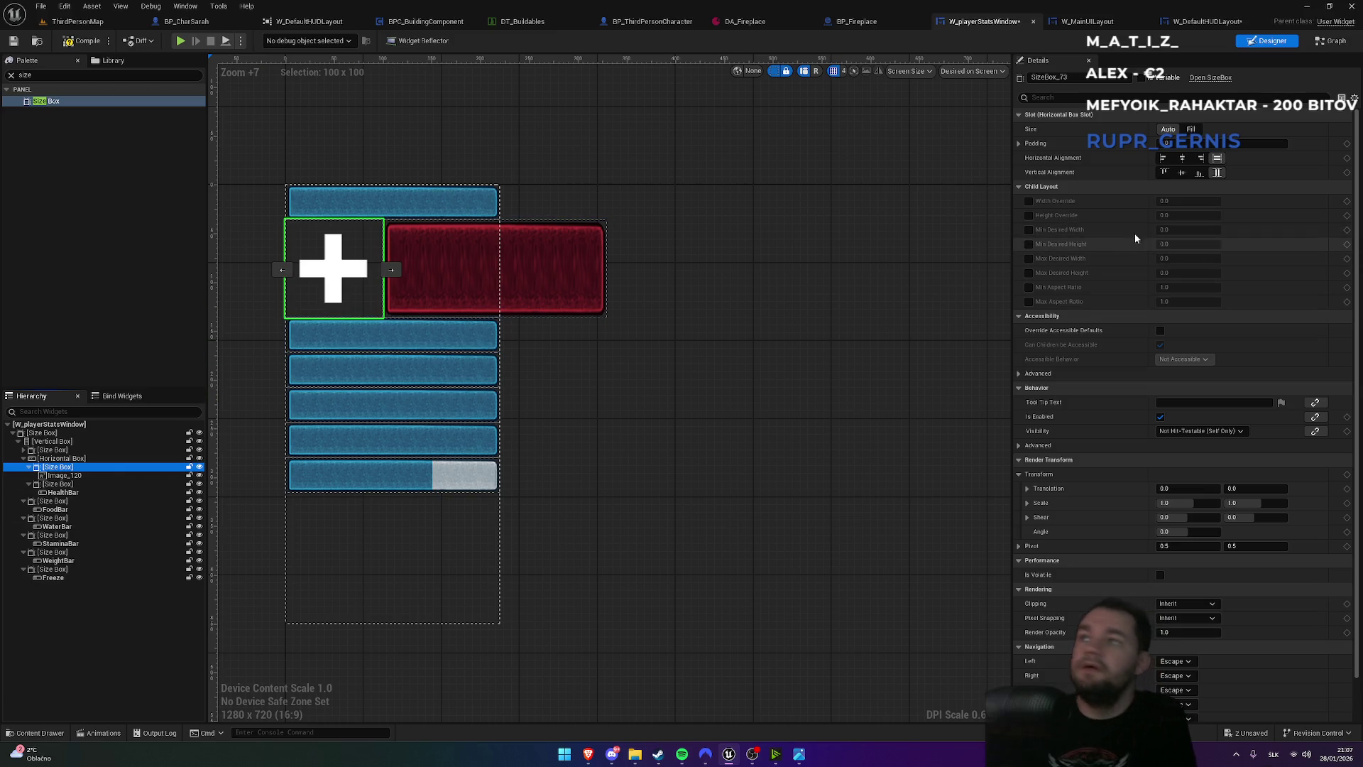
- Enable the icon Size Box's width and height overrides and set both to 25
click(1029, 201)
click(1029, 215)
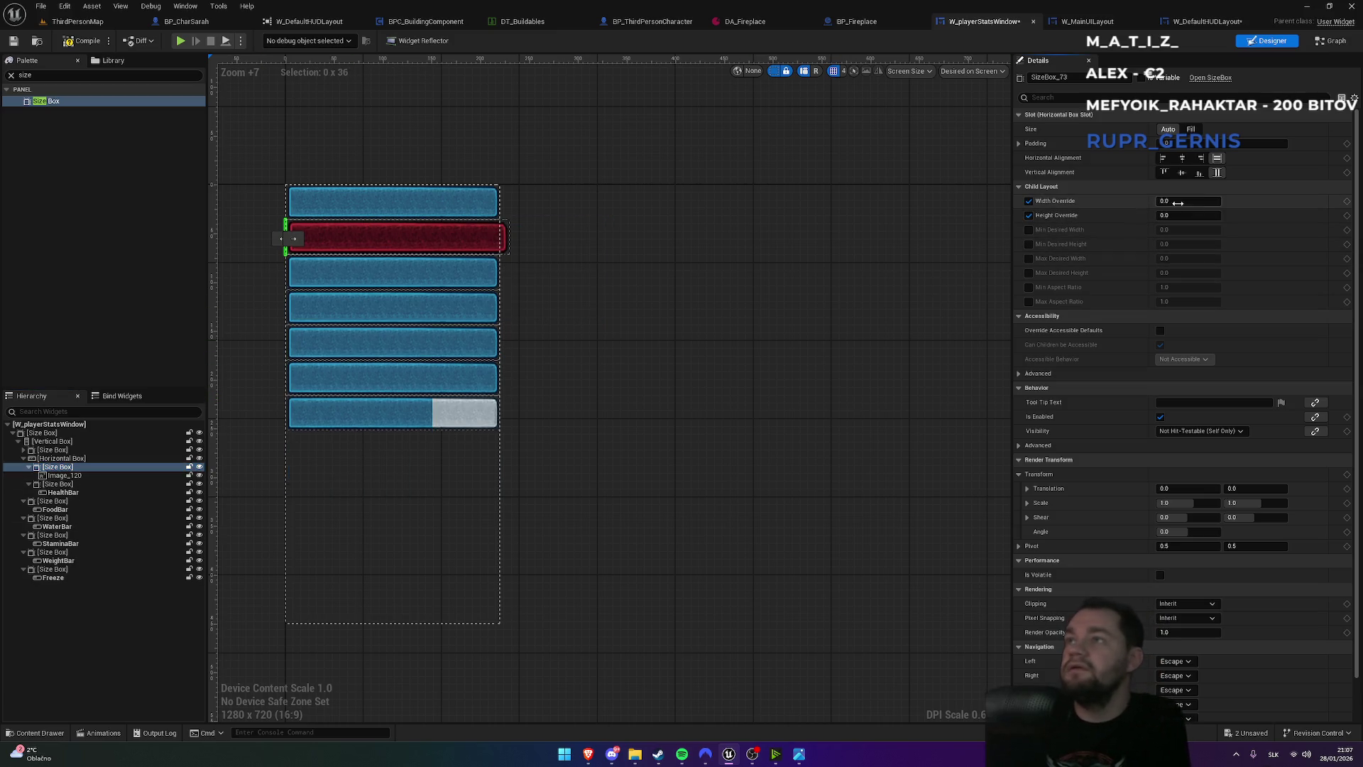
text(15)
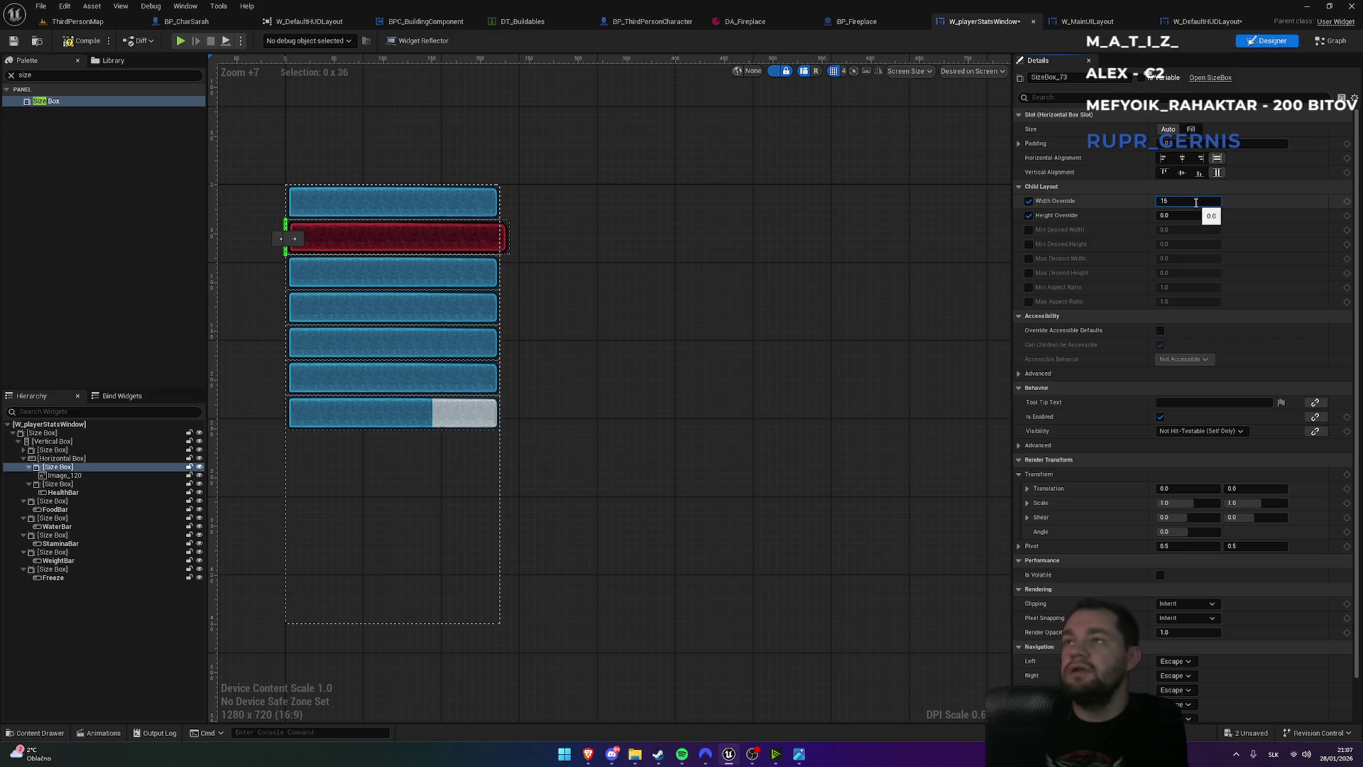
key(Return)
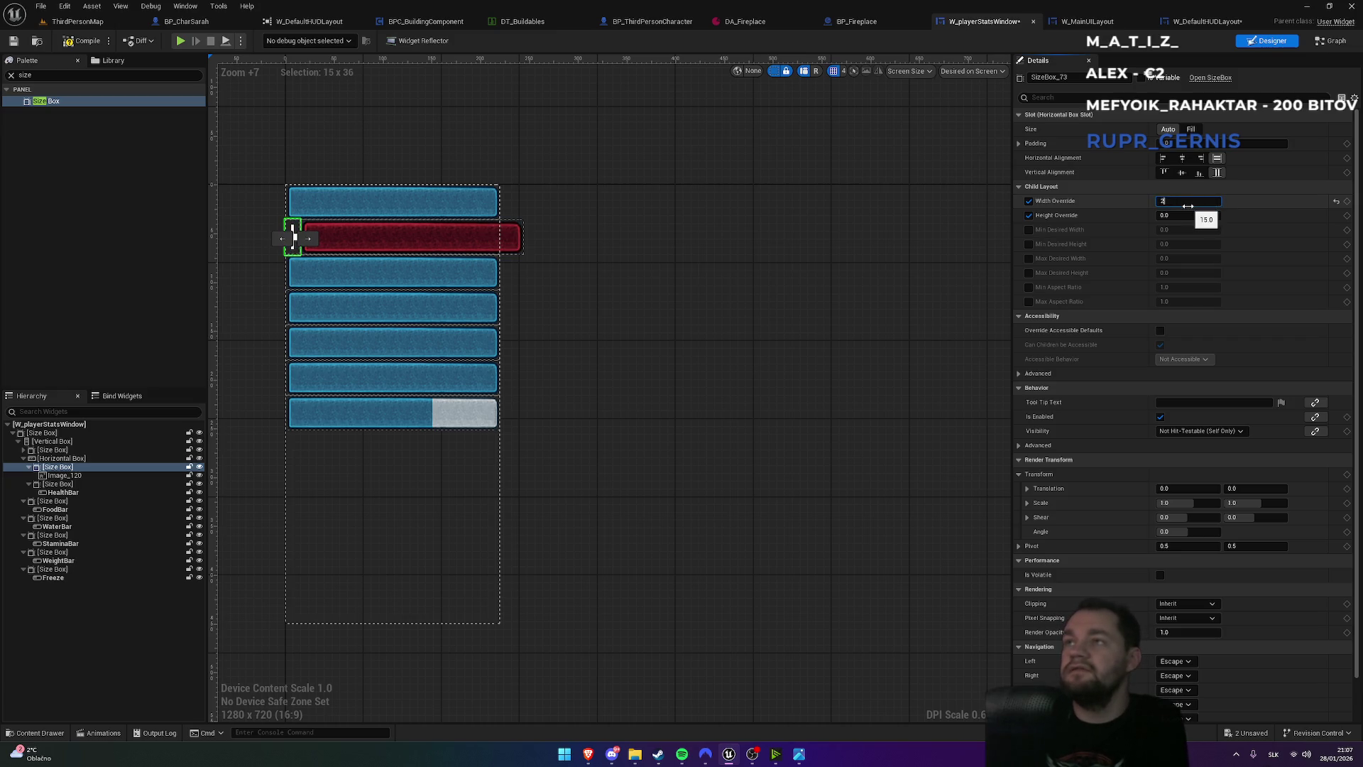
text(5)
key(Return)
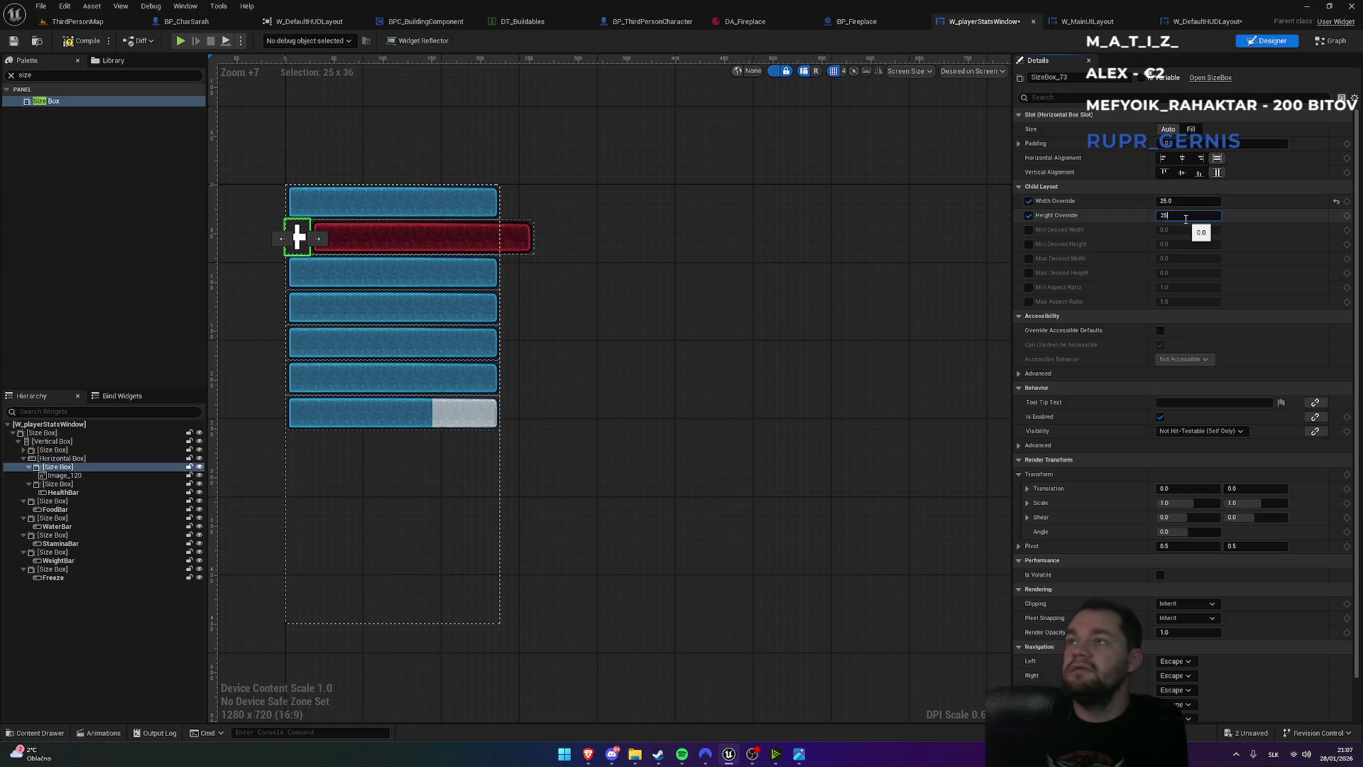
key(Return)
click(523, 296)
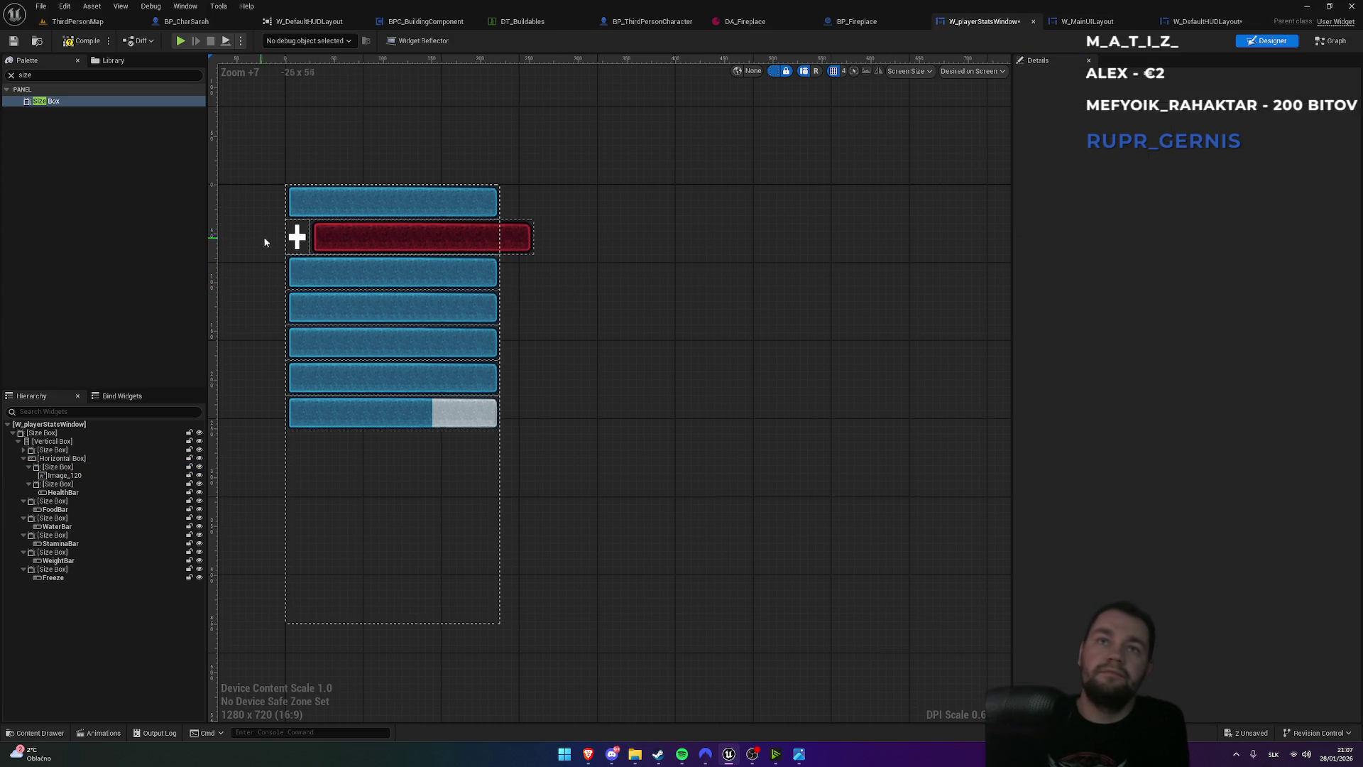
click(297, 236)
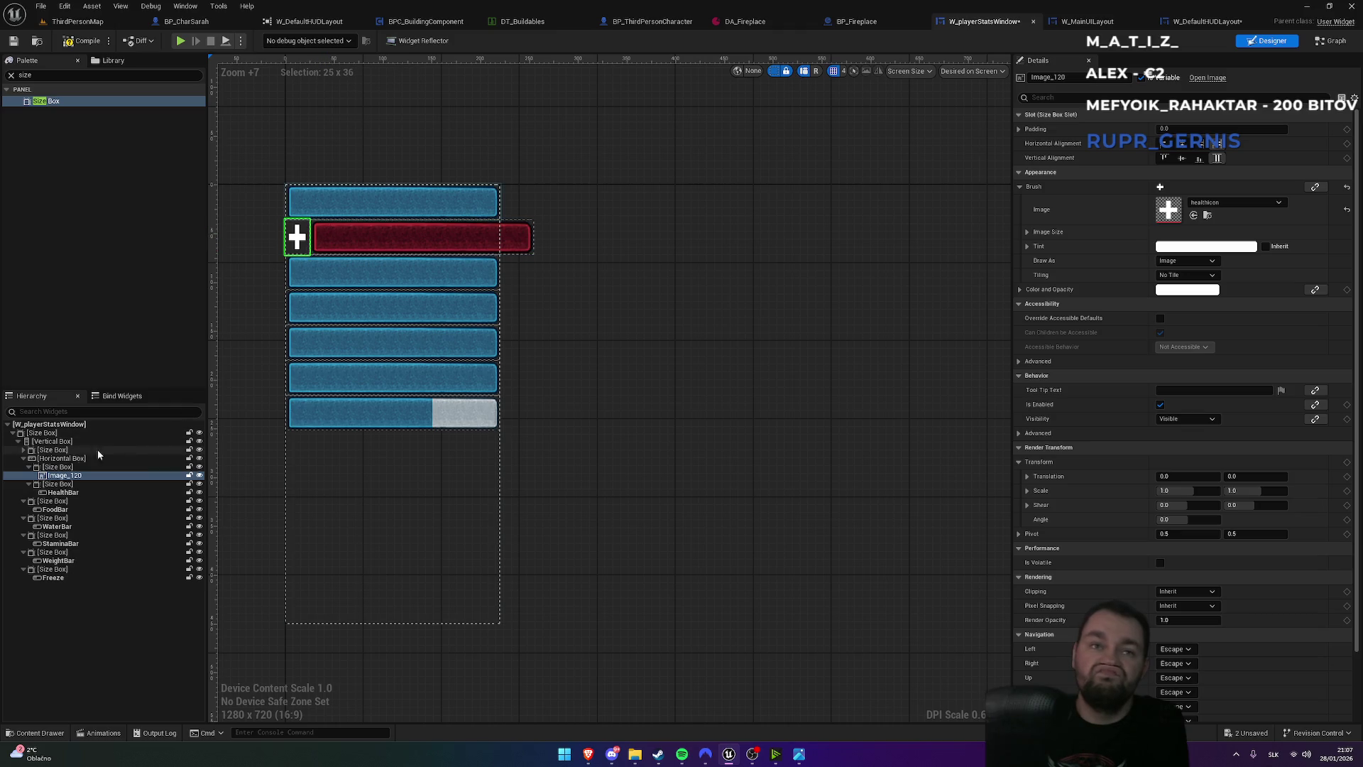
- Try a 35 width override on the icon's Size Box and preview it
click(55, 459)
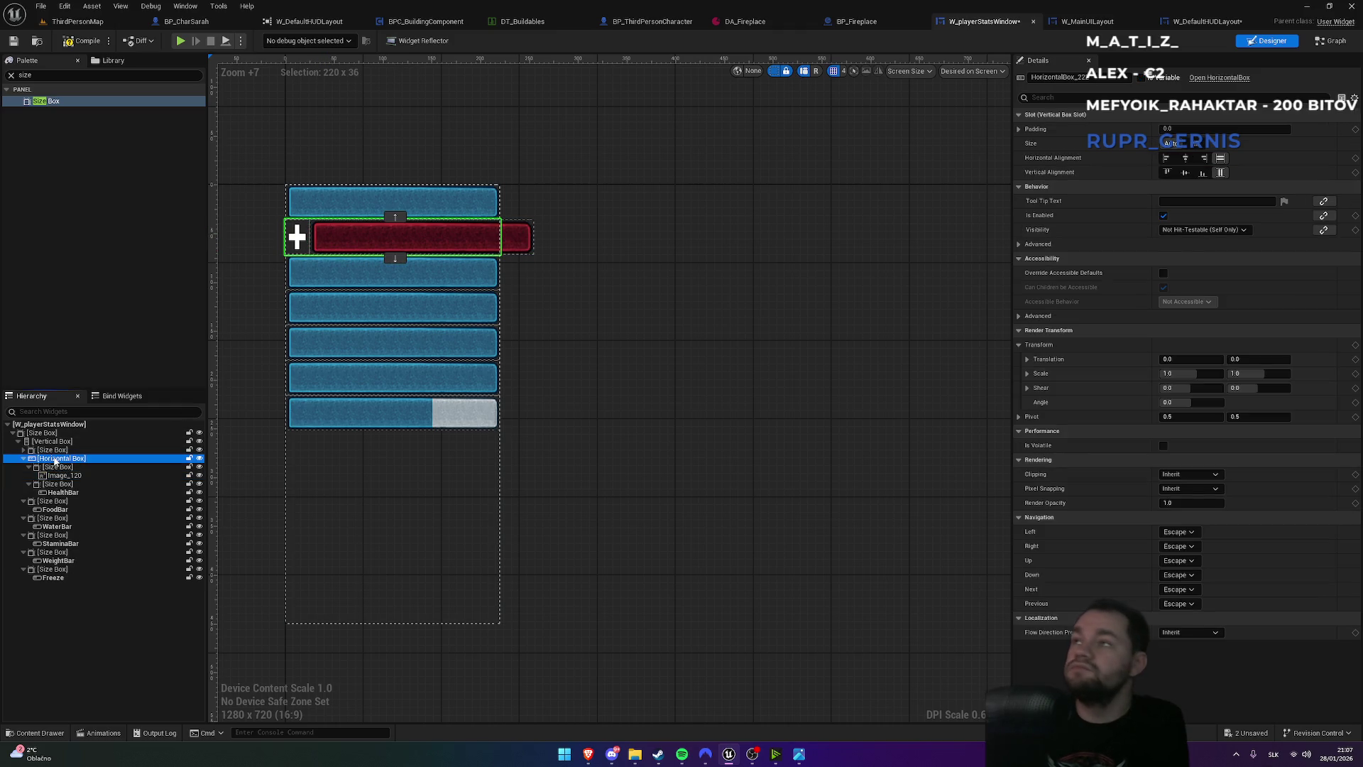
click(52, 468)
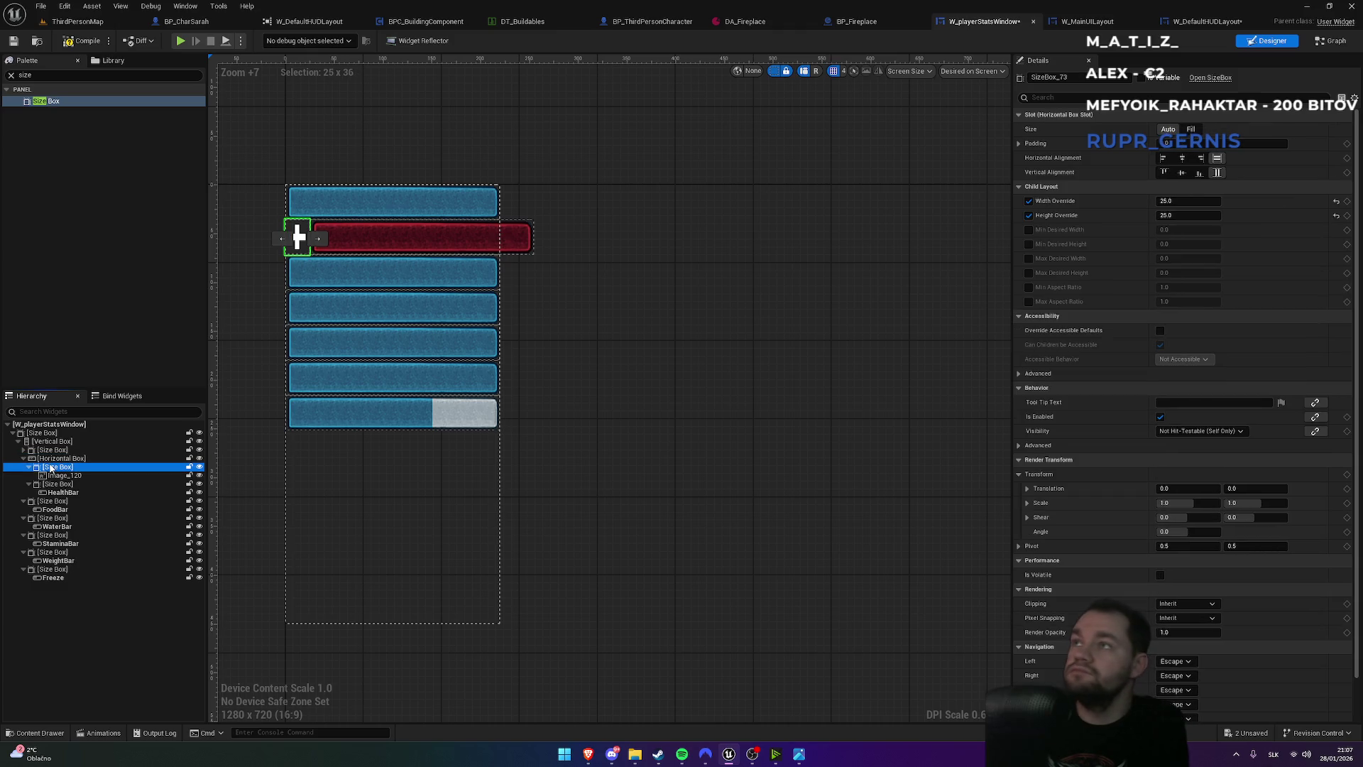
click(52, 485)
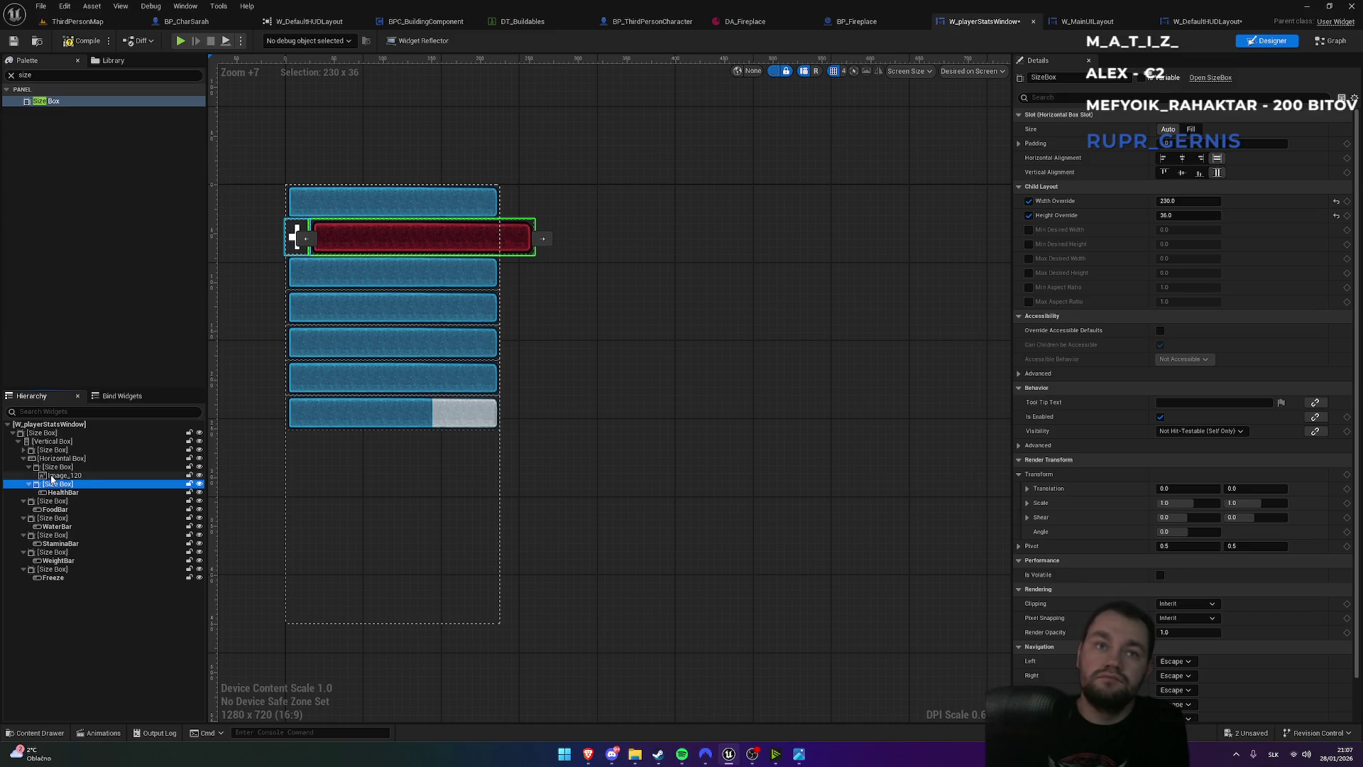
click(49, 470)
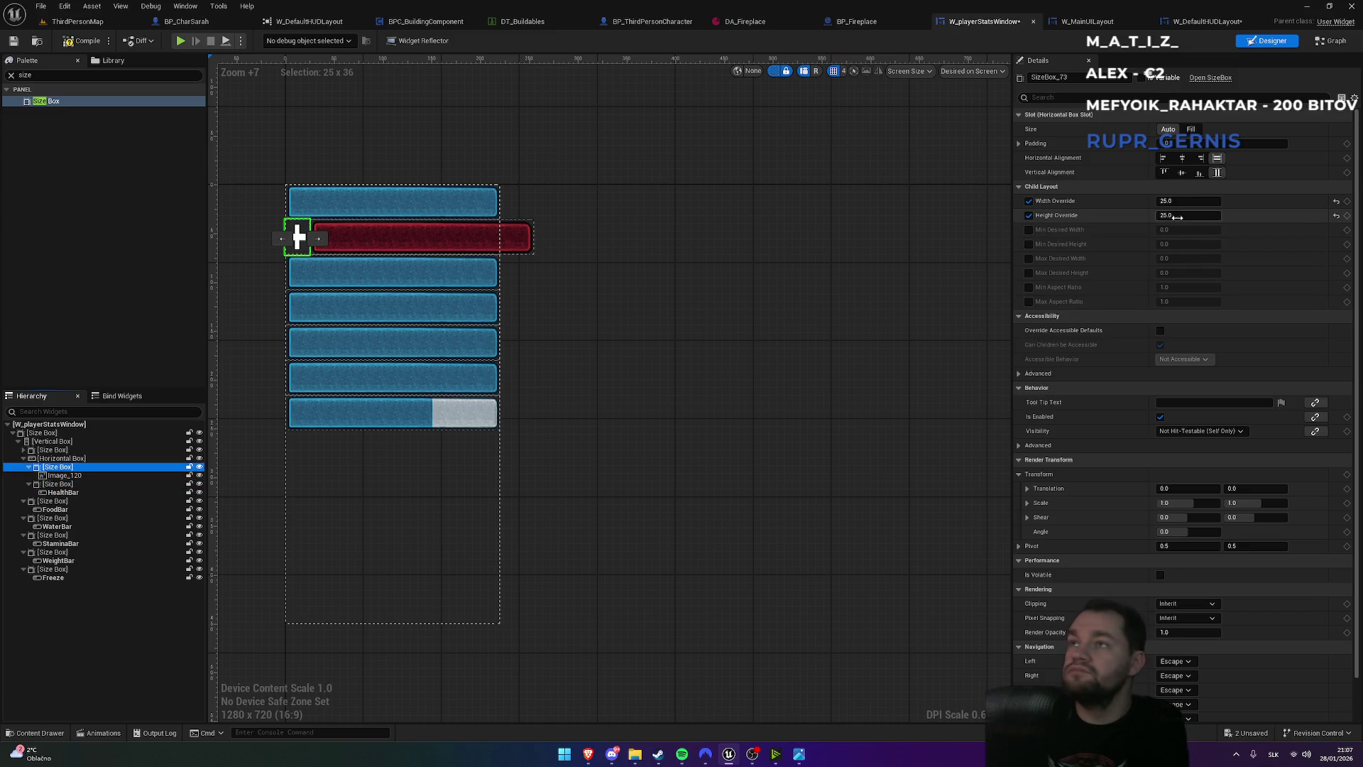
click(1181, 204)
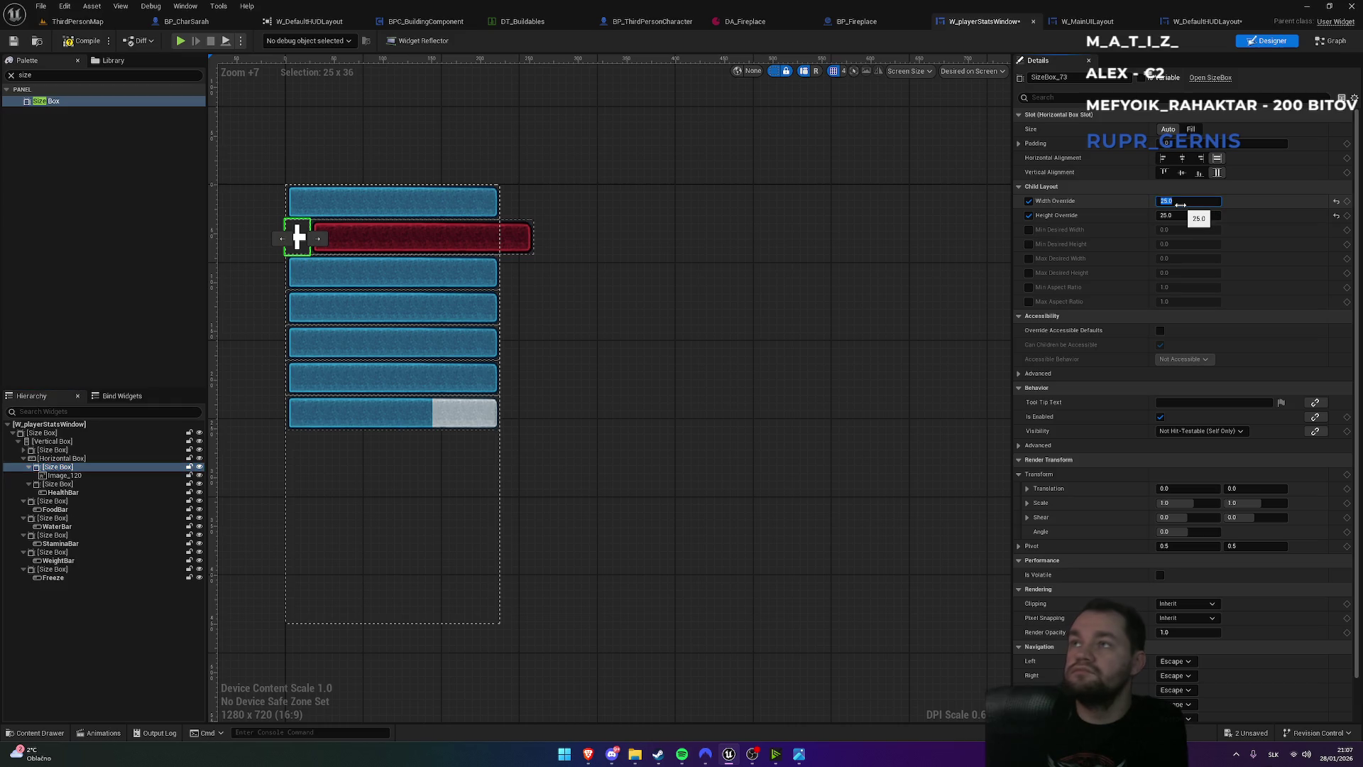
text(35)
key(Return)
click(735, 342)
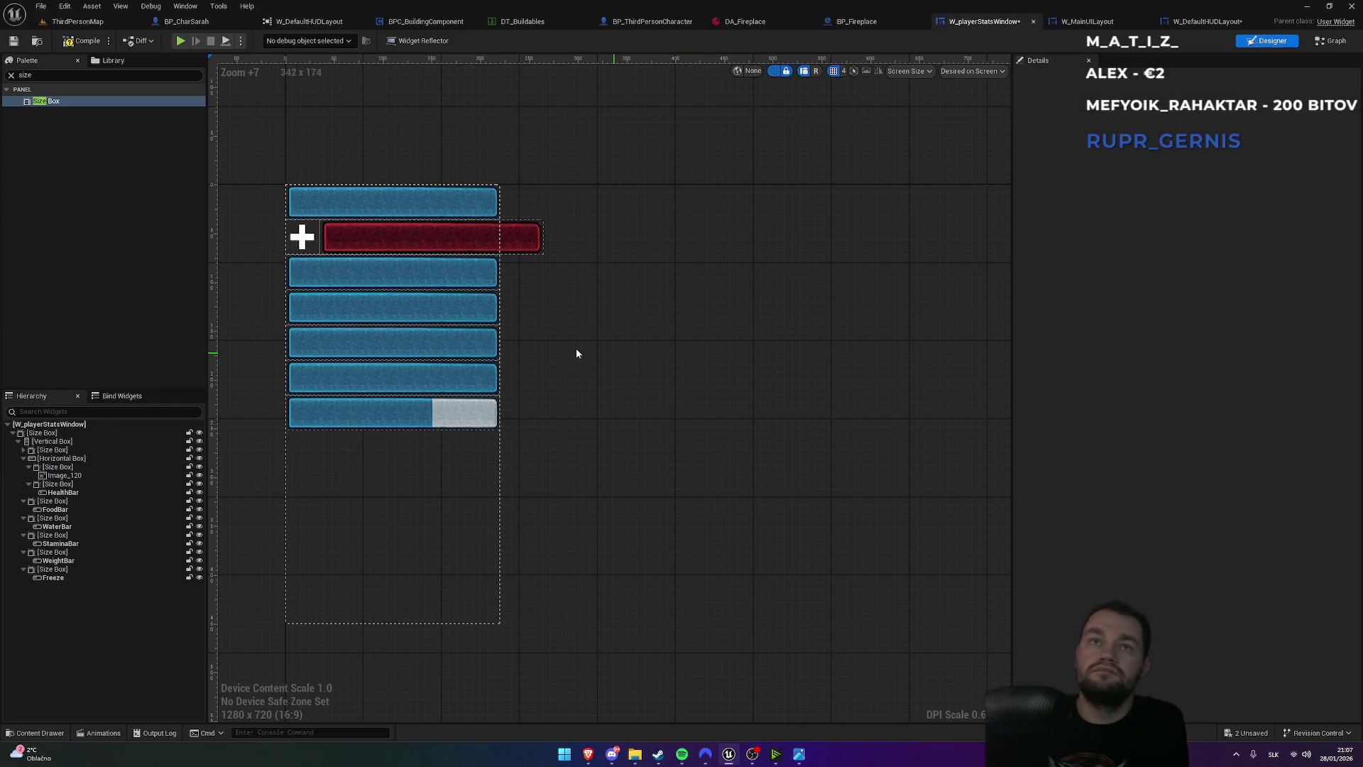
click(302, 237)
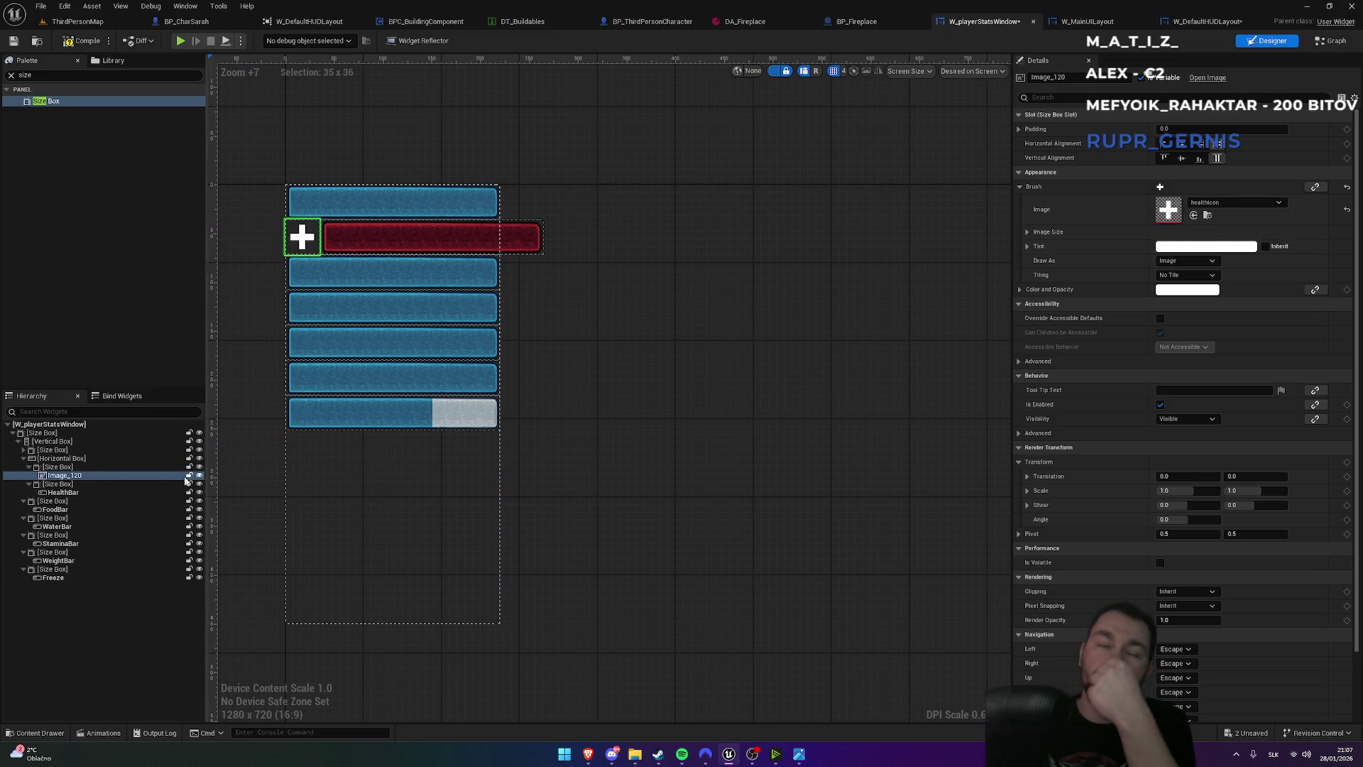
- Centre the health plus icon horizontally and vertically within its Size Box
click(71, 486)
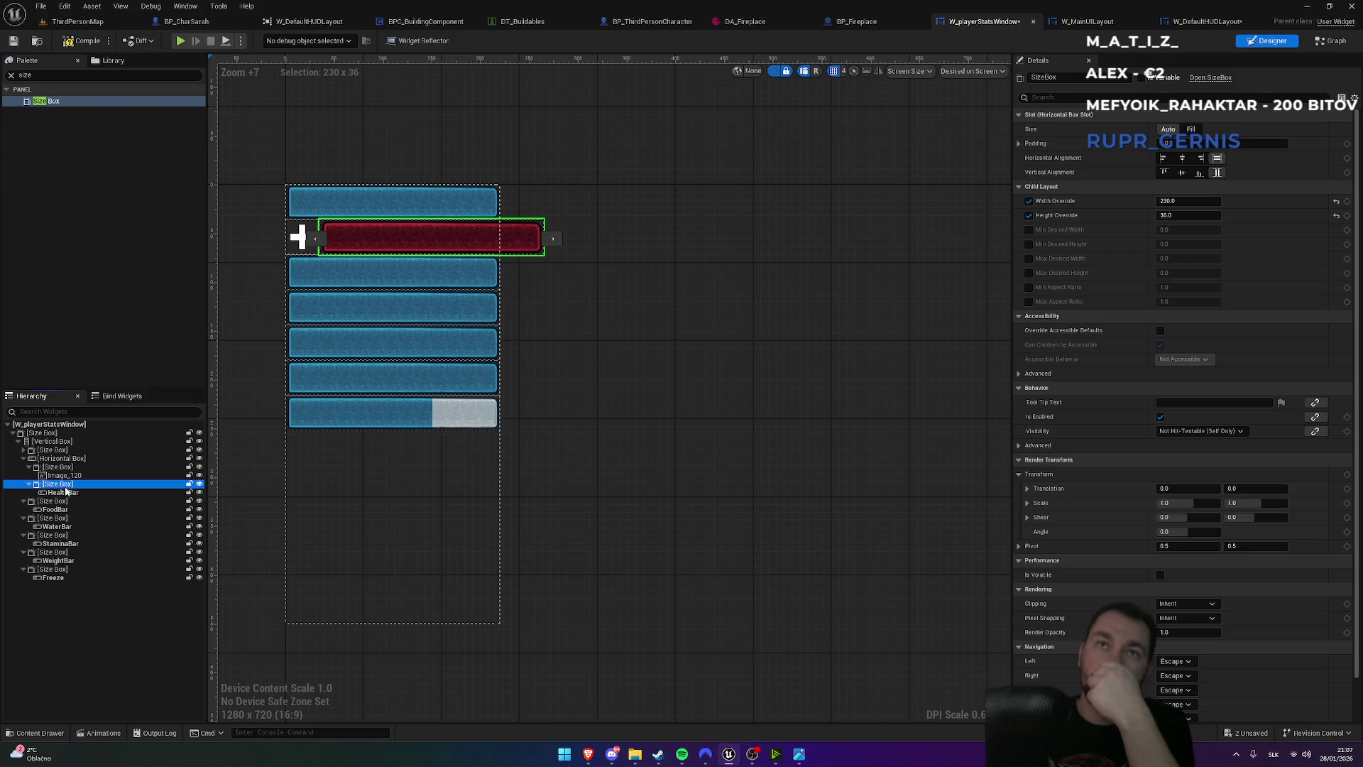
click(65, 492)
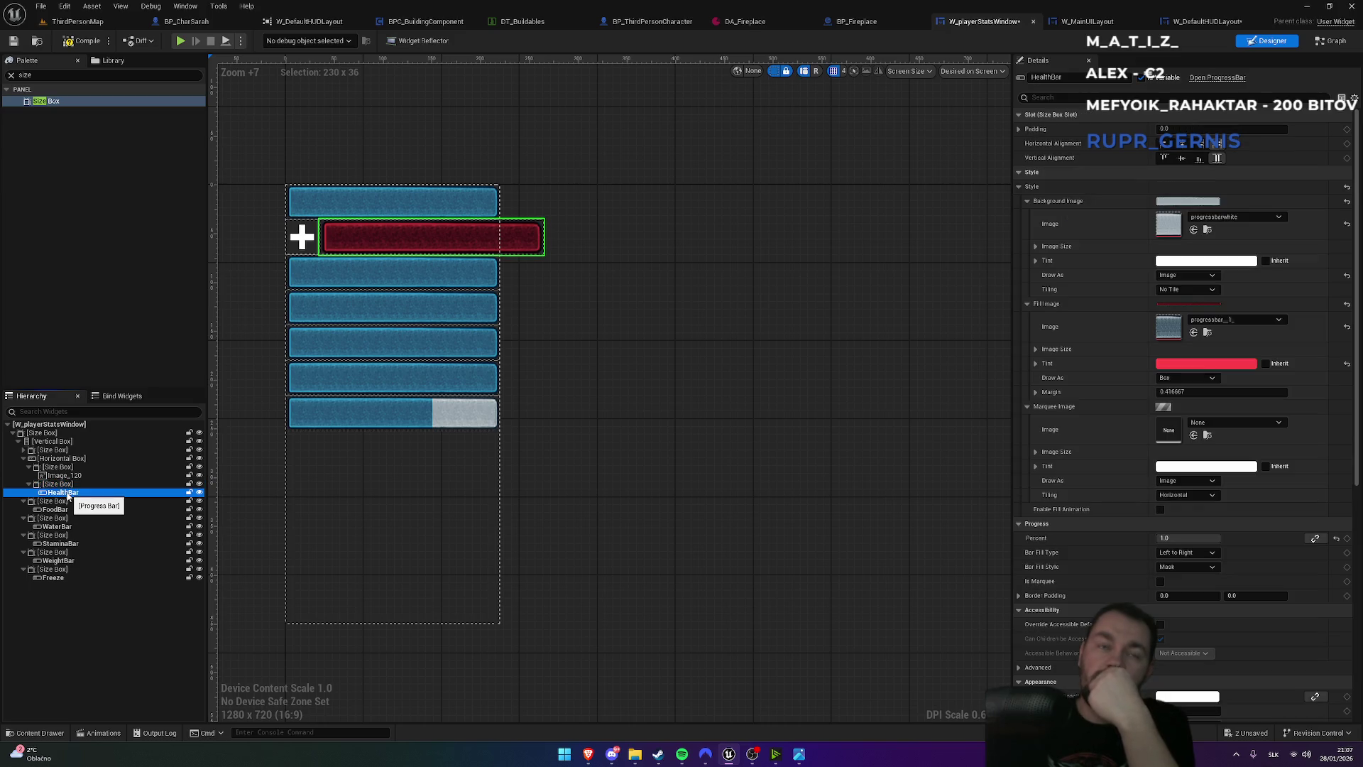
click(69, 477)
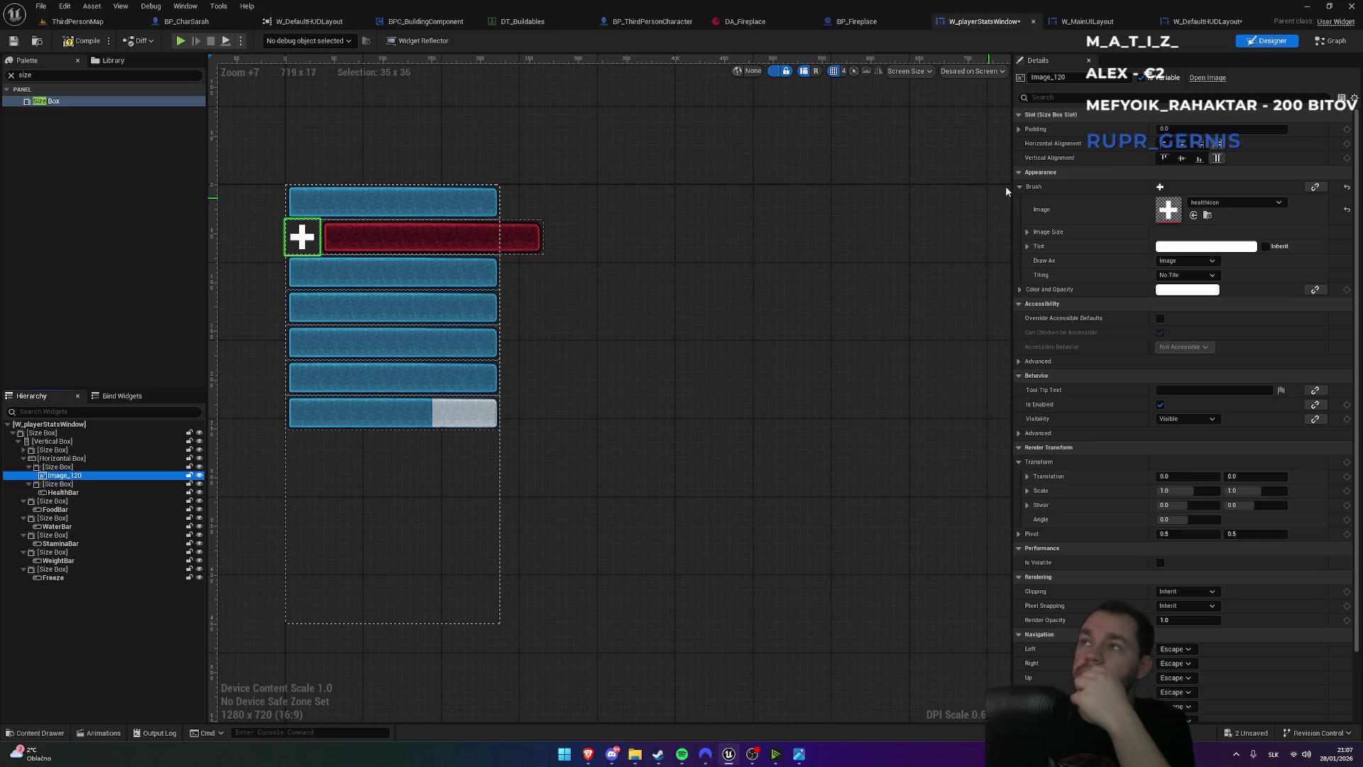
click(1182, 144)
click(1182, 157)
- Centre the icon's Size Box in the row, set its width back to 25, and return to ThirdPersonMap
click(57, 467)
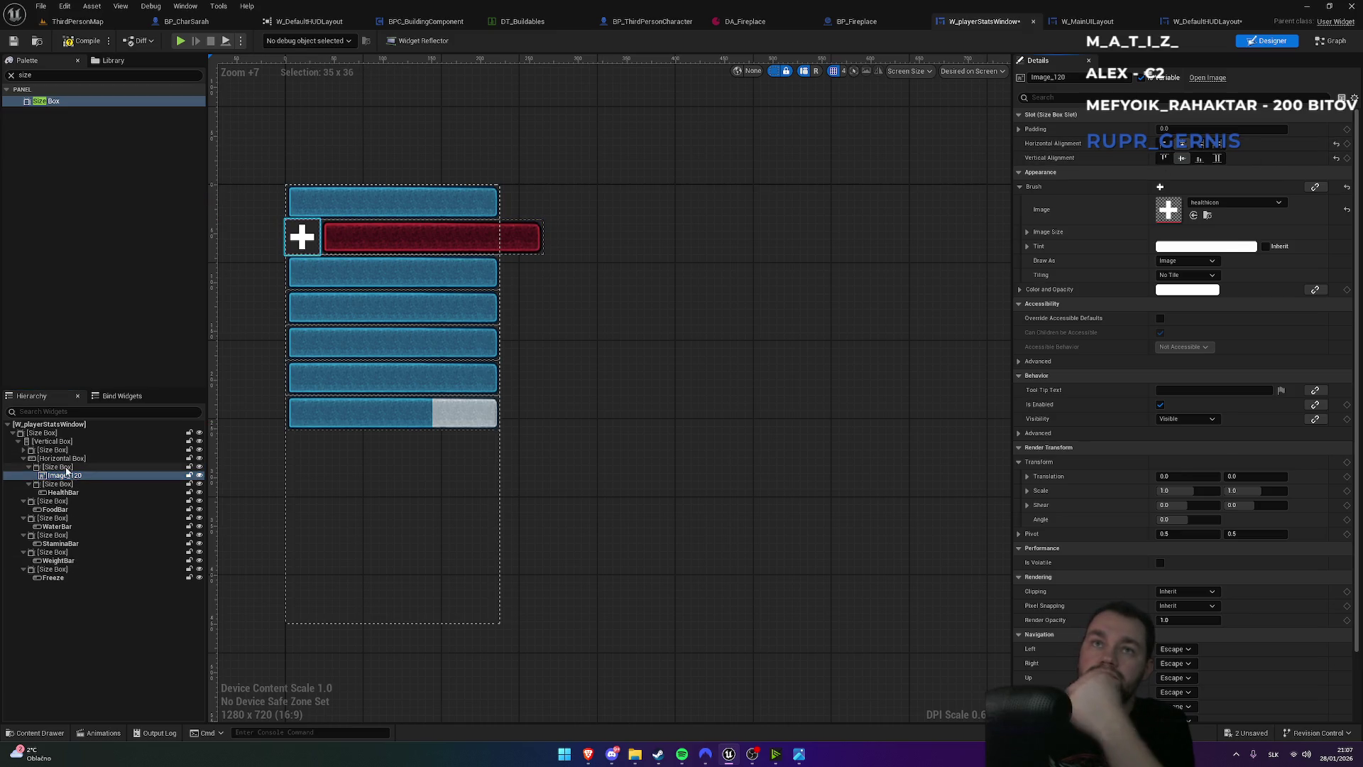
click(1182, 157)
click(1182, 172)
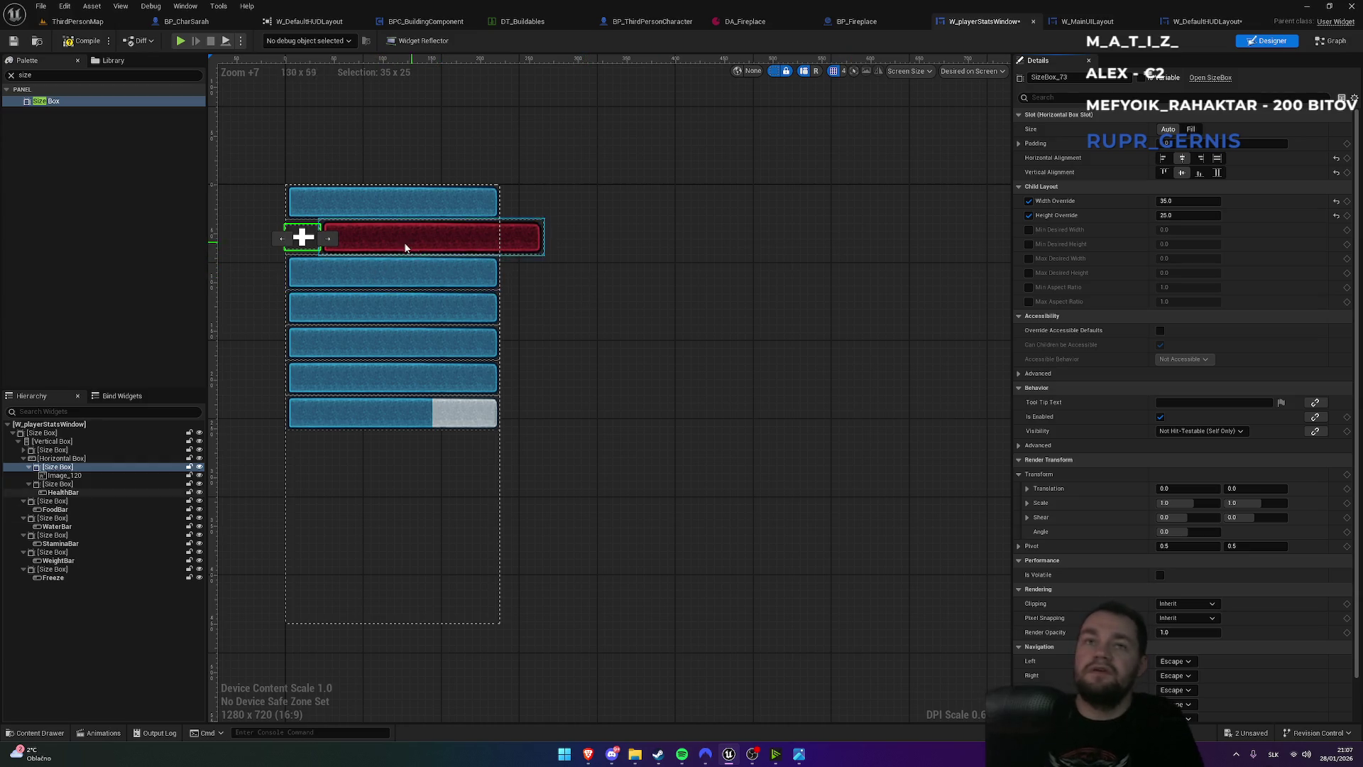
text(25)
key(Return)
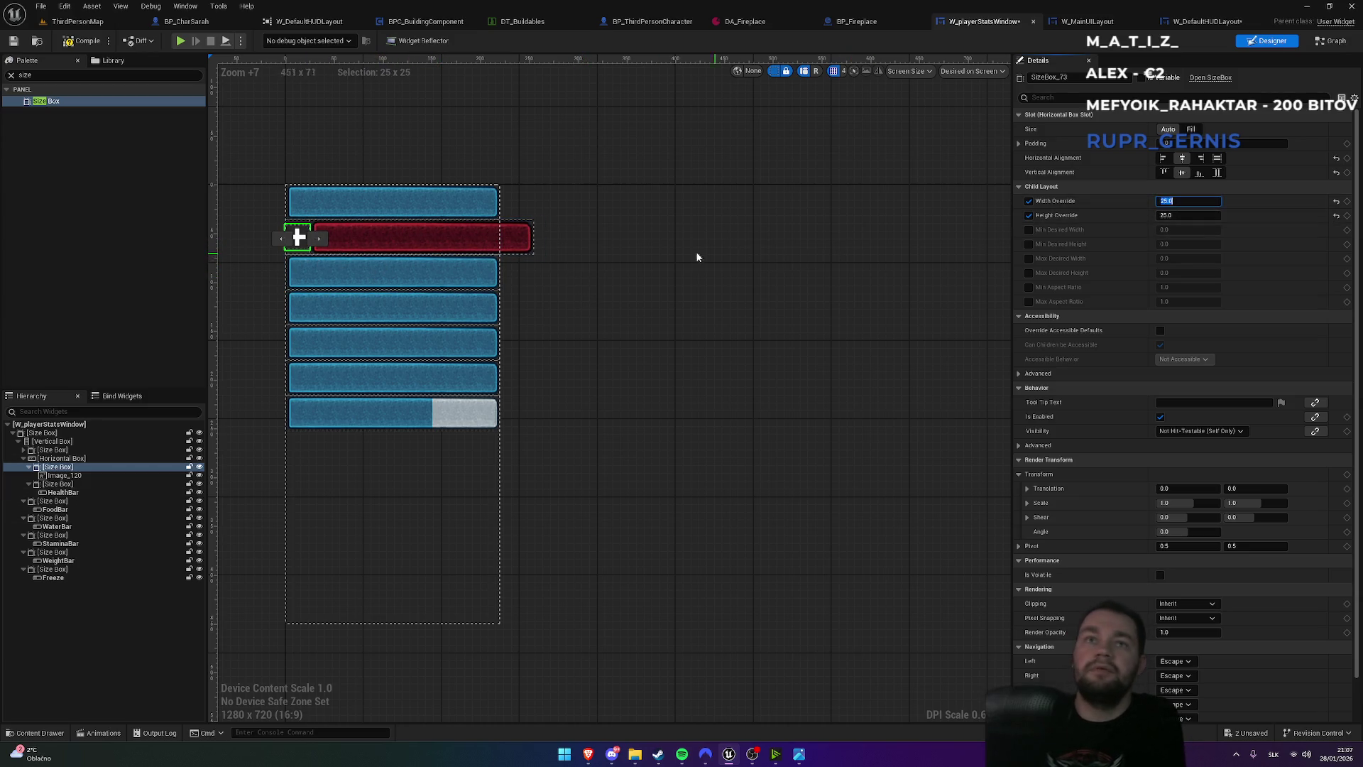
click(713, 255)
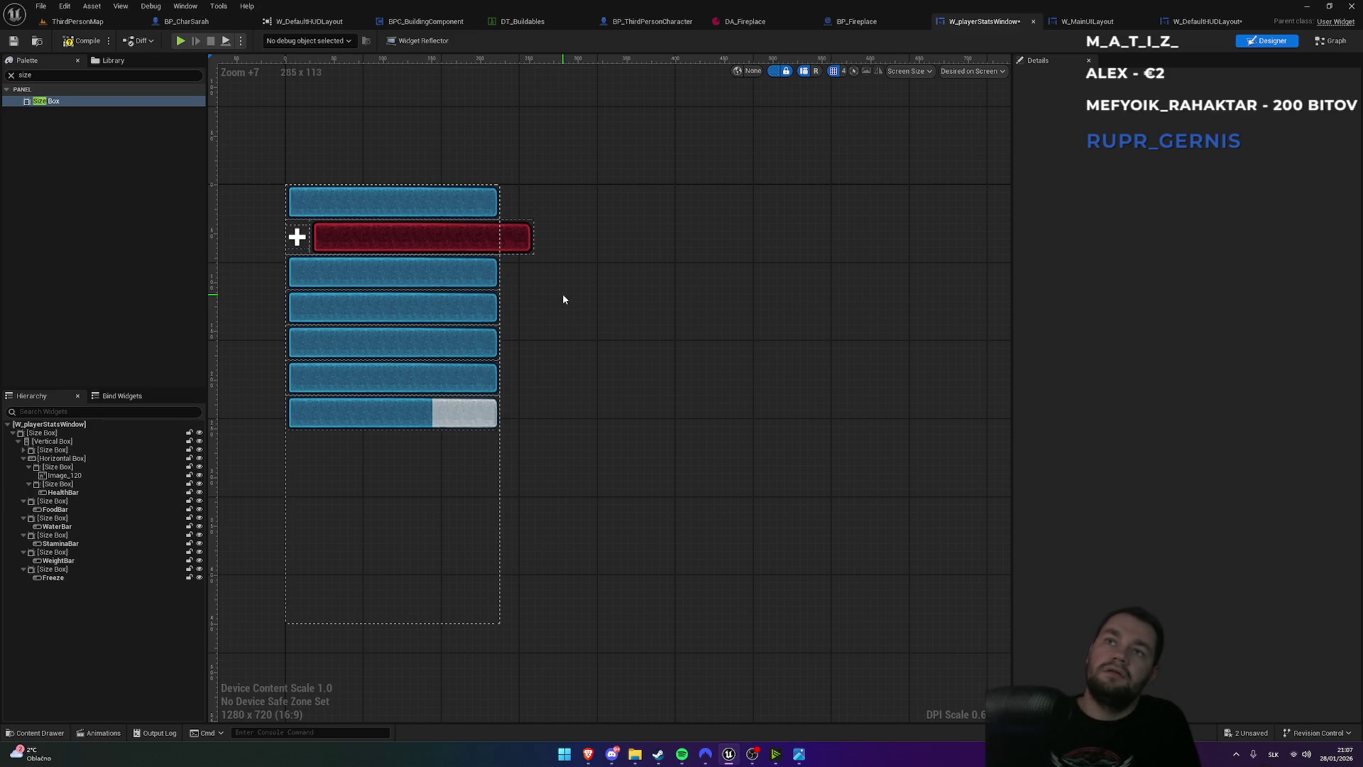
click(77, 22)
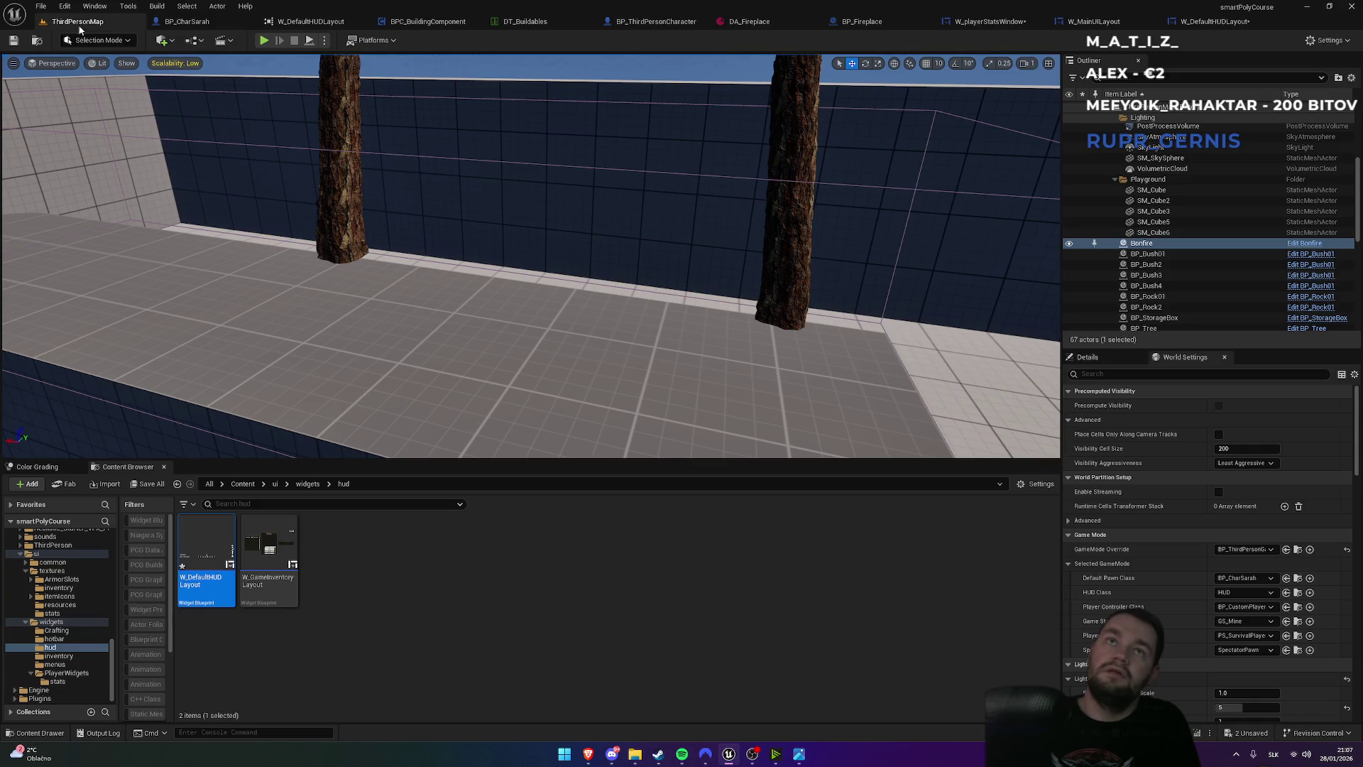
- Play-test the level in fullscreen to check the health icon on the HUD
click(262, 41)
key(F11)
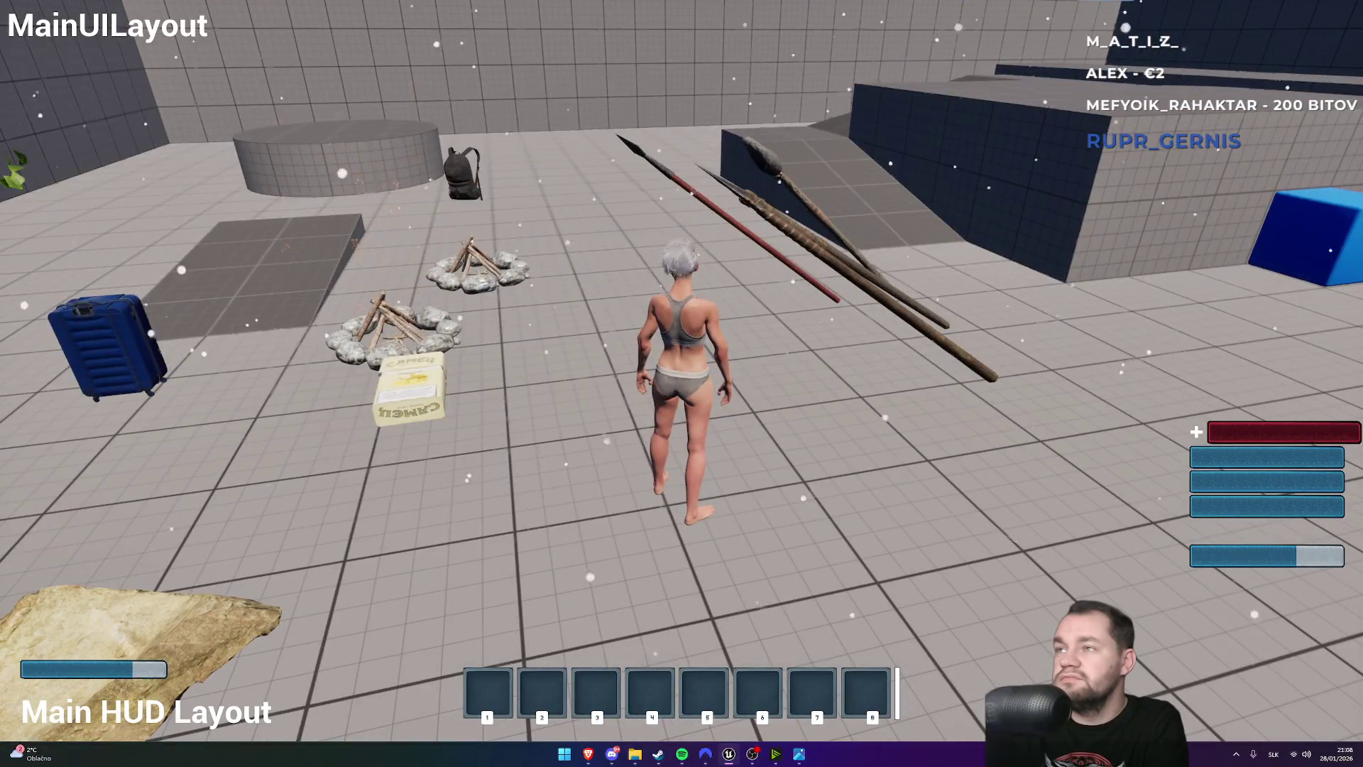
key(F11)
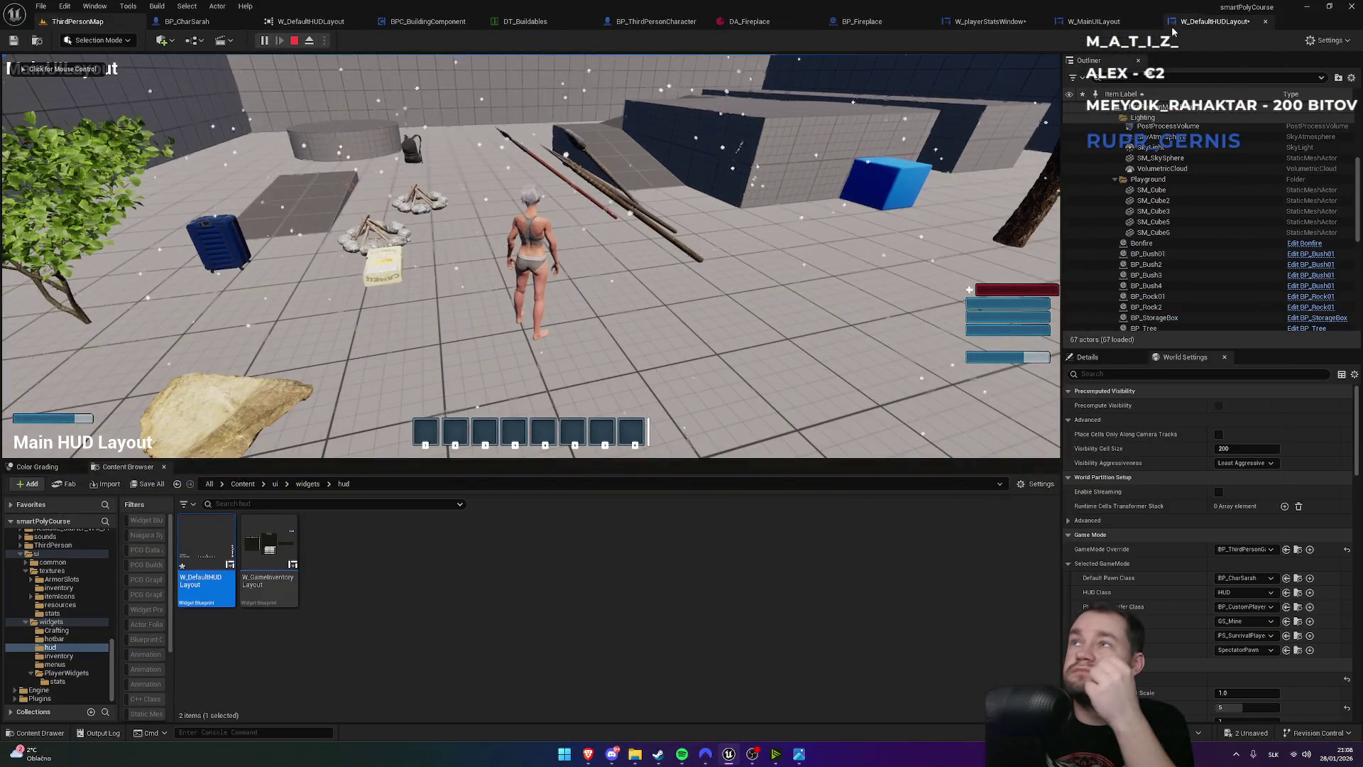
- In W_playerStatsWindow, set the icon's Size Box width and height overrides to 36
click(1179, 22)
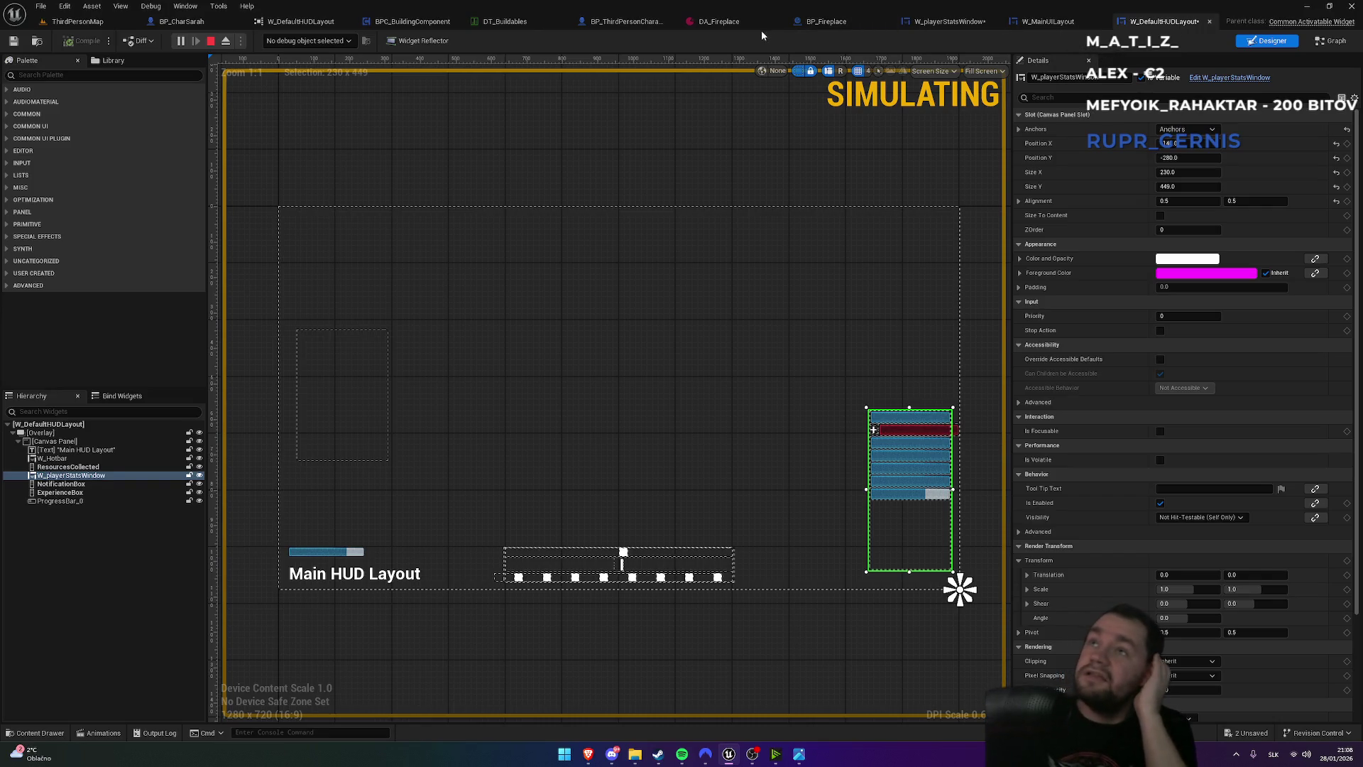
click(934, 21)
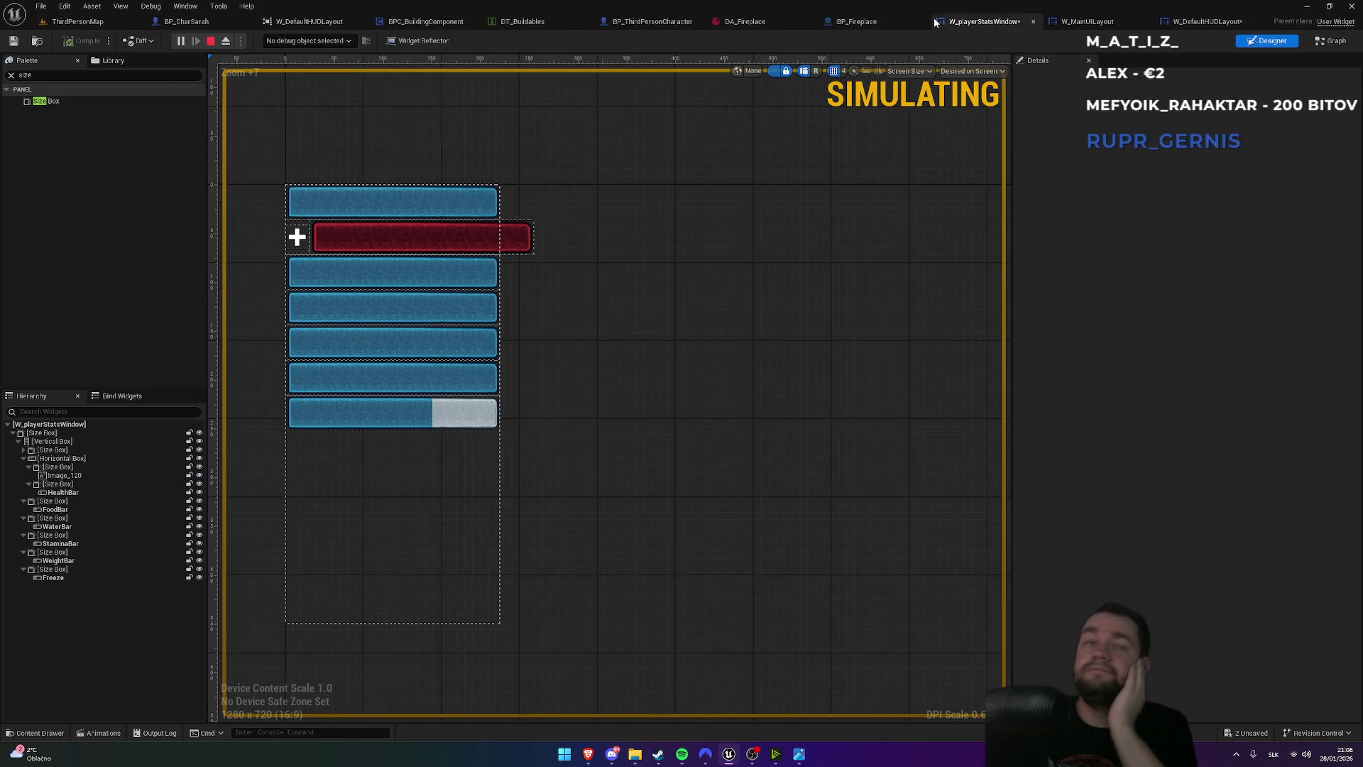
click(299, 242)
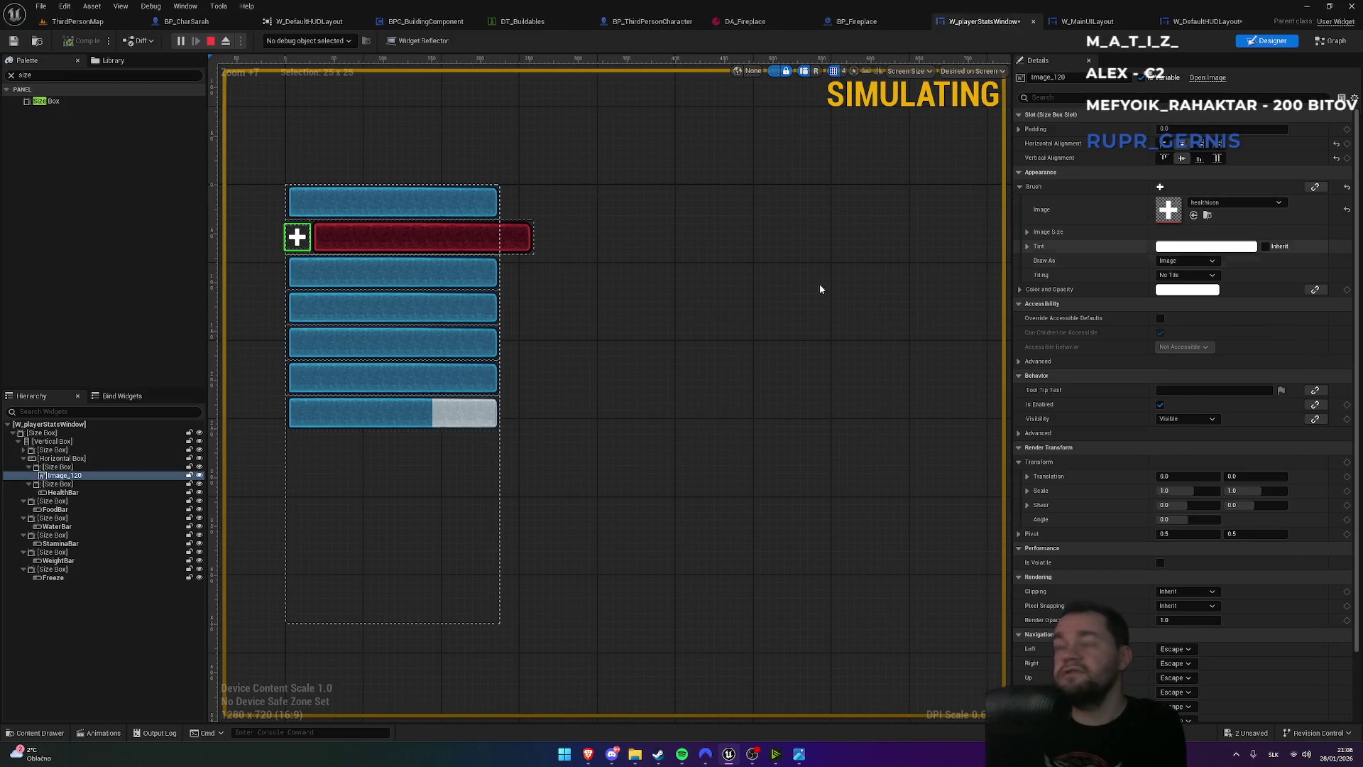
click(85, 467)
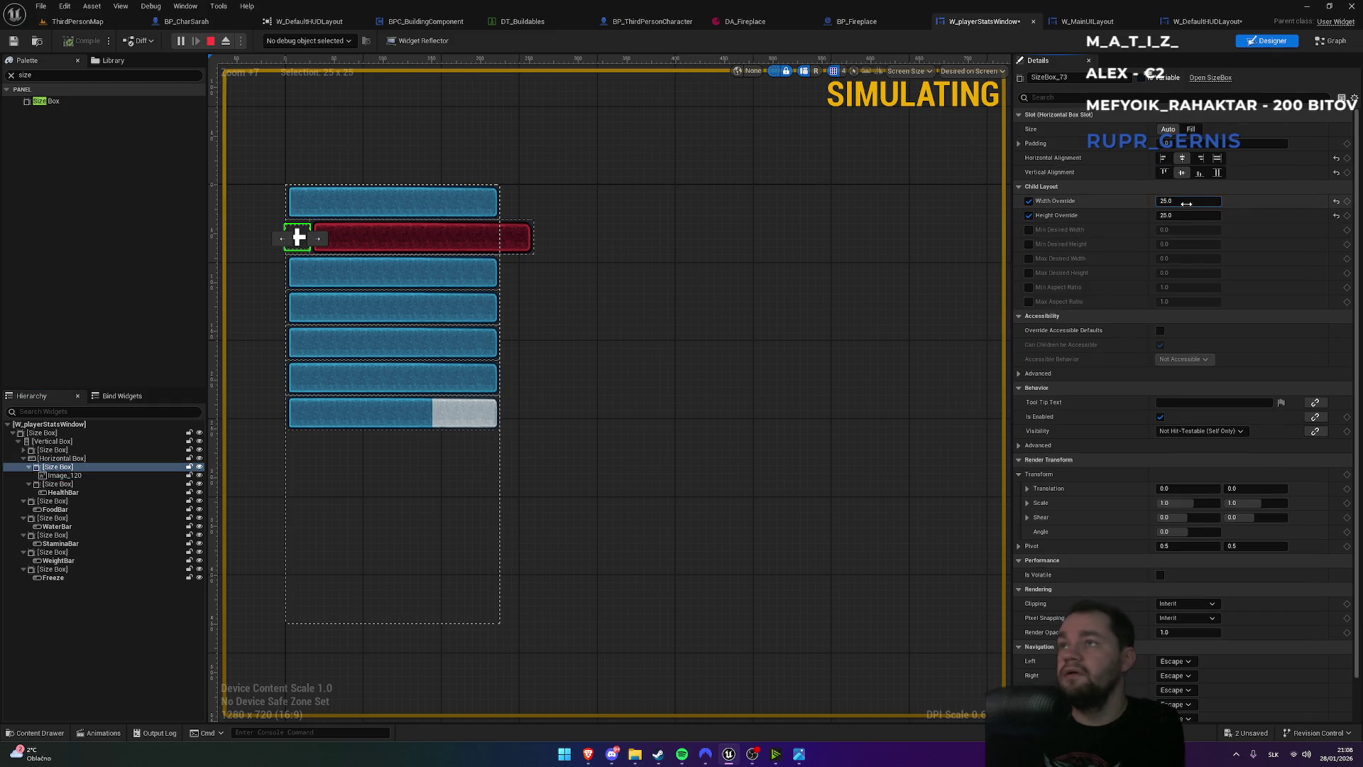
drag(1203, 201, 1210, 200)
key(Return)
- Rerun the play test in fullscreen, then play once more briefly and stop
click(101, 25)
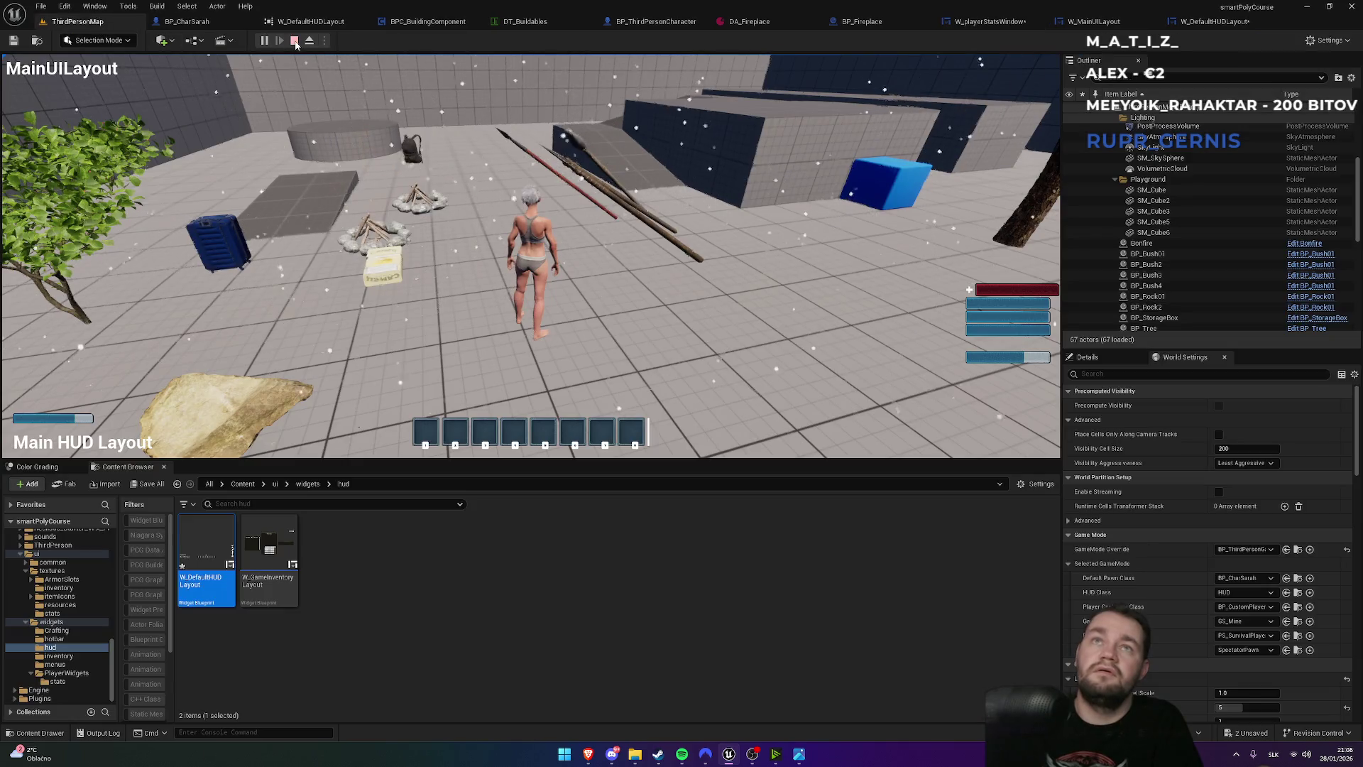
click(294, 41)
click(265, 40)
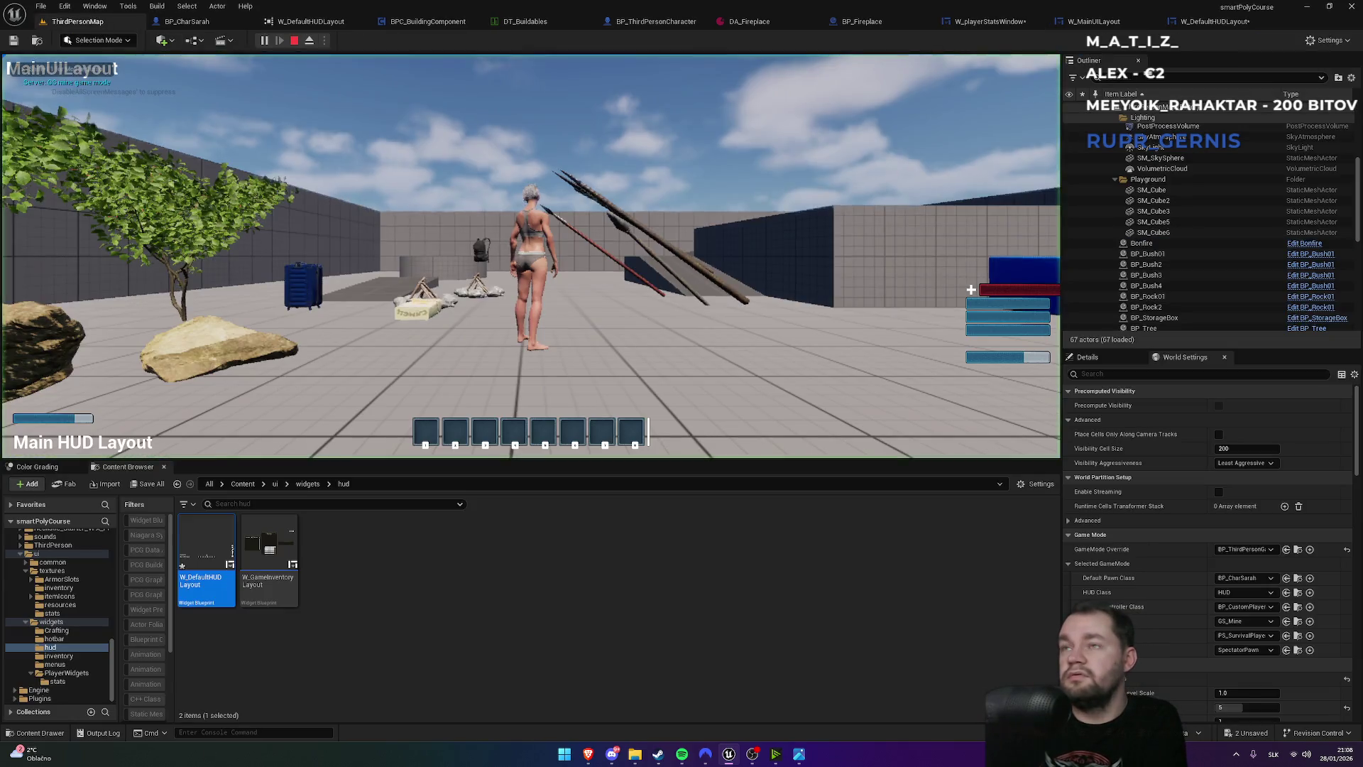
key(F11)
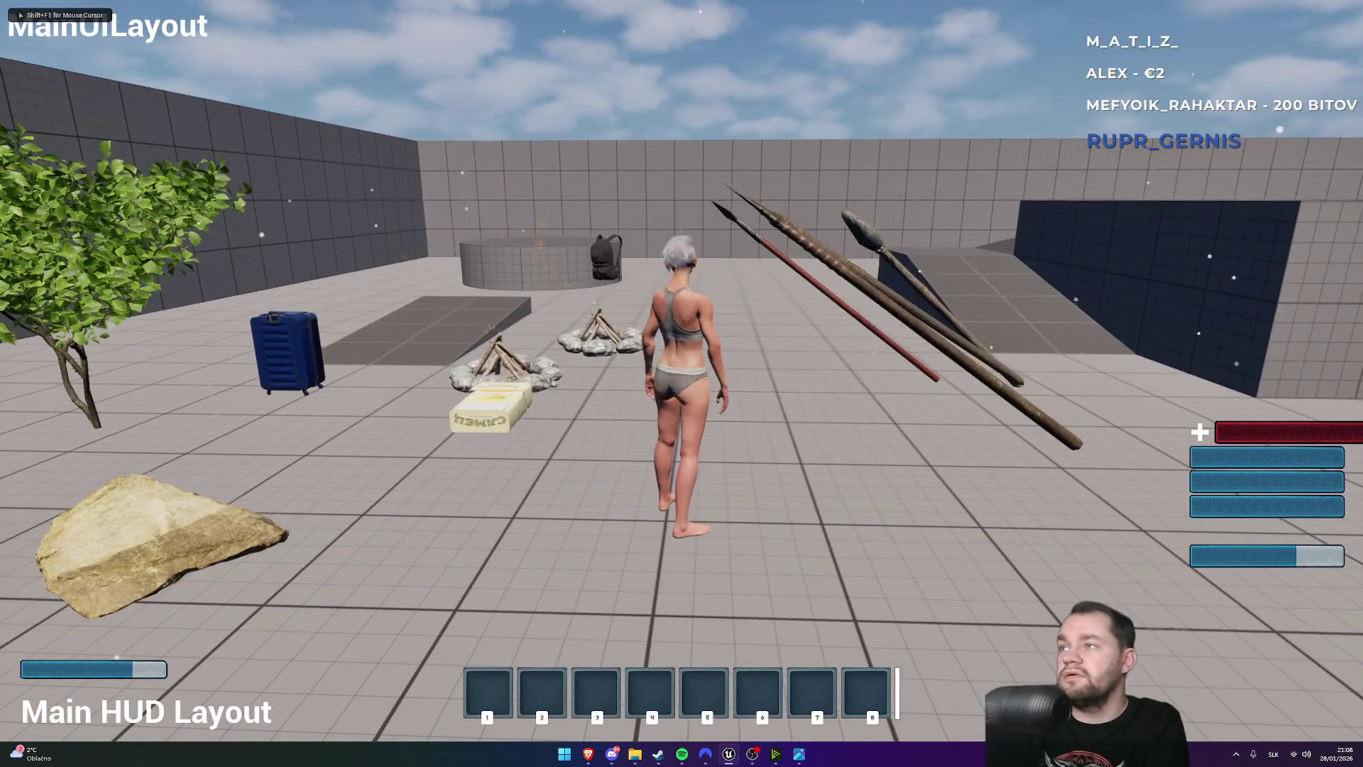
key(F11)
key(Escape)
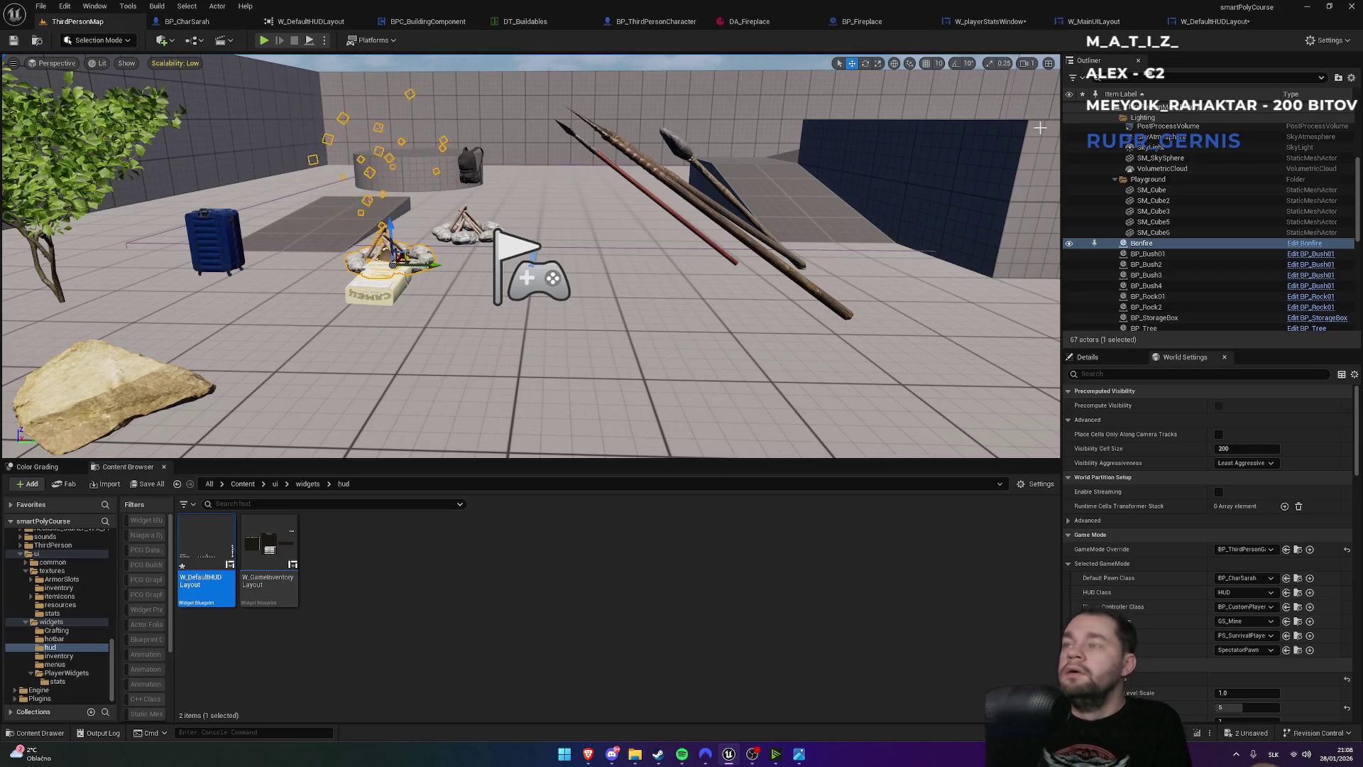
key(alt+p)
click(531, 256)
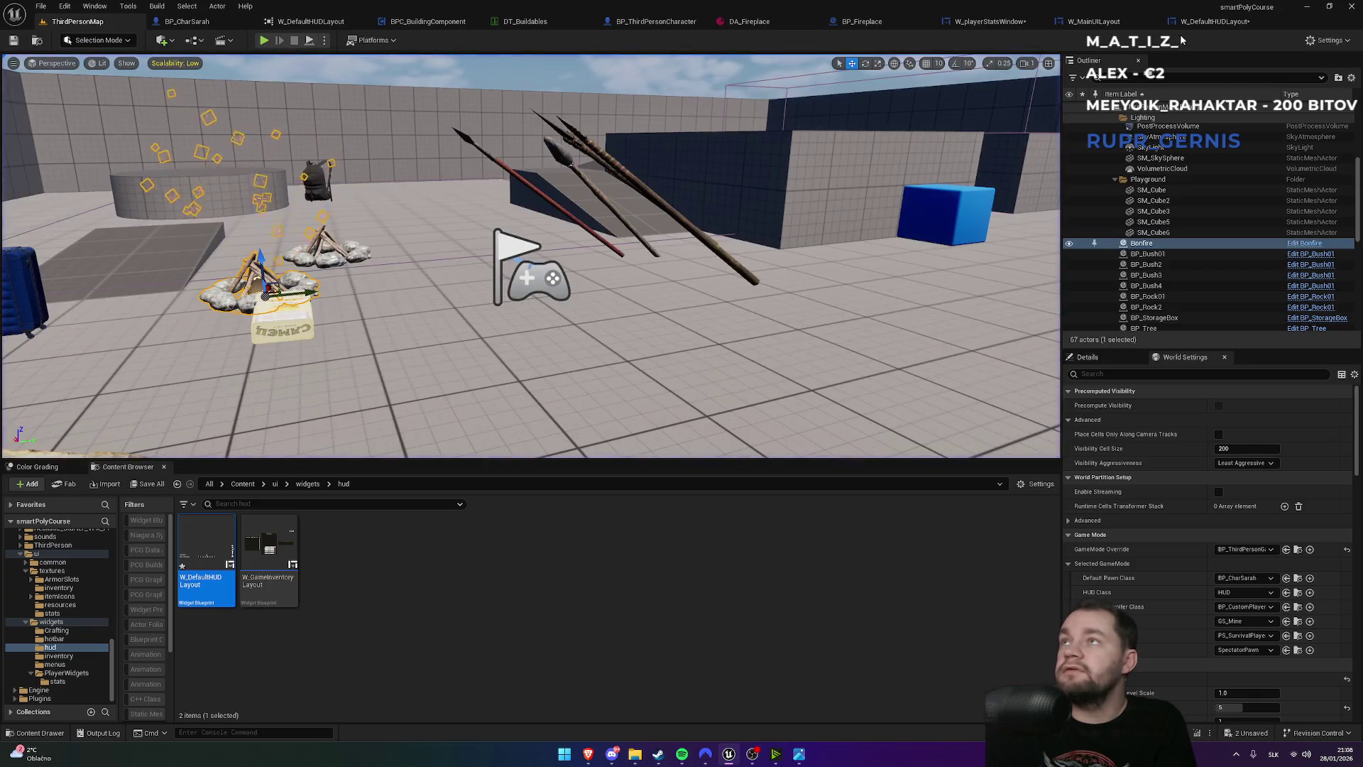
key(Escape)
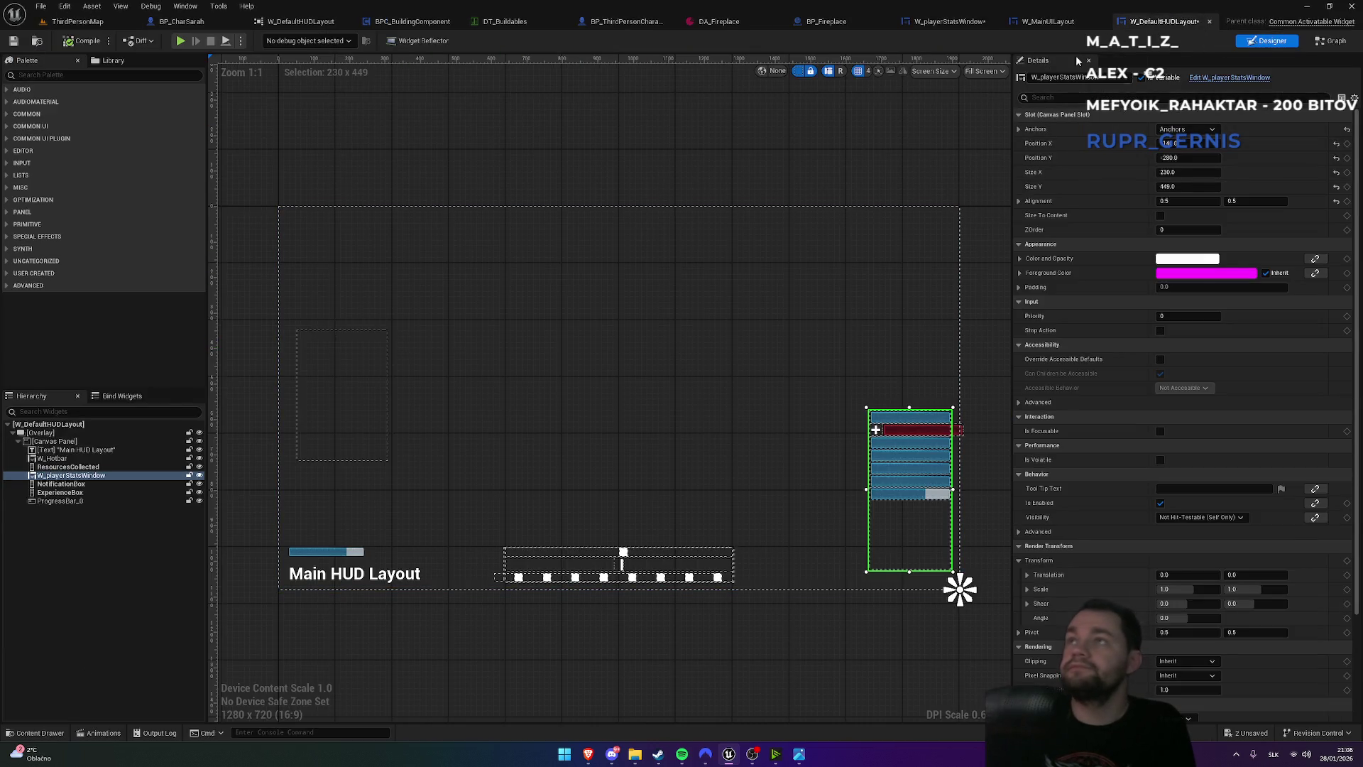
- Select the stats window's outer Size Box and try height overrides of 480, 450 and 350
click(955, 23)
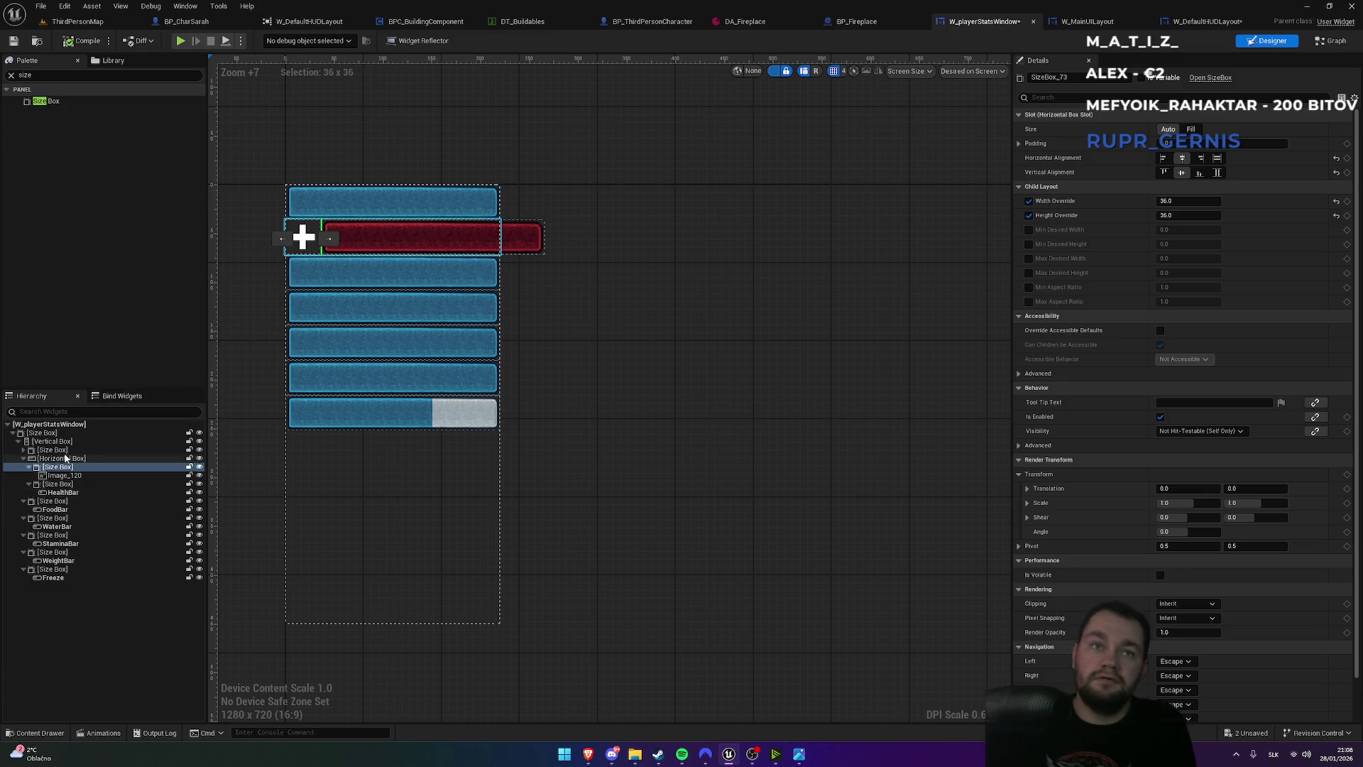
click(59, 443)
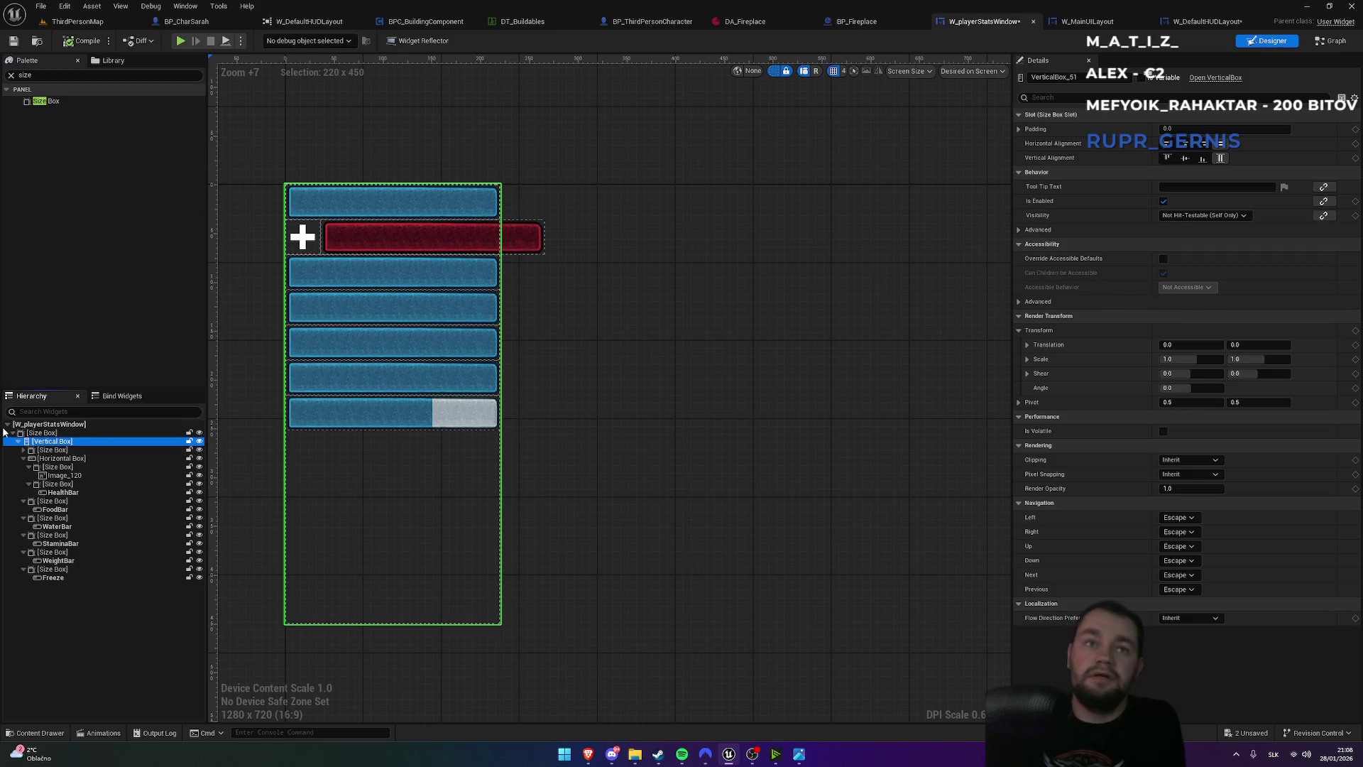
click(42, 432)
click(1168, 144)
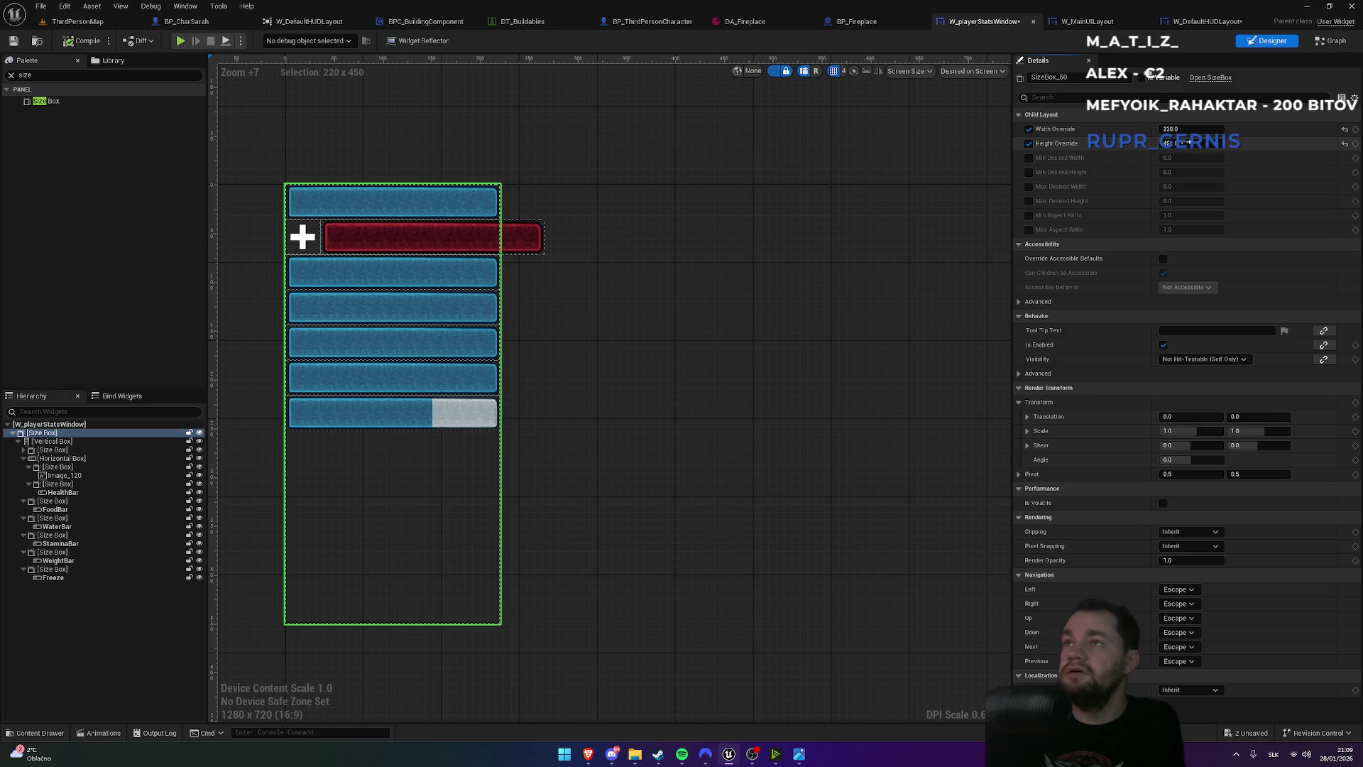
text(480)
key(Return)
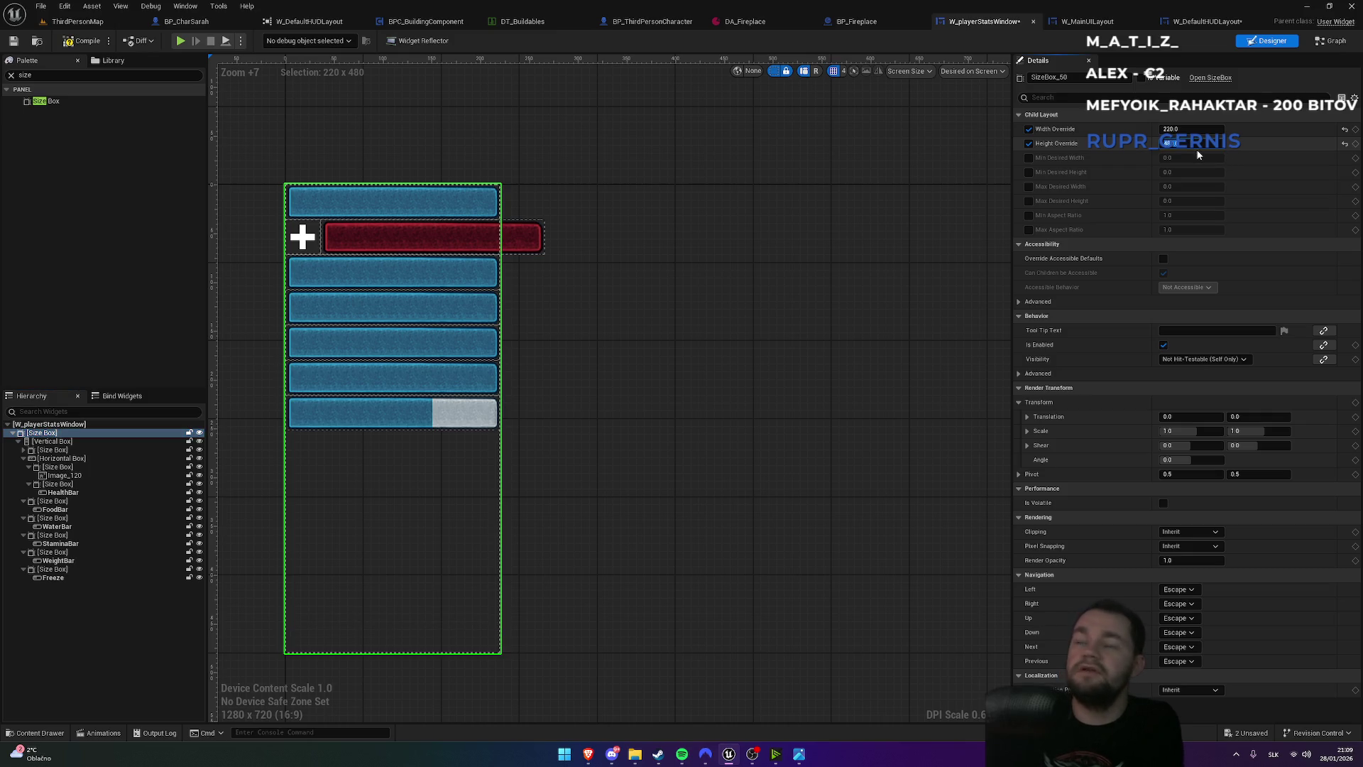
text(0)
key(Return)
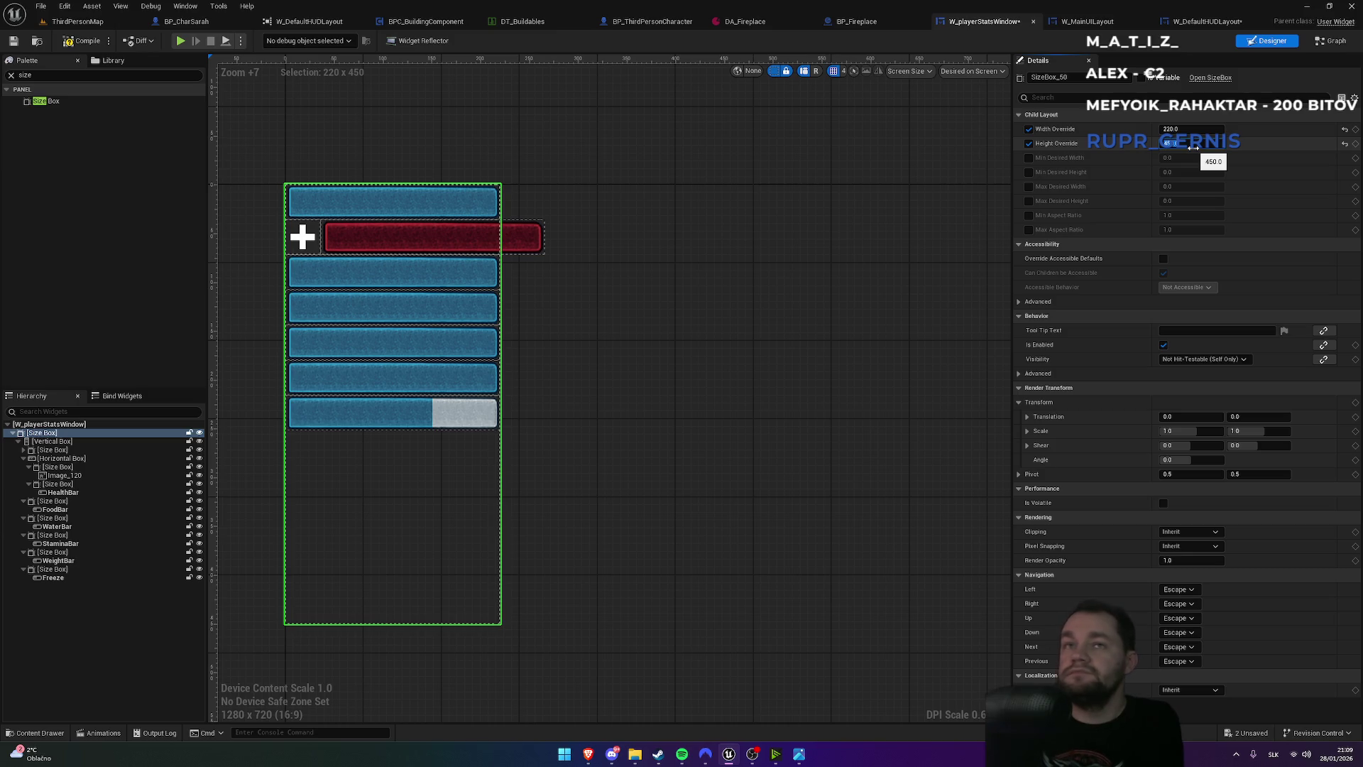
text(0)
key(Return)
- Adjust the outer Size Box width override through 240, 280 and 270 to 265
click(1183, 130)
text(0)
key(Return)
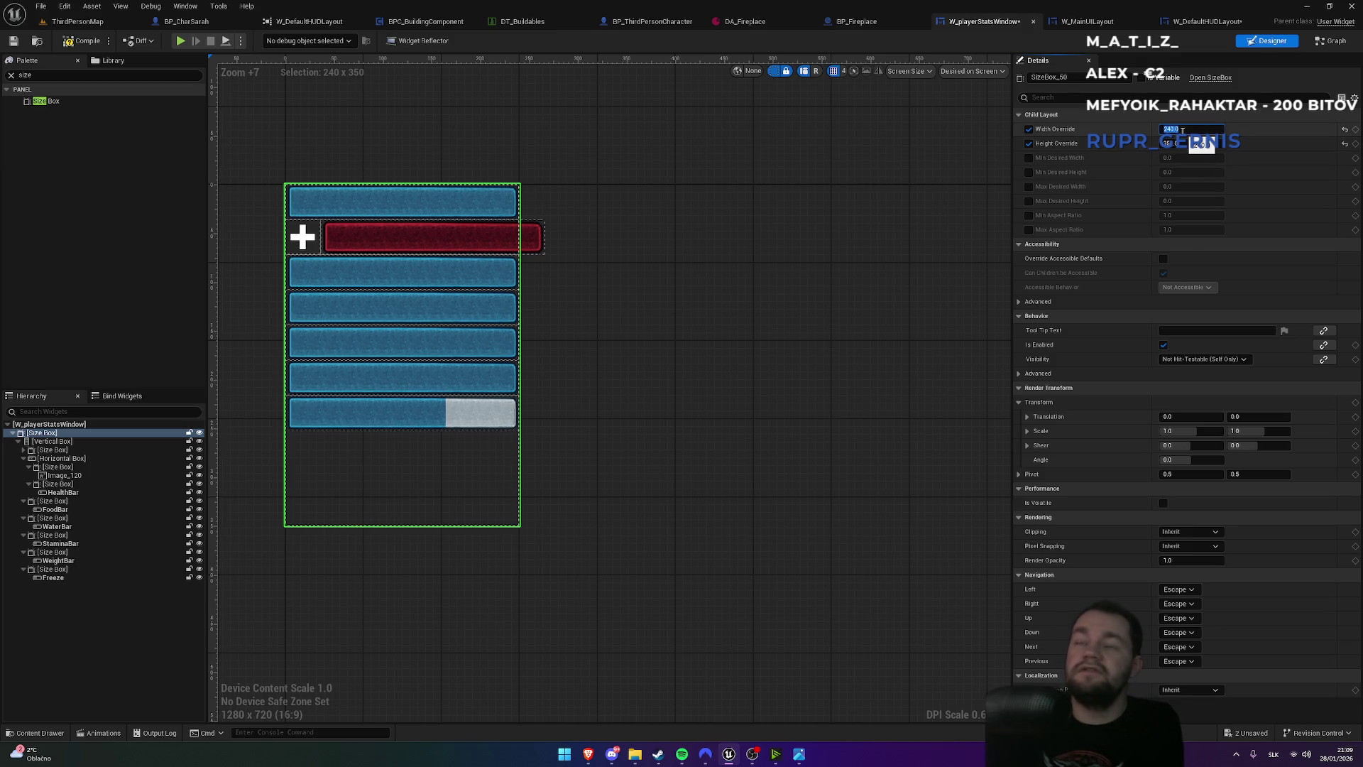
text(0)
key(Return)
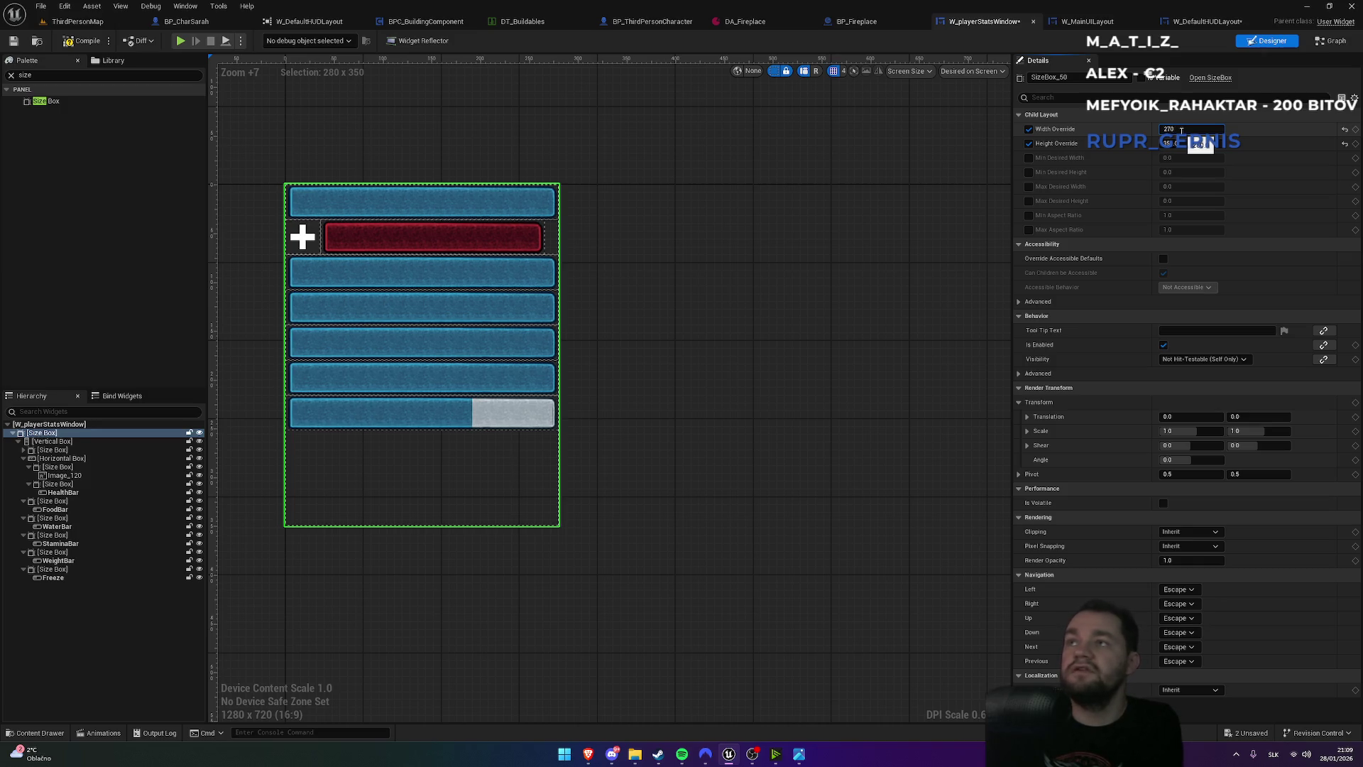
key(Return)
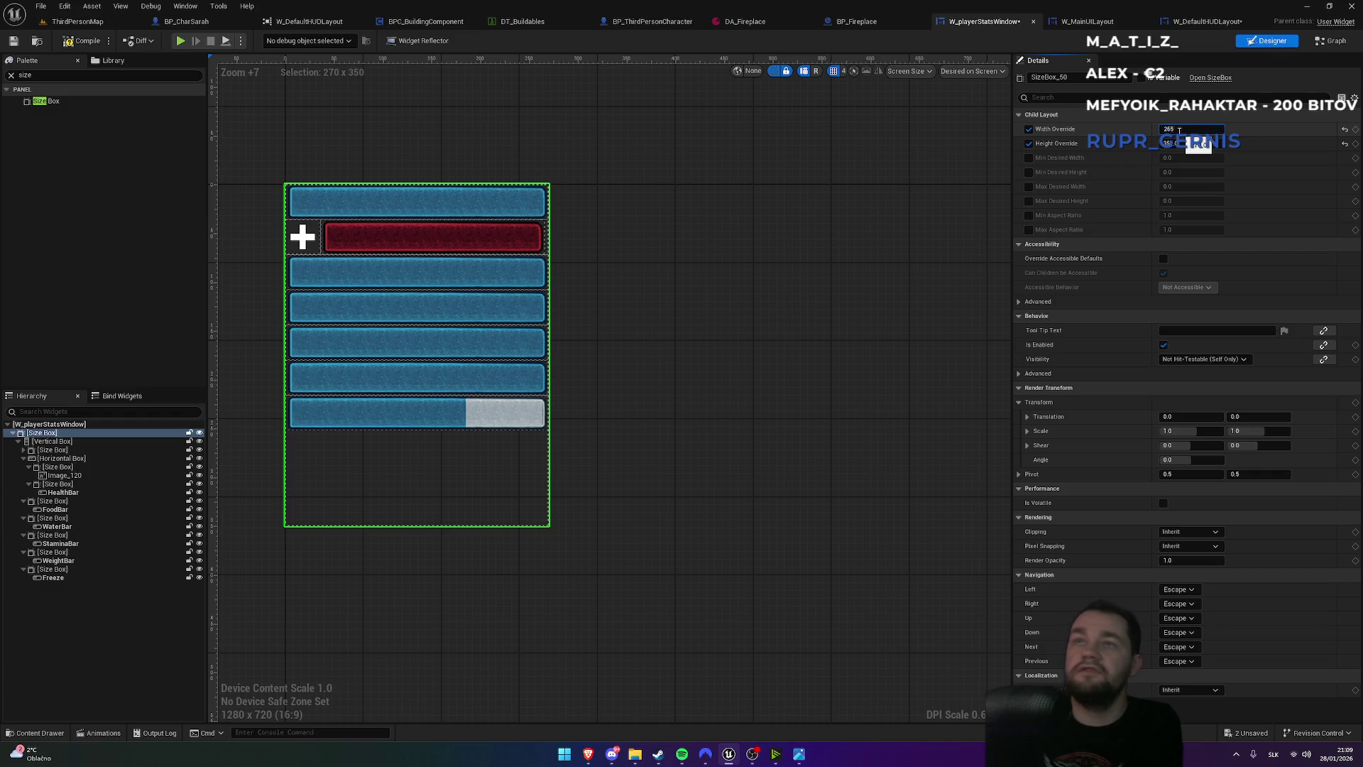
key(Return)
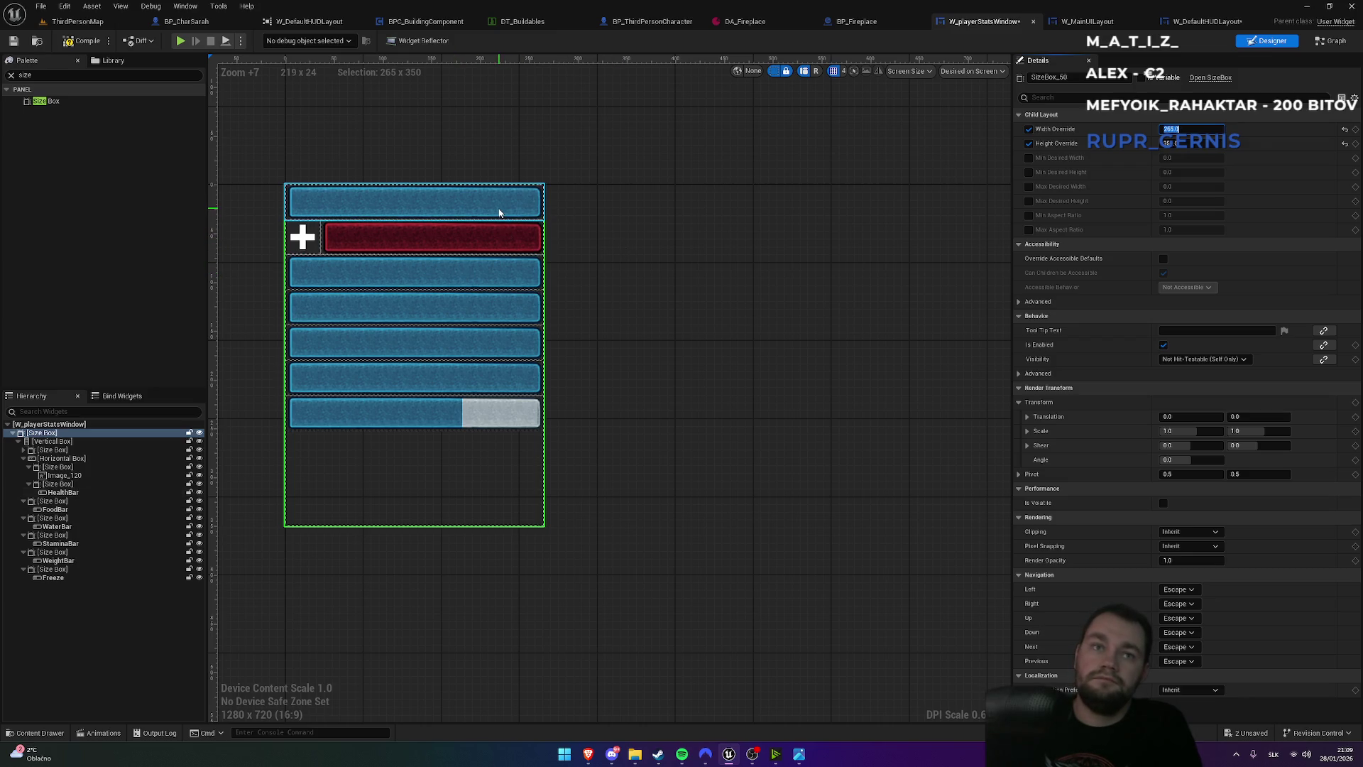
click(51, 450)
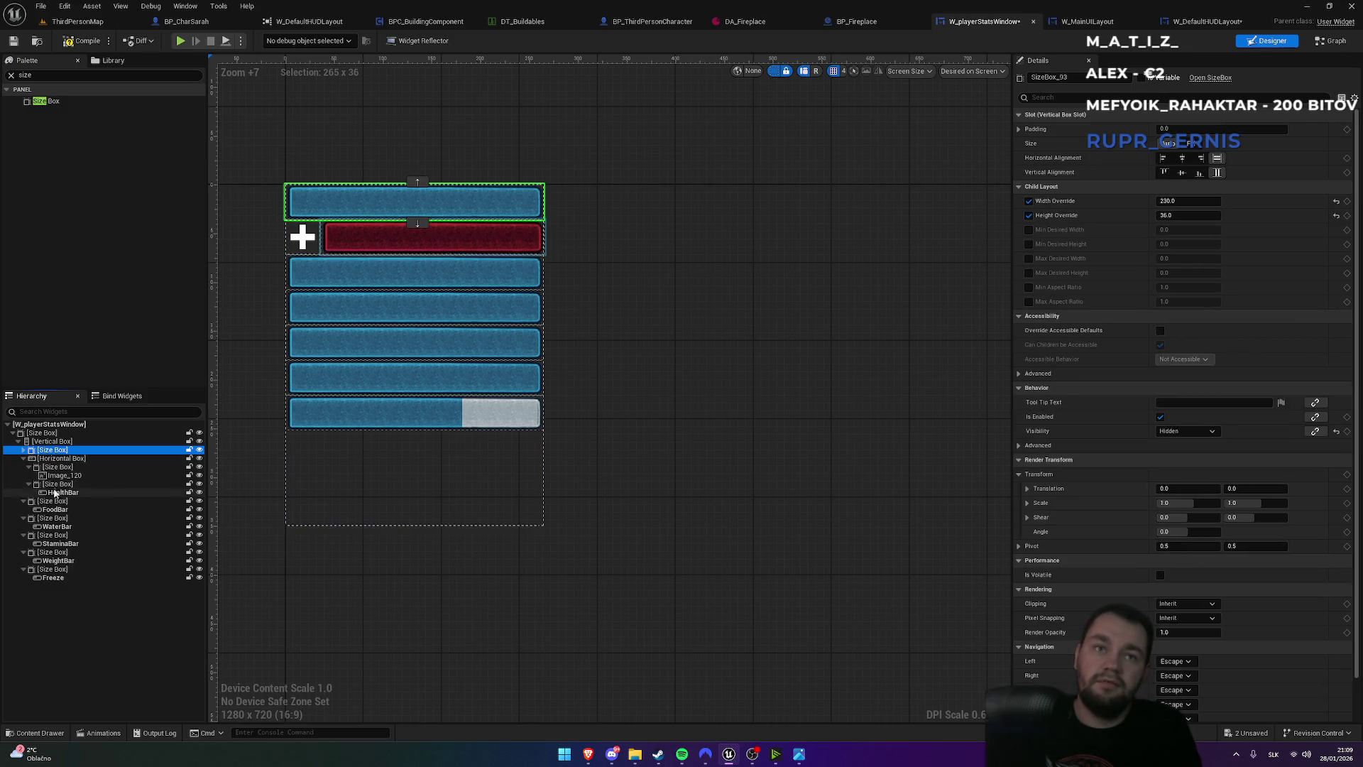
- Add a Horizontal Box for the food bar and paste a copy of the icon box to its left
click(58, 467)
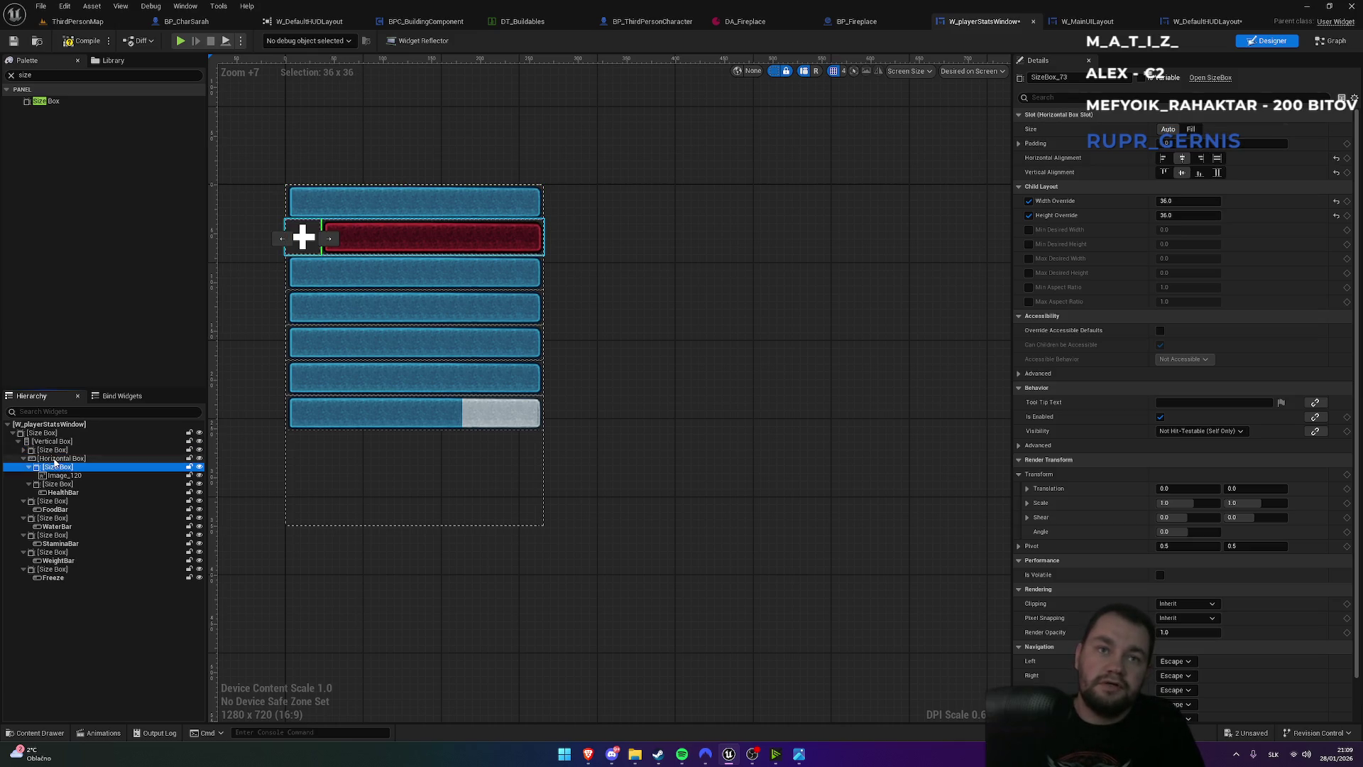
click(12, 75)
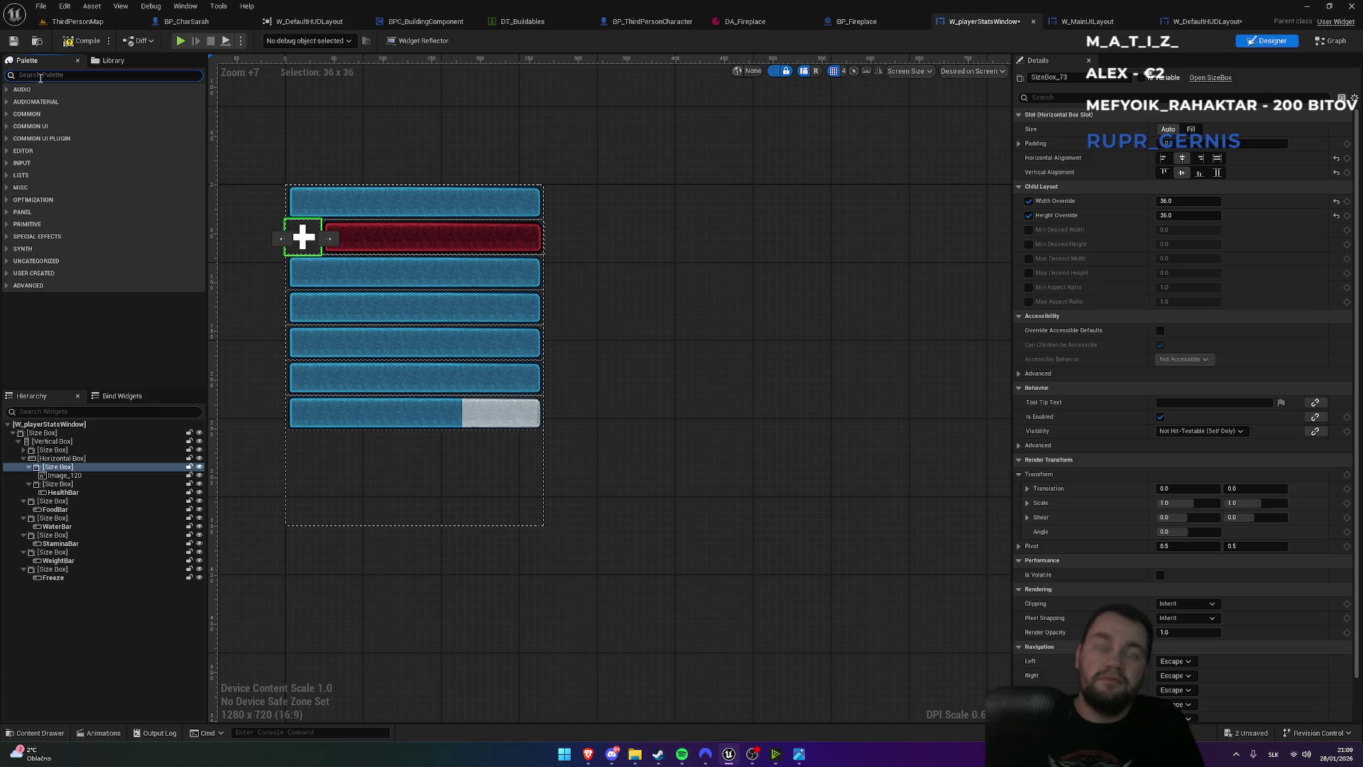
text(horiz)
mouse_move(61, 101)
mouse_down()
mouse_move(80, 373)
mouse_move(50, 503)
mouse_up()
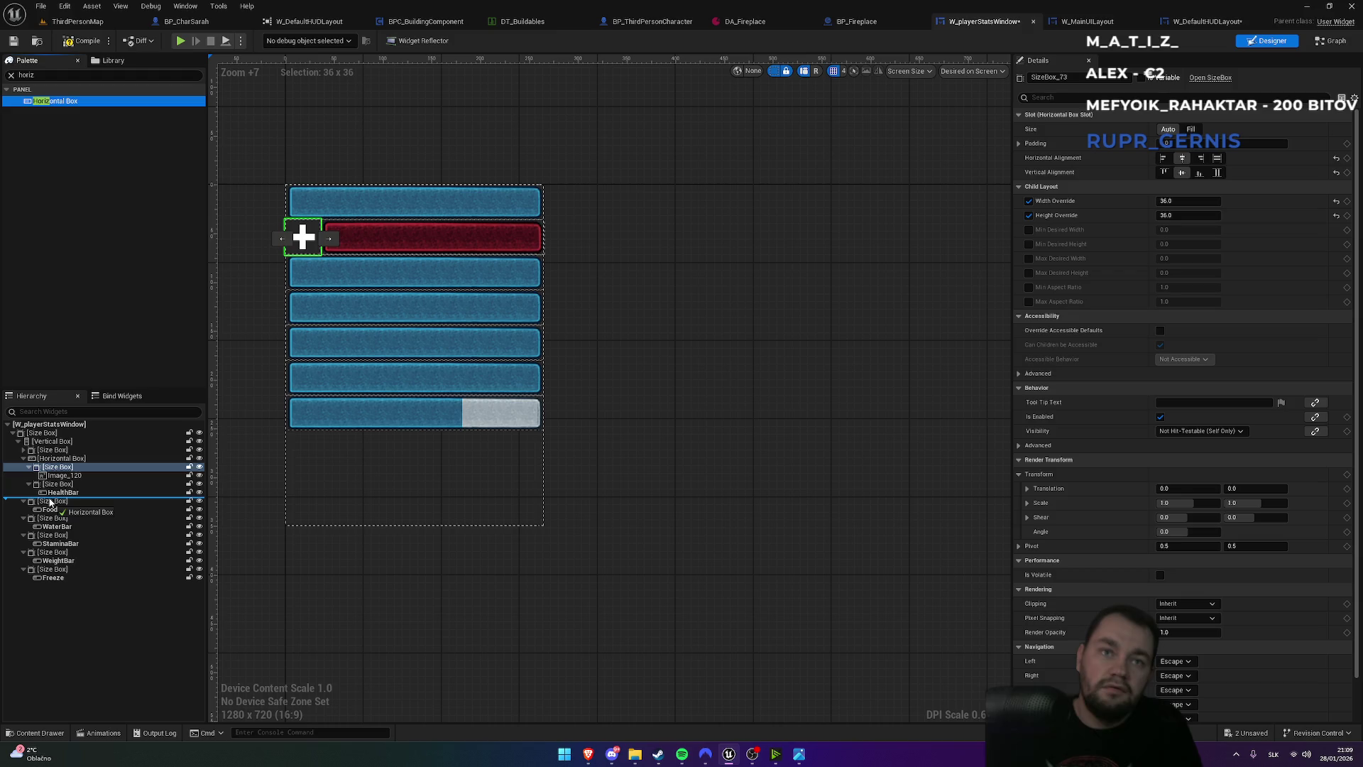
drag(51, 503, 58, 501)
click(47, 510)
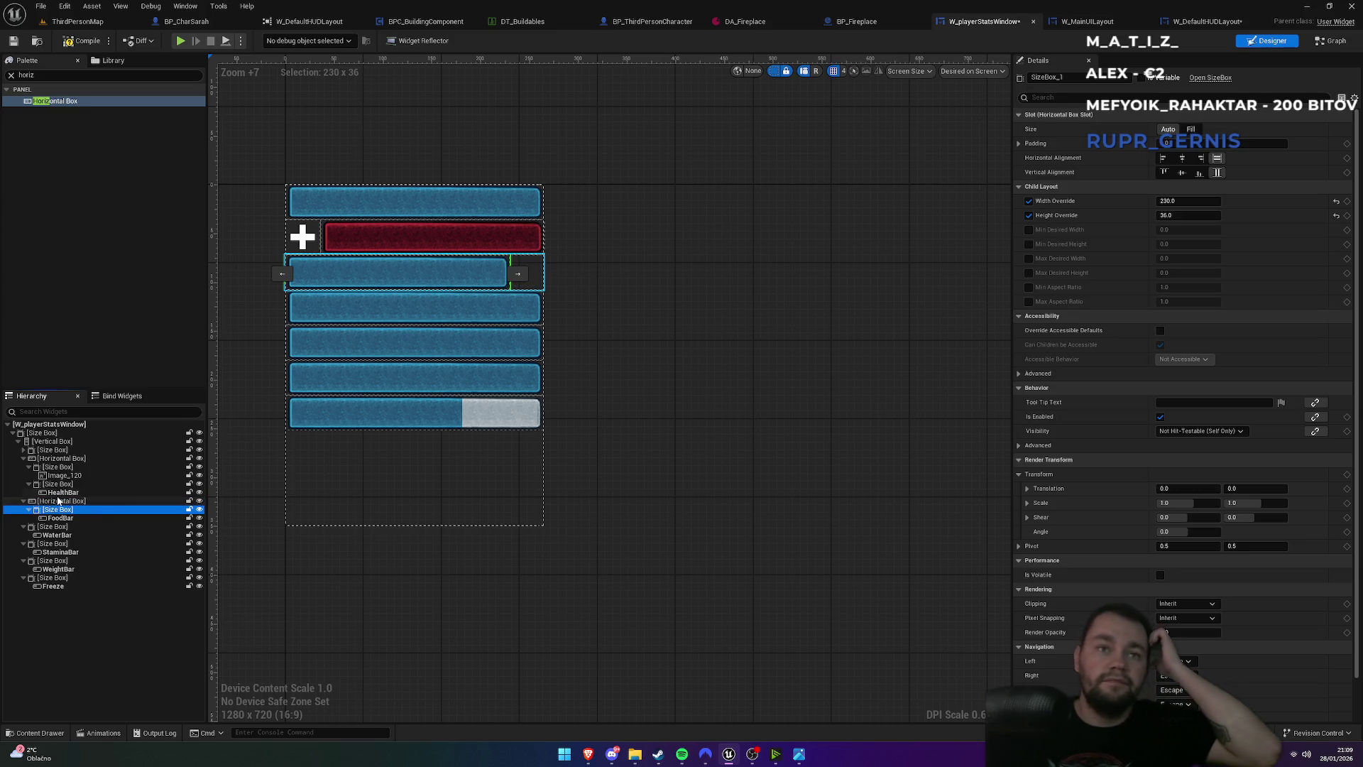
click(58, 467)
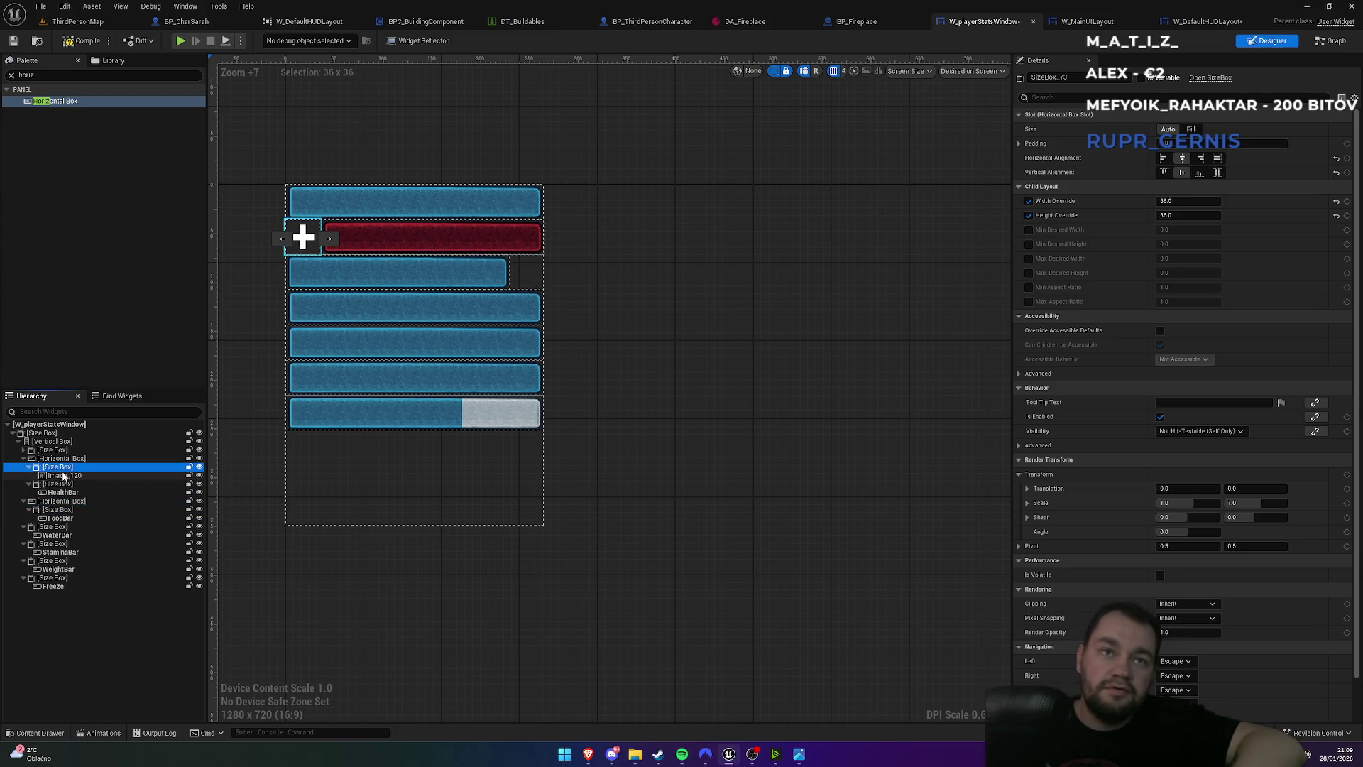
click(55, 502)
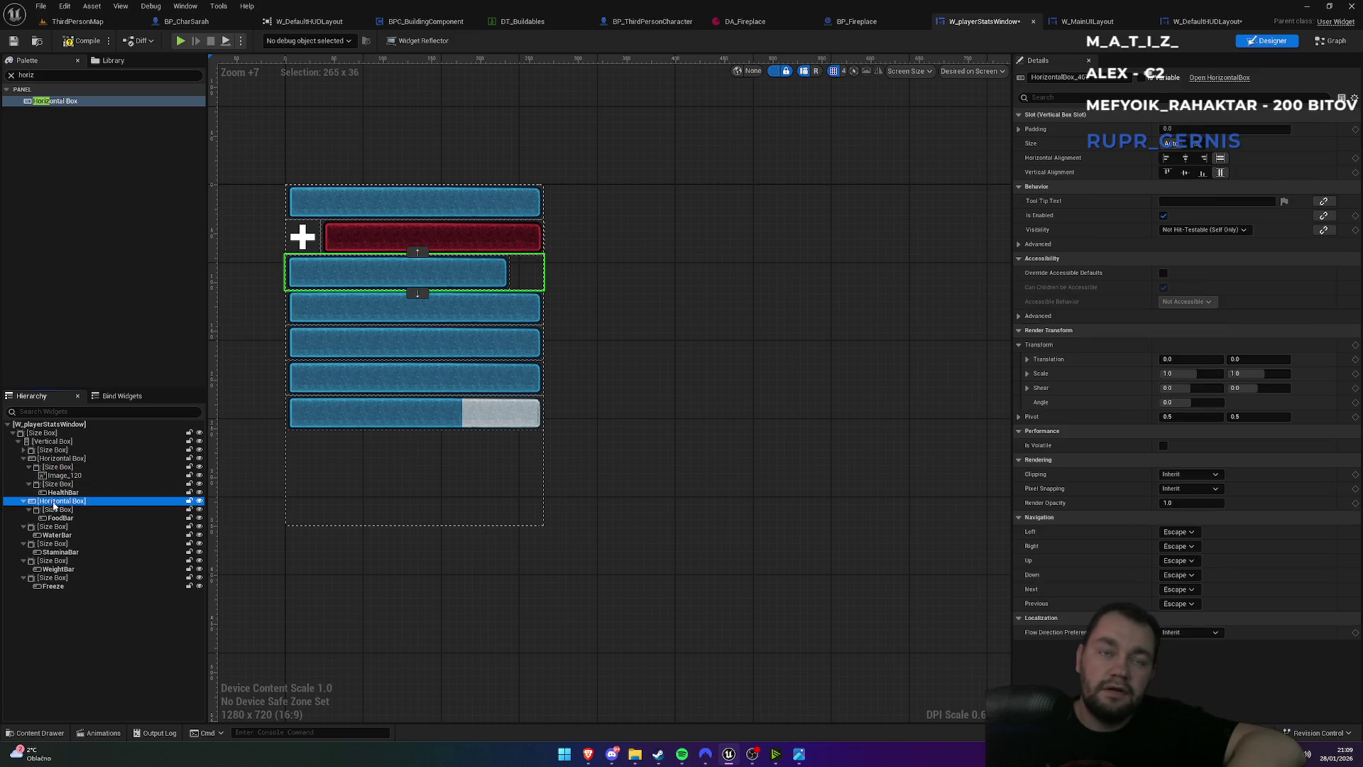
key(ctrl+v)
drag(53, 528, 53, 510)
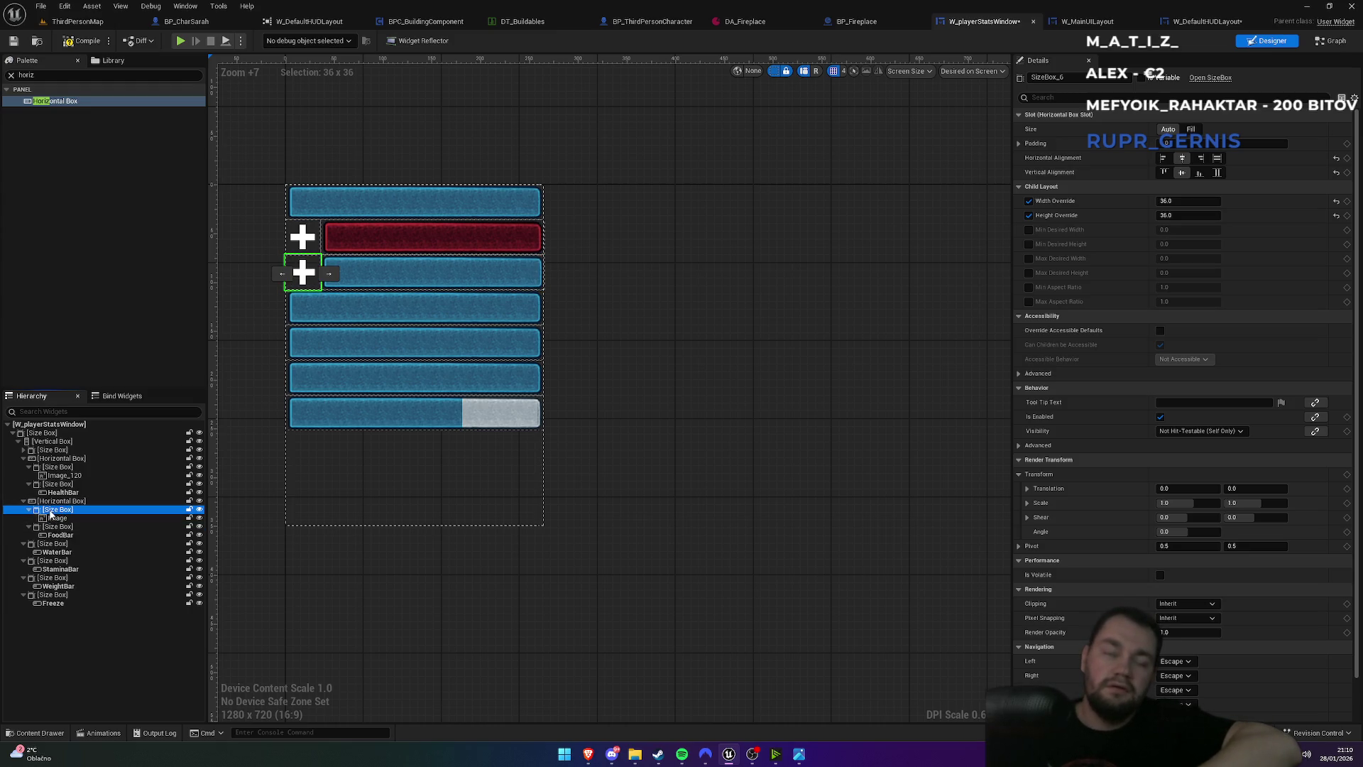
- Wrap the water bar in a Horizontal Box with a pasted icon, and move the stamina bar into another
mouse_move(48, 106)
mouse_down()
mouse_move(64, 462)
mouse_move(52, 545)
mouse_up()
click(47, 557)
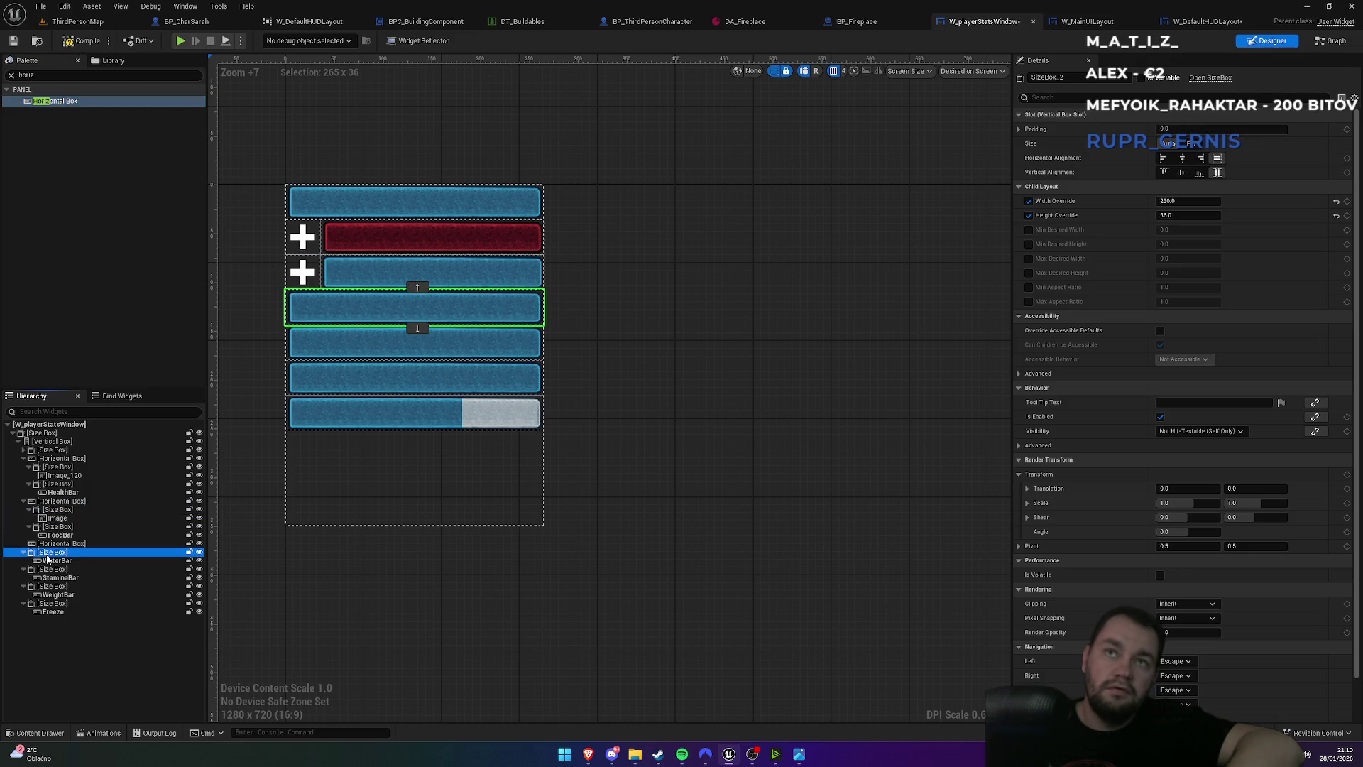
drag(56, 559, 60, 548)
click(61, 543)
key(ctrl+v)
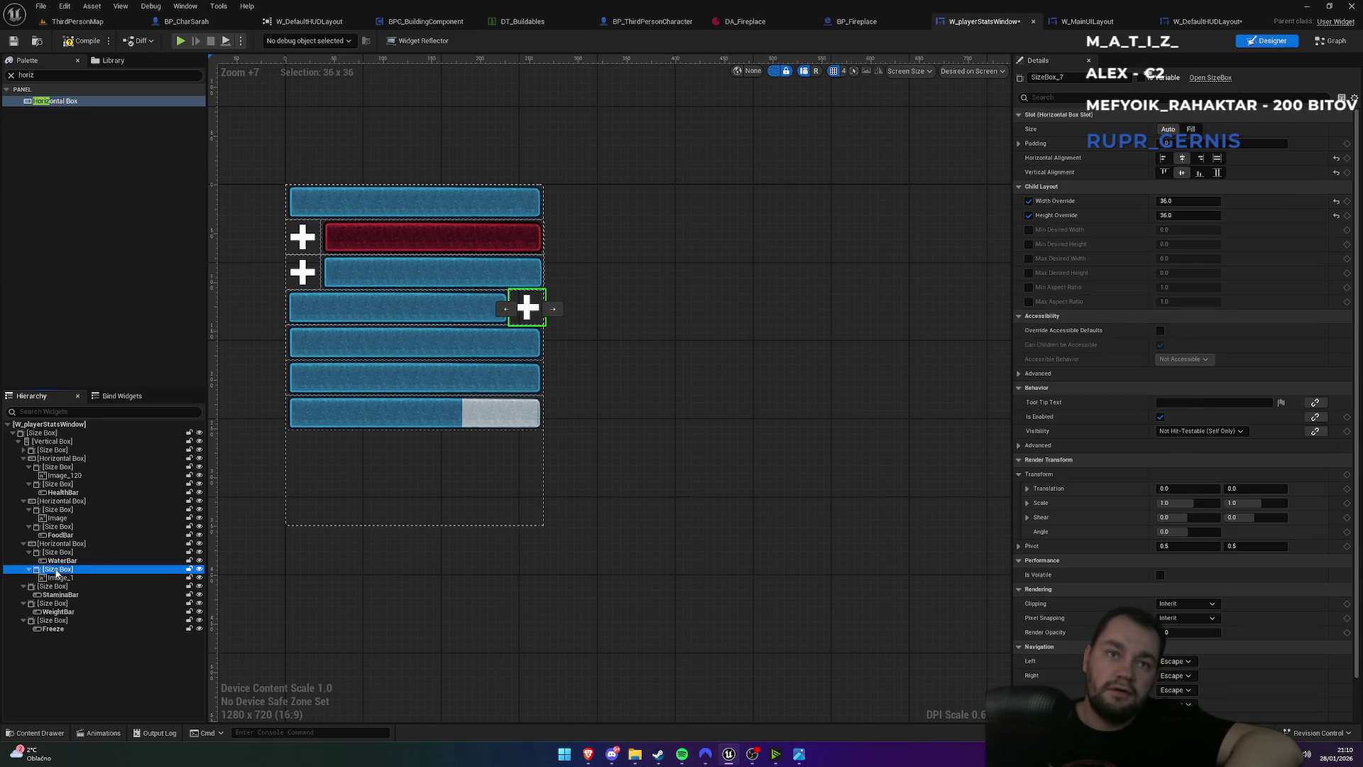
drag(57, 572, 60, 554)
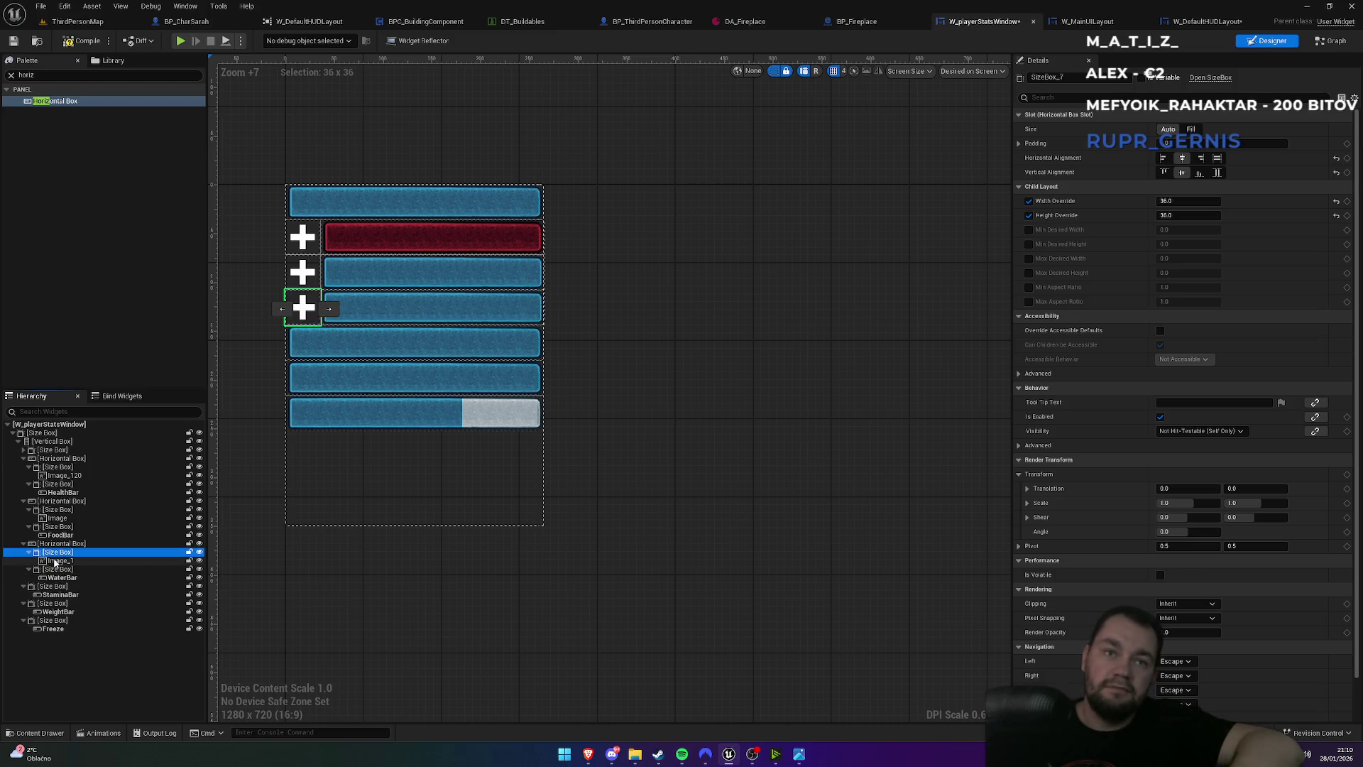
drag(58, 107, 62, 588)
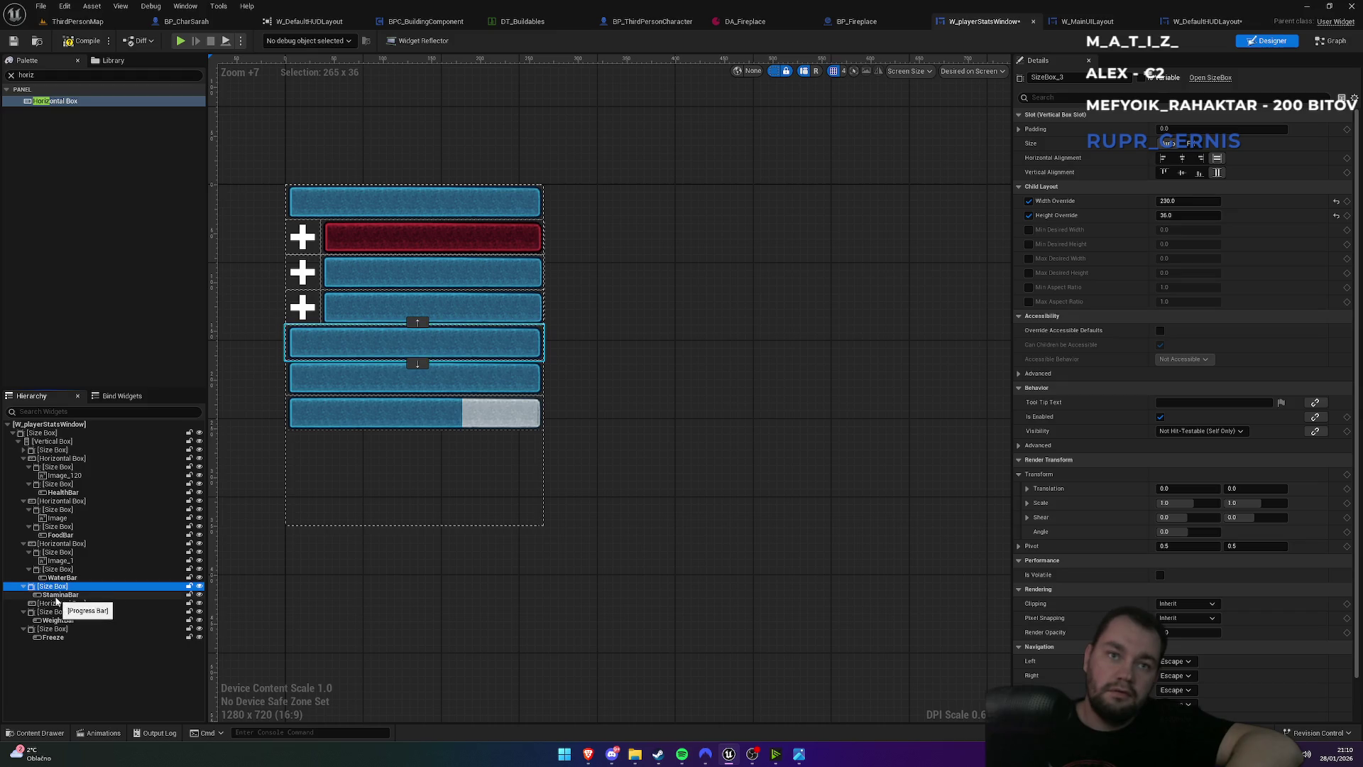
mouse_move(72, 609)
mouse_down()
mouse_move(61, 617)
mouse_move(64, 604)
mouse_up()
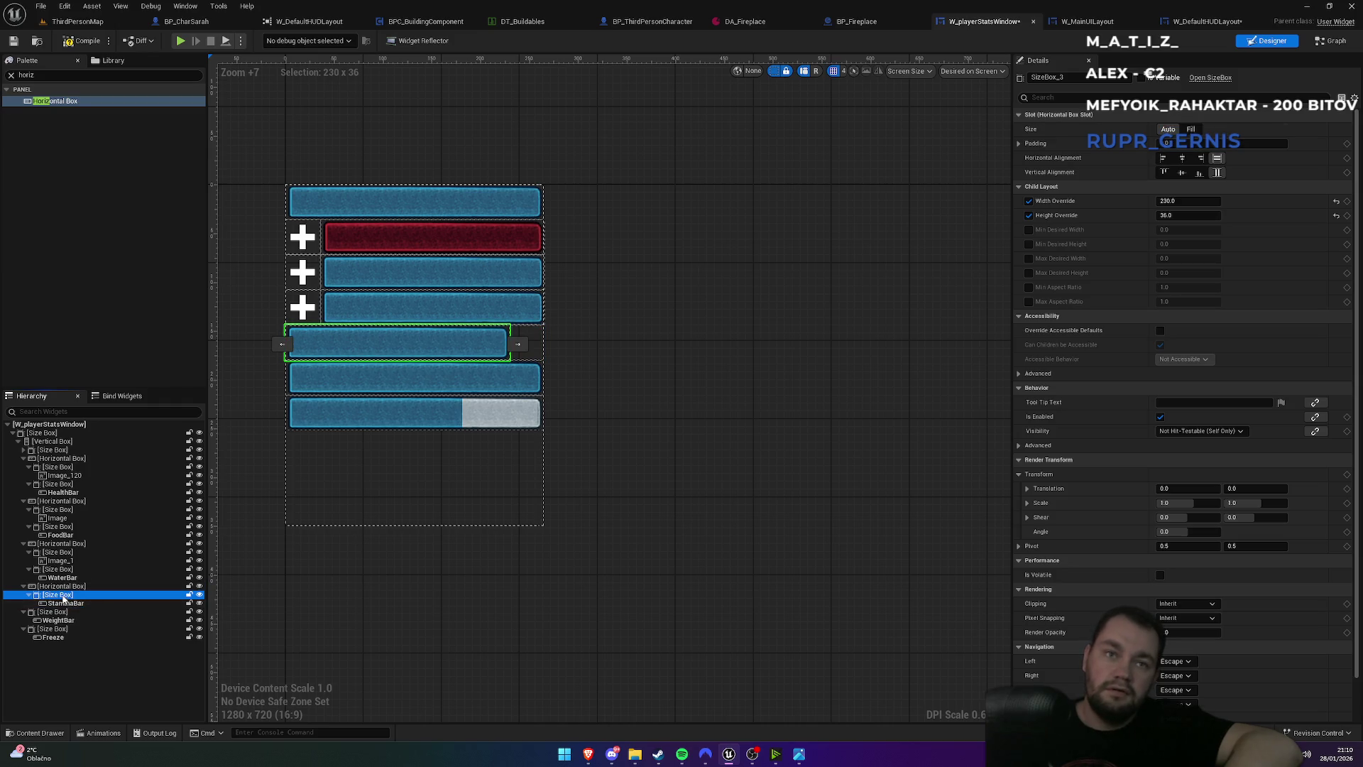
- Paste a plus icon box into the stamina row, left of the stamina bar
click(63, 586)
key(ctrl+v)
click(54, 610)
drag(54, 608, 54, 596)
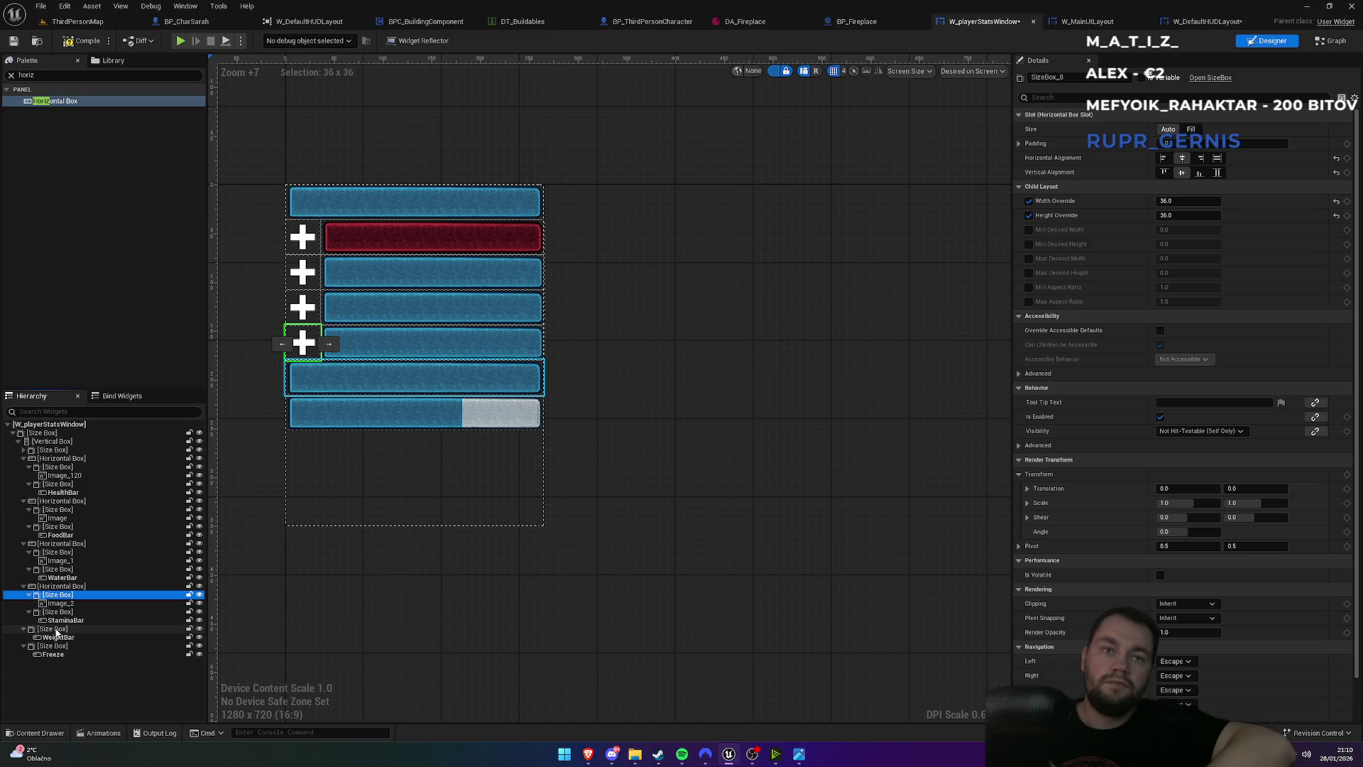
click(54, 630)
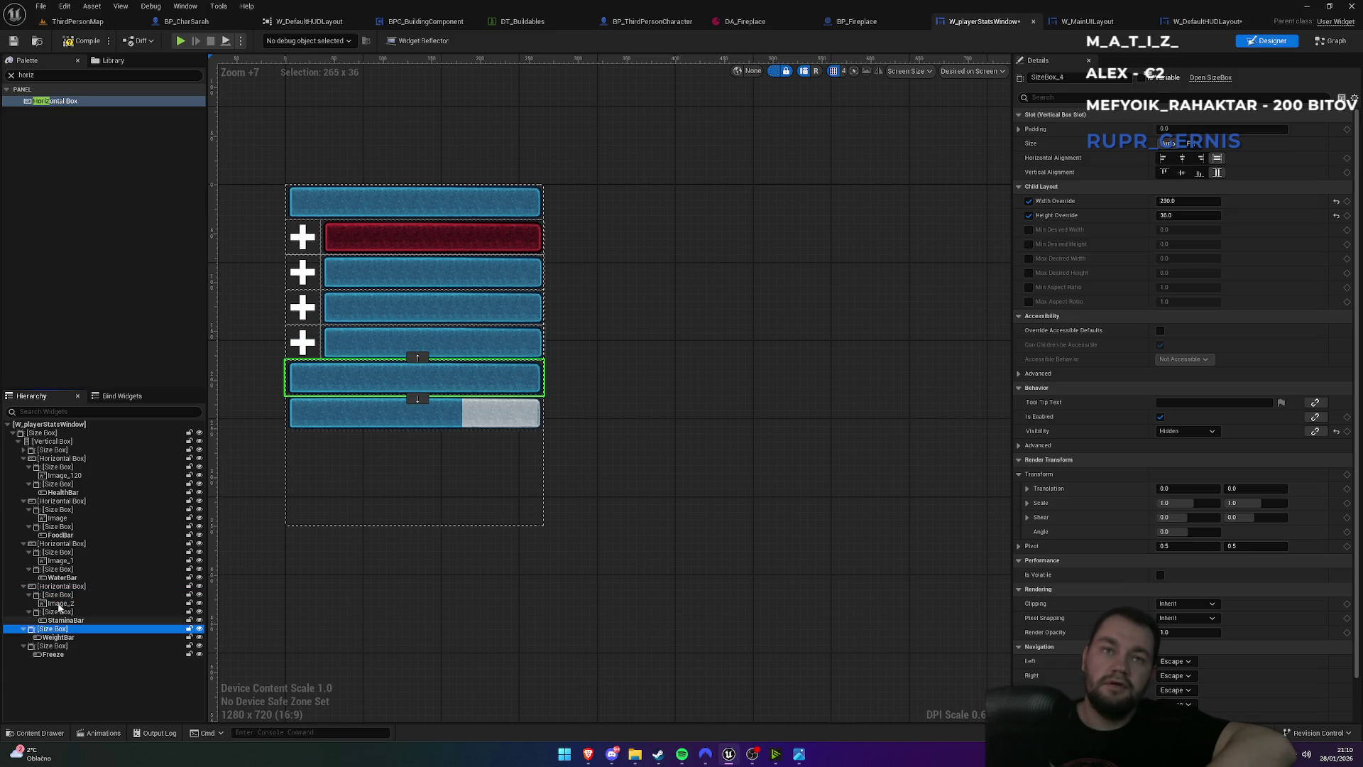
click(56, 451)
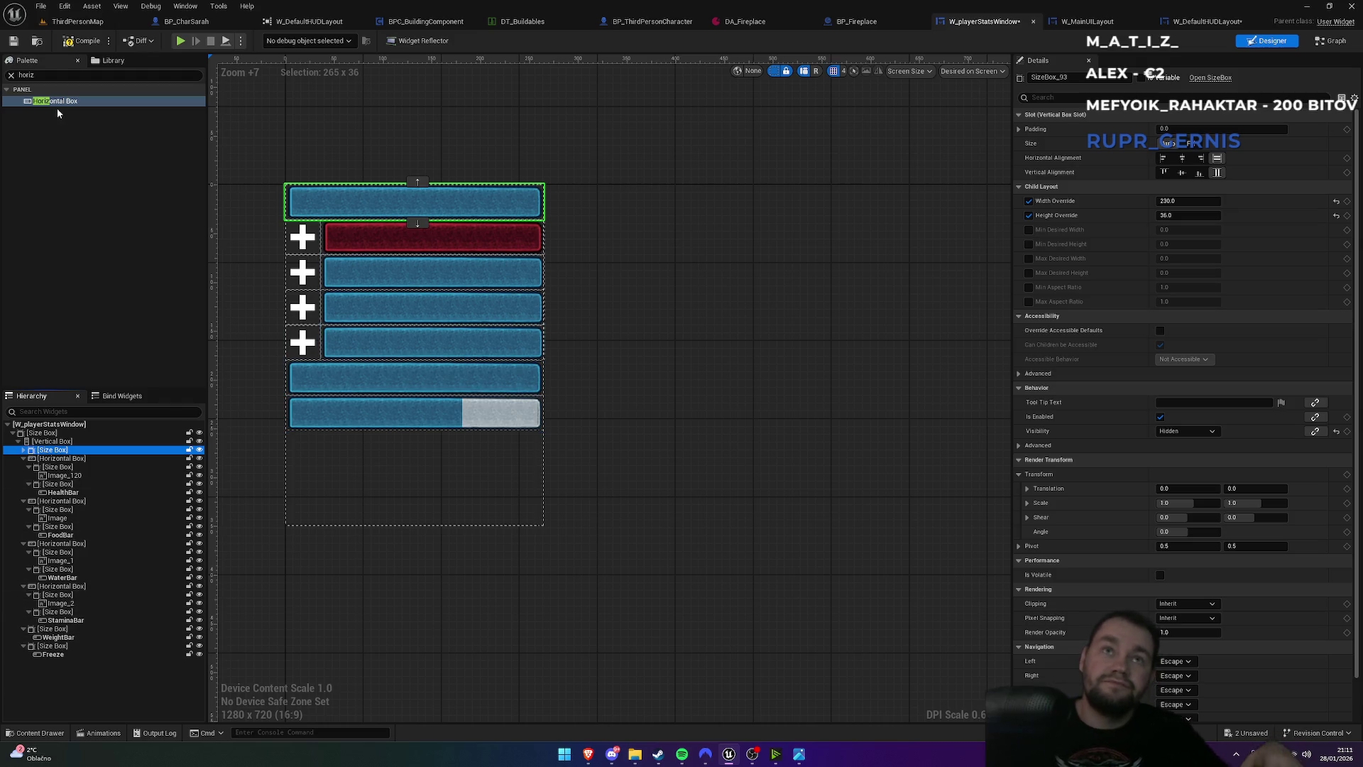
- Wrap the freeze bar in a Horizontal Box with a pasted plus icon on its left
drag(57, 104, 57, 632)
click(42, 657)
click(59, 629)
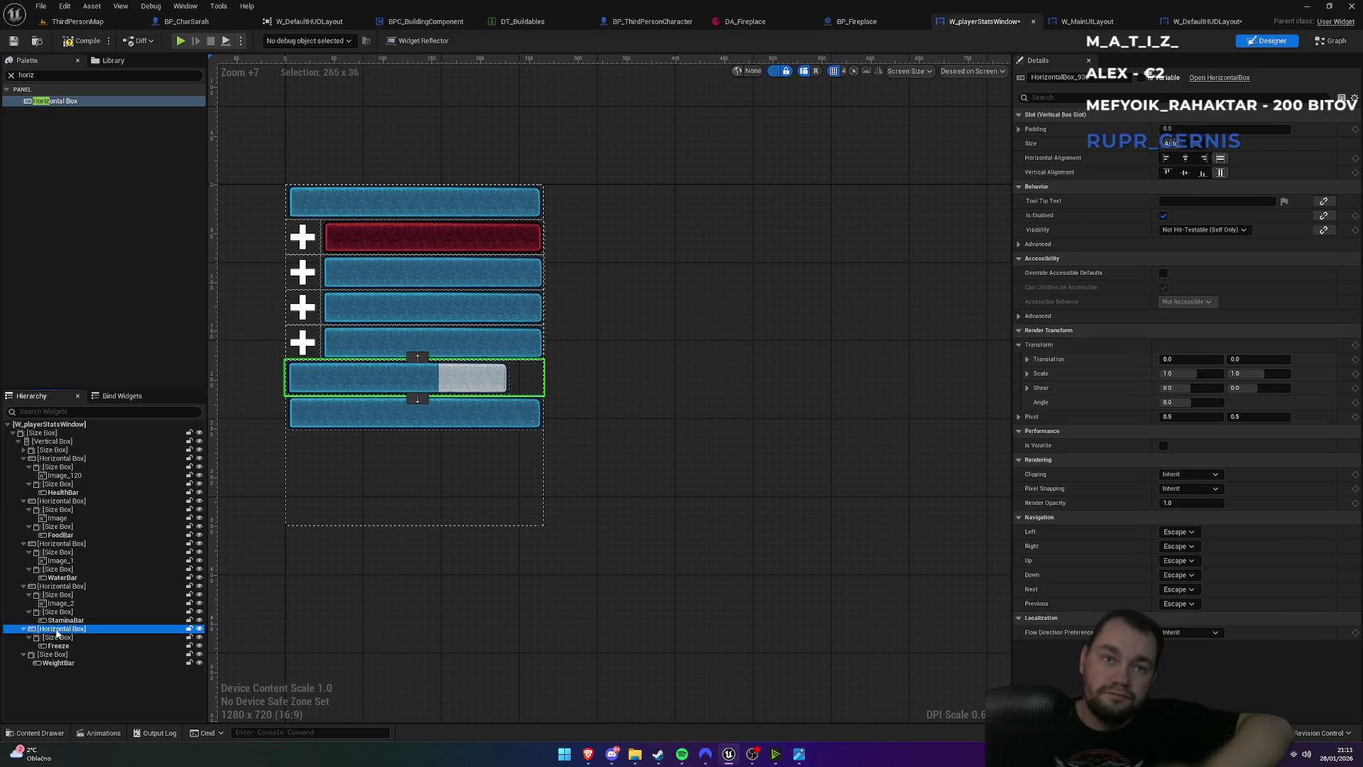
key(ctrl+v)
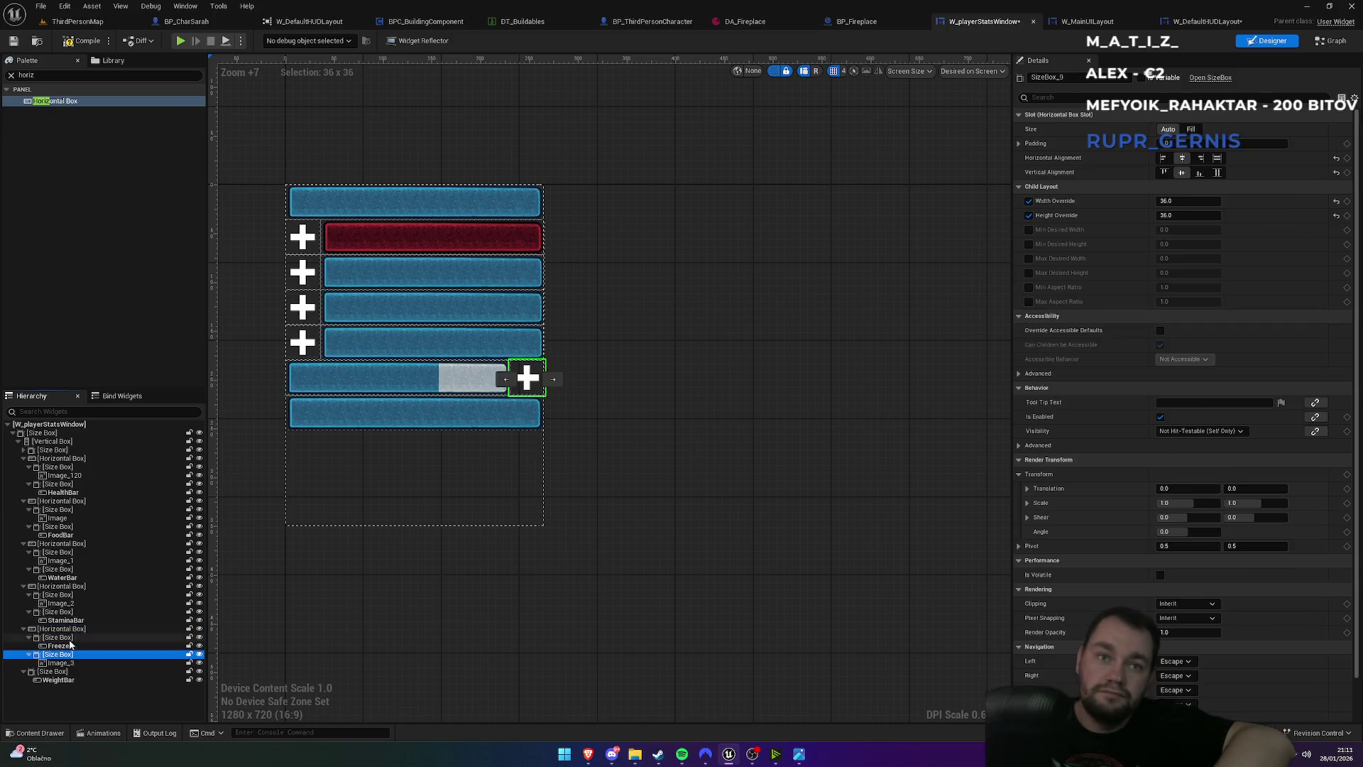
drag(55, 660, 58, 635)
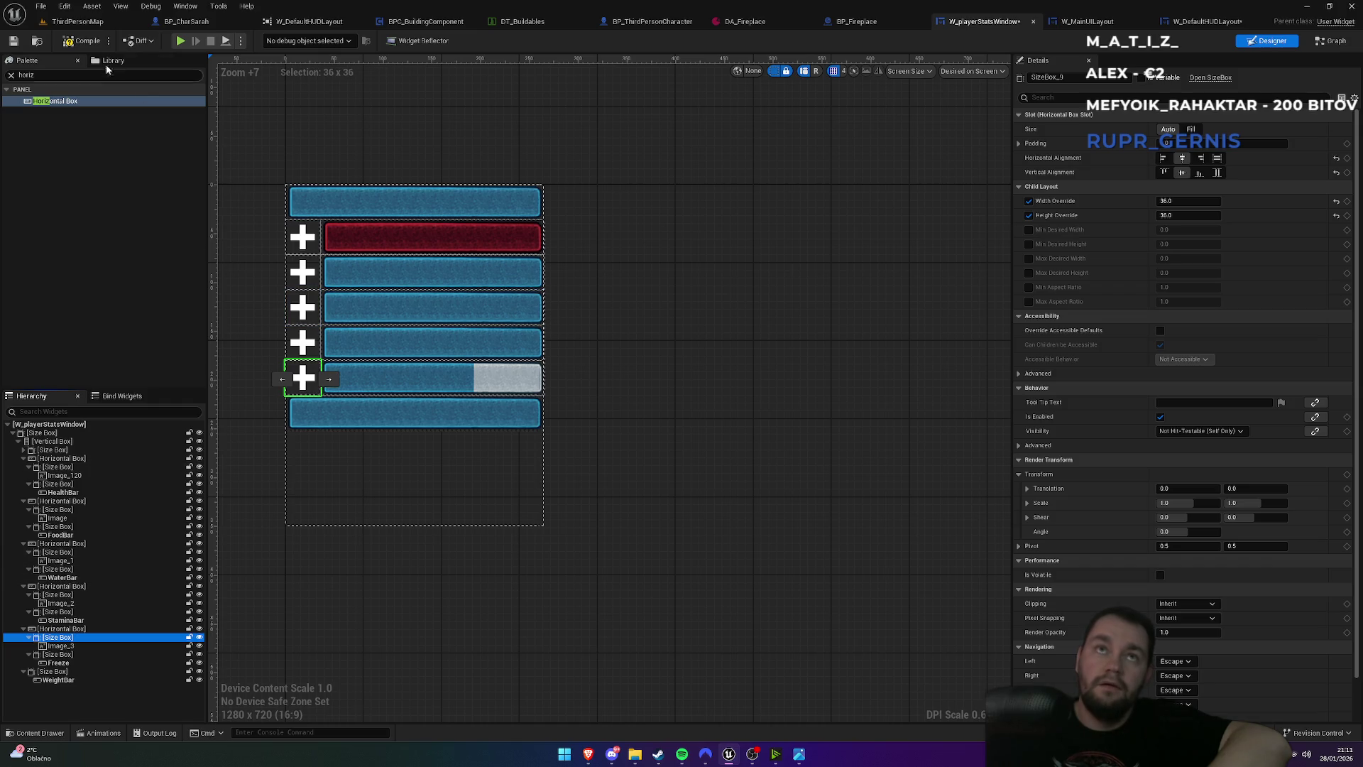
- Play-test ThirdPersonMap to check all five icons, then open W_DefaultHUDLayout
click(77, 21)
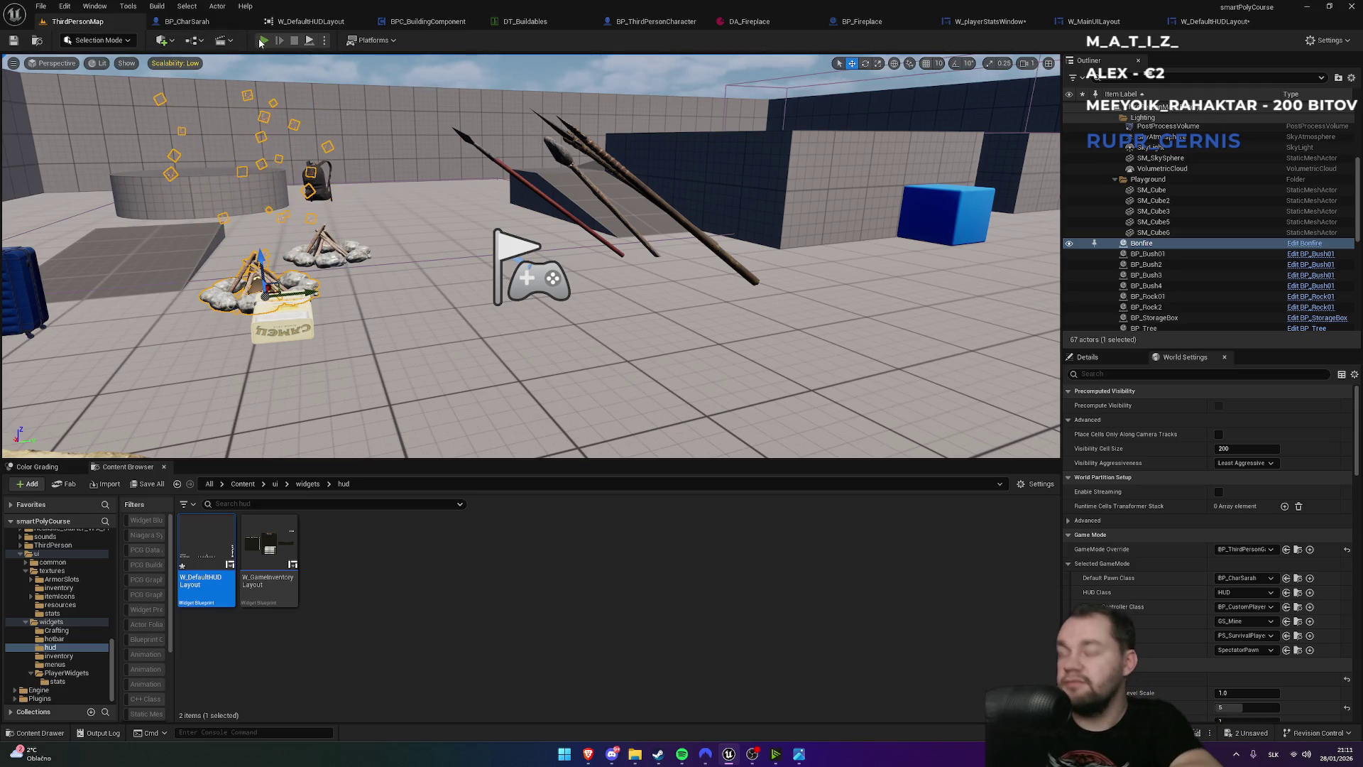
click(263, 41)
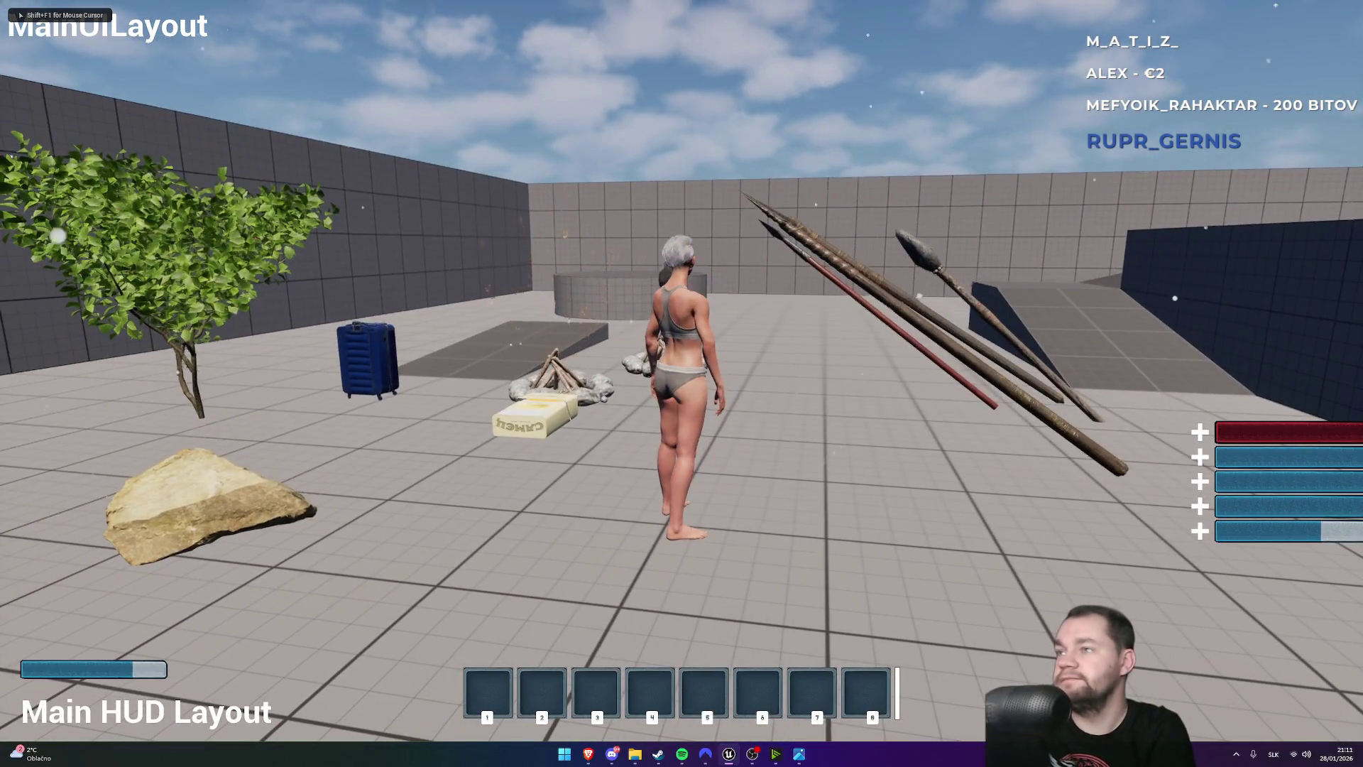
key(Escape)
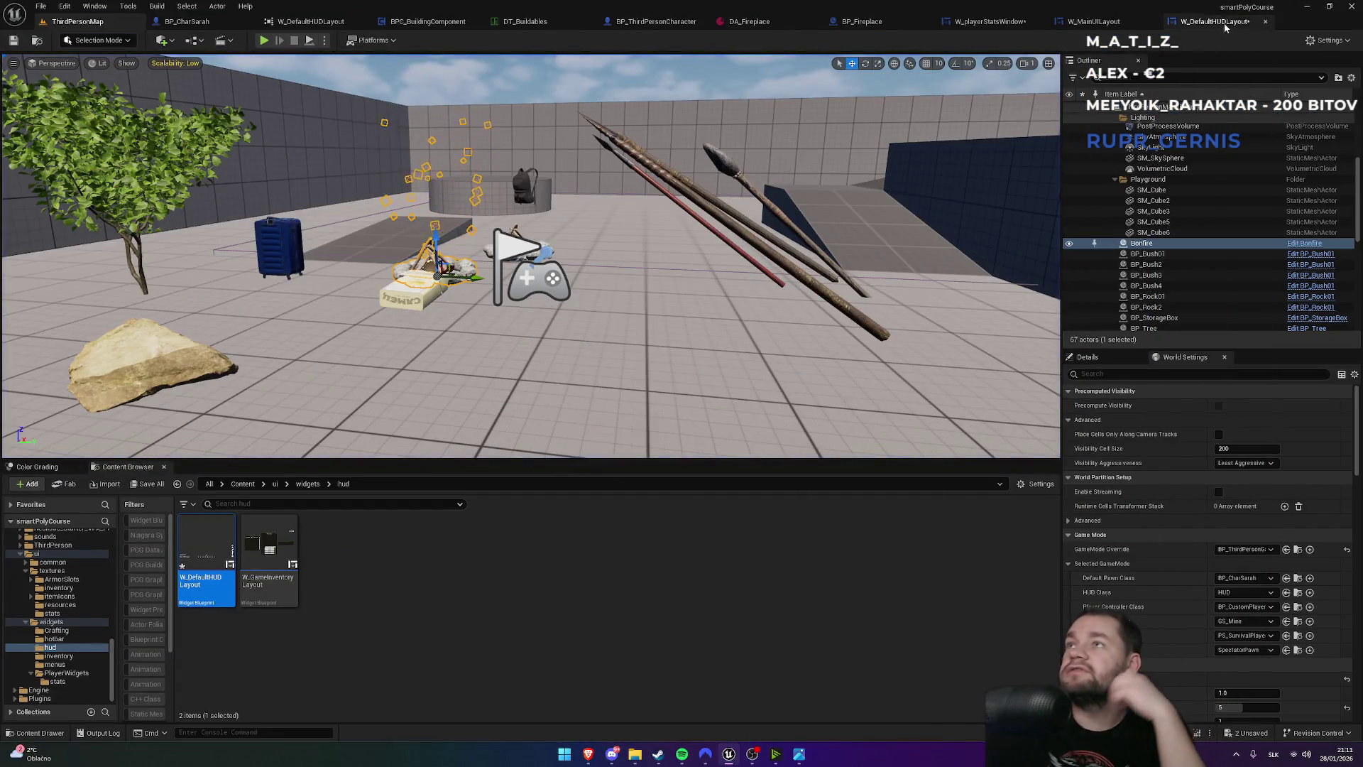
click(1207, 22)
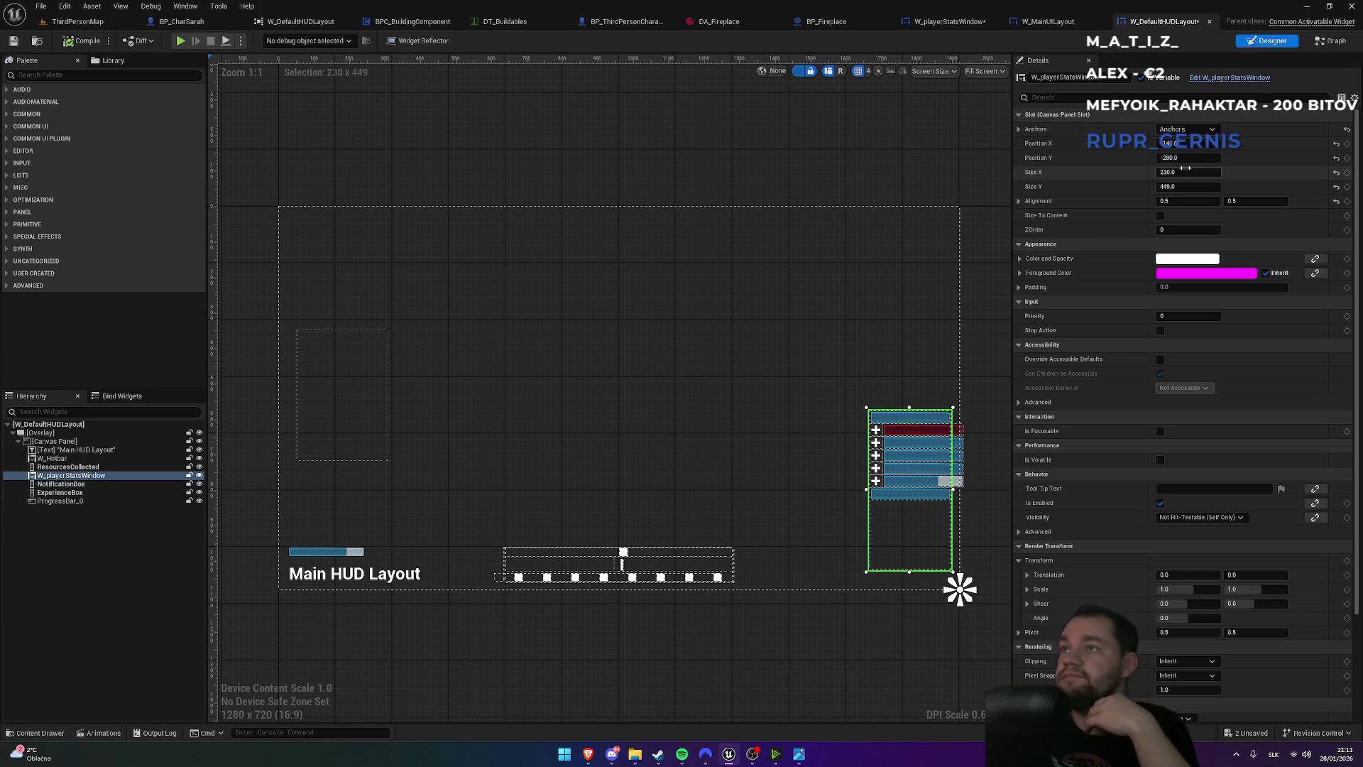
- Set the stats window slot's Size X to 275 and move Position X from -140 to -160
click(1181, 173)
text(275)
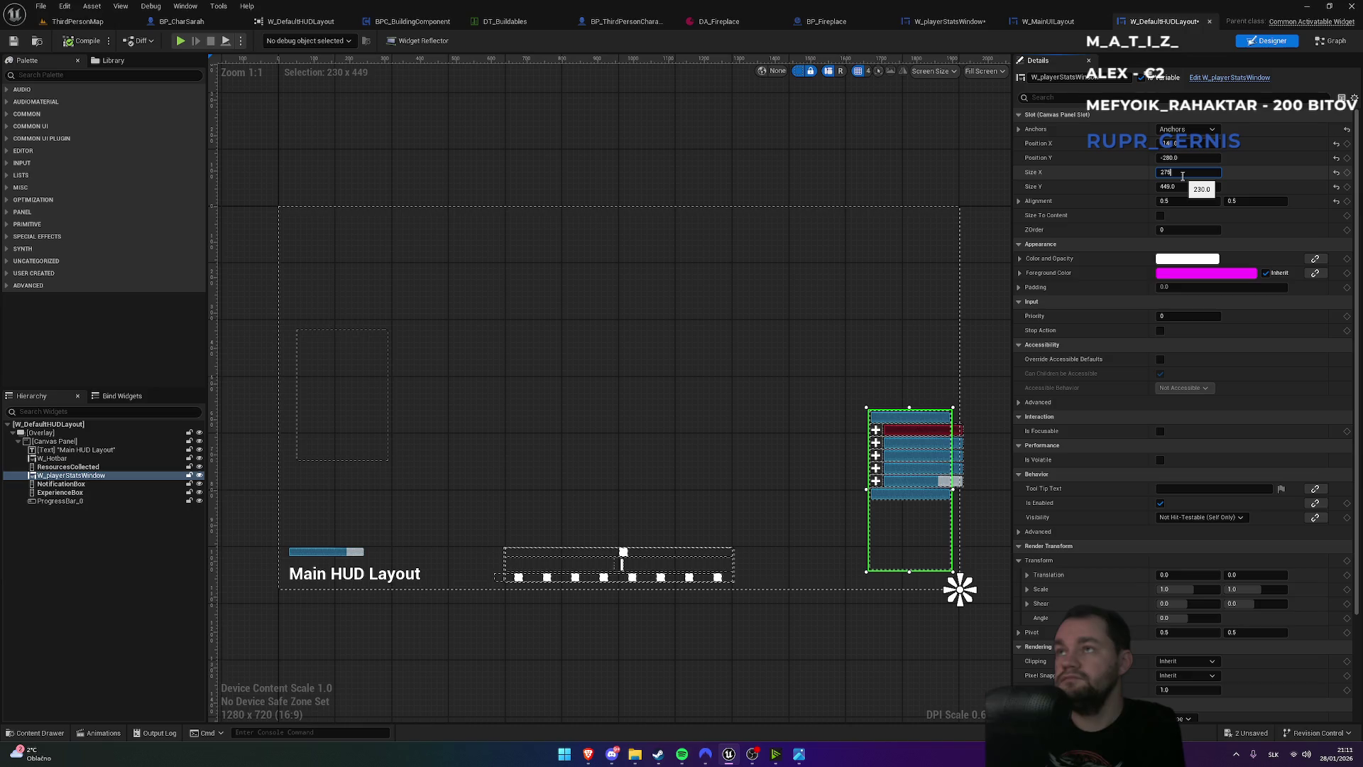
key(Return)
click(1189, 158)
click(1195, 144)
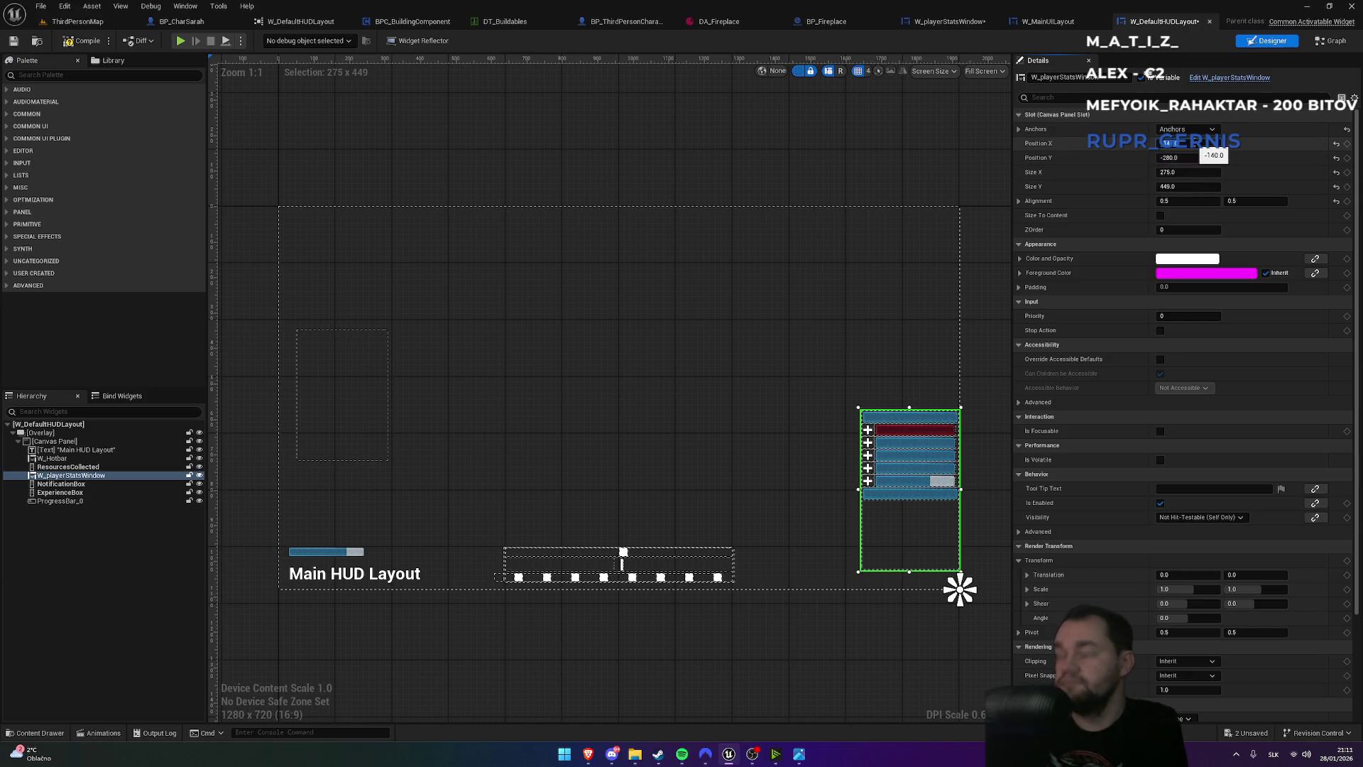
drag(1195, 144, 1189, 144)
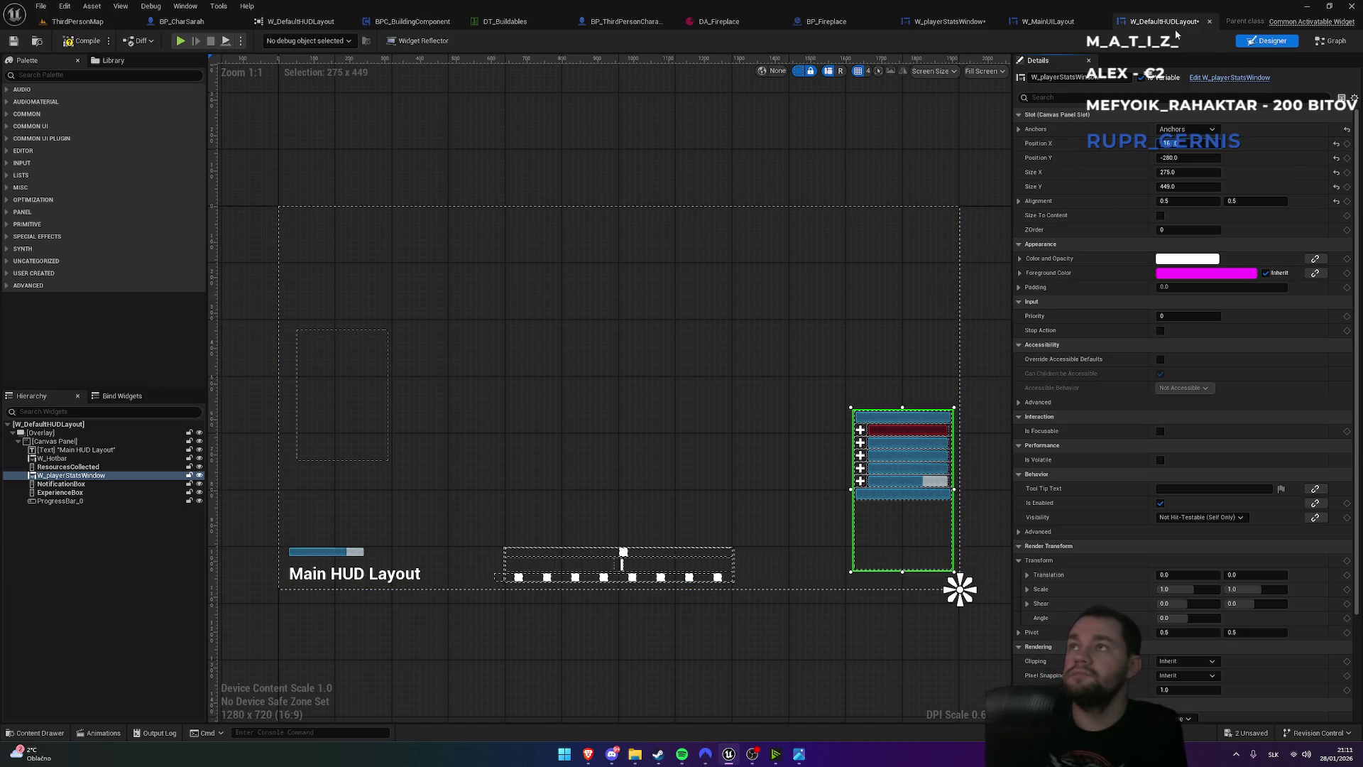
click(950, 21)
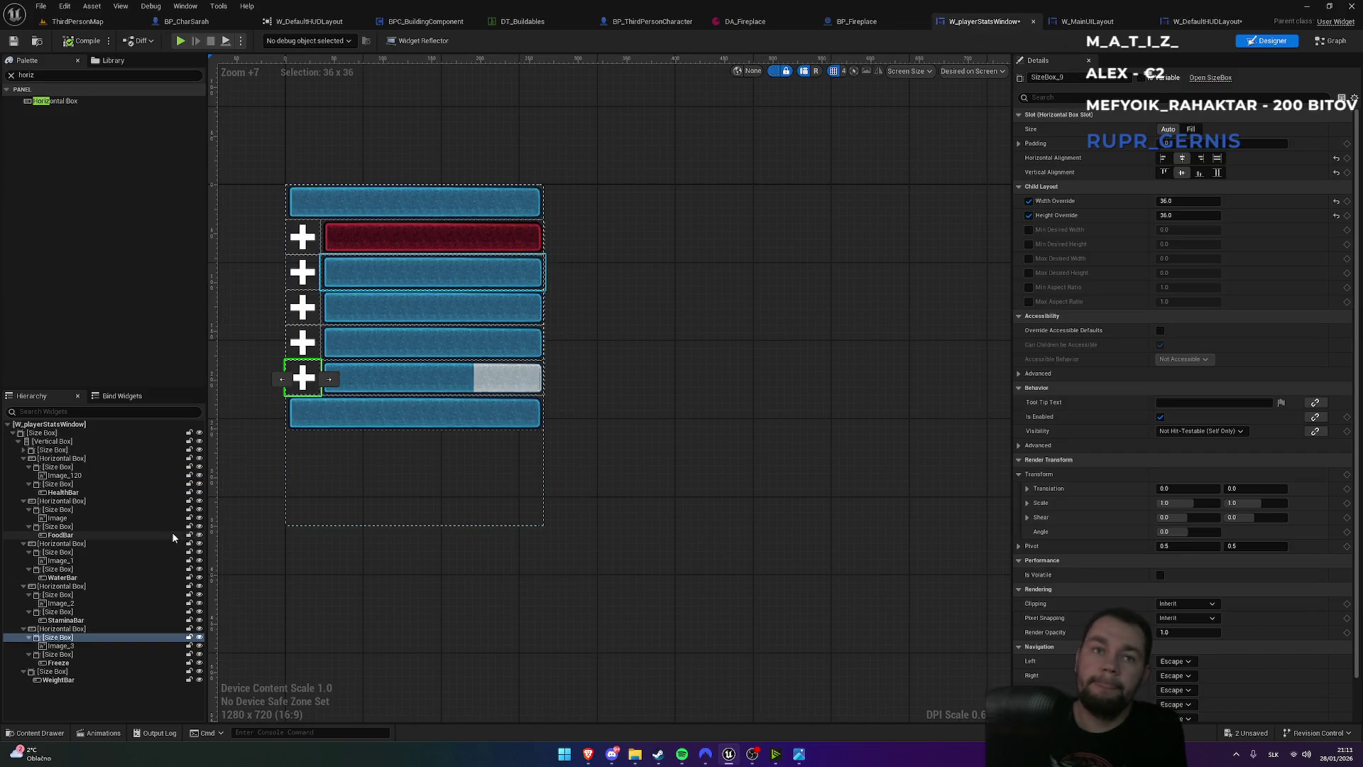
- Give the health row's Horizontal Box a padding of 5, keeping vertical fill alignment
click(396, 236)
click(61, 485)
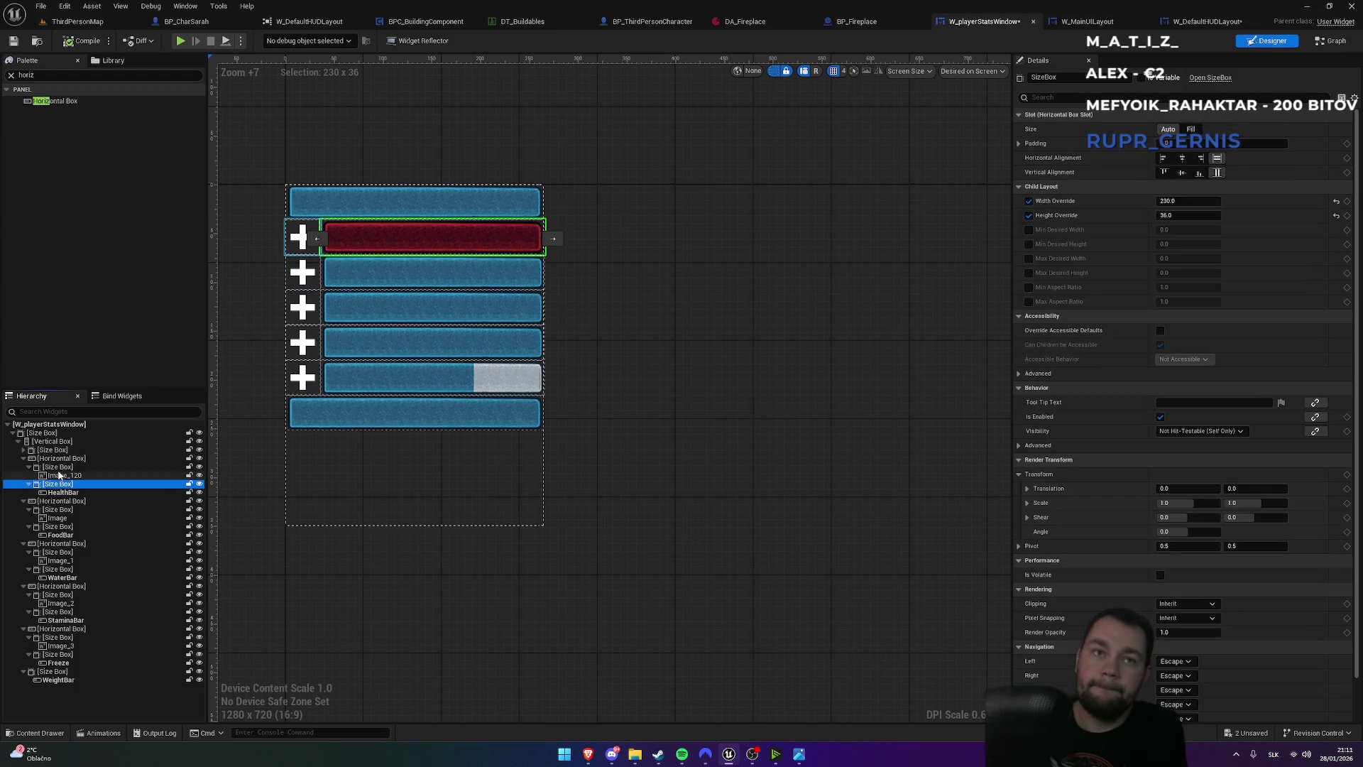
click(57, 468)
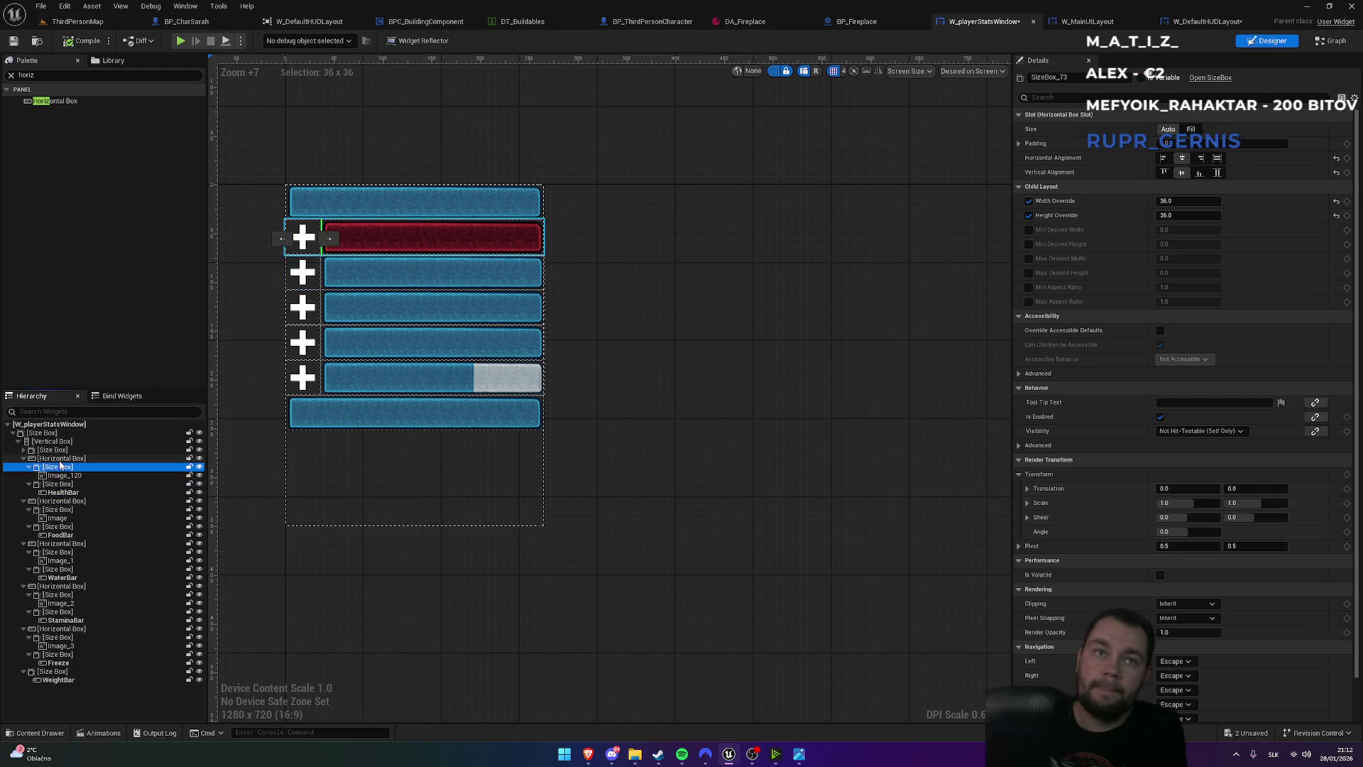
click(61, 459)
click(1186, 158)
click(1185, 172)
click(1220, 172)
click(1196, 130)
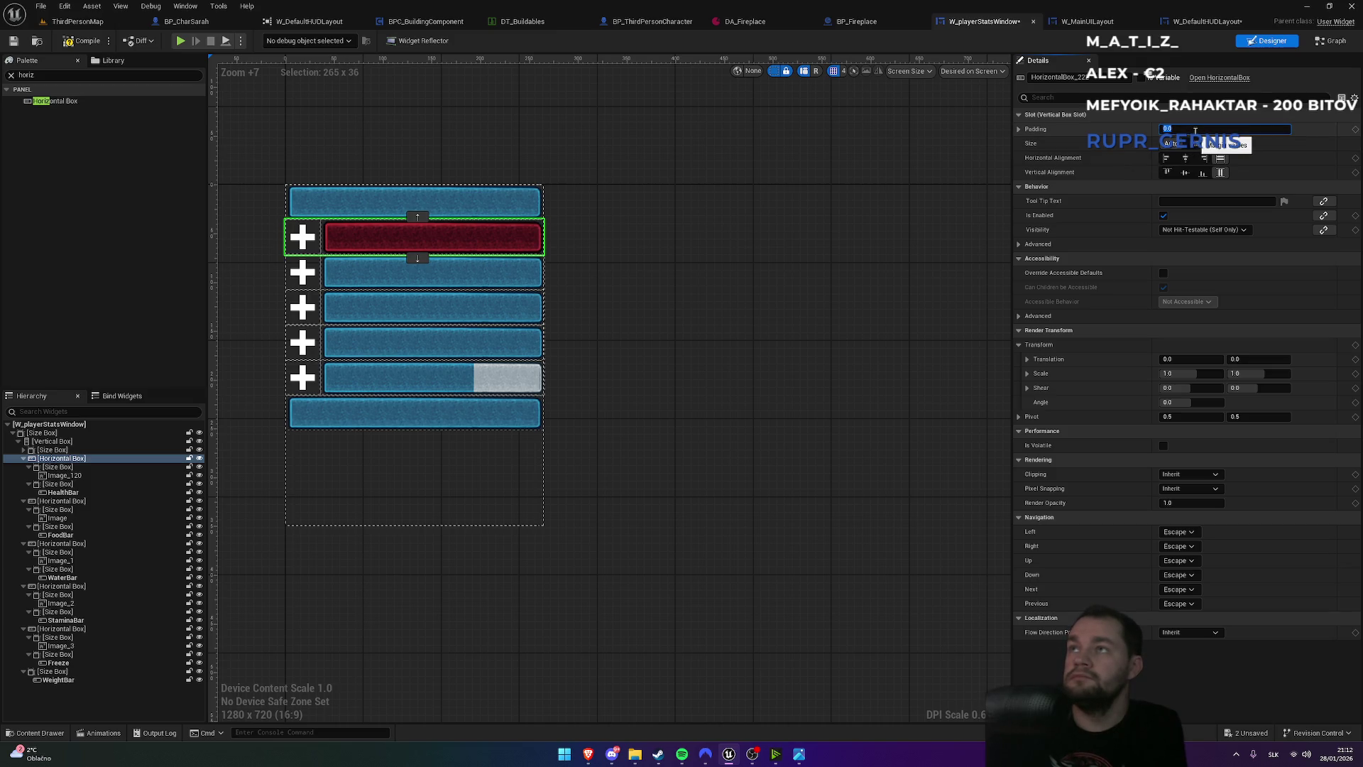
key(Return)
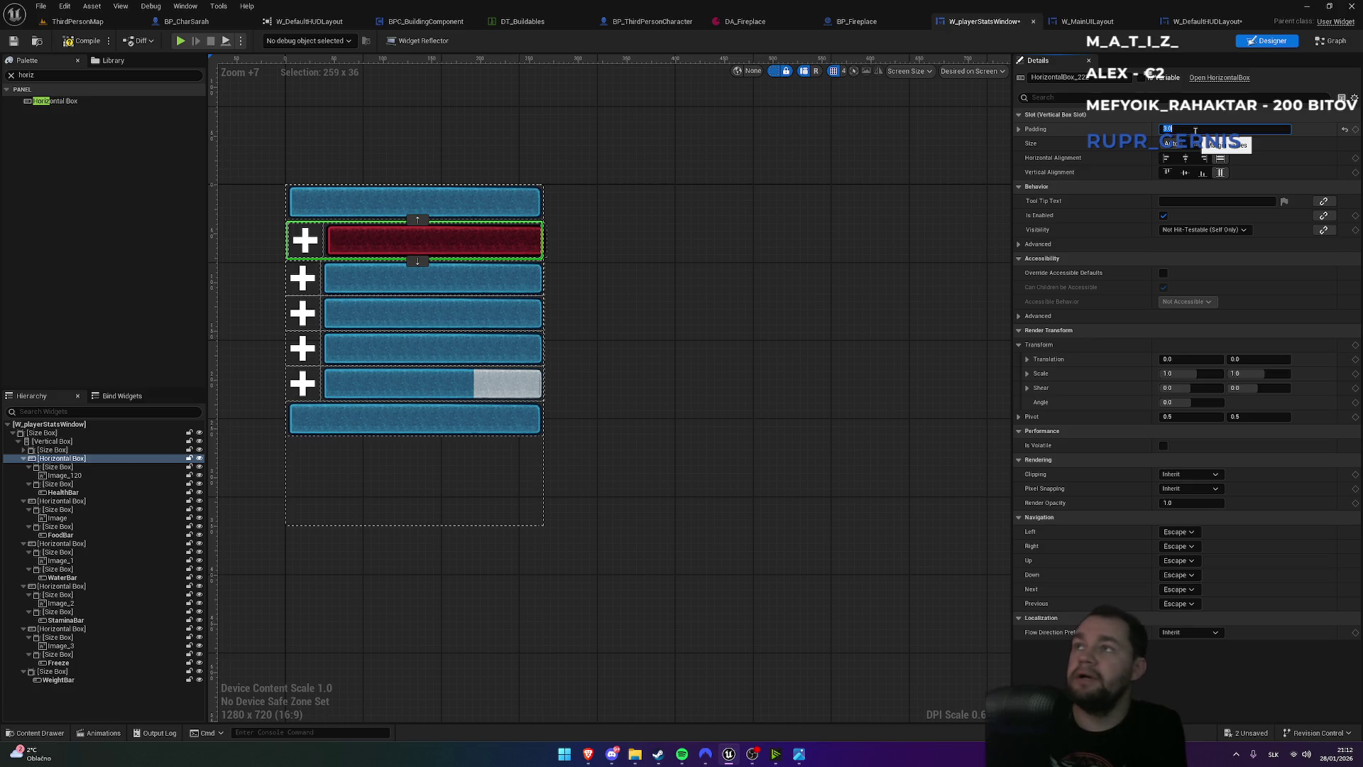
key(Return)
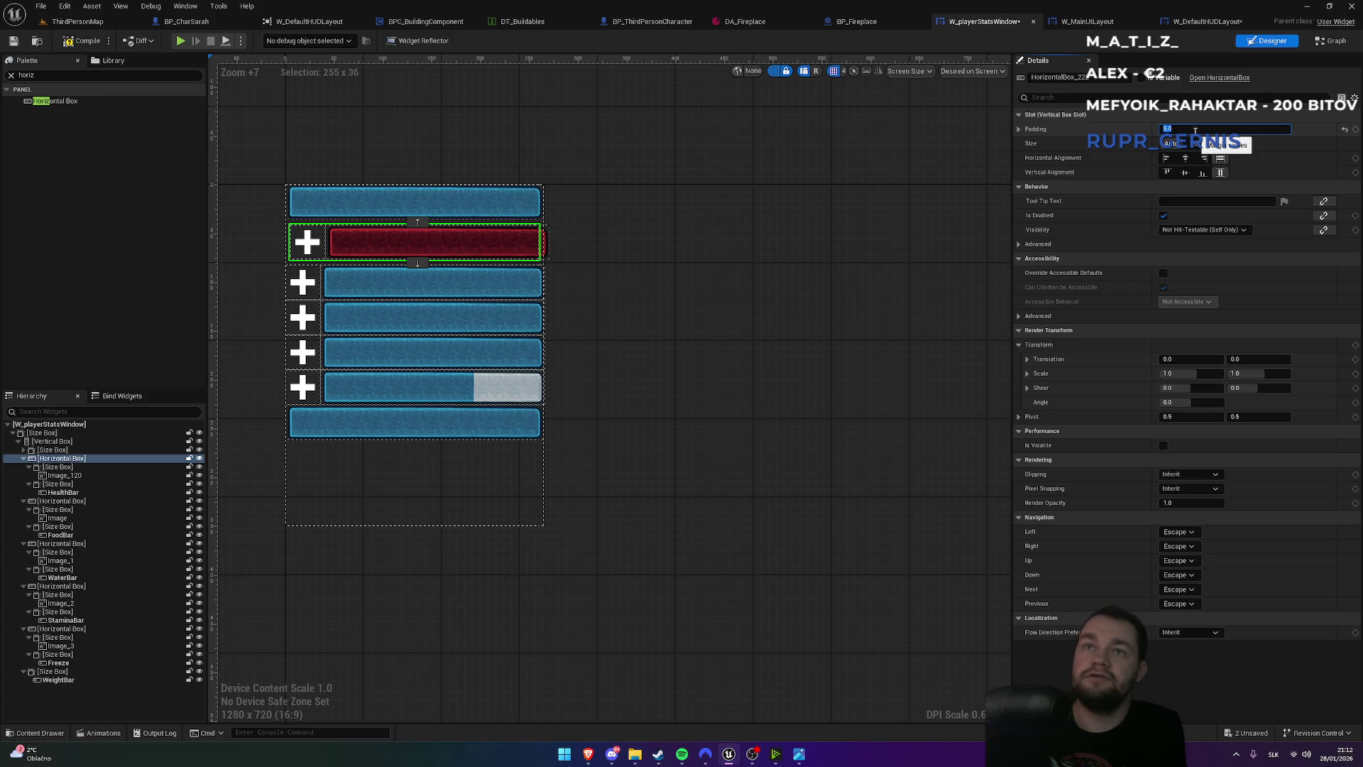
click(77, 21)
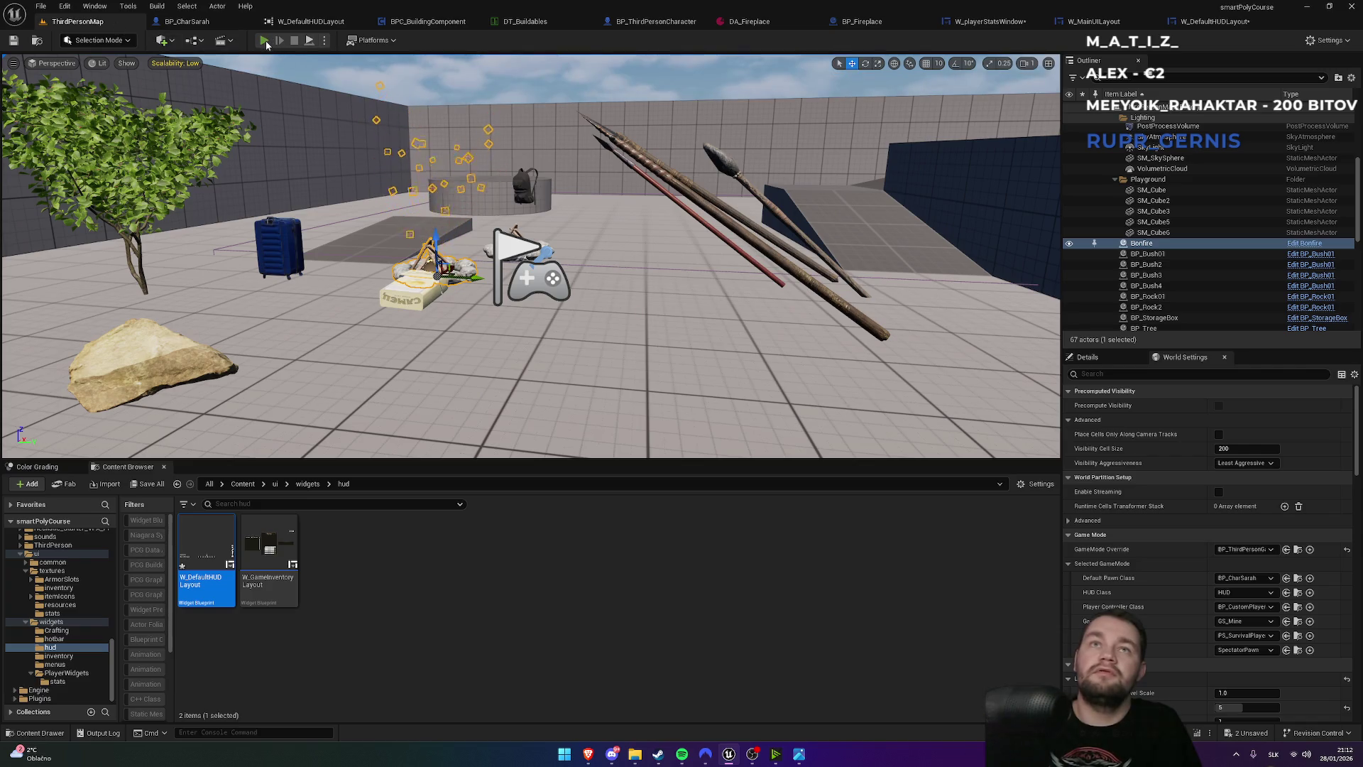
- Play-test full screen, pick up the blue suitcase and open the inventory and stats panels
click(264, 41)
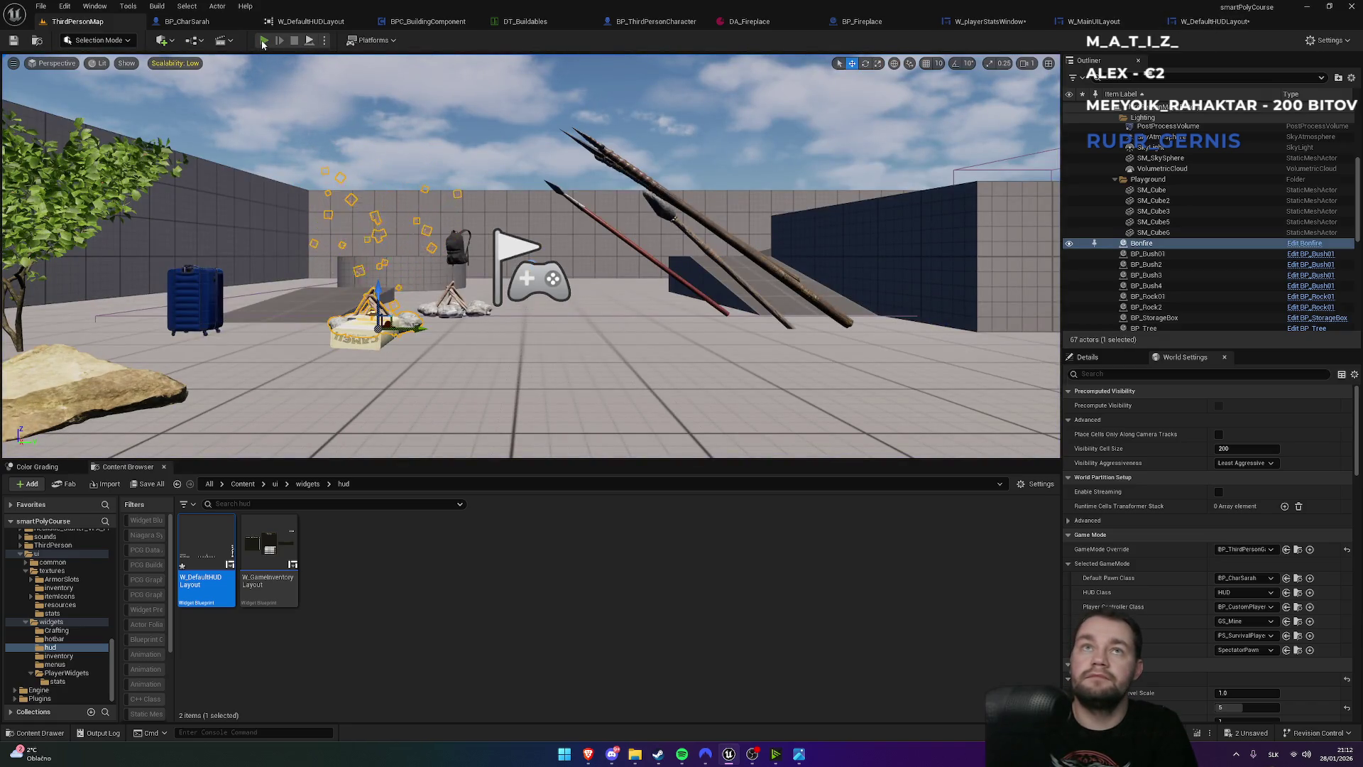
key(F11)
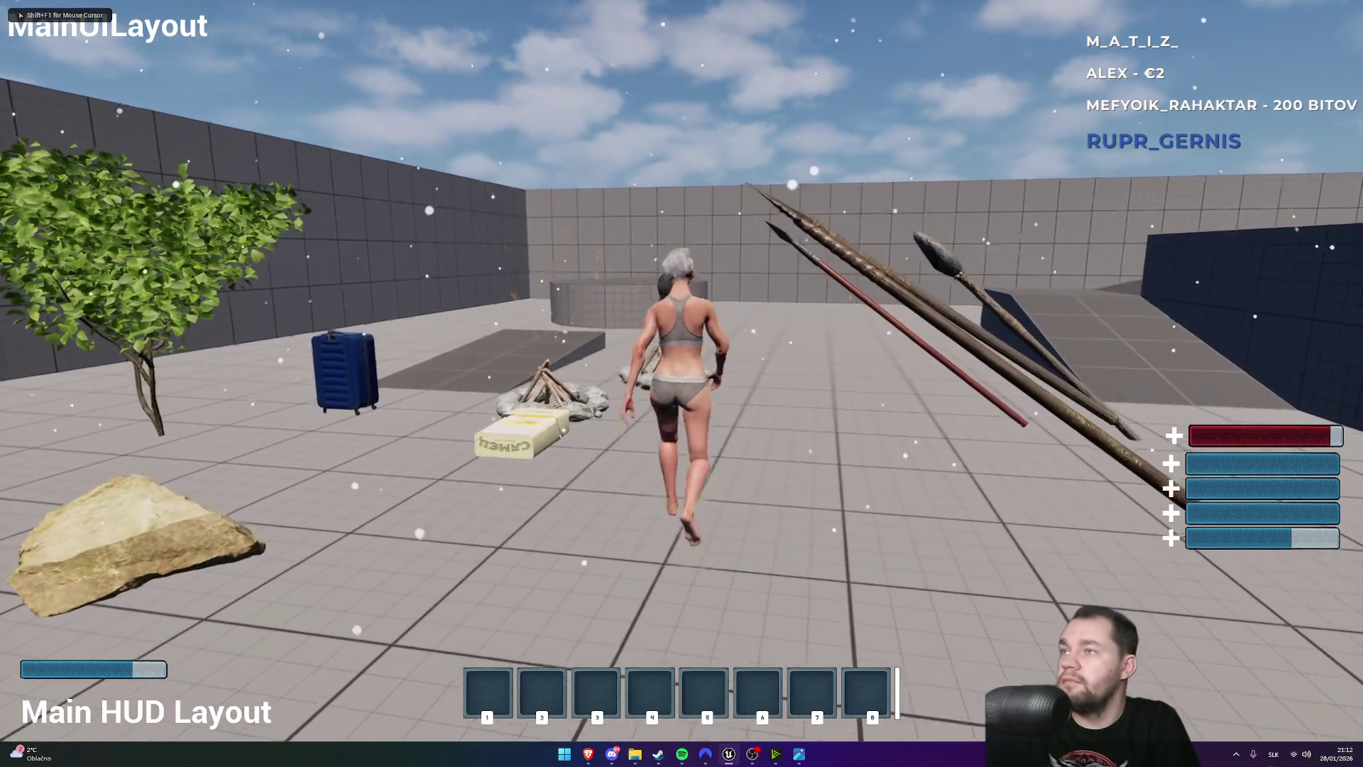
key(w)
key(w)
key(e)
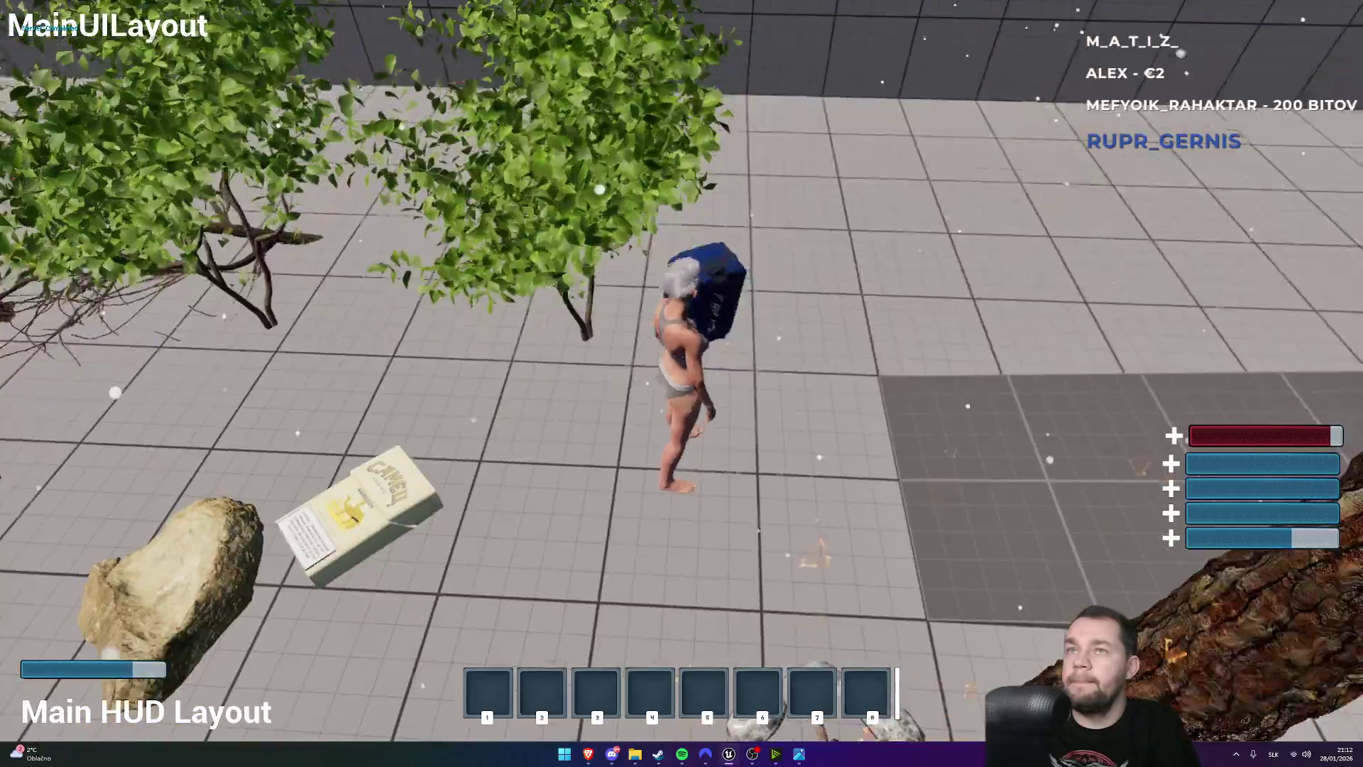
key(e)
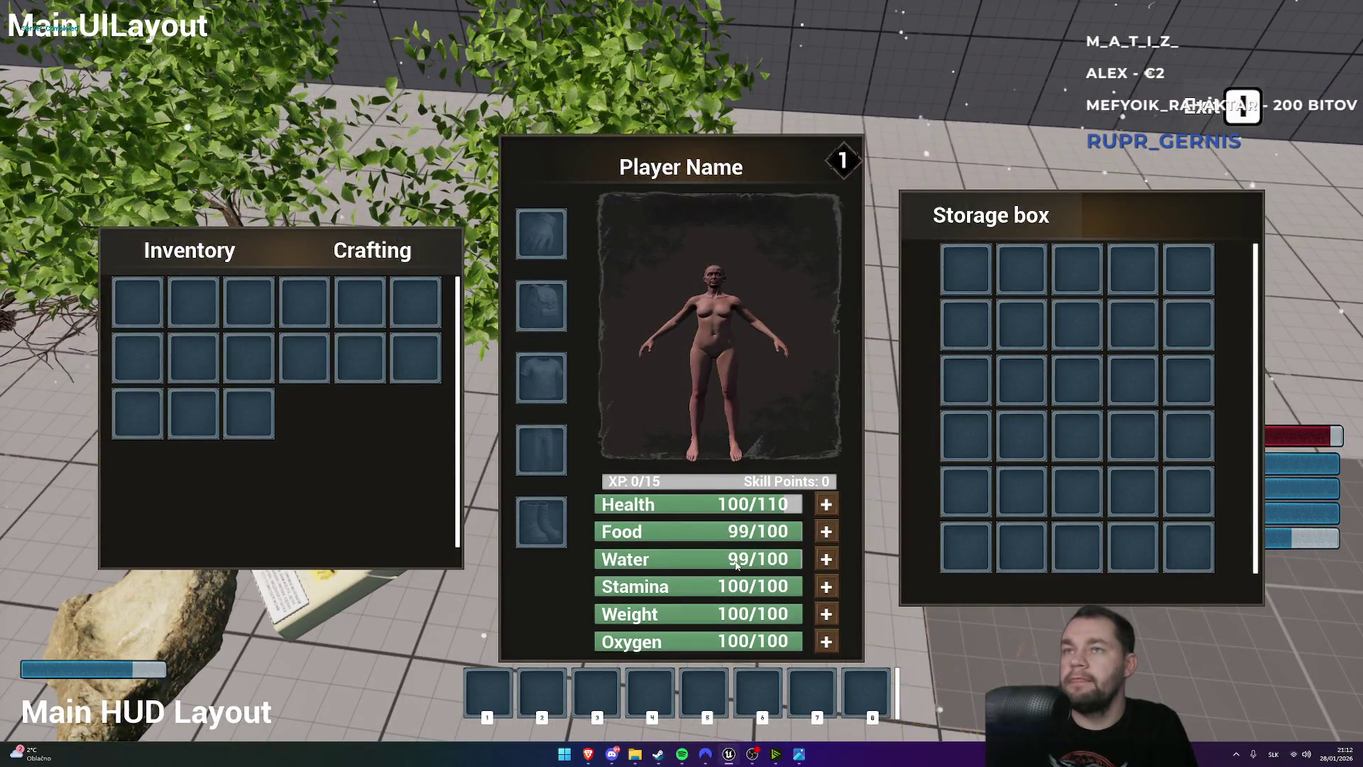
key(Escape)
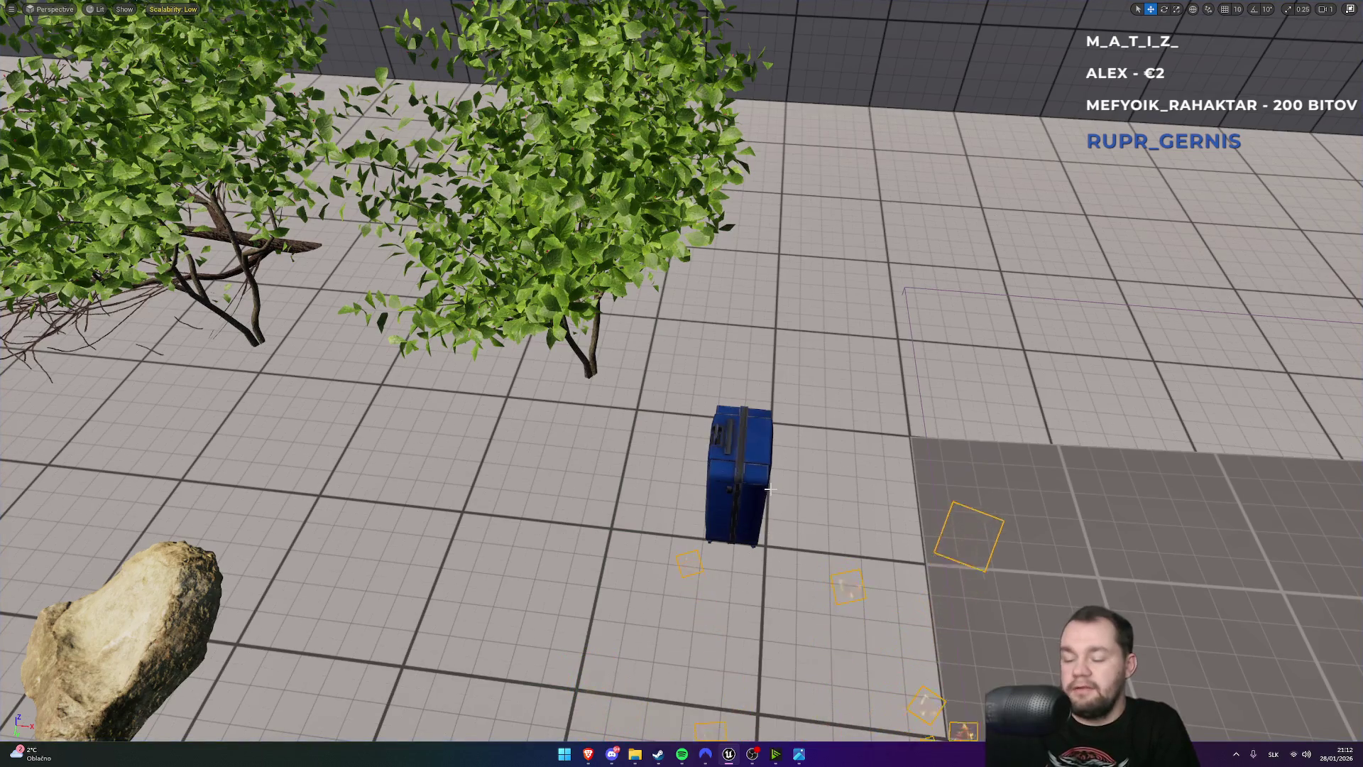
- Play again and run forward, then exit and return to the W_DefaultHUDLayout widget
key(alt+p)
key(w)
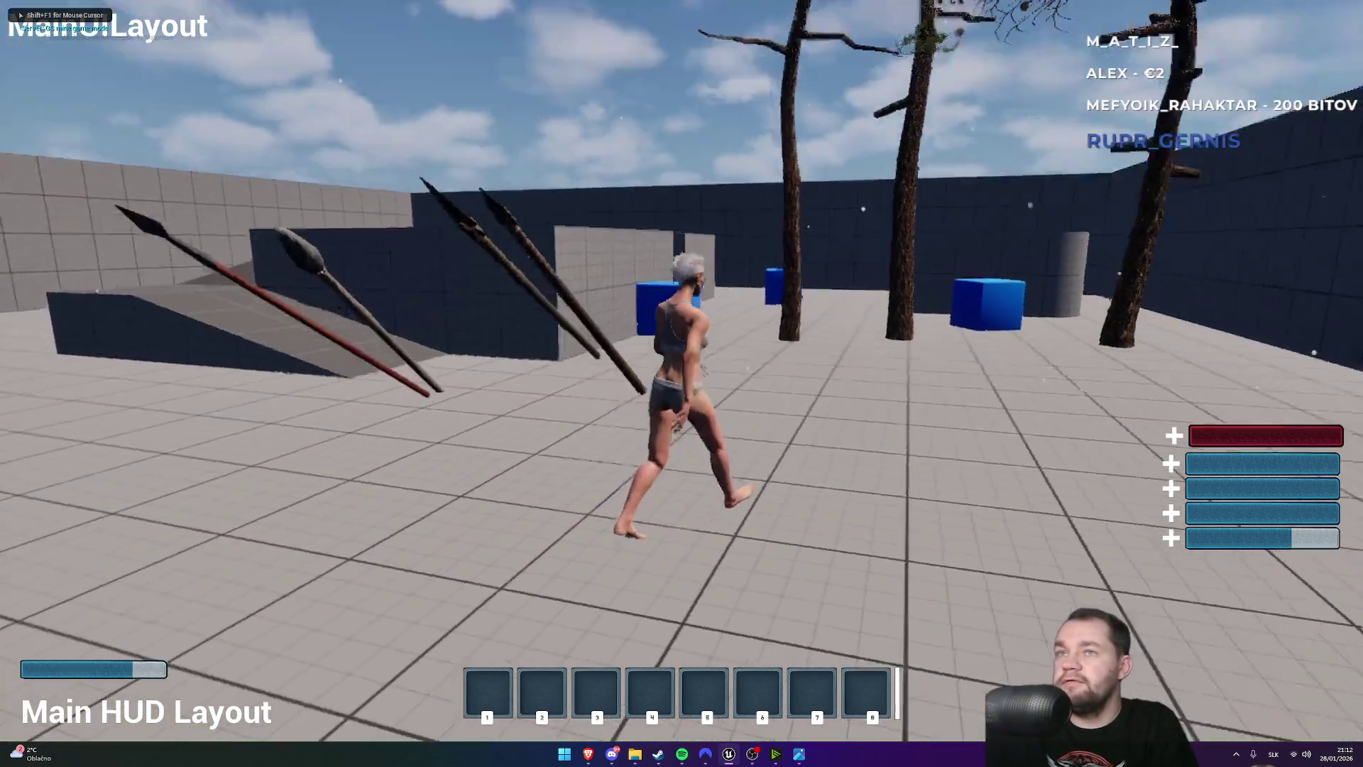
key(w)
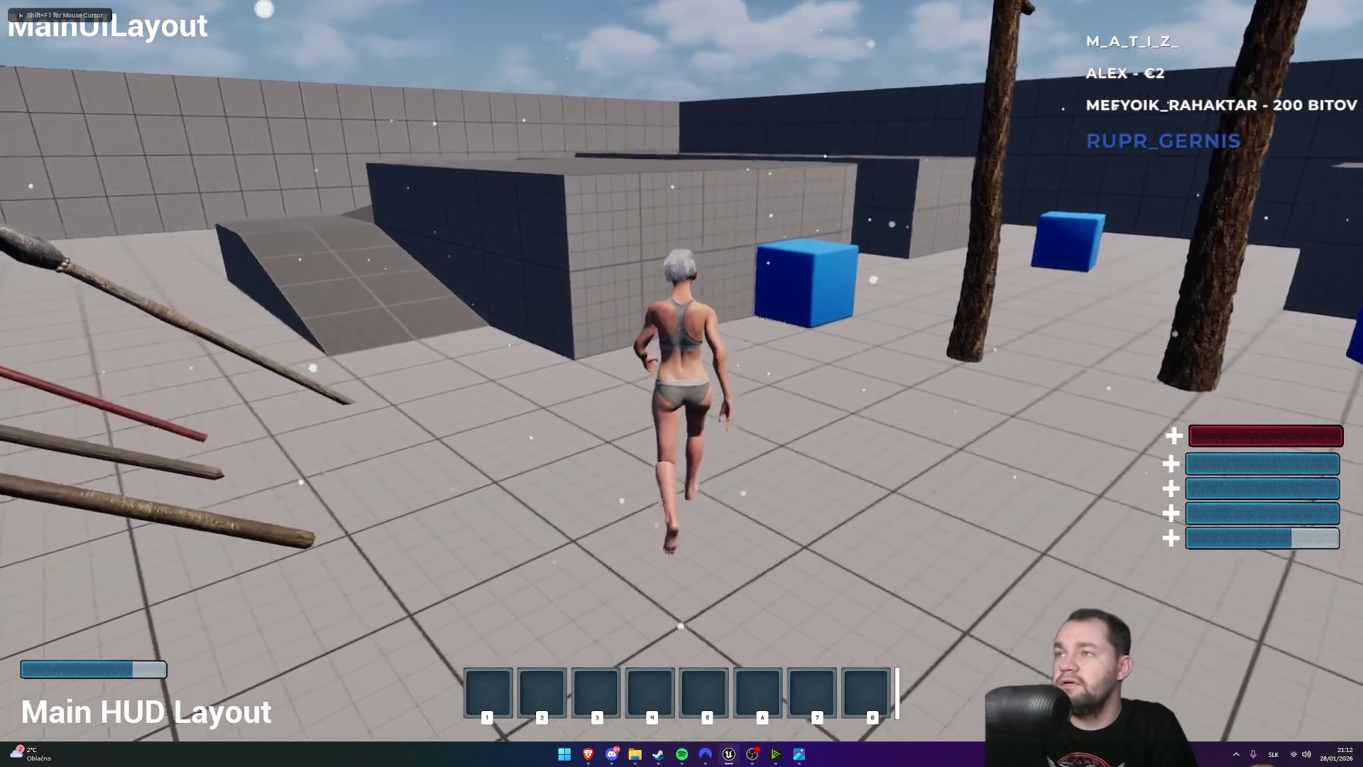
key(shift+F1)
key(F11)
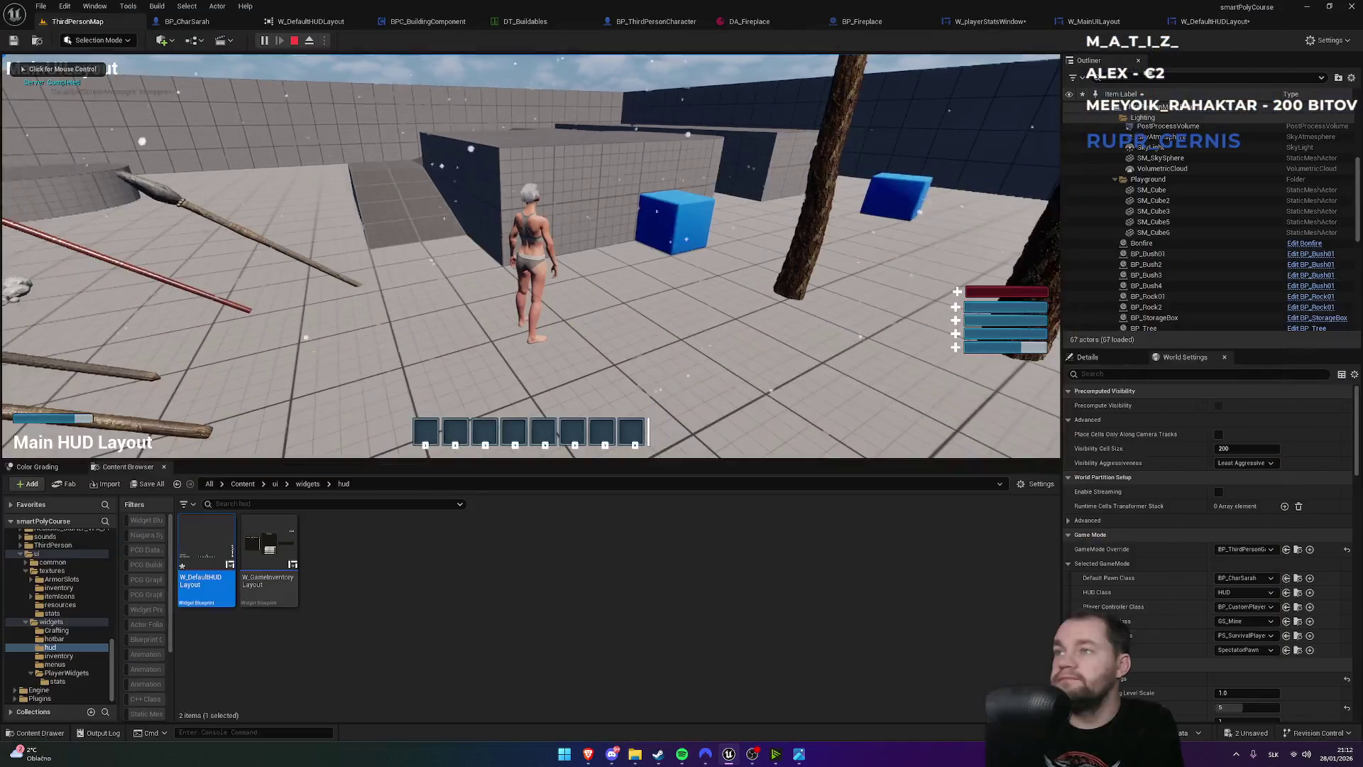
click(1132, 27)
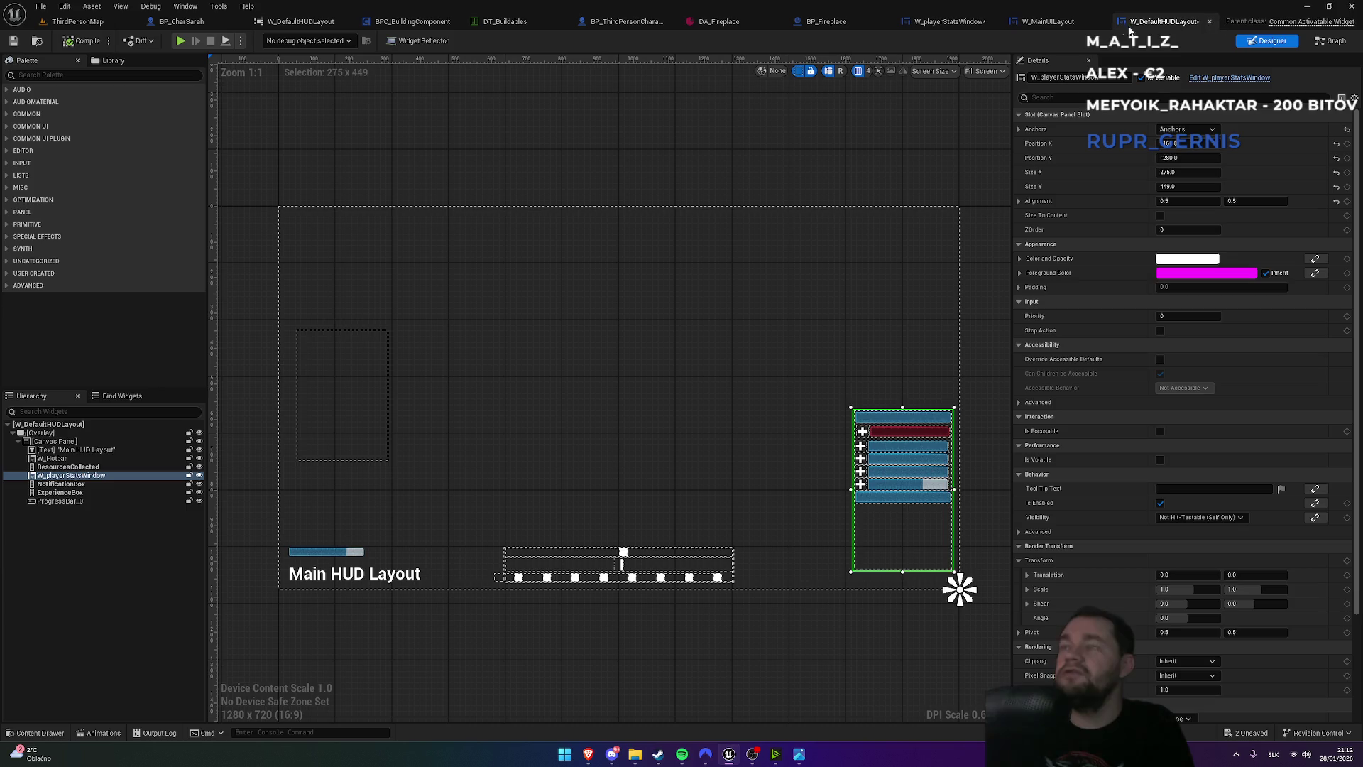
- In W_playerStatsWindow, give the health row padding of 10 on top and bottom
click(1058, 27)
click(953, 21)
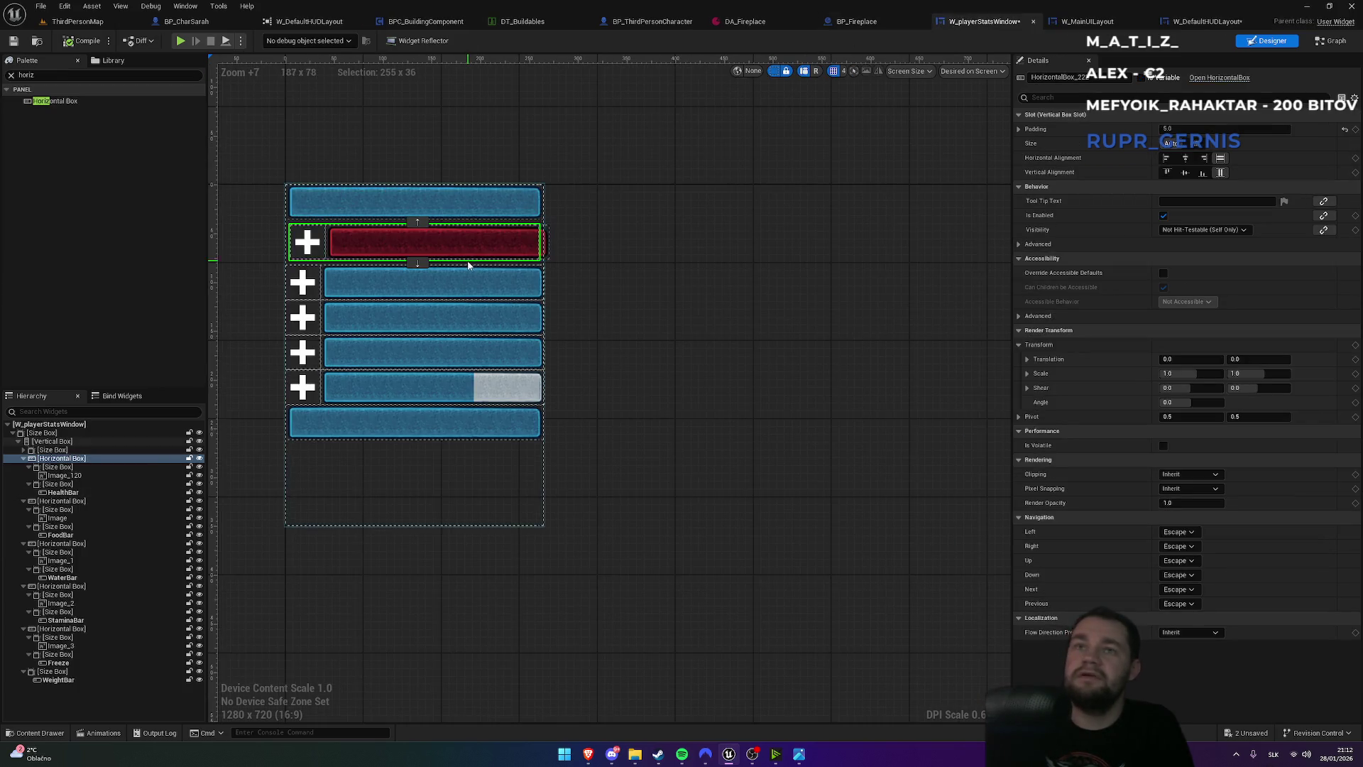
text(0)
key(Return)
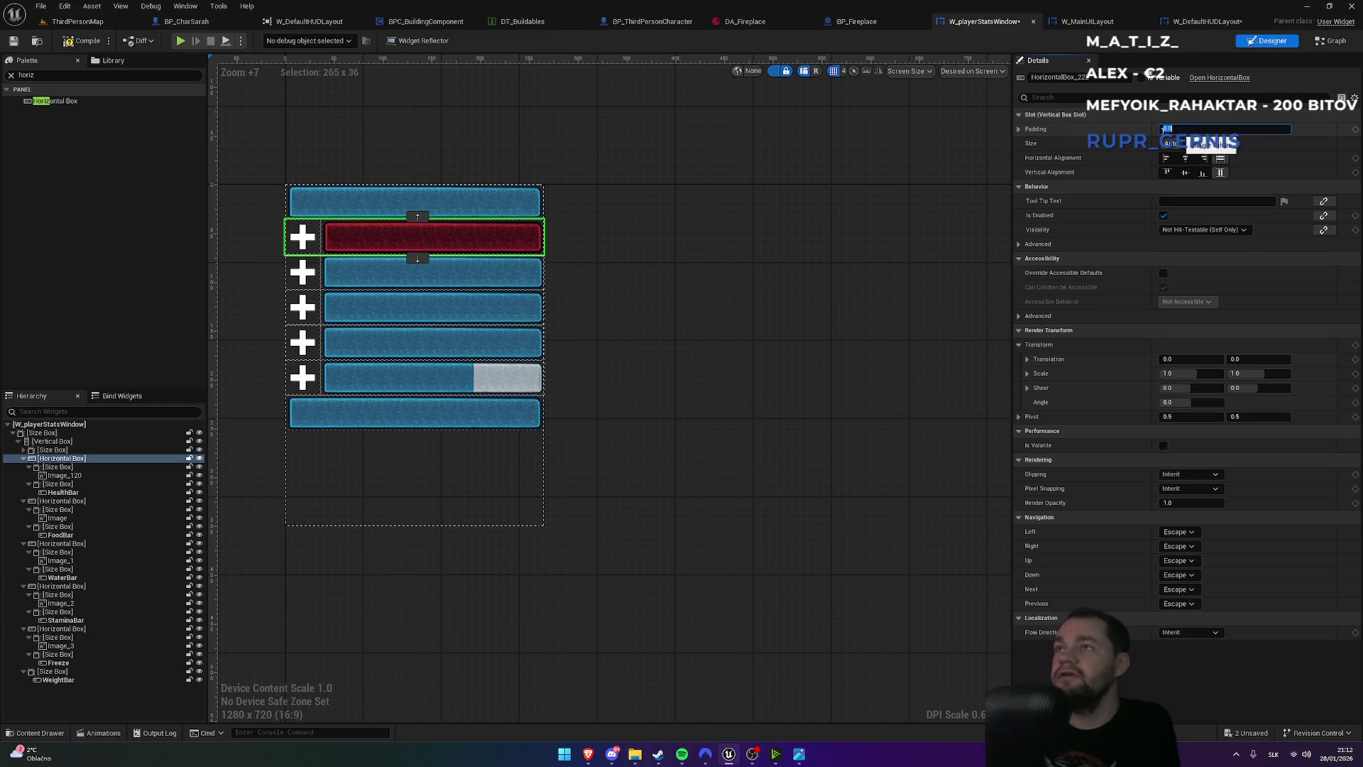
click(1019, 129)
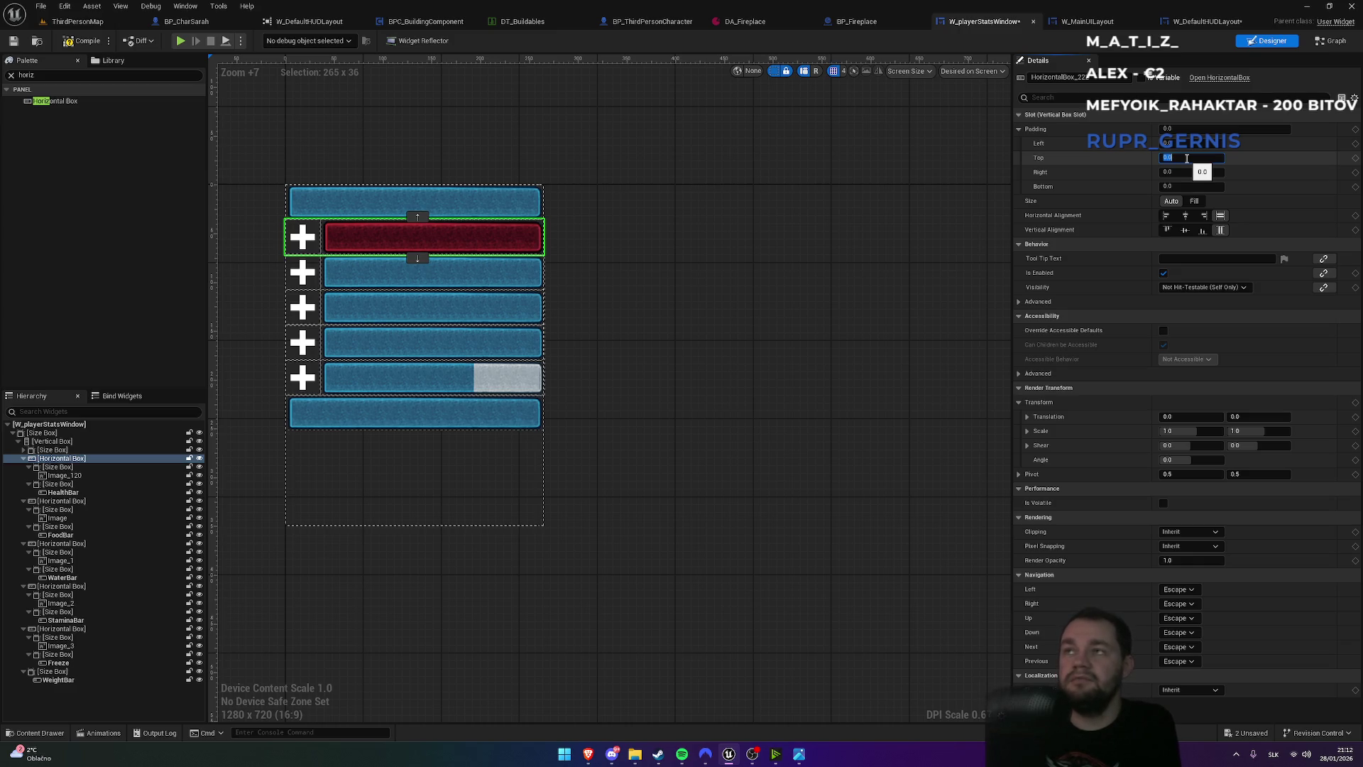
click(1179, 186)
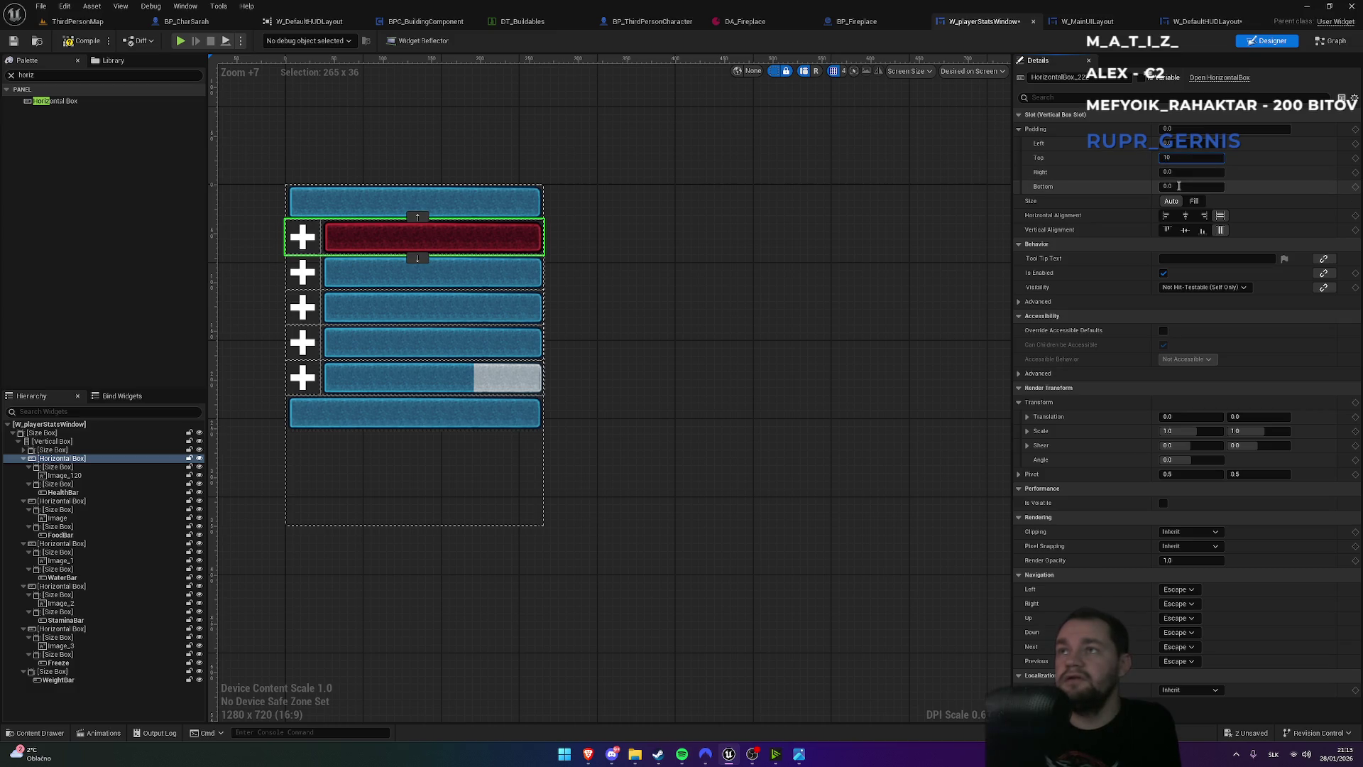
text(10)
key(Return)
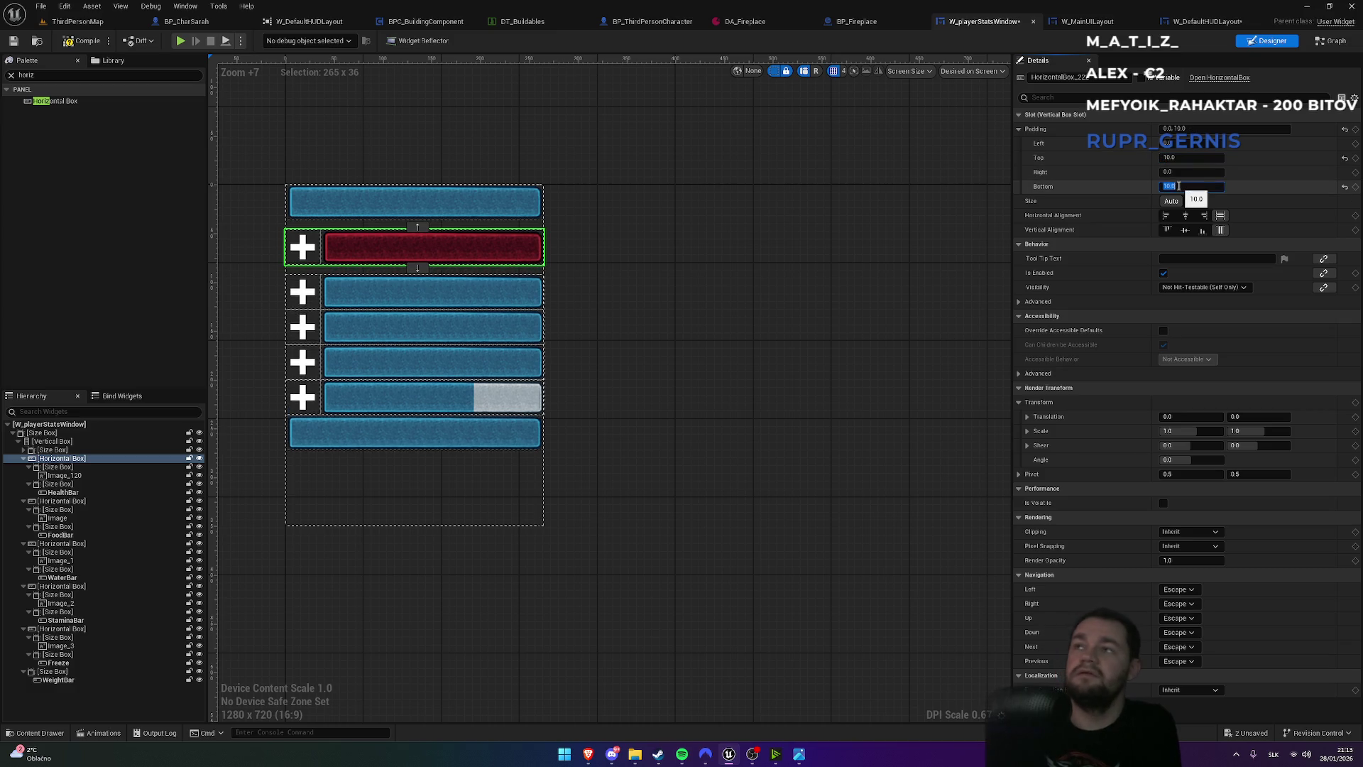
- Copy the health row's padding and paste it onto the food and water rows
right_click(1041, 135)
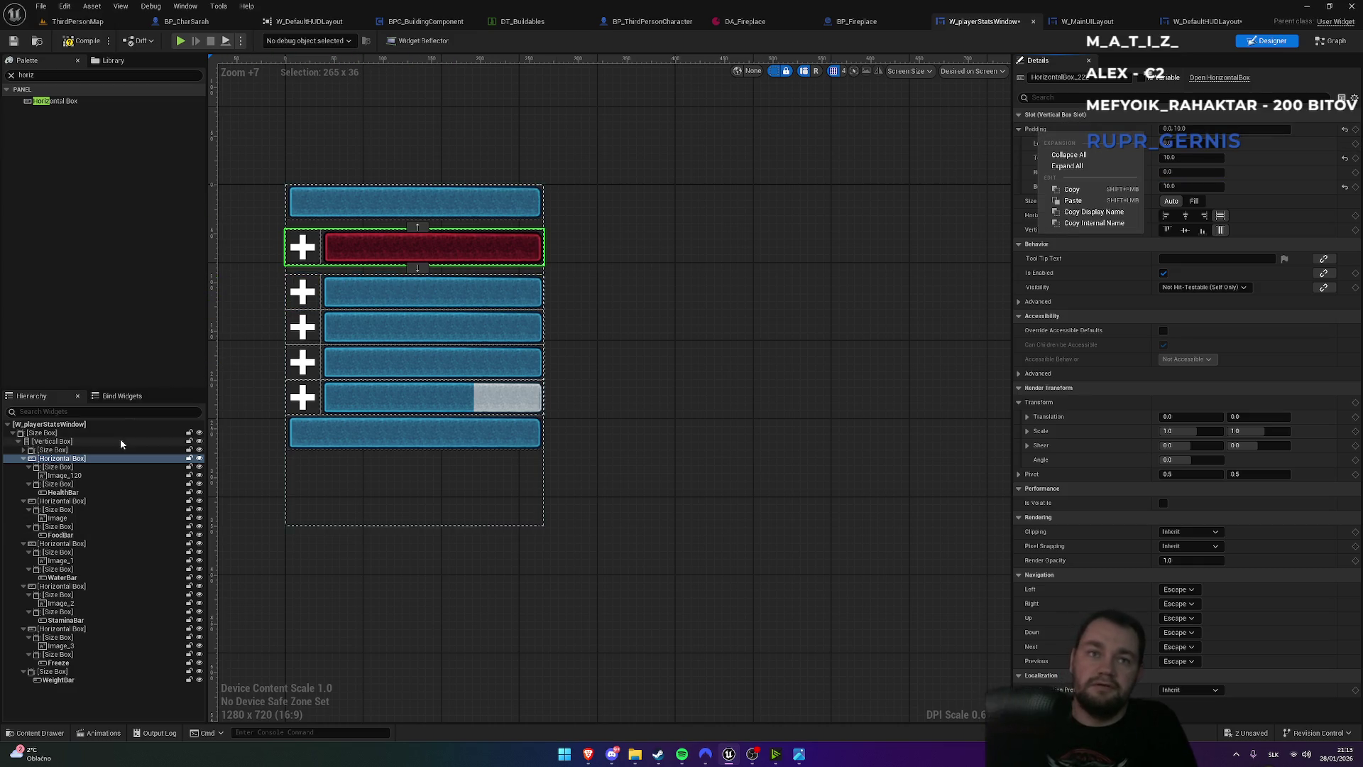
click(83, 501)
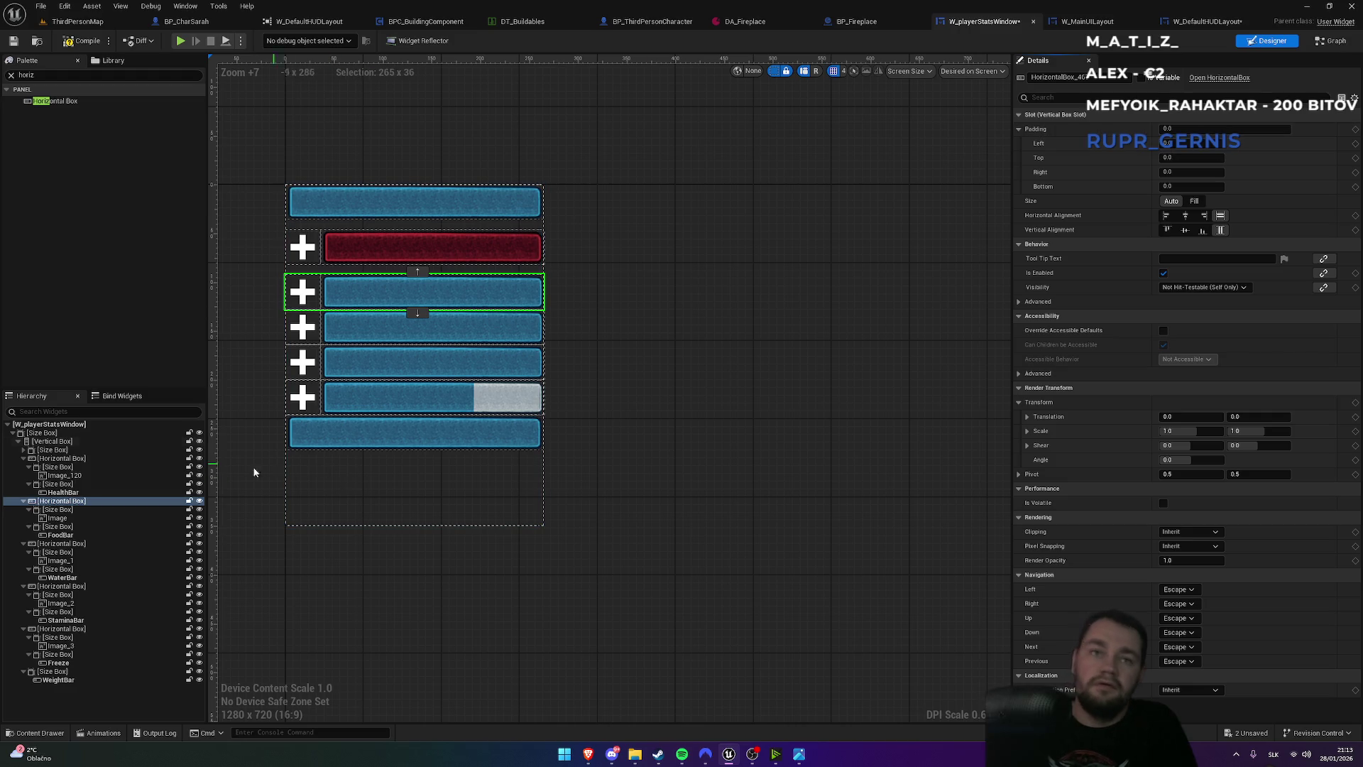
click(55, 458)
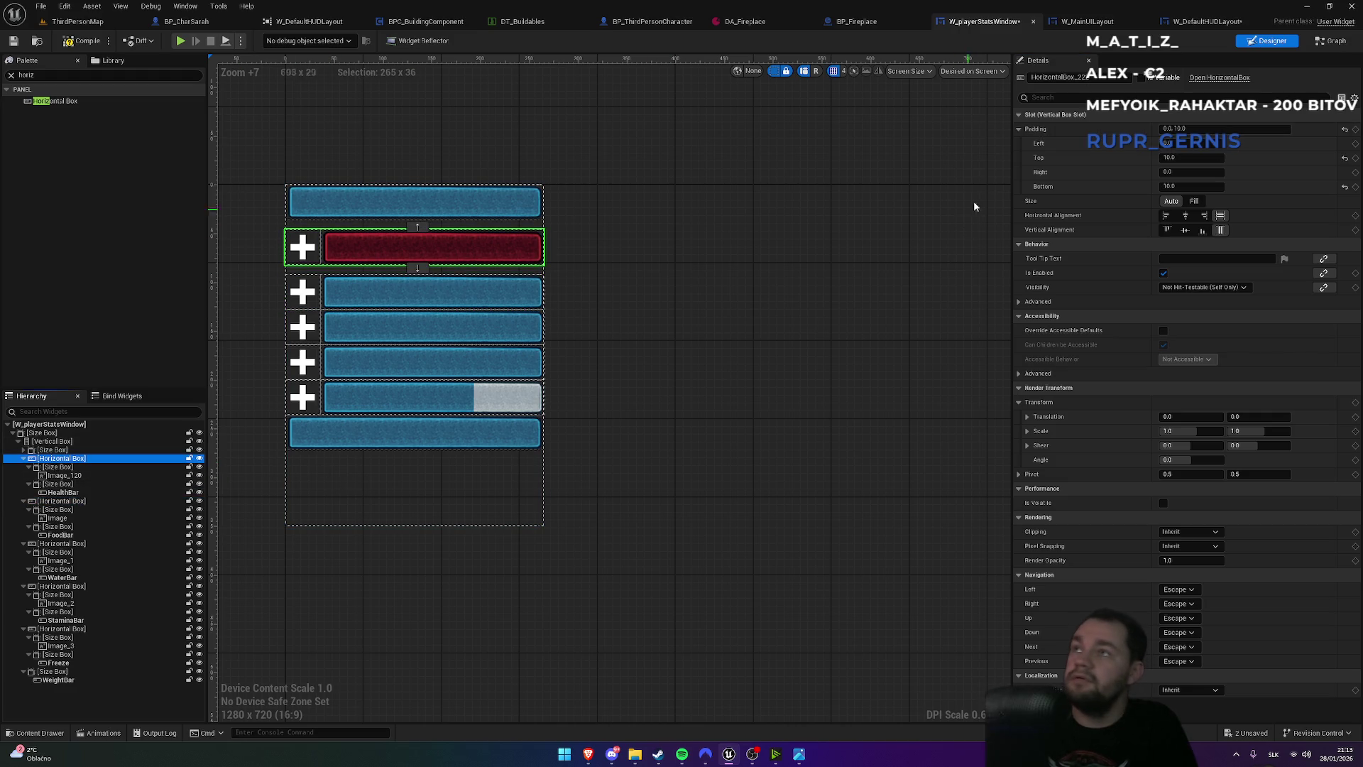
right_click(1038, 131)
click(1033, 128)
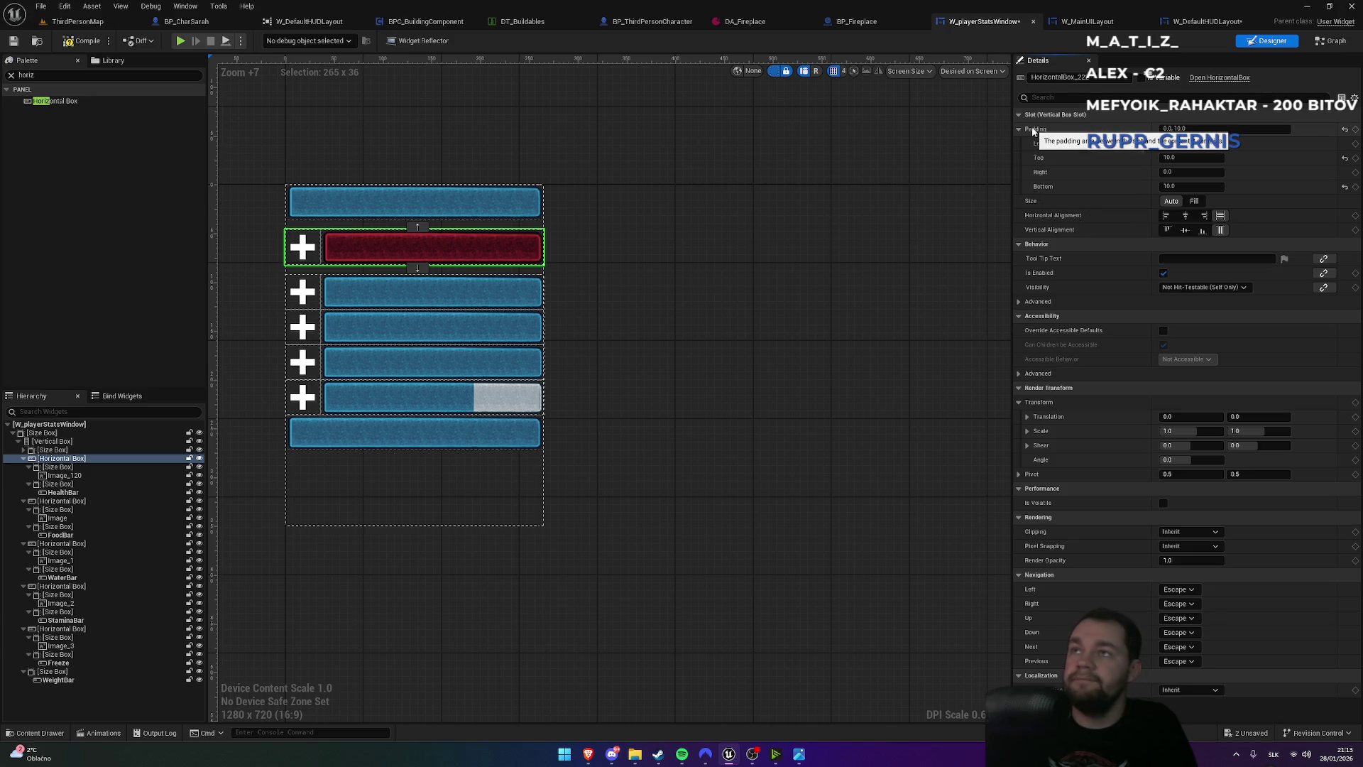
click(87, 500)
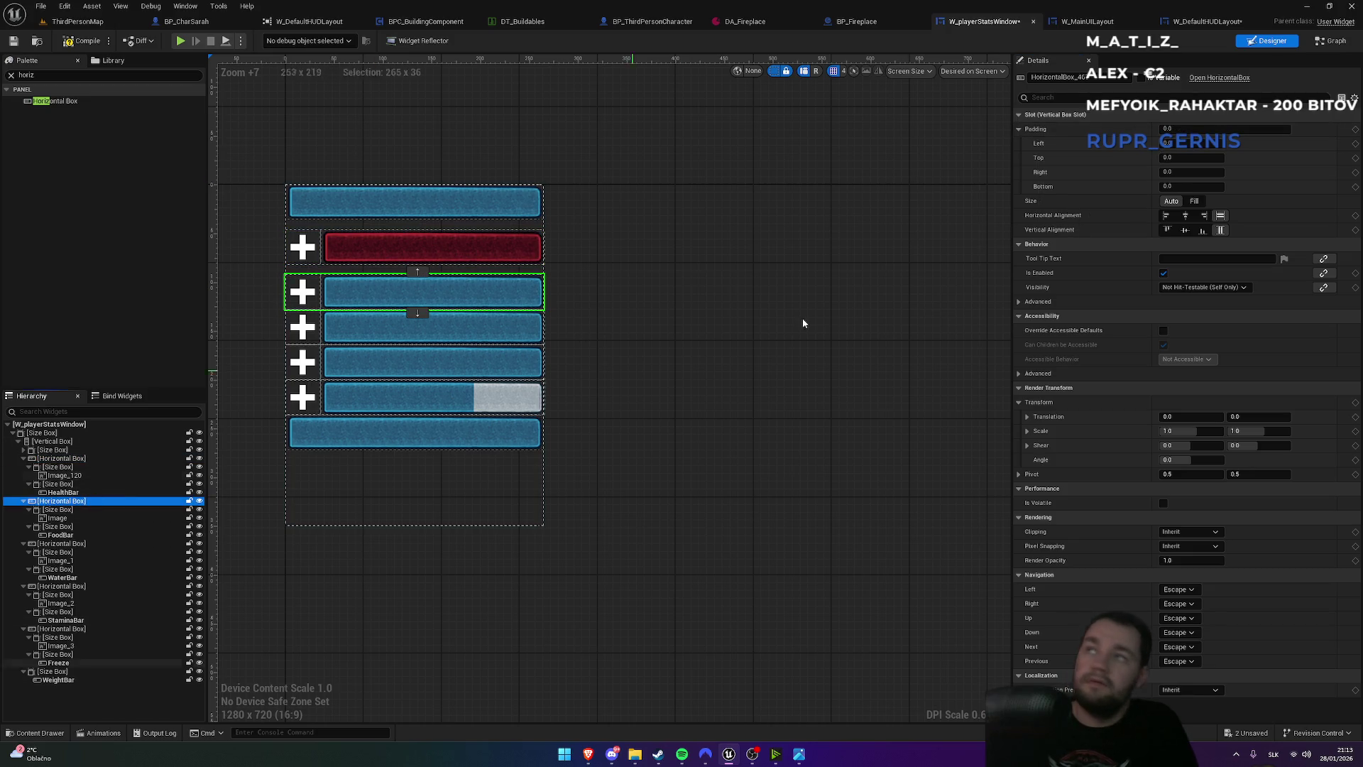
key(ctrl+v)
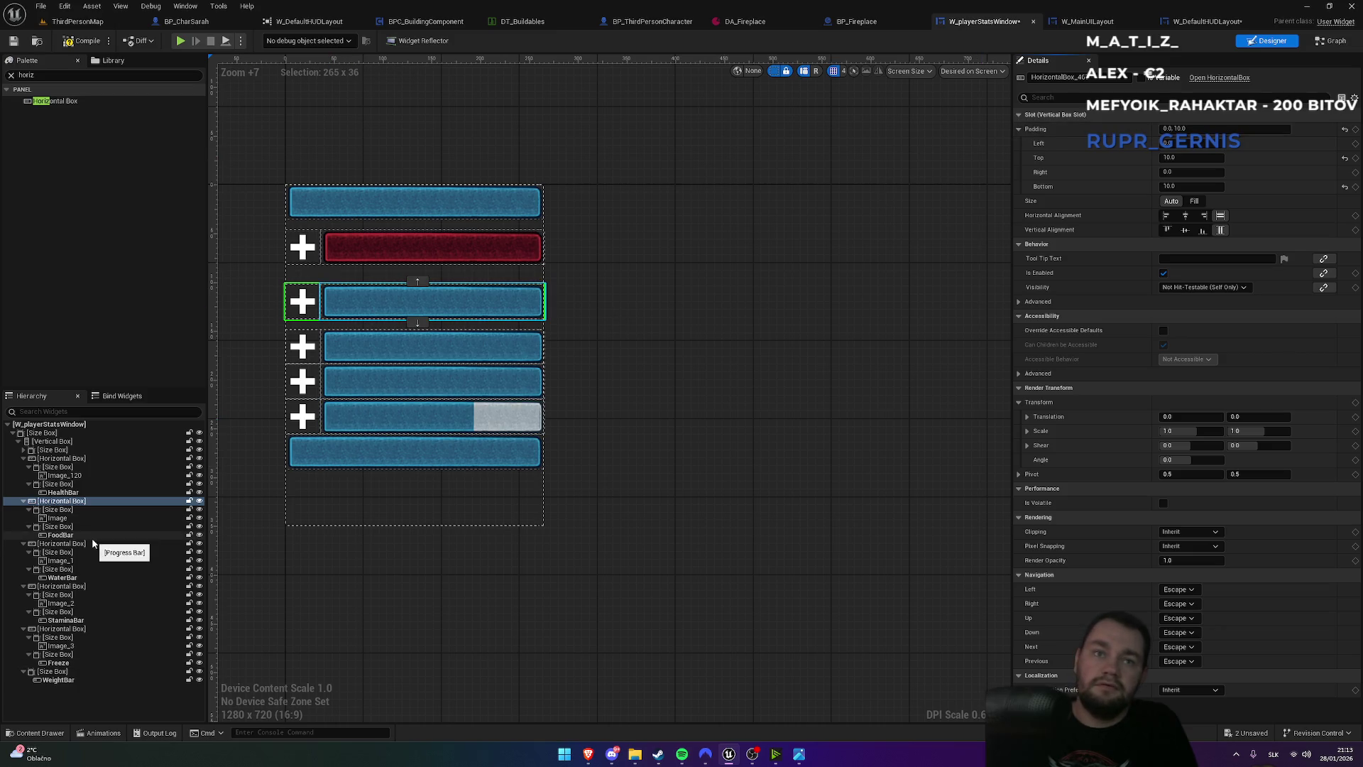
click(91, 543)
shift+click(1062, 130)
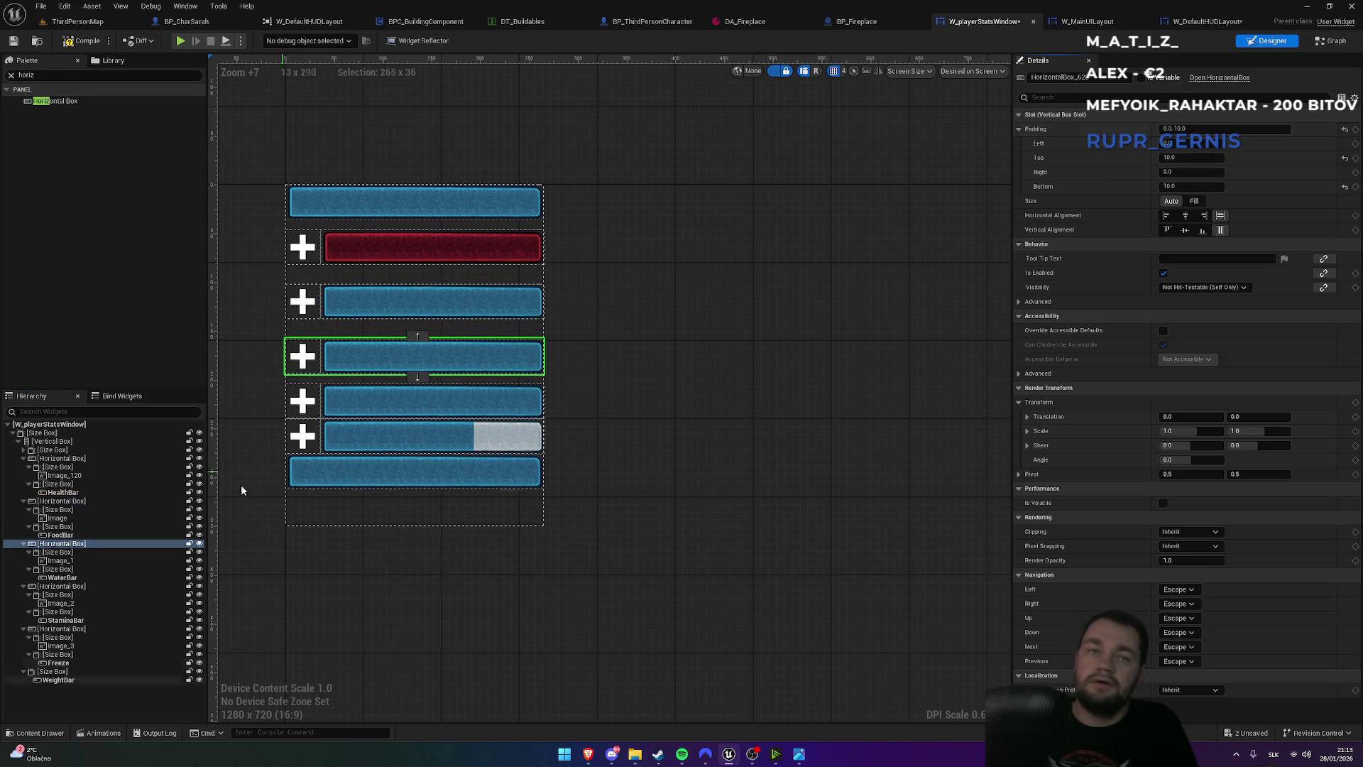
- Paste the same padding onto the stamina and cold rows, then play ThirdPersonMap
click(86, 587)
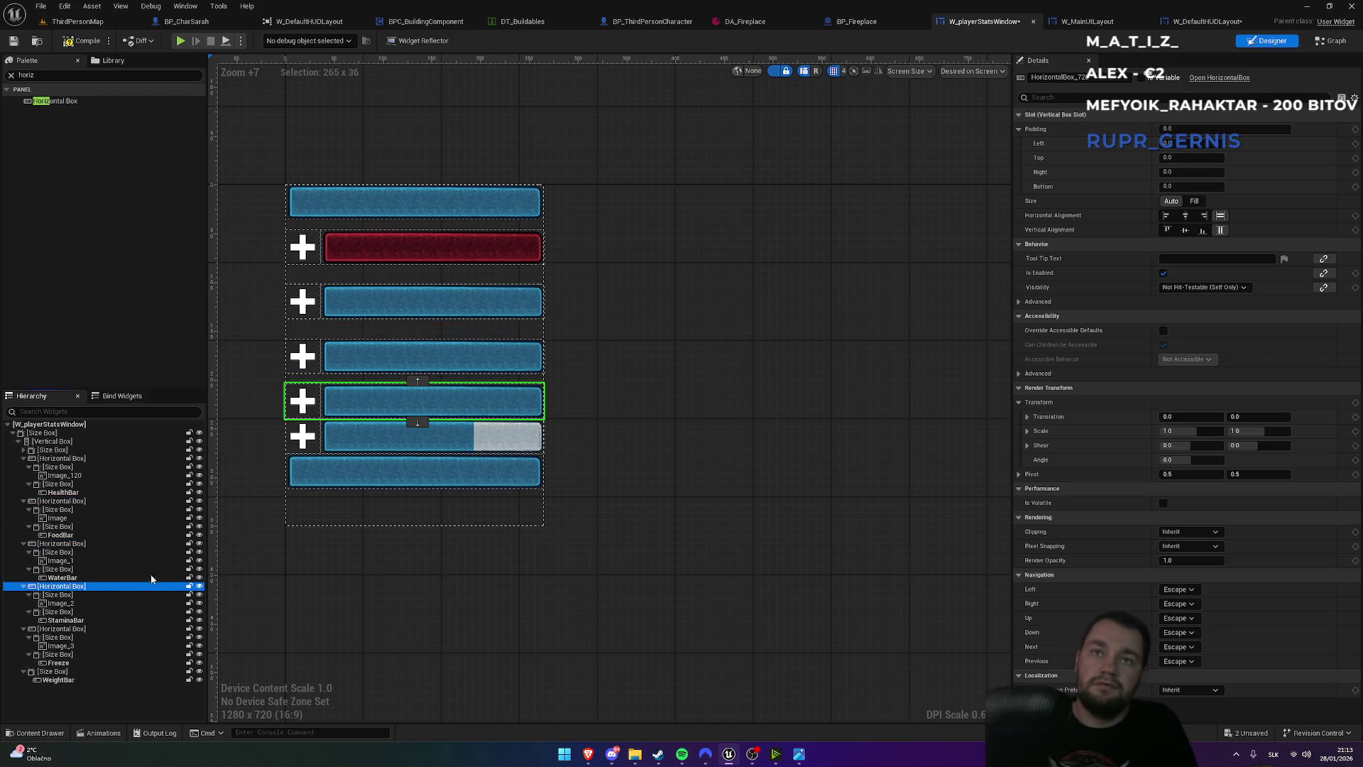
shift+click(1058, 131)
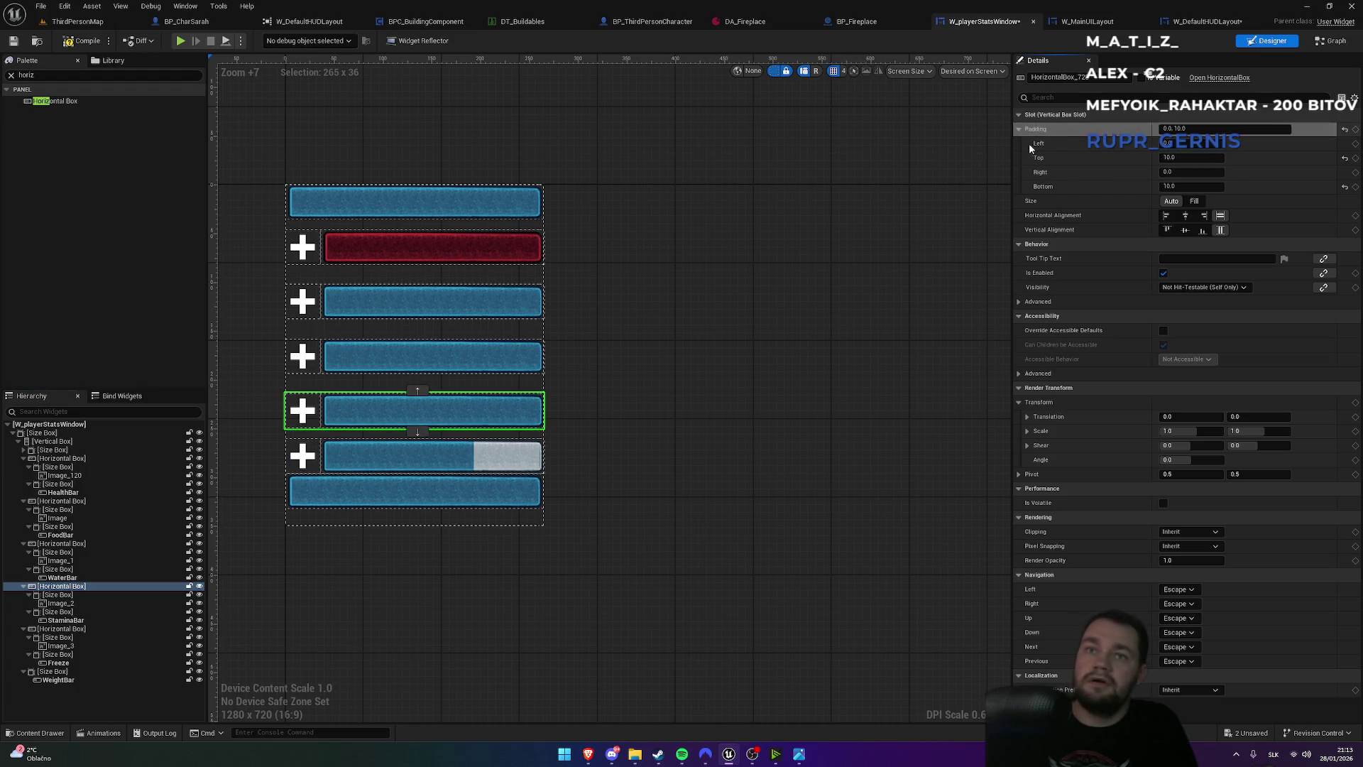
click(67, 629)
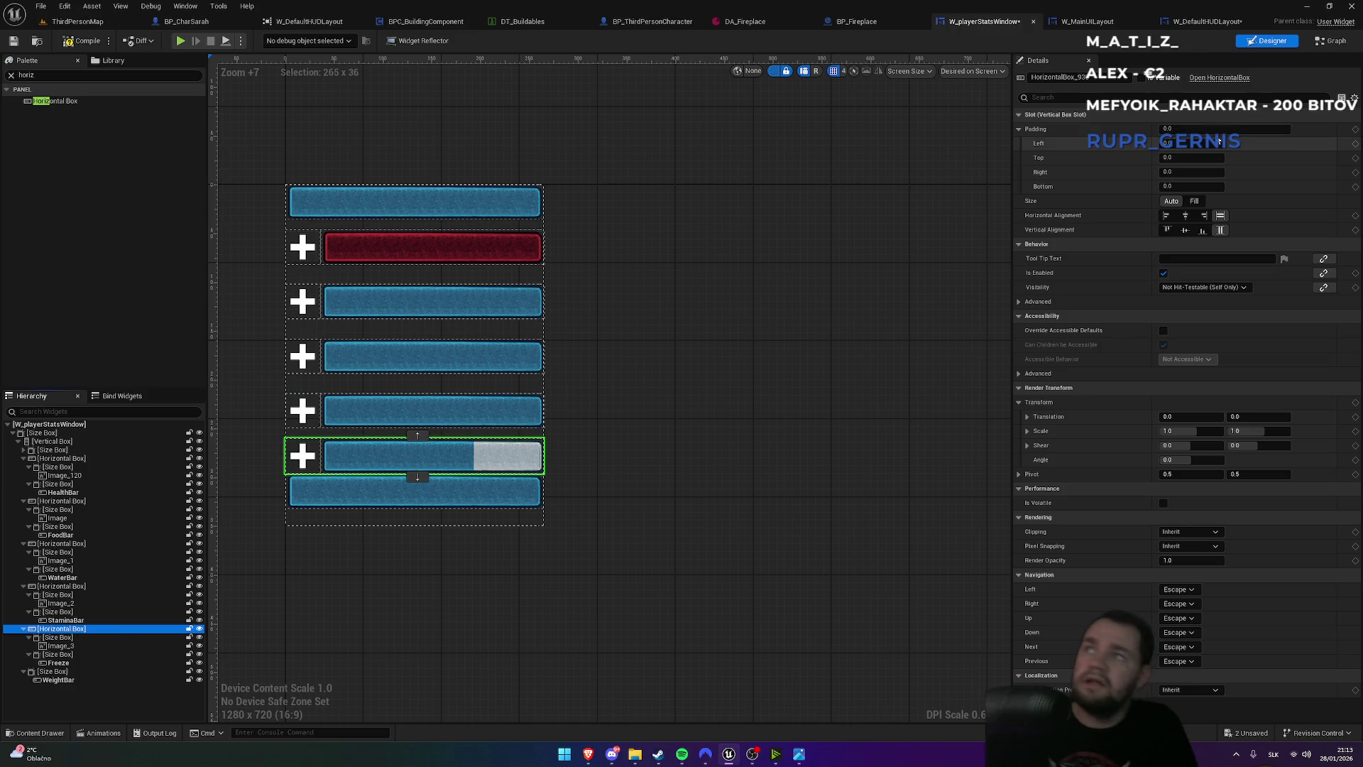
shift+click(1083, 129)
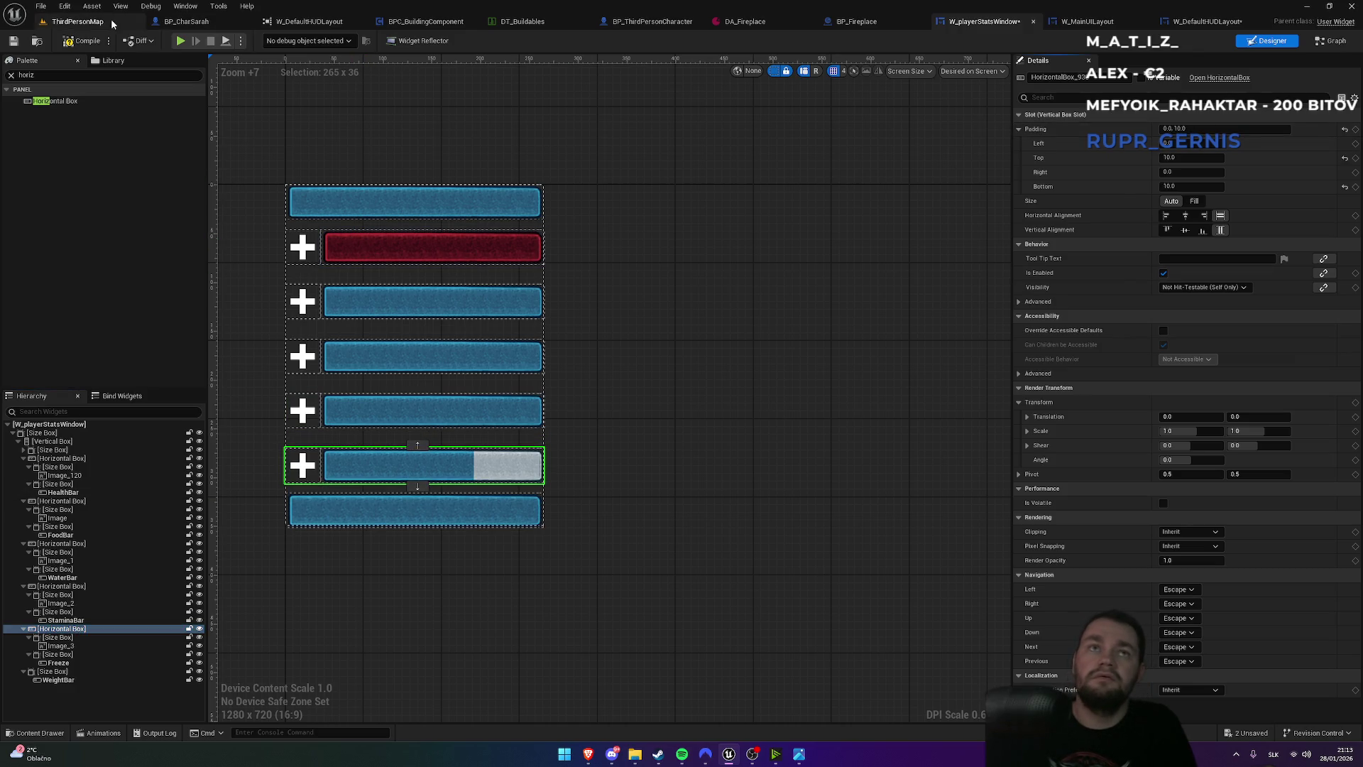
click(78, 21)
click(263, 40)
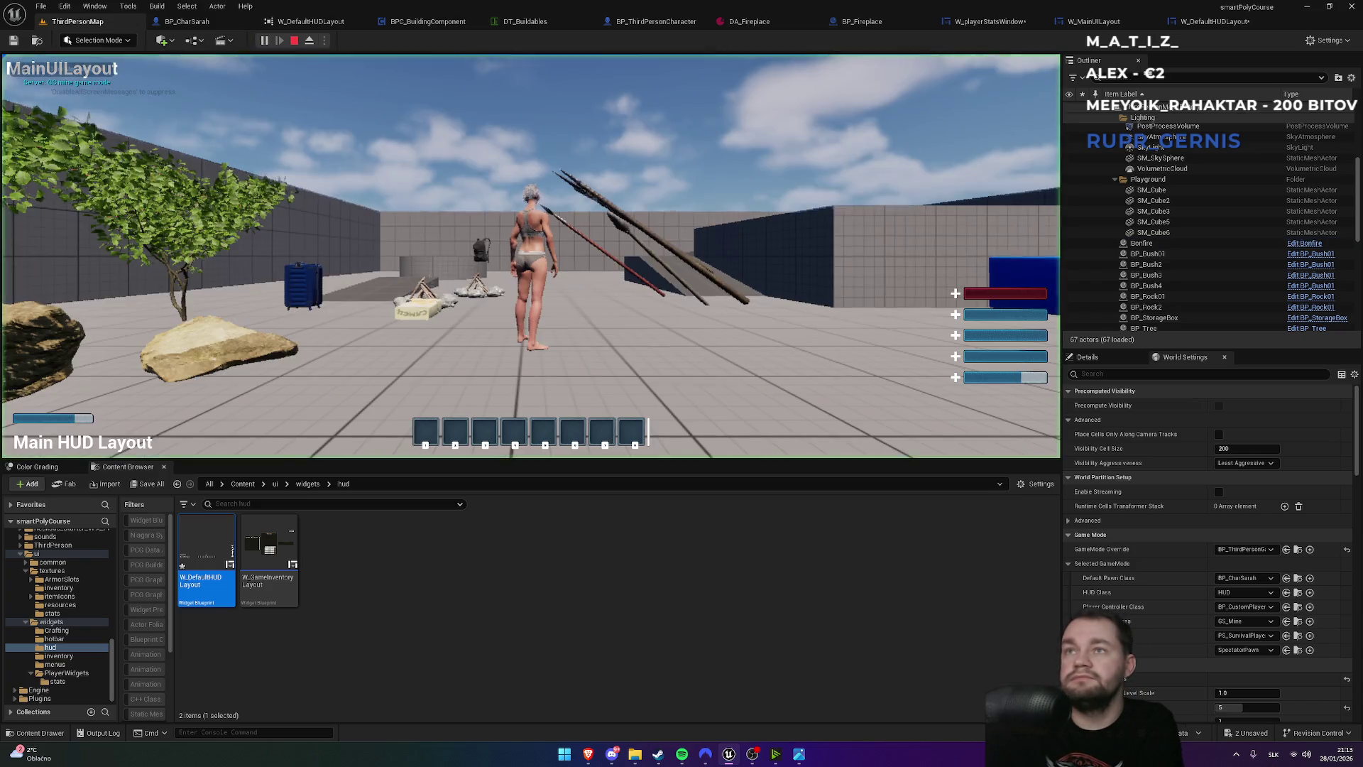
- Run the character full screen to check the evenly spaced bars, then return to W_playerStatsWindow
key(F11)
key(w)
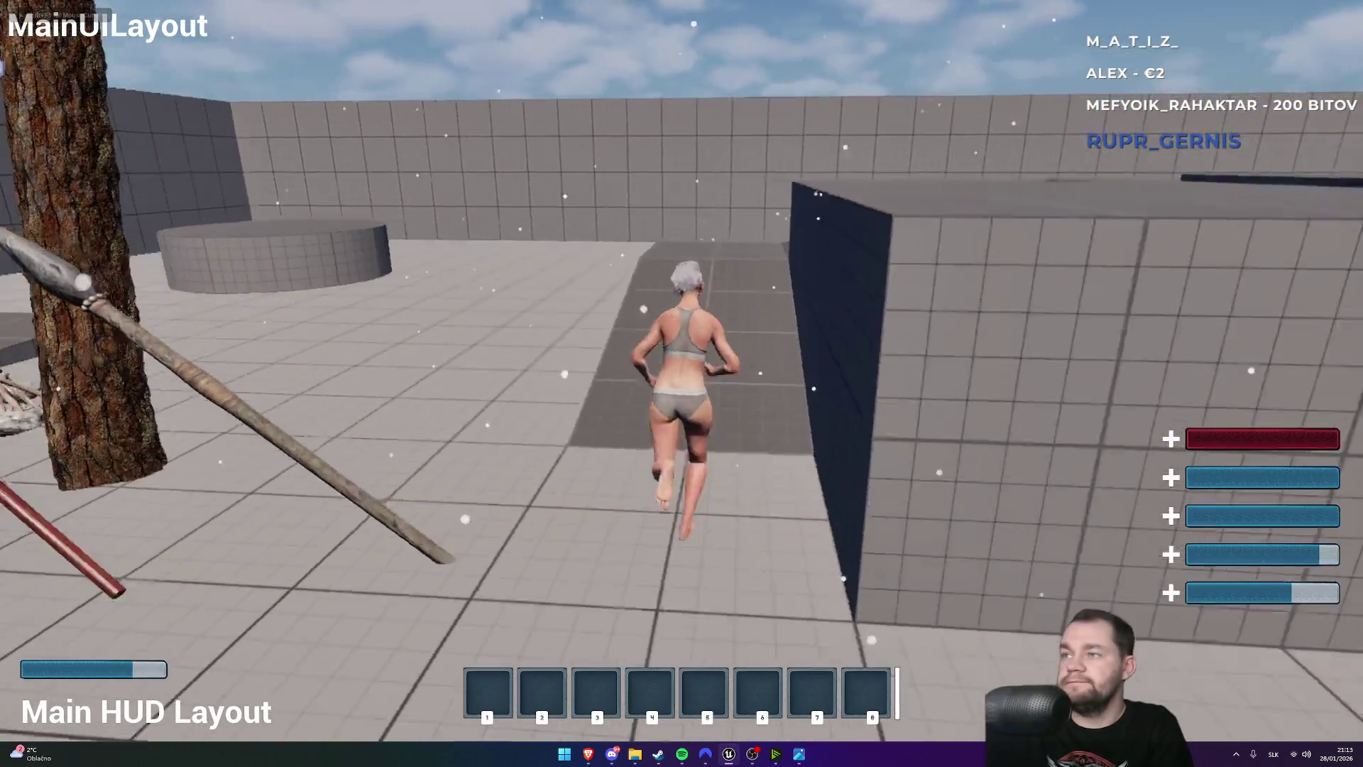
key(shift+F1)
key(F11)
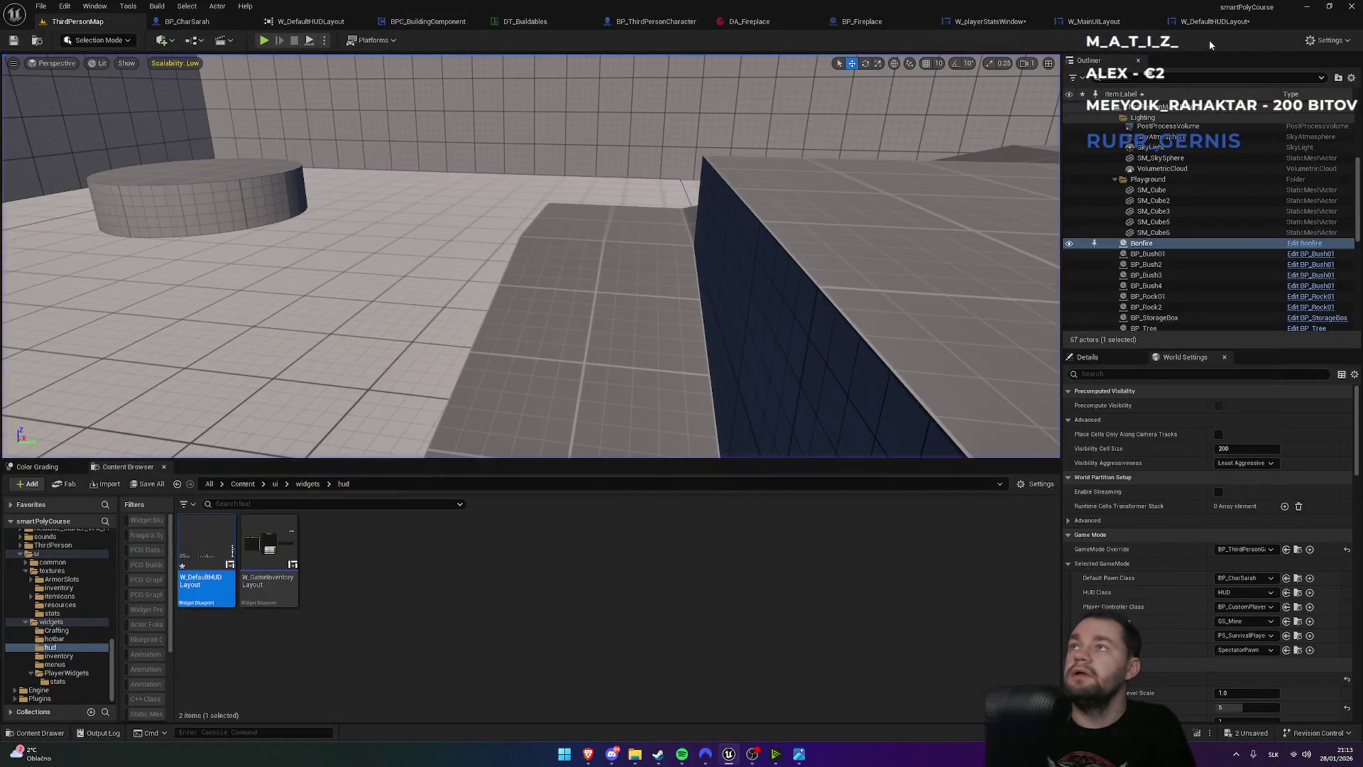
click(987, 21)
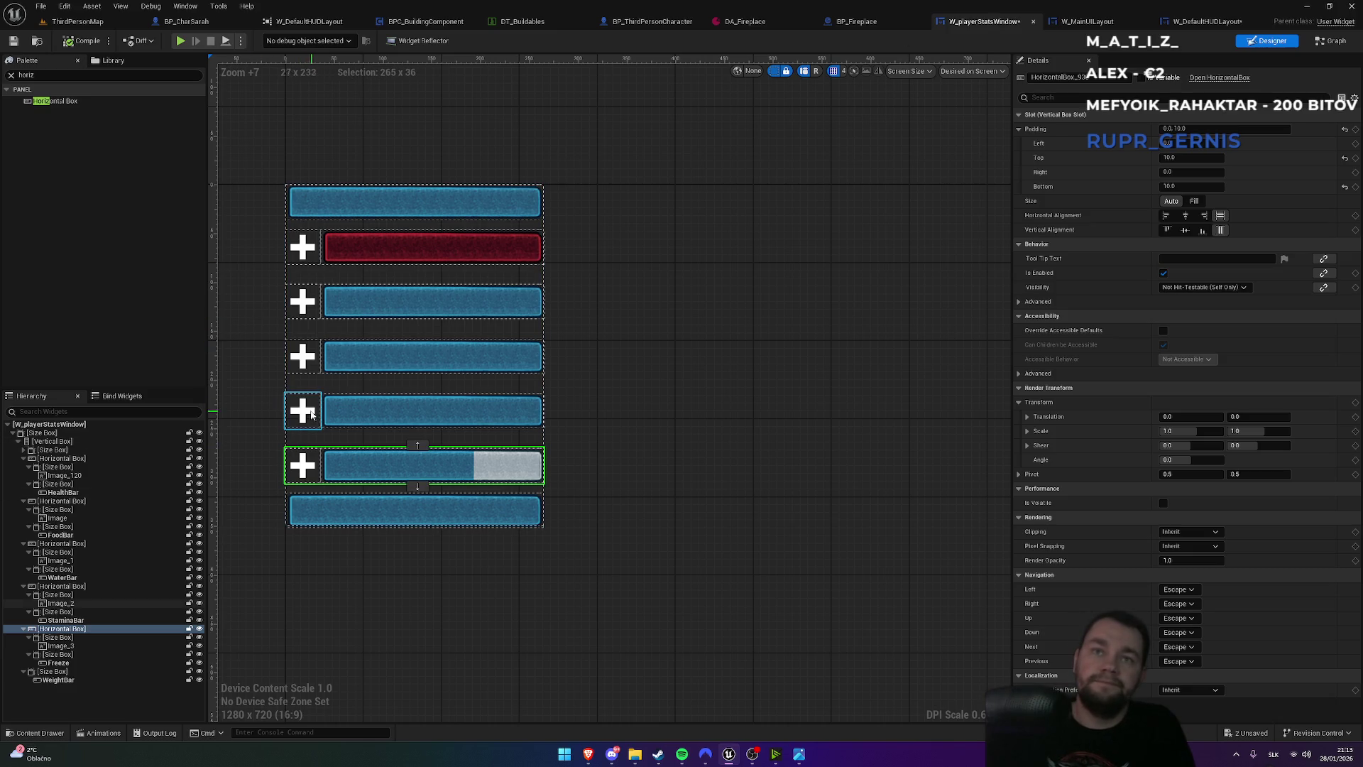
- Look for a stamina icon texture in the asset picker, trying searches 'nergy' and 'box'
click(375, 419)
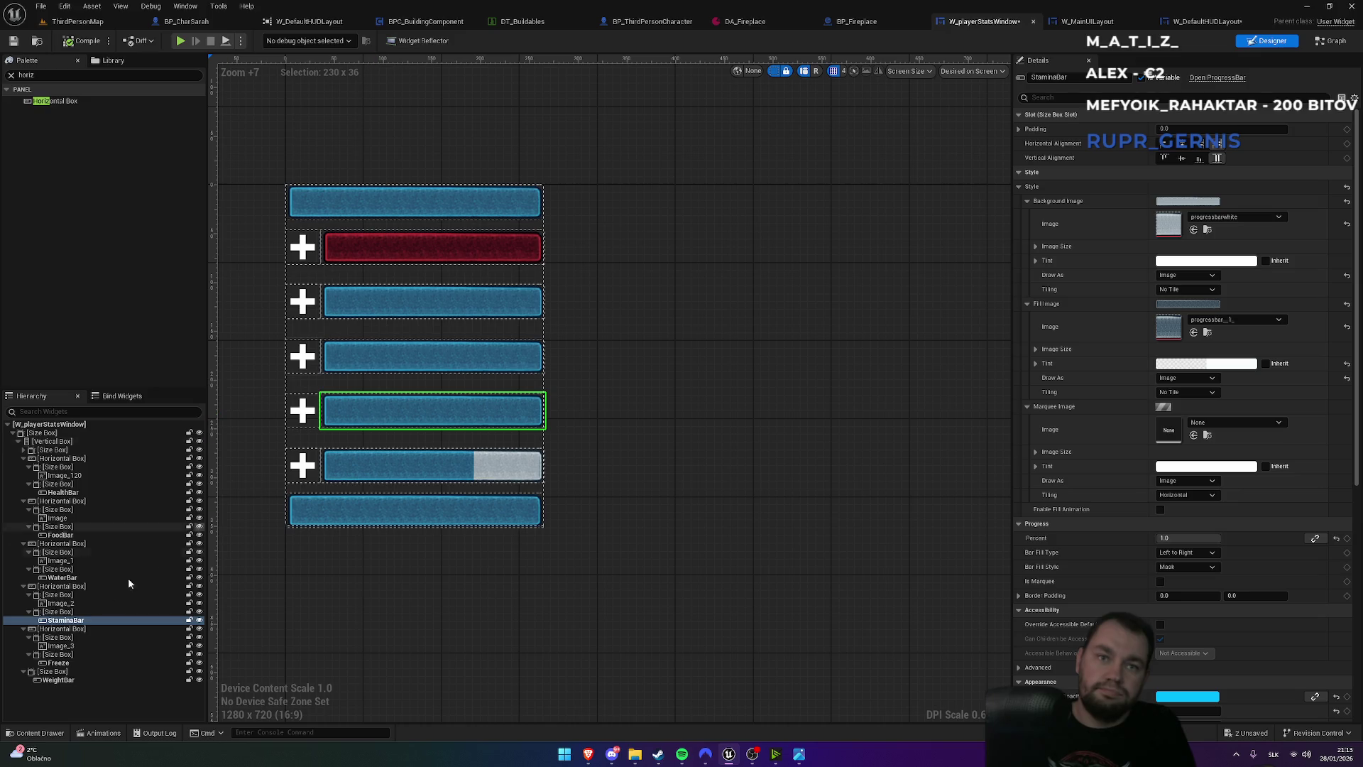
click(61, 603)
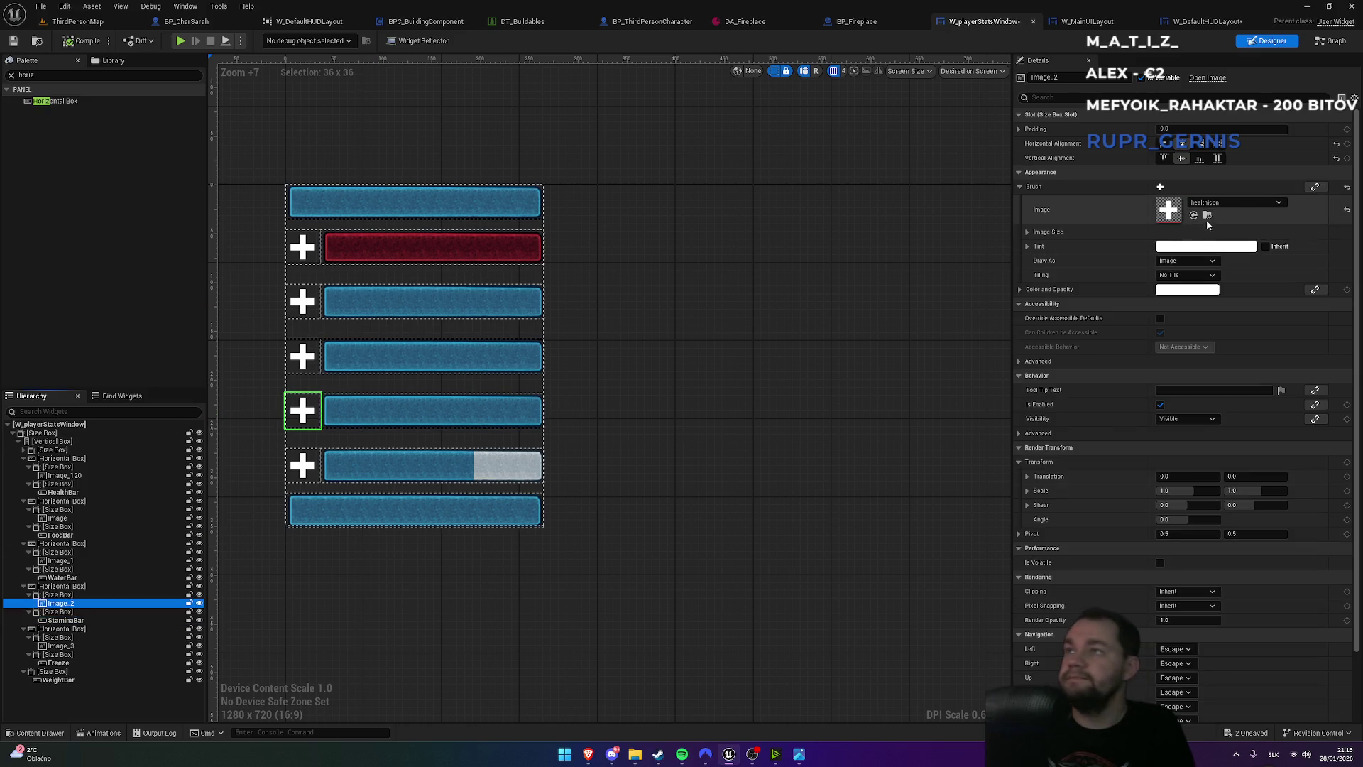
click(1219, 203)
text(ner)
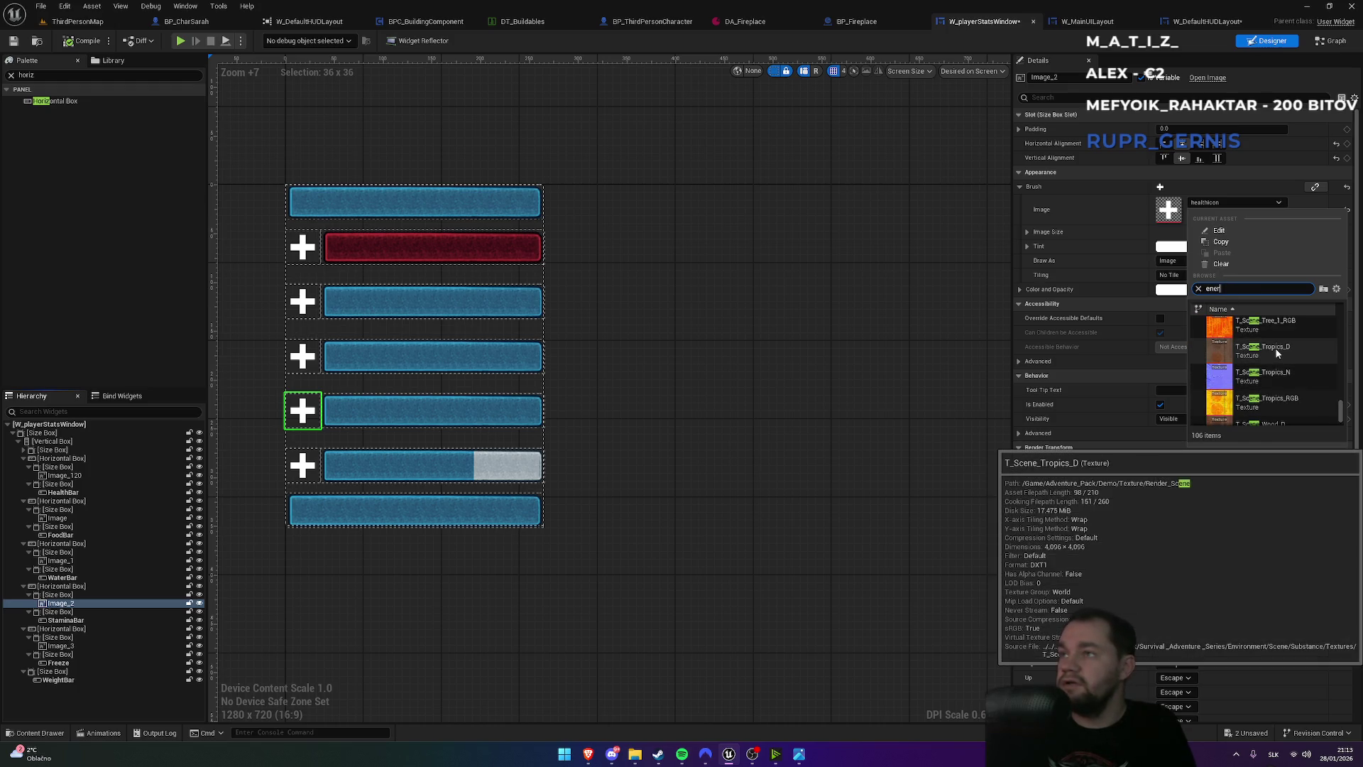
text(gy)
scroll(1281, 350, up, 1)
key(ctrl+a)
text(bo)
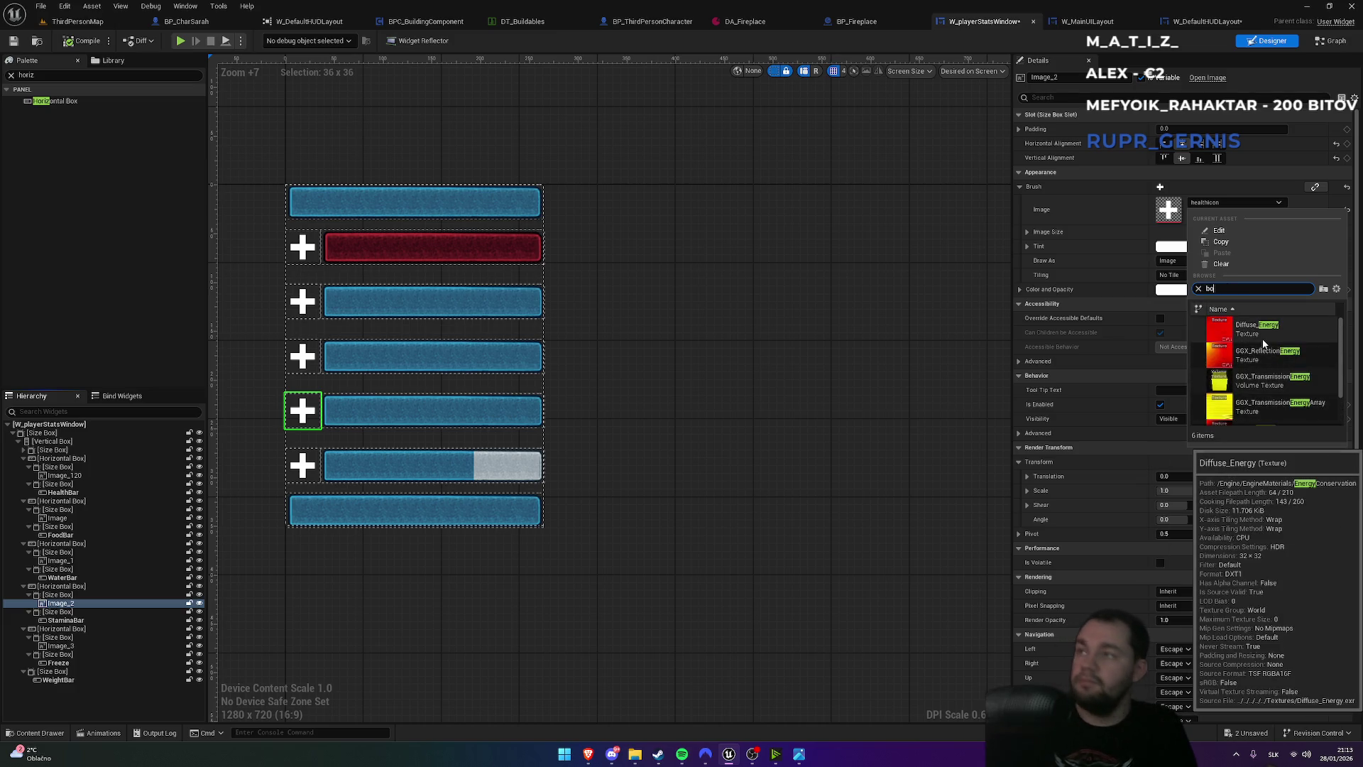
text(x)
key(ctrl+a)
key(BackSpace)
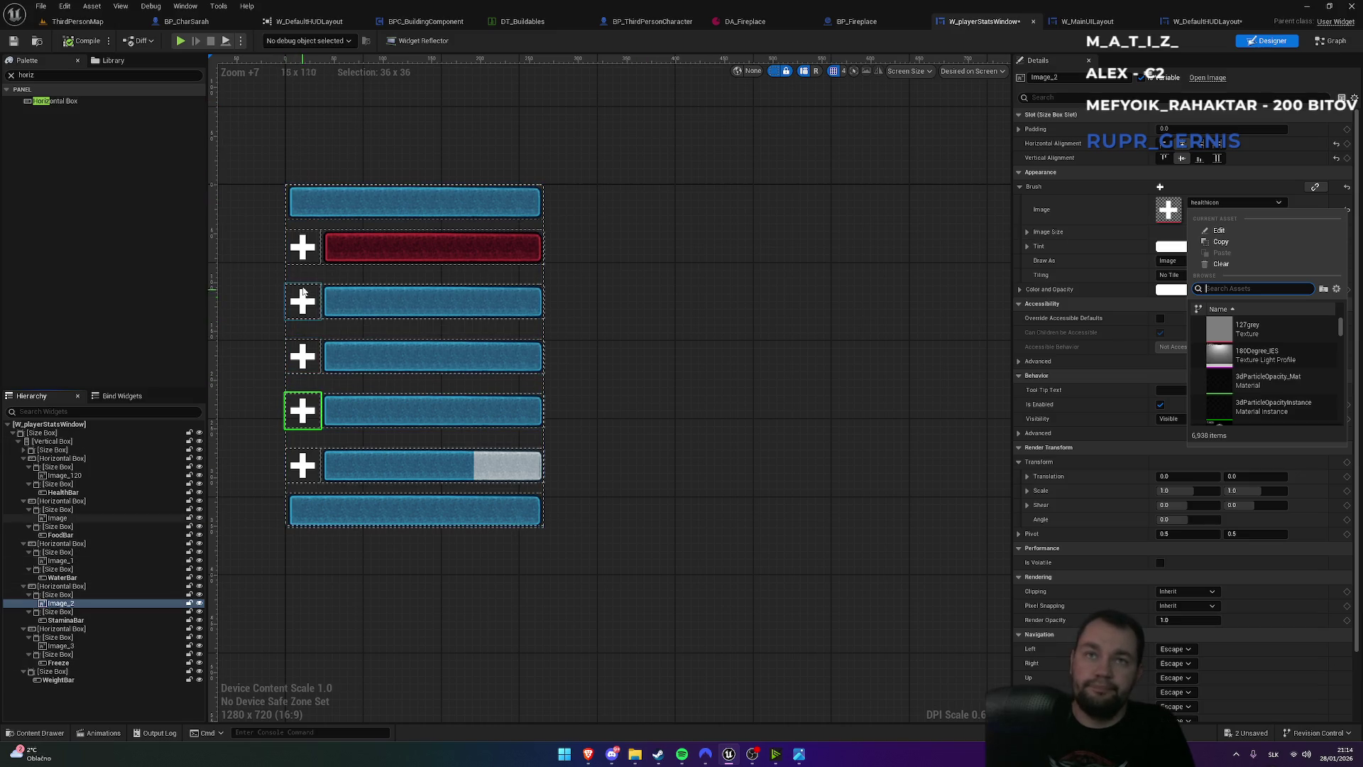
click(302, 304)
click(1207, 215)
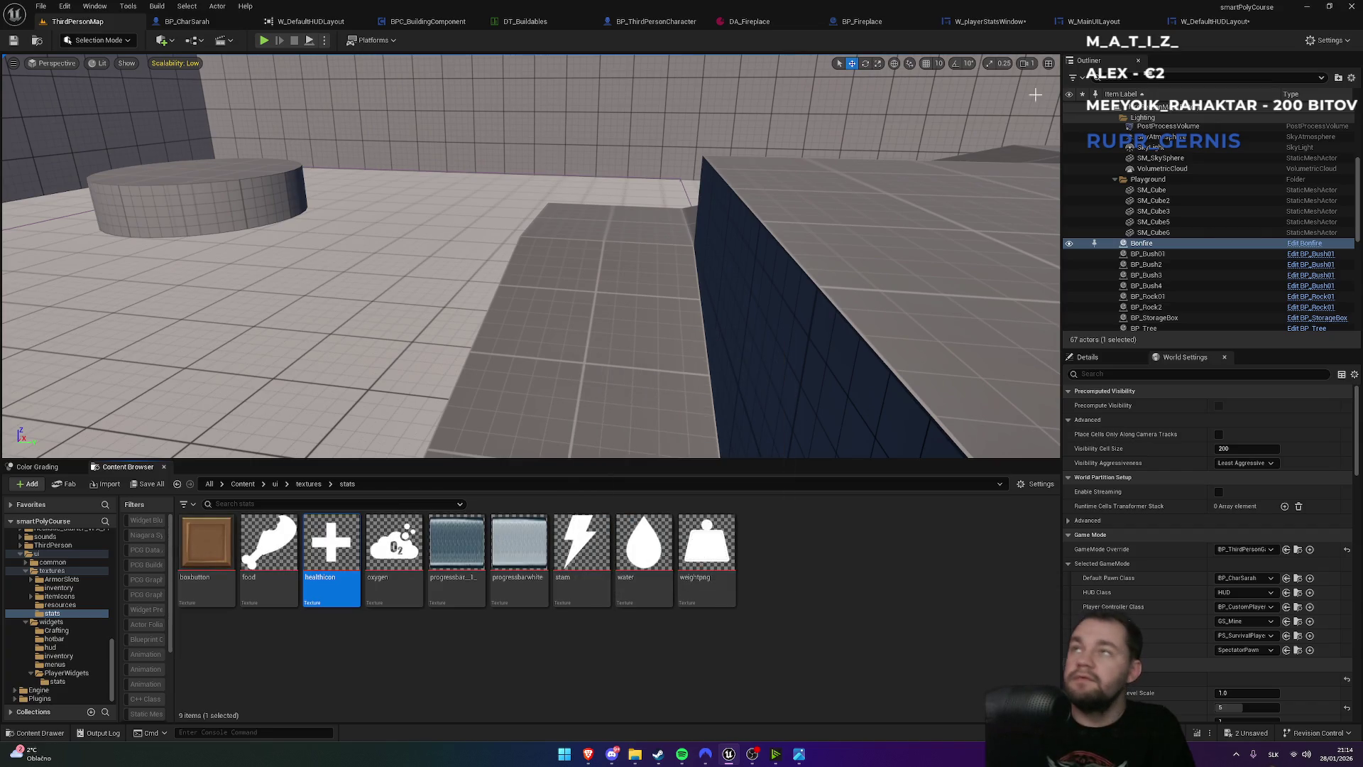
click(991, 22)
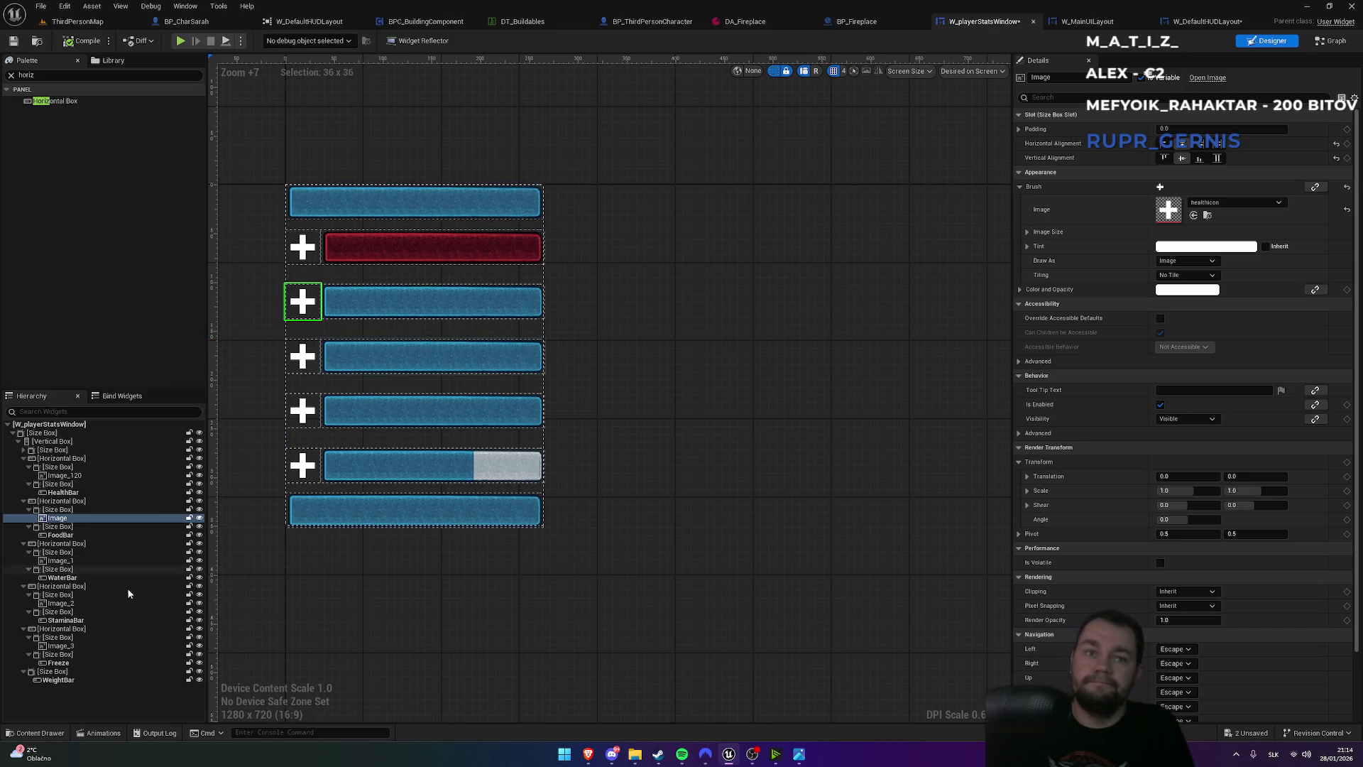
- Set the stamina icon's Brush Image to the lightning-bolt 'stam' texture
click(68, 603)
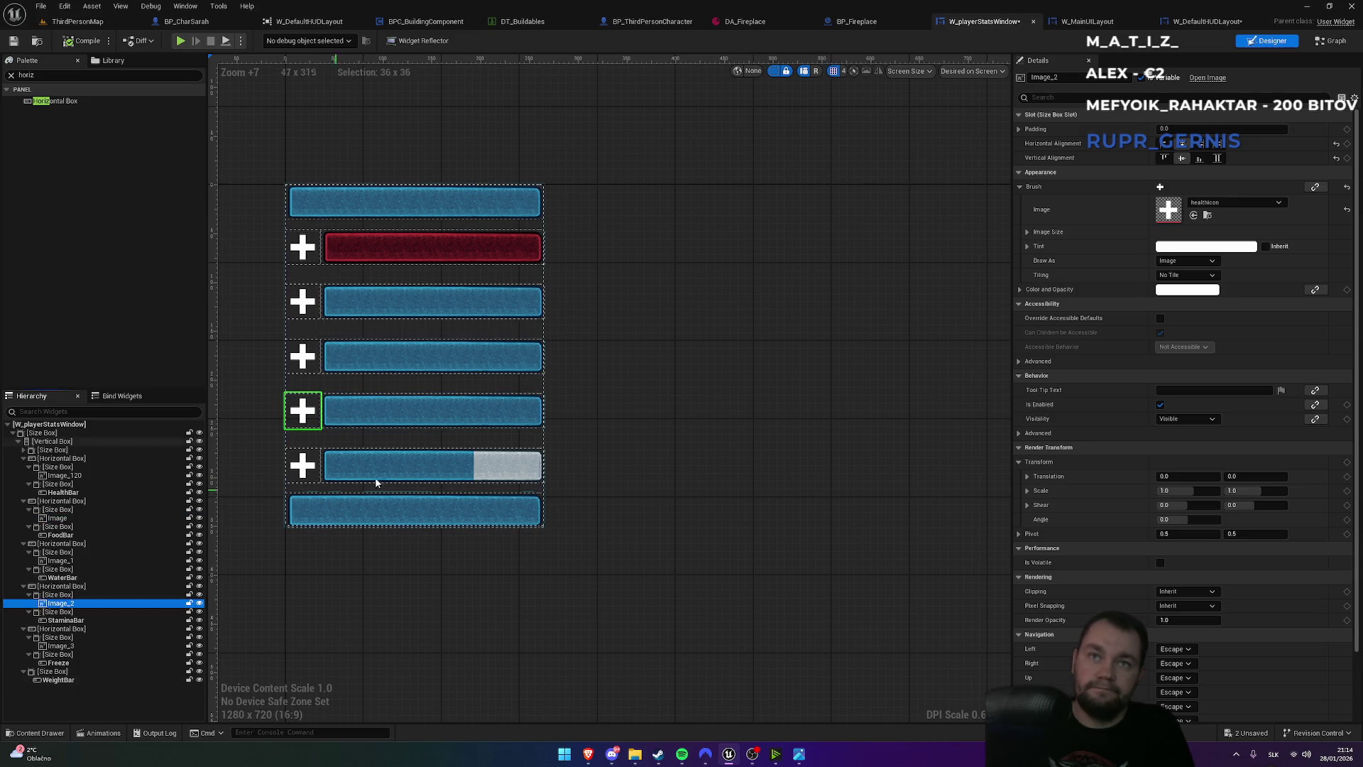
click(1221, 202)
text(sta)
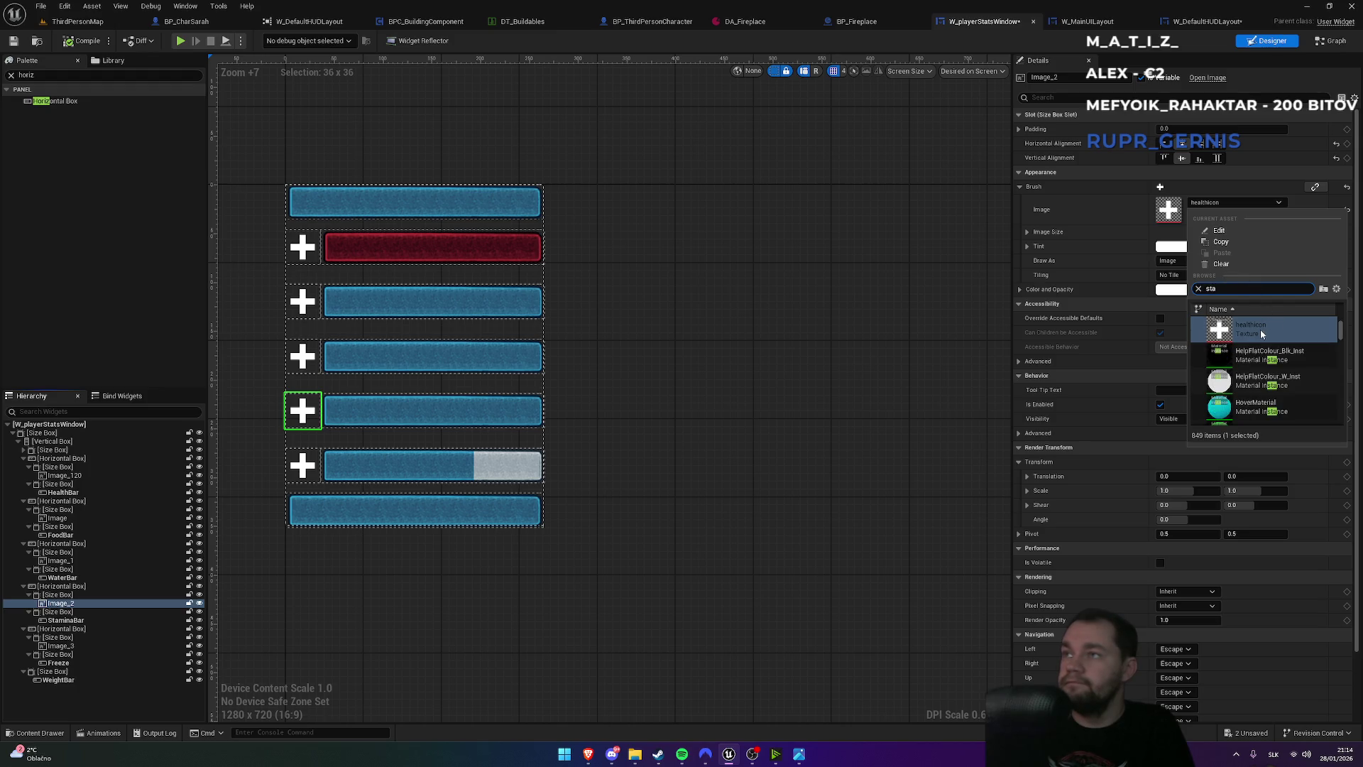
text(m)
click(1262, 330)
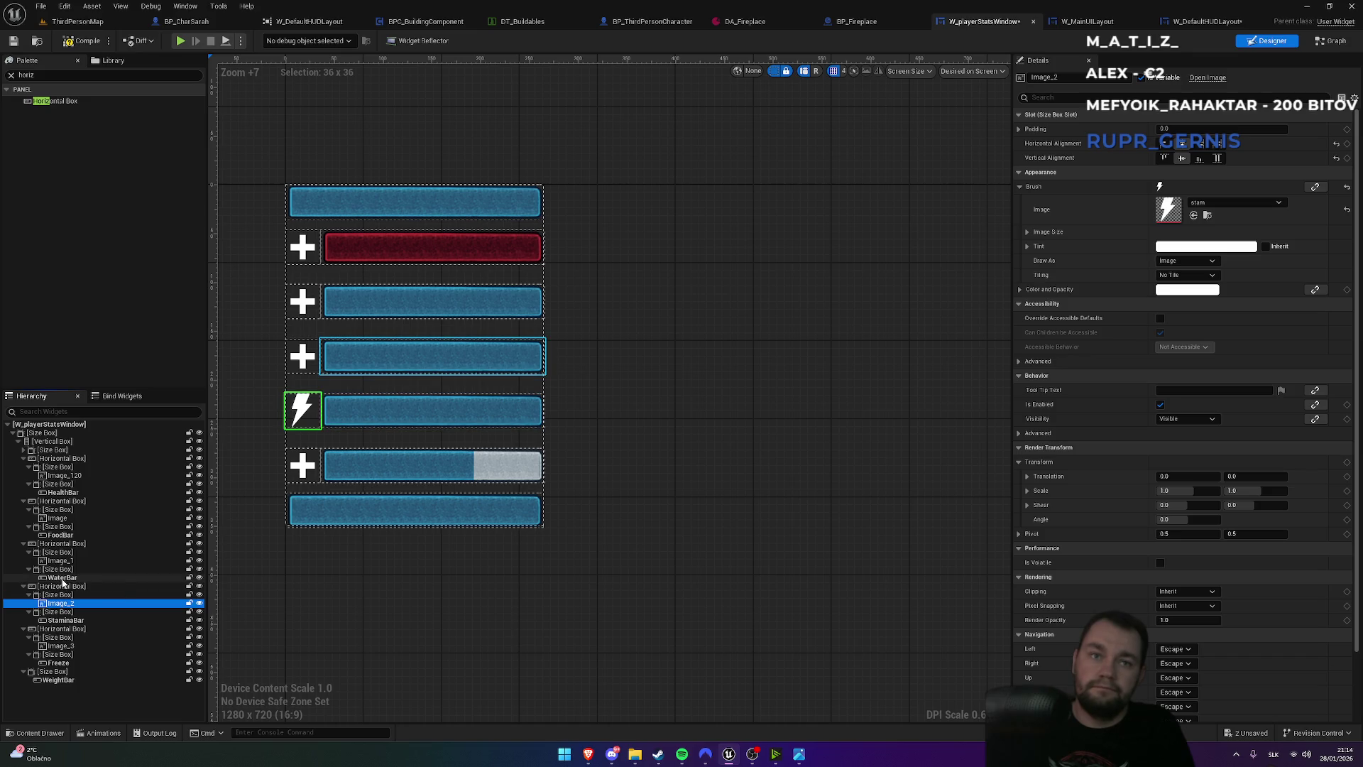
click(61, 561)
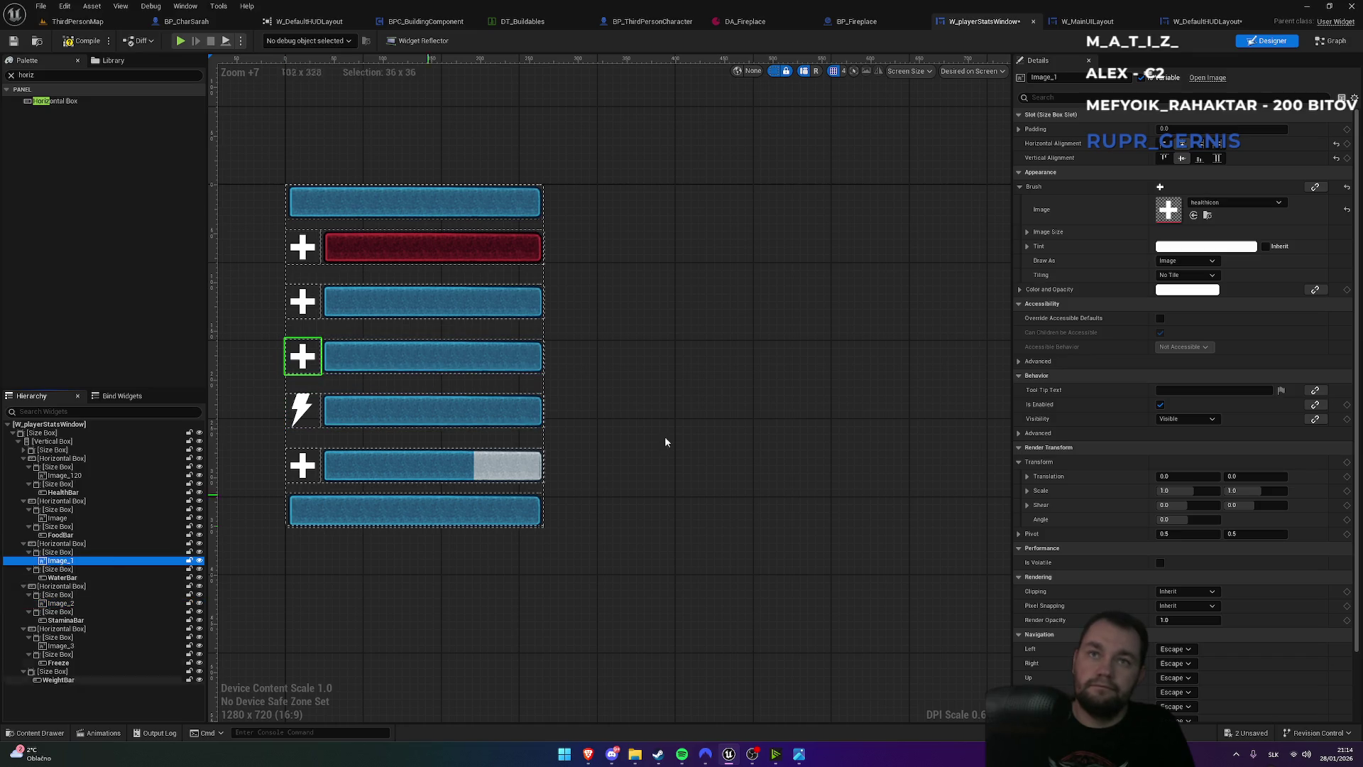
- Set the water icon's Brush Image to the water-drop texture found by searching 'wate'
click(1261, 203)
text(wate)
scroll(1289, 356, up, 10)
scroll(1290, 362, down, 10)
scroll(1290, 361, down, 3)
click(1251, 357)
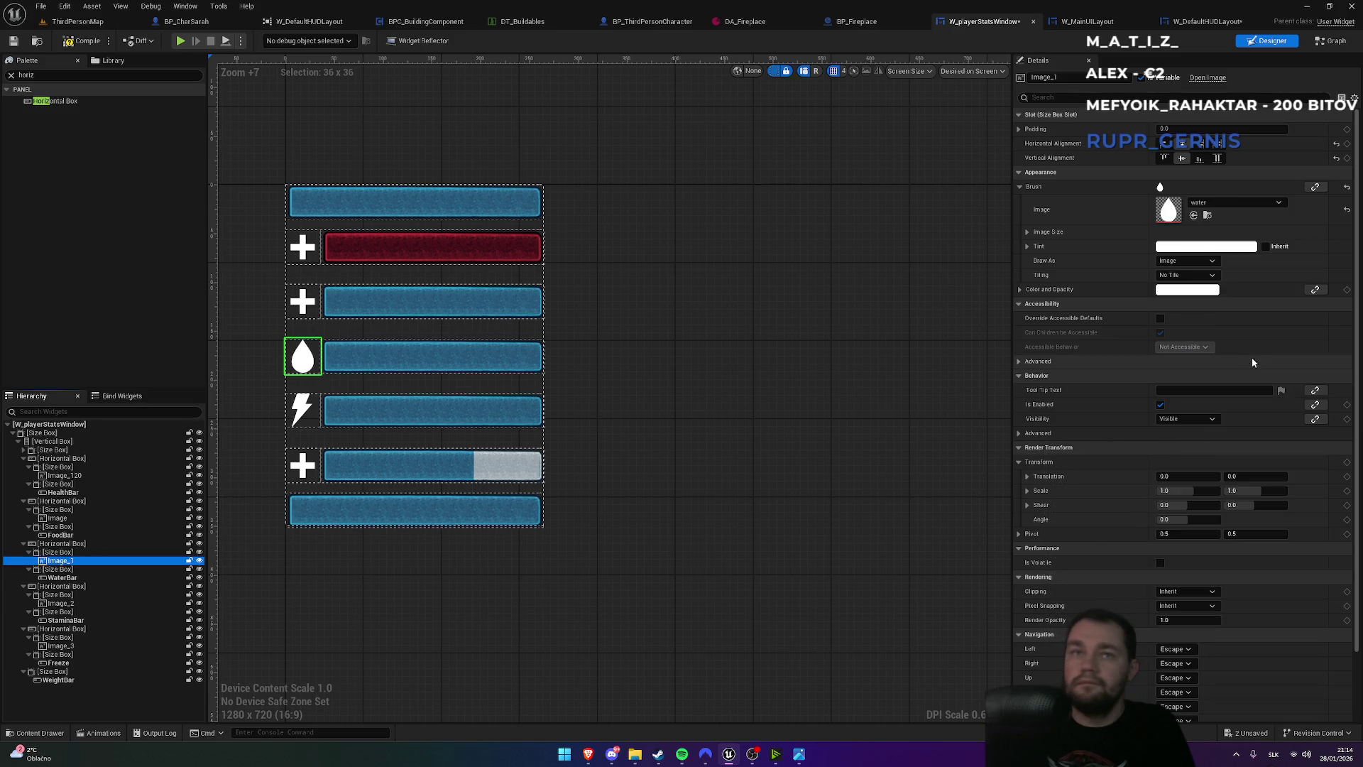
- Set the food icon's Brush Image to the drumstick texture
click(304, 302)
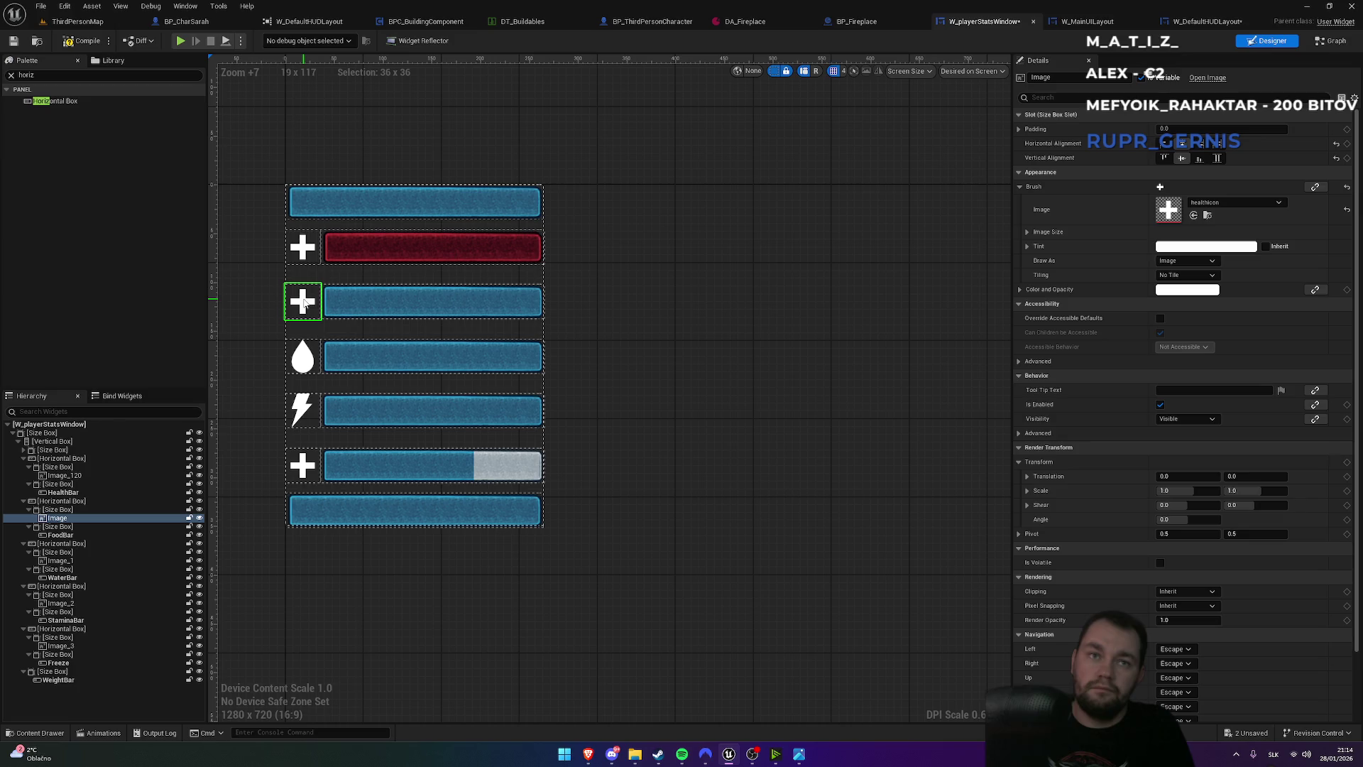
click(1239, 203)
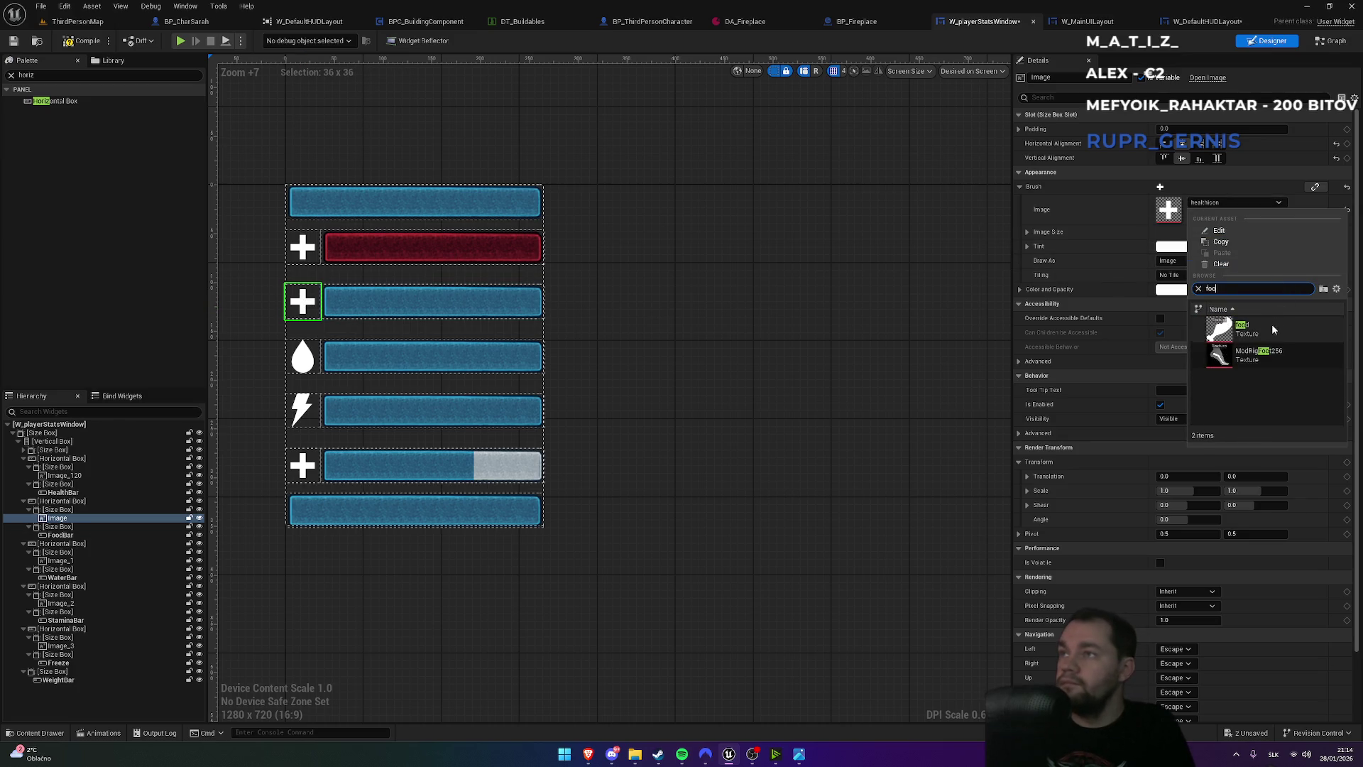
click(1272, 326)
click(305, 473)
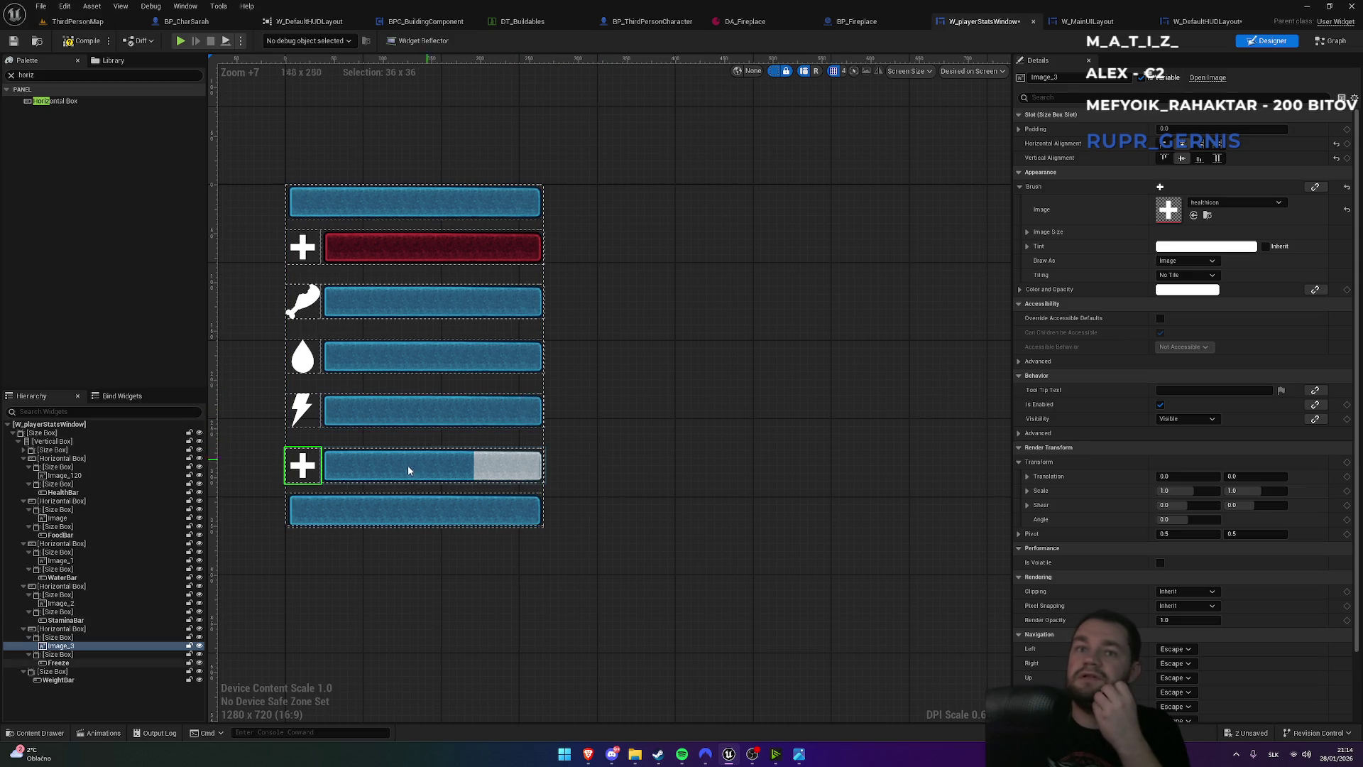
click(1239, 203)
- Assign the Image_0 texture to the cold icon
scroll(1285, 389, down, 1)
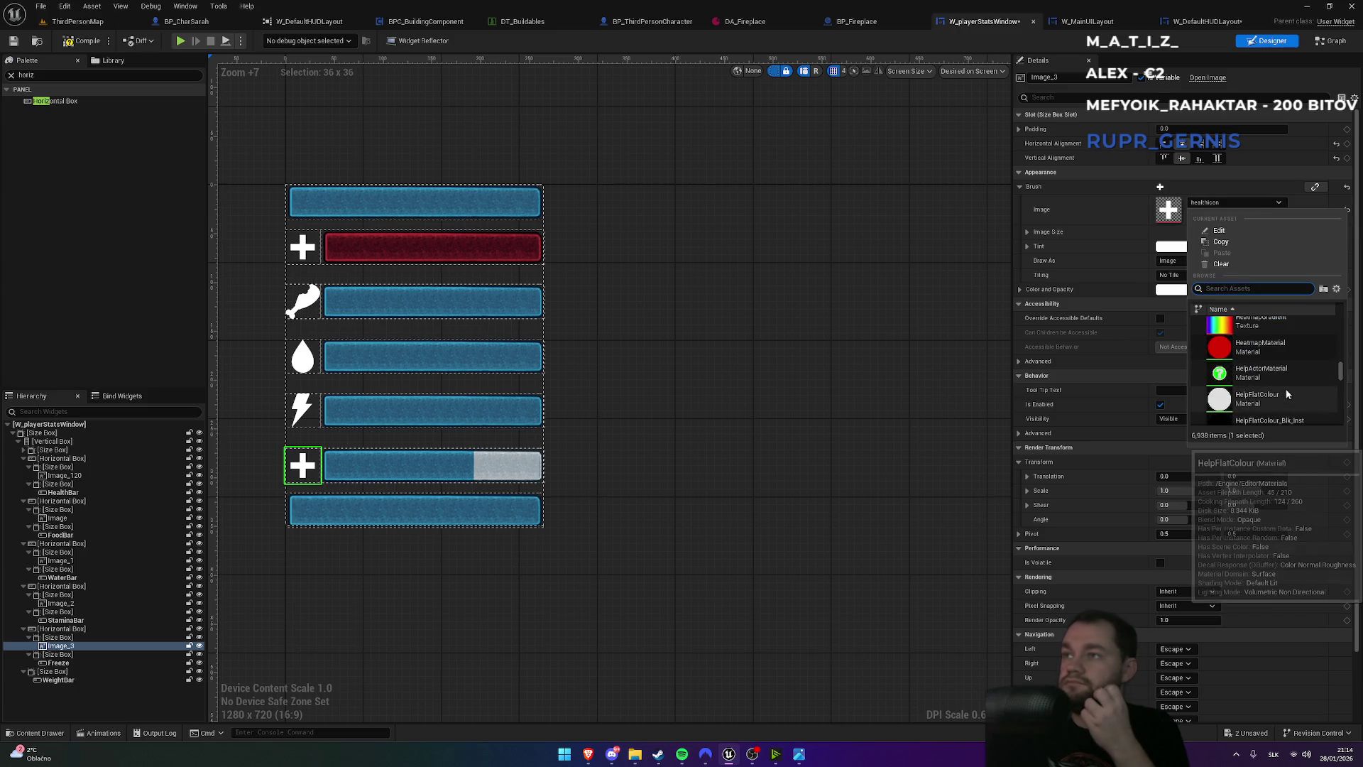
click(1260, 372)
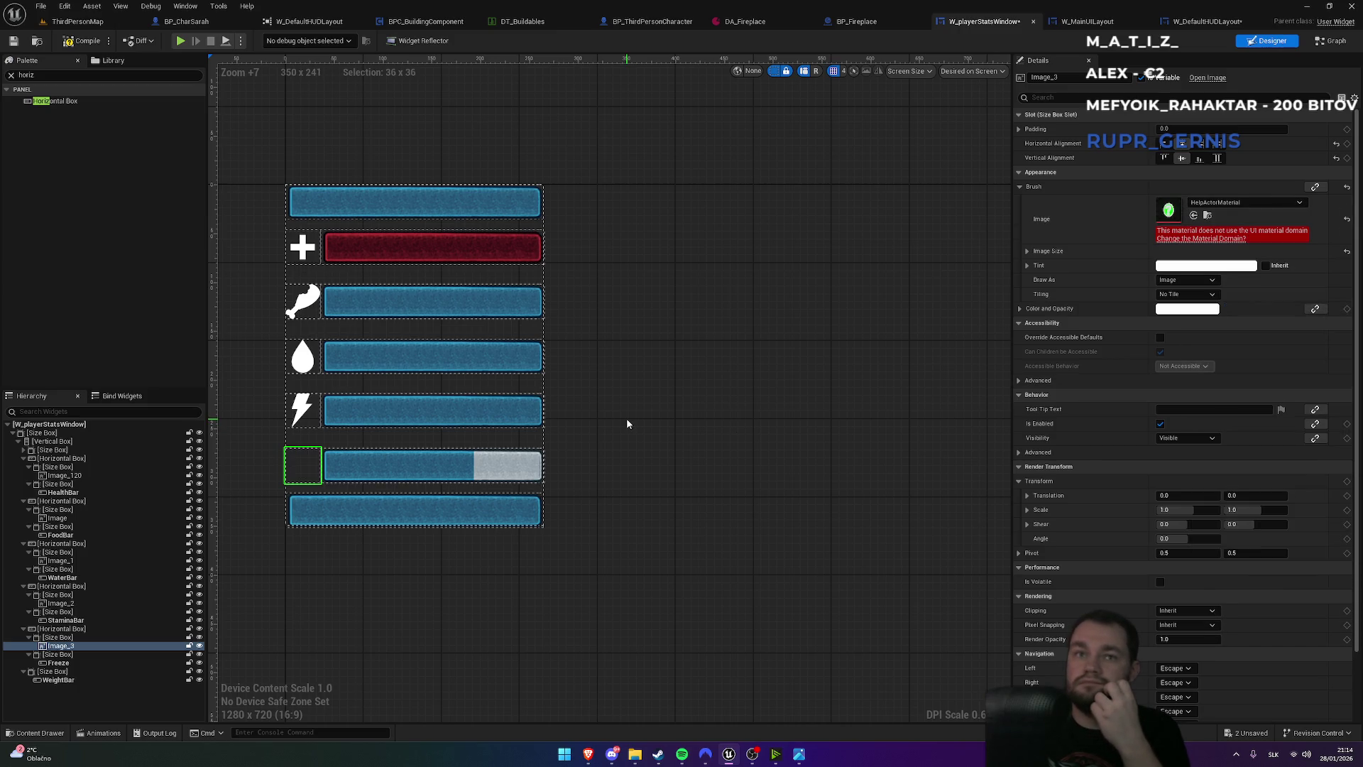
click(1235, 203)
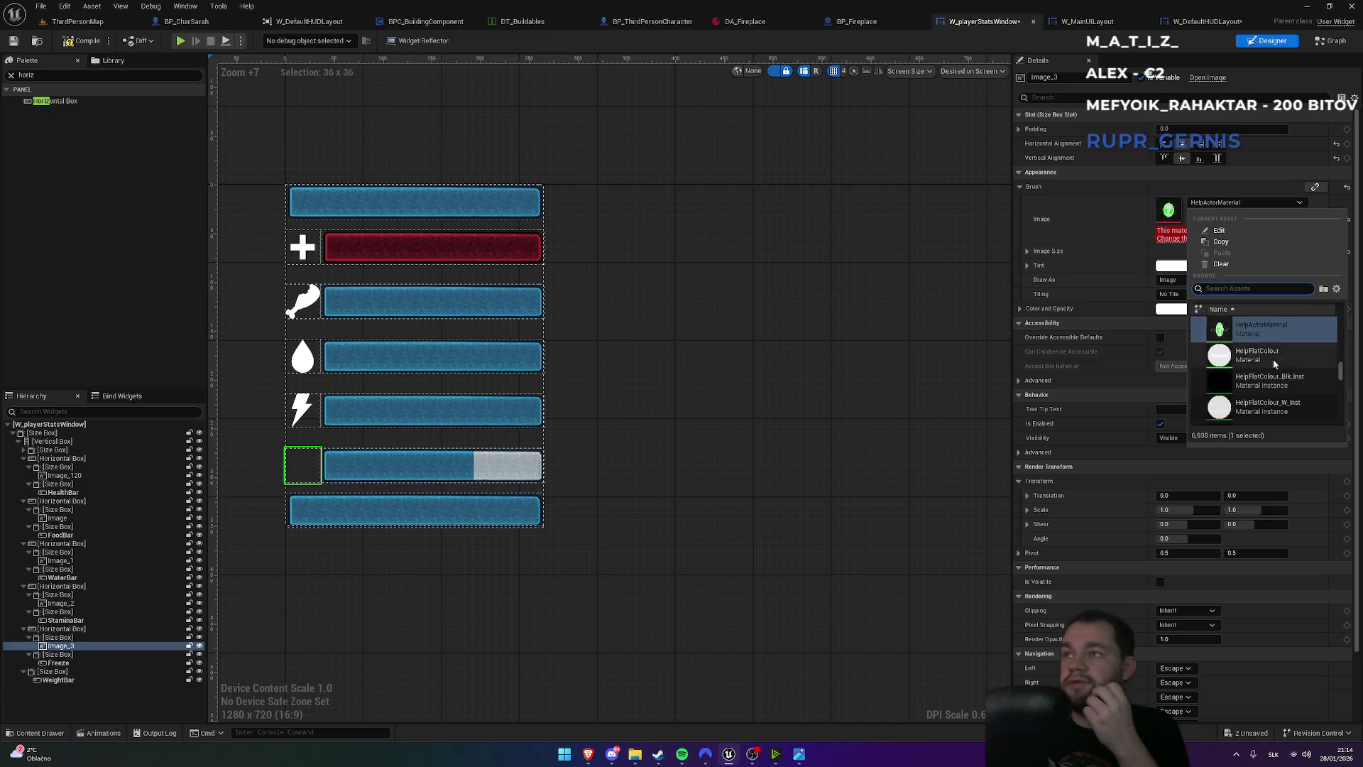
scroll(1285, 370, down, 4)
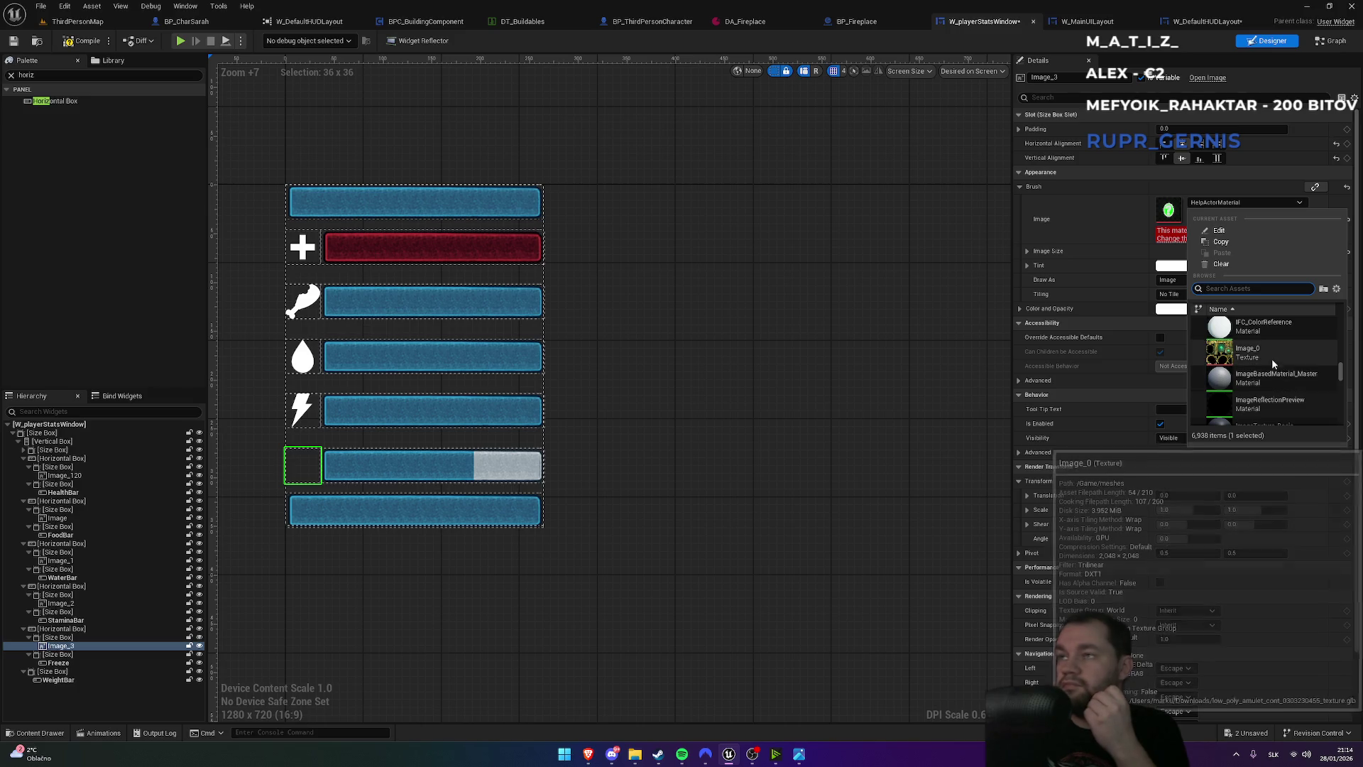
click(1268, 355)
- Reopen the cold icon's image list, then bring the Photopea browser window forward
click(1231, 203)
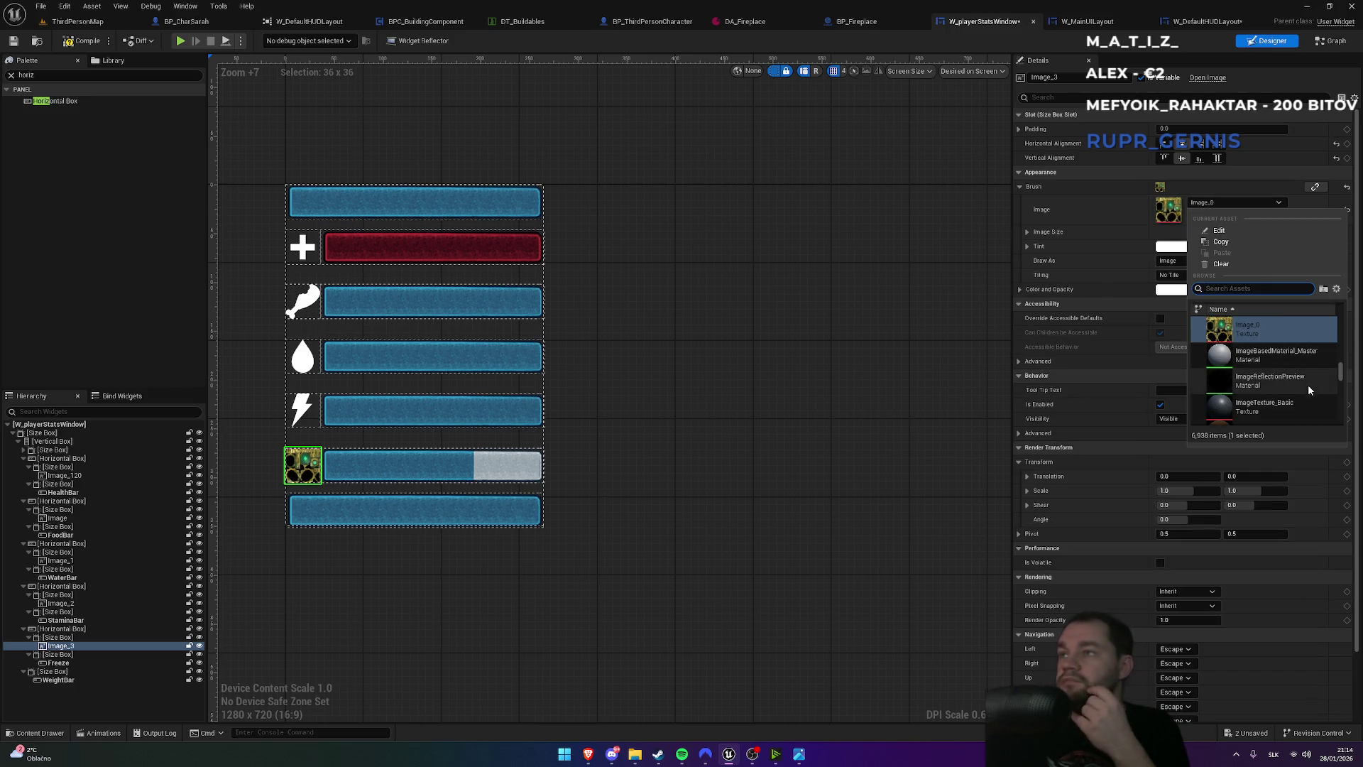
mouse_move(1341, 355)
mouse_down()
mouse_move(1337, 420)
mouse_move(1336, 406)
mouse_up()
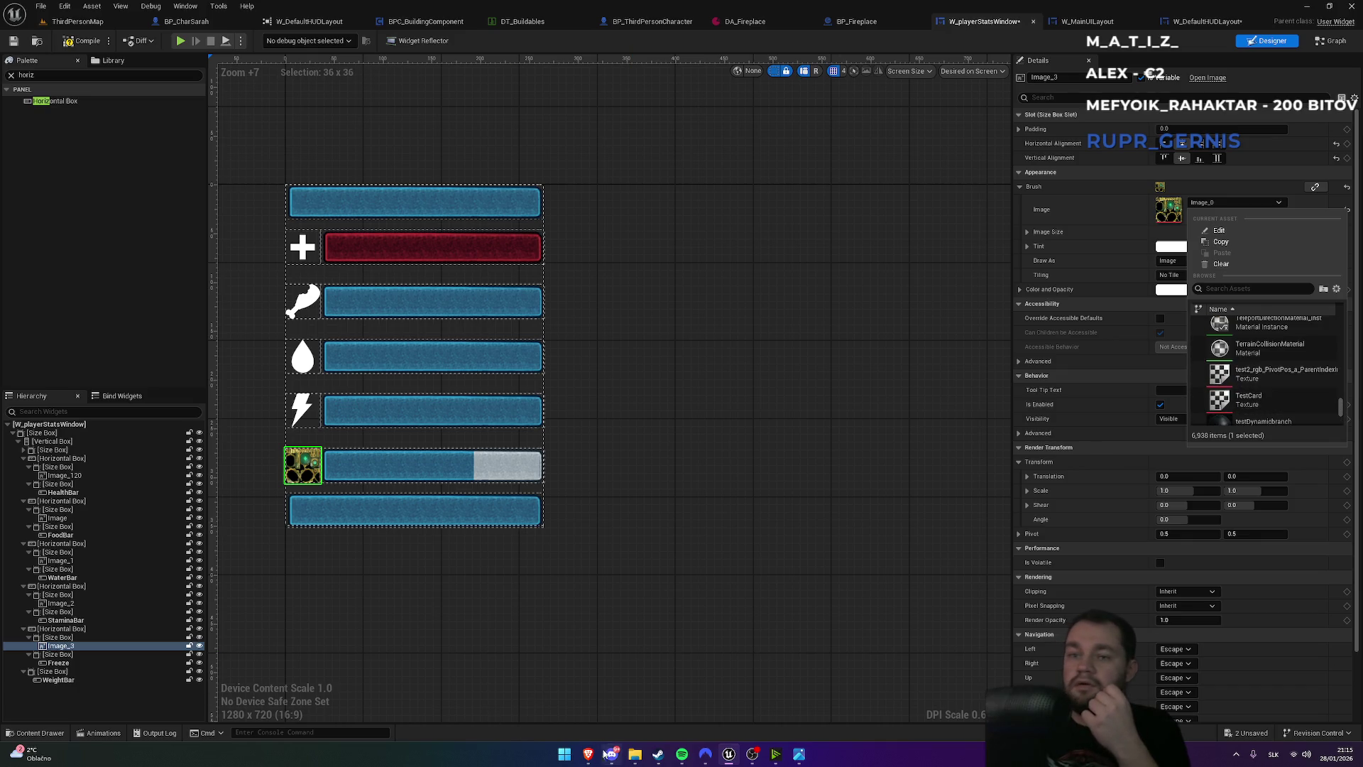
mouse_move(588, 754)
click(547, 715)
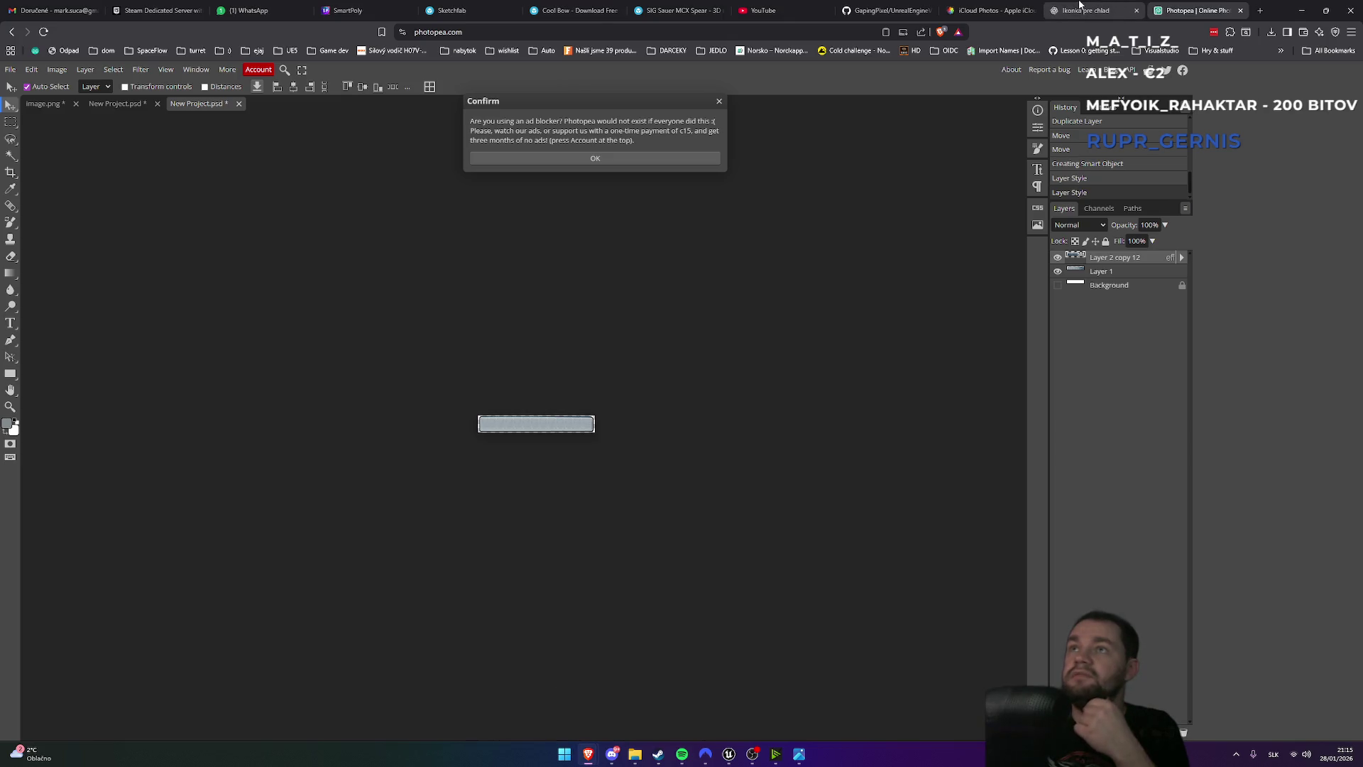
- View the frosty progress-bar image in the 'Ikonka pre chlad' ChatGPT chat, then minimize the browser
click(1084, 10)
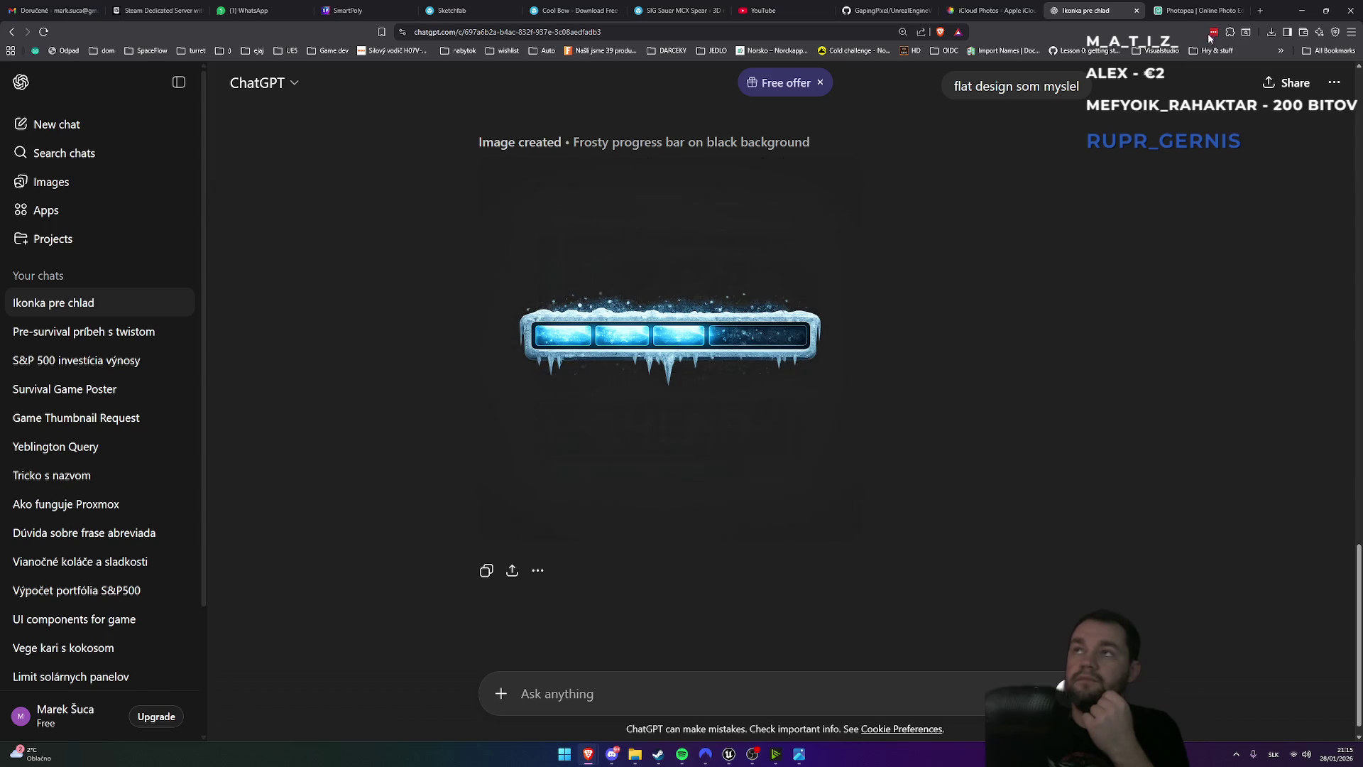
click(1304, 11)
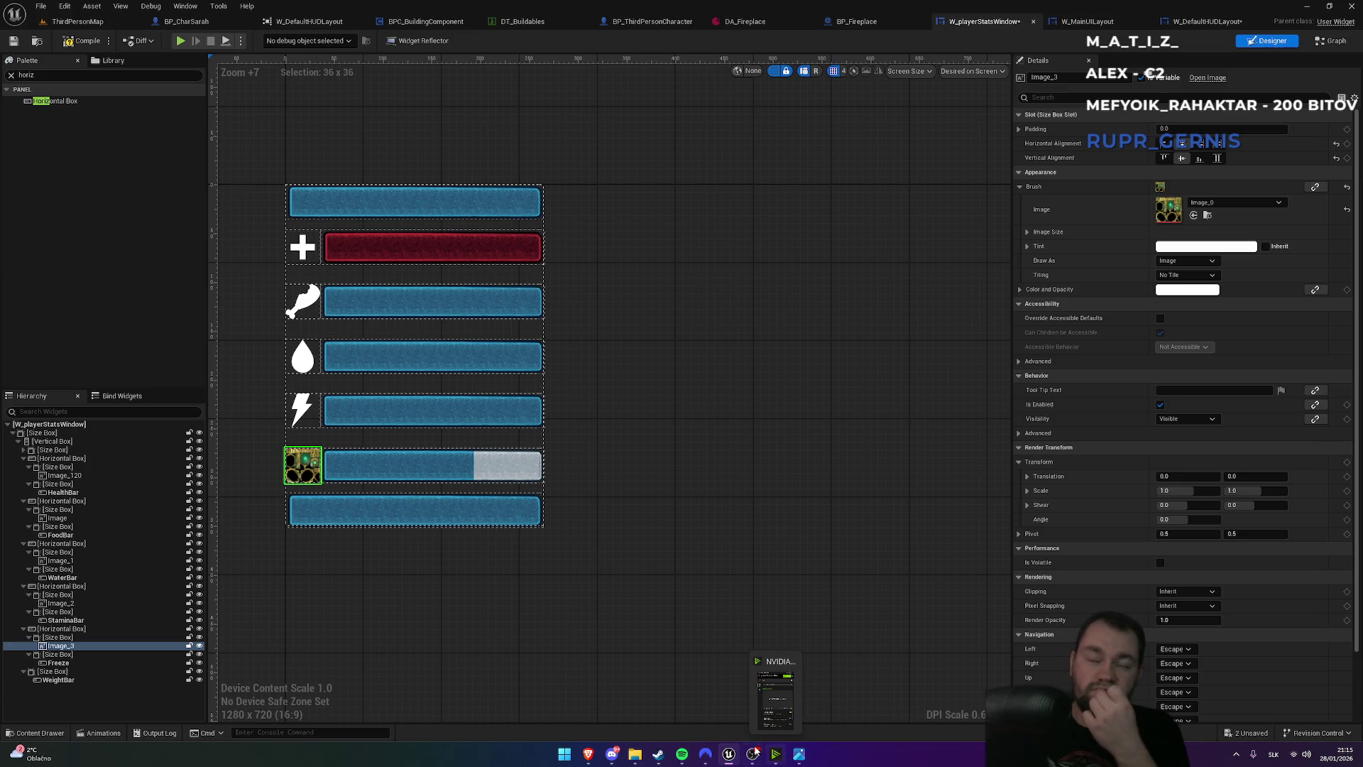
click(361, 420)
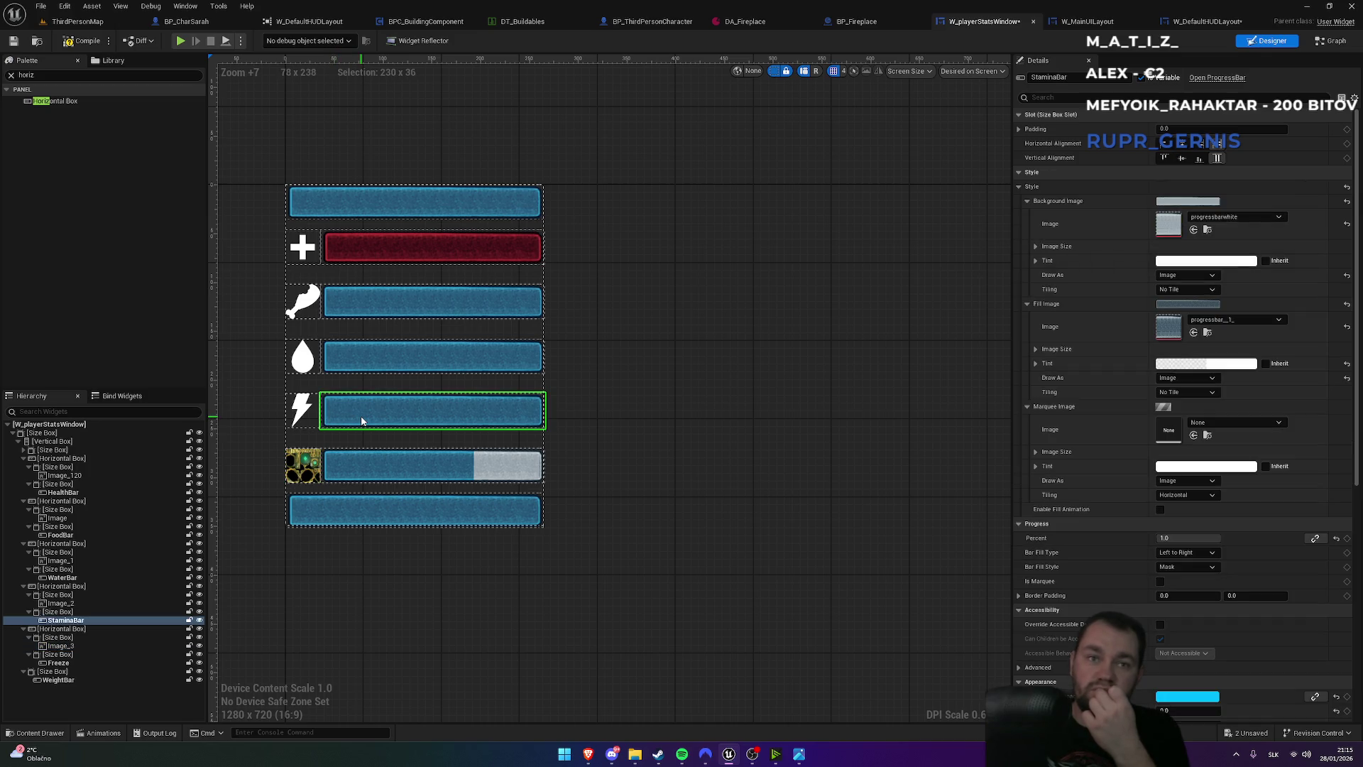
click(1205, 262)
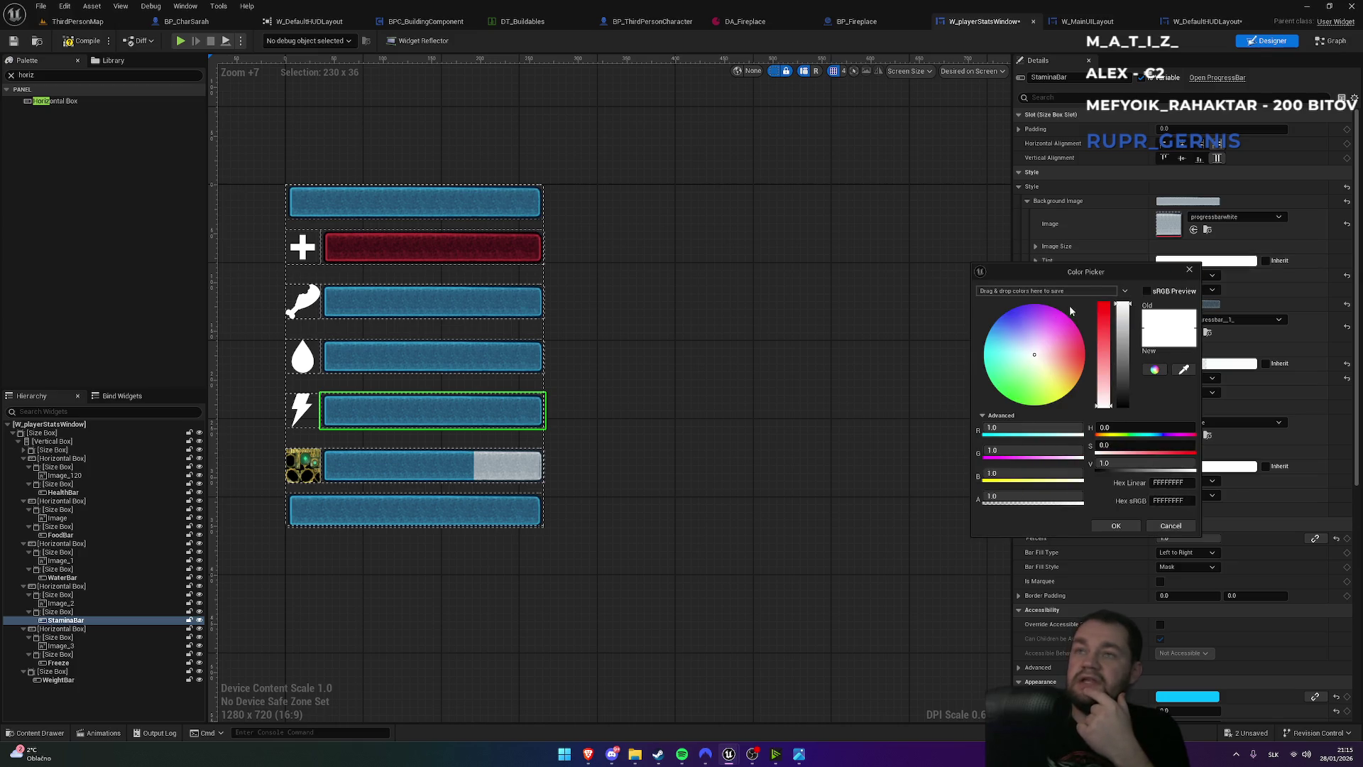
drag(1039, 378, 1061, 385)
drag(1122, 328, 1127, 367)
click(1190, 270)
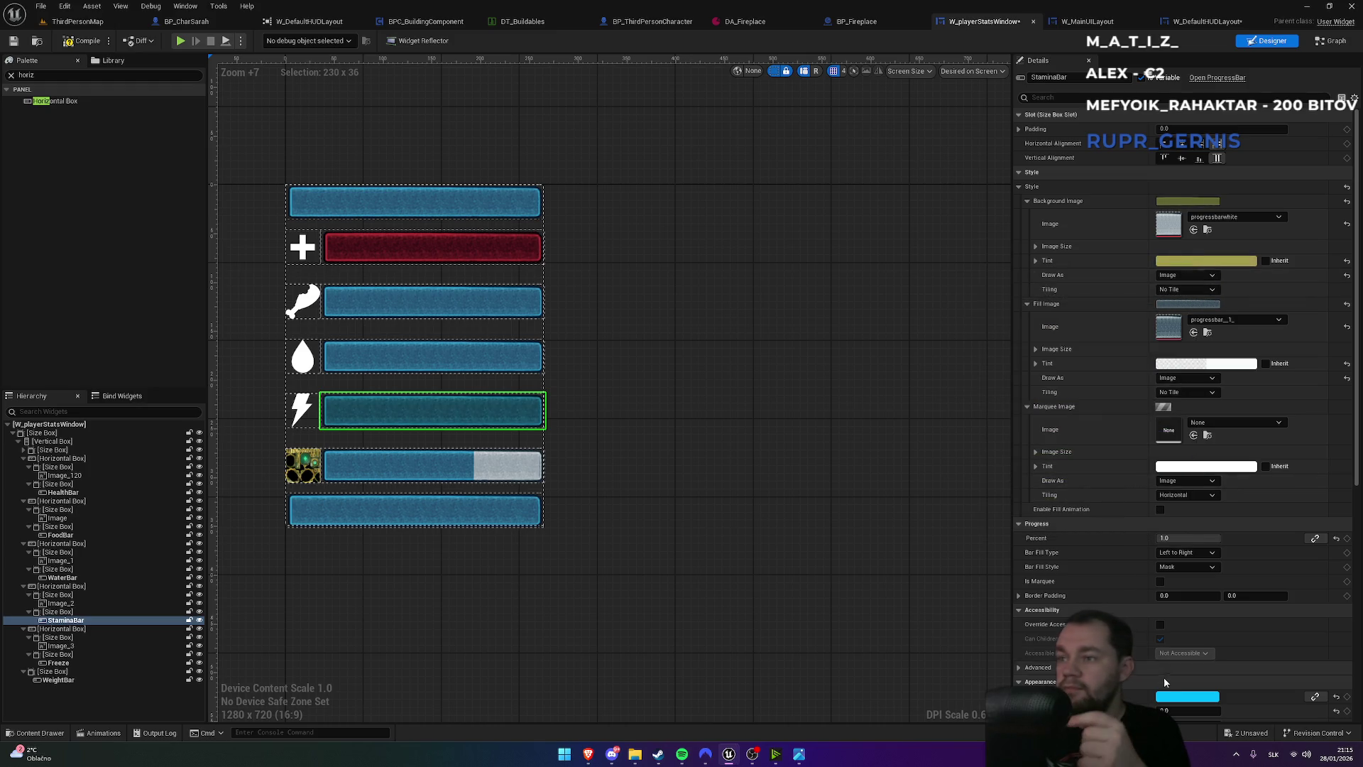
click(1188, 697)
click(1065, 563)
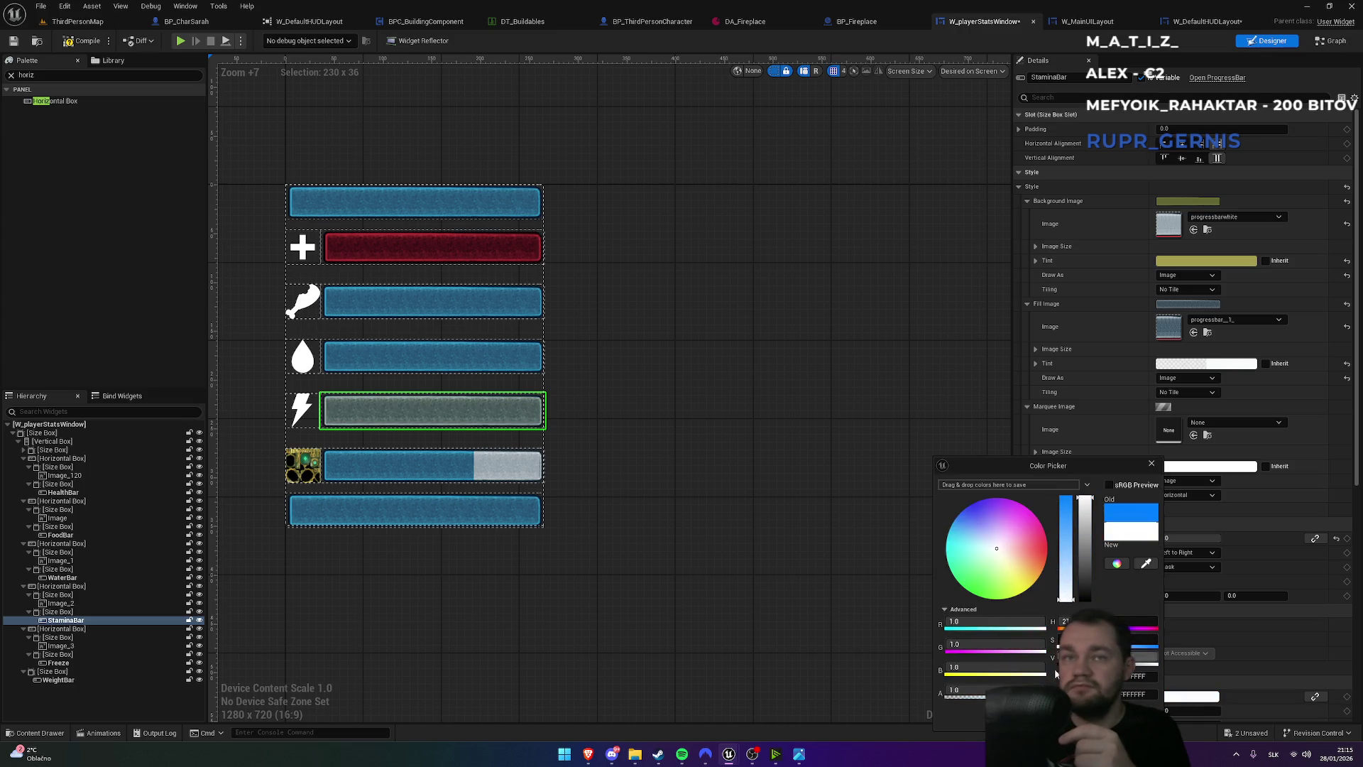
click(1241, 303)
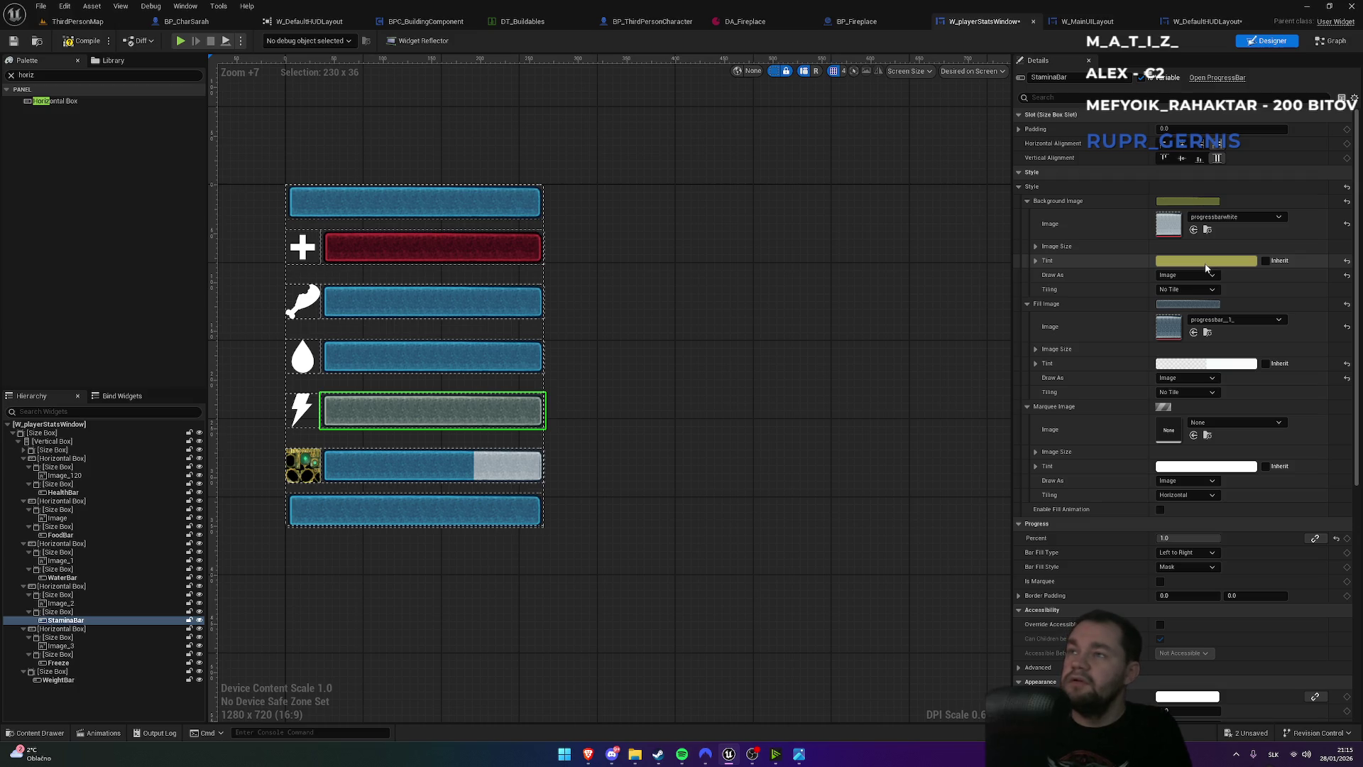
key(ctrl+z)
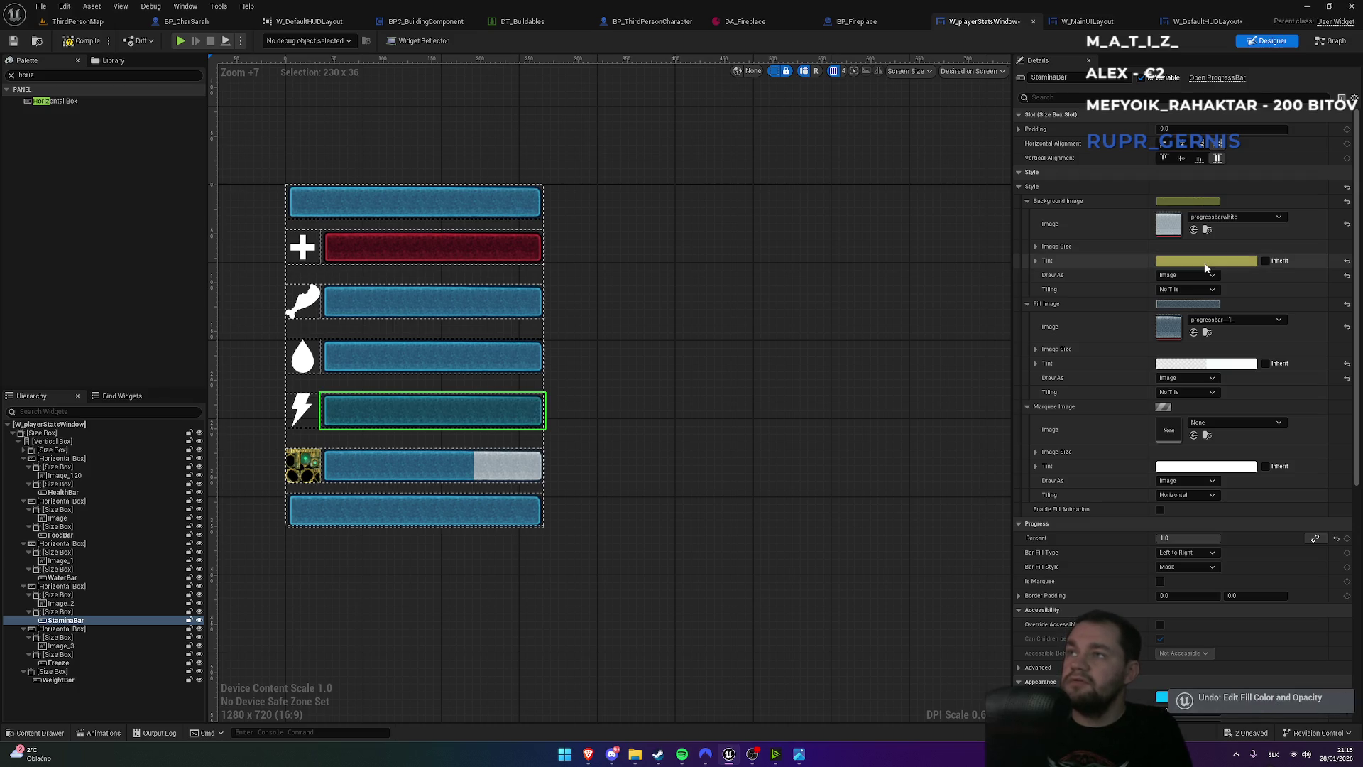
key(ctrl+z)
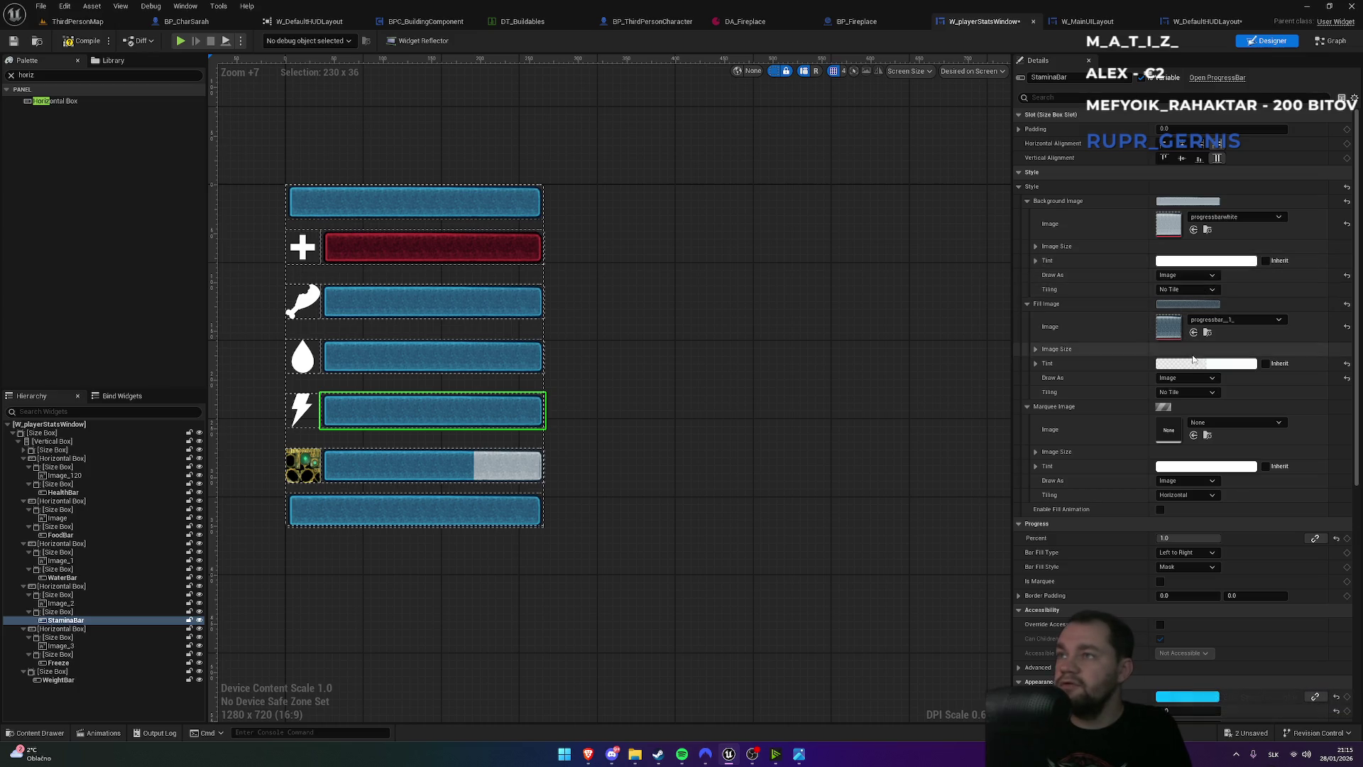
- Set the StaminaBar Fill Image Tint to opaque yellow and its Fill Color to white
click(1194, 362)
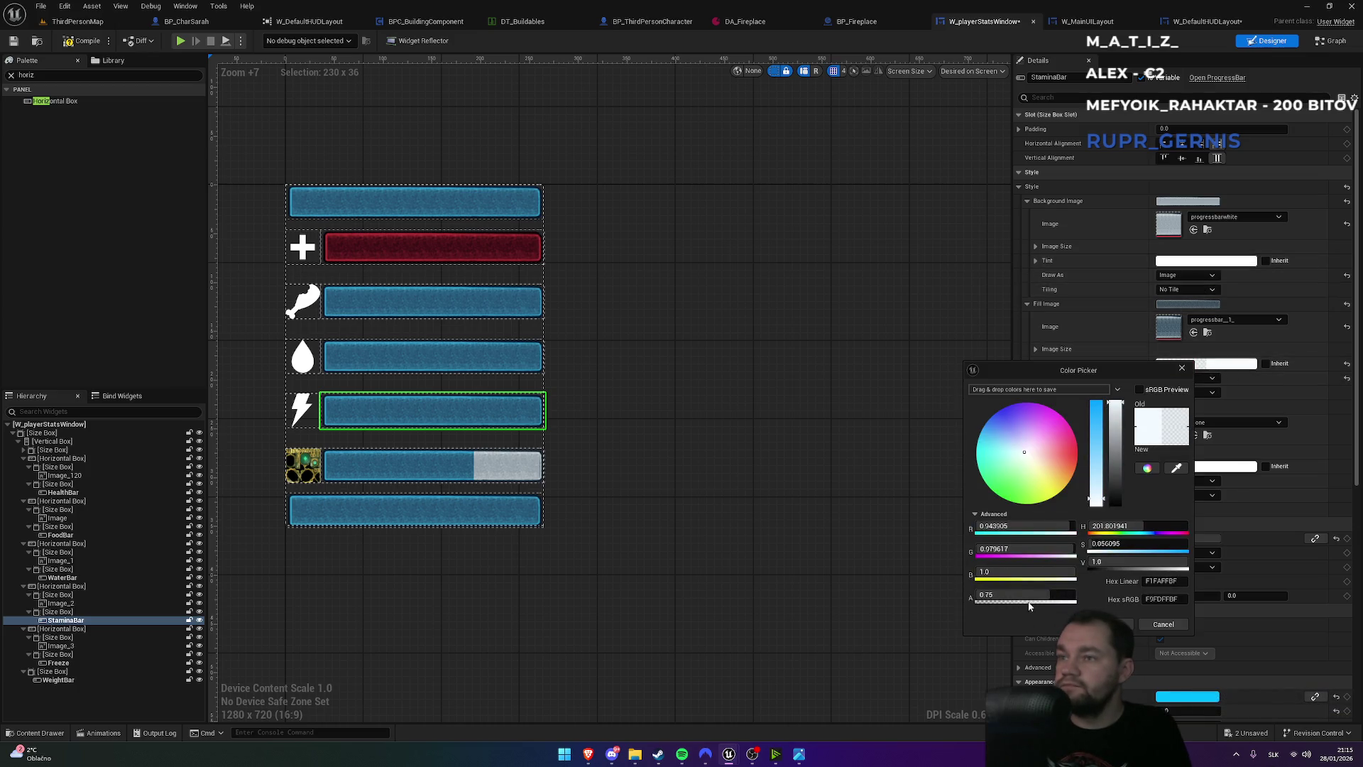
drag(1029, 606, 1076, 600)
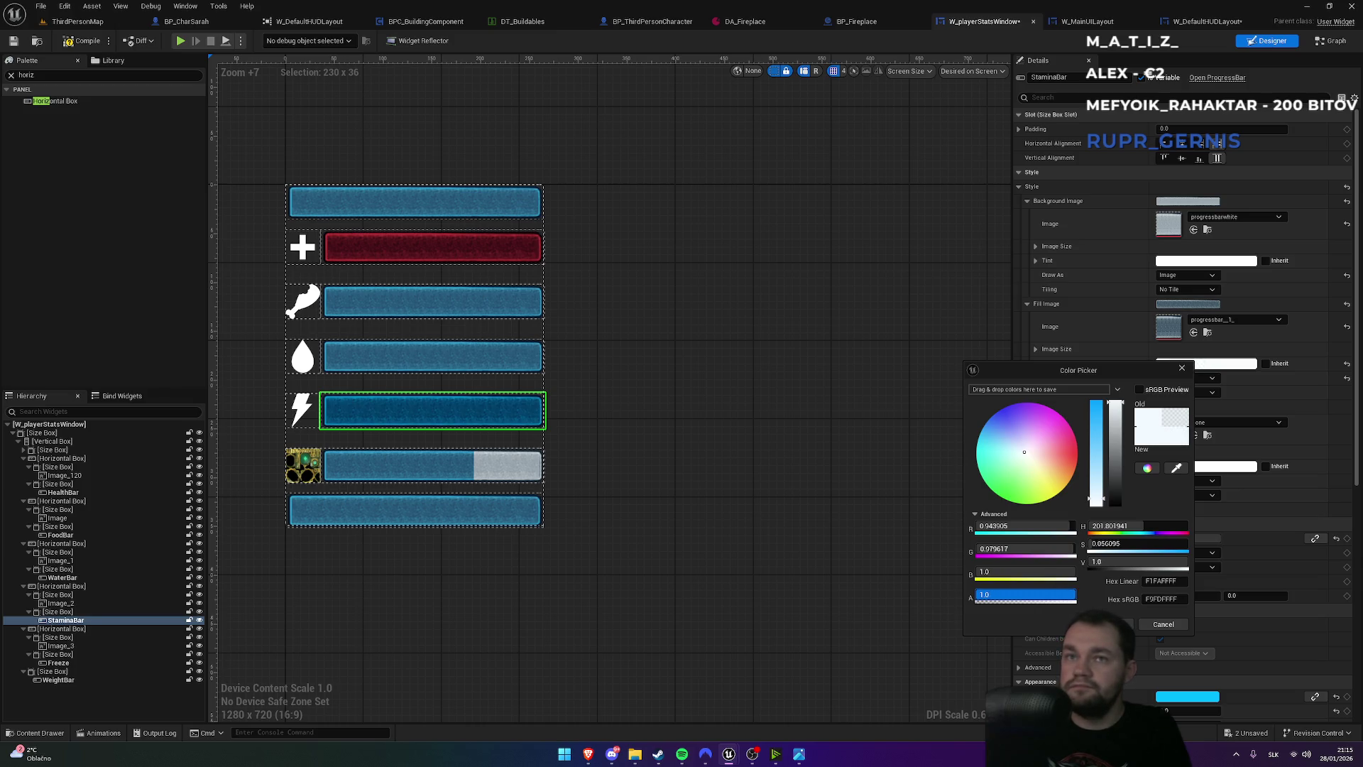
drag(1044, 449, 1060, 493)
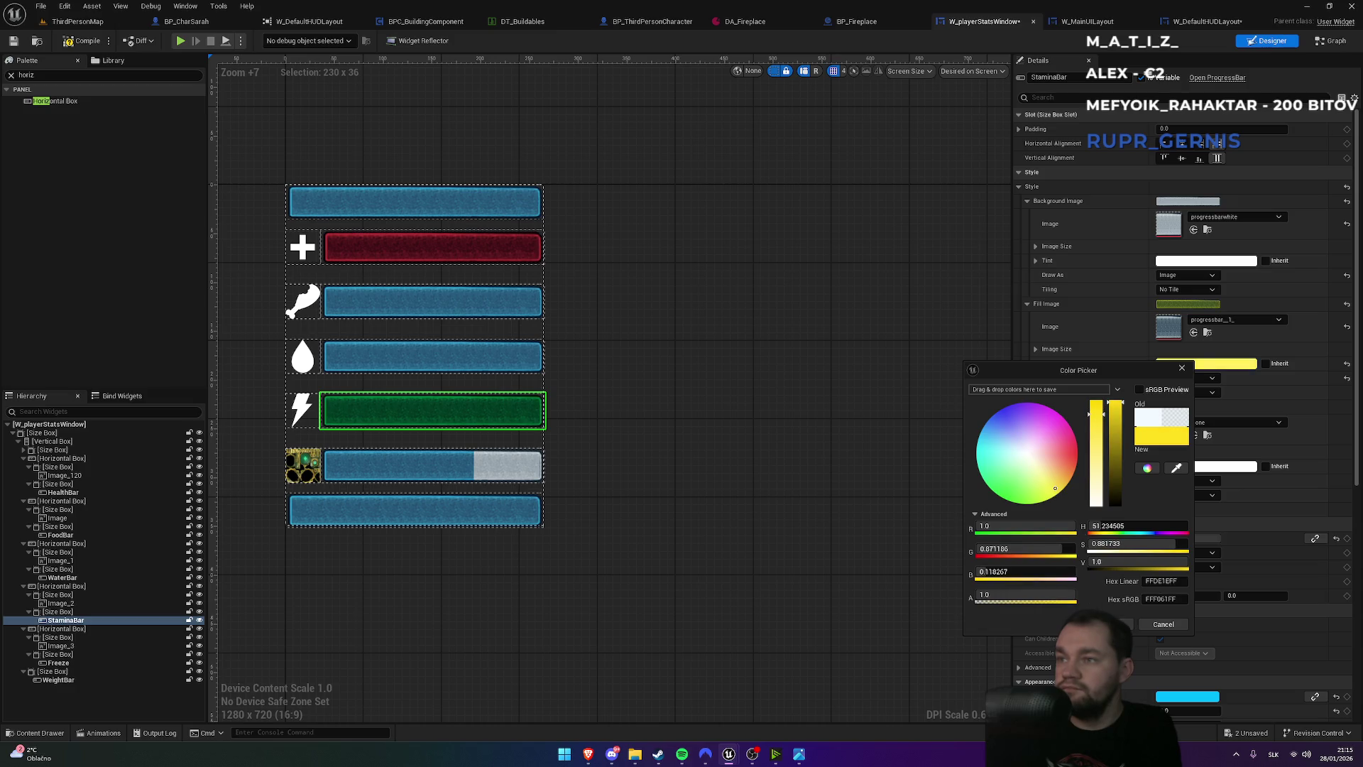
click(1127, 624)
click(1187, 696)
click(1009, 549)
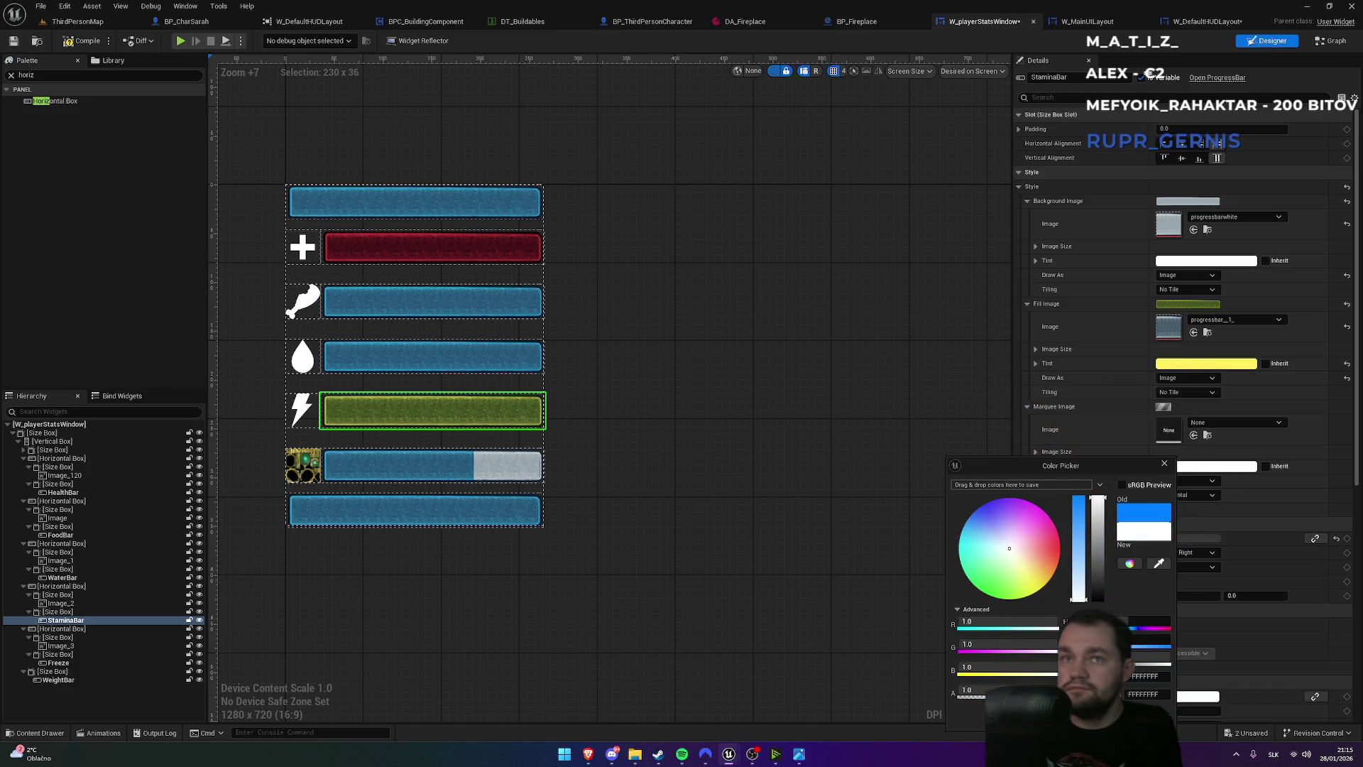
click(1098, 720)
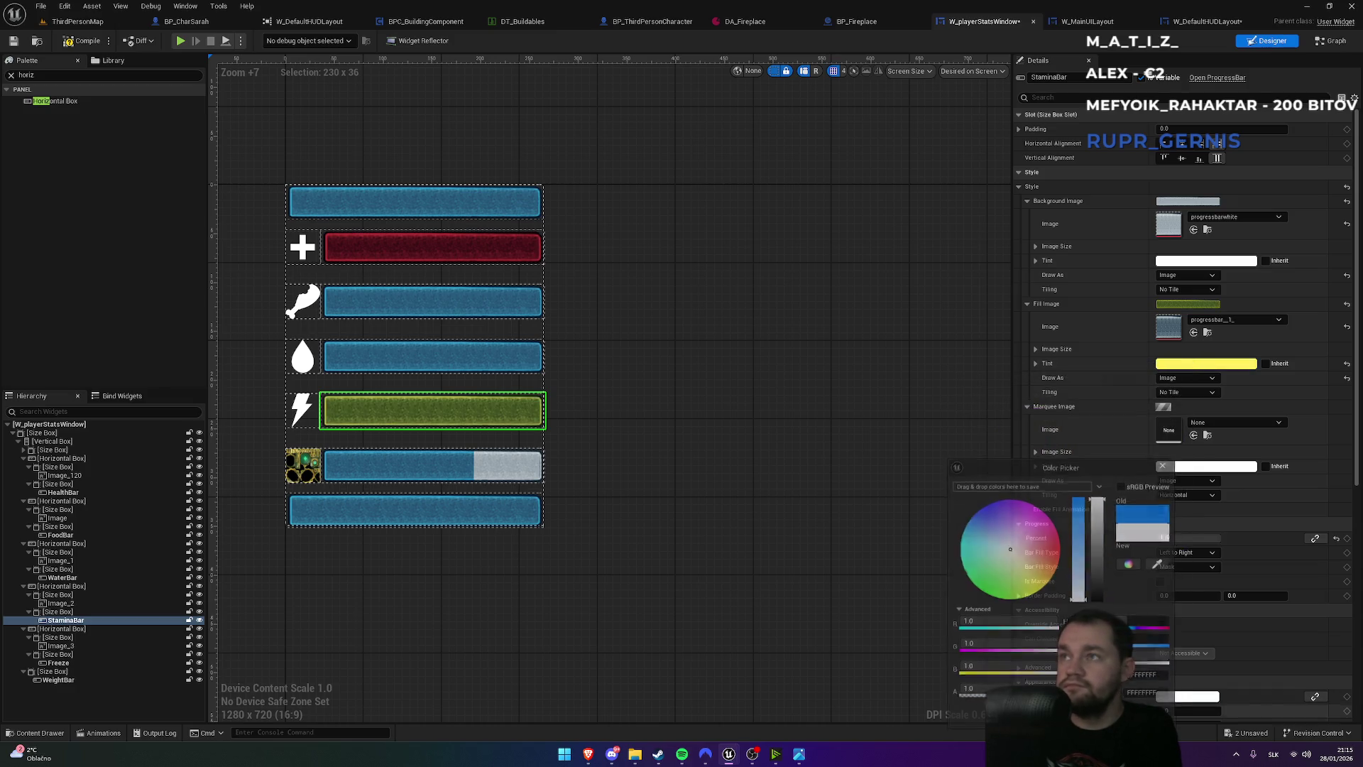
- Shift the fill tint from yellow toward a slightly darker yellow-green
click(1201, 365)
drag(1062, 501, 1057, 501)
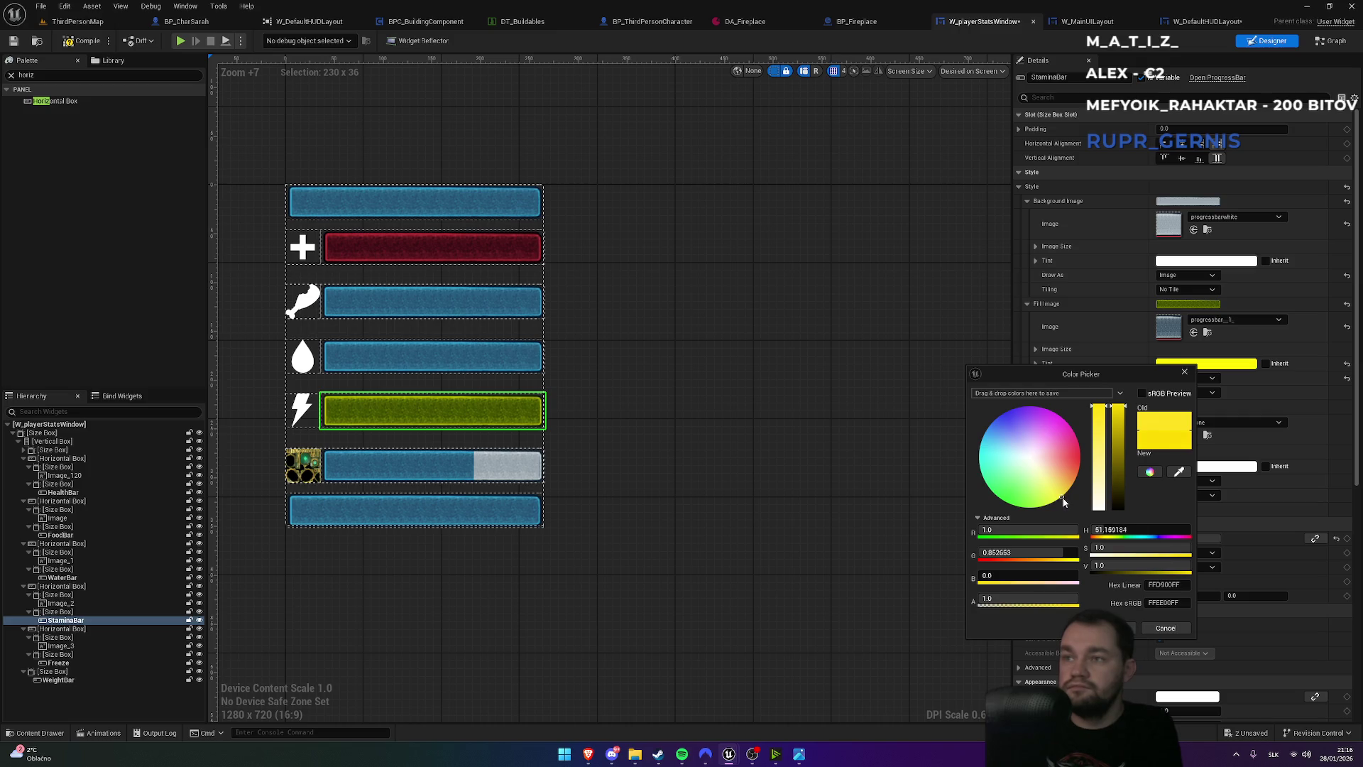
mouse_move(1063, 502)
mouse_down()
mouse_move(1016, 510)
mouse_move(988, 431)
mouse_move(1034, 524)
mouse_move(1063, 520)
mouse_up()
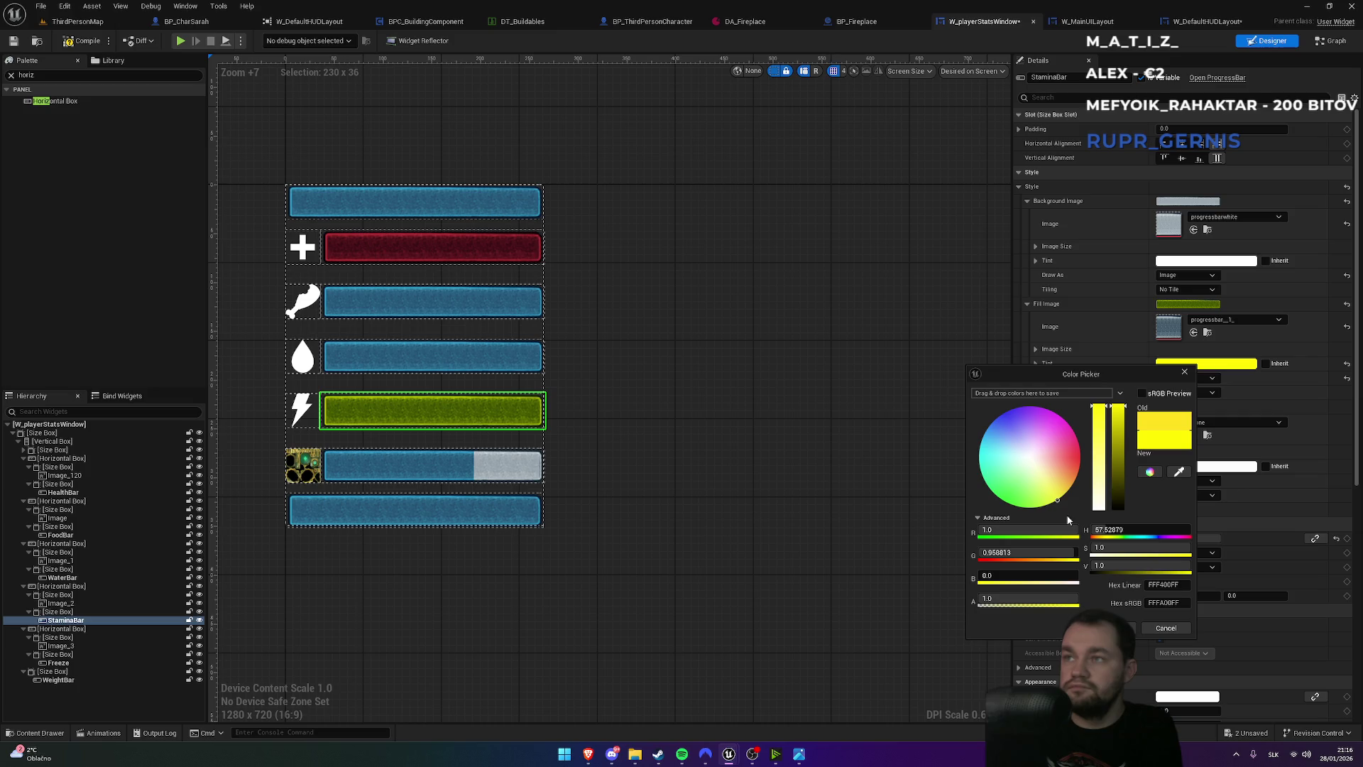
drag(1122, 410, 1120, 423)
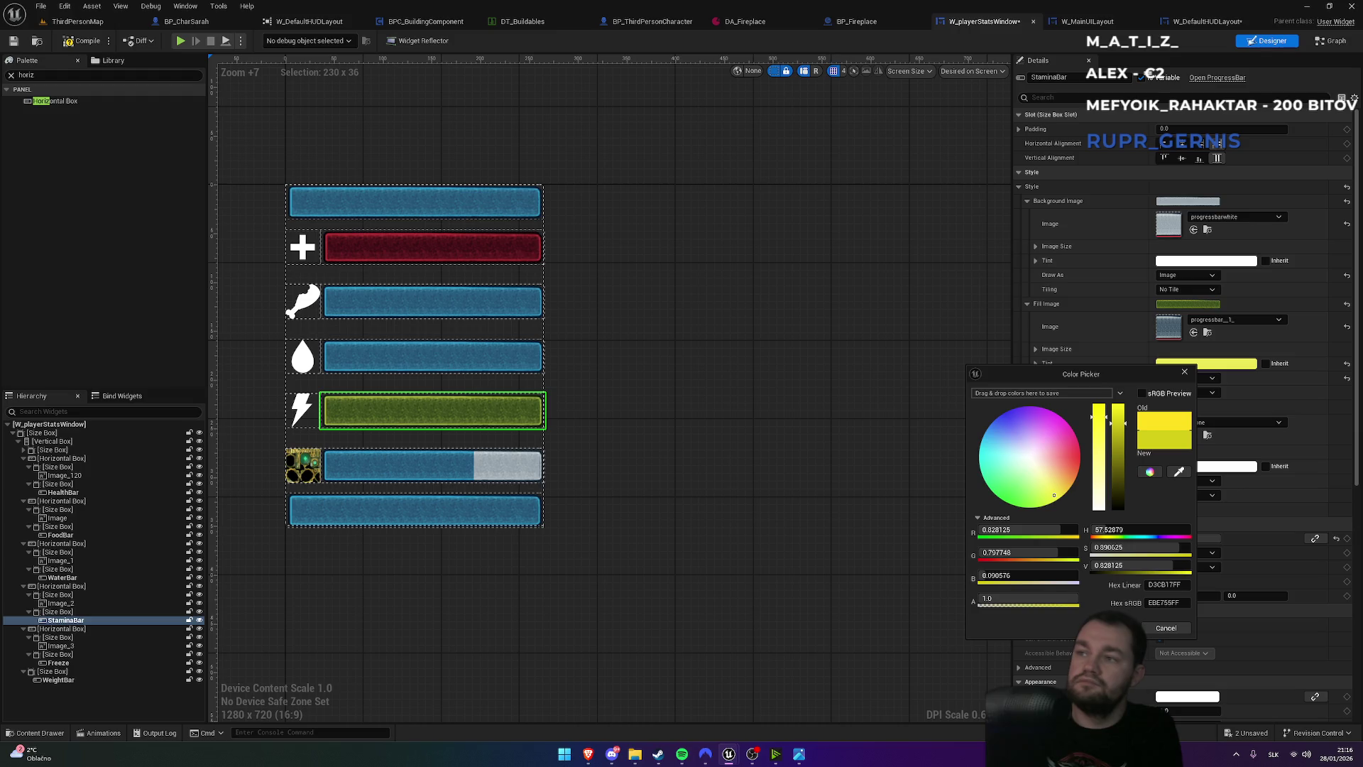
click(1107, 628)
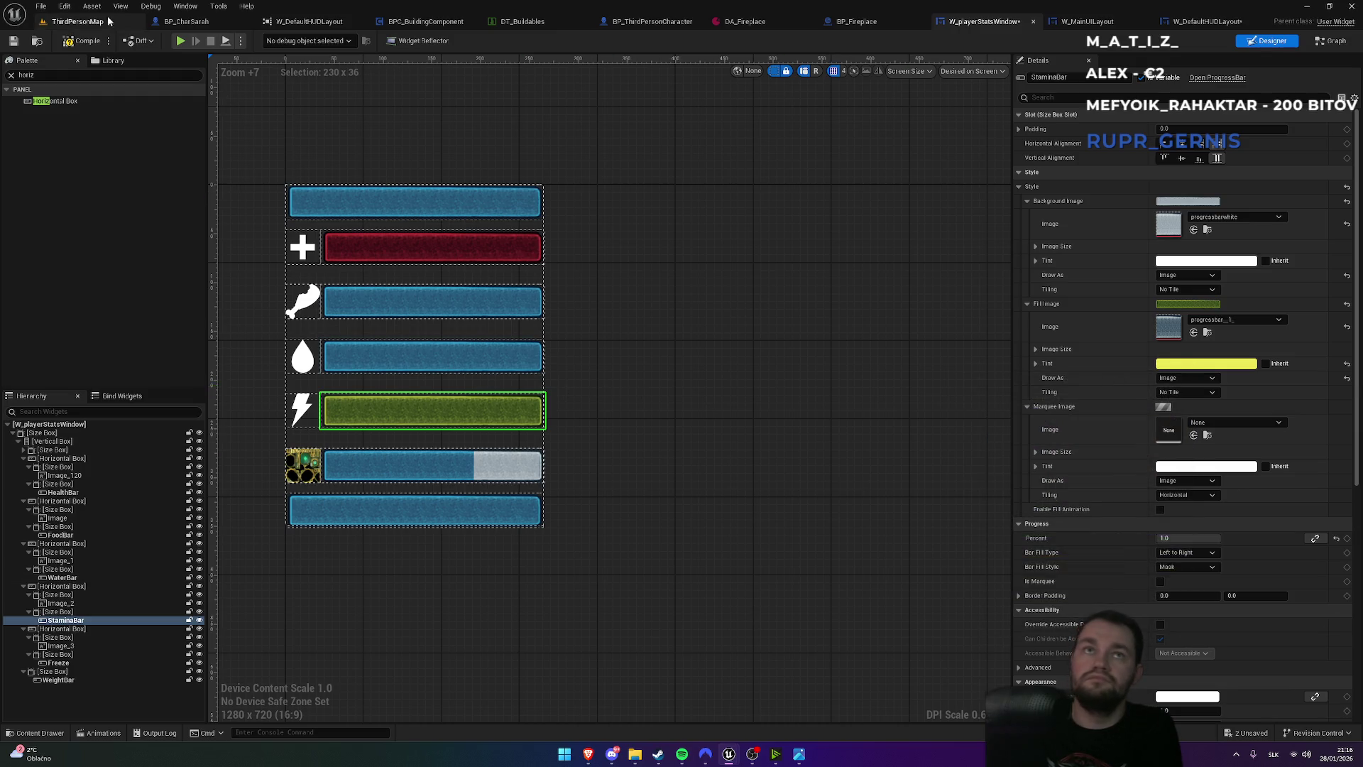
- Play ThirdPersonMap and run forward to drain and check the yellow-green stamina bar
click(77, 21)
click(263, 40)
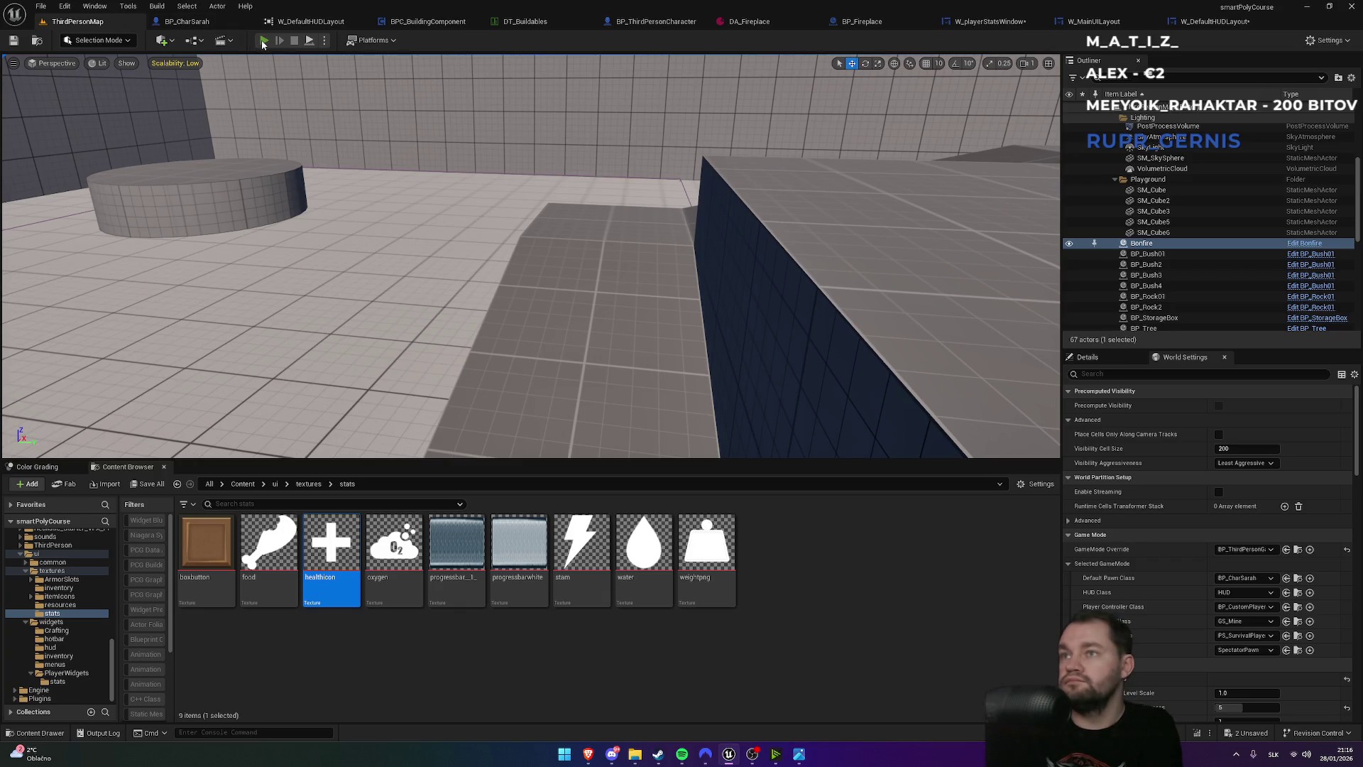
key(w)
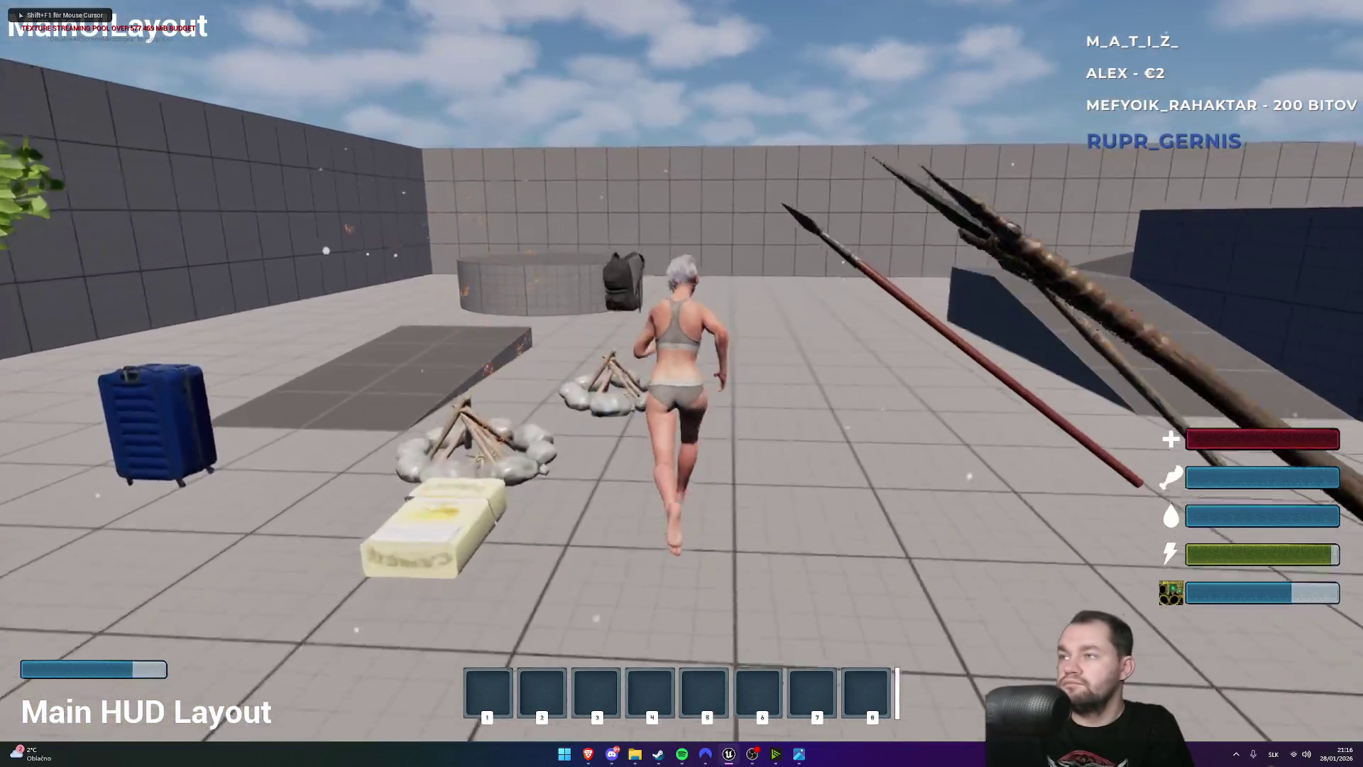
key(w)
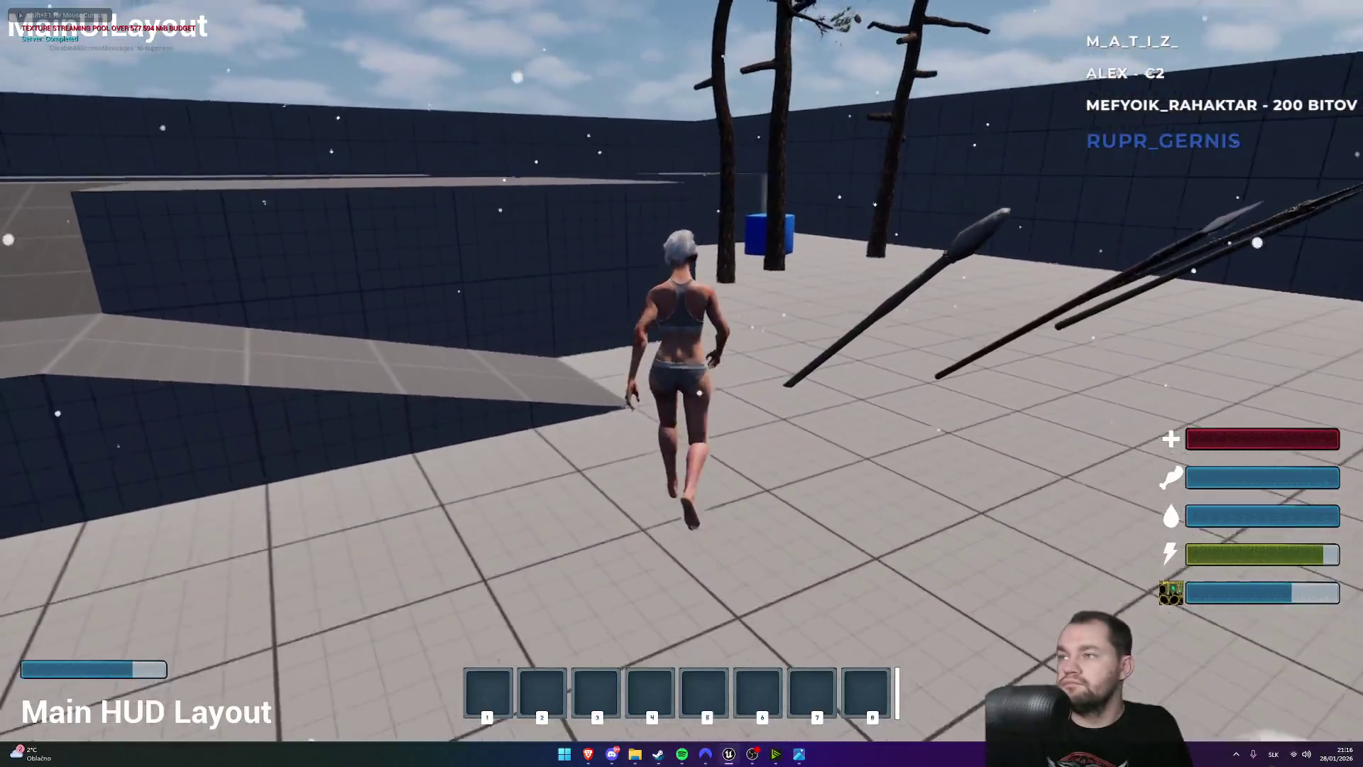
key(w)
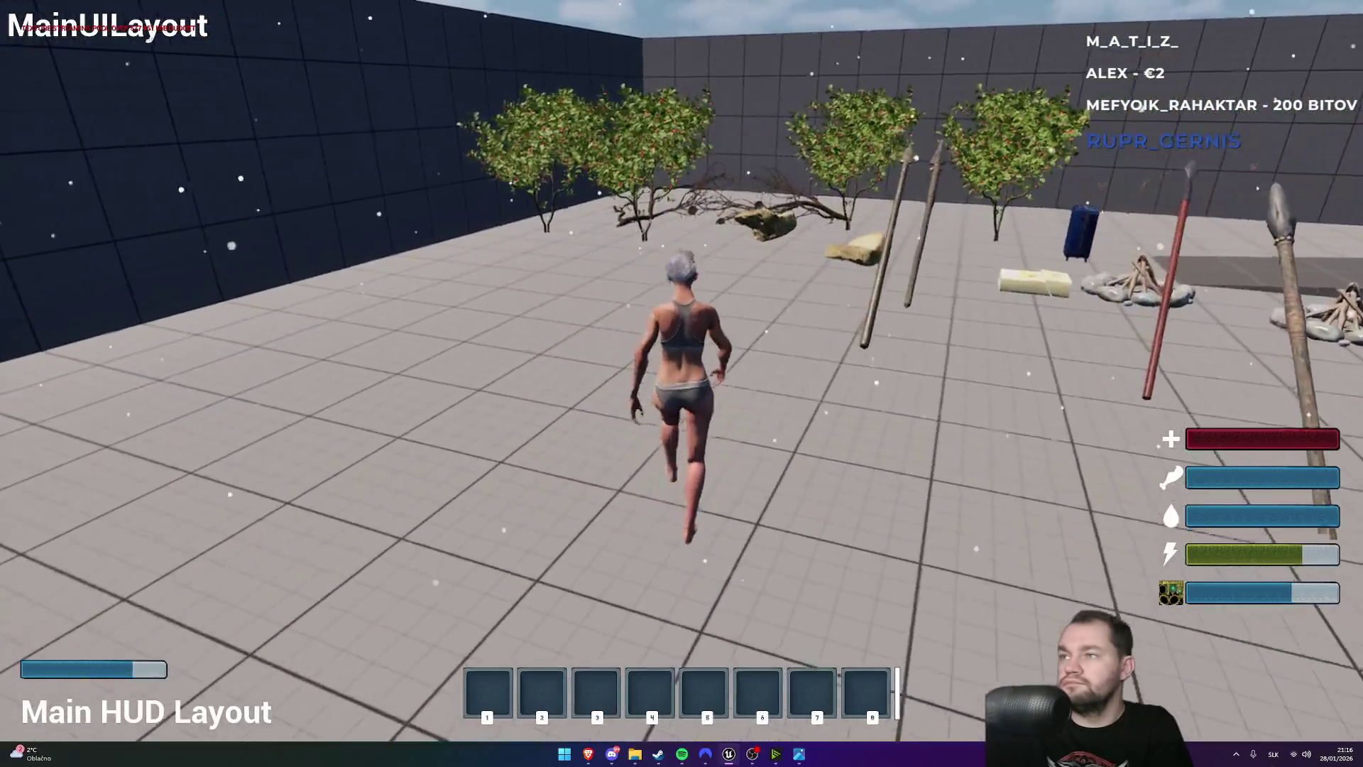